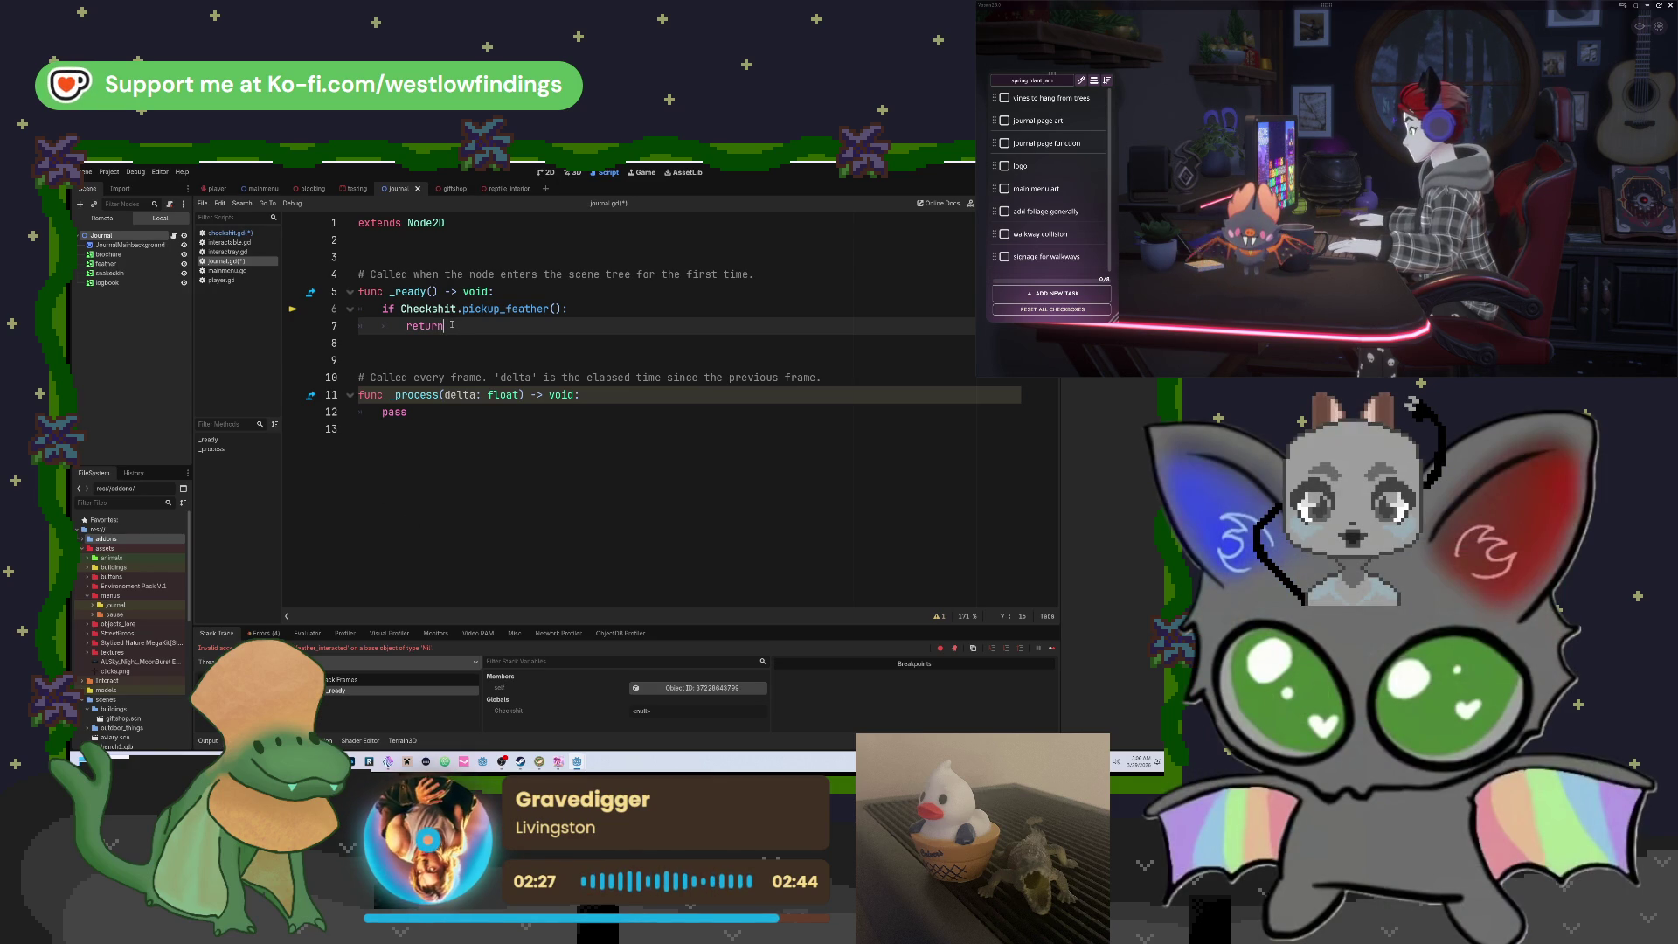
# Hide the brochure, feather and snakeskin nodes and delete the placeholder return on line 7.
pyautogui.doubleClick(417, 327)
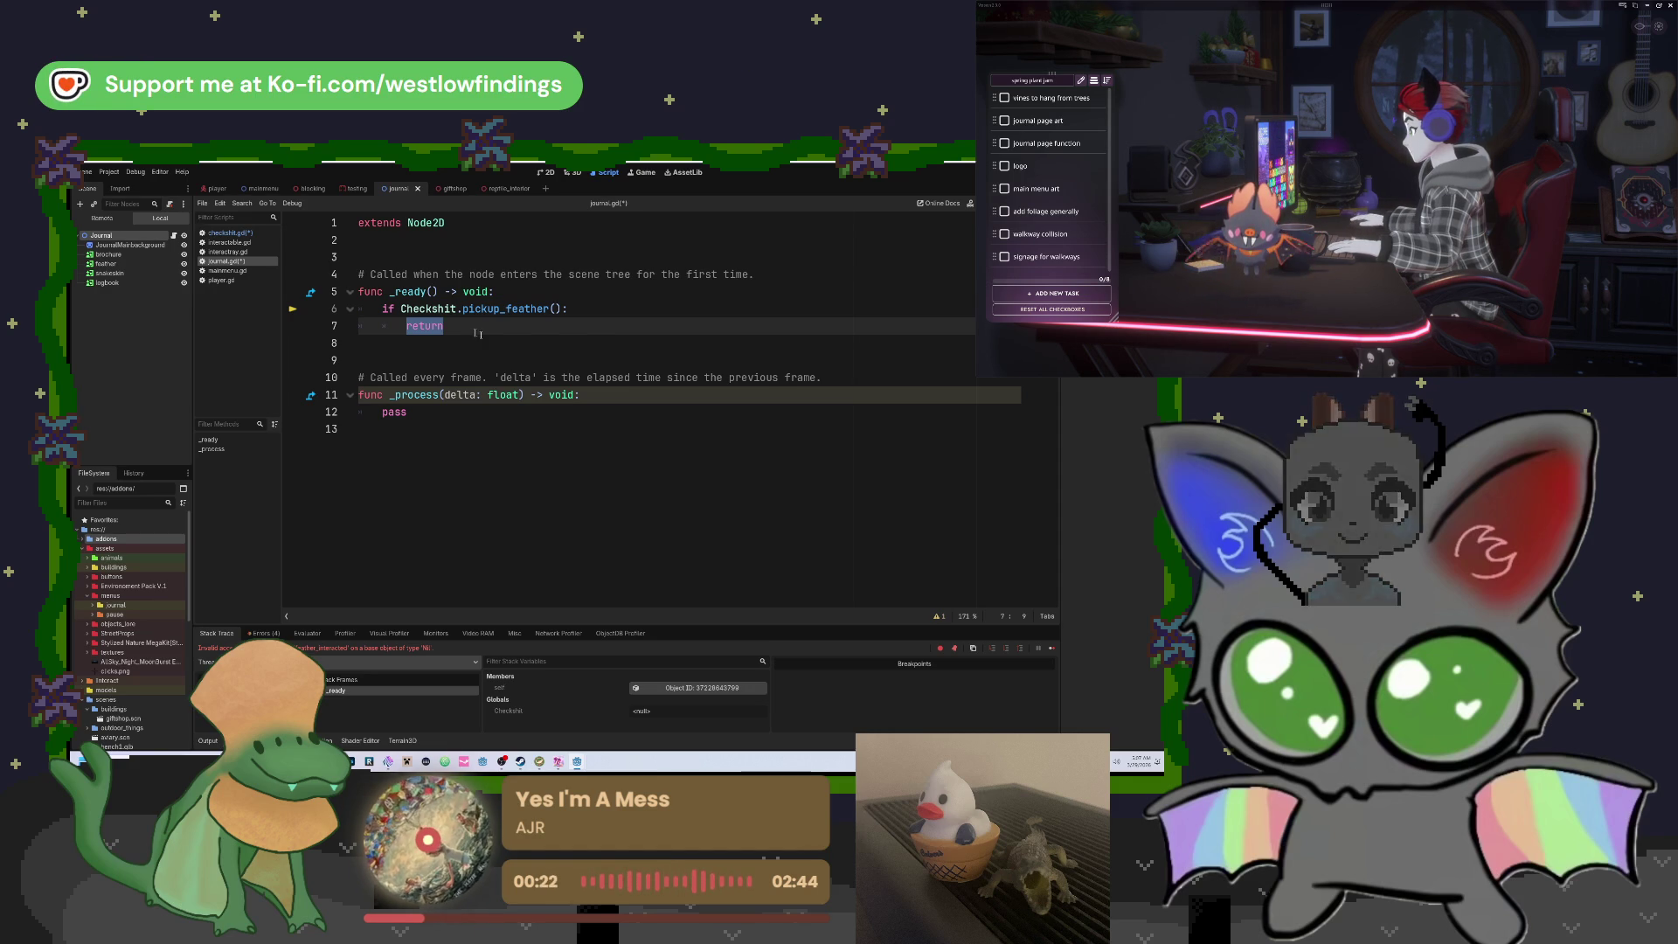
pyautogui.click(184, 255)
pyautogui.click(184, 264)
pyautogui.click(184, 273)
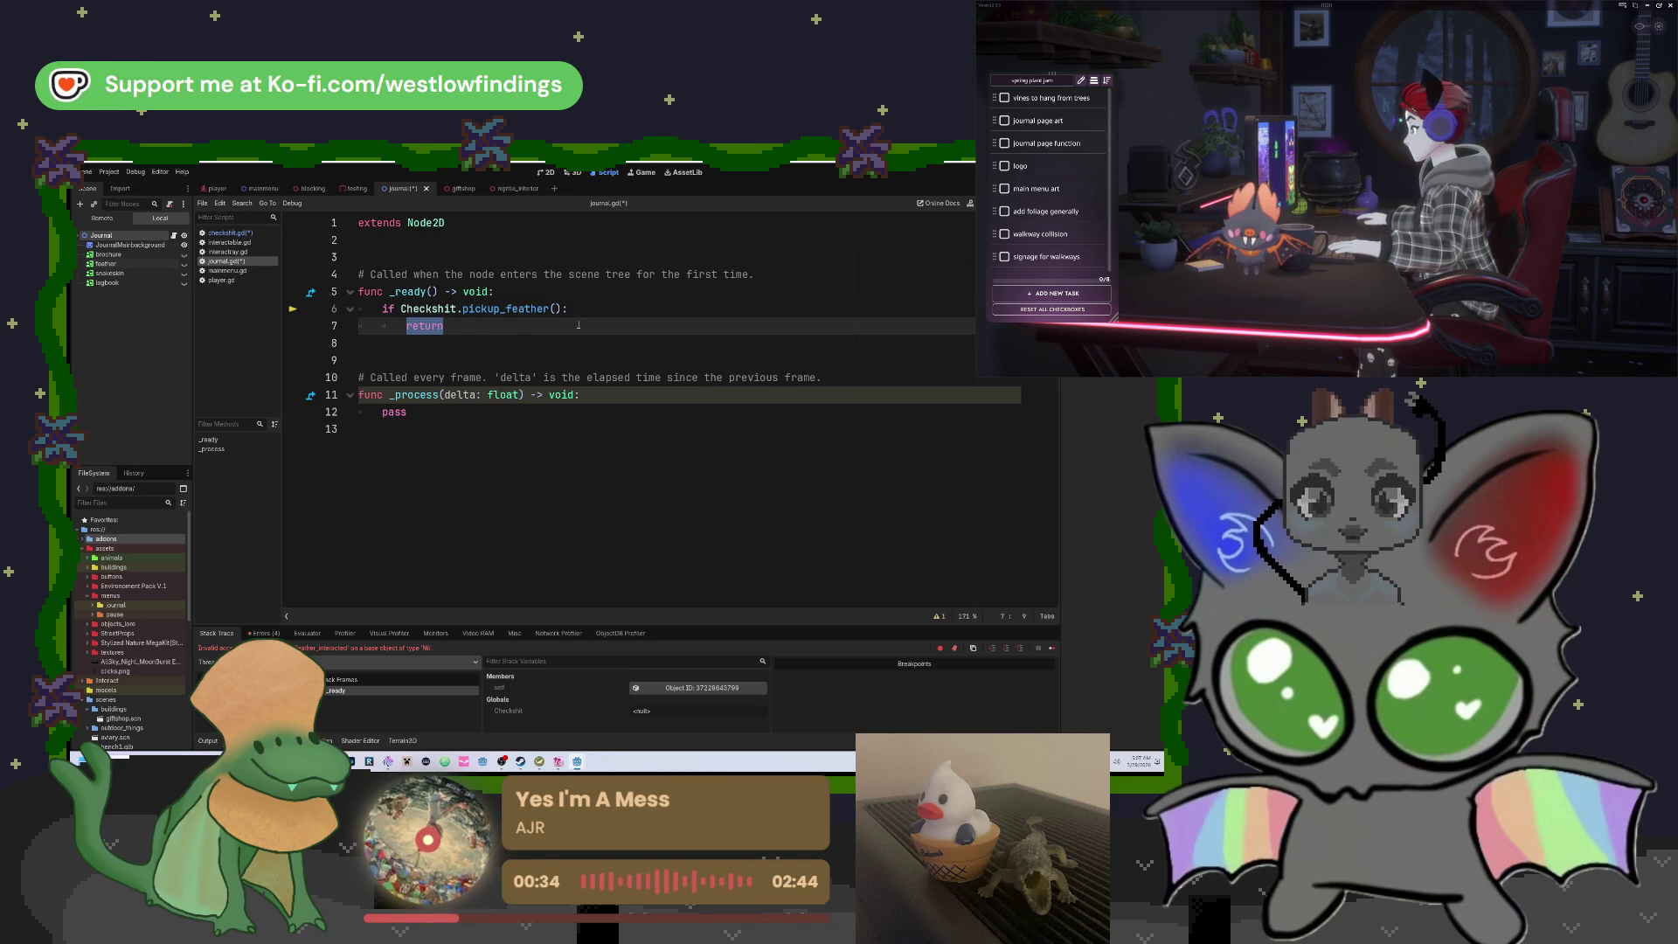
pyautogui.hotkey('ctrl', 'BackSpace')
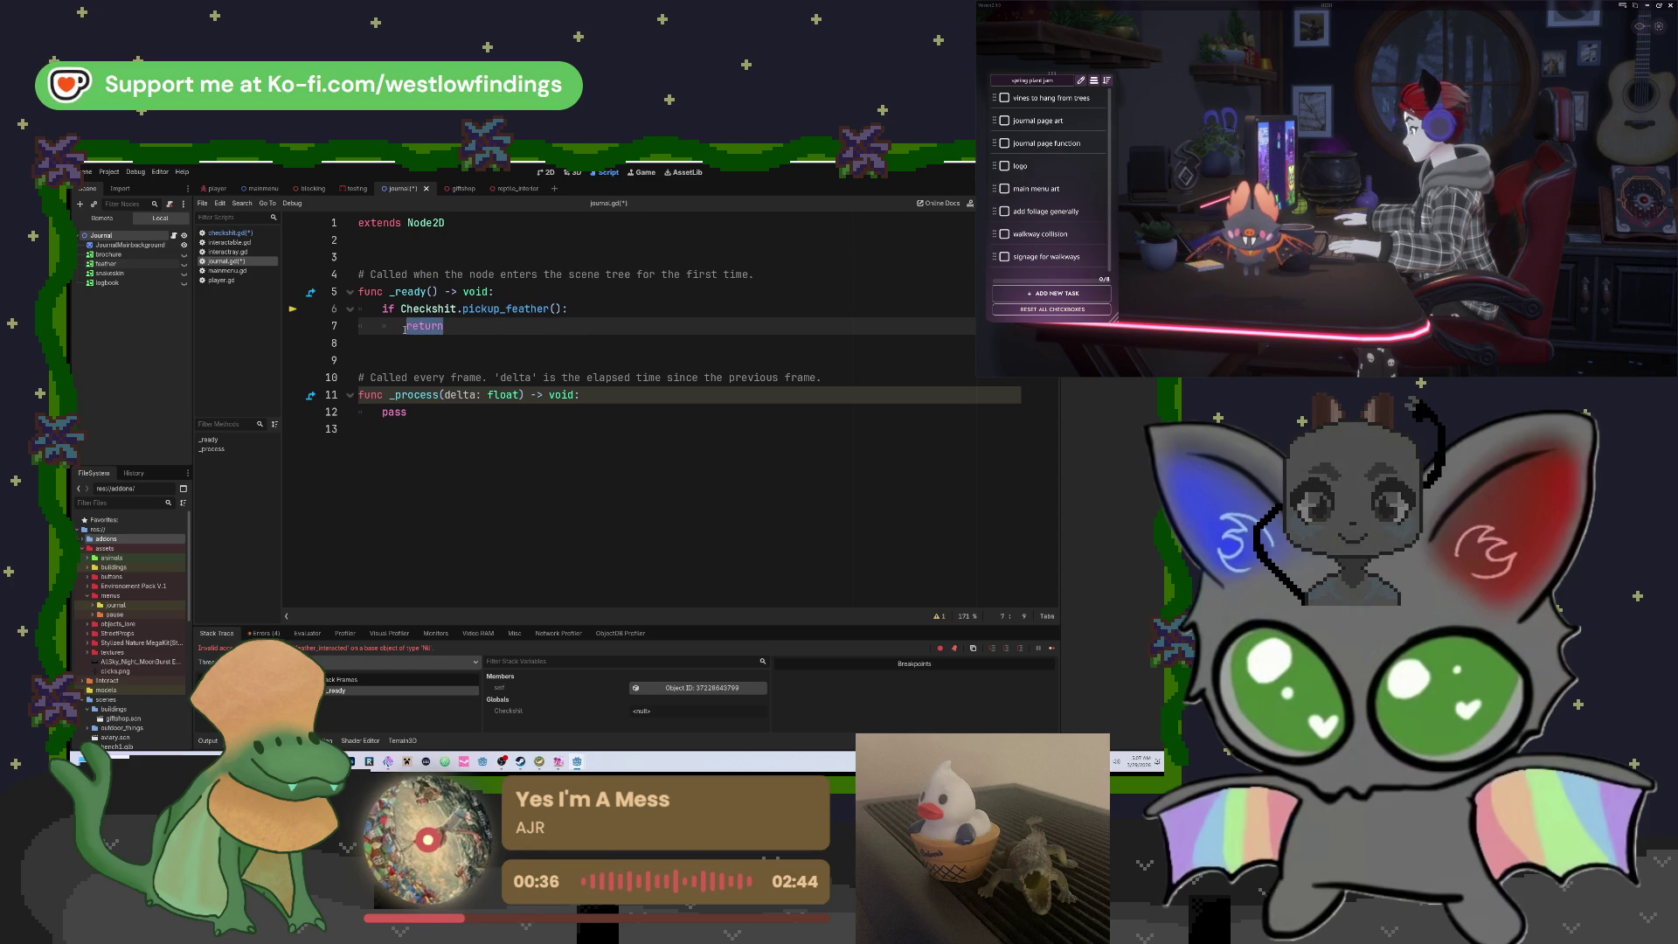
# Write $feather.show() on line 7 of journal.gd by dropping in the feather node.
pyautogui.moveTo(106, 263); pyautogui.dragTo(427, 332)
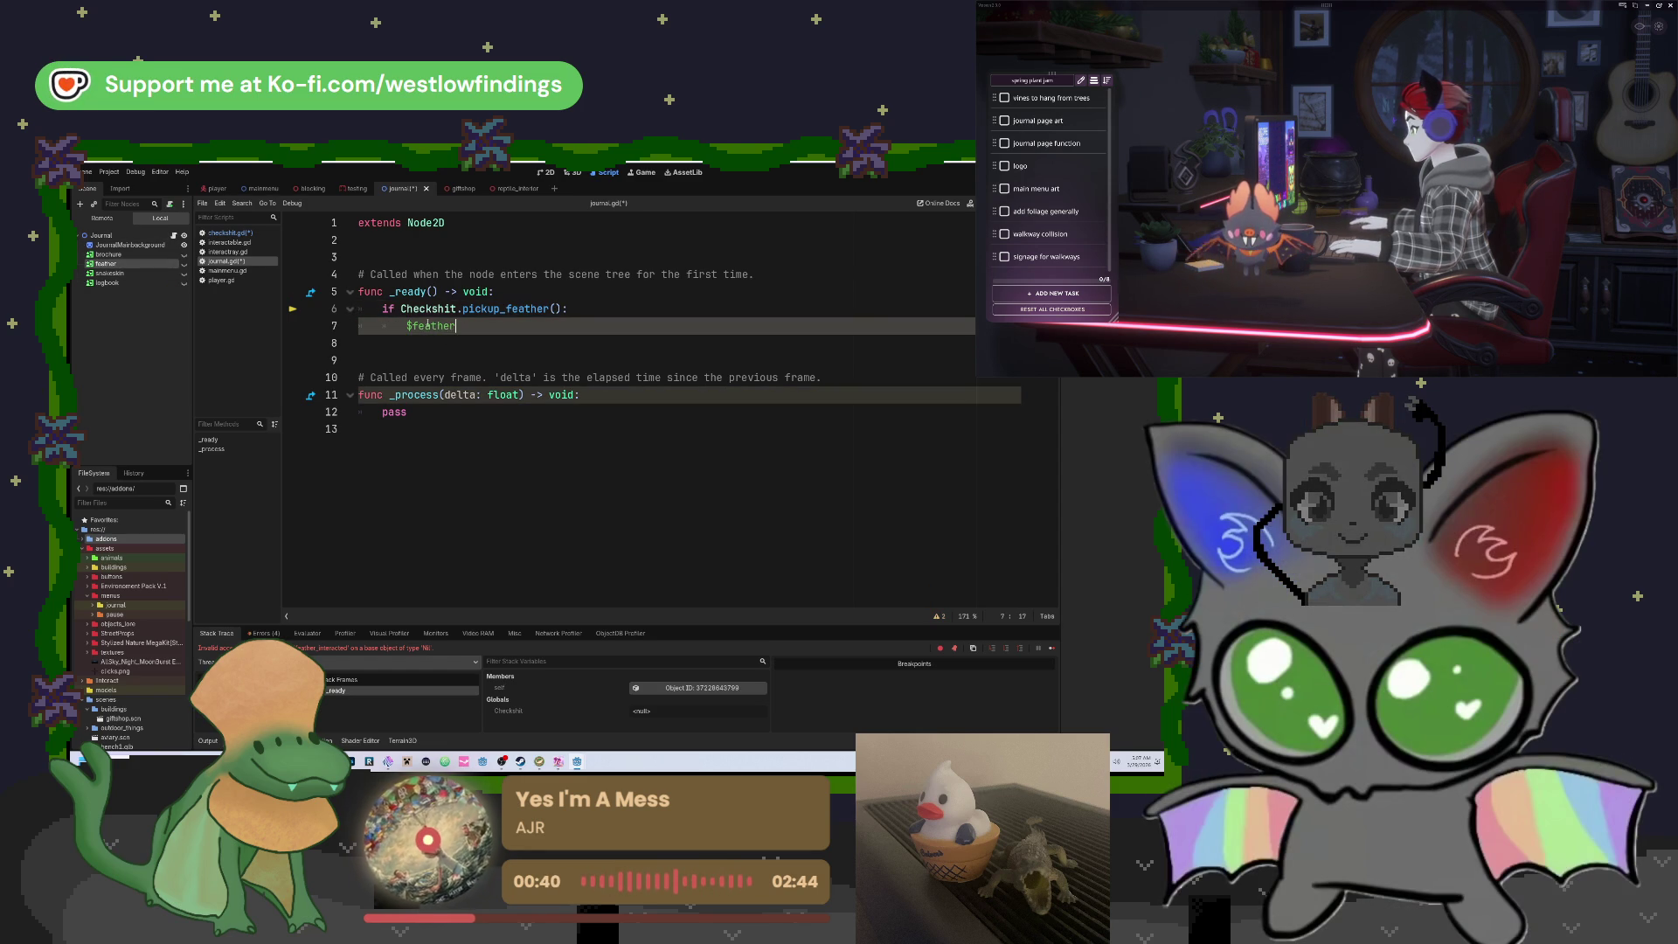
pyautogui.write('.')
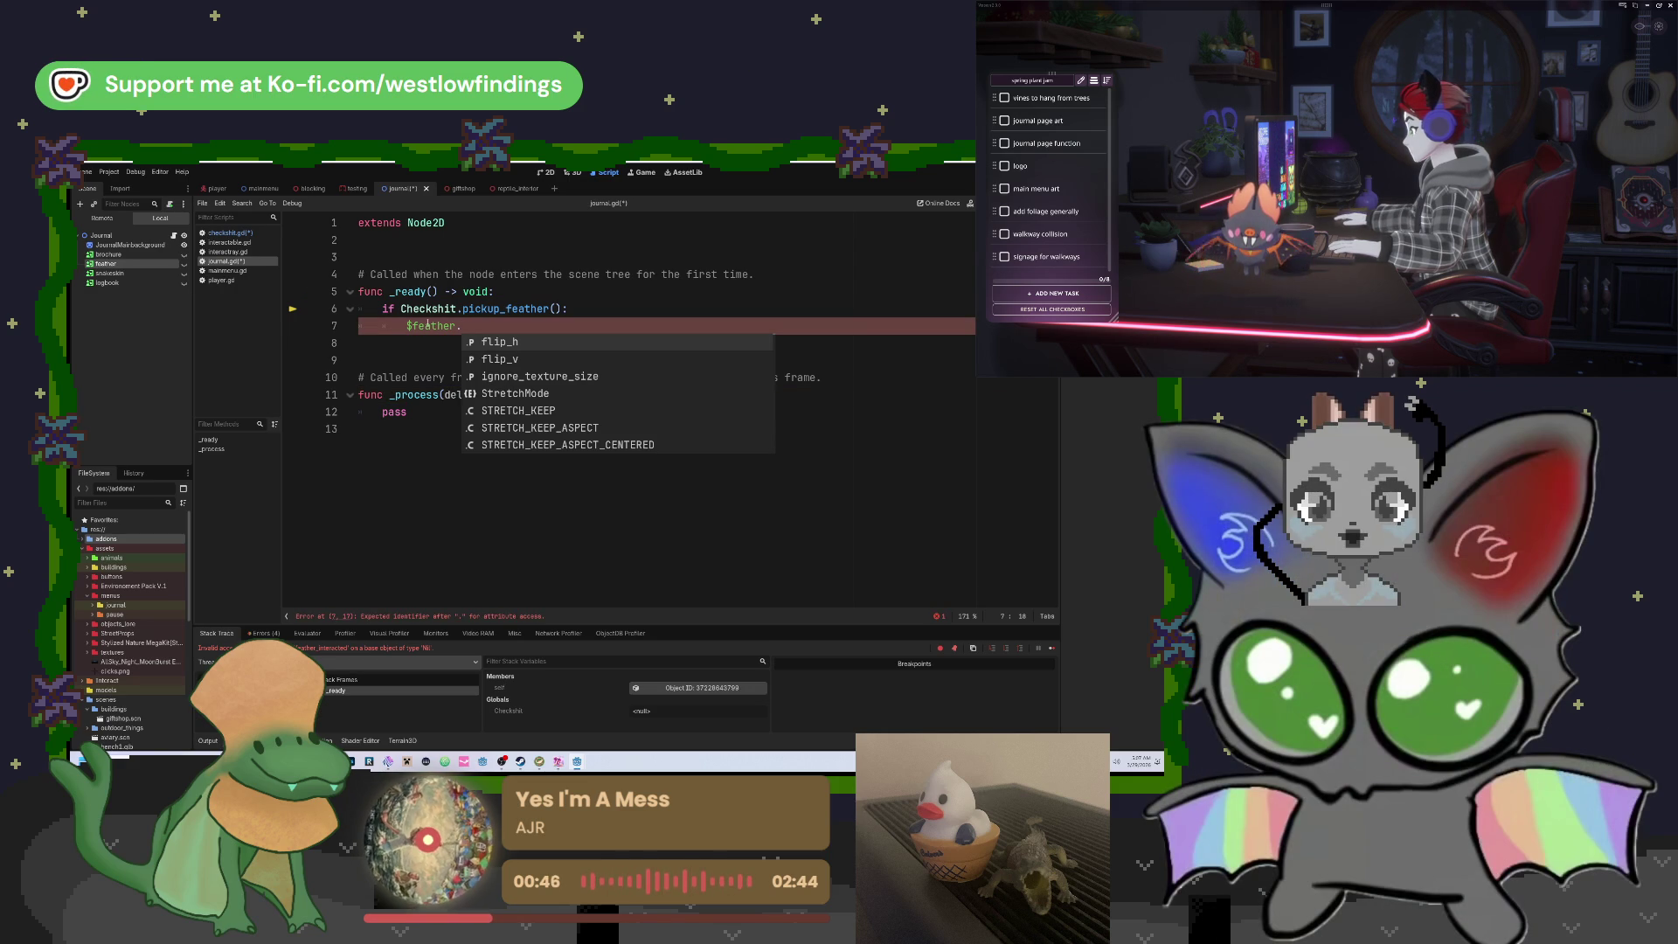
pyautogui.write('show')
pyautogui.press('Return')
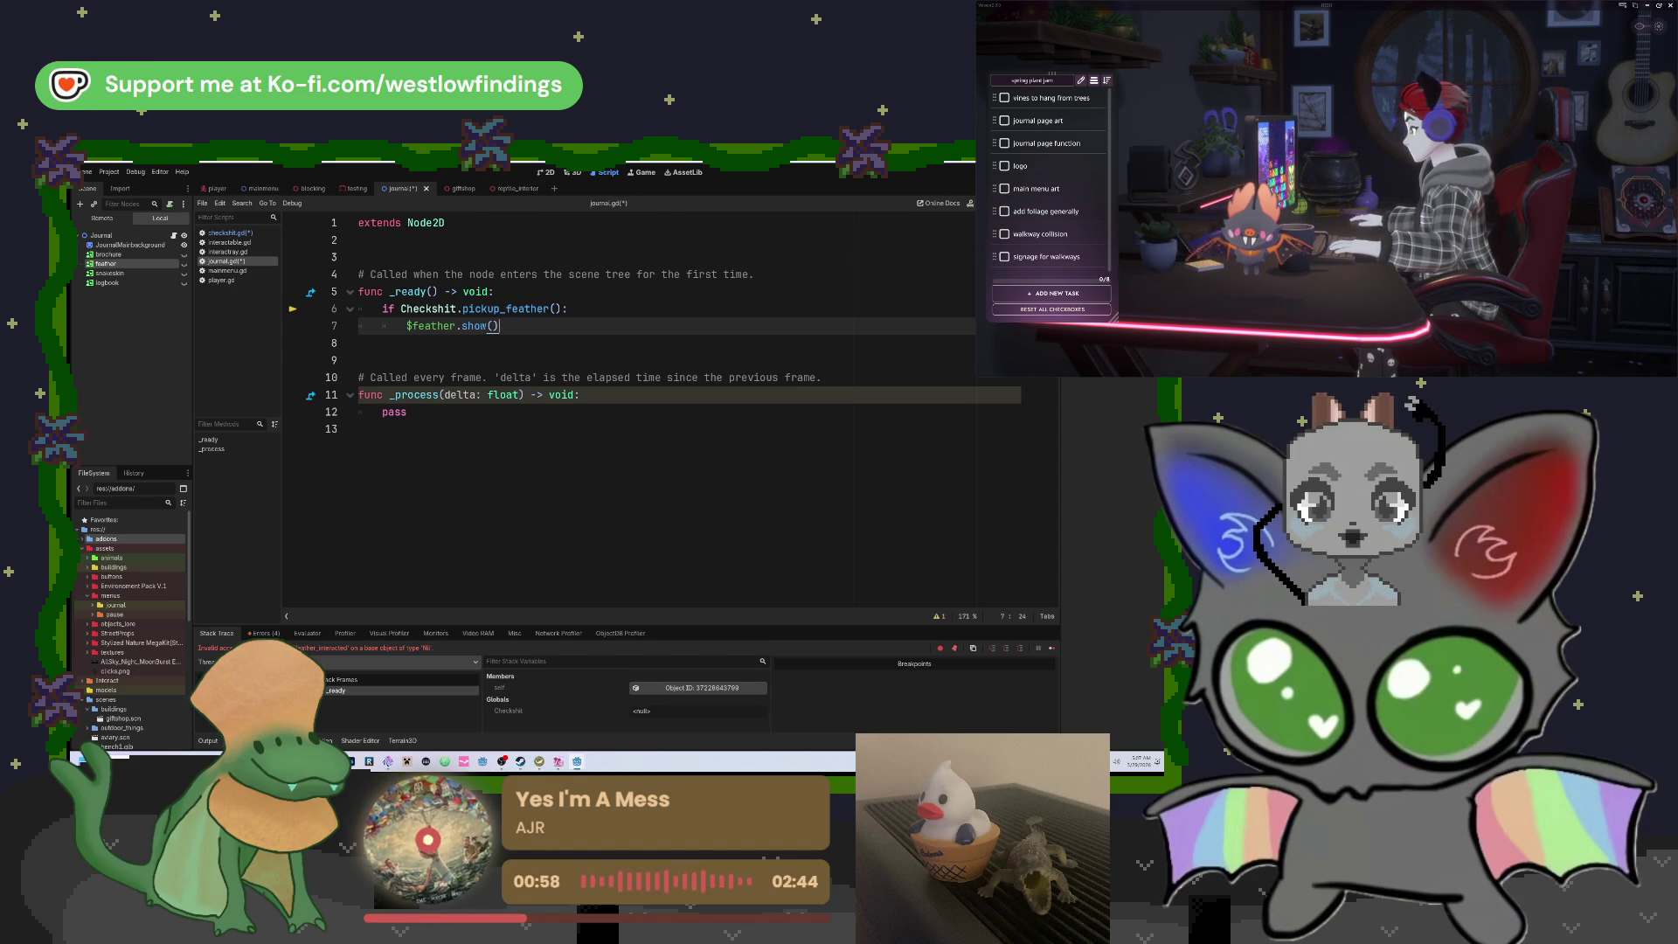
# Save and run the game, then bring up the checkshit.gd script.
pyautogui.press('F5')
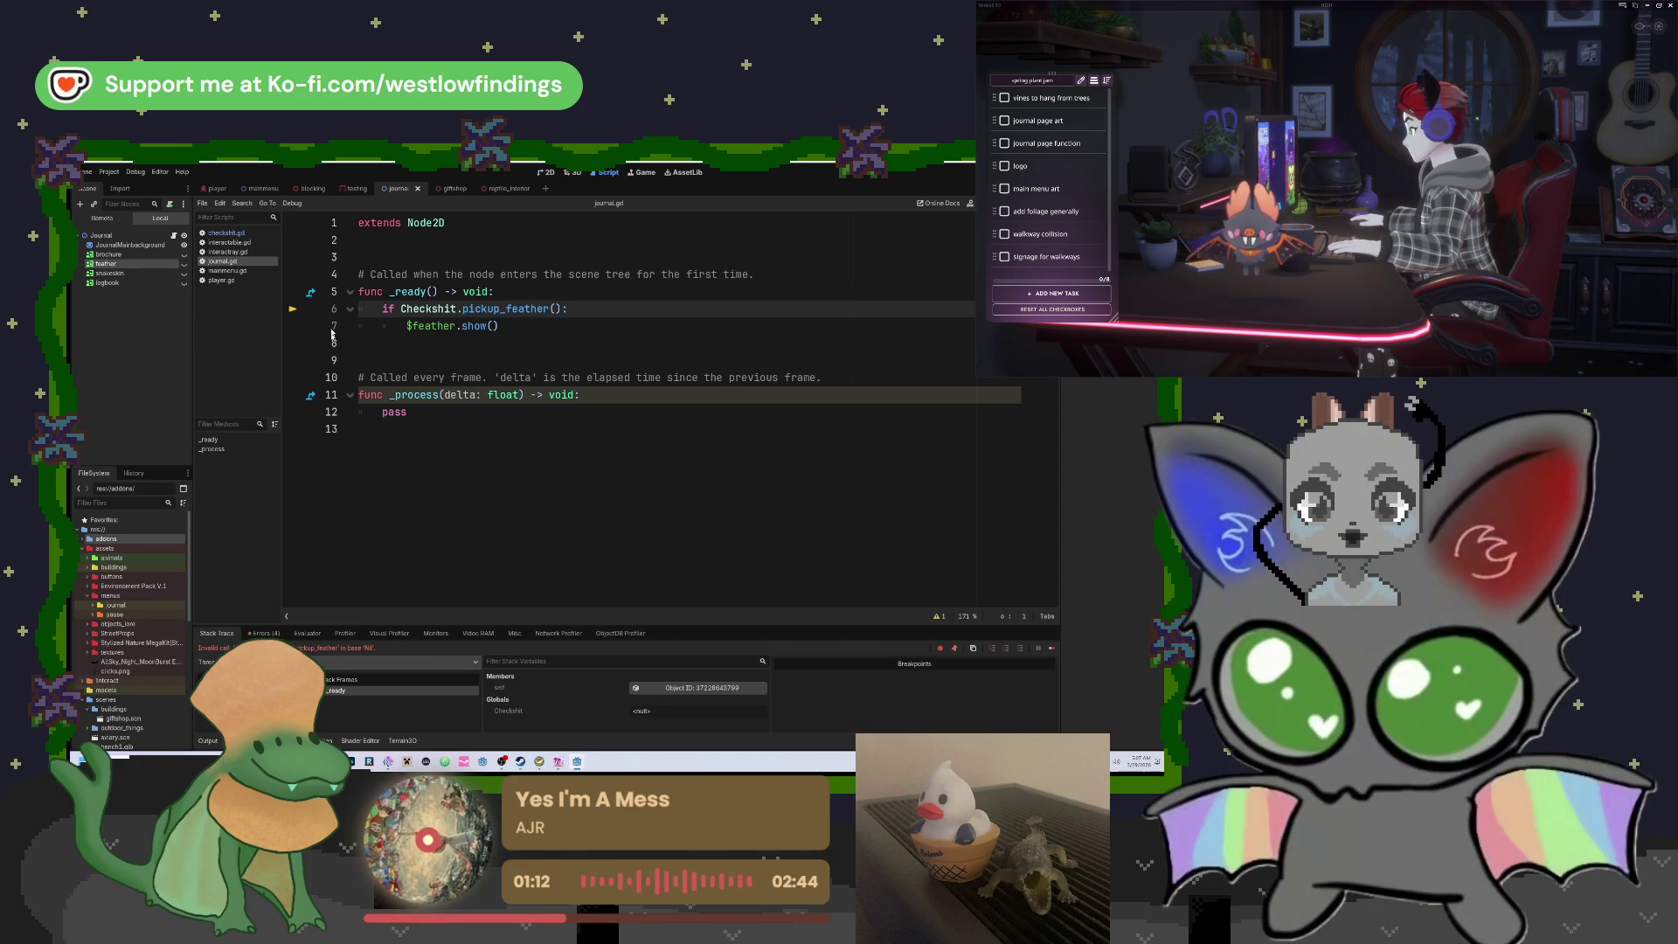
pyautogui.press('Up')
pyautogui.press('Up')
pyautogui.press('Up')
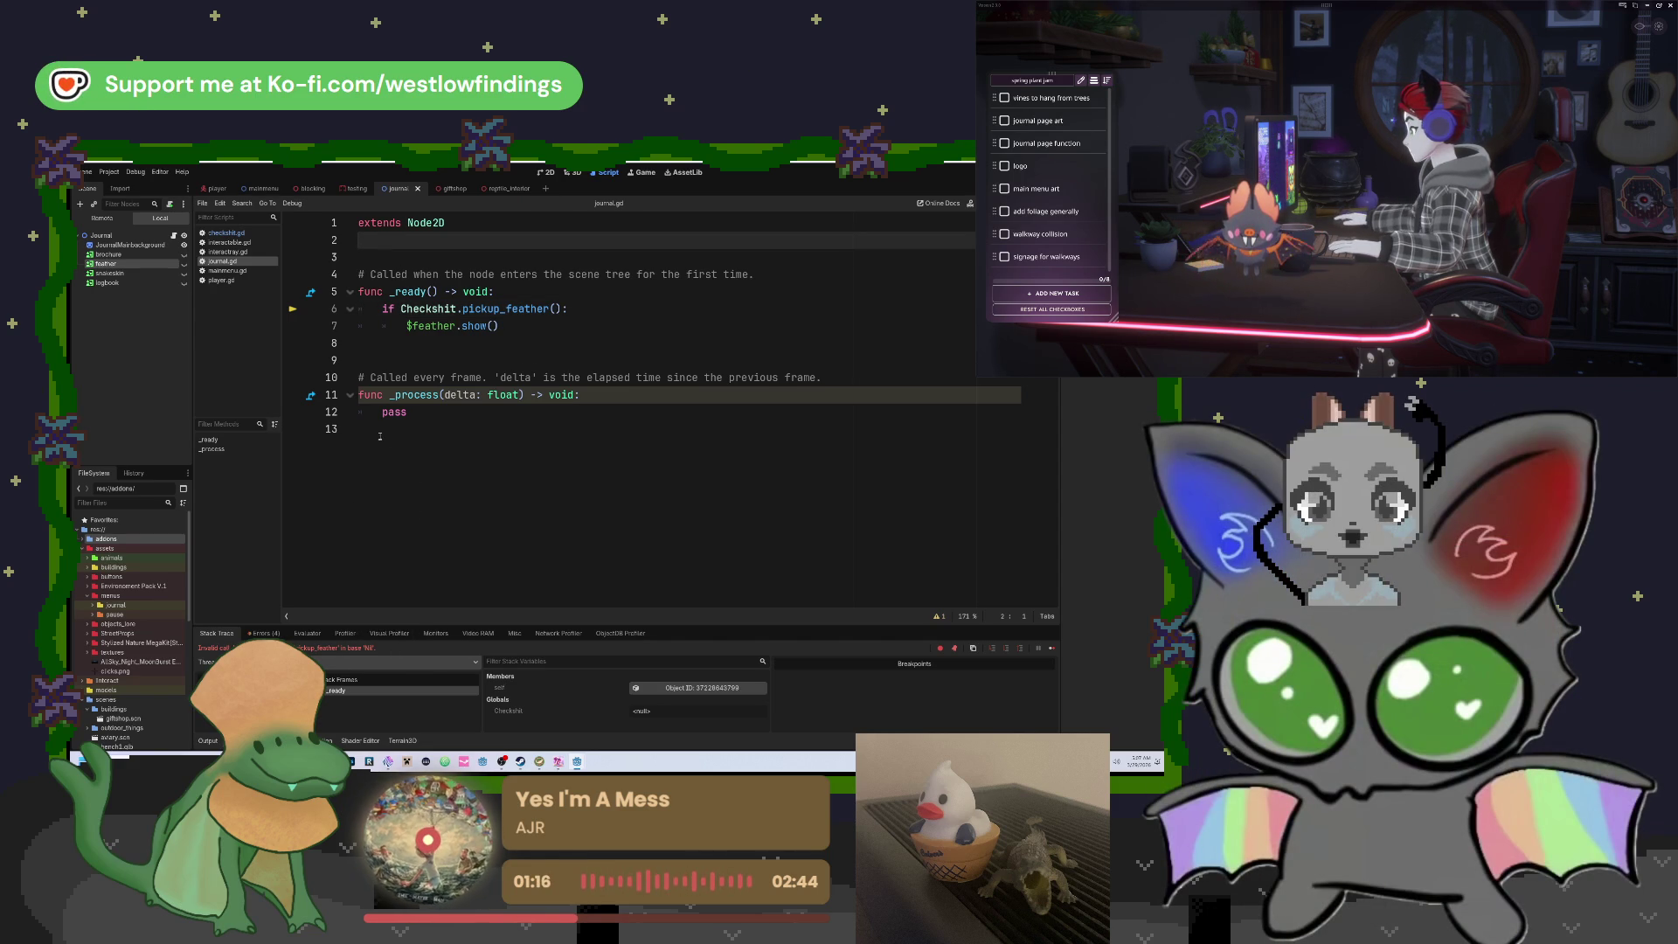
pyautogui.click(225, 232)
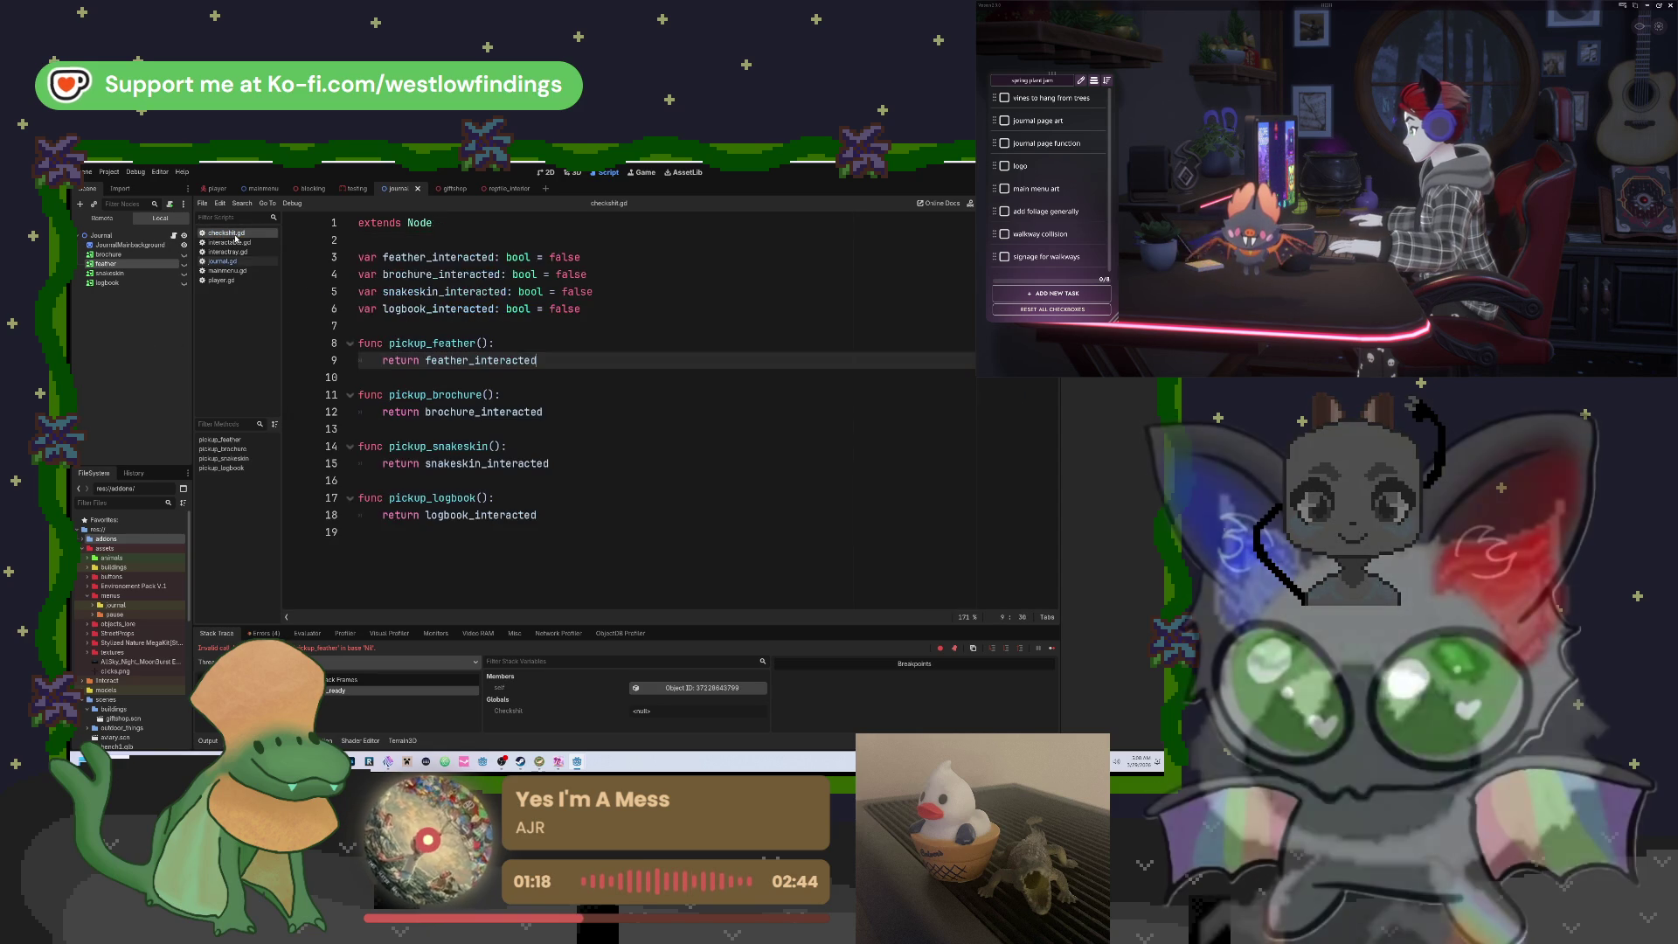
pyautogui.click(108, 174)
pyautogui.click(118, 186)
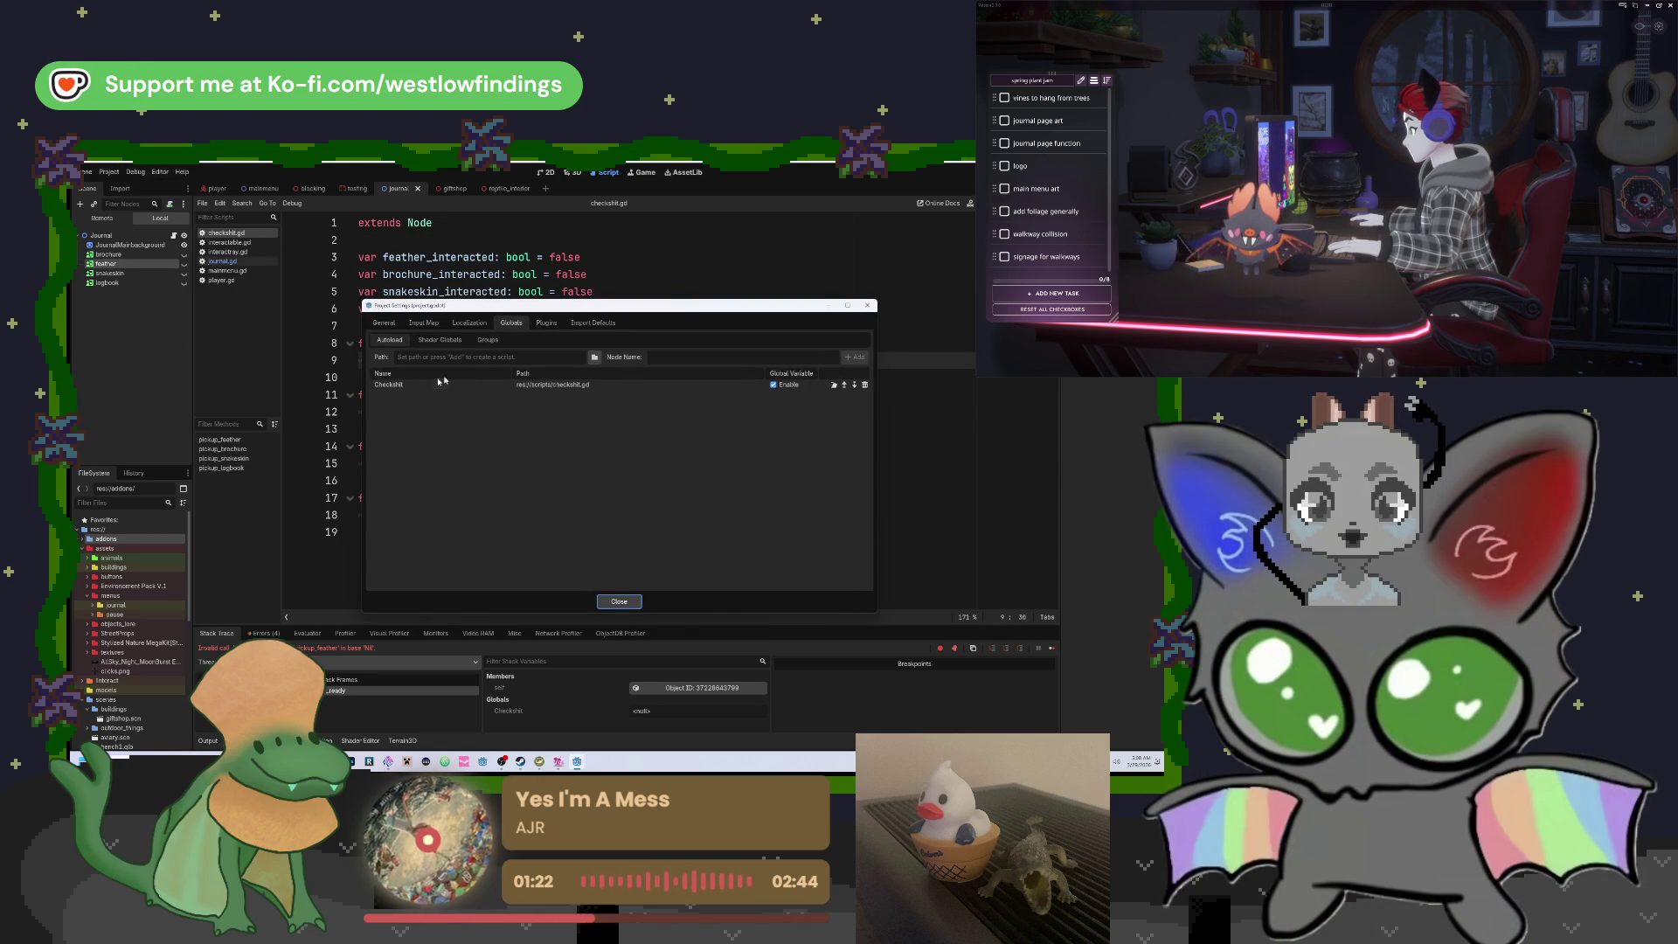
pyautogui.click(489, 385)
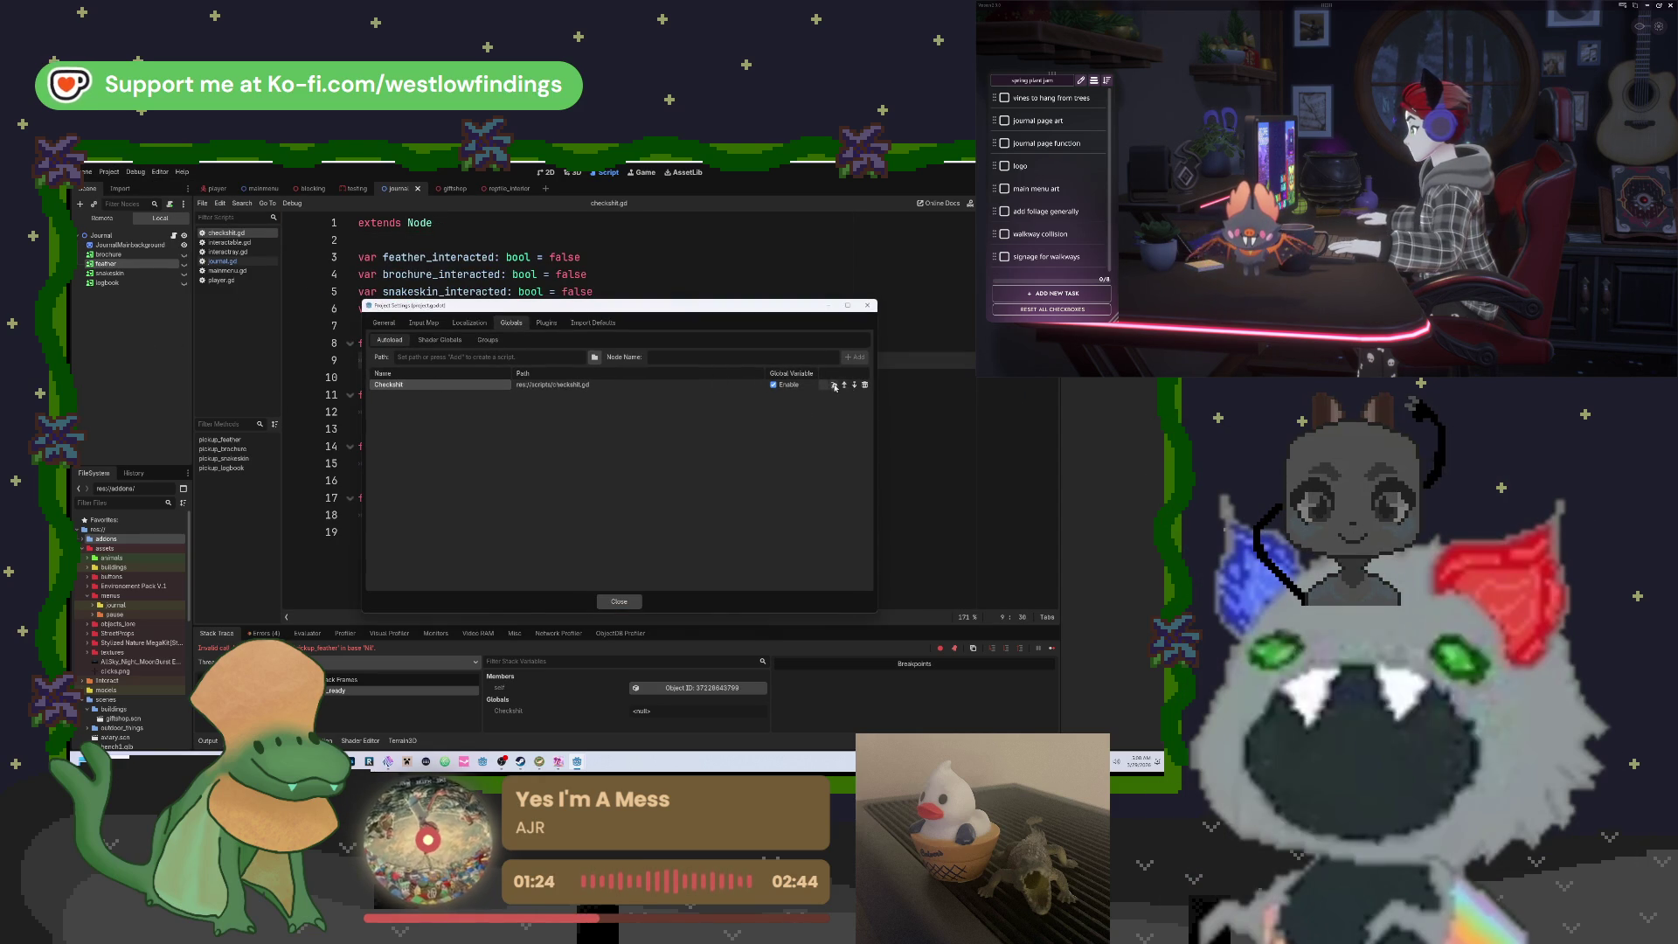
pyautogui.click(623, 602)
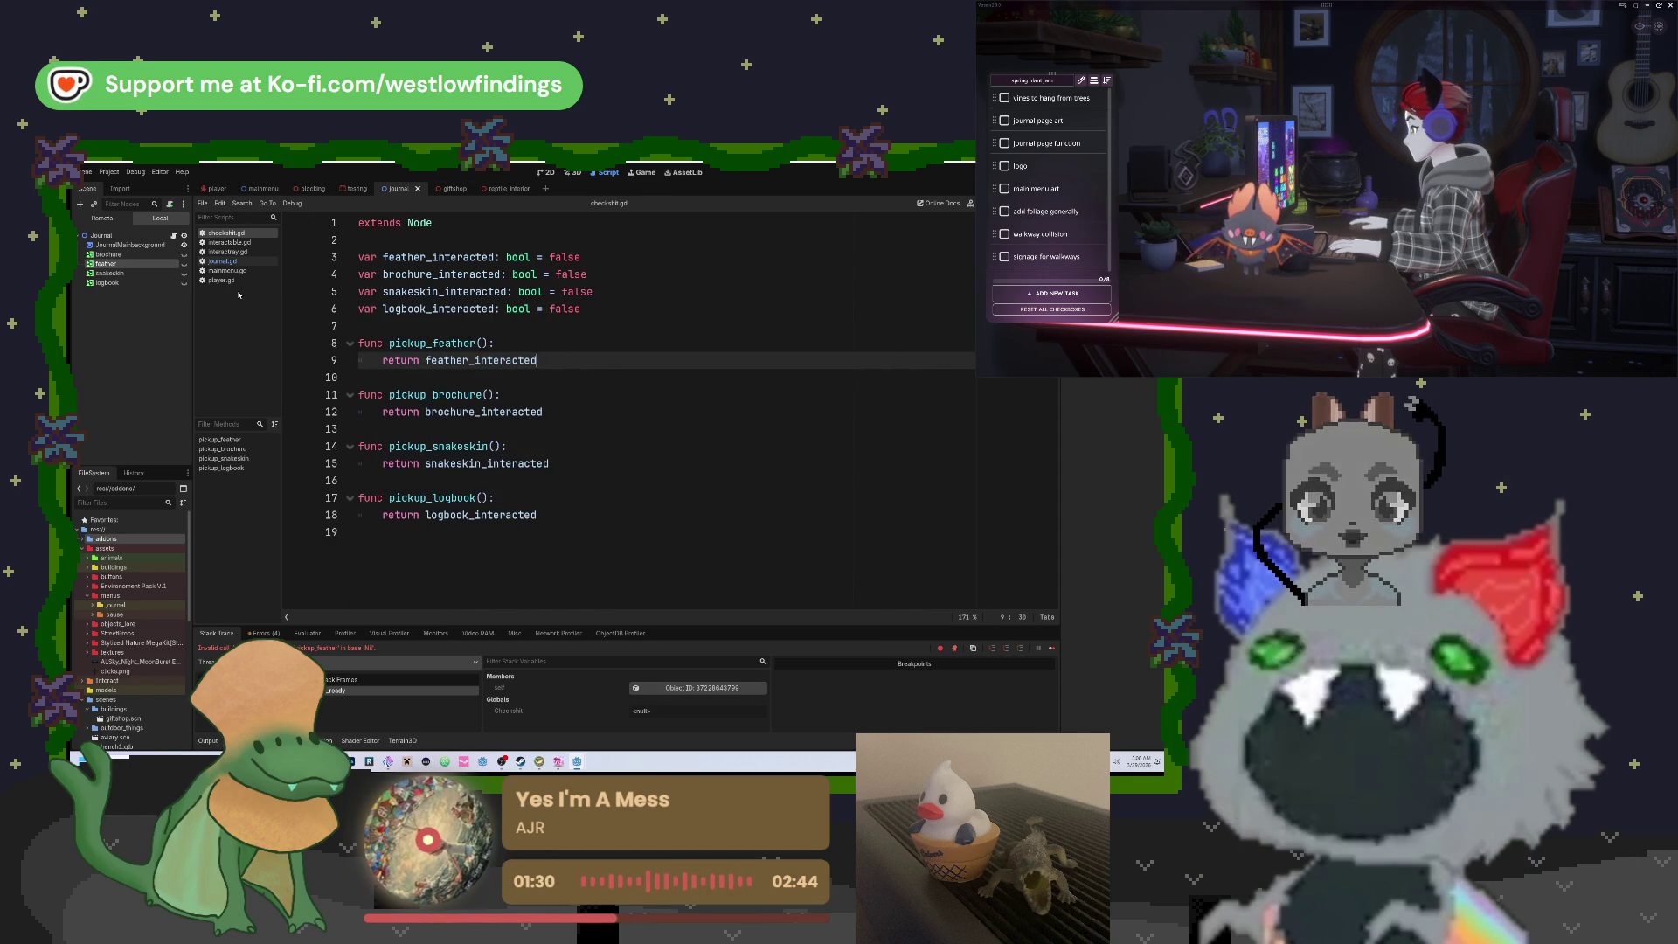
pyautogui.click(223, 261)
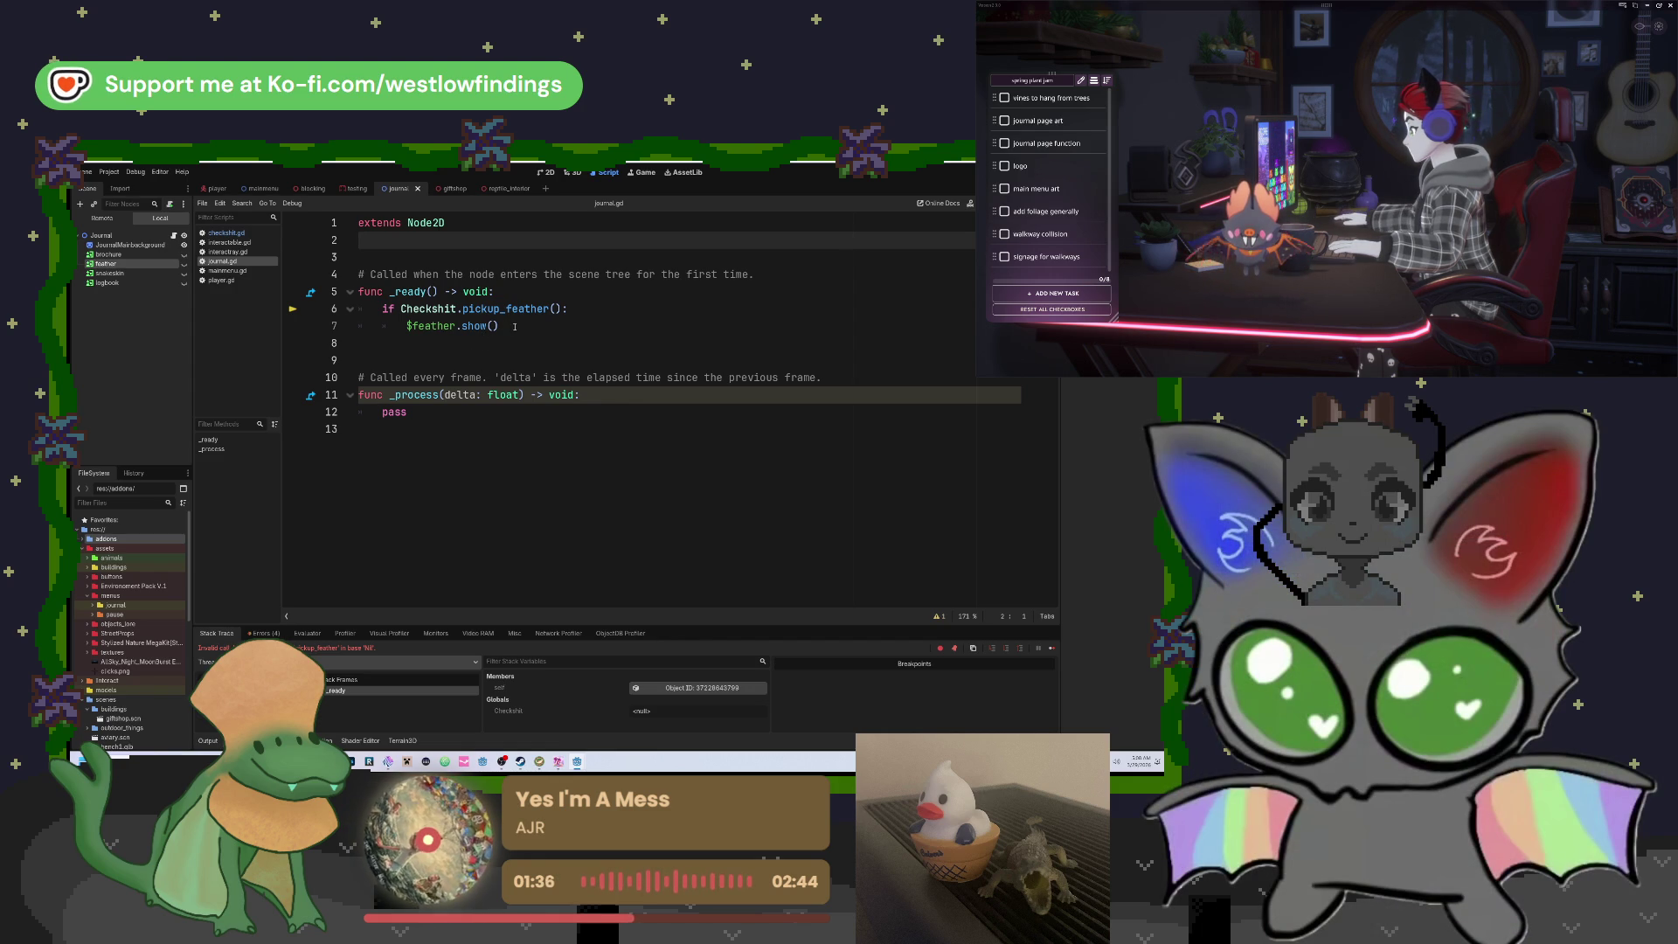
# Cut and re-paste the feather check in _ready, fixing the if line's indentation.
pyautogui.moveTo(515, 327); pyautogui.dragTo(347, 312)
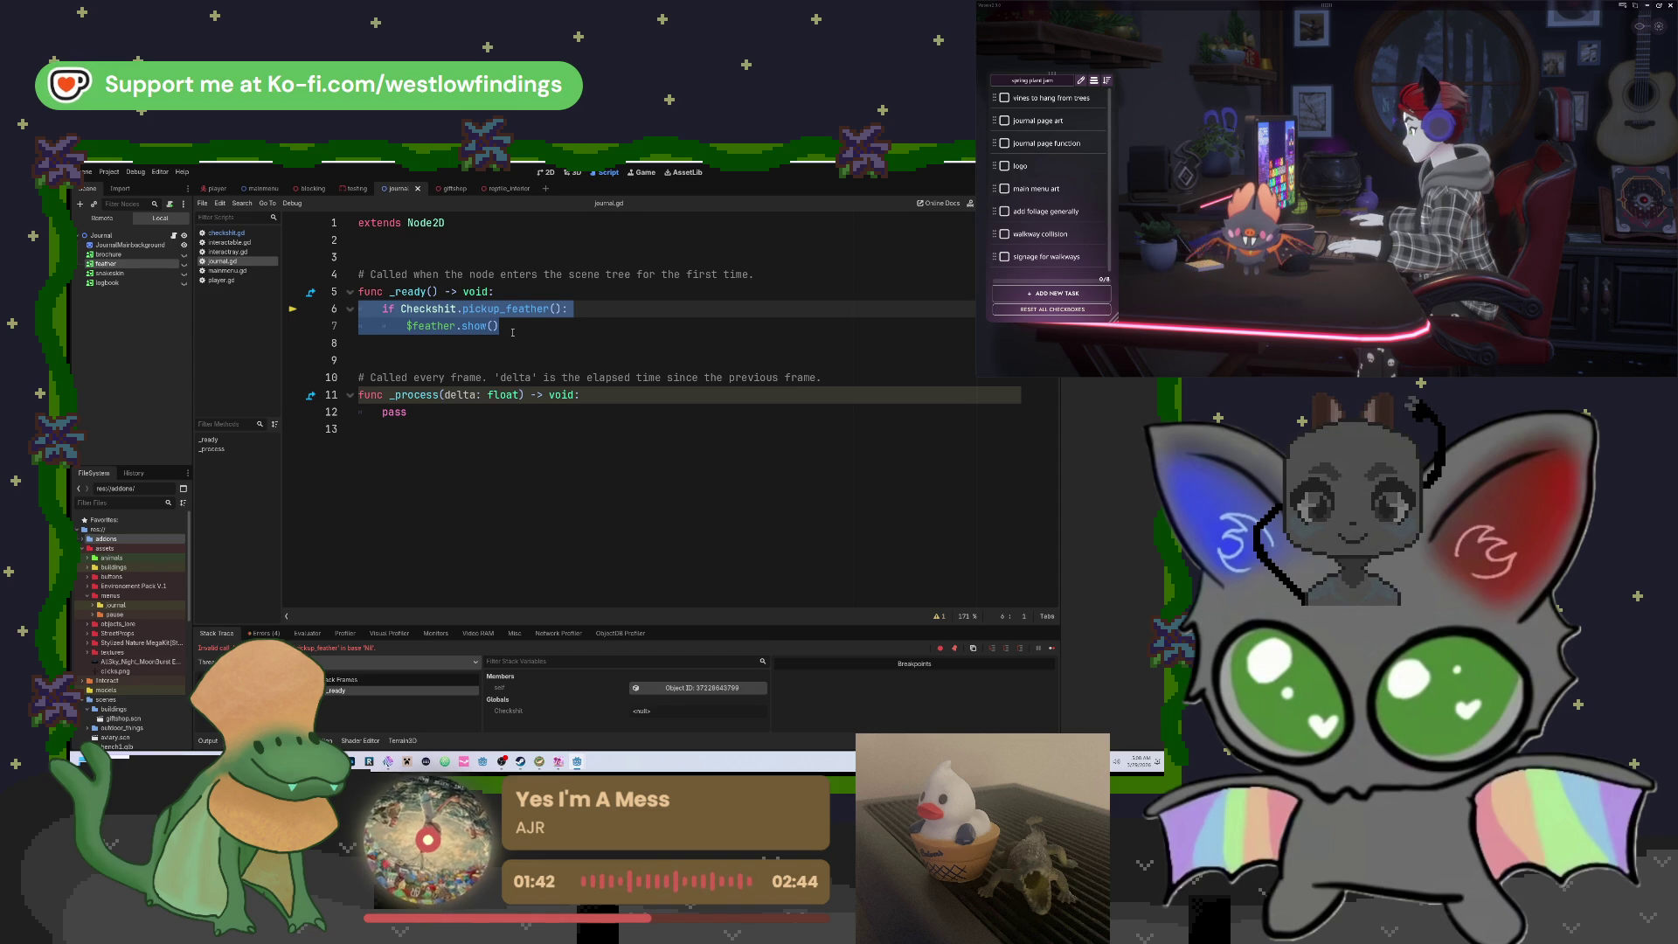
pyautogui.click(518, 333)
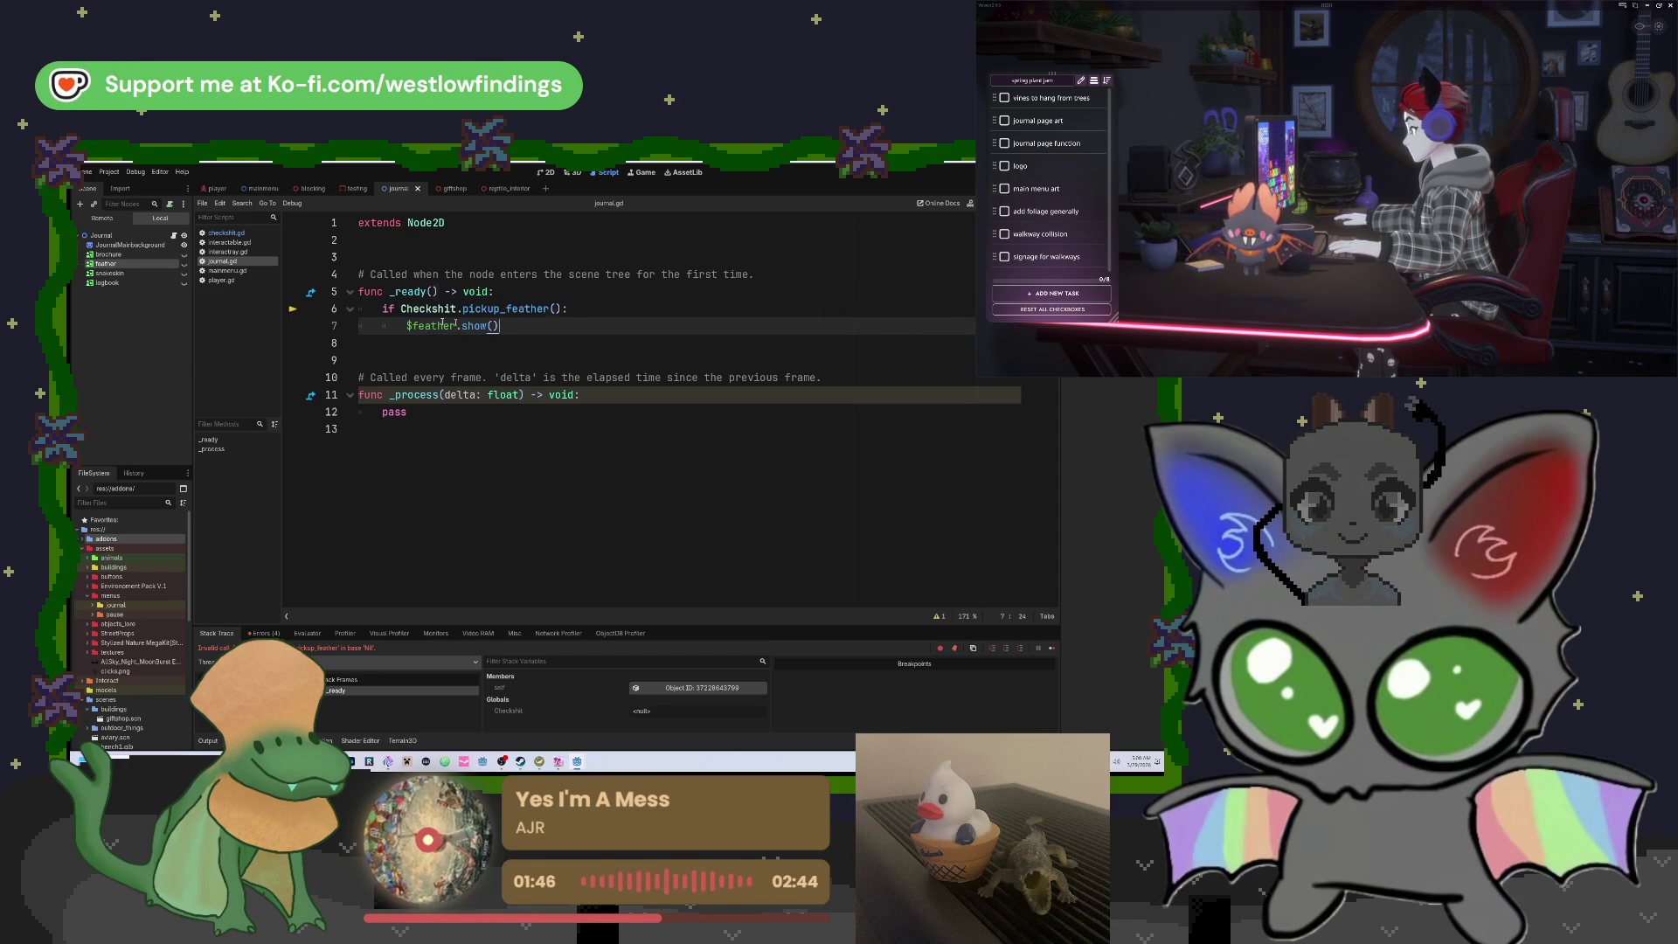
pyautogui.hotkey('shift', 'Up')
pyautogui.hotkey('shift', 'Home')
pyautogui.hotkey('ctrl', 'c')
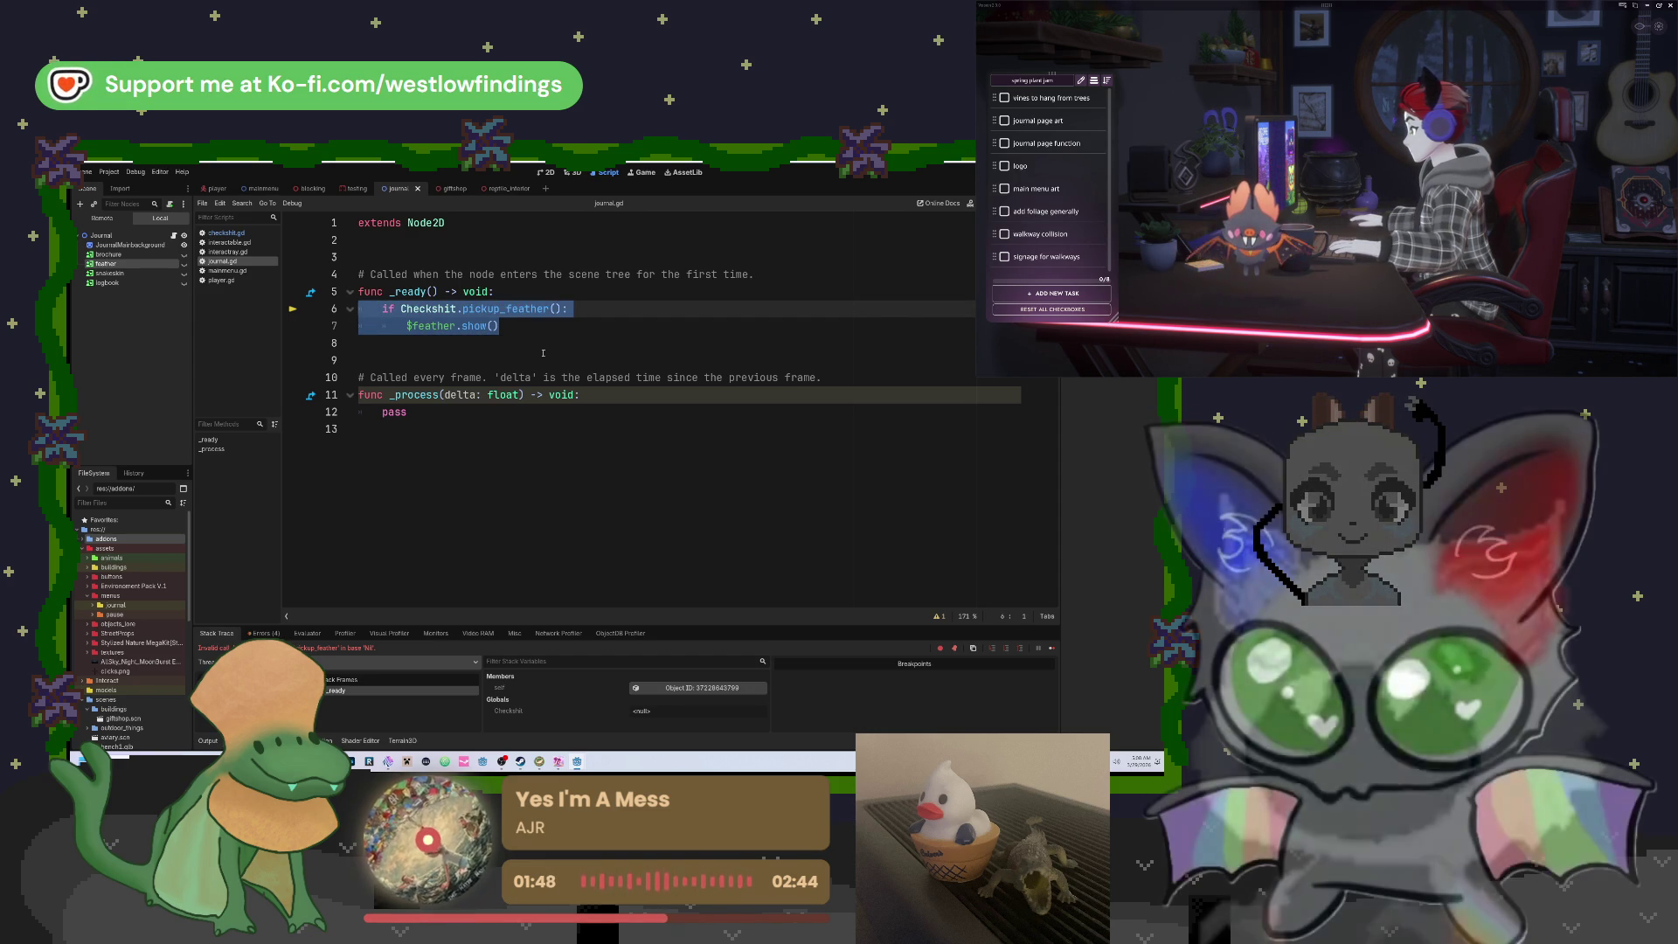
pyautogui.press('BackSpace')
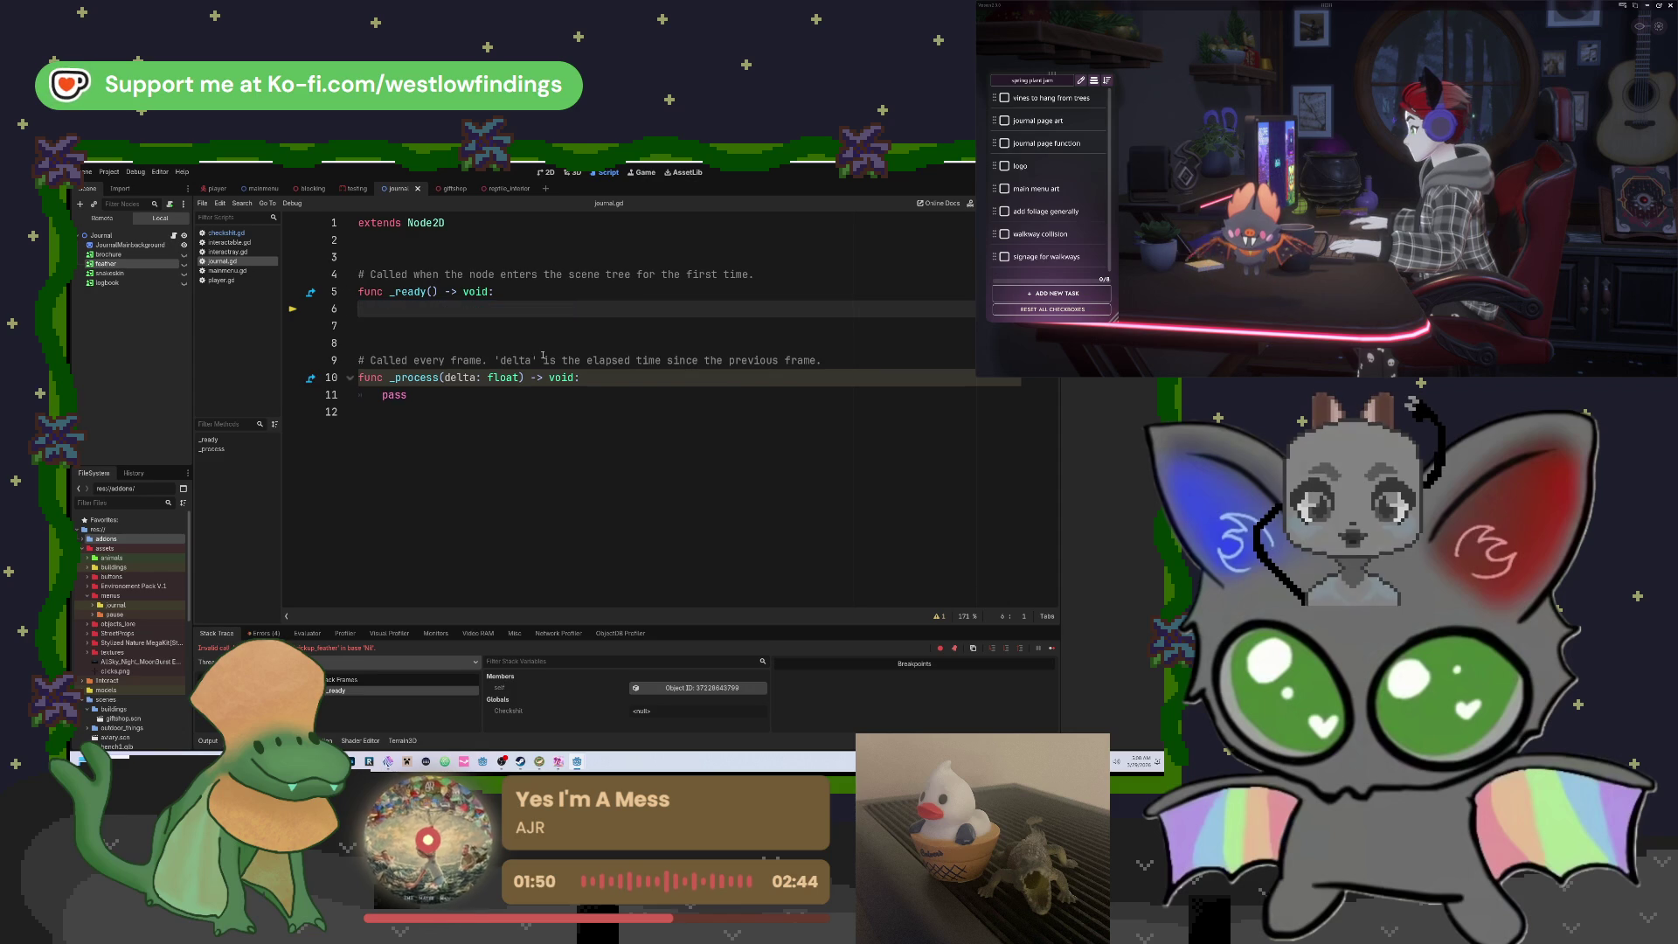
pyautogui.press('BackSpace')
pyautogui.press('Return')
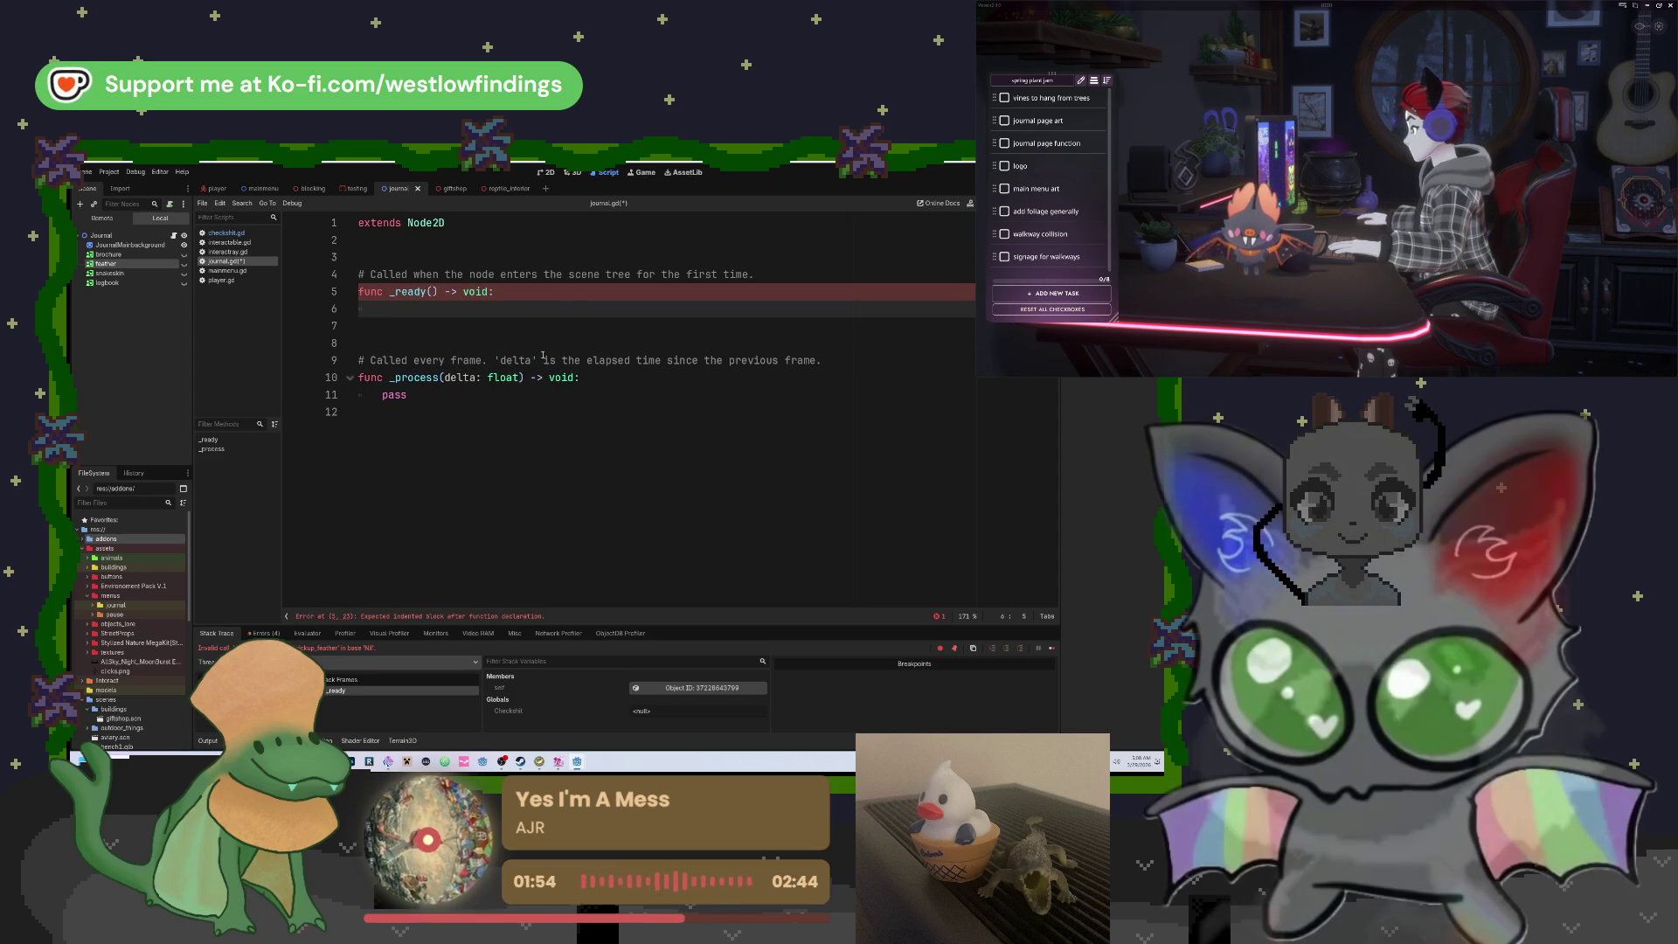
pyautogui.hotkey('ctrl', 'v')
pyautogui.press('Up')
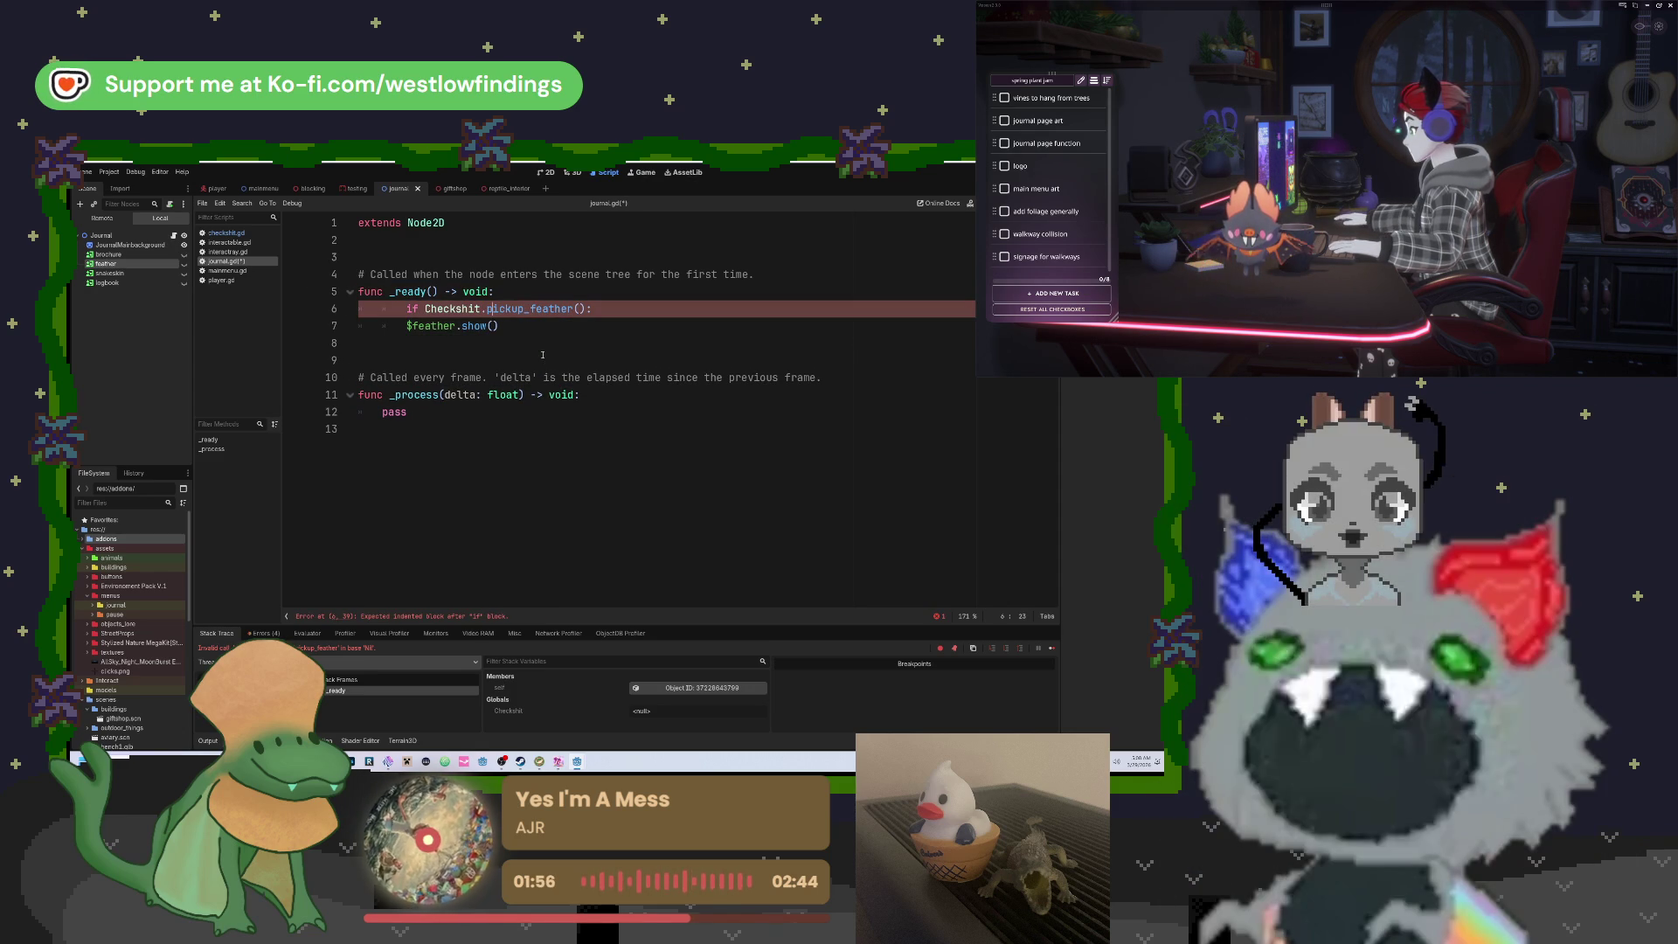
pyautogui.press('Home')
pyautogui.press('BackSpace')
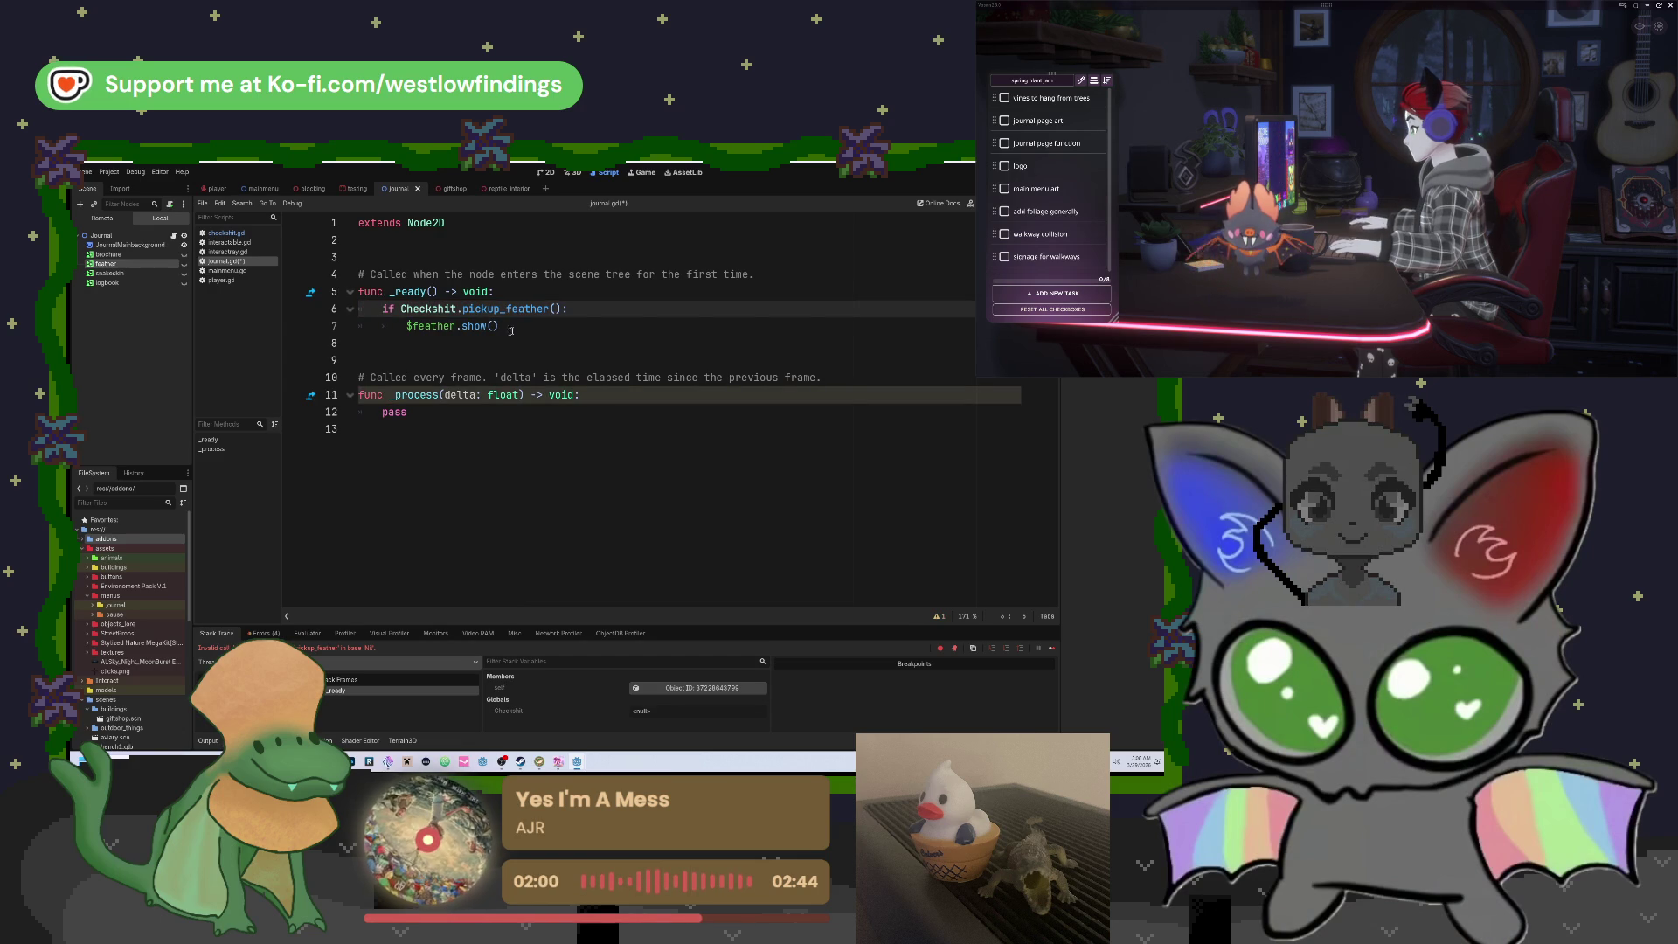
# Copy the feather check lines over the pass inside _process.
pyautogui.moveTo(512, 331); pyautogui.dragTo(359, 308)
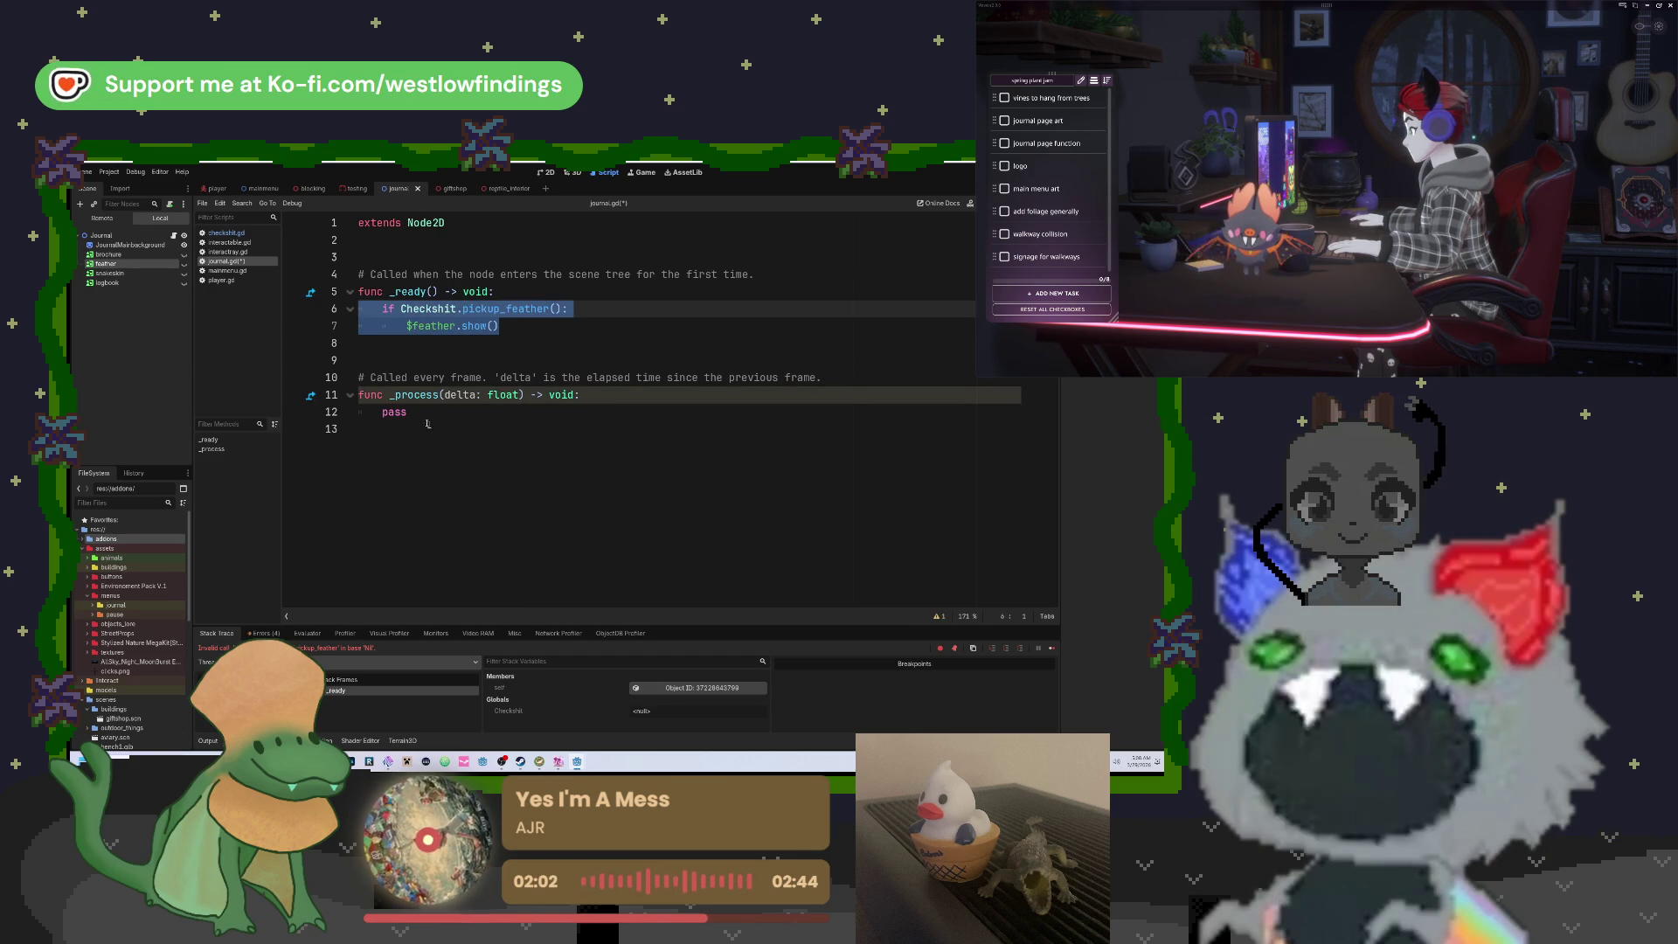
pyautogui.hotkey('ctrl', 'c')
pyautogui.doubleClick(394, 411)
pyautogui.hotkey('ctrl', 'v')
# Replace the feather check in _ready with pass, then save and run with F5.
pyautogui.moveTo(500, 326); pyautogui.dragTo(335, 311)
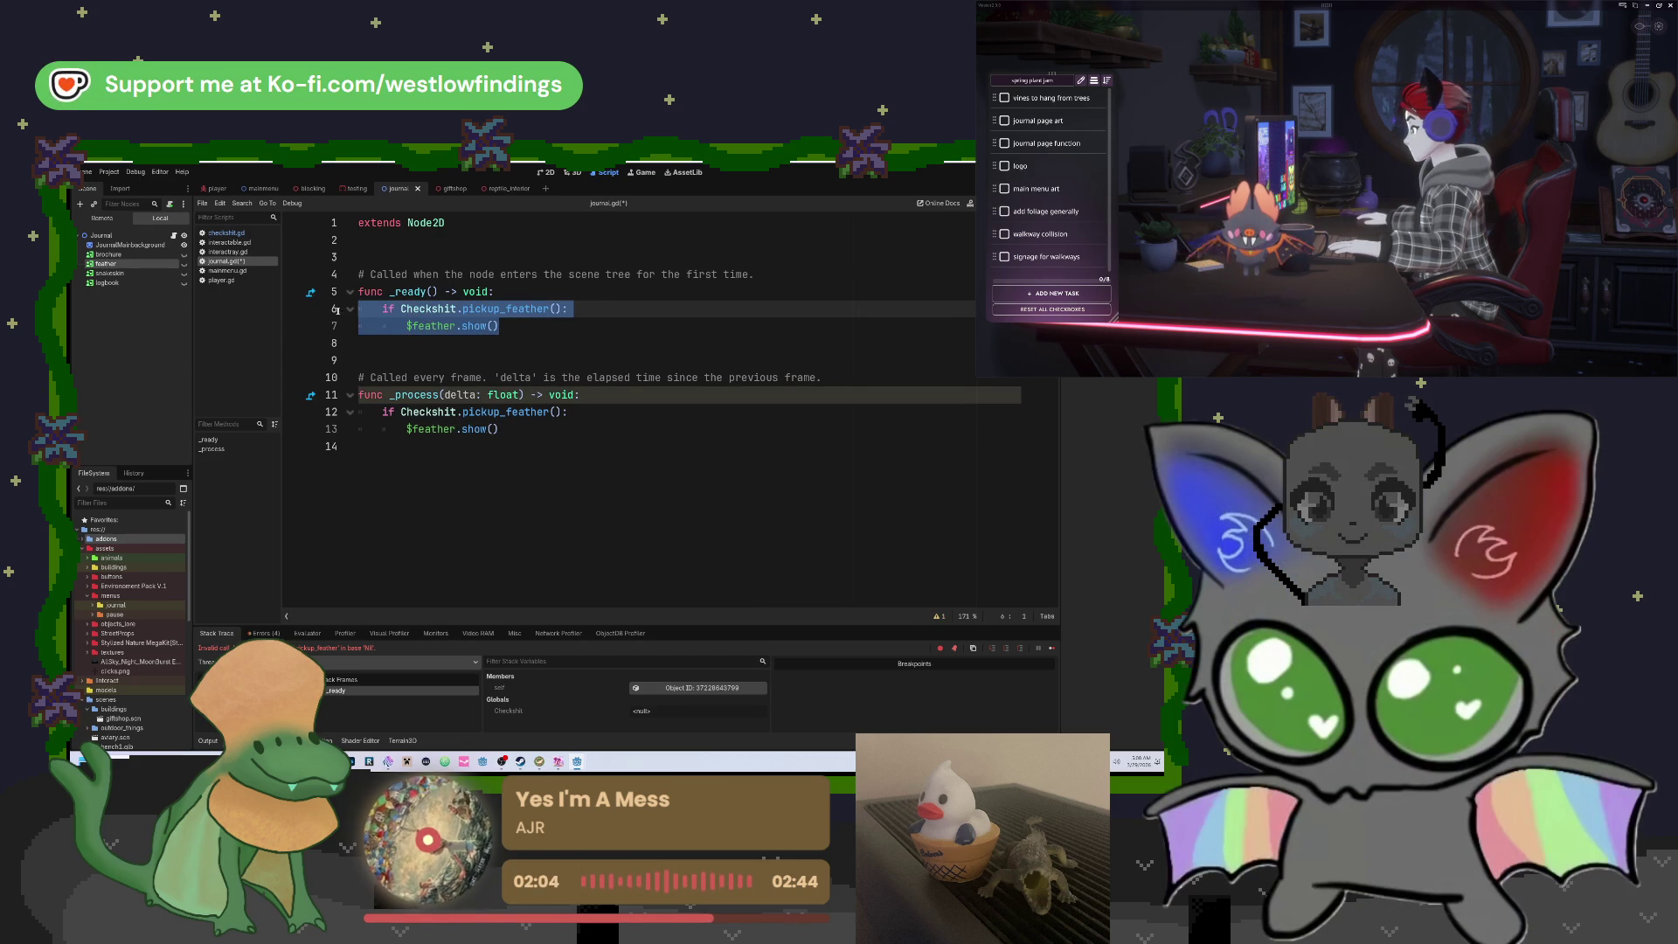
pyautogui.press('BackSpace')
pyautogui.press('Tab')
pyautogui.write('pass')
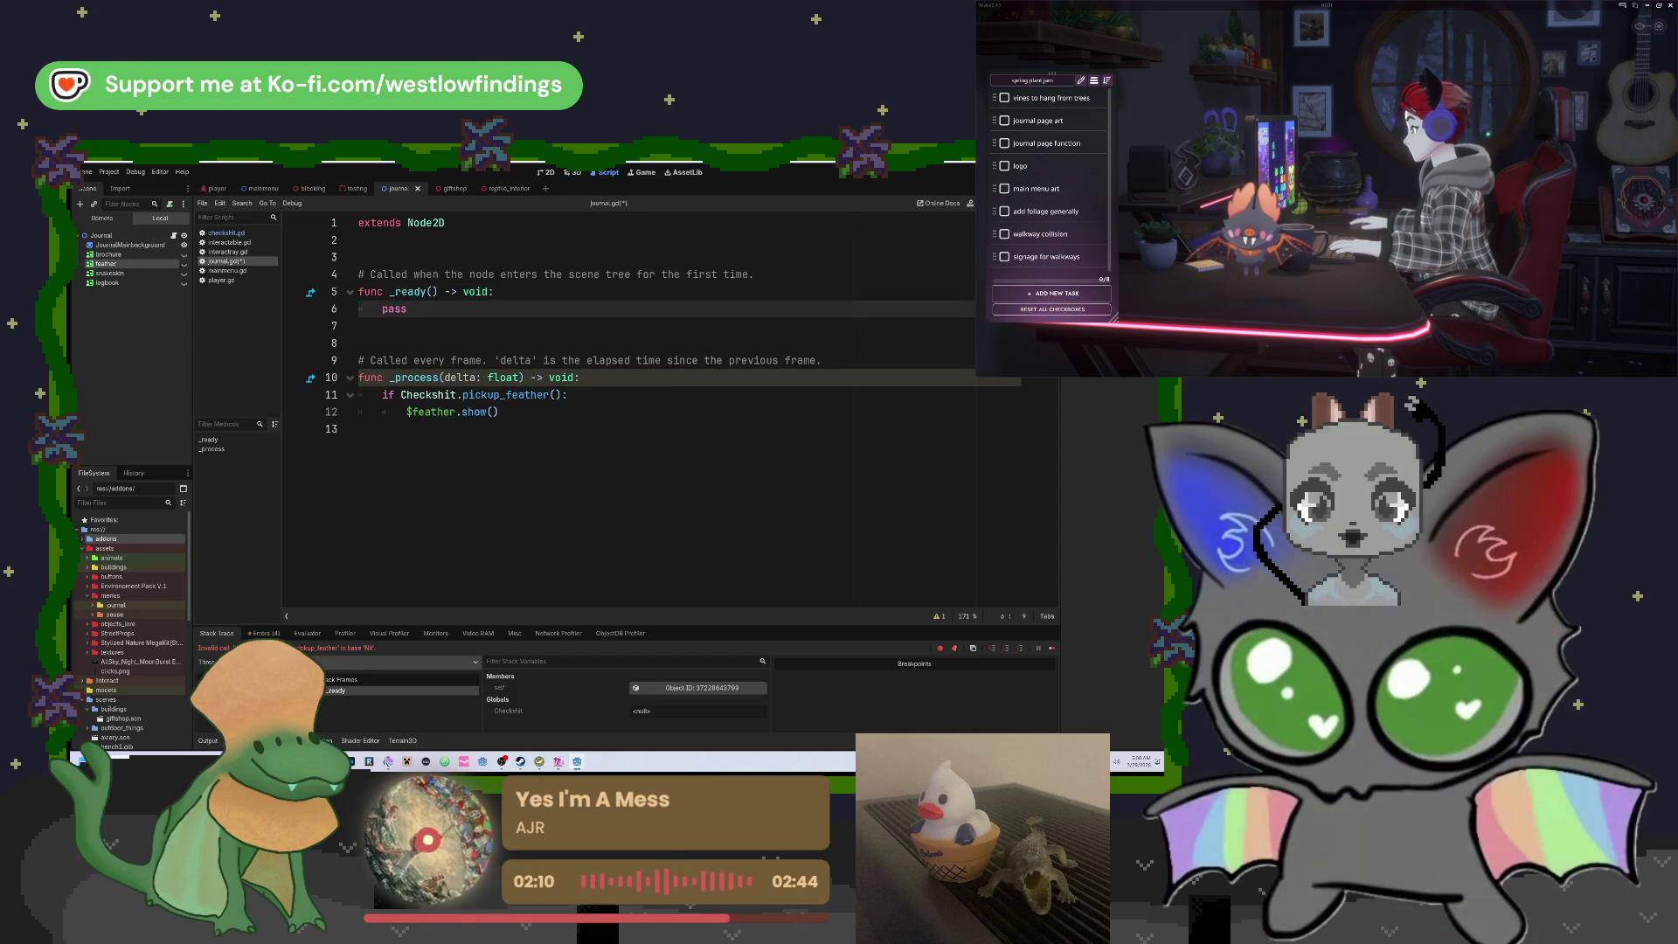
pyautogui.press('F5')
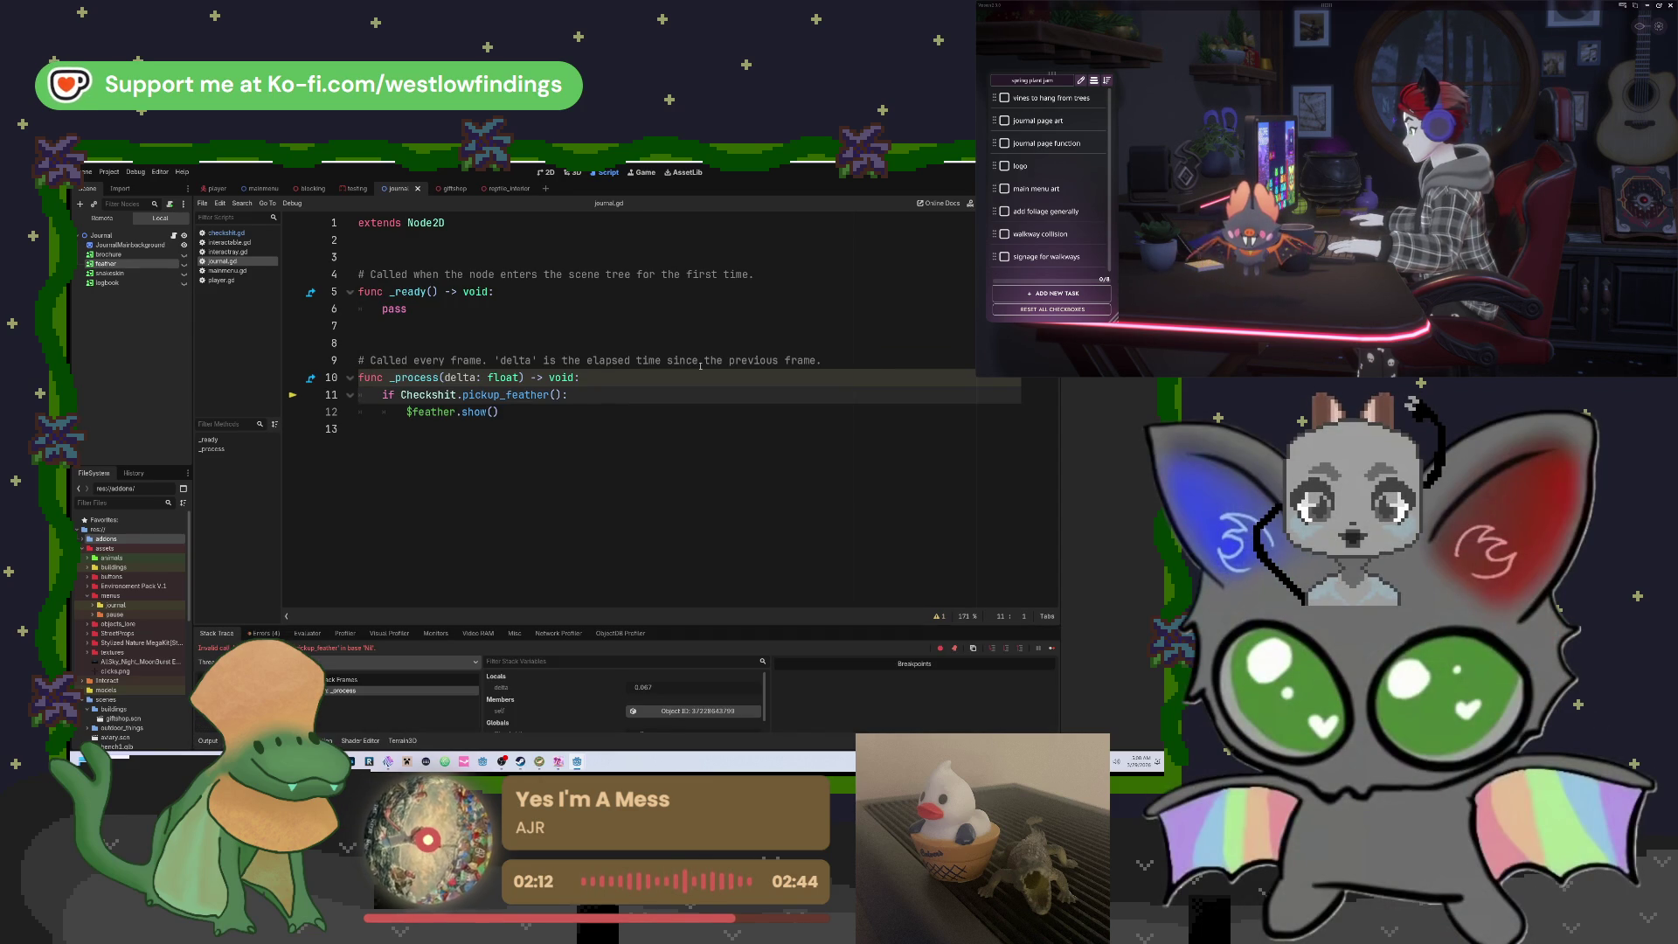
# Resume past the line 11 break, close the game, and view the debugger errors.
pyautogui.press('F12')
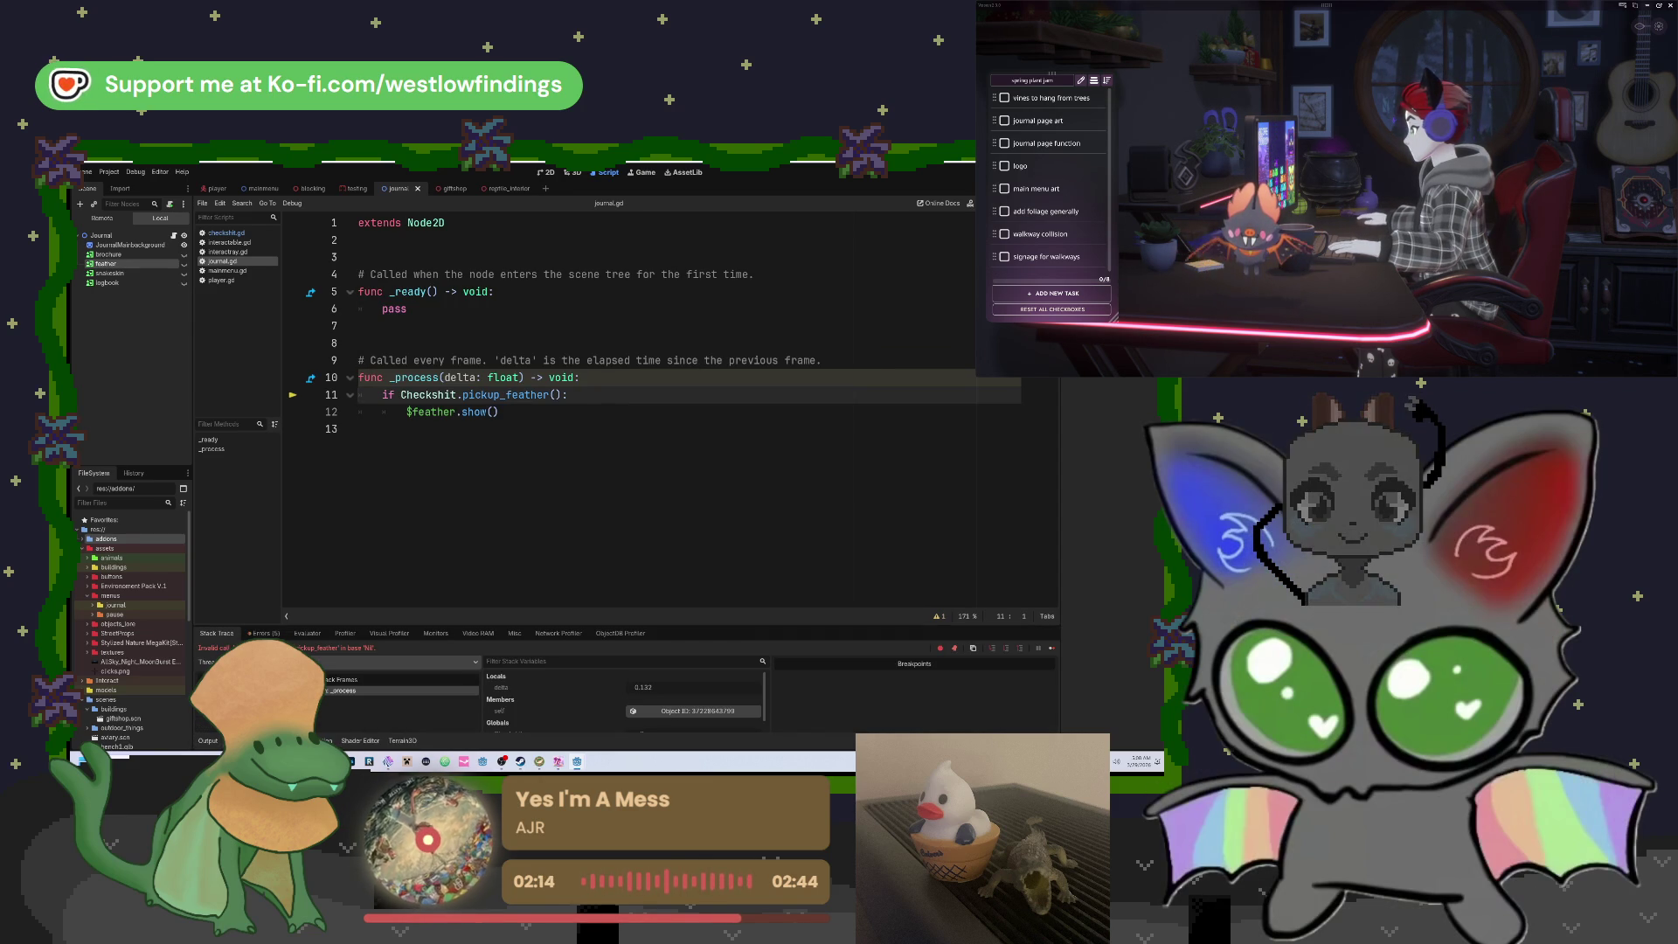
pyautogui.press('F12')
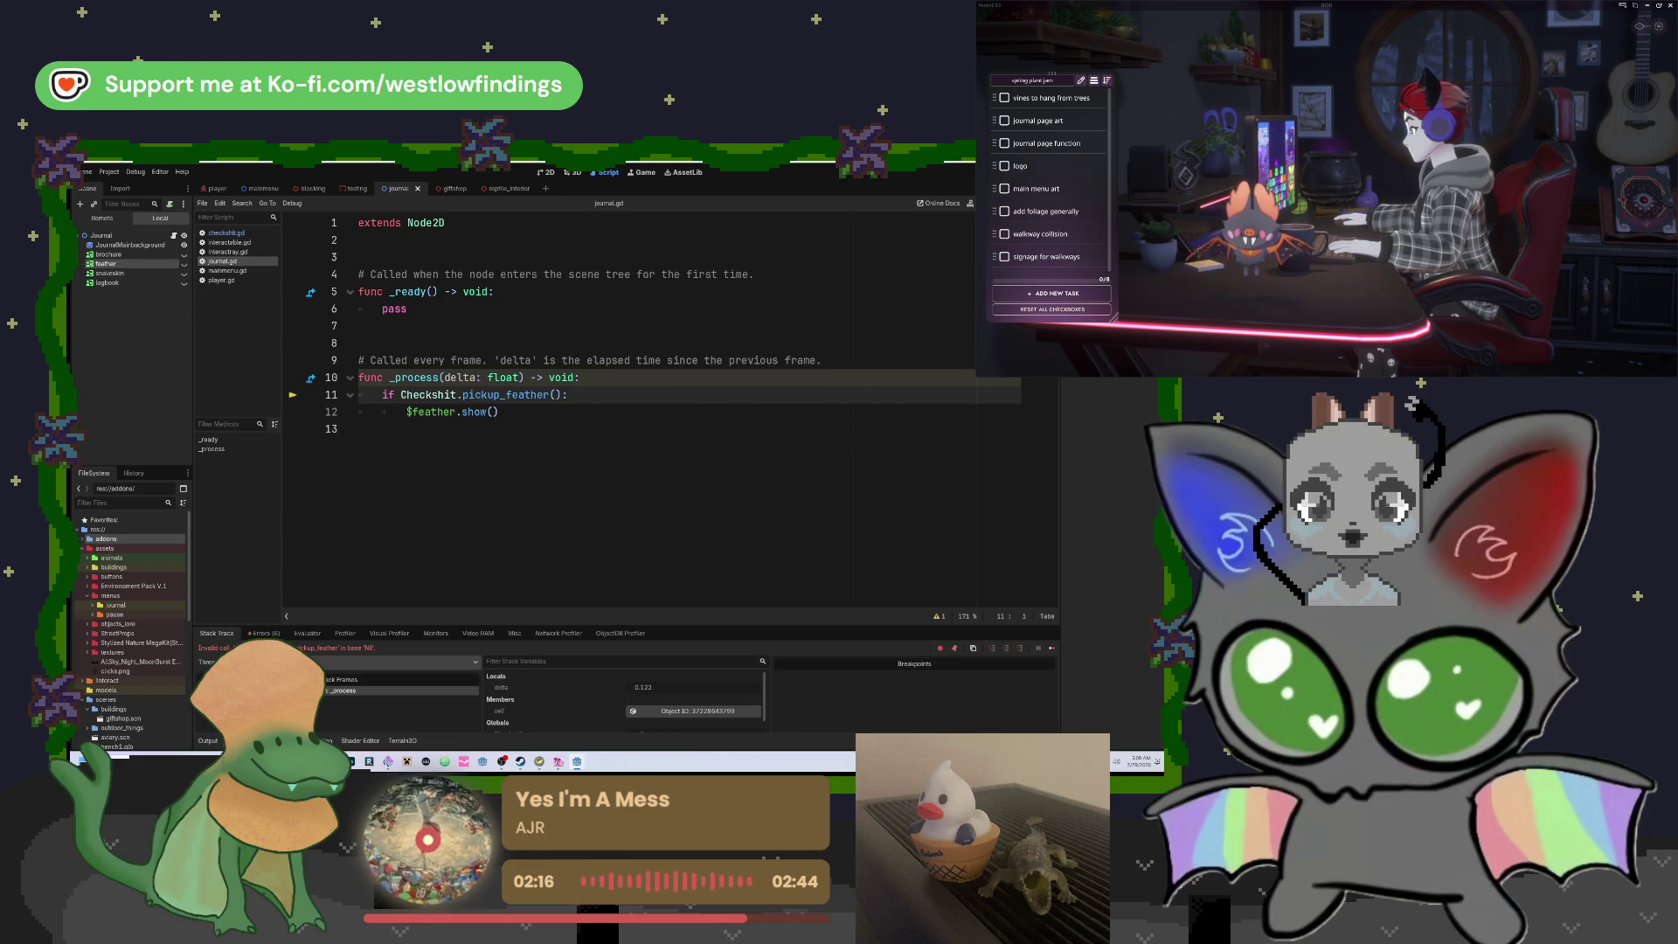
pyautogui.moveTo(577, 761)
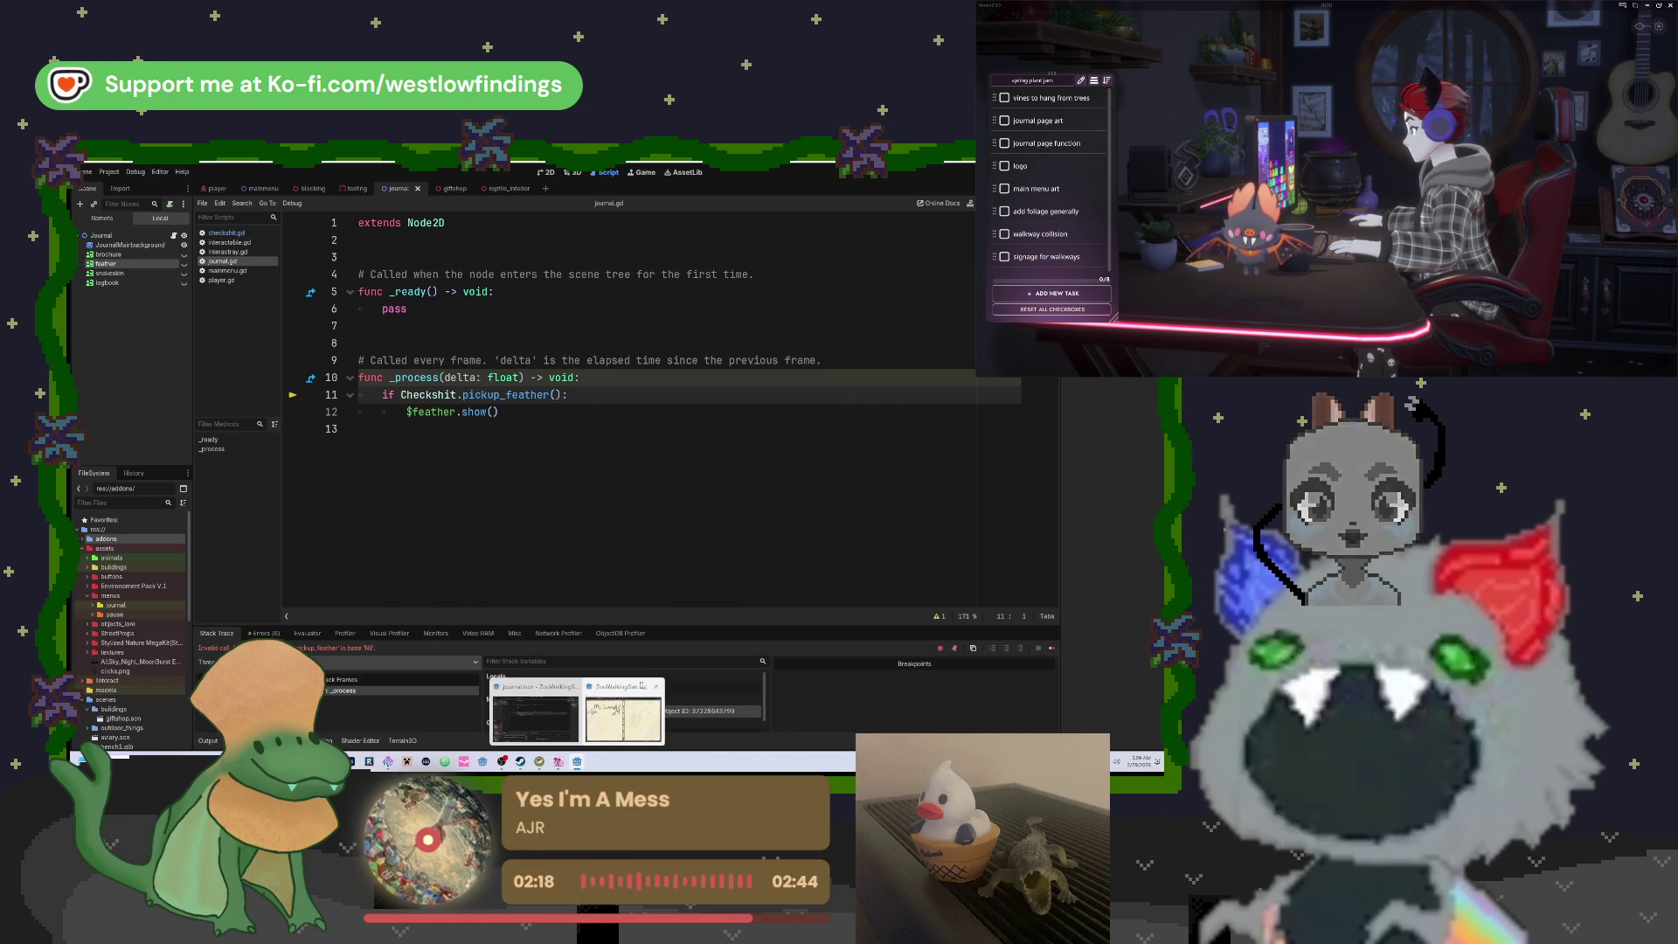
pyautogui.click(656, 686)
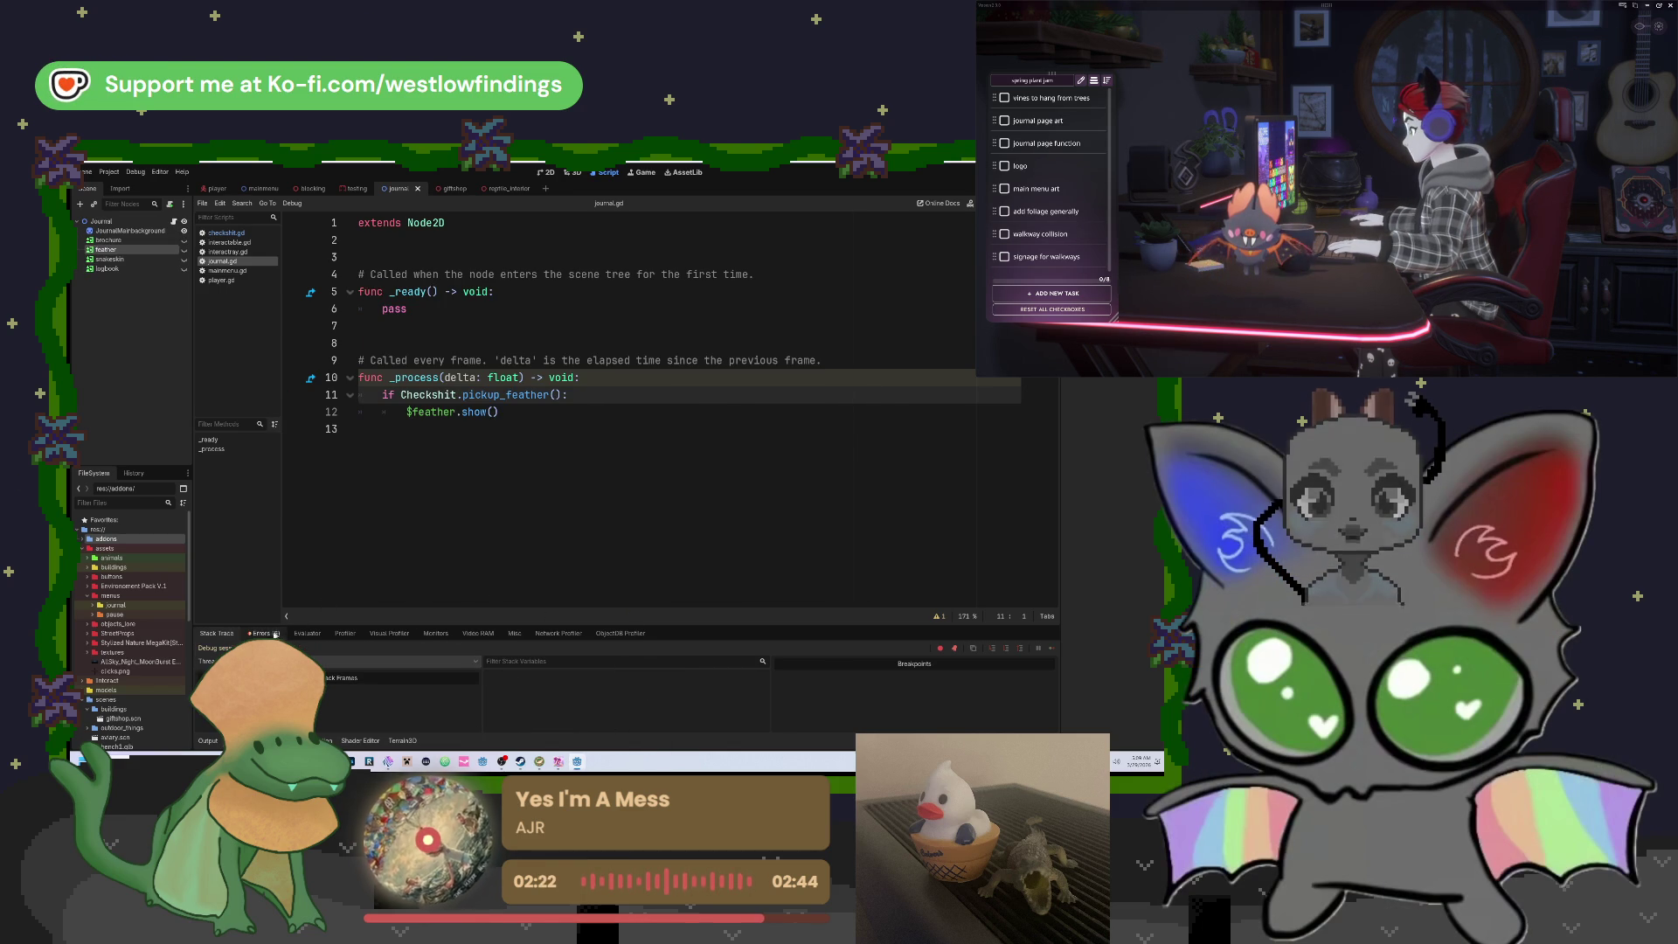
pyautogui.click(264, 632)
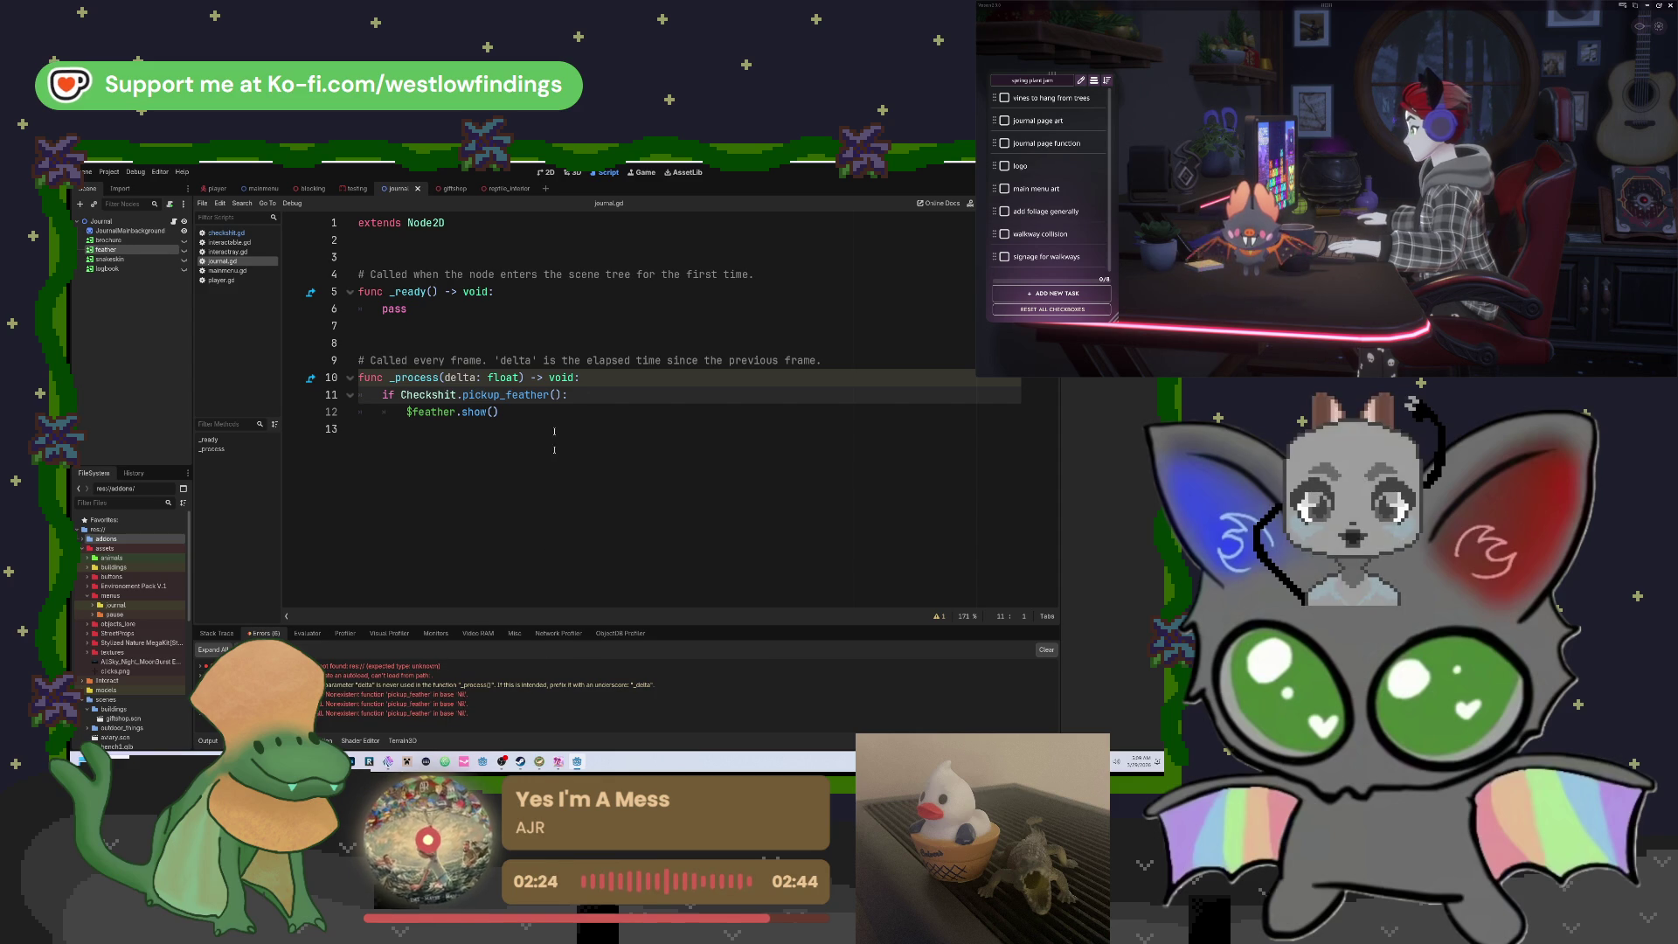
# Run the journal scene and expand Journal in the Remote node tree.
pyautogui.click(1014, 172)
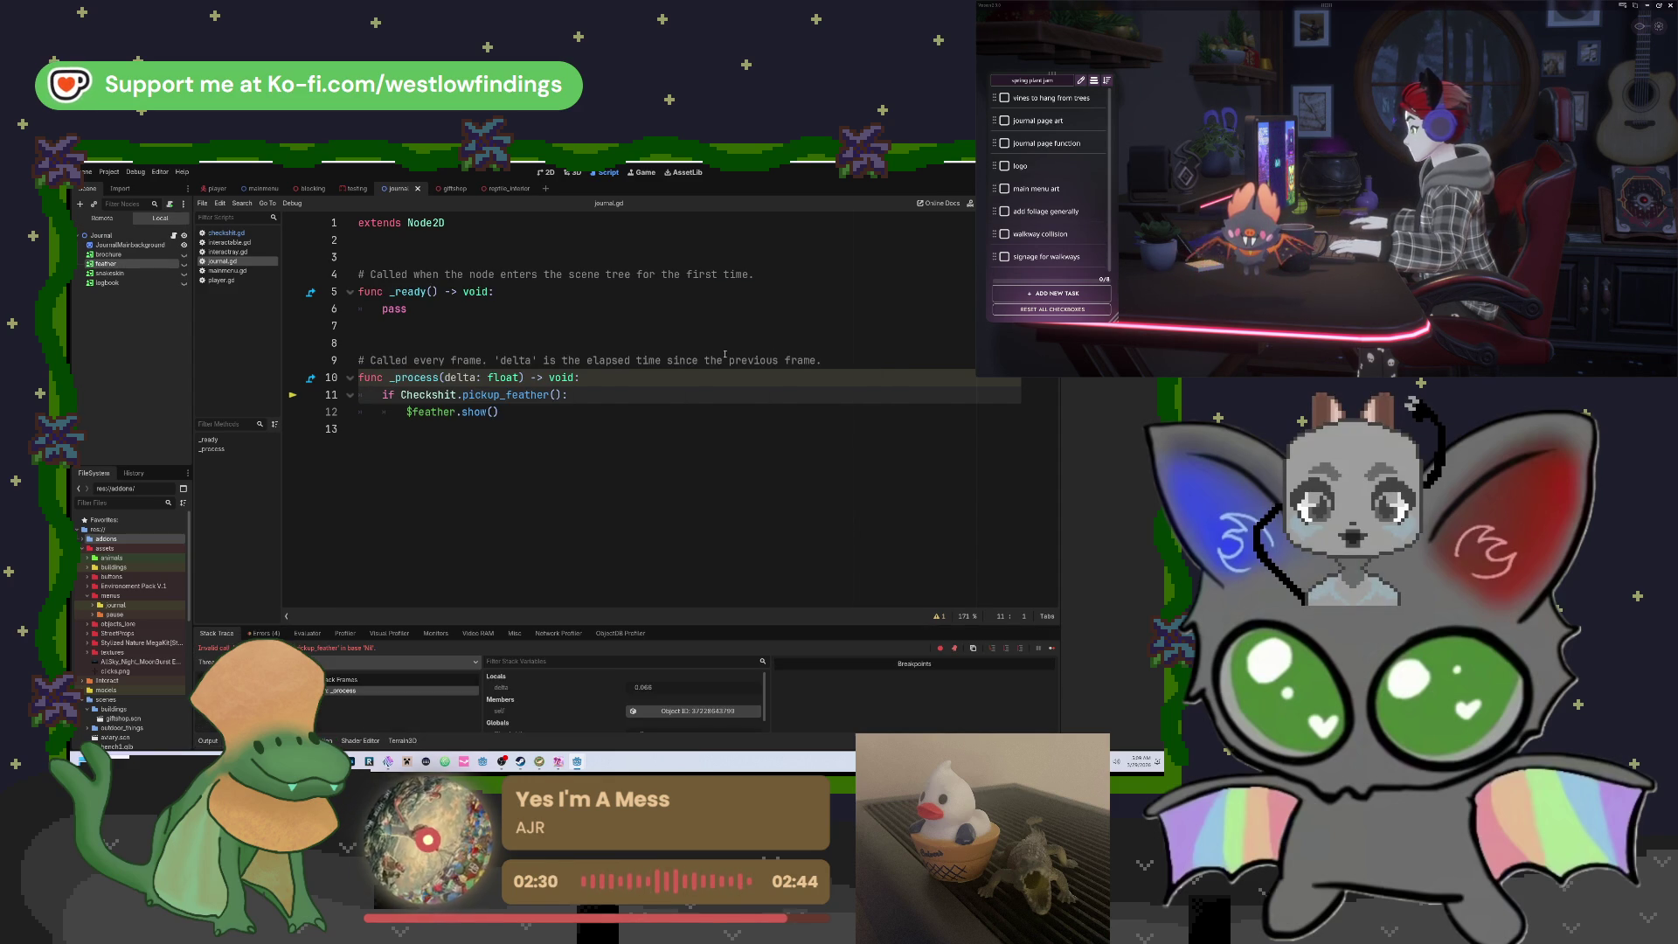
pyautogui.click(102, 218)
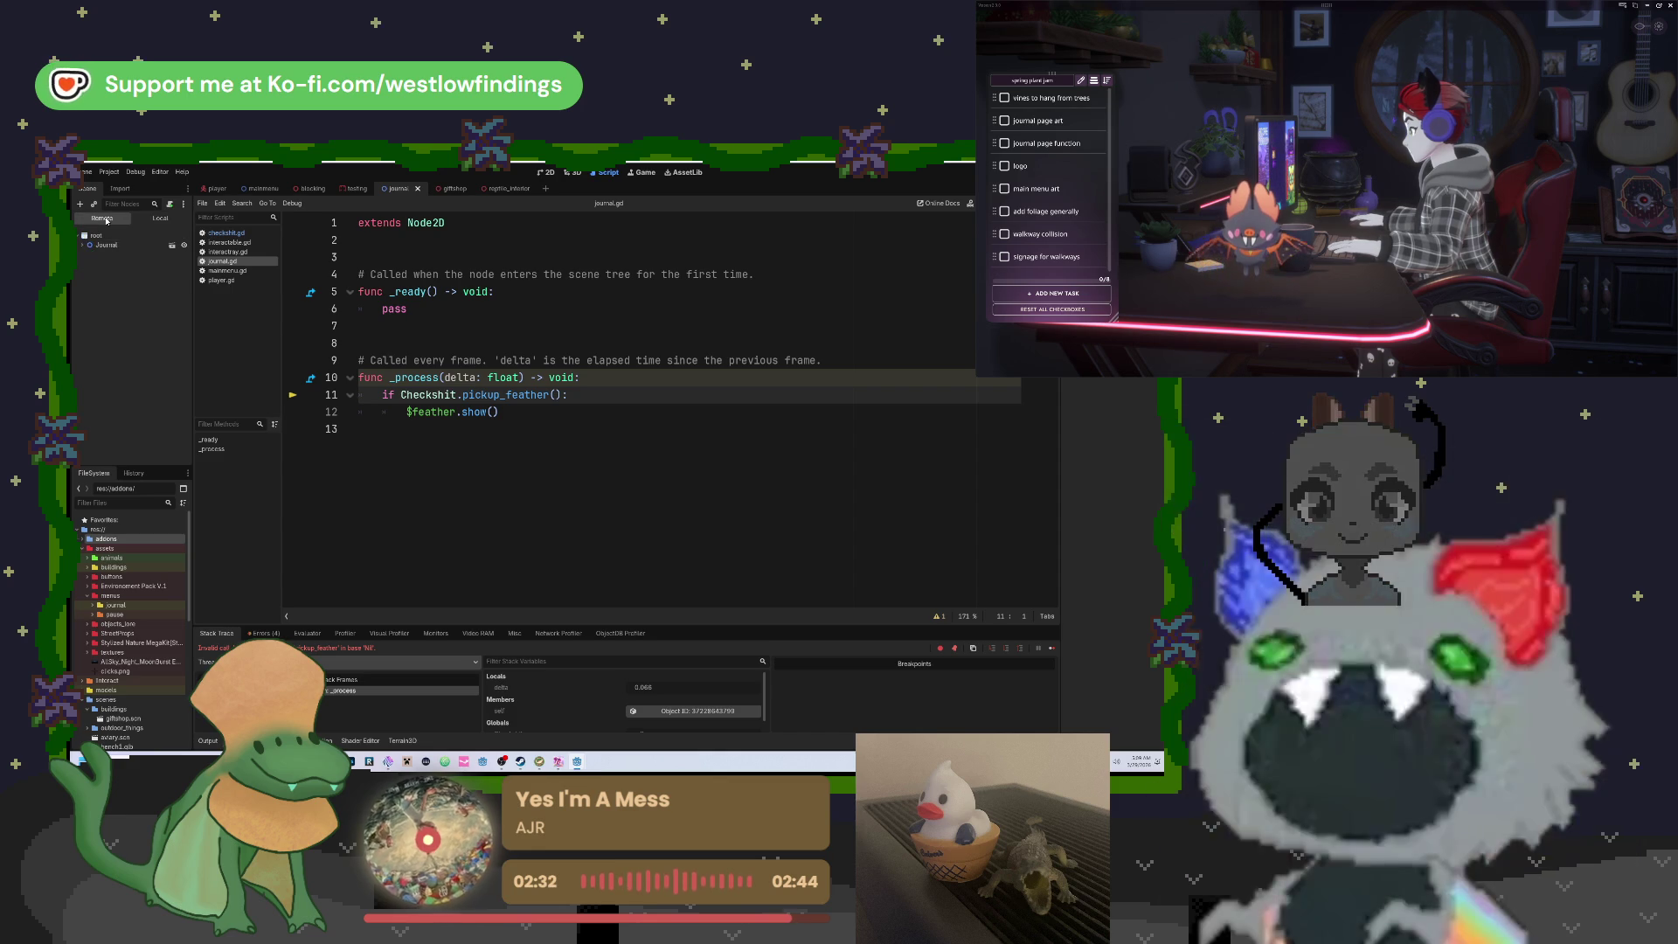
pyautogui.click(85, 246)
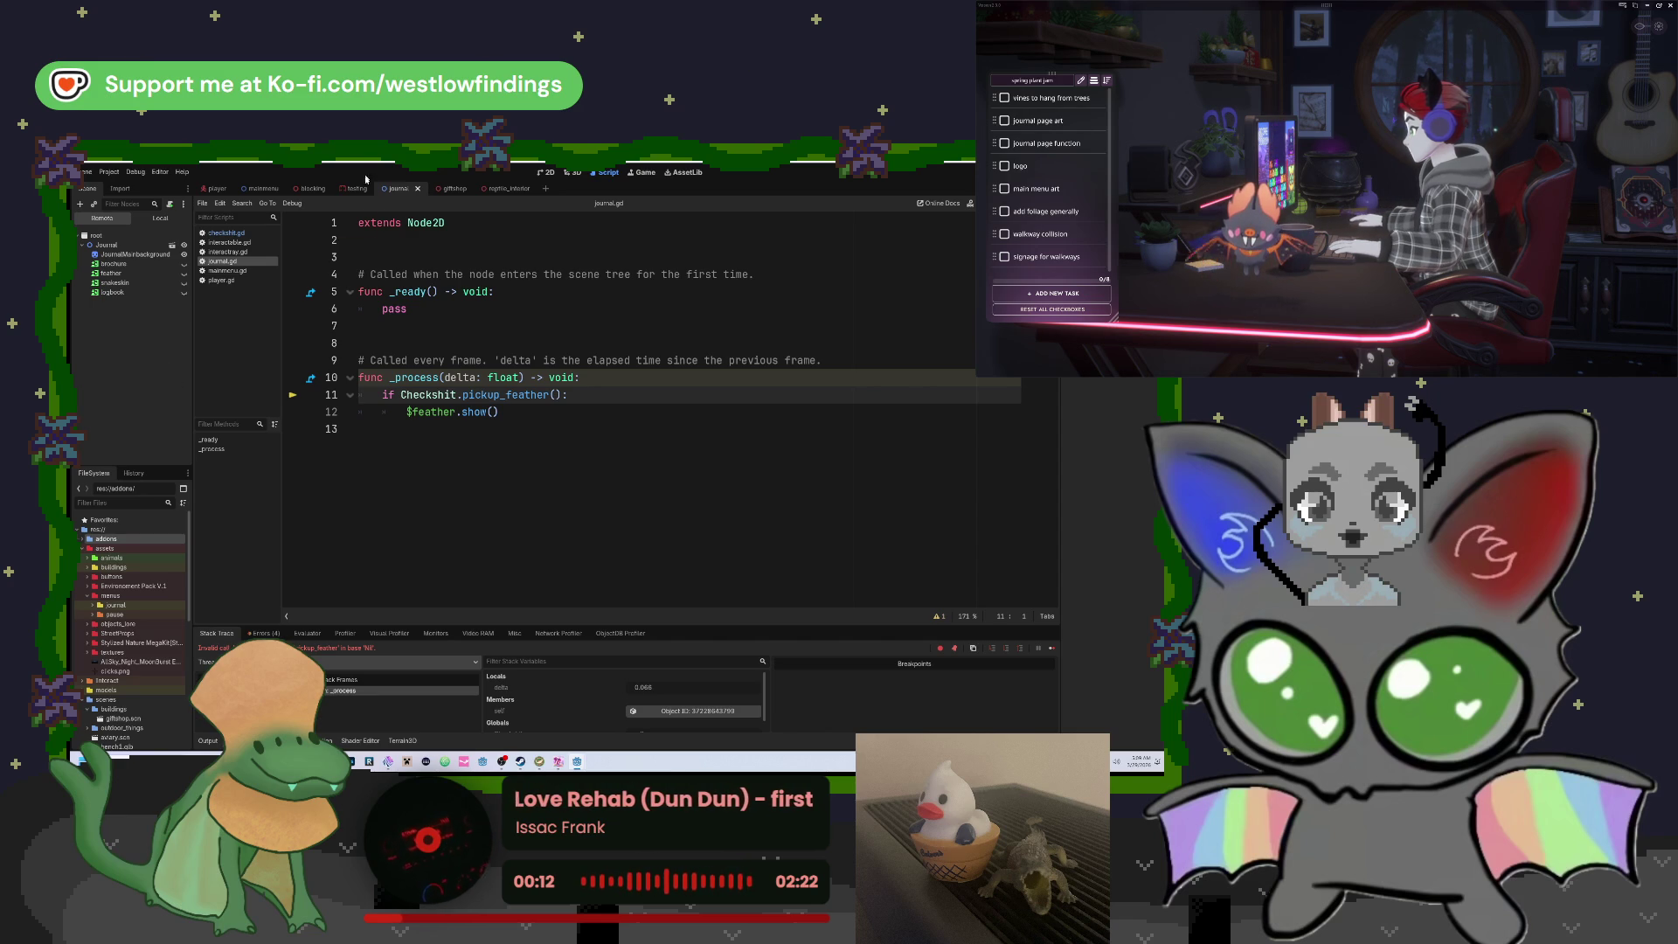
# View checkshit.gd, then switch back to journal.gd to compare them.
pyautogui.click(248, 234)
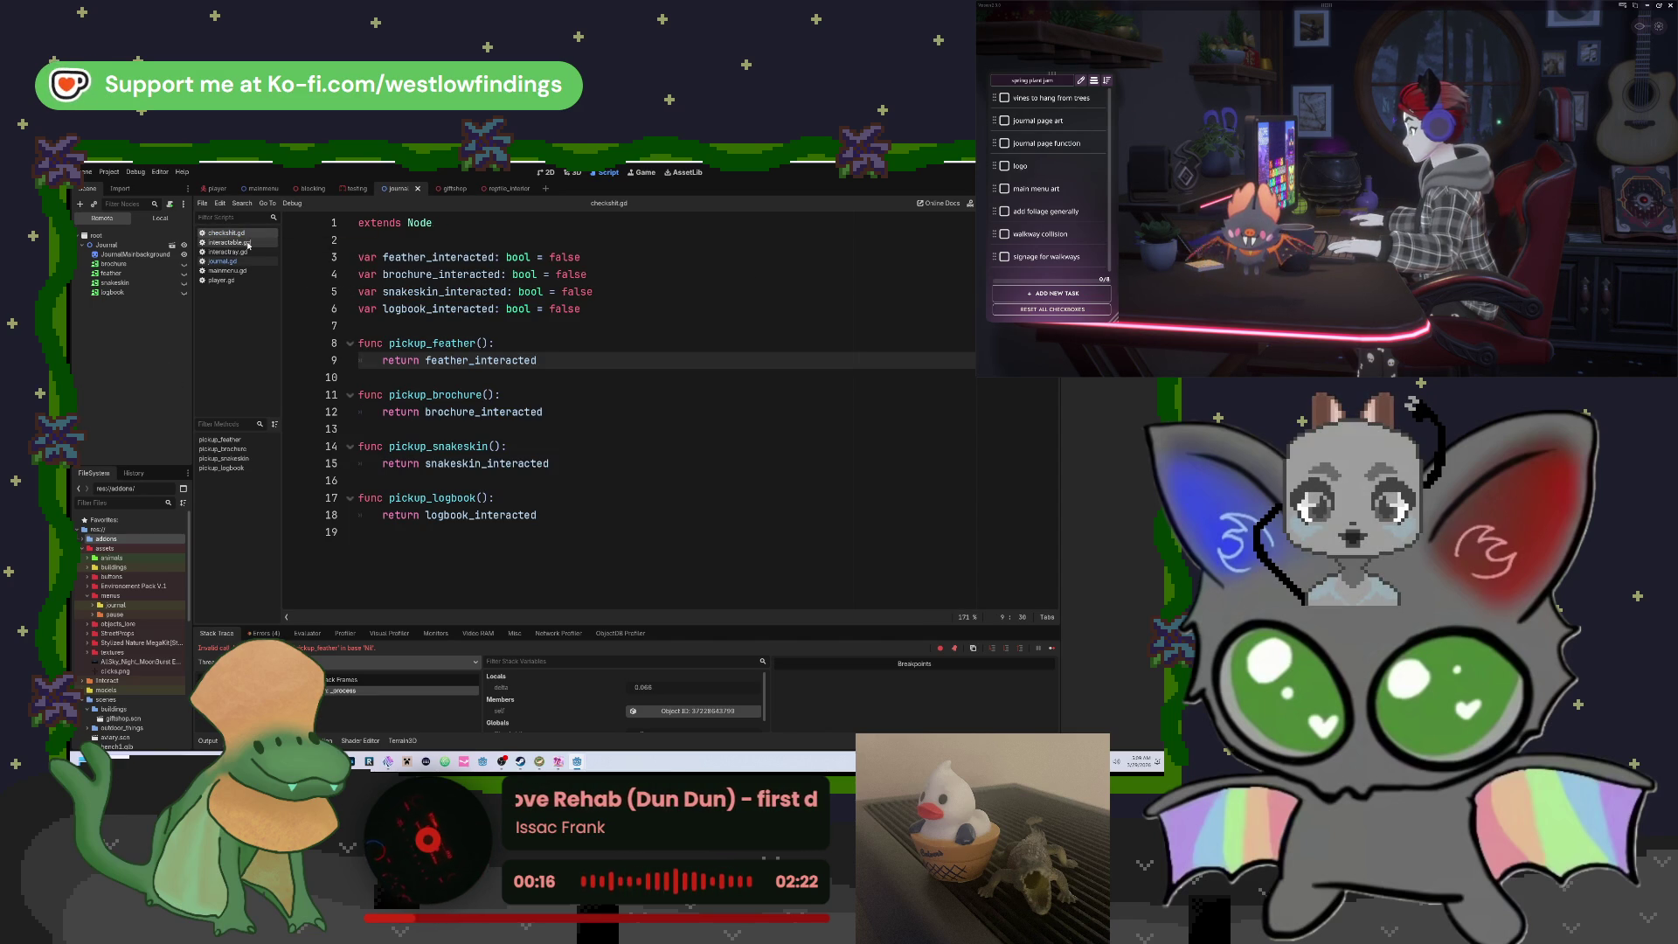
pyautogui.click(248, 261)
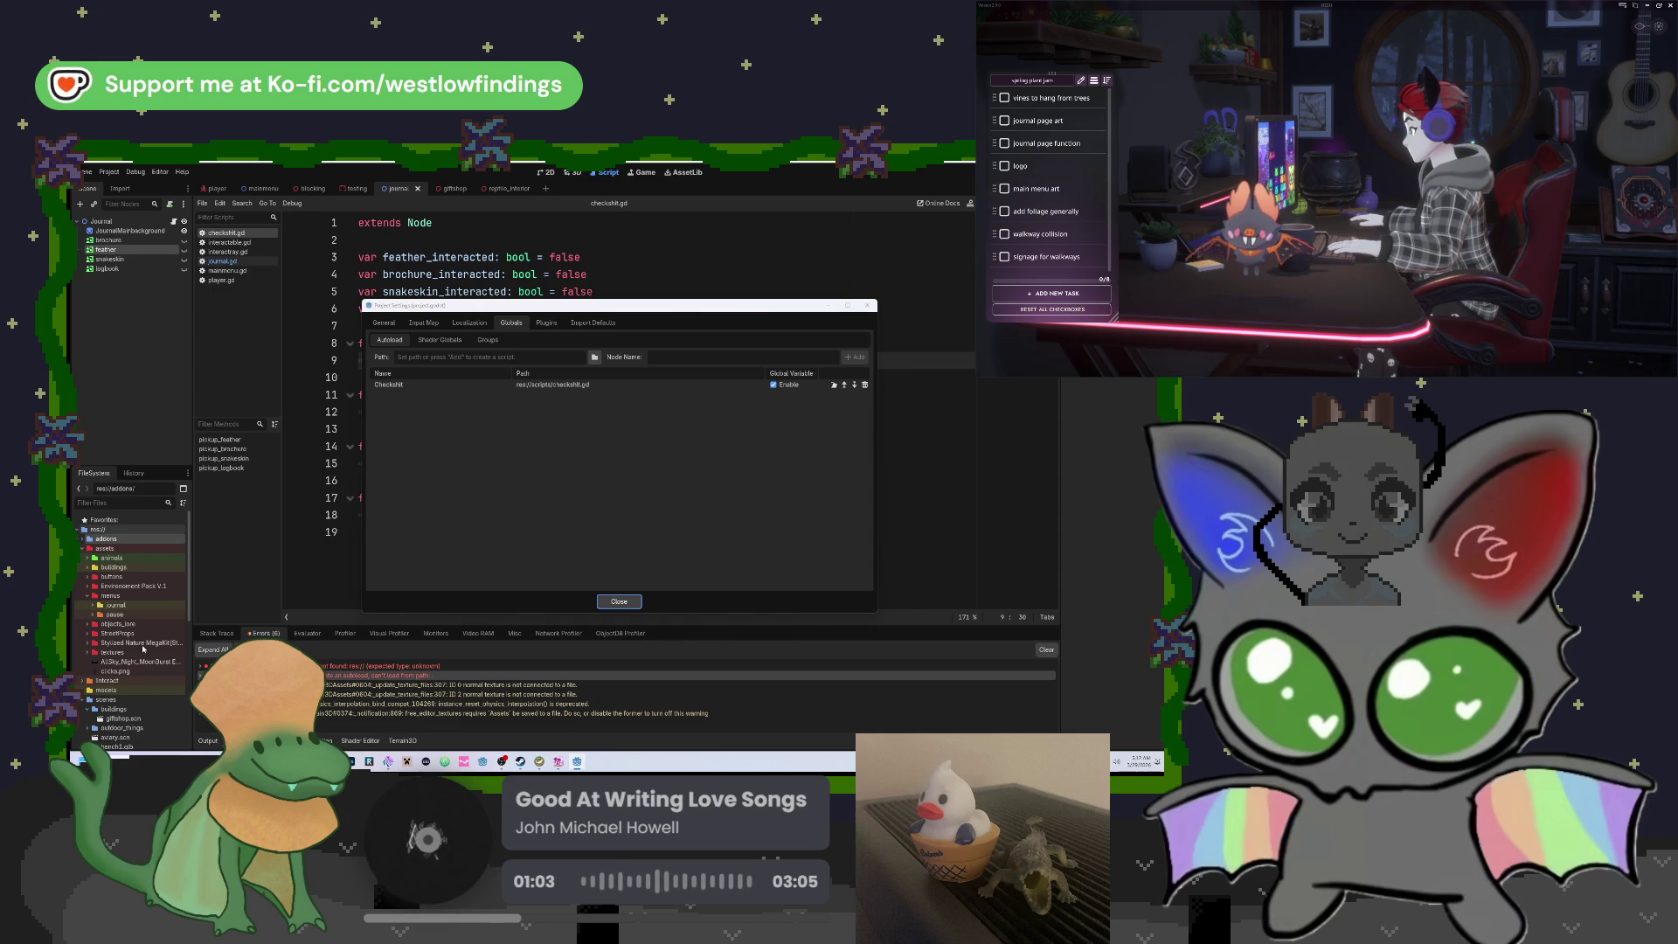
# Close Project Settings and locate checkshit.gd in the FileSystem dock.
pyautogui.press('Return')
pyautogui.scroll(-10, 131, 673)
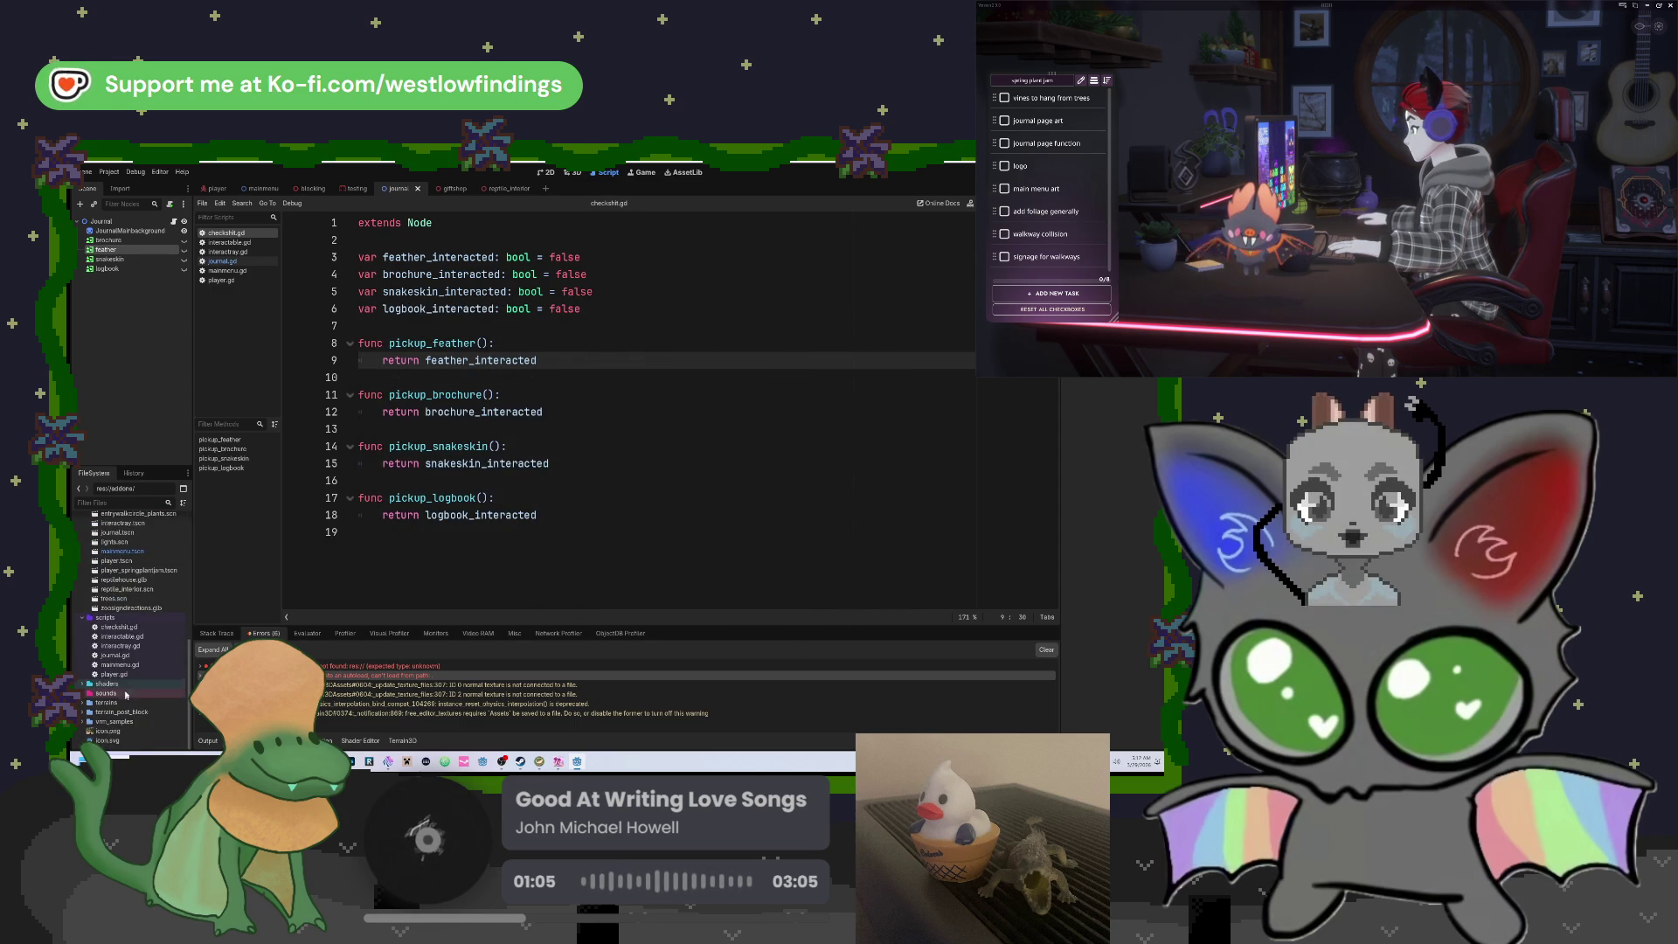
pyautogui.click(136, 627)
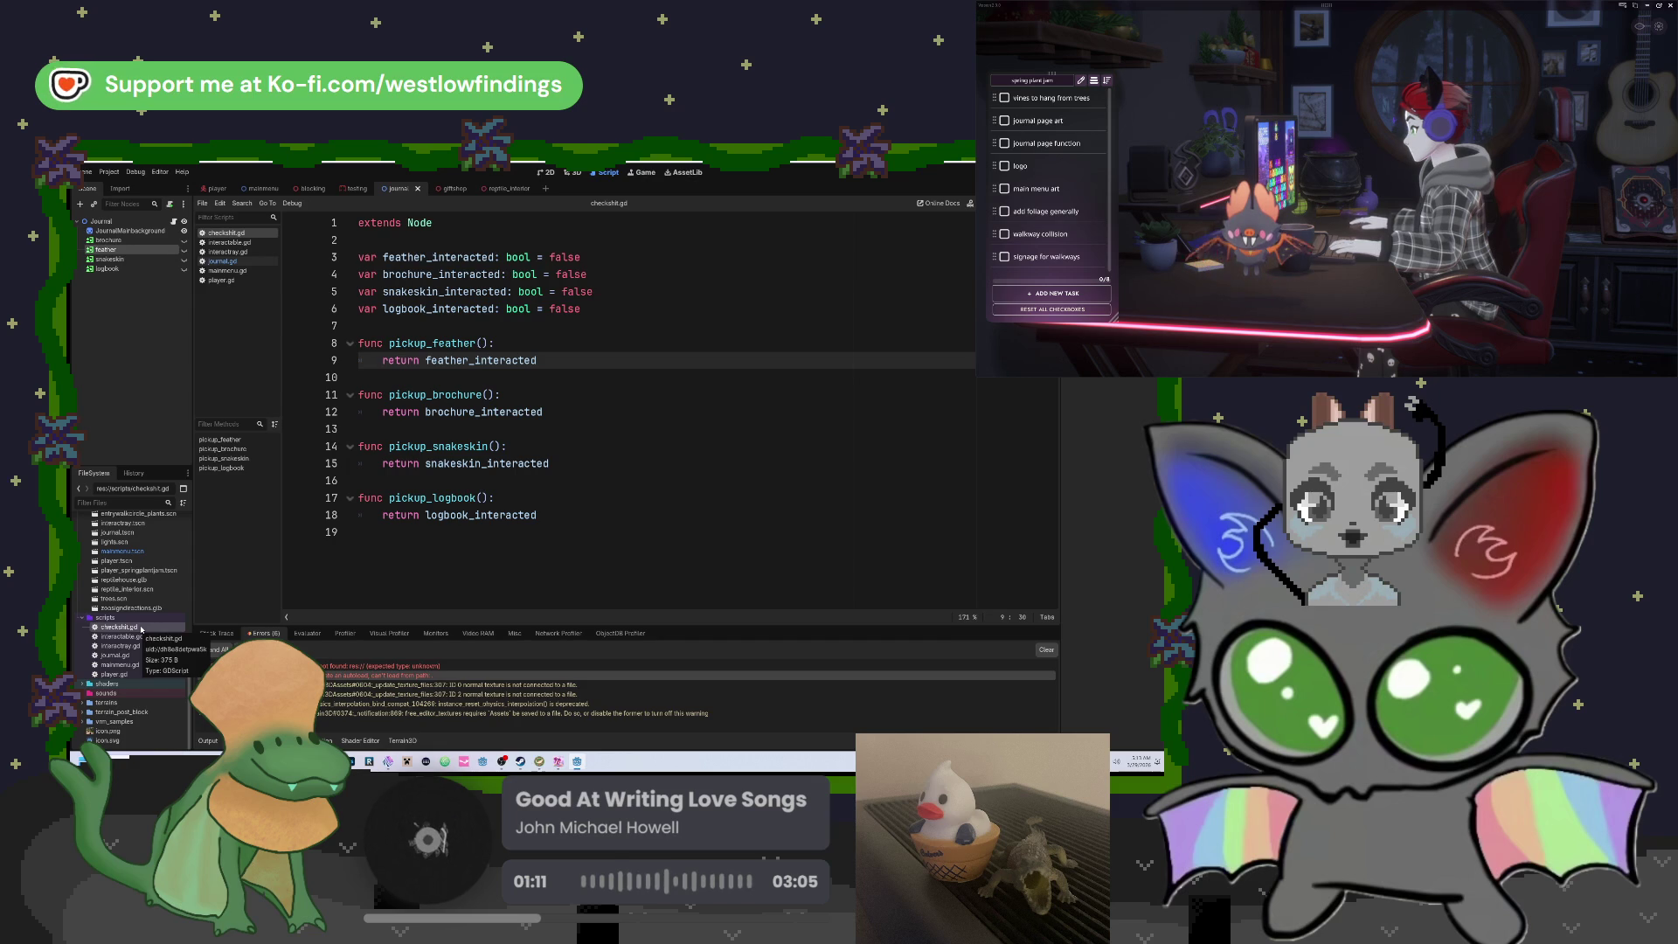
pyautogui.rightClick(140, 629)
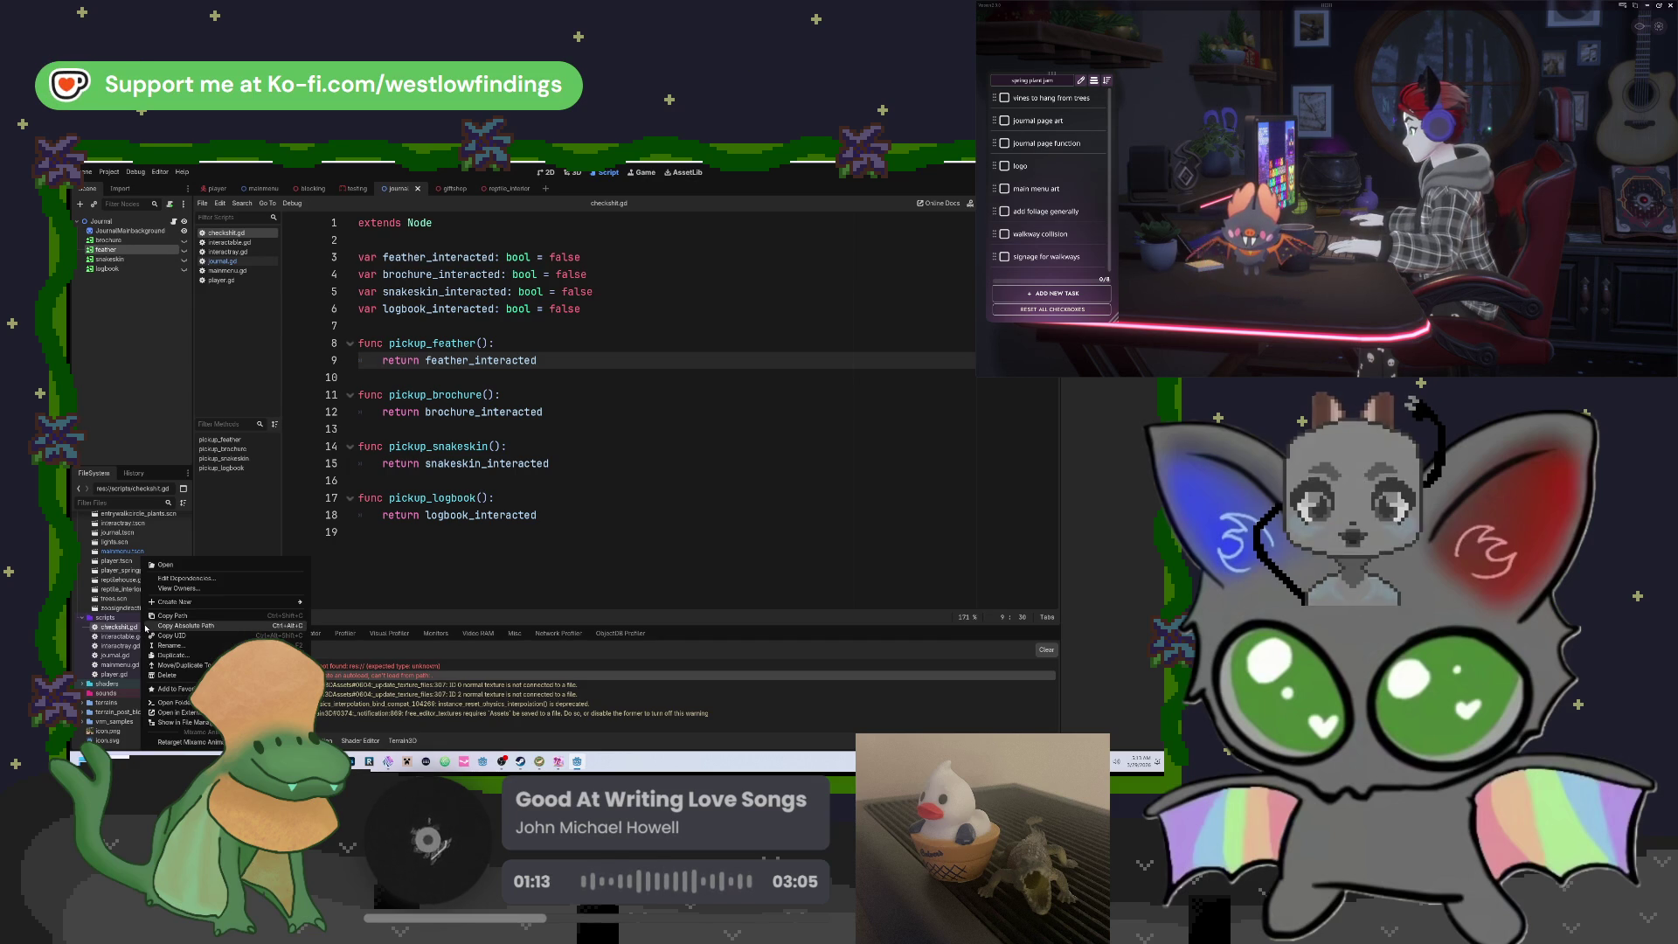
pyautogui.press('Escape')
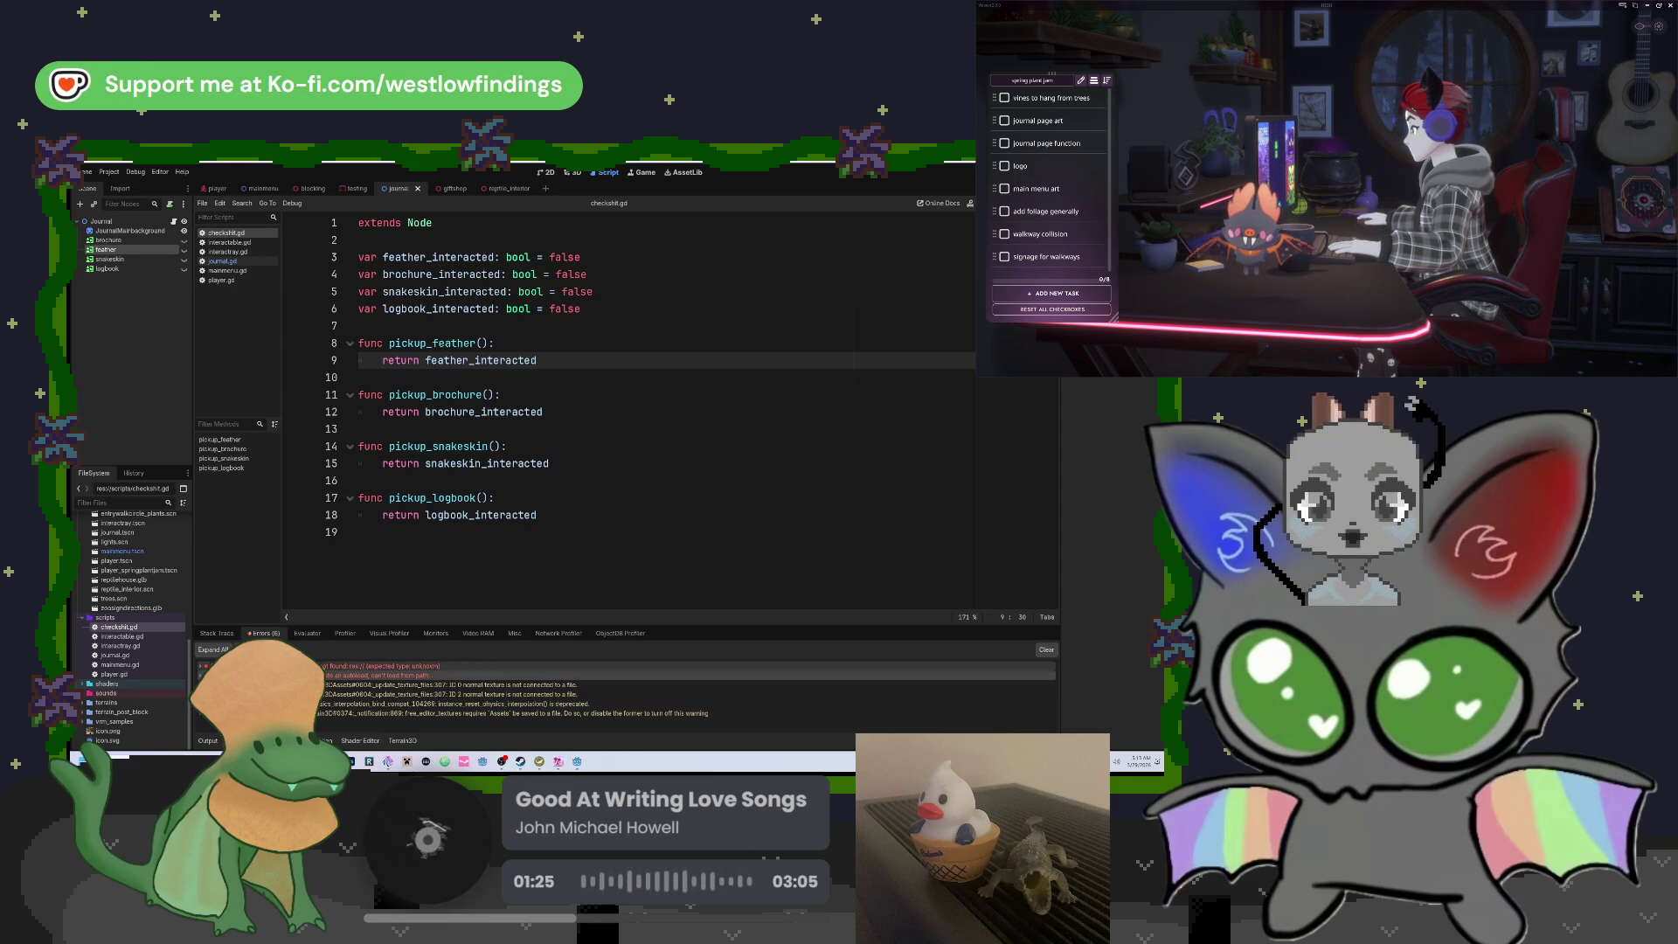
# Expand the debugger errors, including the autoload can't-load-from-path error.
pyautogui.doubleClick(423, 666)
pyautogui.doubleClick(424, 694)
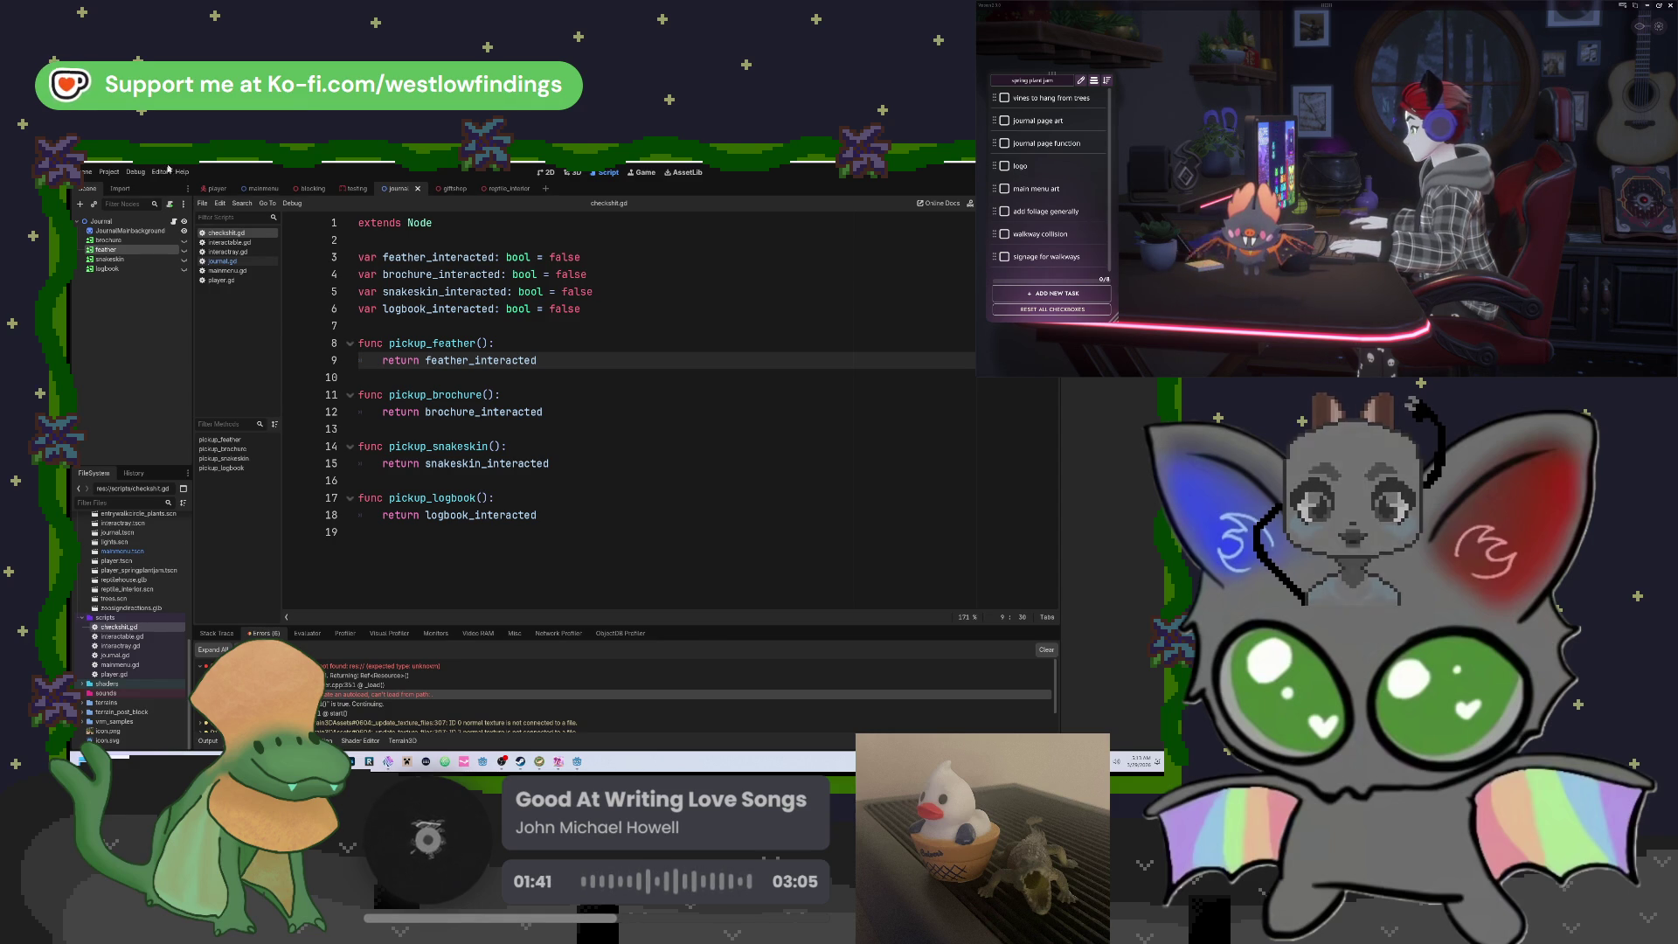
pyautogui.click(110, 171)
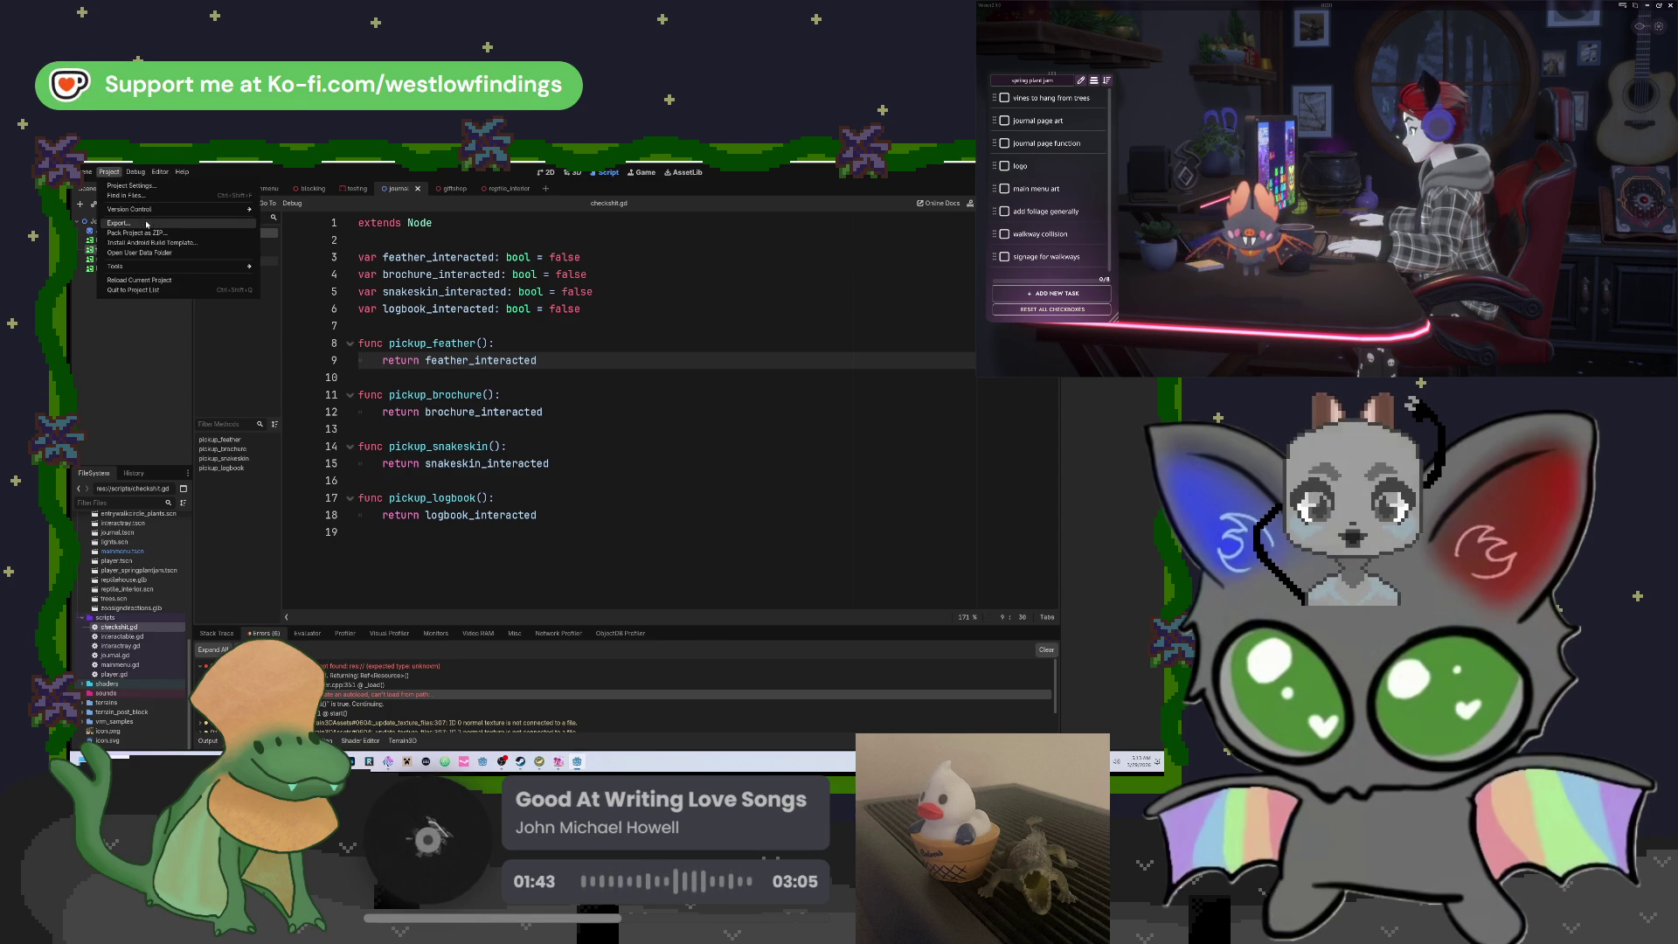
# Uncheck Global Variable for the Checkshit autoload in Project Settings.
pyautogui.click(131, 185)
pyautogui.click(774, 386)
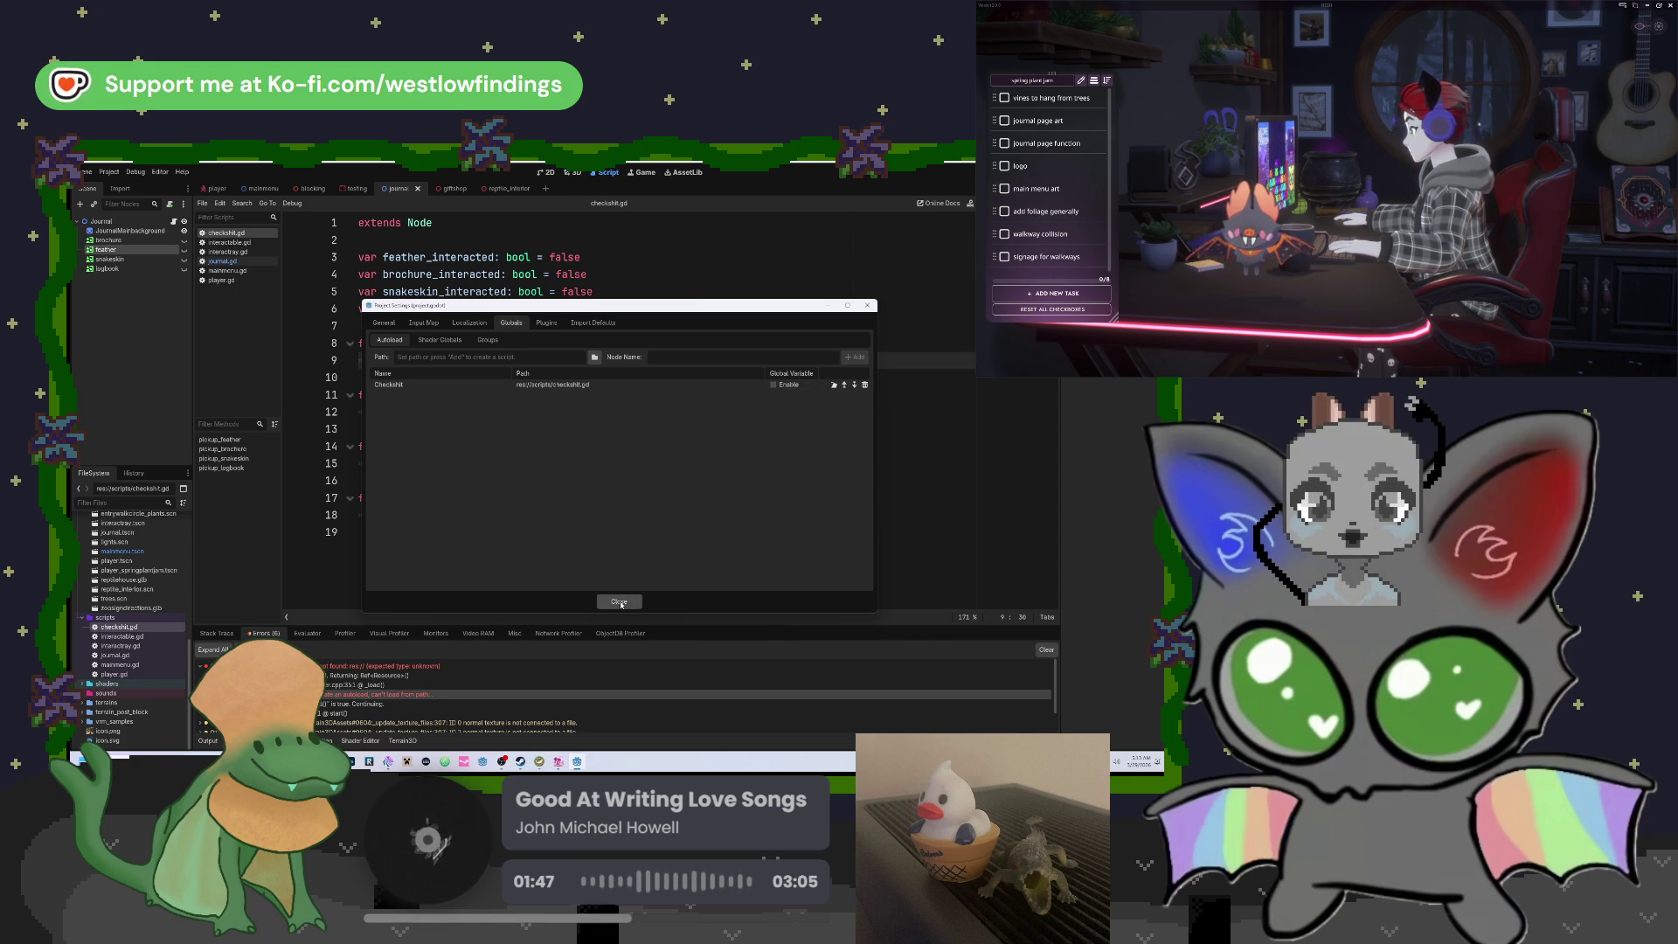
pyautogui.press('Escape')
# Test-run the game with F5 and close the game window.
pyautogui.press('F5')
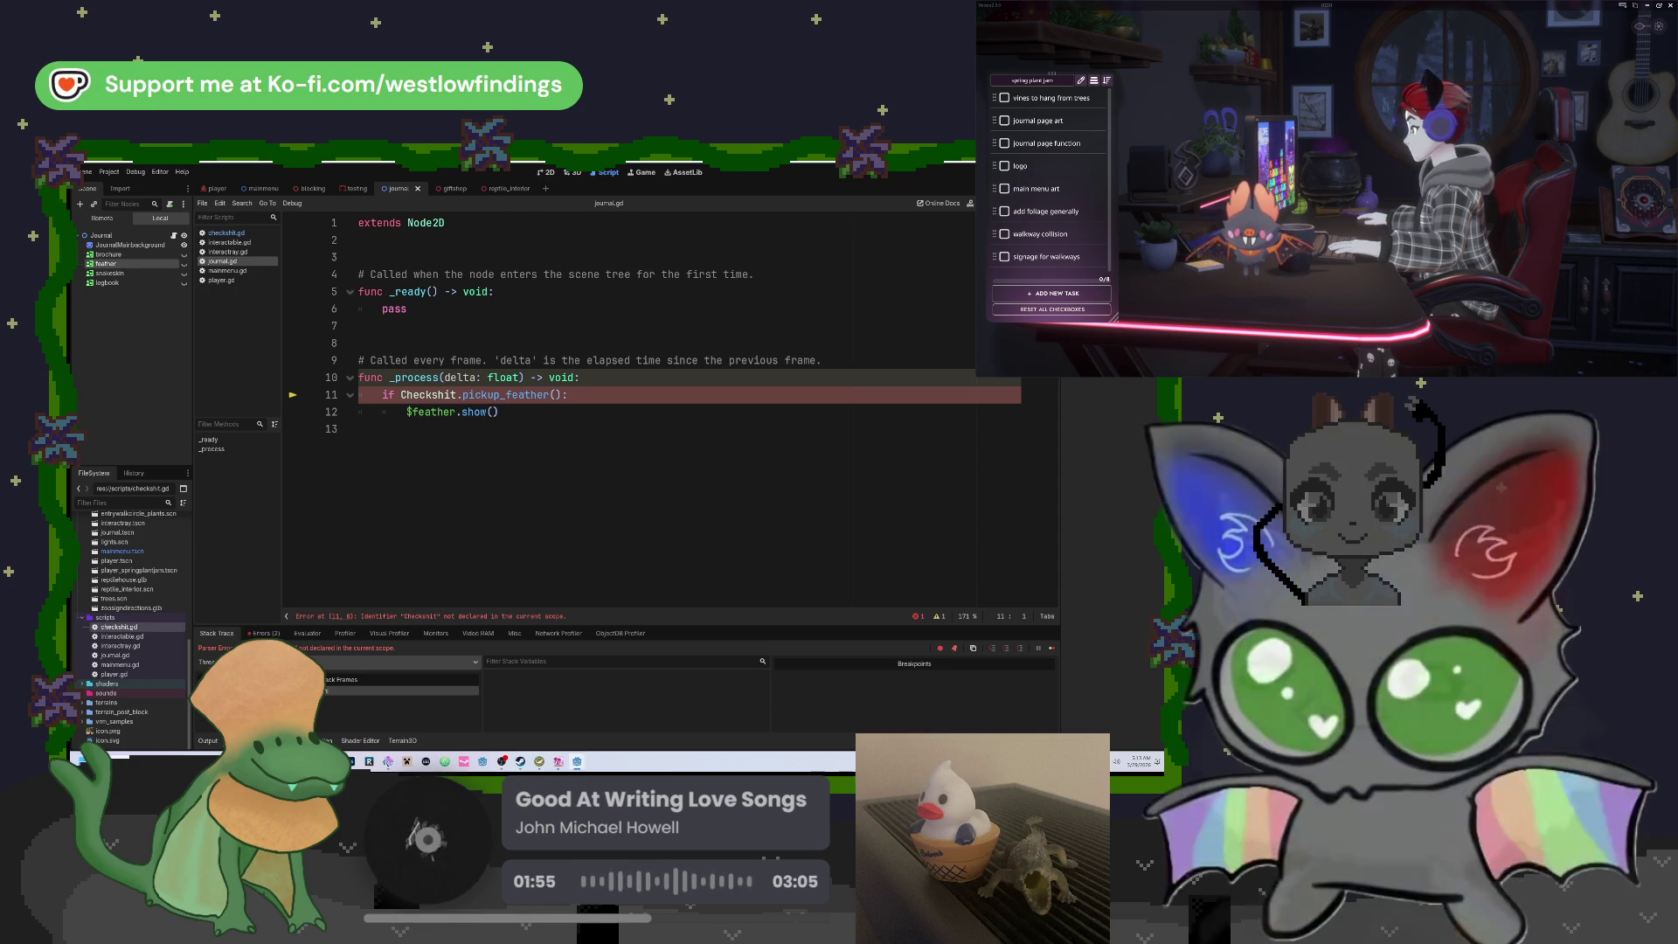
pyautogui.moveTo(577, 761)
pyautogui.click(621, 714)
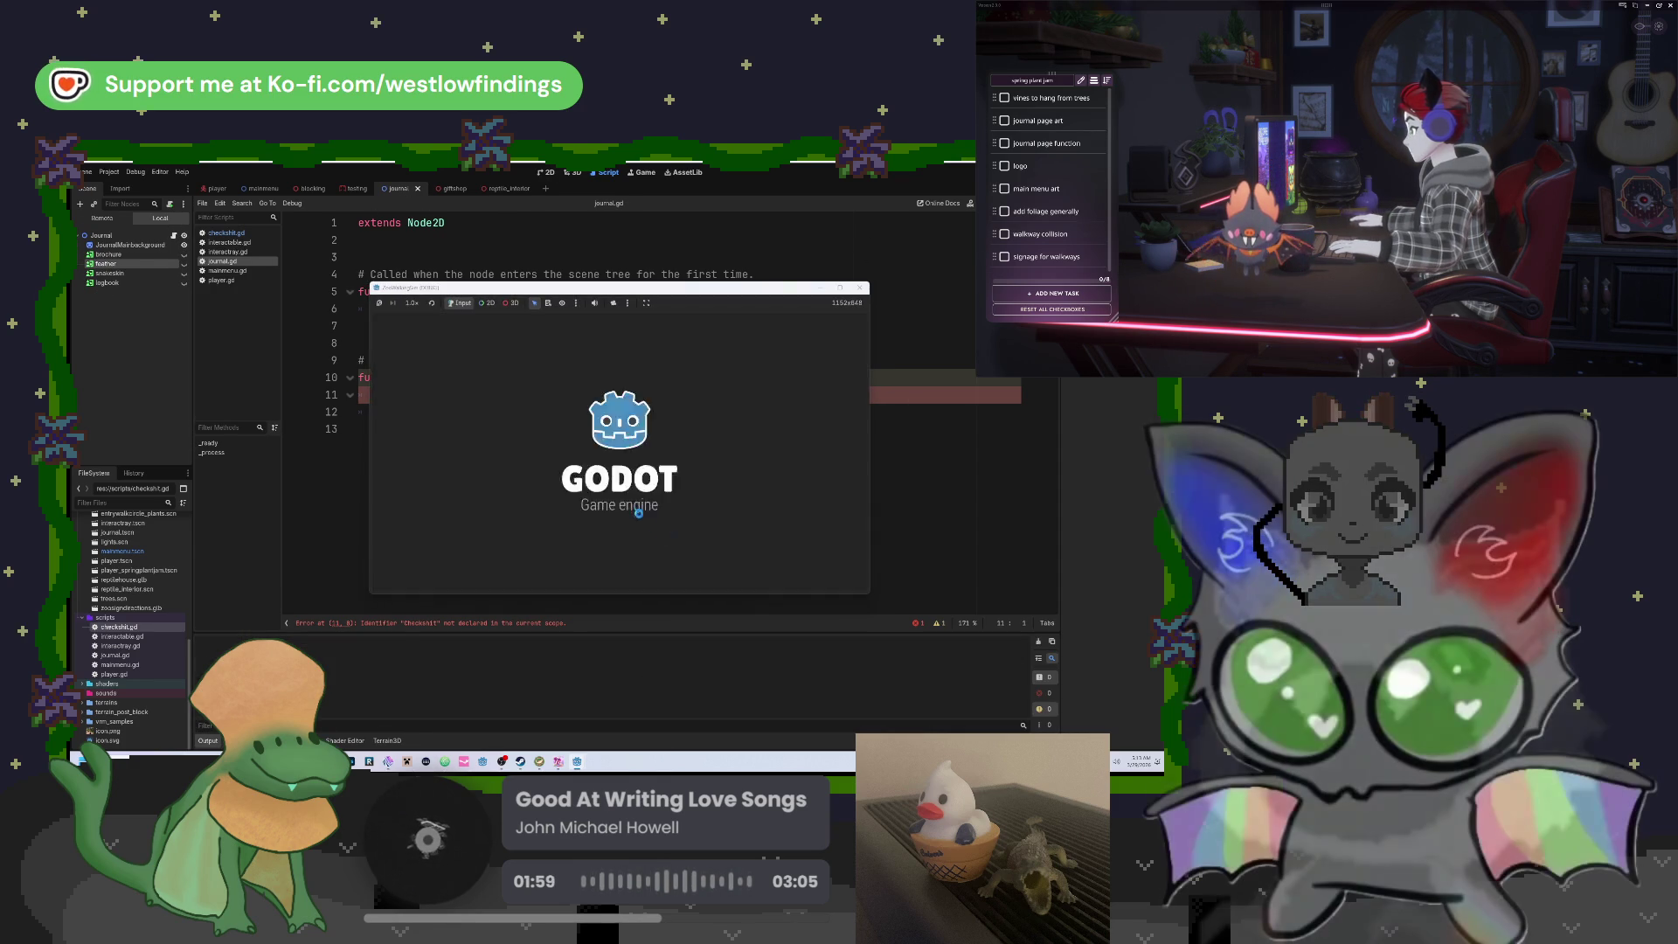
pyautogui.click(262, 633)
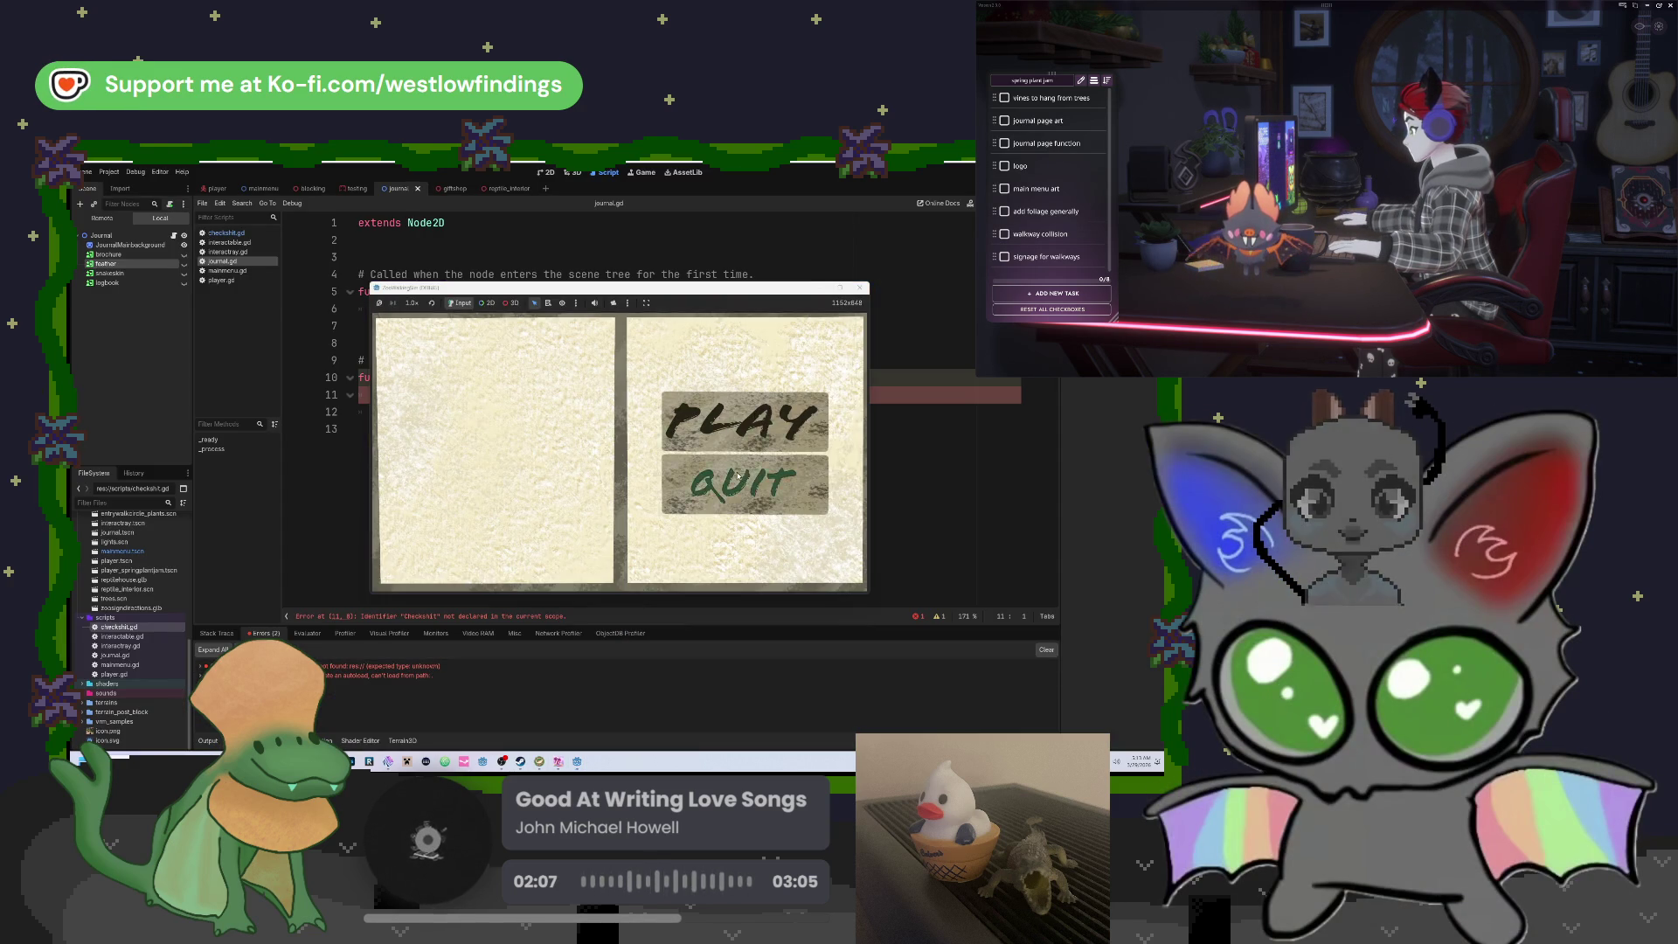
pyautogui.click(657, 690)
pyautogui.click(109, 172)
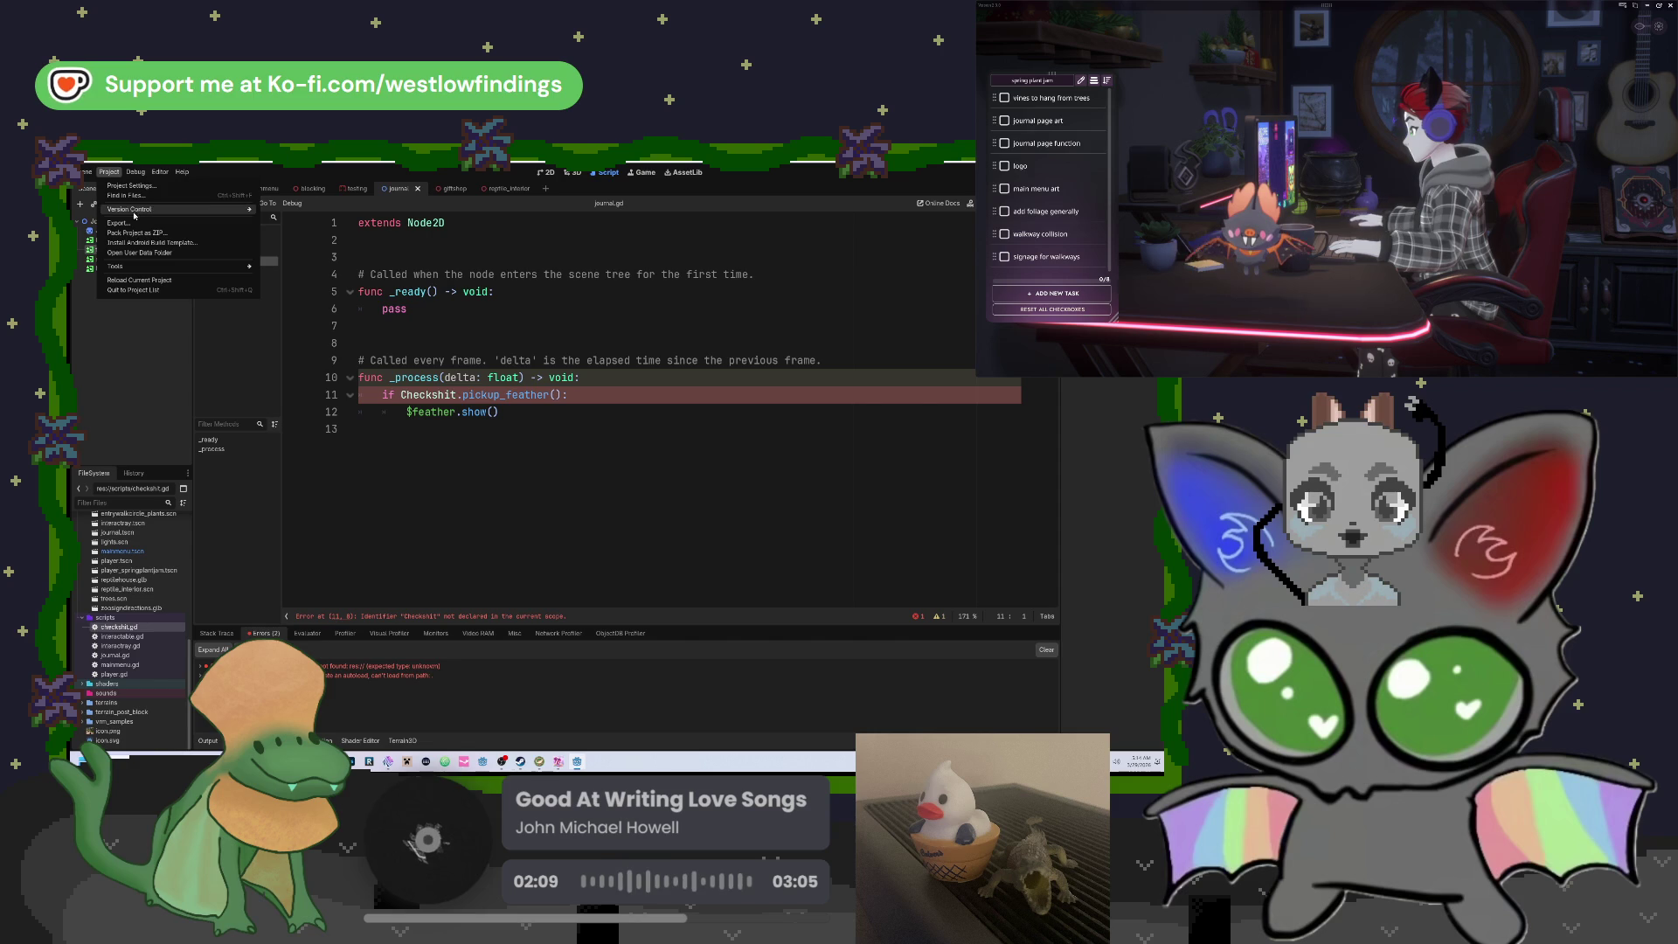
# Delete the Checkshit autoload and add it back from res://scripts/checkshit.gd.
pyautogui.click(131, 185)
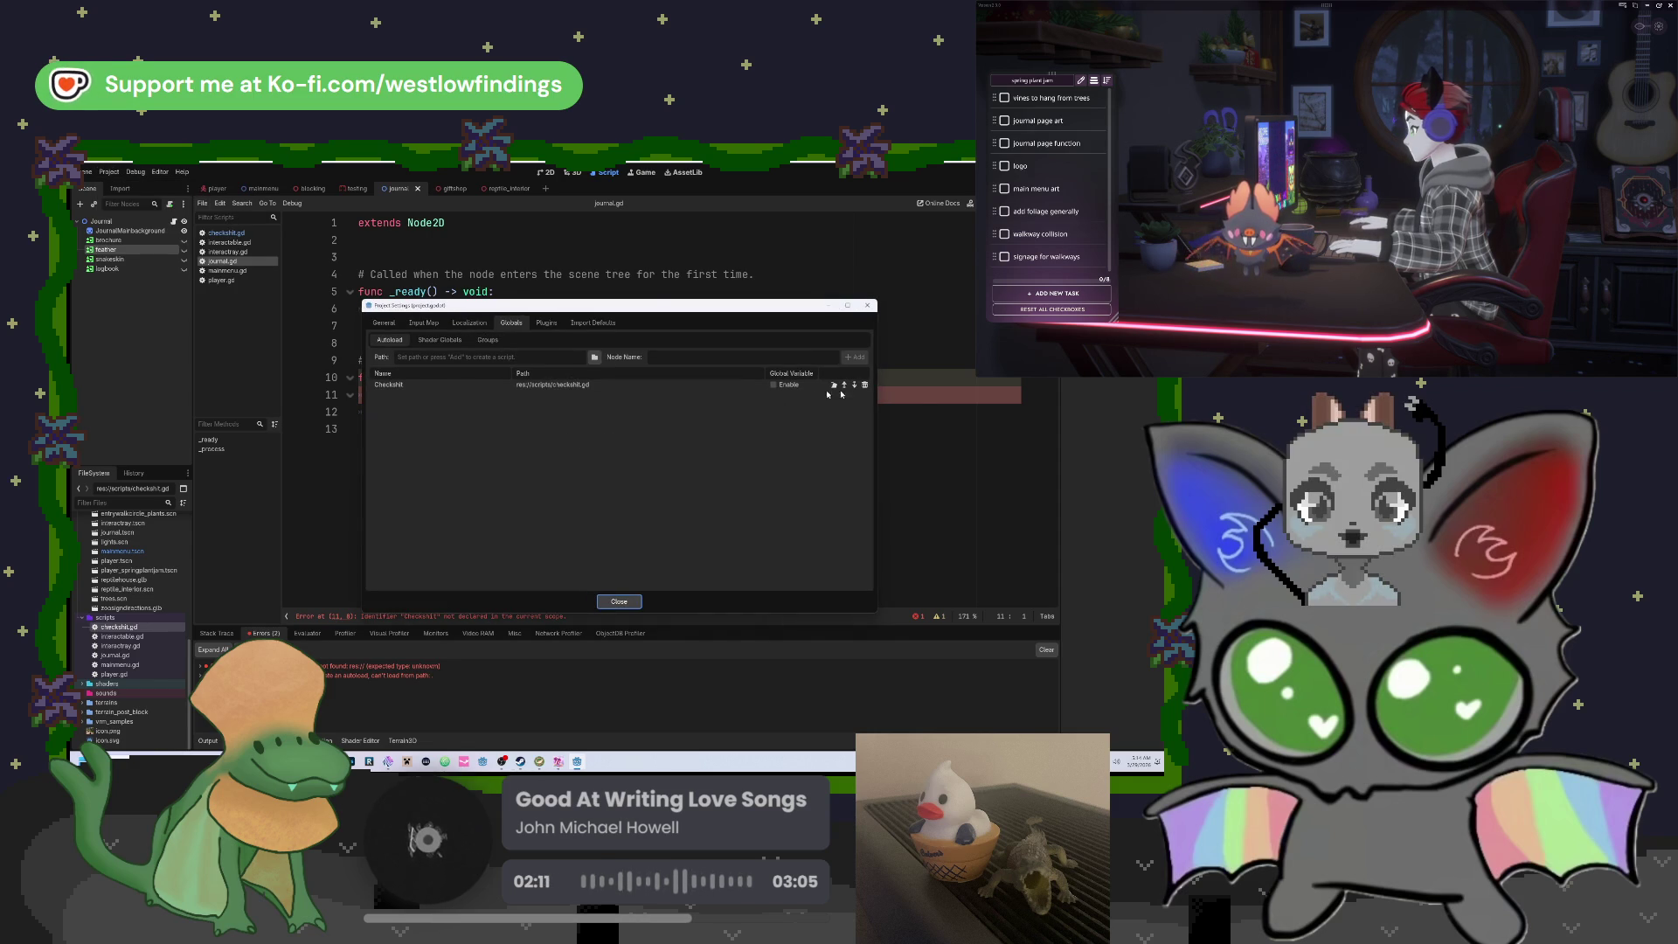
pyautogui.click(864, 386)
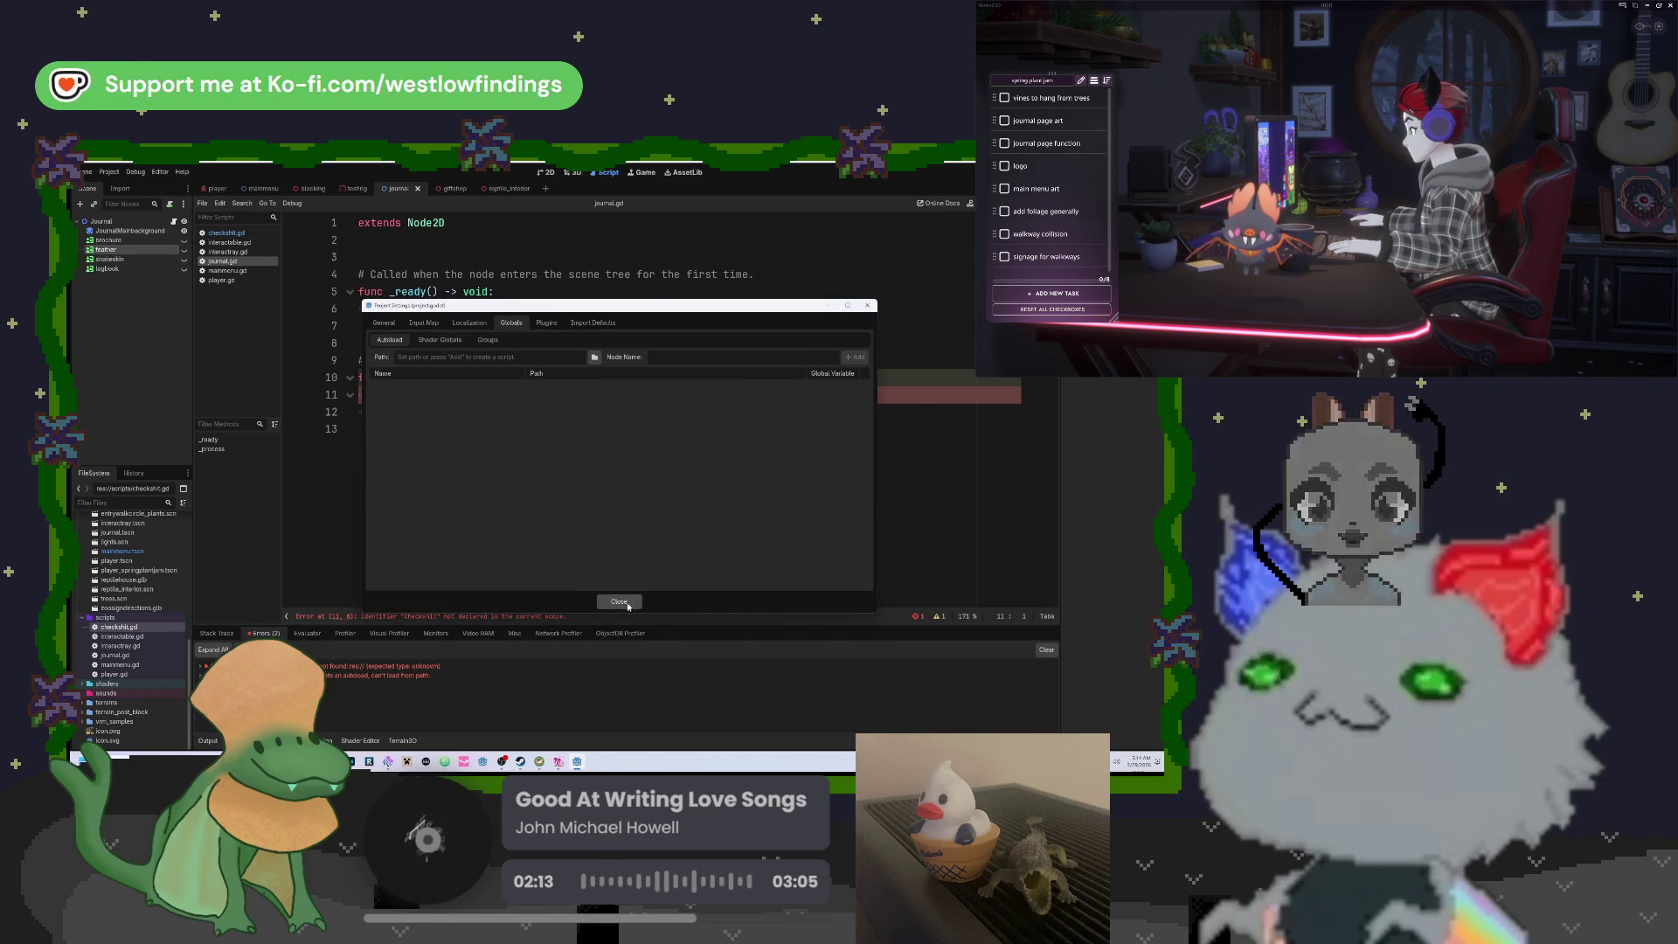
pyautogui.click(594, 357)
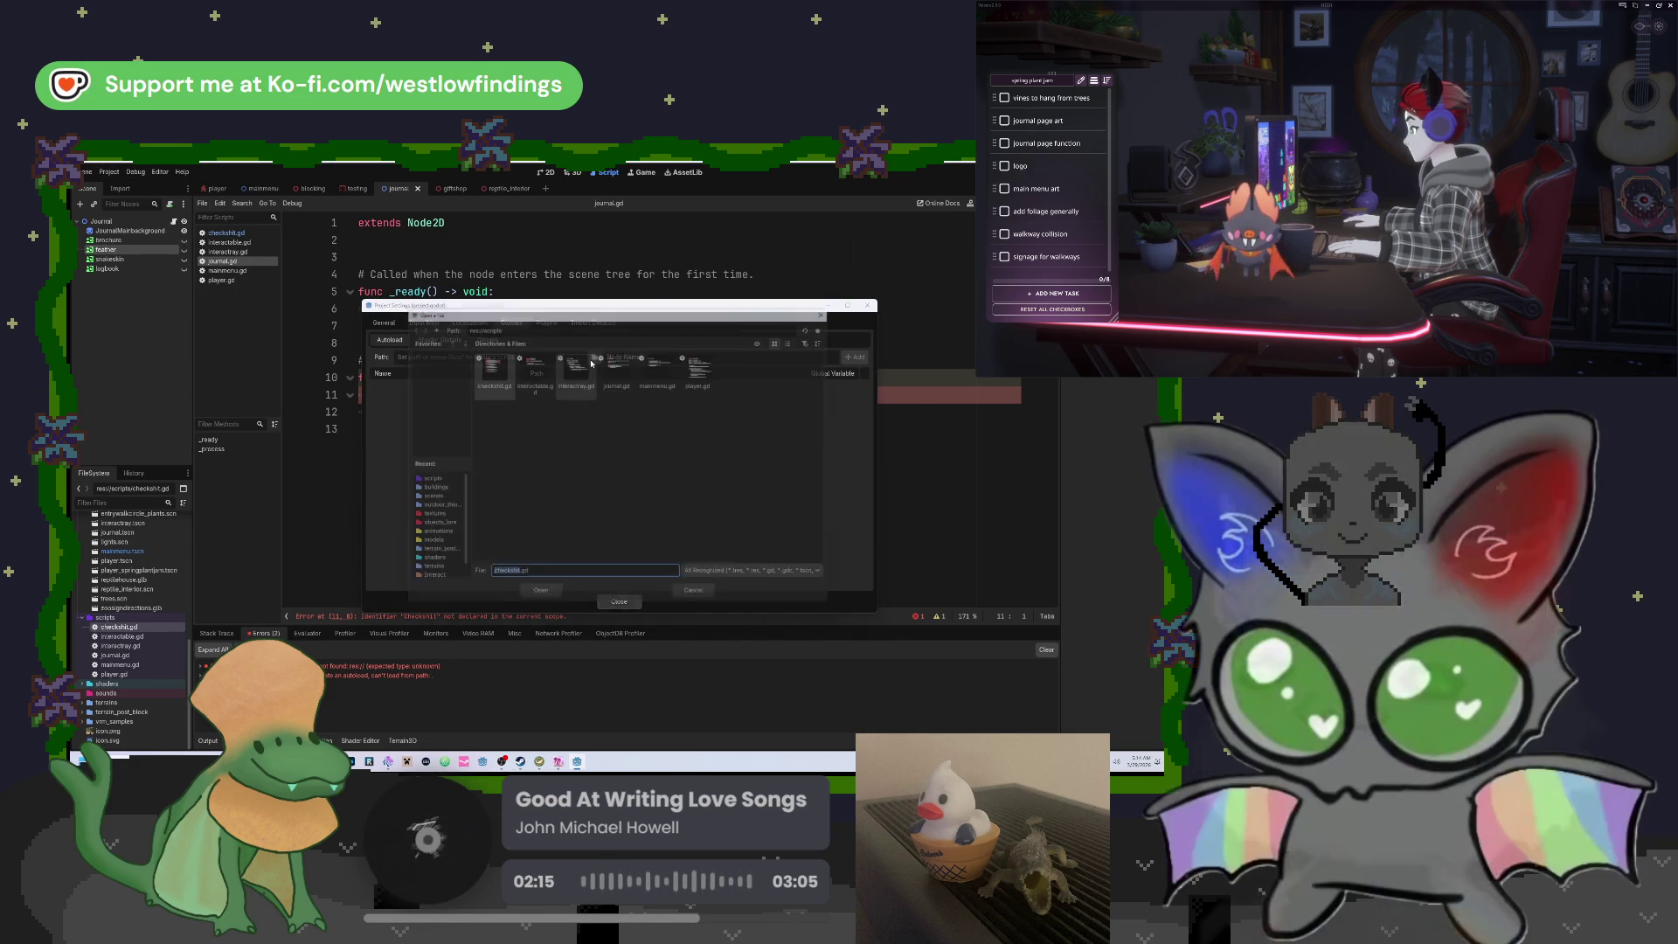
pyautogui.click(482, 373)
pyautogui.click(537, 601)
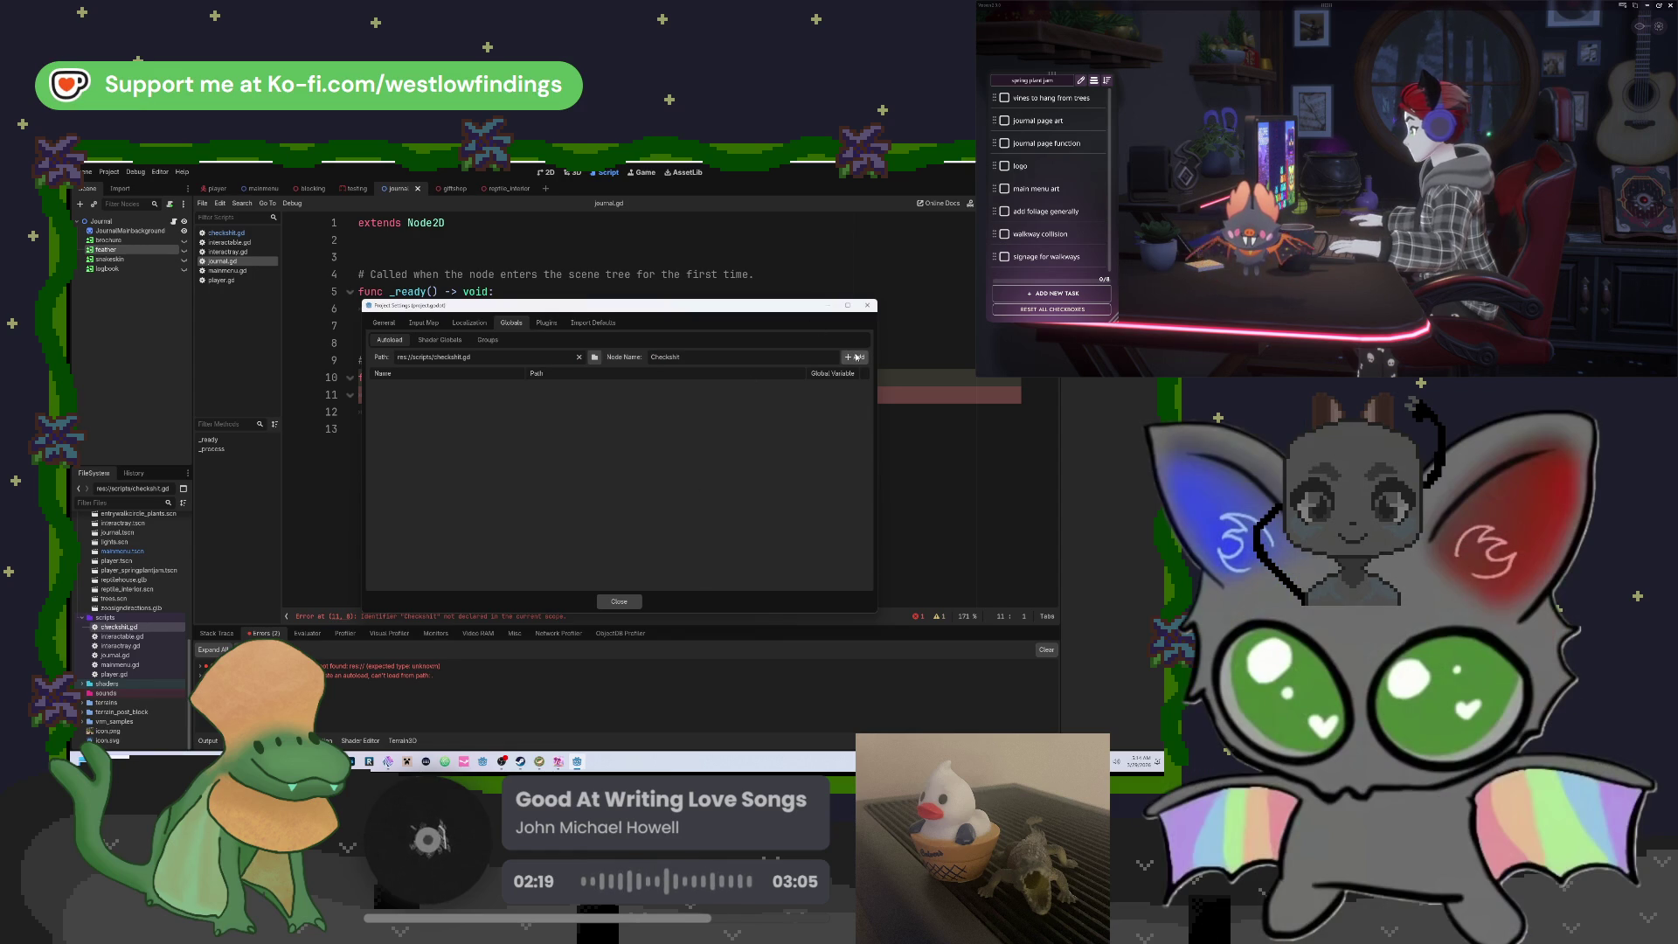
pyautogui.click(860, 359)
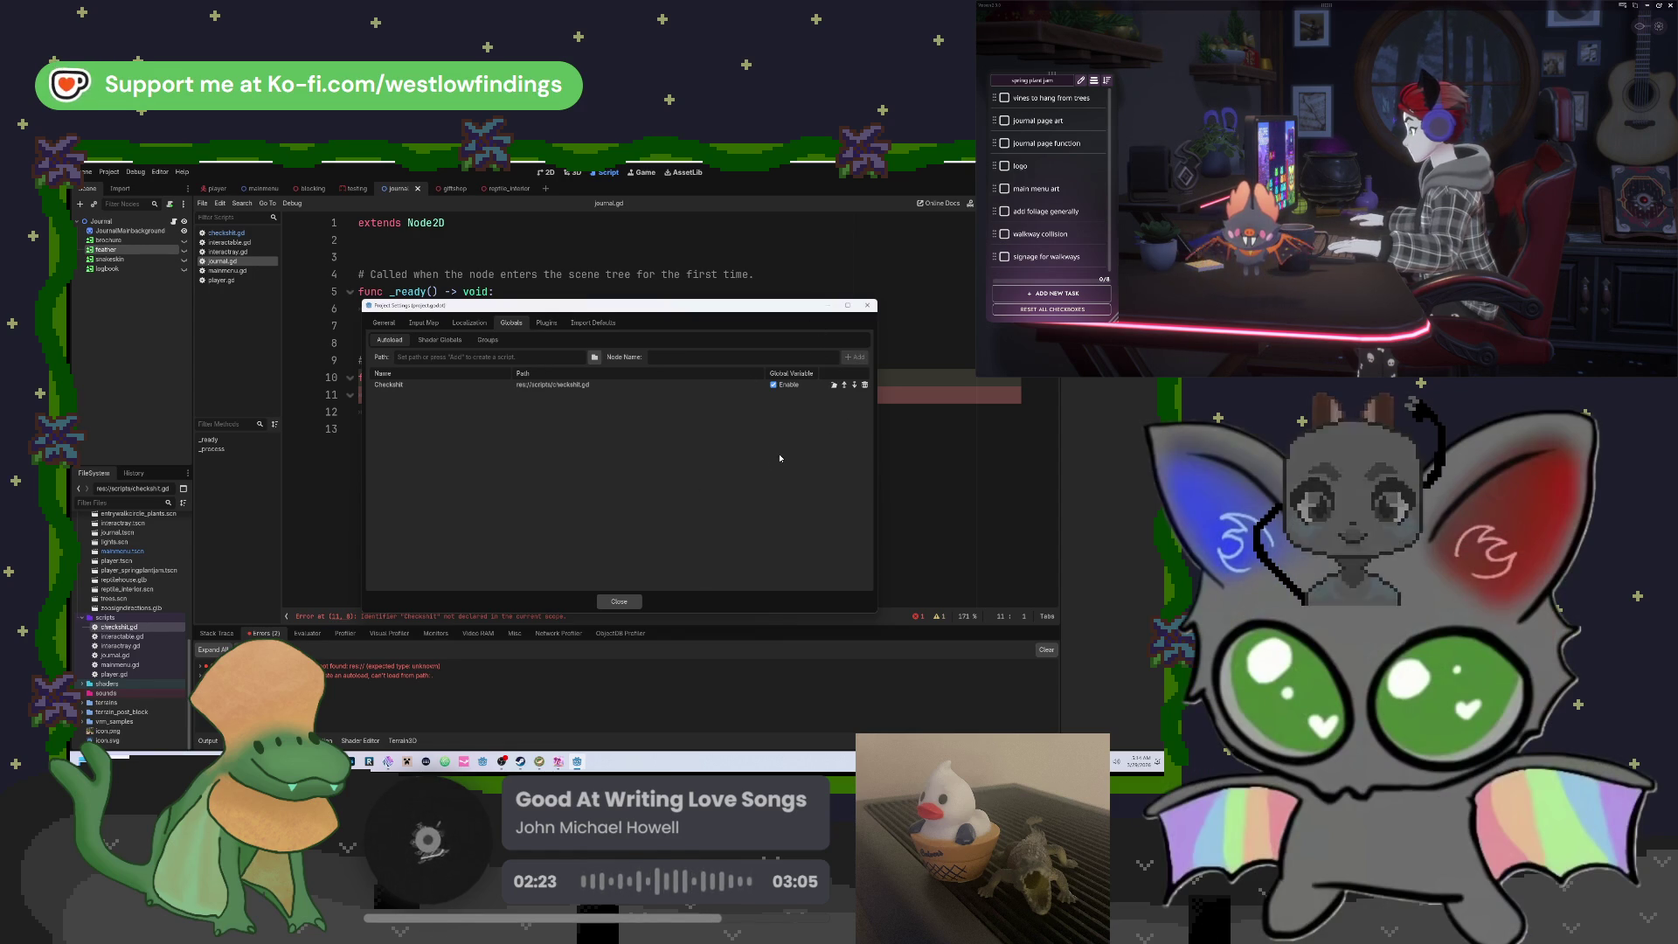
pyautogui.click(633, 603)
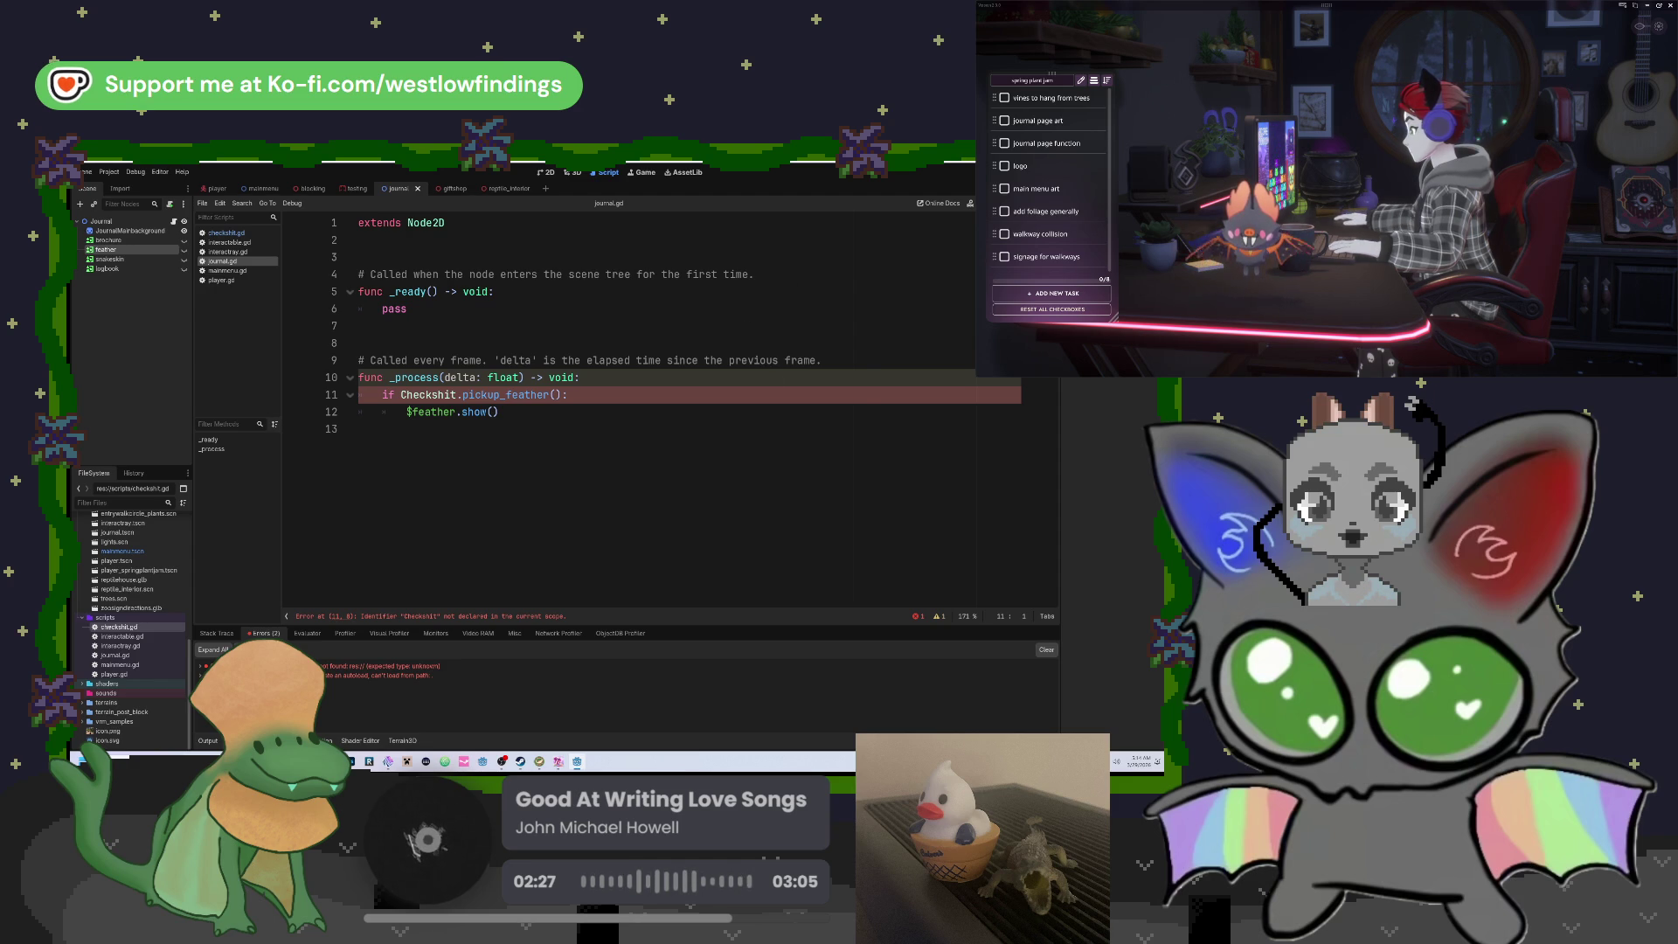
# Run the game again and view its live Remote node tree.
pyautogui.press('F5')
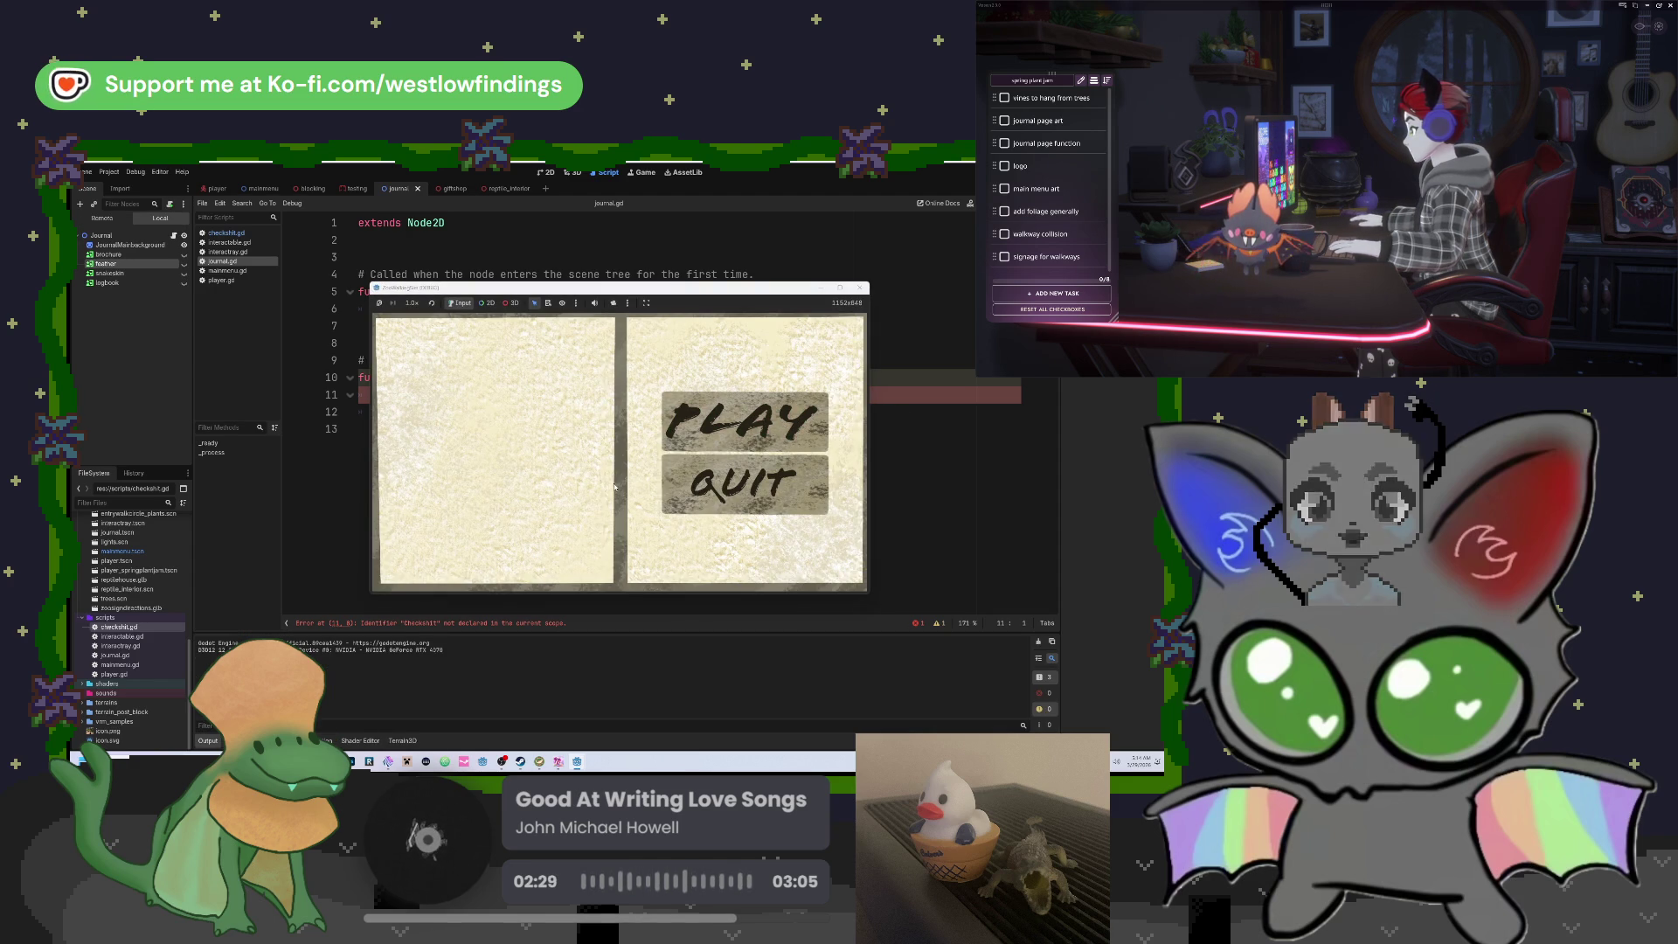
pyautogui.moveTo(415, 291); pyautogui.dragTo(491, 295)
pyautogui.click(102, 218)
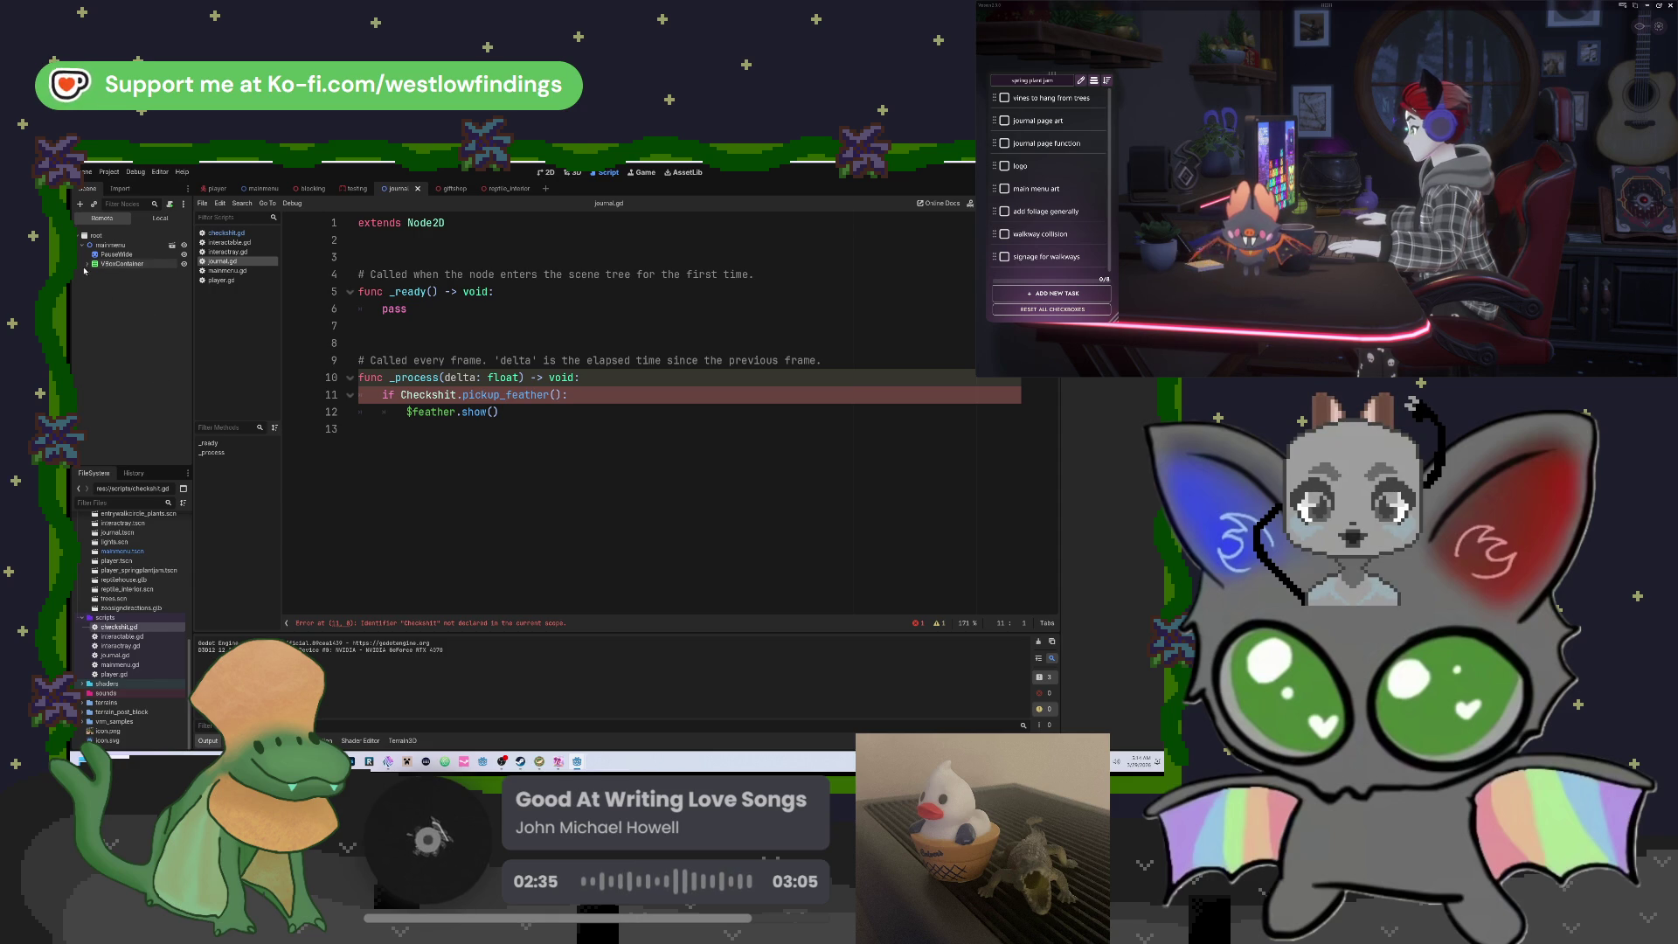
# Expand VBoxContainer, check checkshit.gd, close a stray empty scene, and quit to the project list.
pyautogui.click(86, 264)
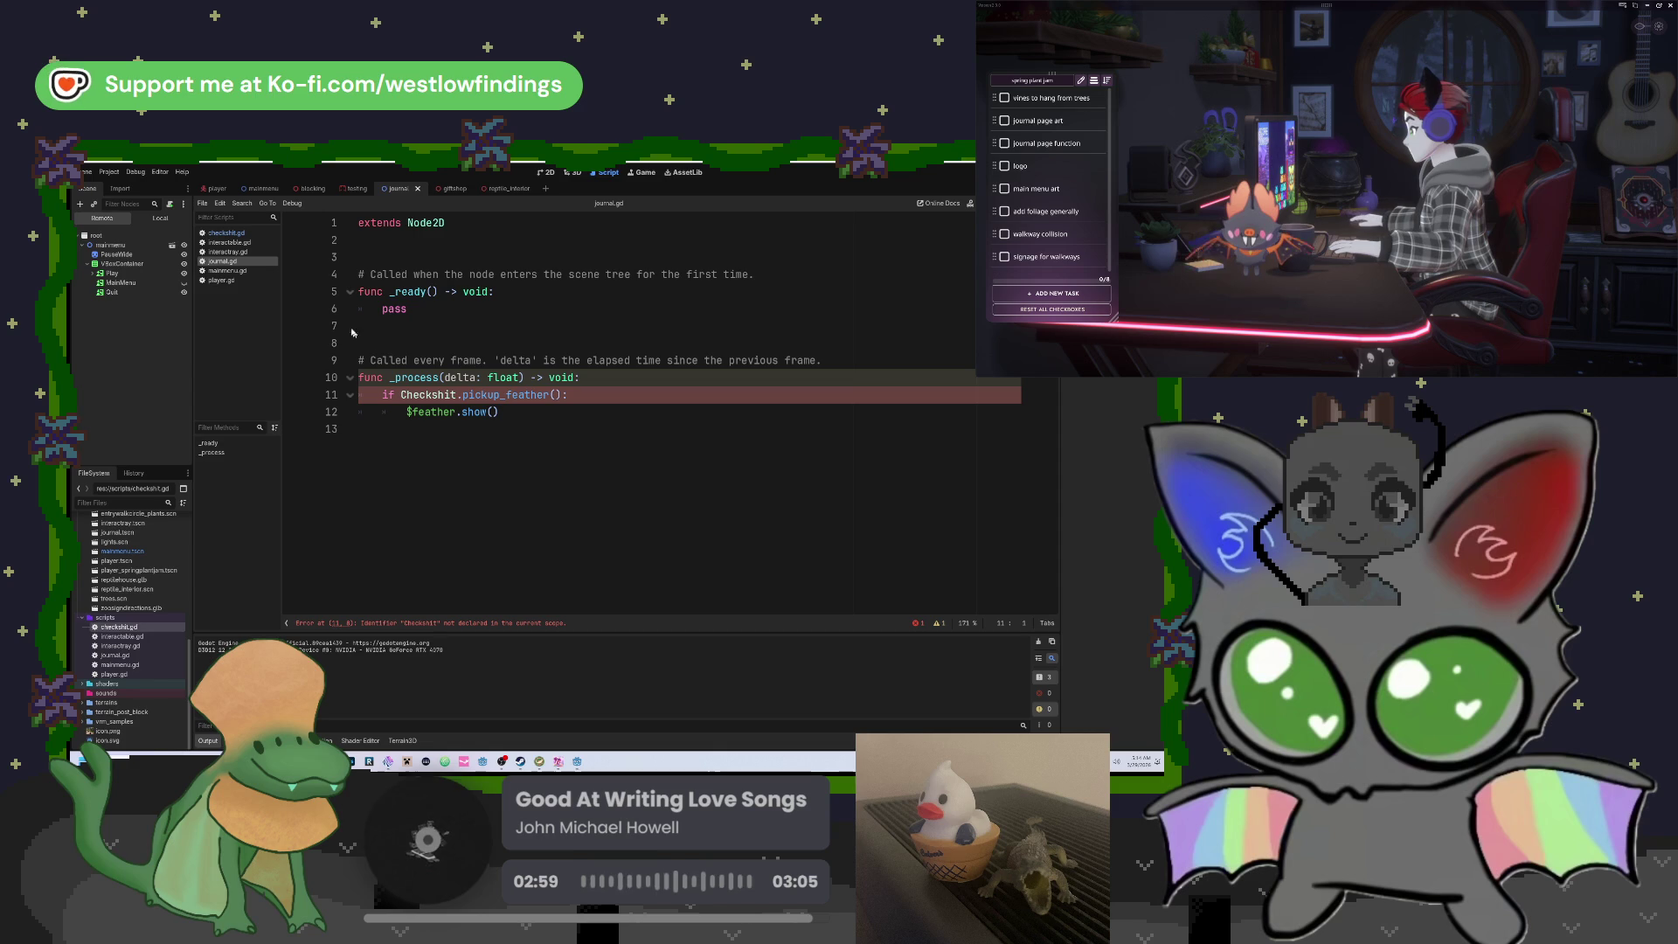
pyautogui.click(229, 234)
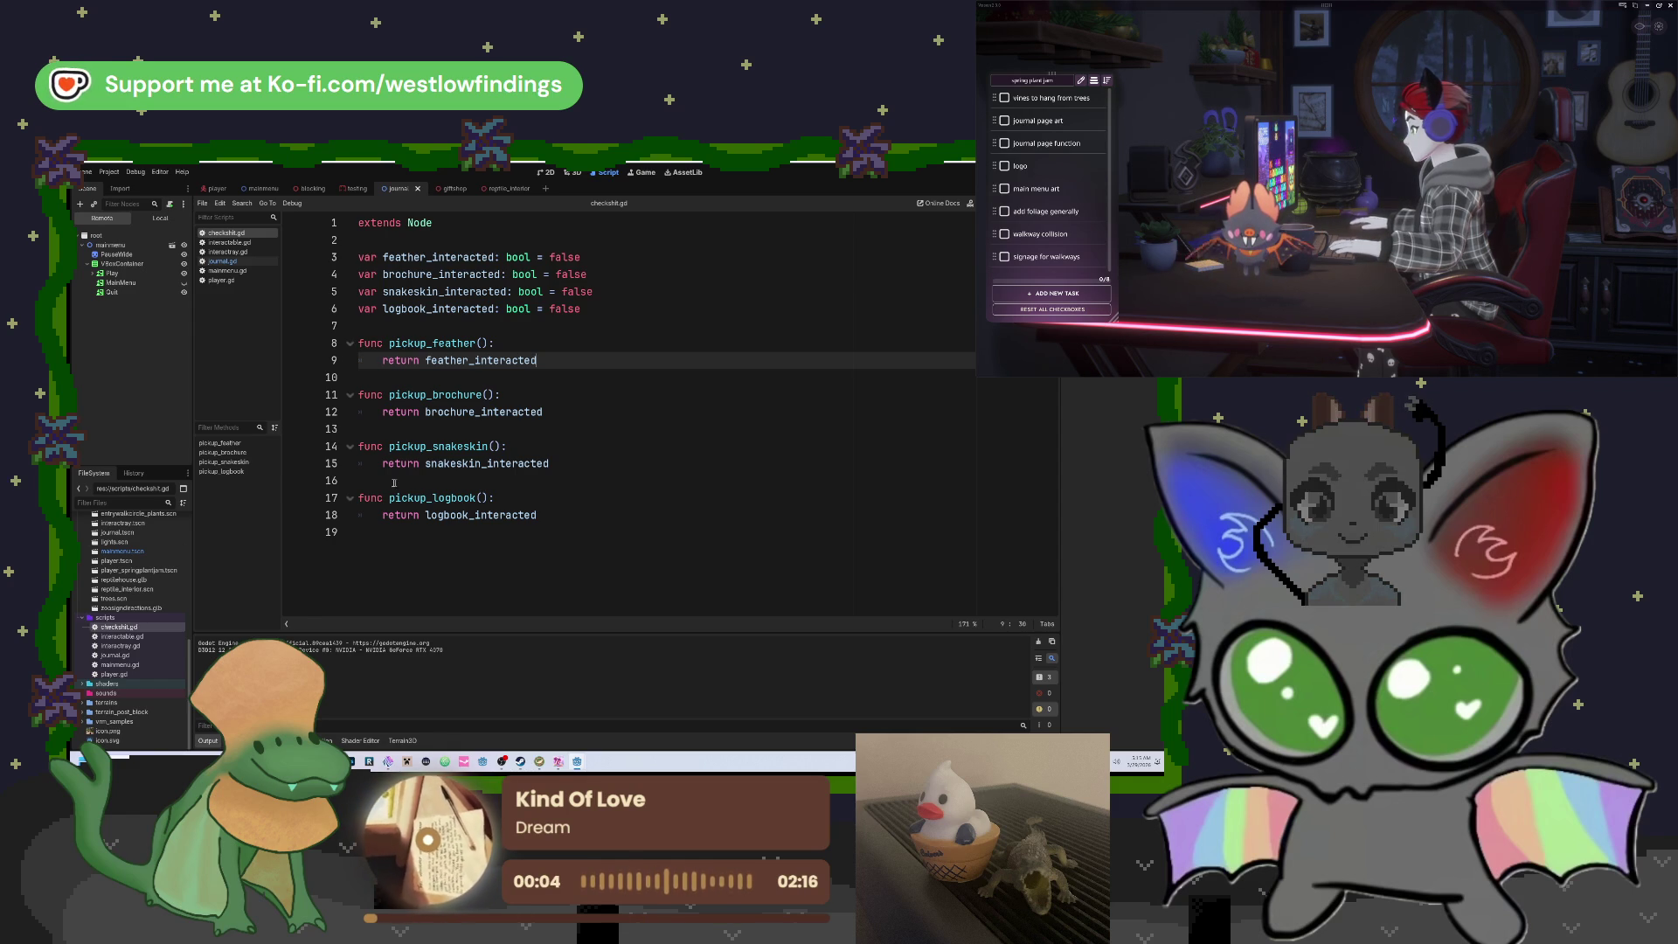
pyautogui.click(546, 189)
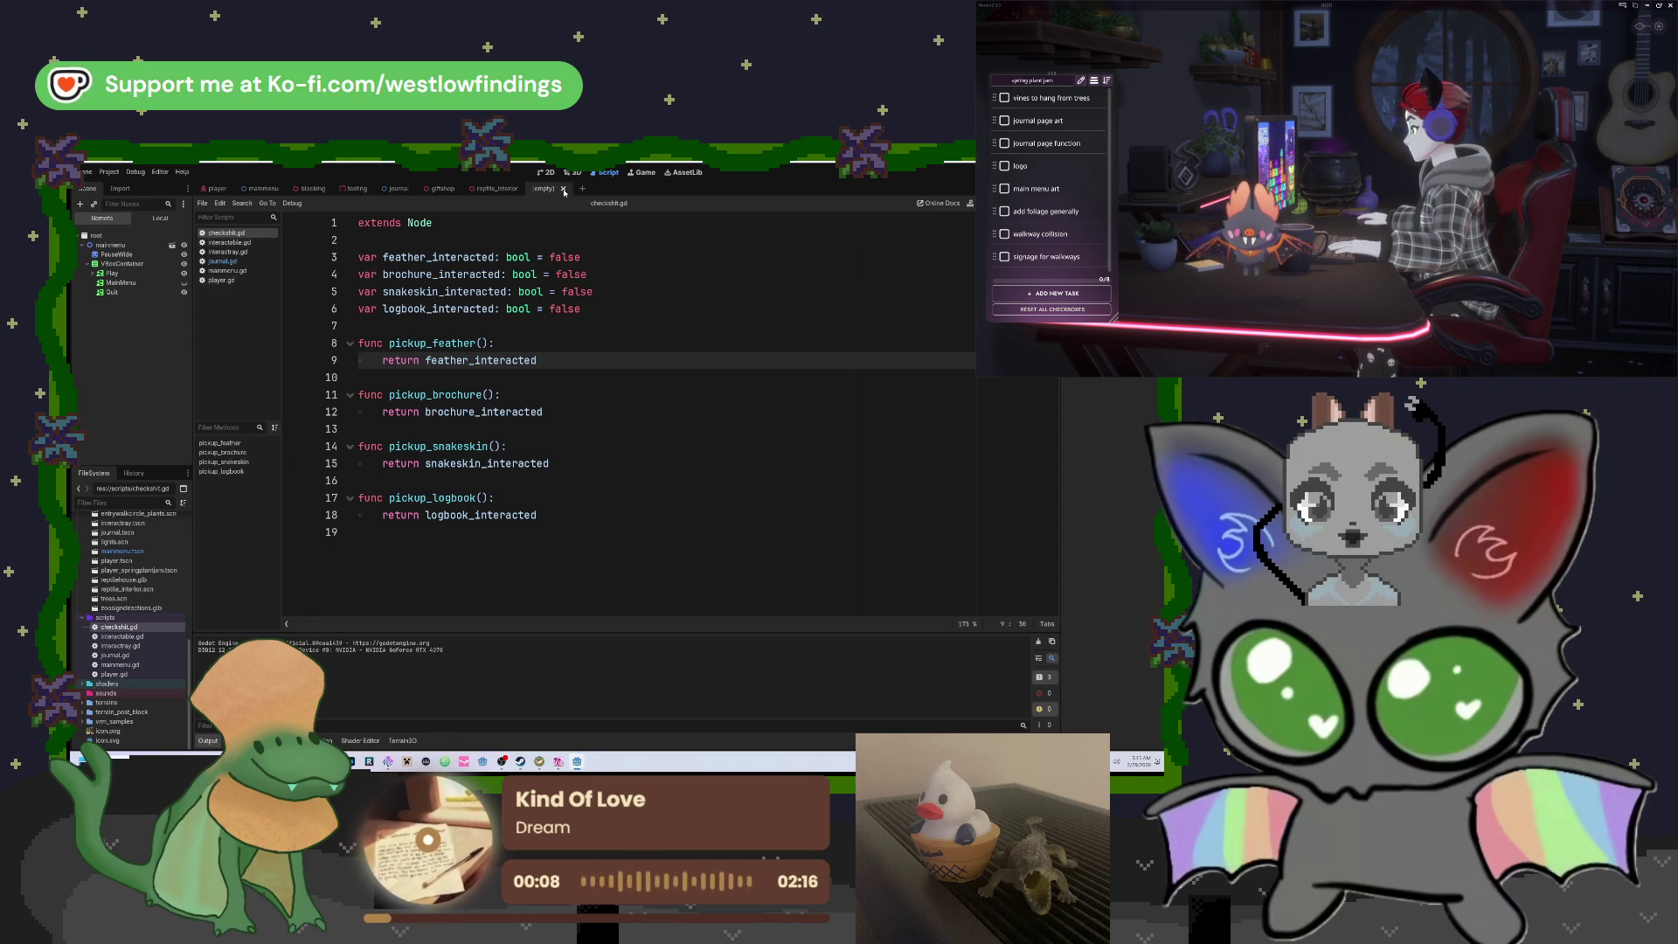
pyautogui.click(564, 189)
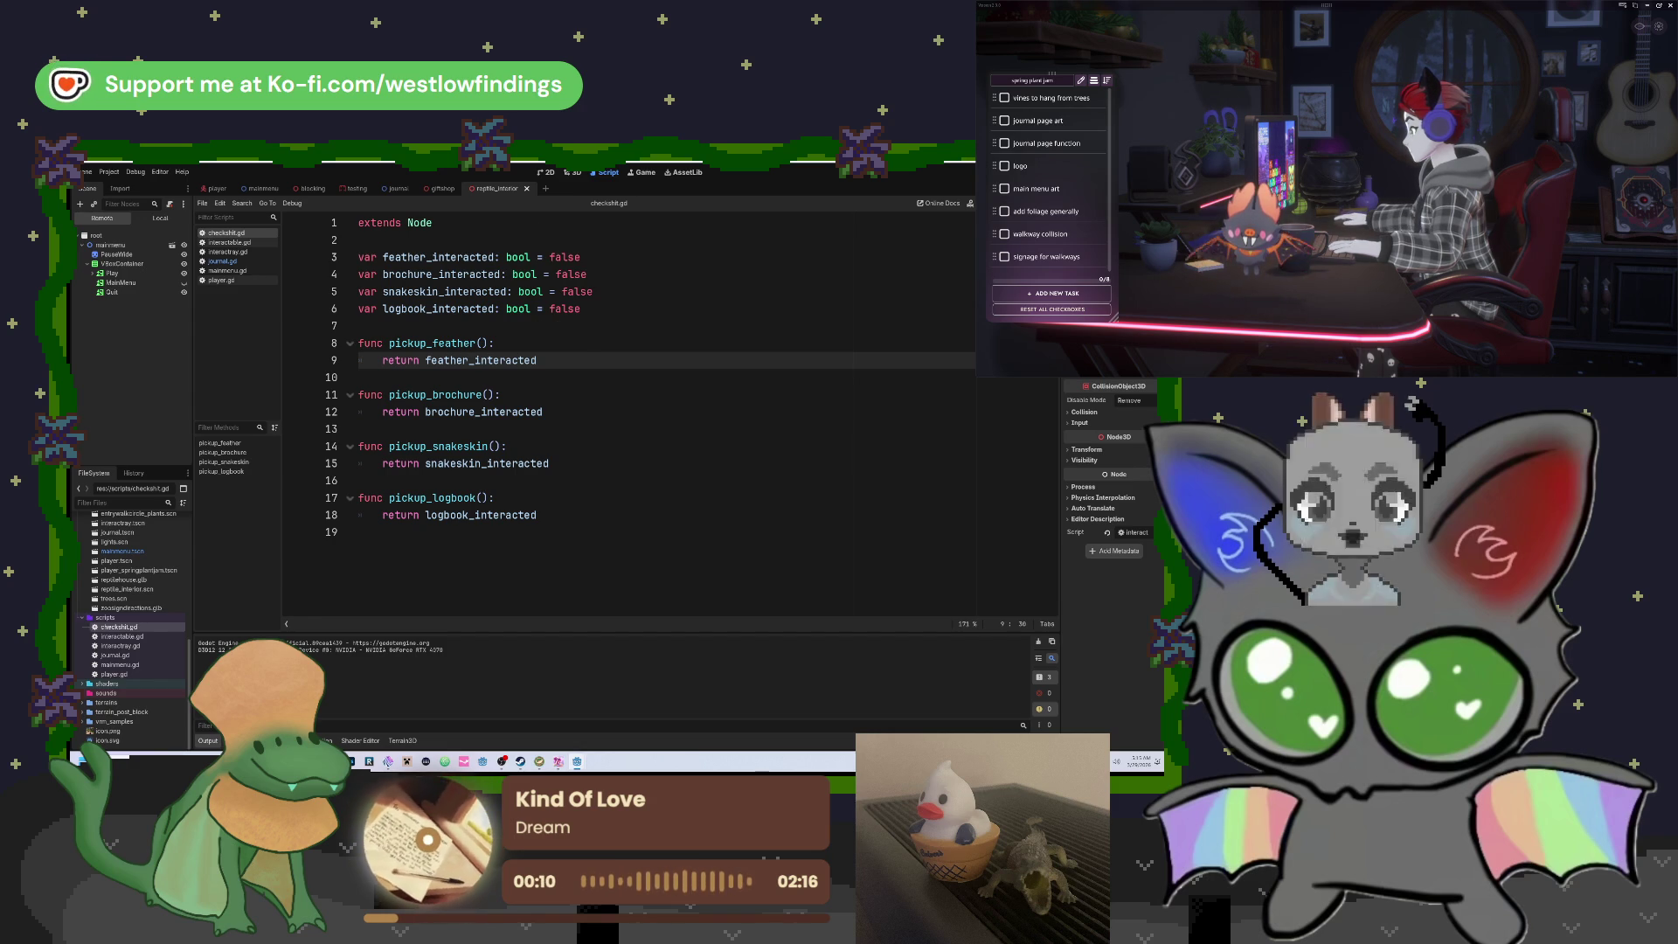
pyautogui.press('F6')
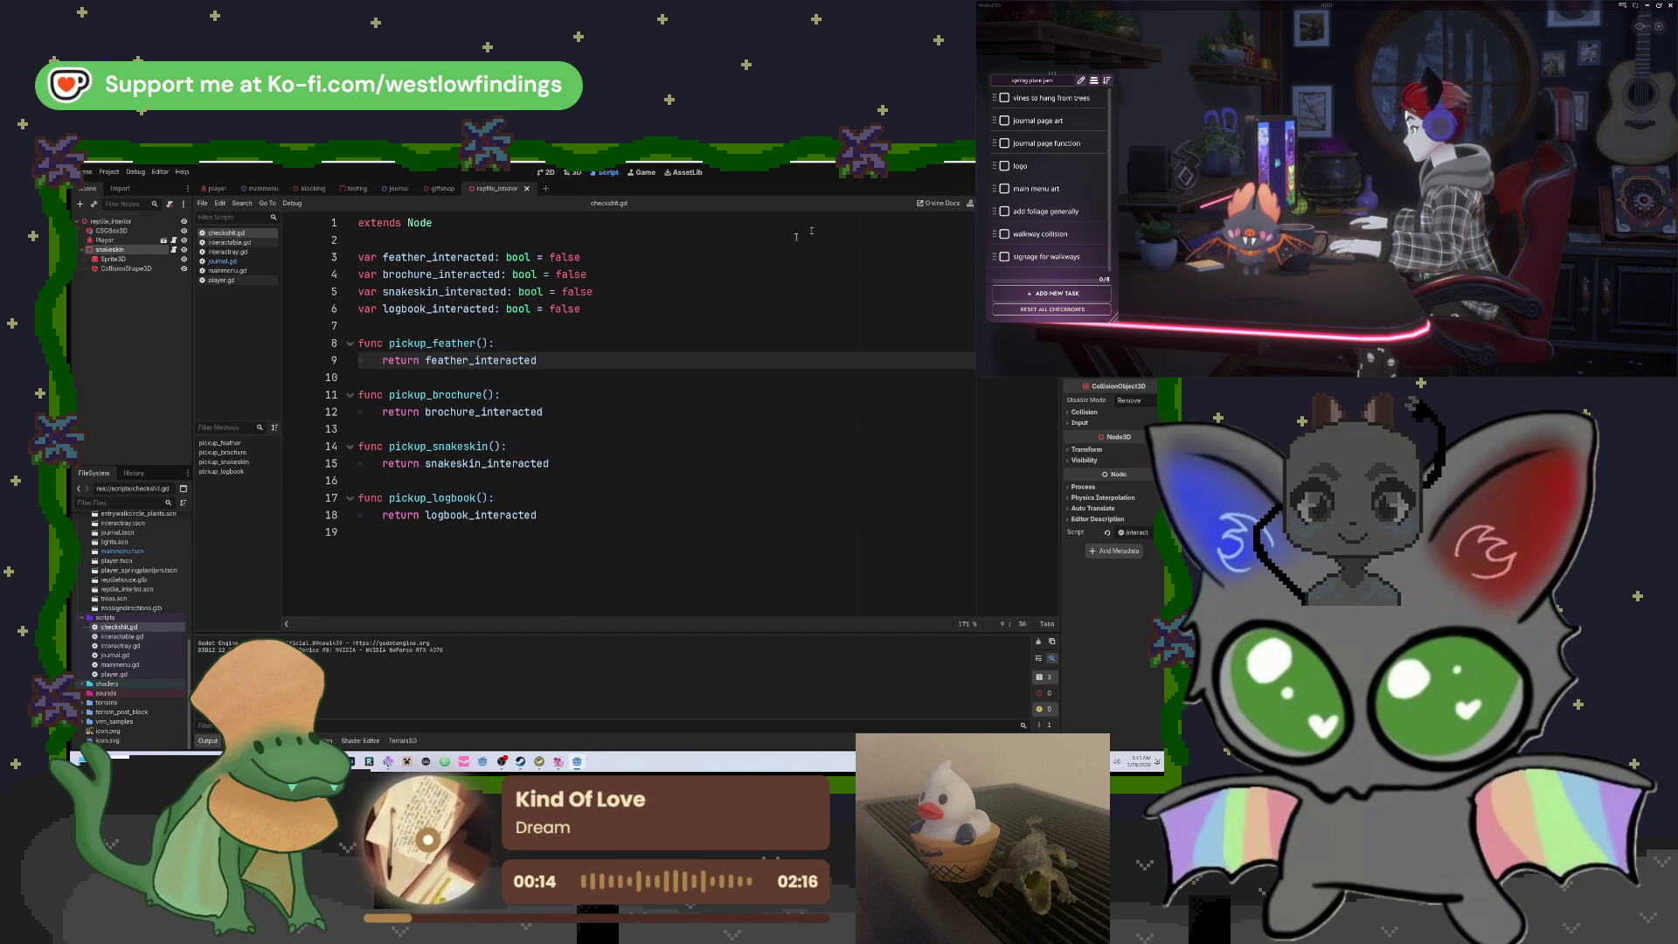
pyautogui.press('F6')
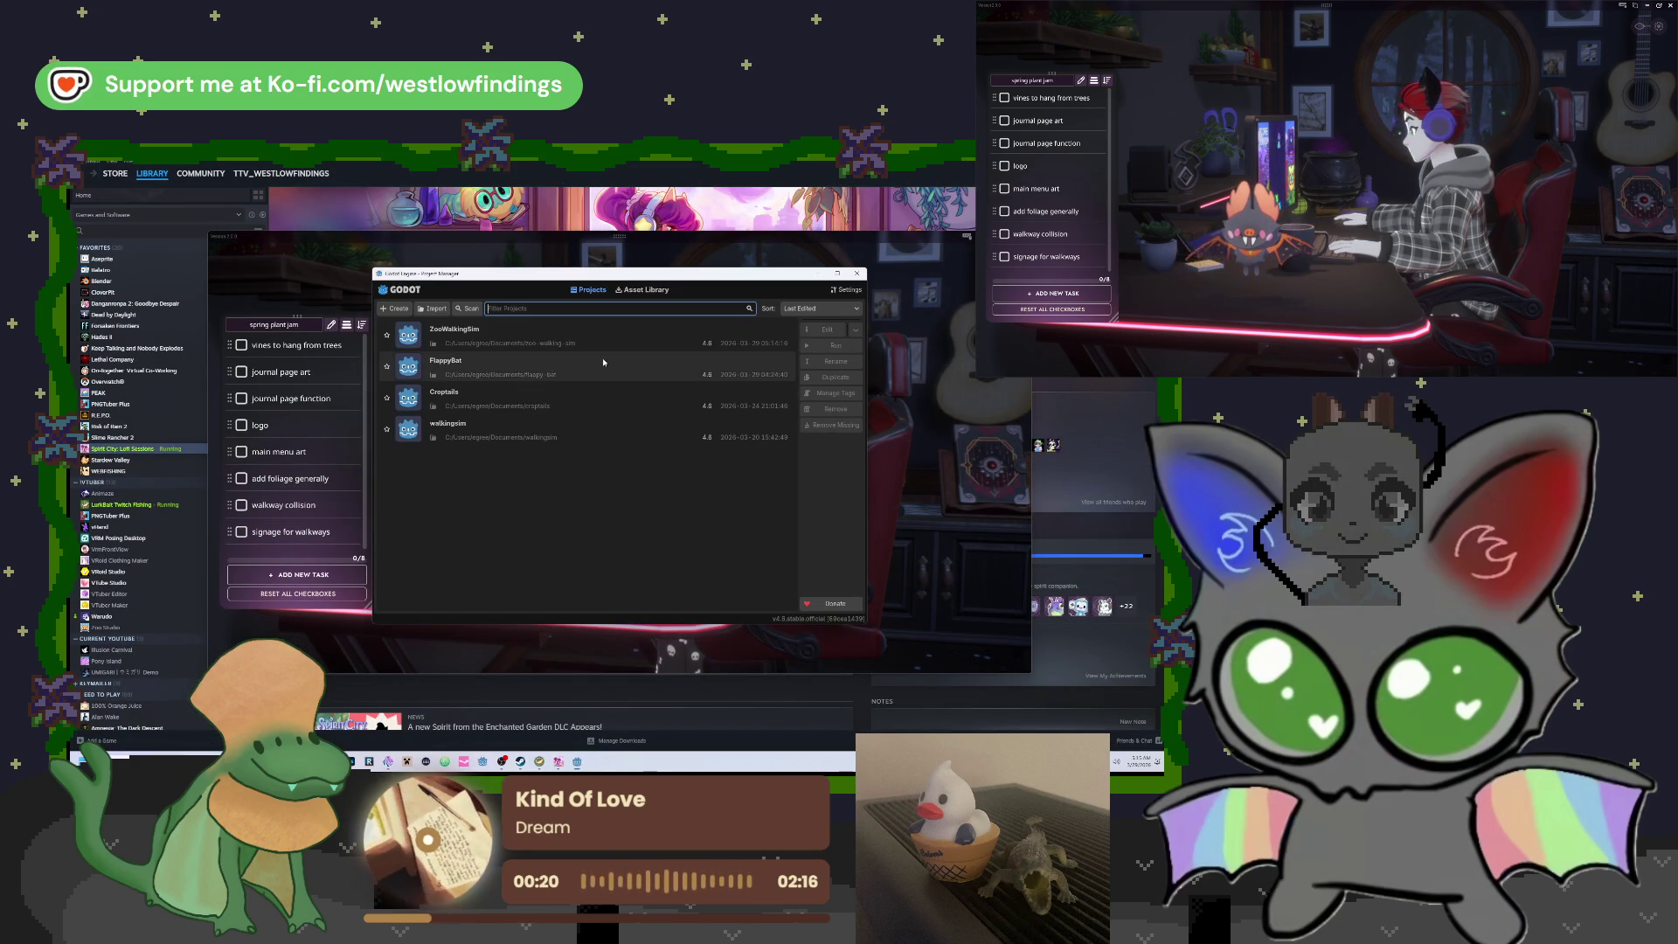
# Reopen ZooWalkingSim and confirm Checkshit is listed under Globals in Project Settings.
pyautogui.doubleClick(467, 336)
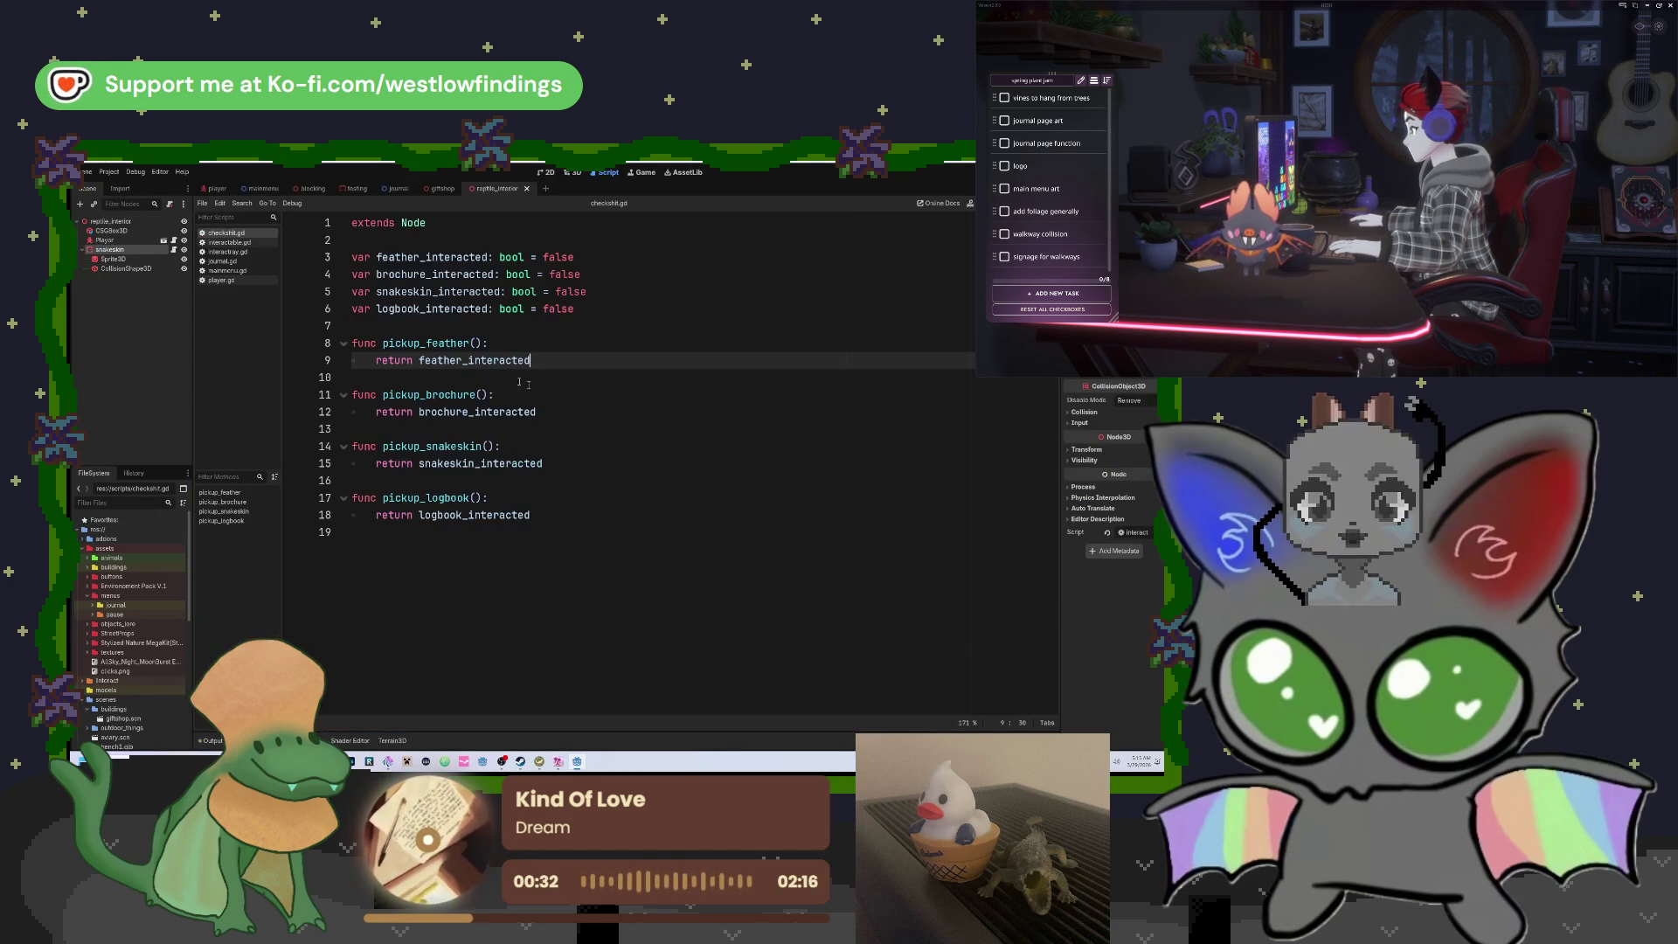
pyautogui.click(105, 172)
pyautogui.click(132, 184)
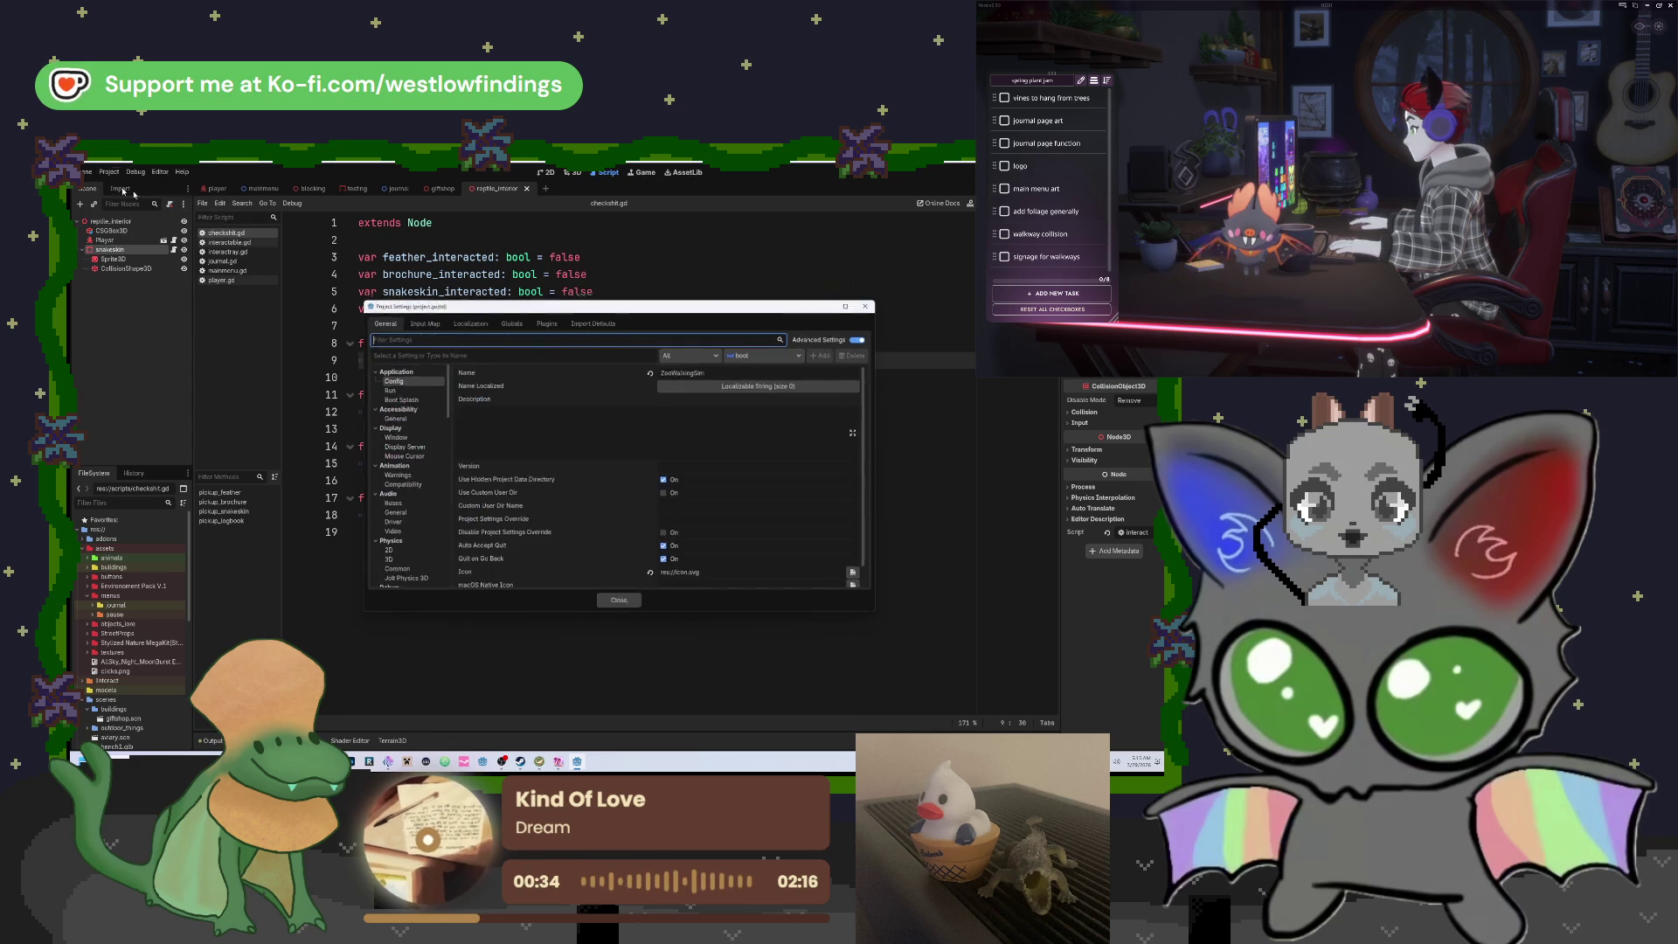
pyautogui.click(511, 324)
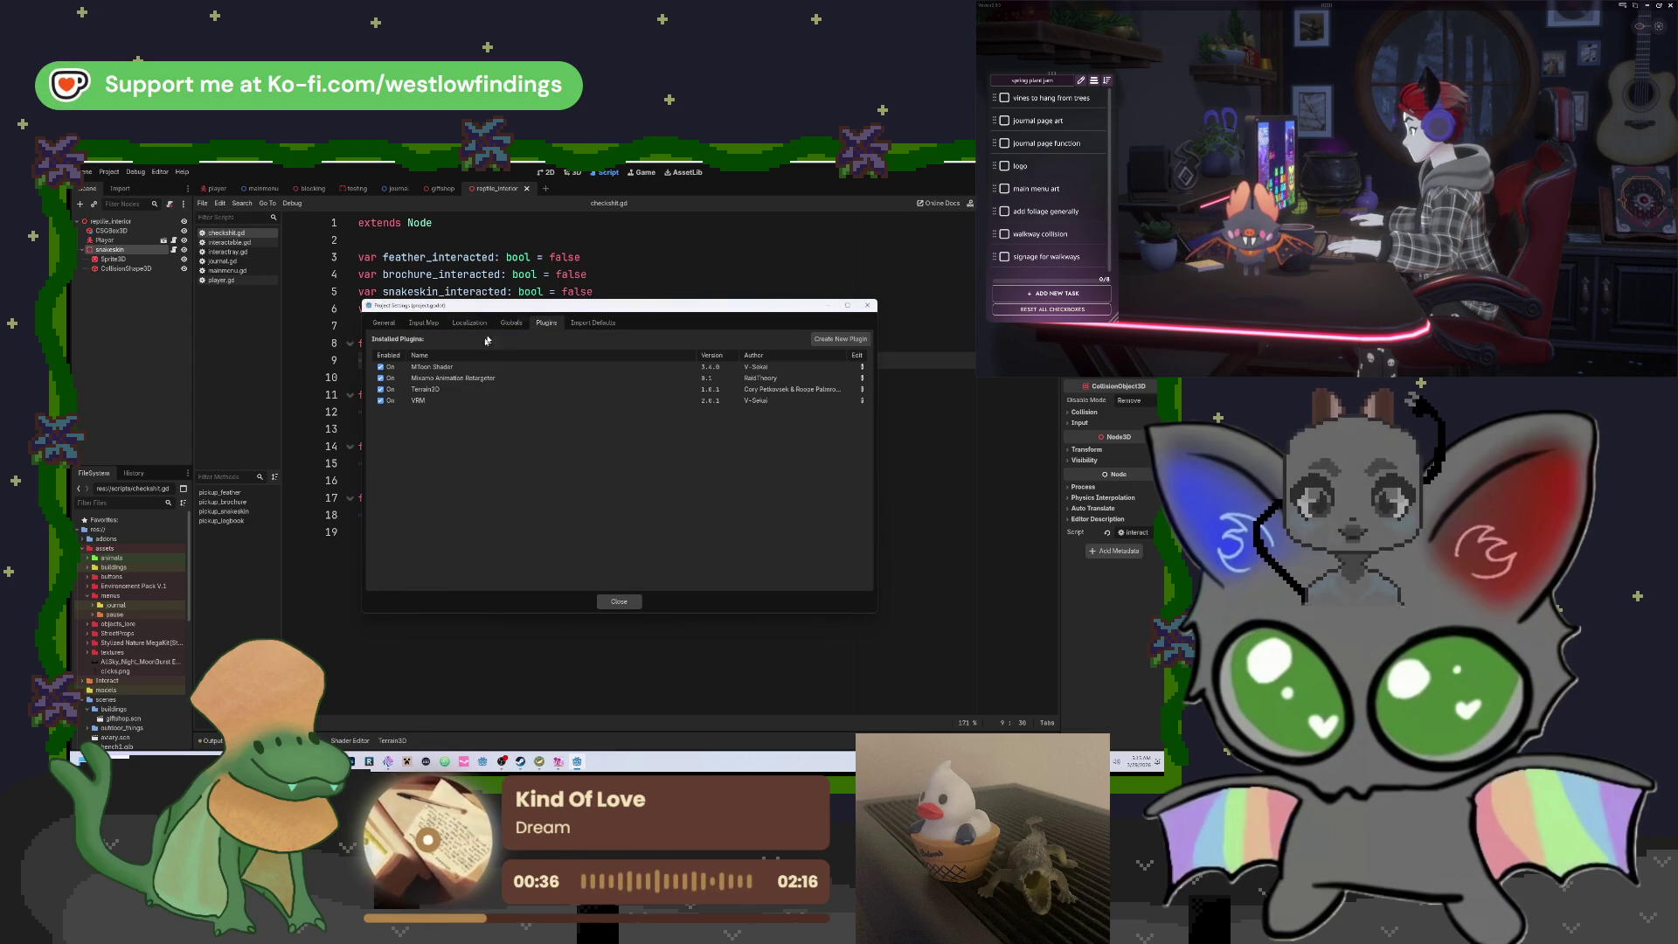
pyautogui.click(619, 601)
# Run the game, press PLAY, restart it, and inspect the Remote scene tree.
pyautogui.press('F5')
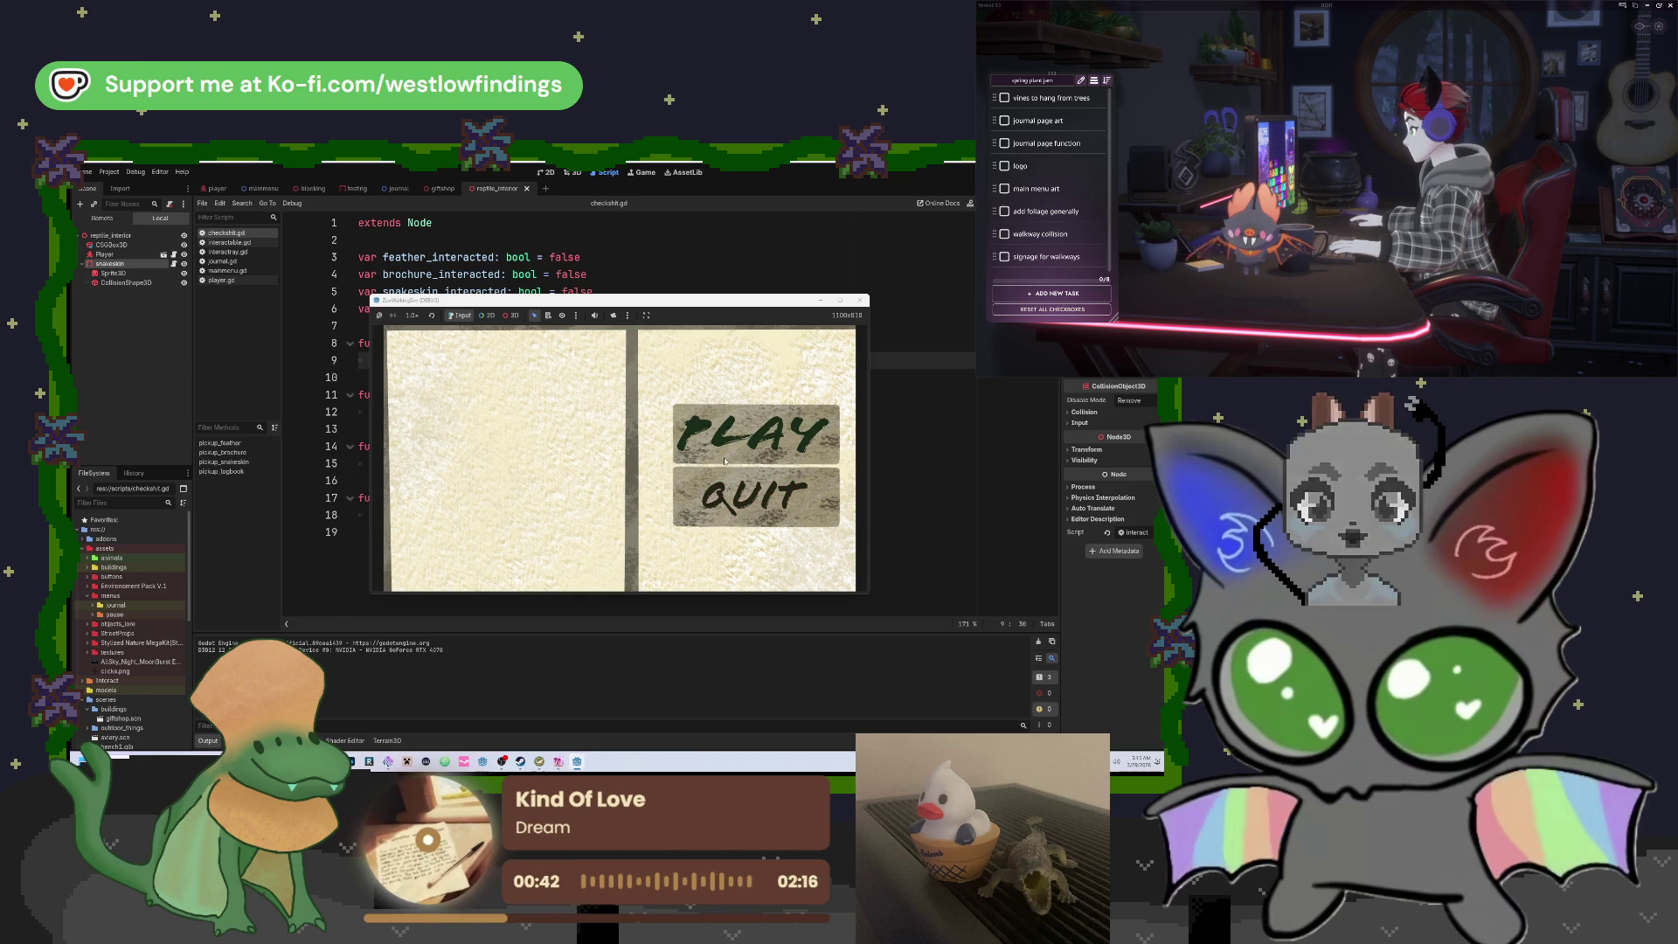
pyautogui.click(681, 456)
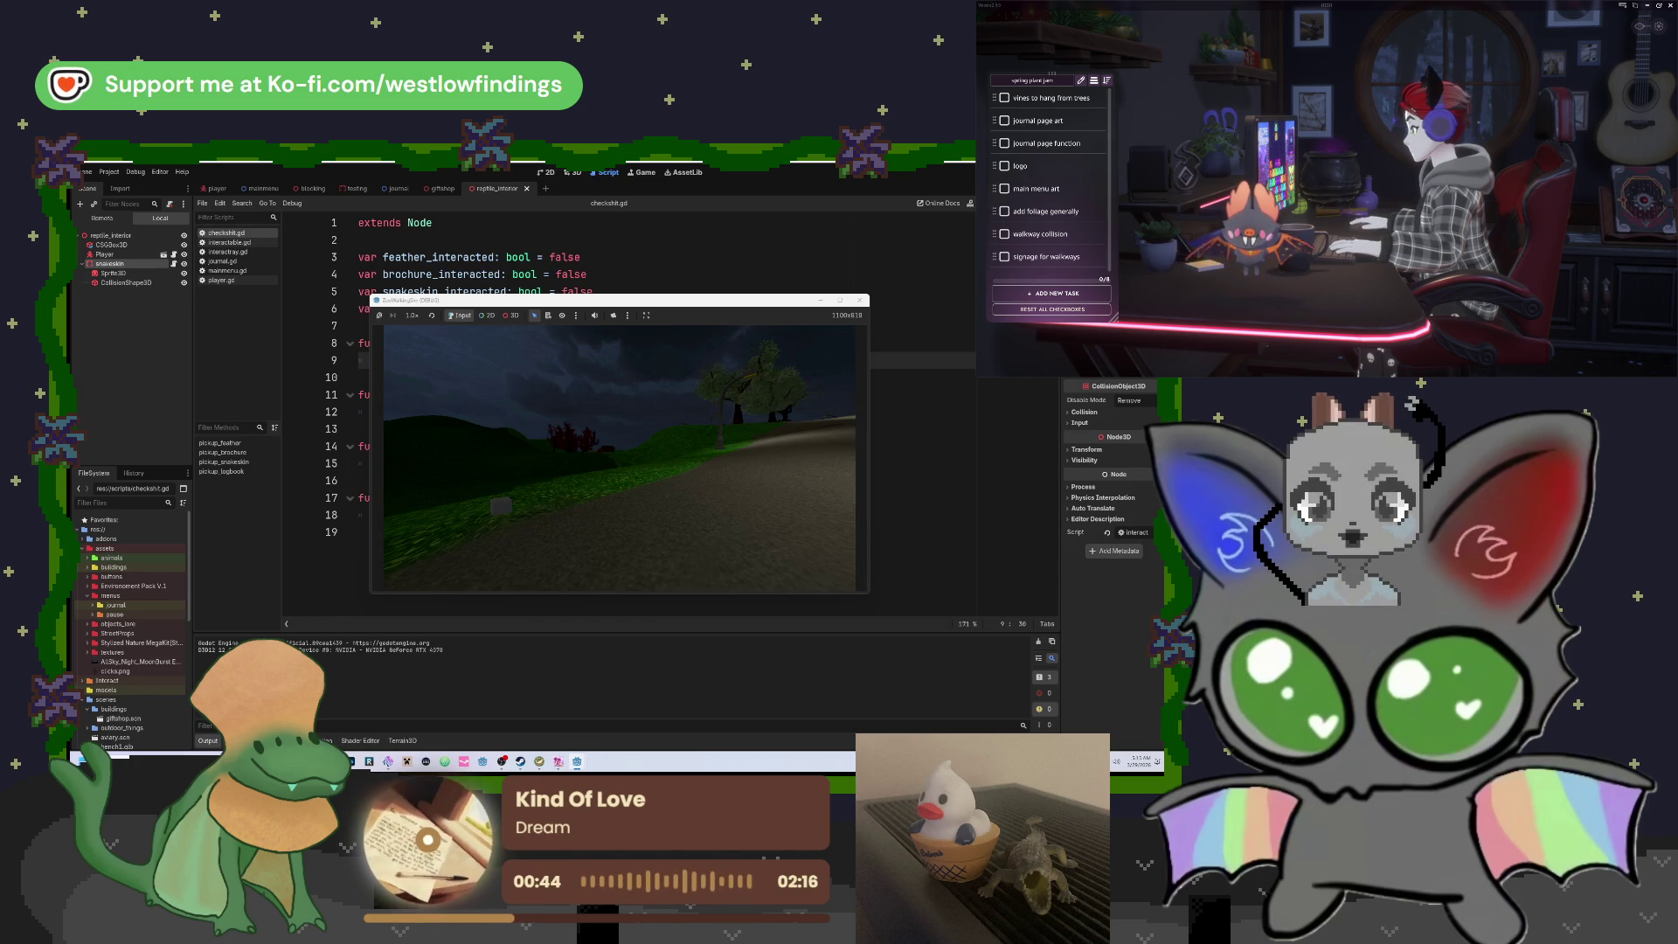
pyautogui.press('F8')
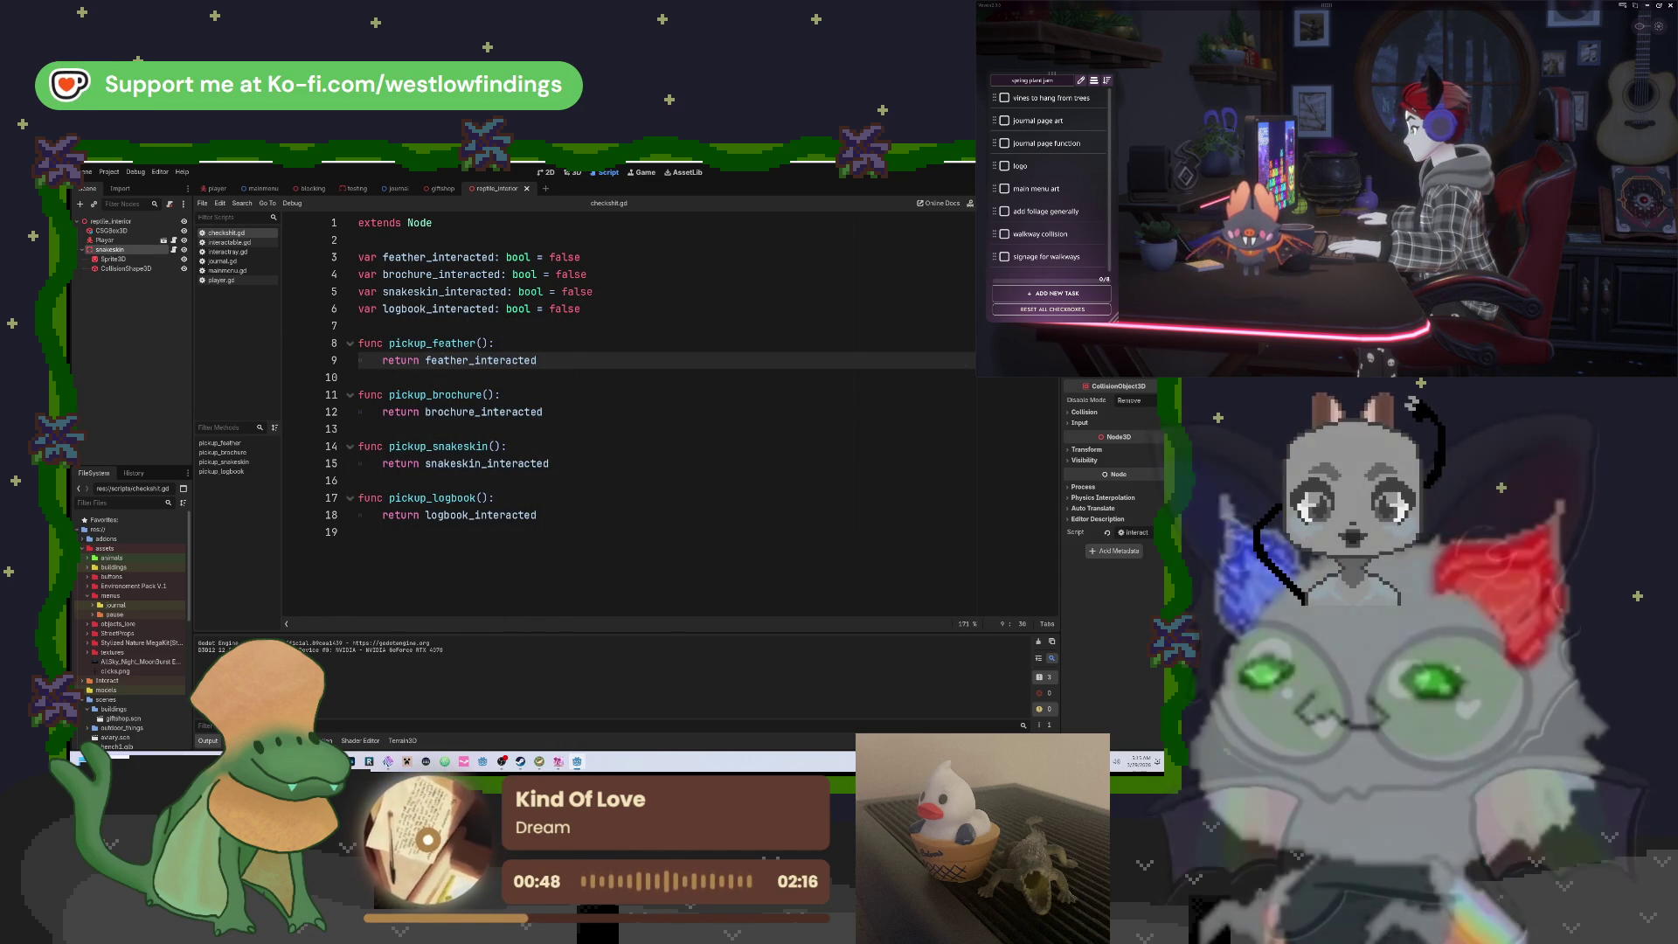
pyautogui.press('F5')
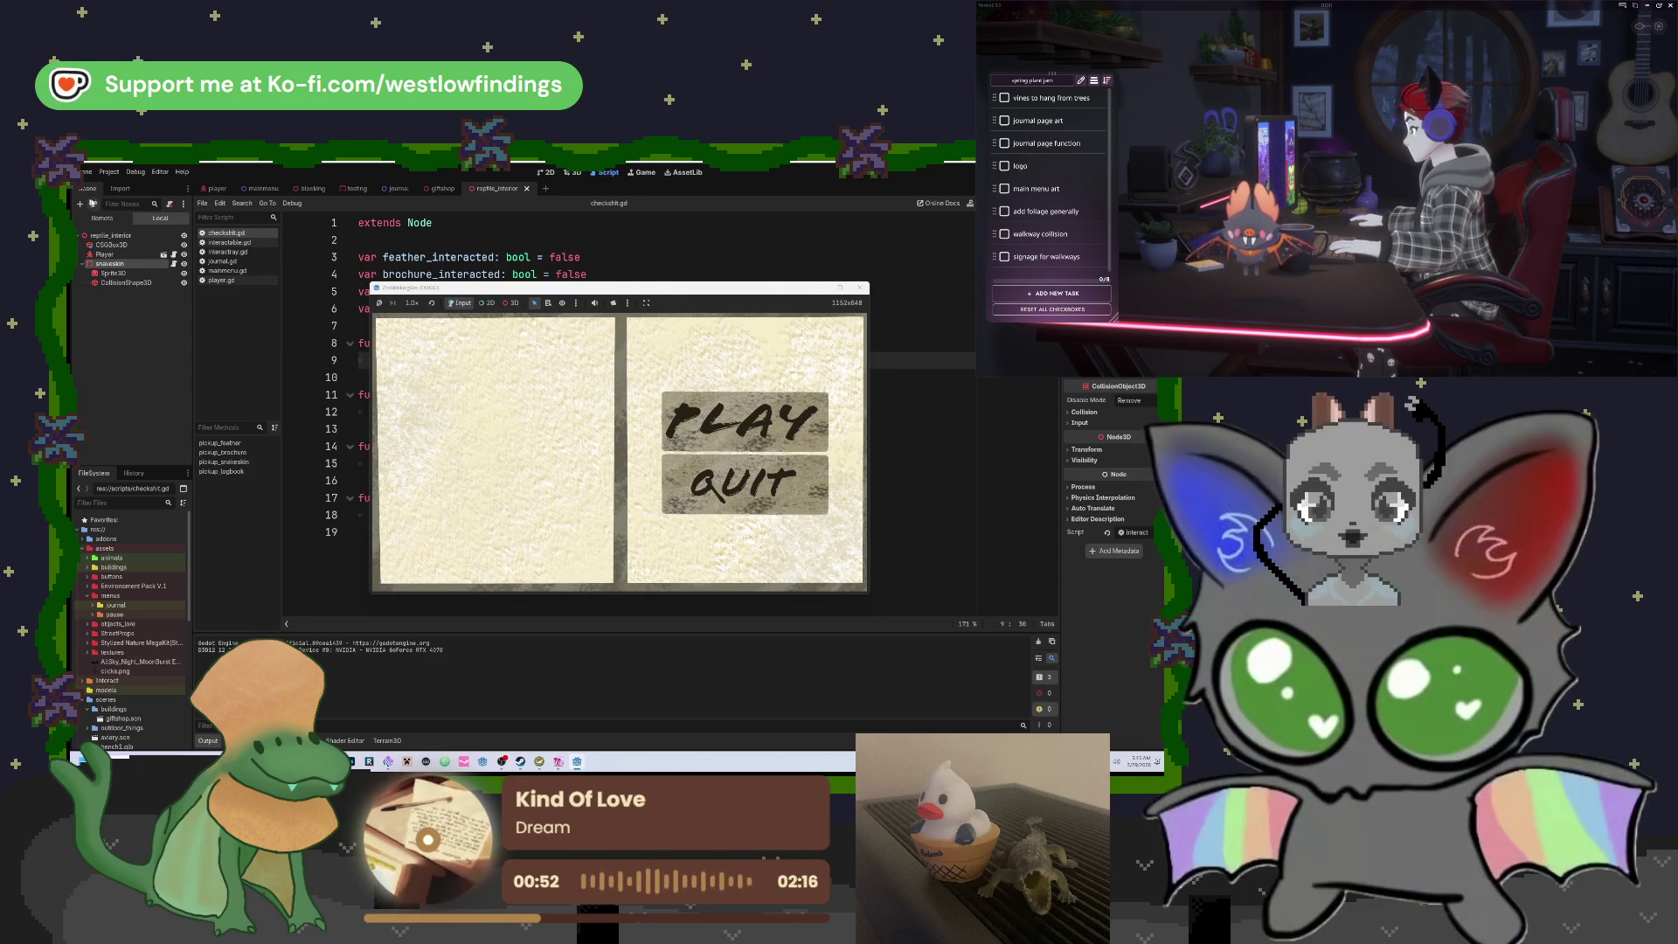
pyautogui.click(106, 220)
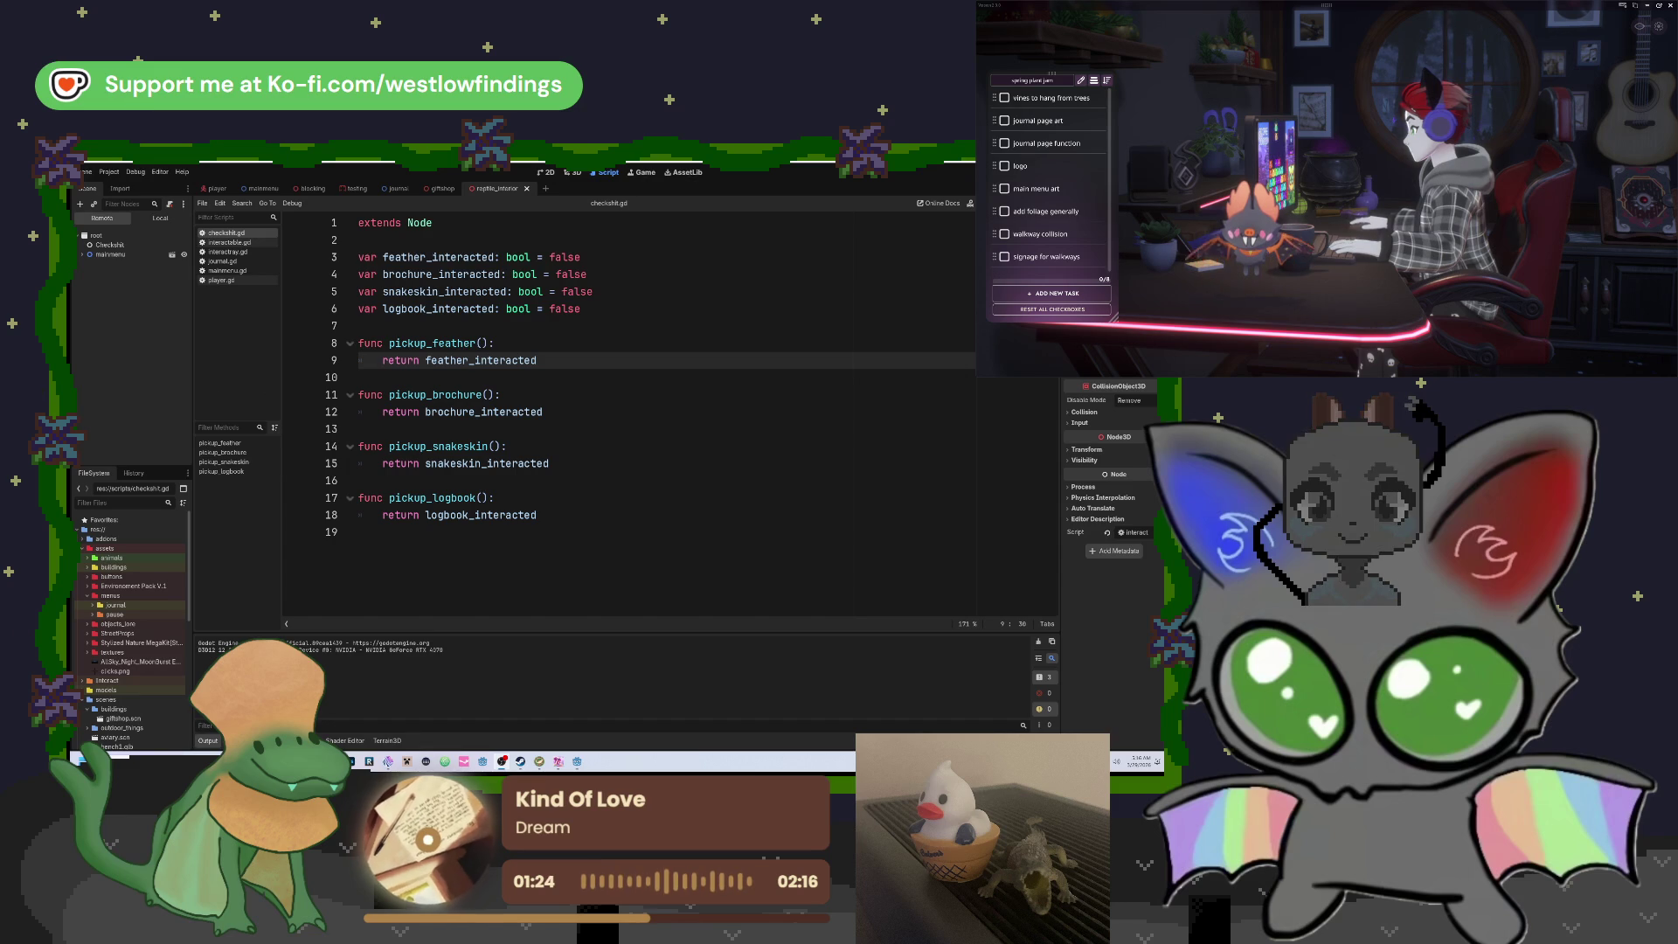
# Run the journal scene on its own several times to view the My Journal page, stopping each run.
pyautogui.click(399, 188)
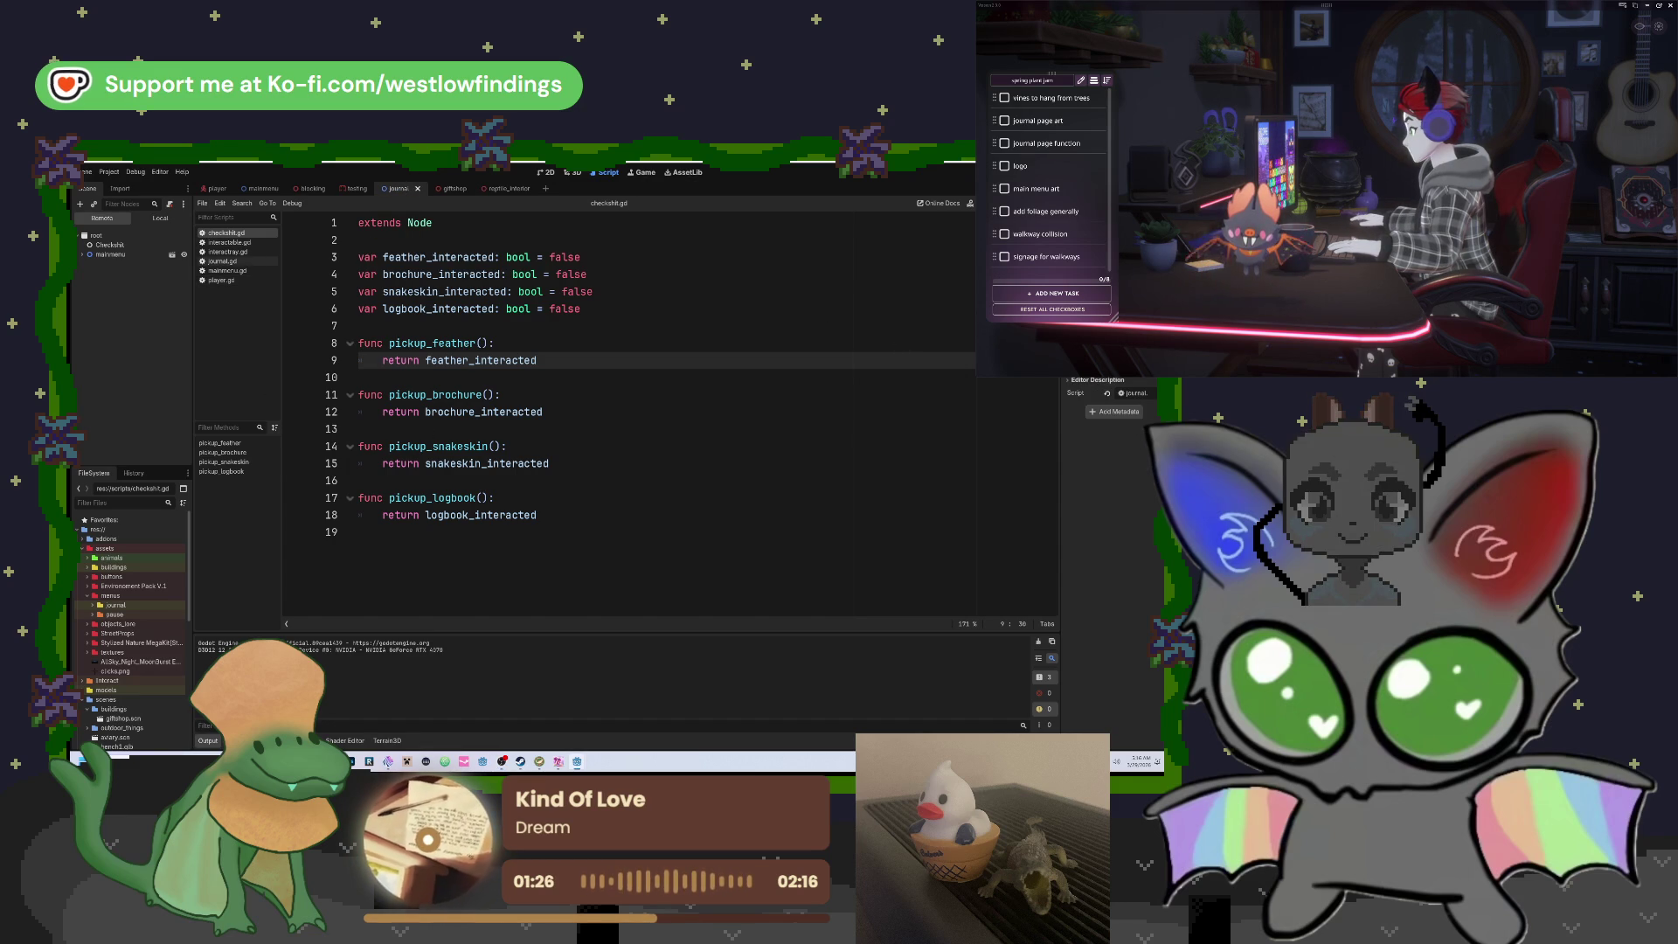
pyautogui.press('F6')
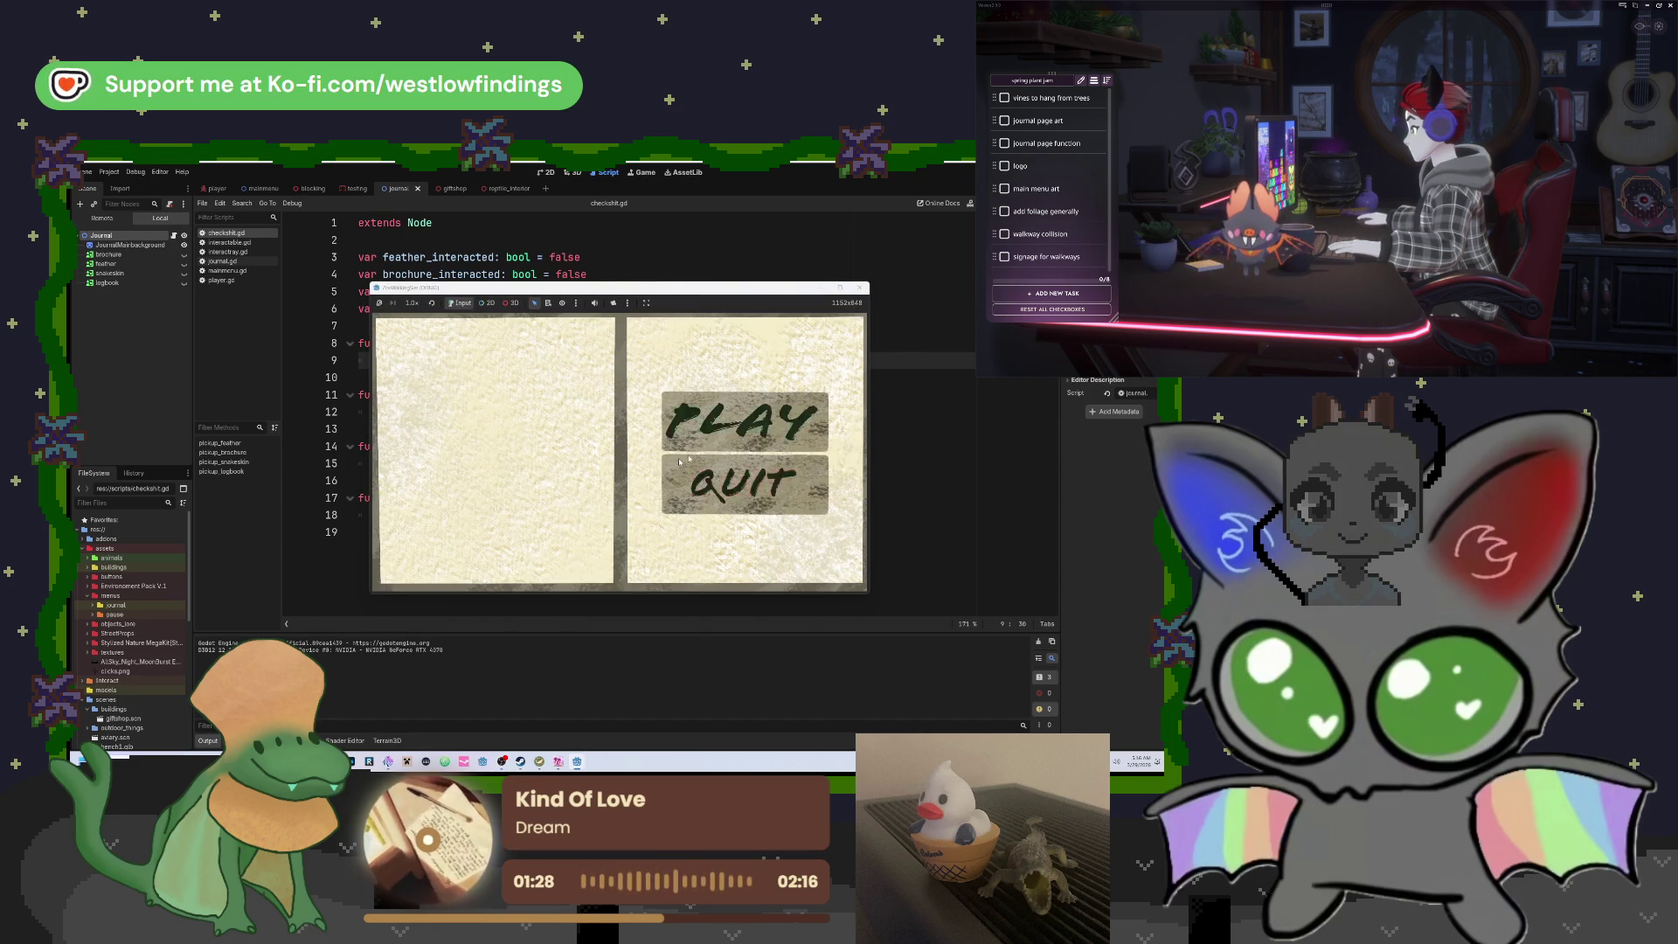
pyautogui.click(743, 485)
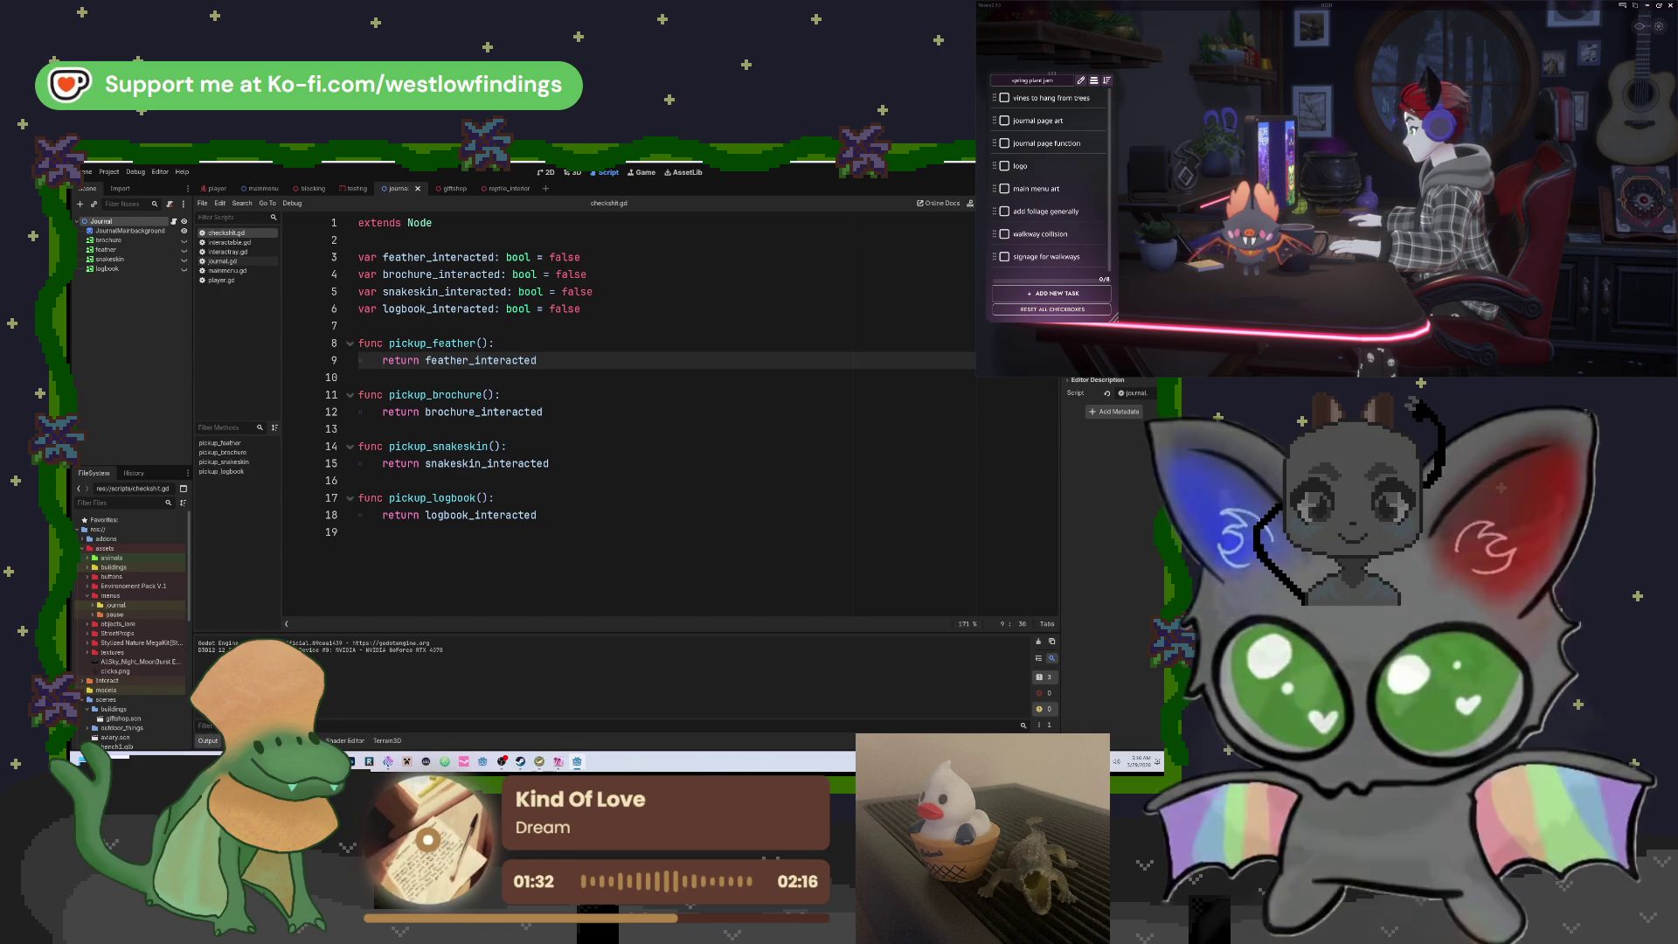
pyautogui.press('F6')
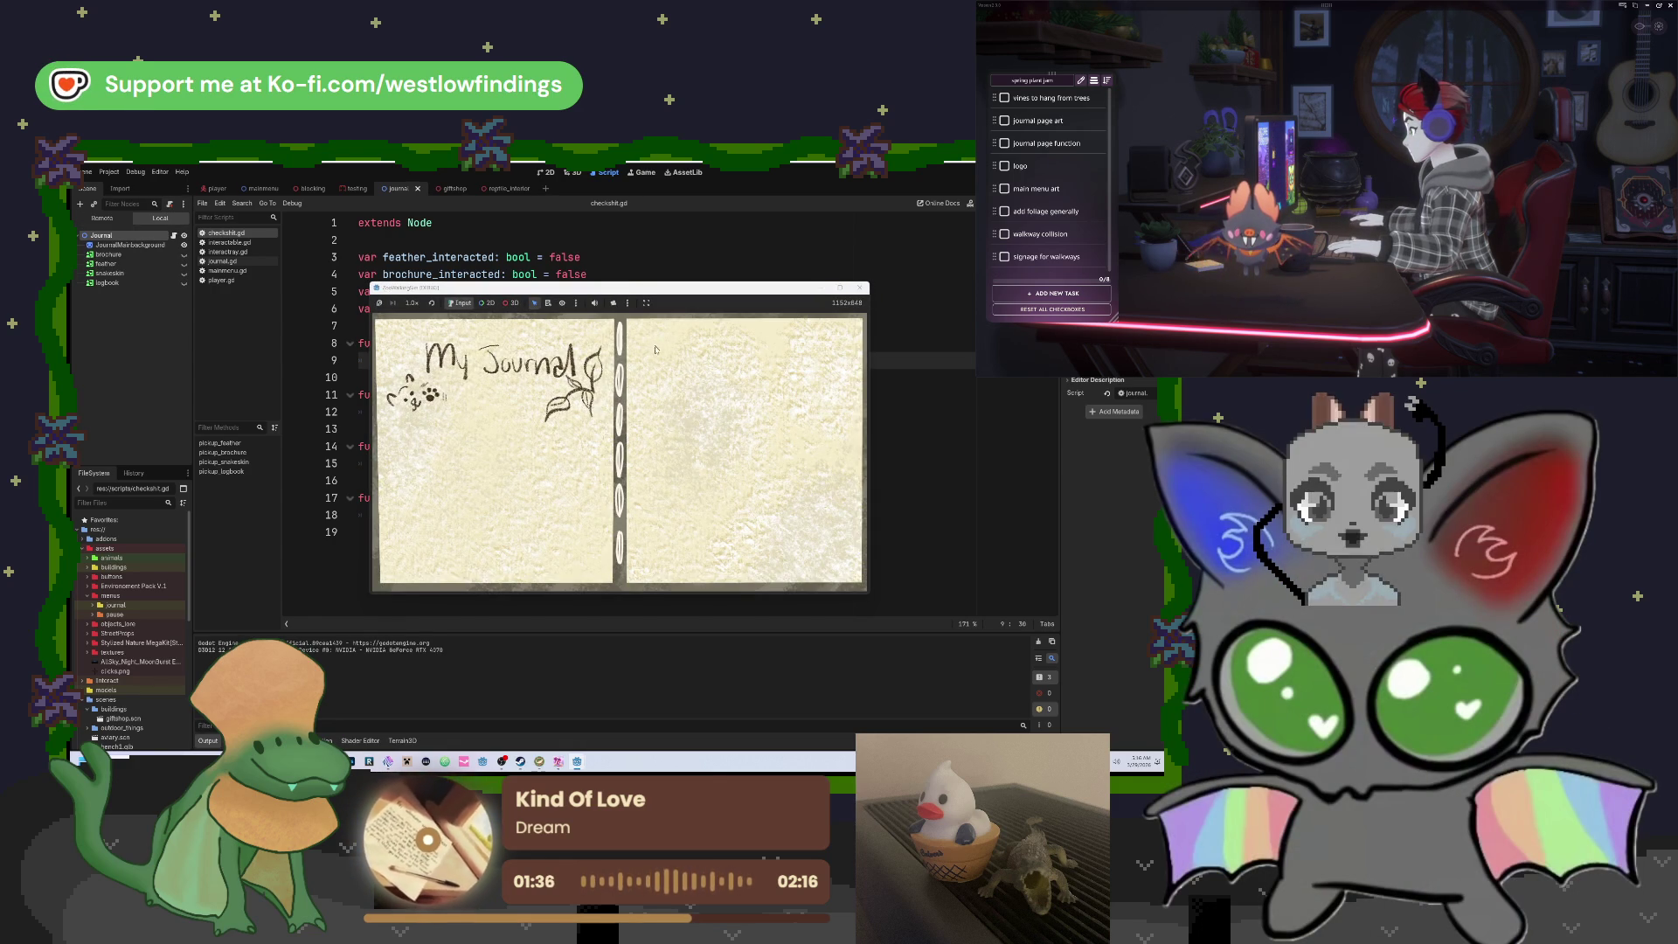
pyautogui.press('F8')
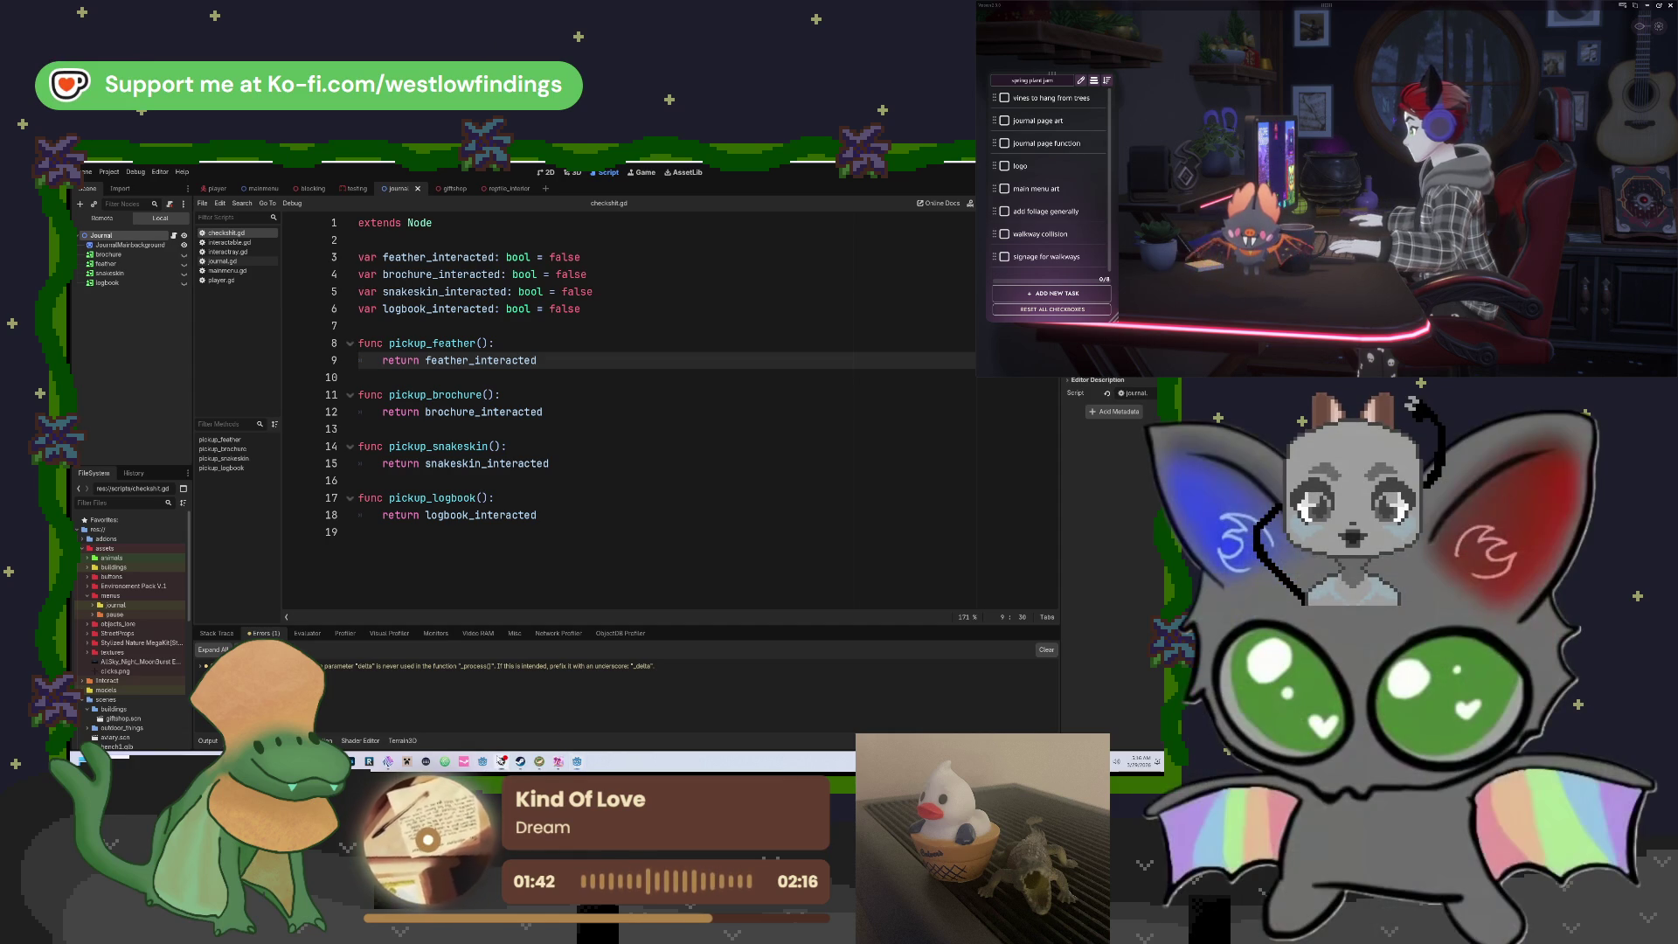
pyautogui.click(577, 761)
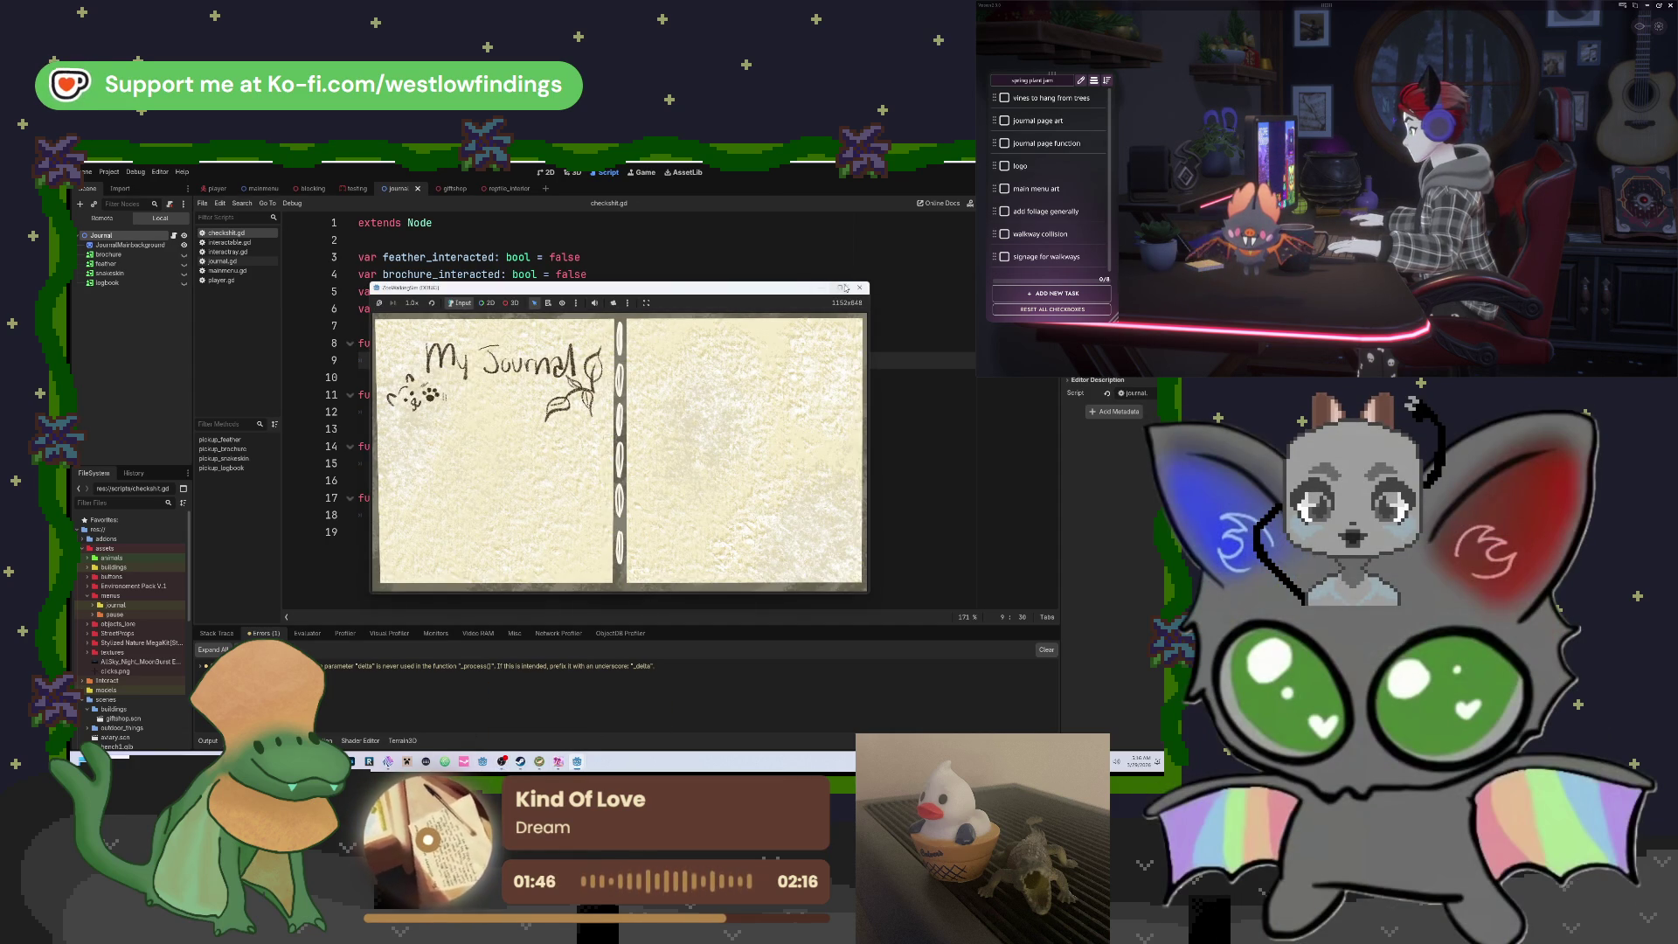
pyautogui.press('F8')
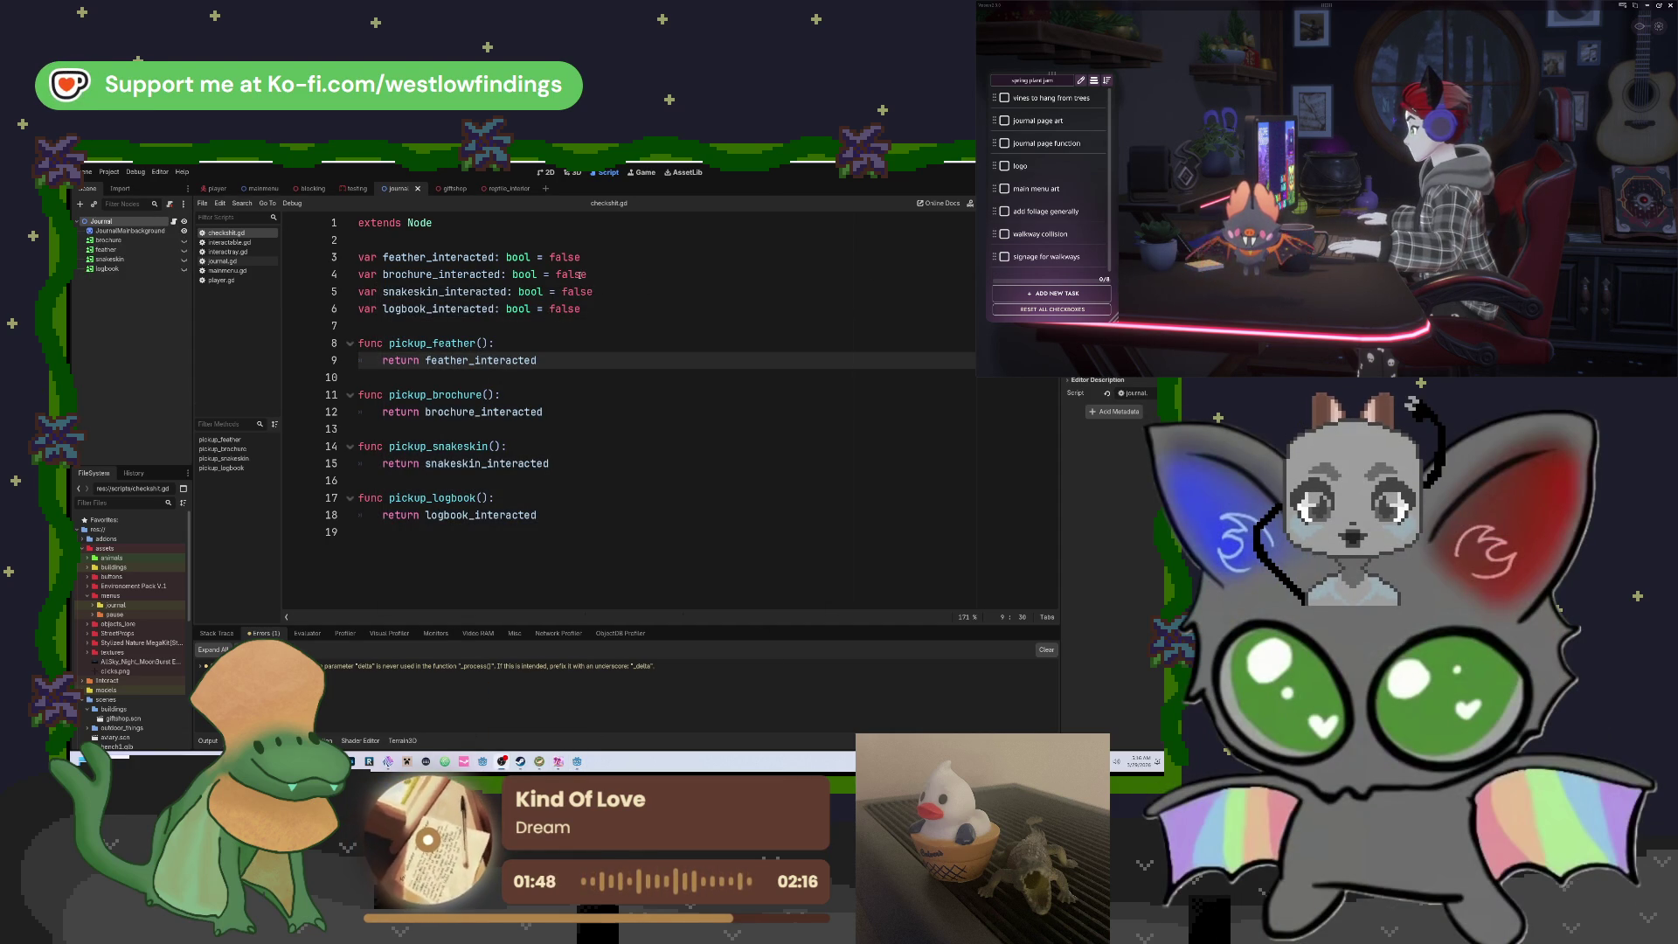
# Set feather_interacted to true, run the journal scene to see The feather listed, then restore false.
pyautogui.doubleClick(549, 258)
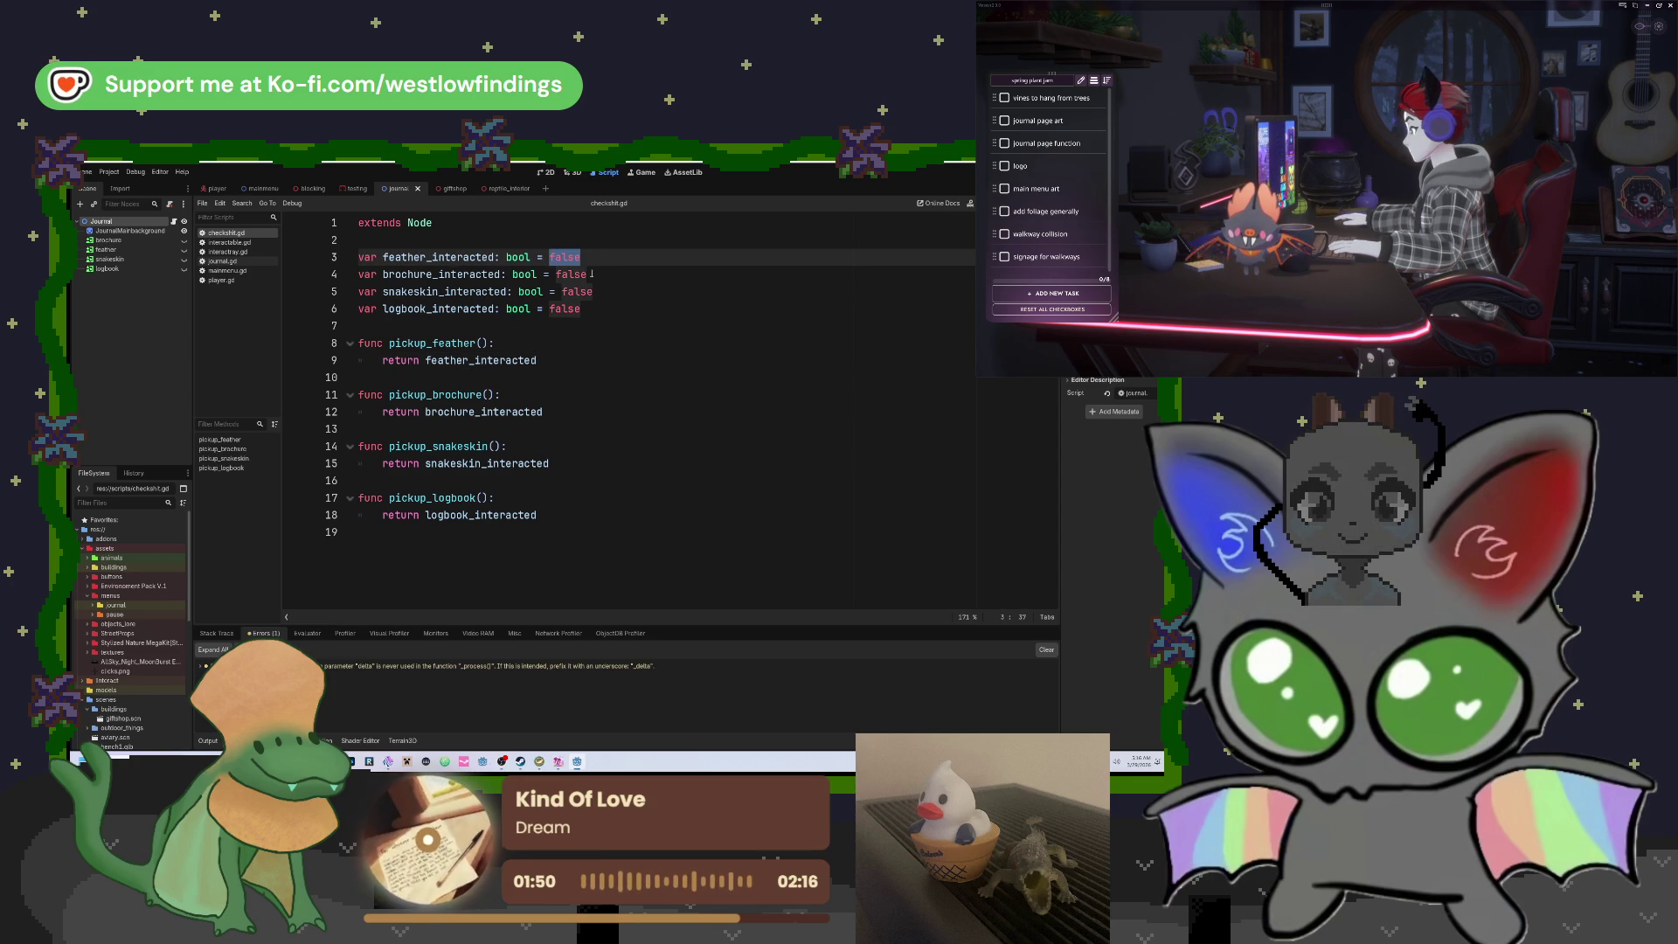
pyautogui.write('true')
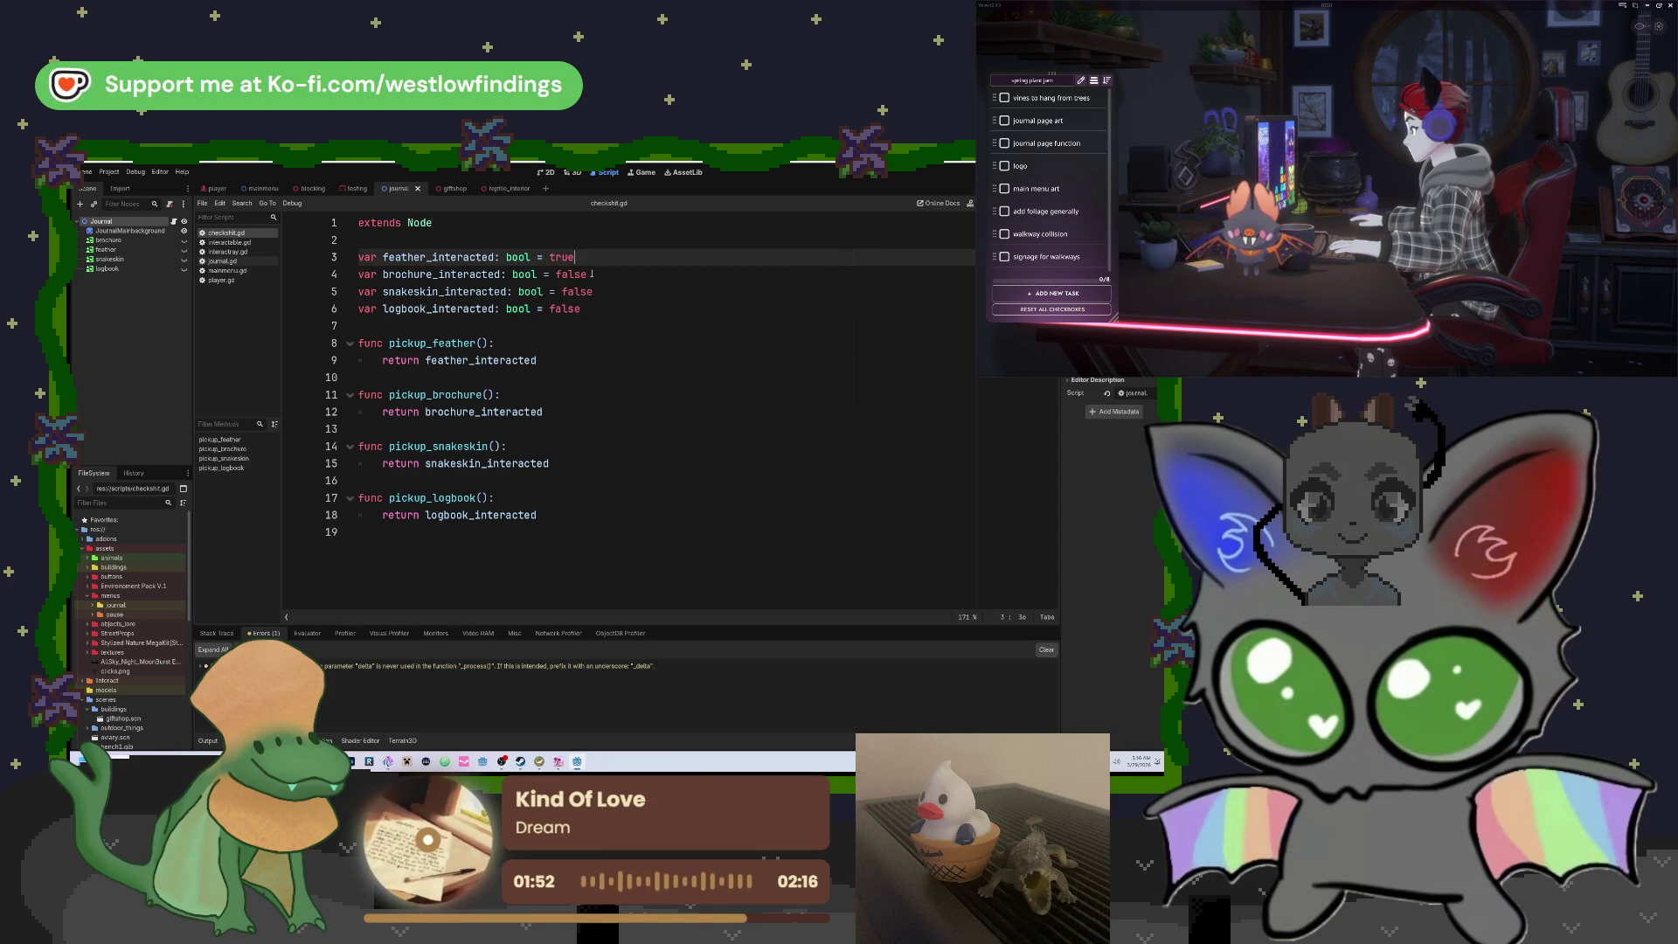
pyautogui.press('F6')
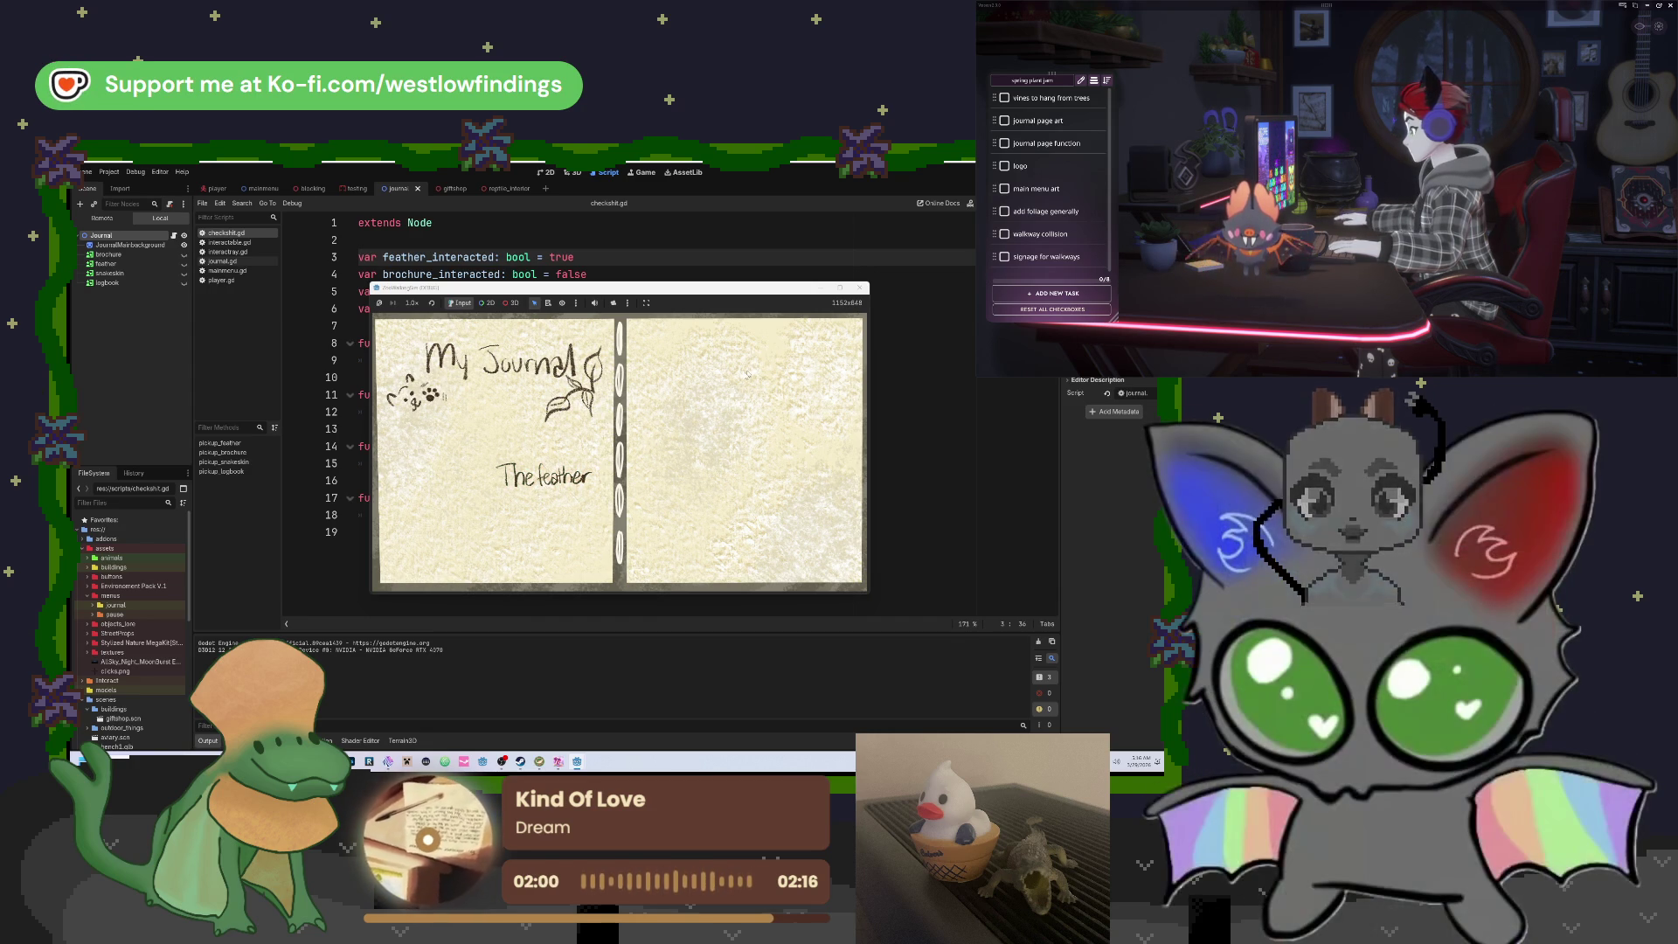
pyautogui.click(859, 289)
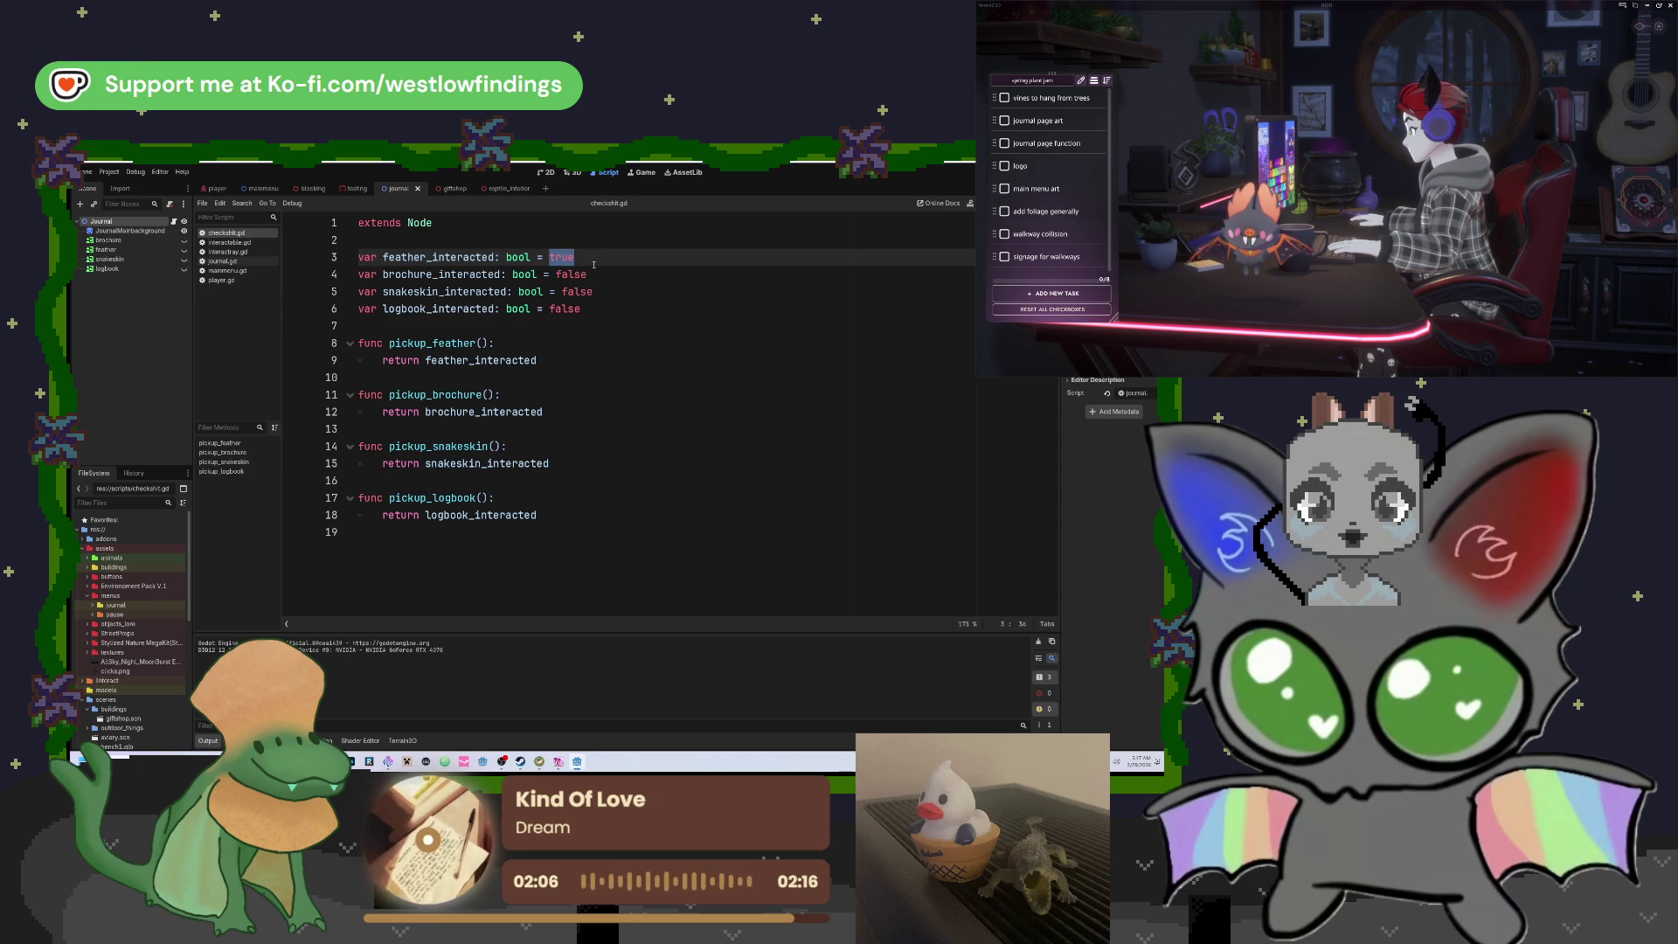
pyautogui.write('alse')
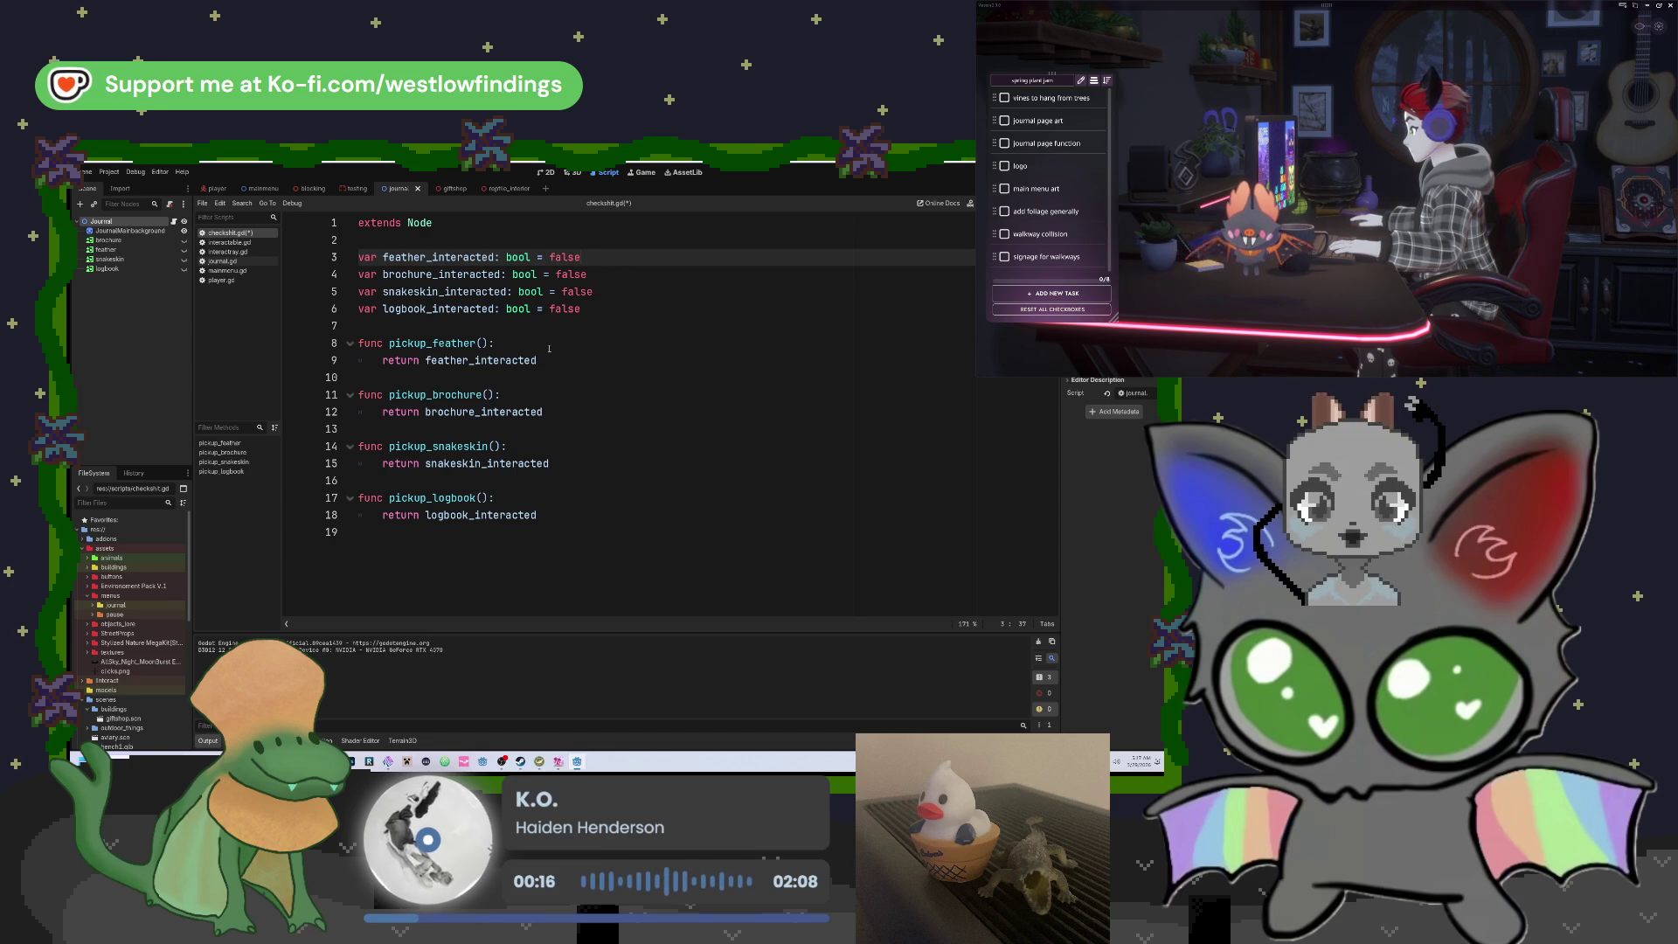
pyautogui.click(512, 347)
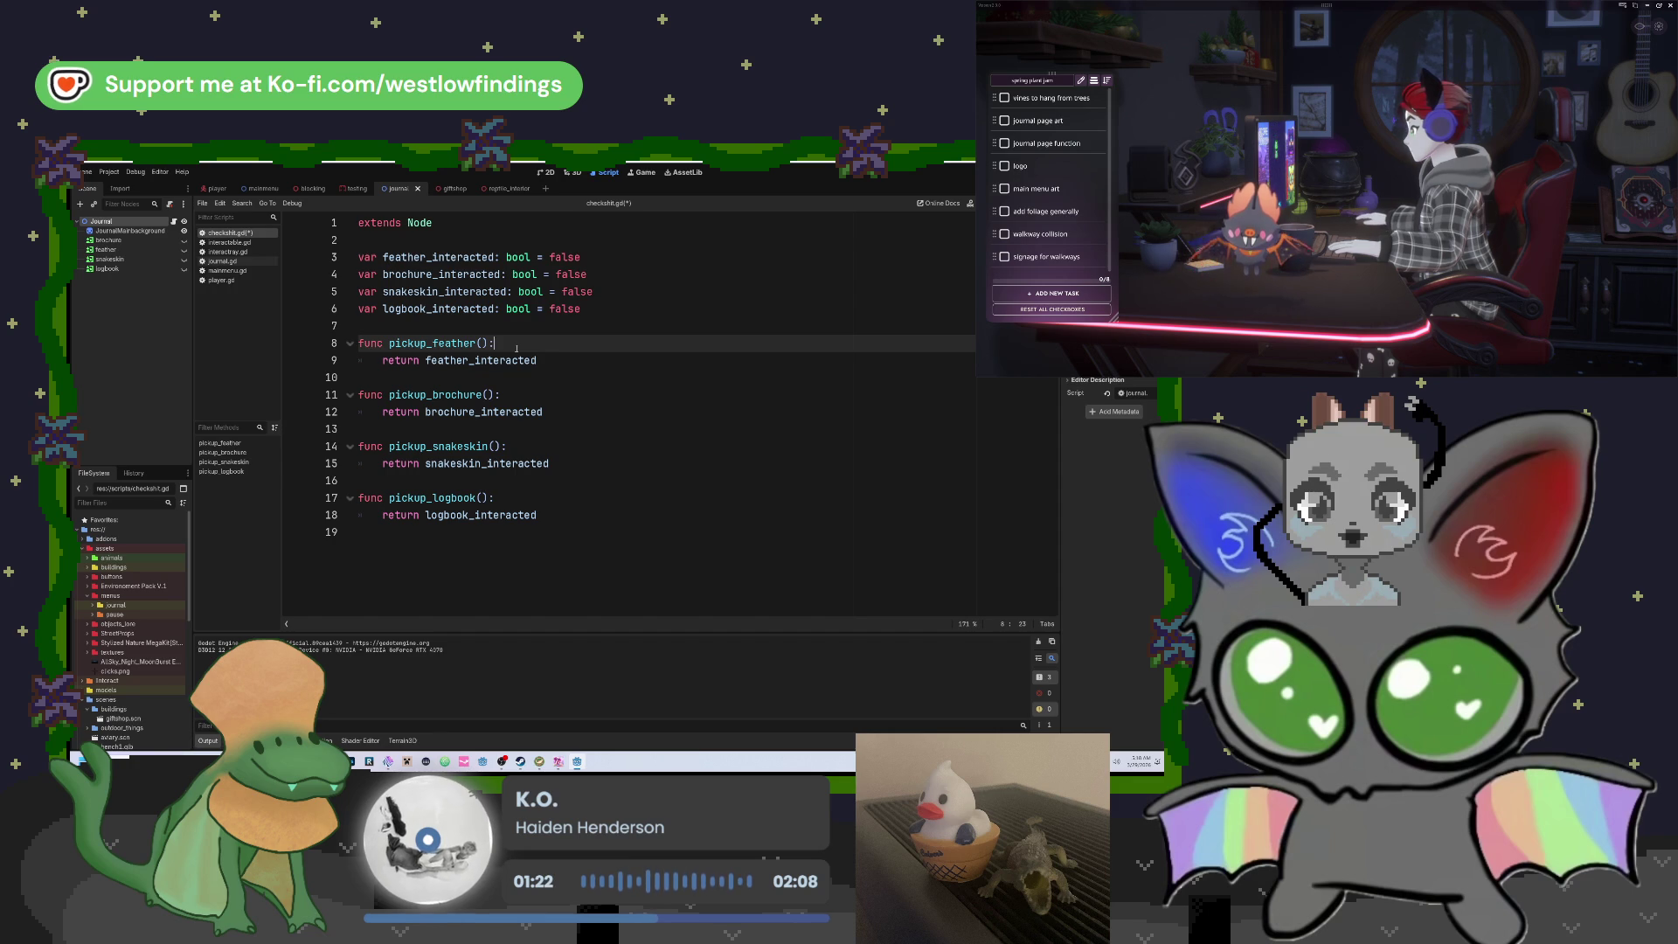
pyautogui.click(605, 516)
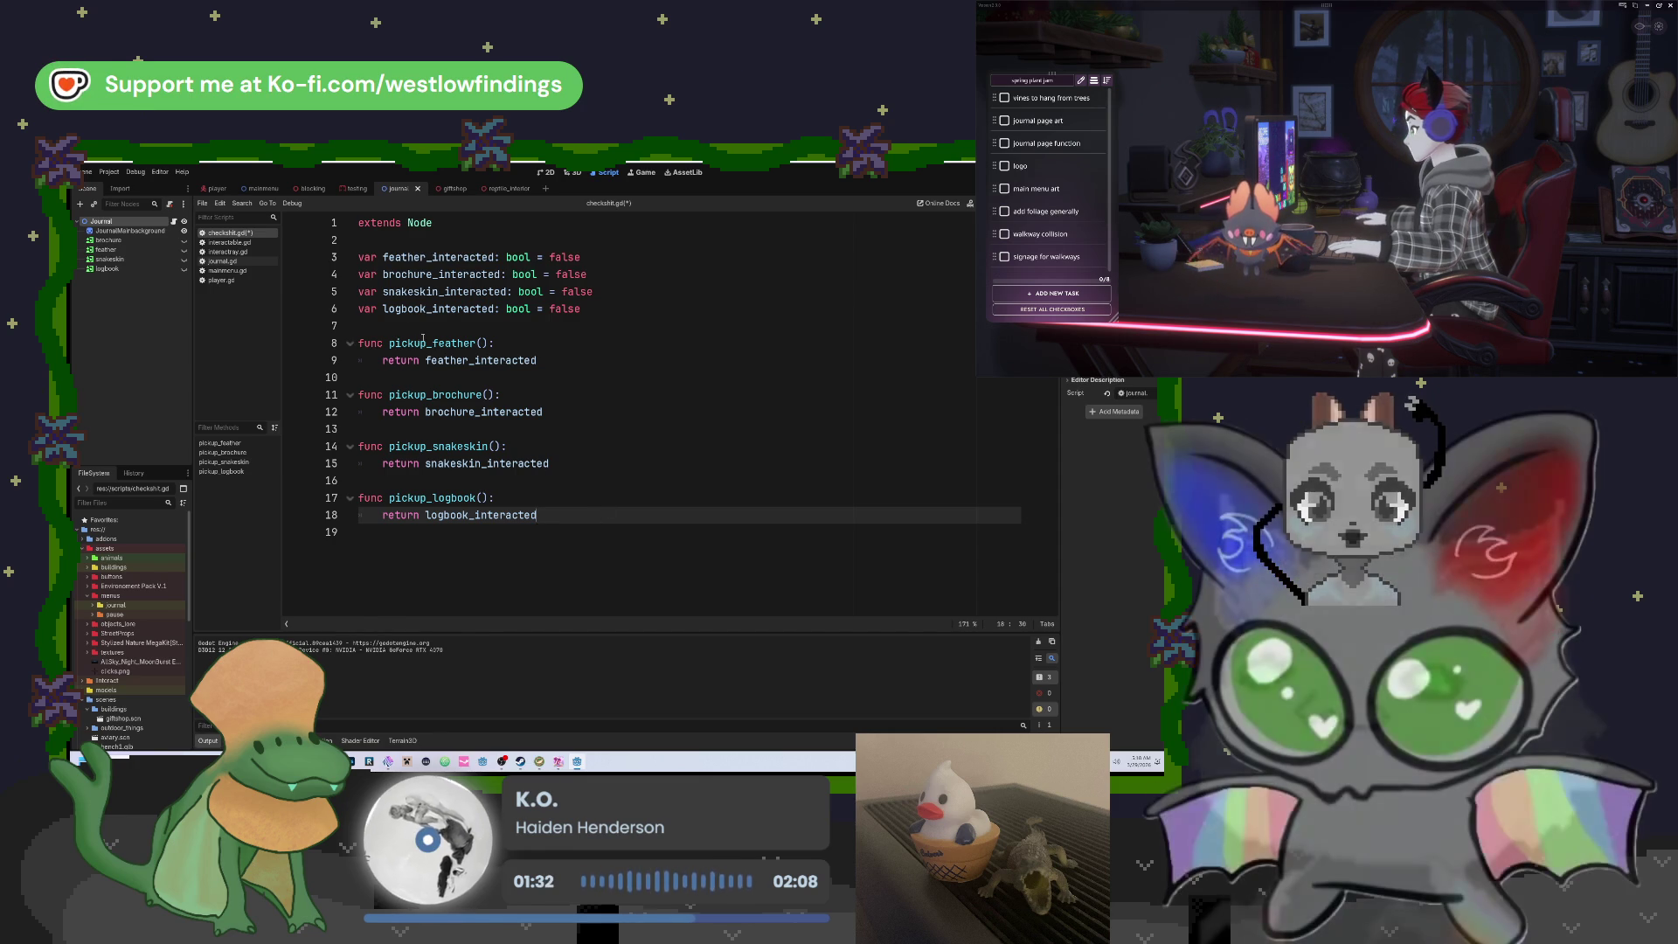
pyautogui.moveTo(357, 343)
pyautogui.mouseDown()
pyautogui.moveTo(546, 416)
pyautogui.moveTo(573, 528)
pyautogui.mouseUp()
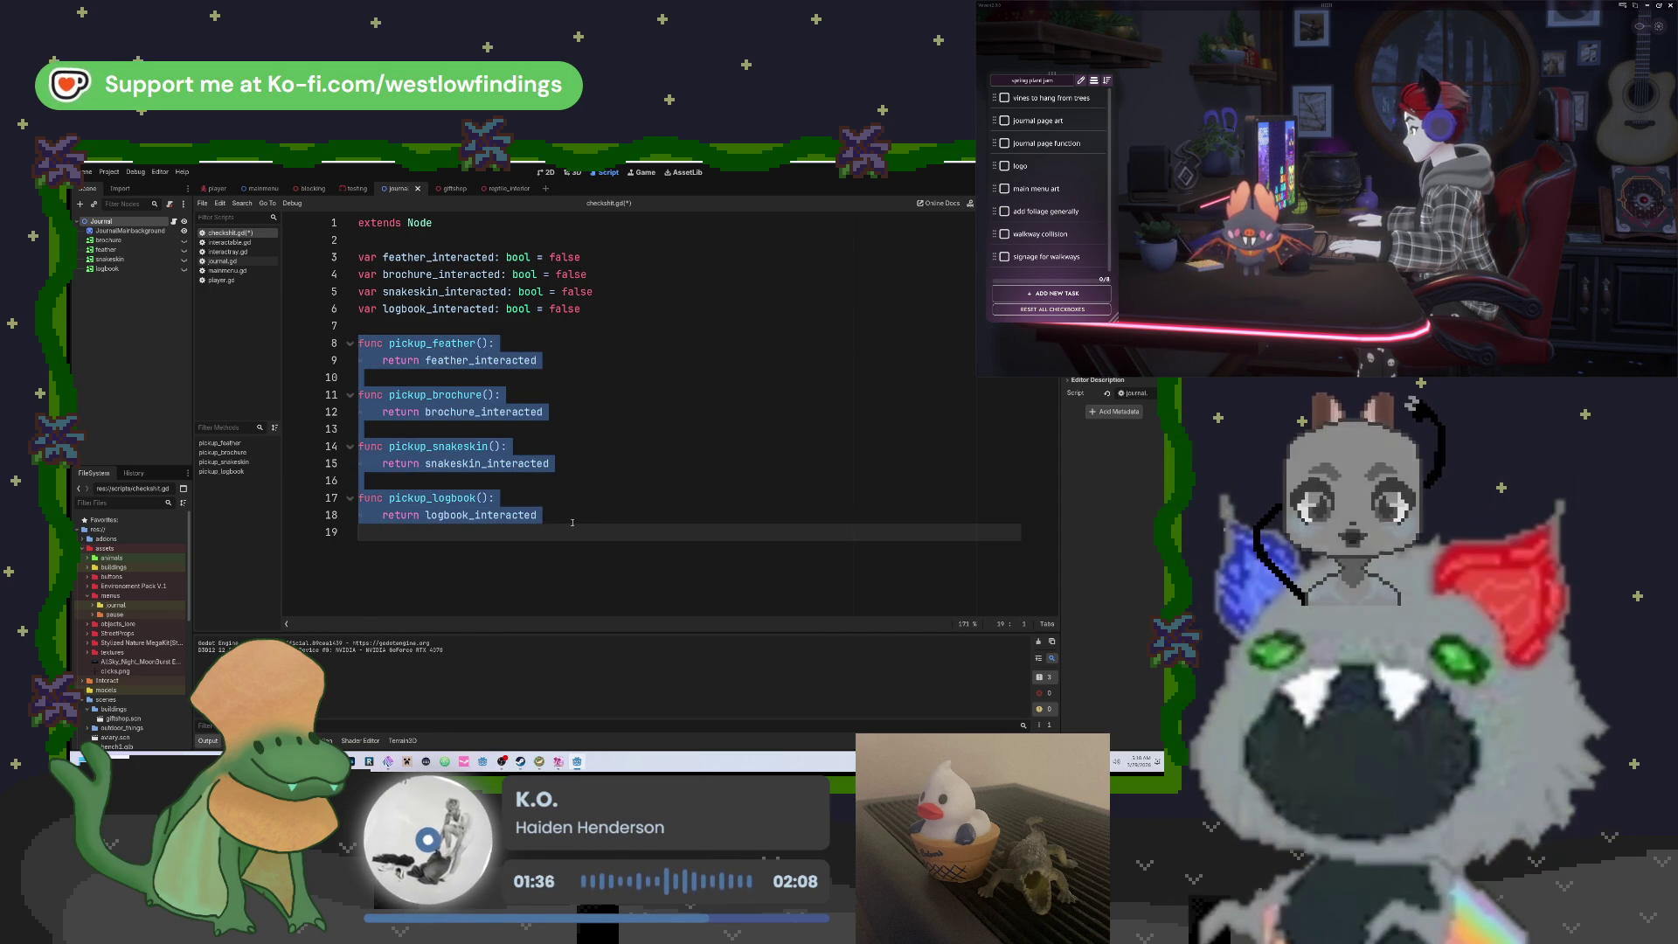
pyautogui.click(494, 343)
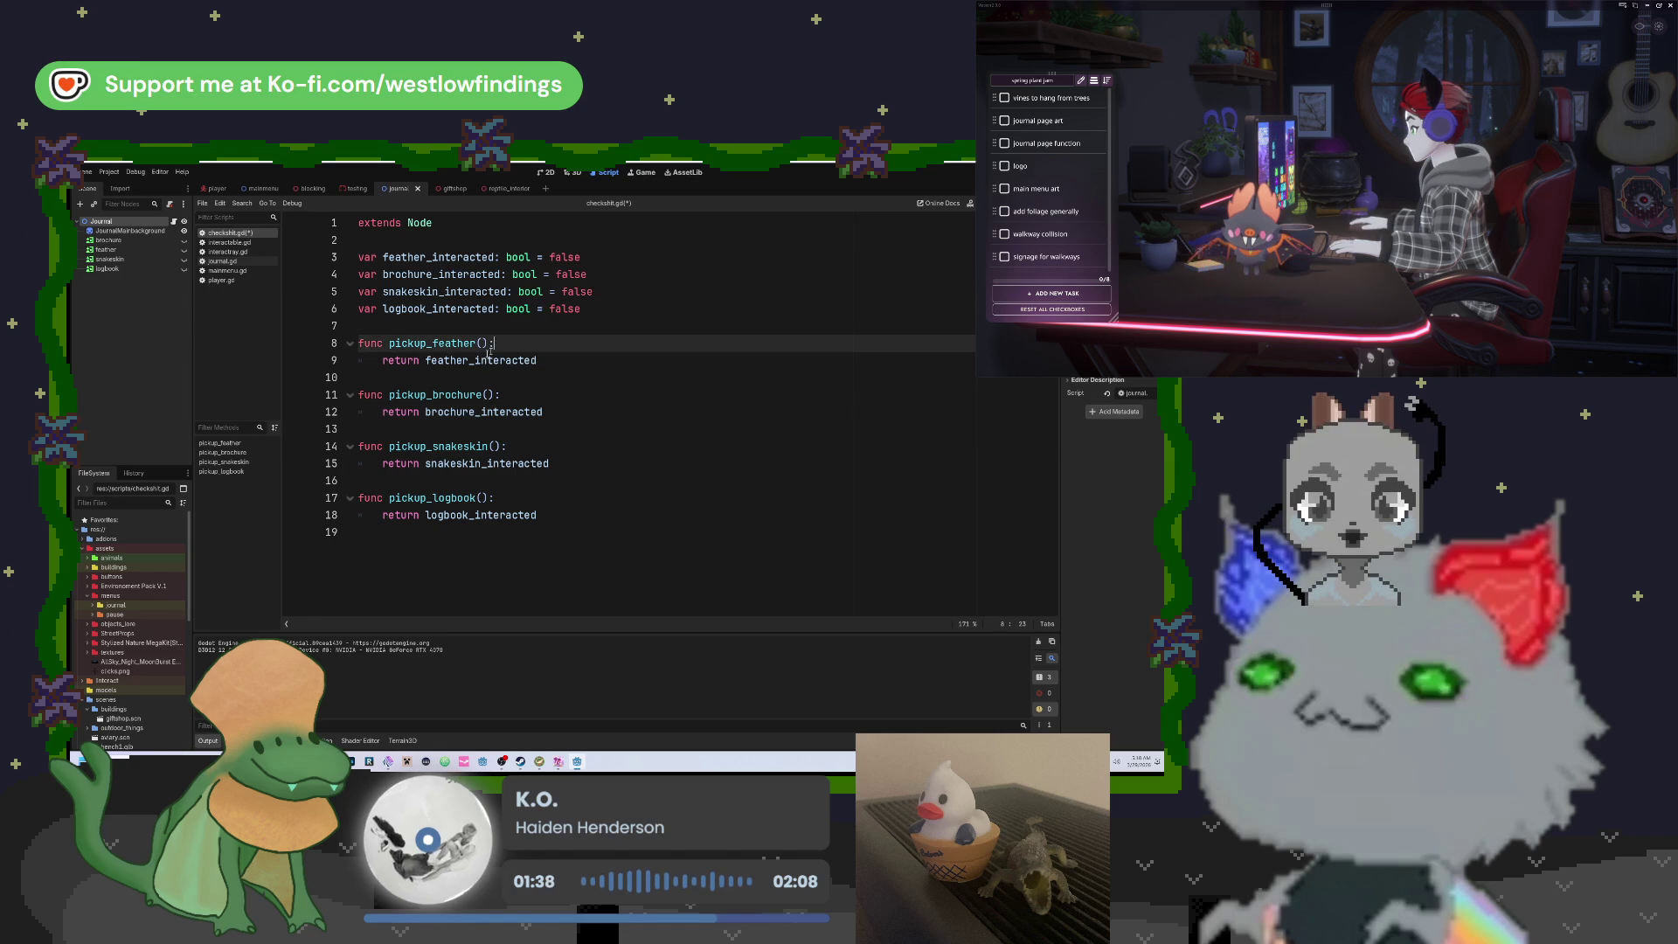
pyautogui.click(546, 530)
# Add a flip_feather() function whose body sets feather_interacted = true.
pyautogui.press('Return')
pyautogui.write('func')
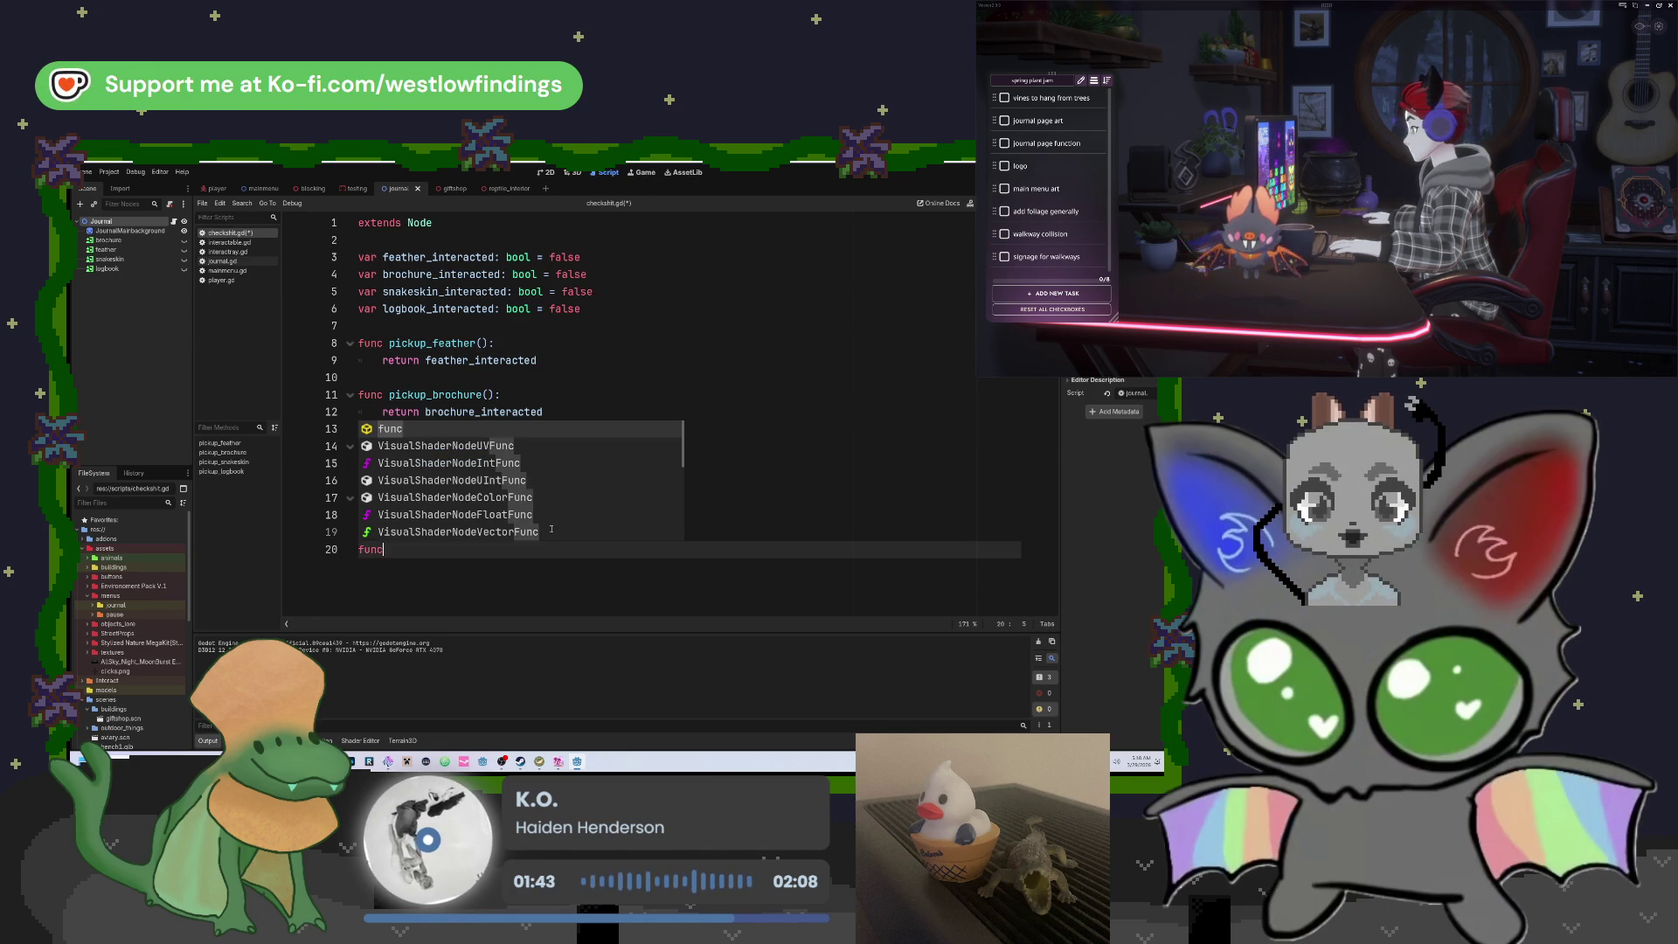
pyautogui.press('Escape')
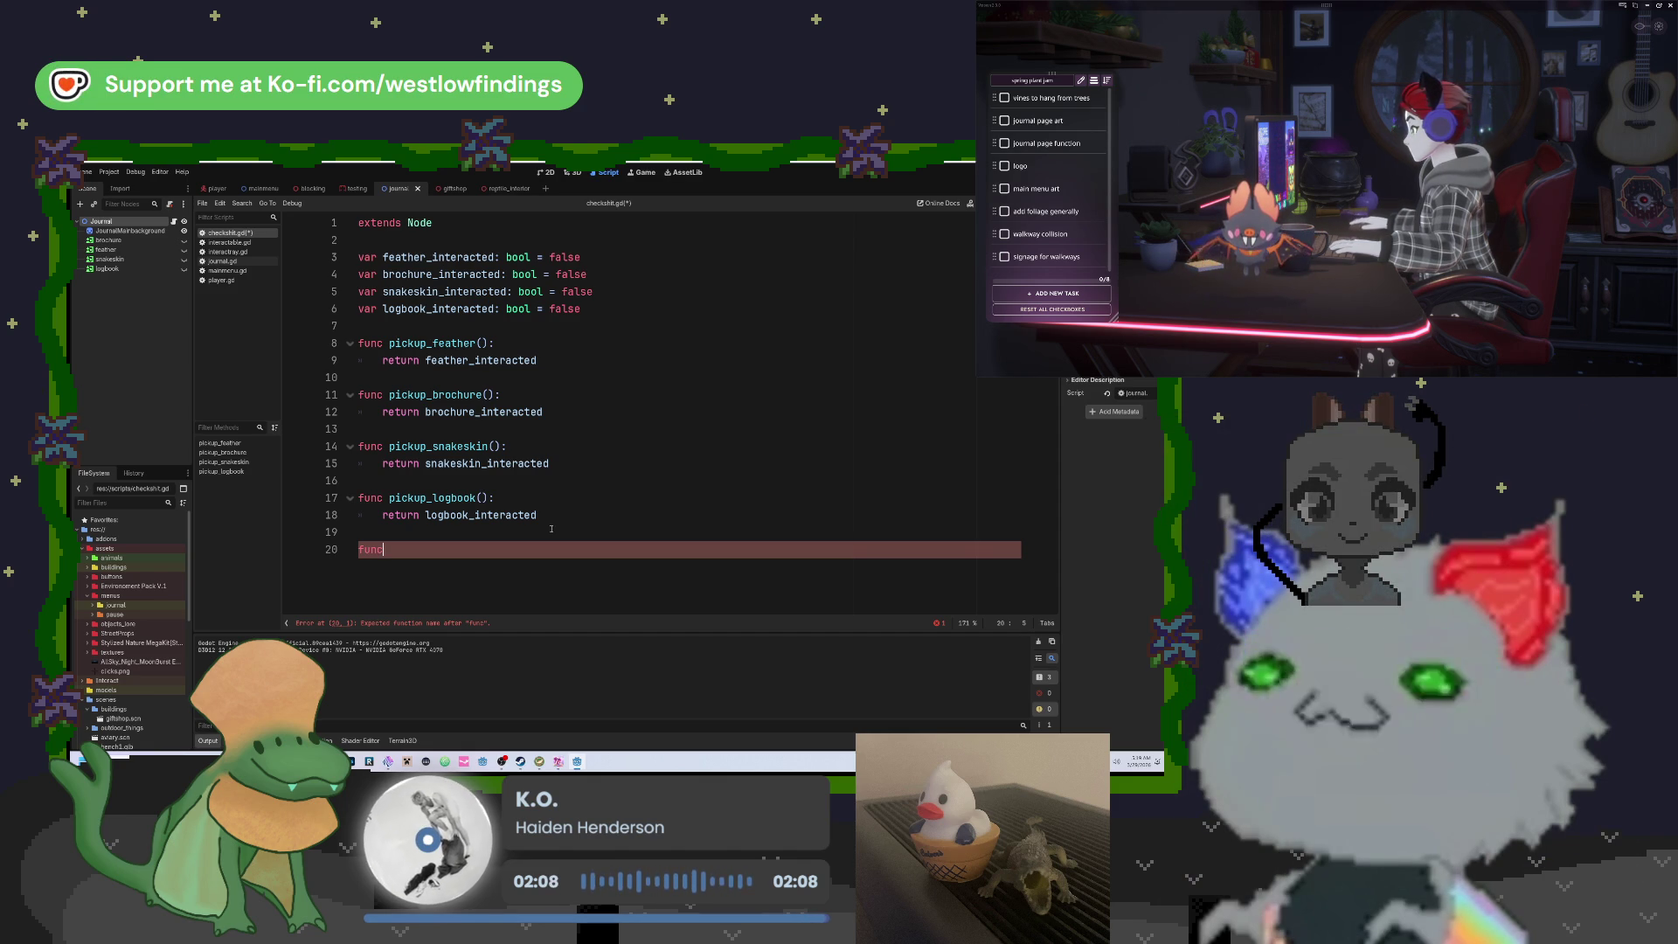
pyautogui.write('flip')
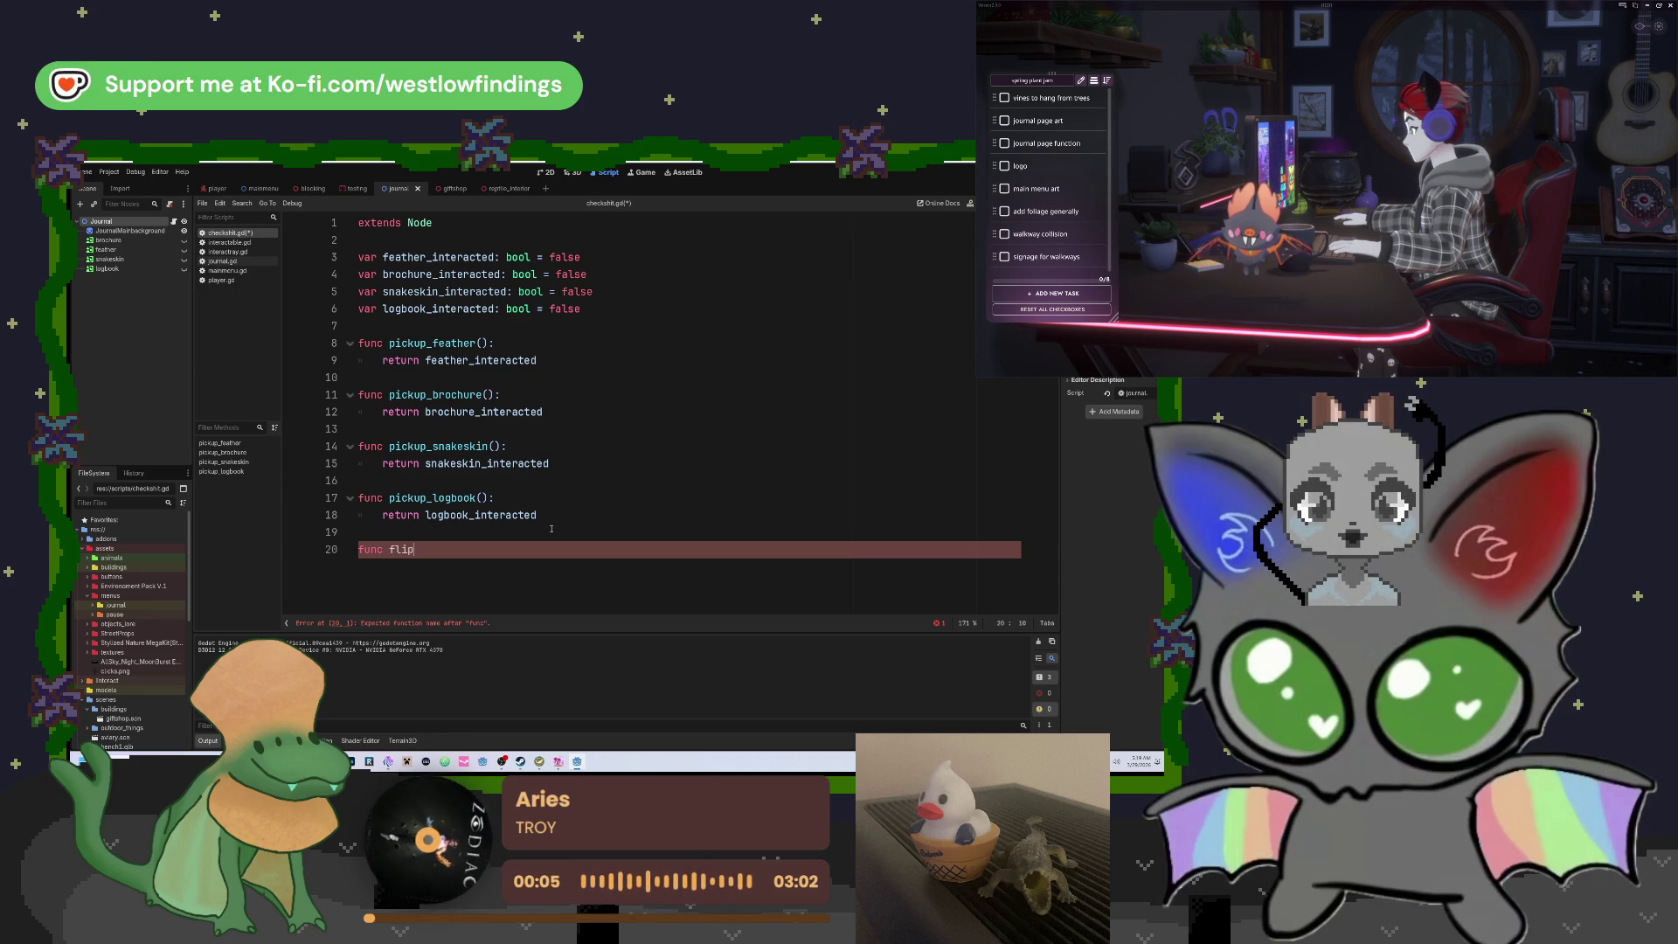
pyautogui.write('_feather():')
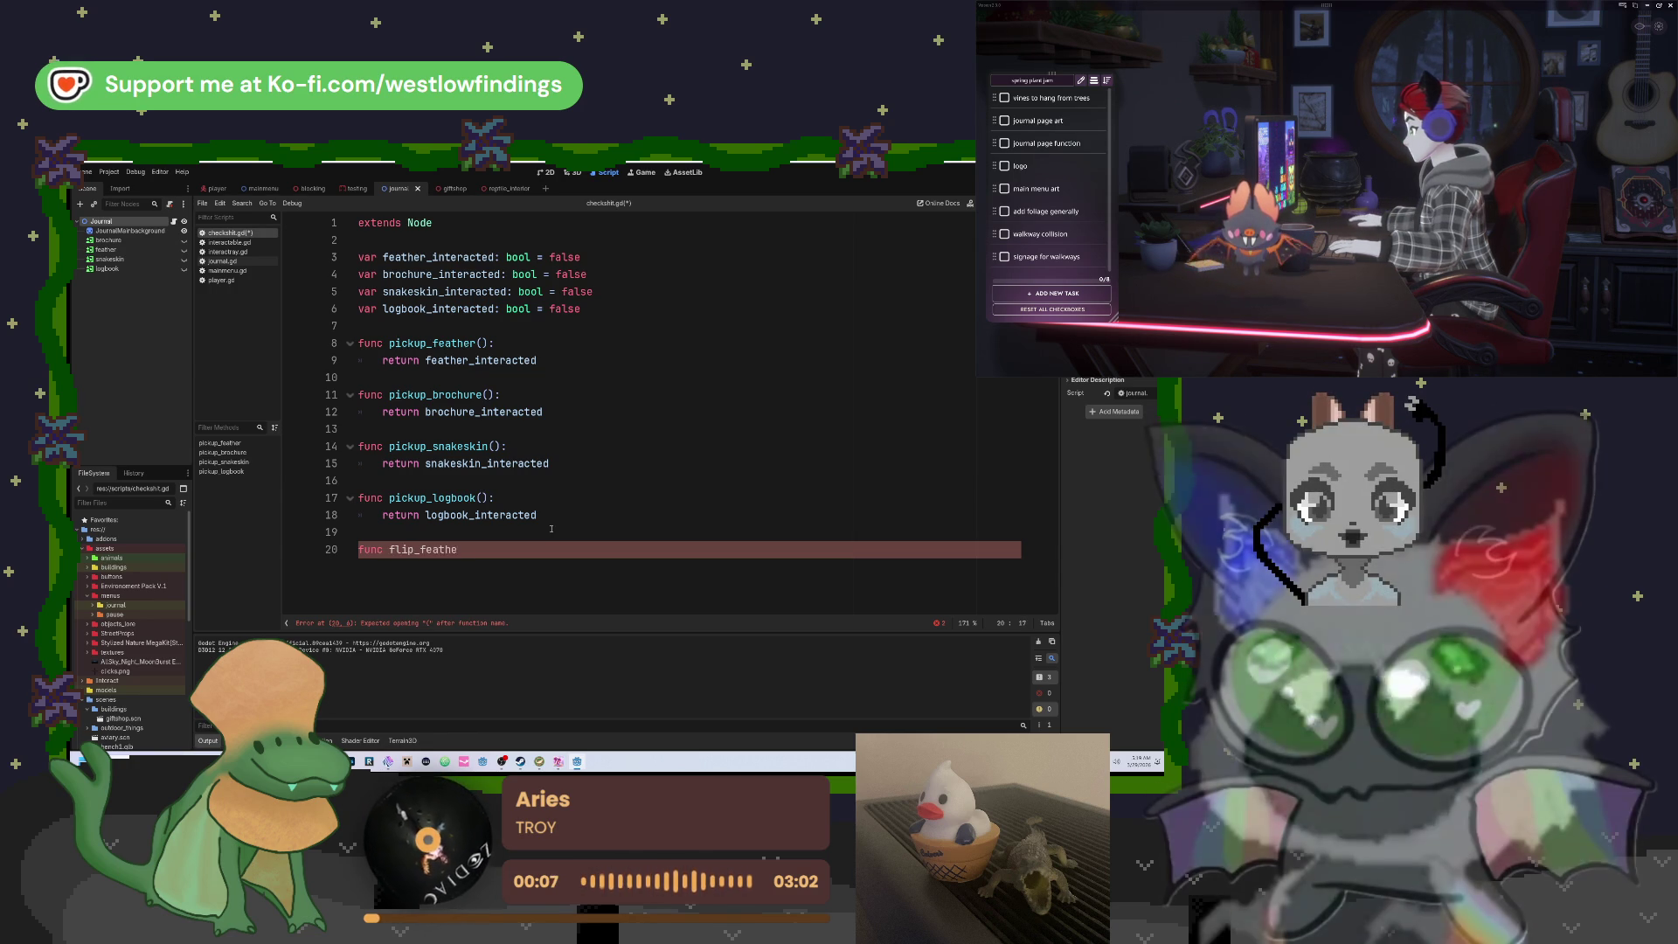
pyautogui.press('Return')
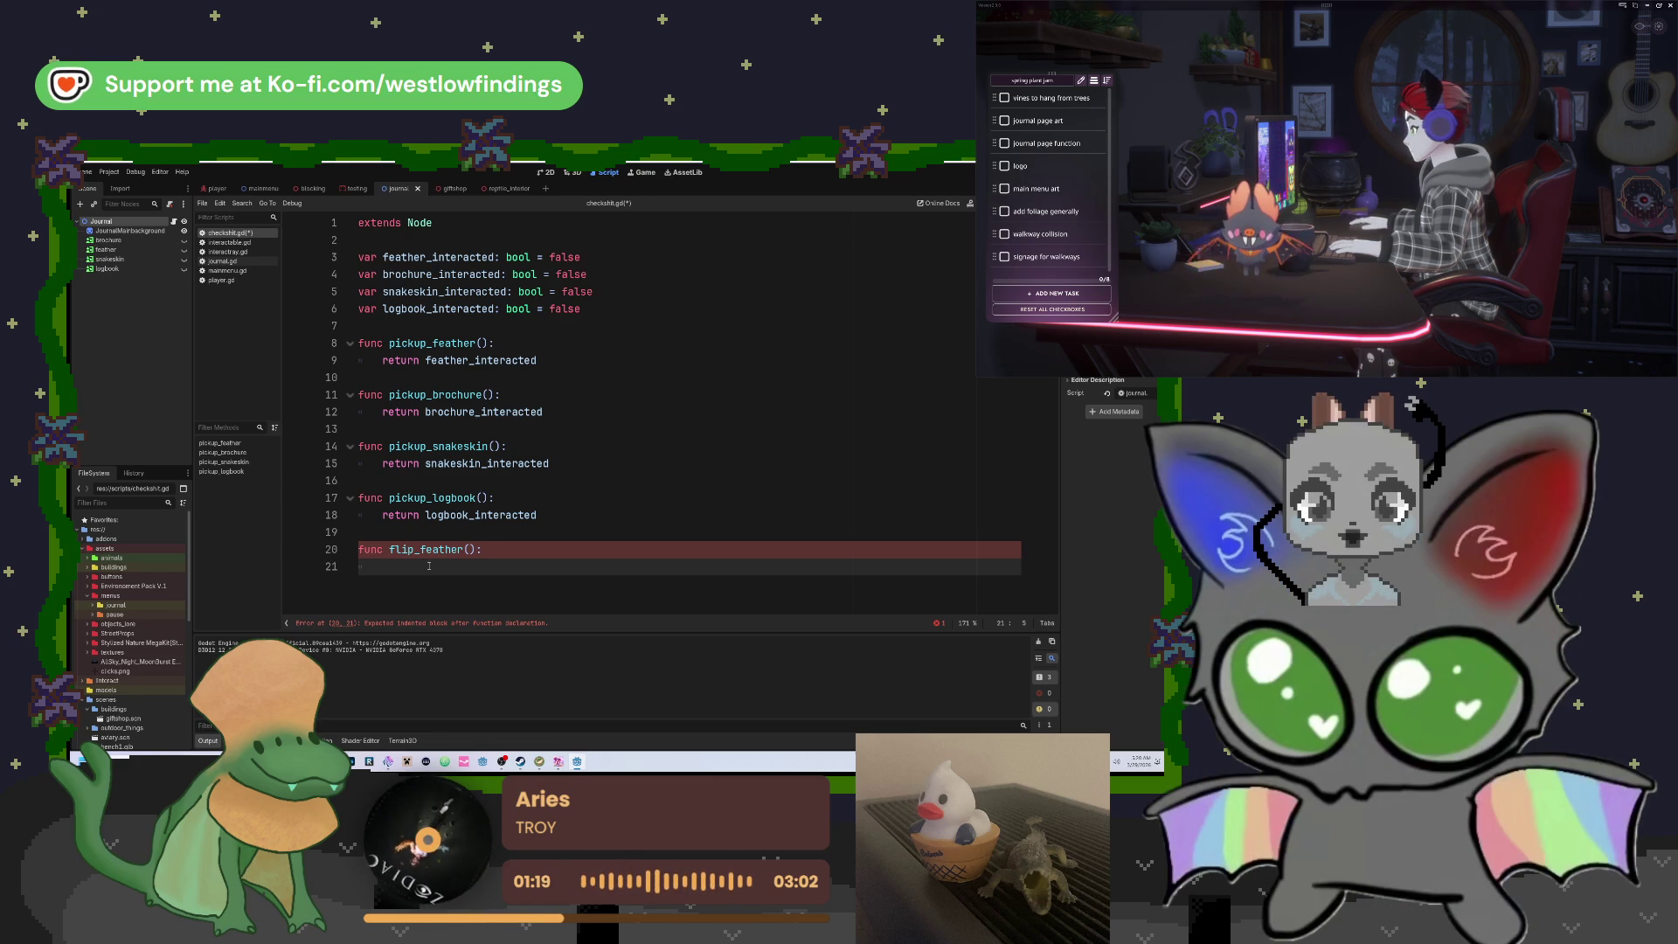
pyautogui.write('fea')
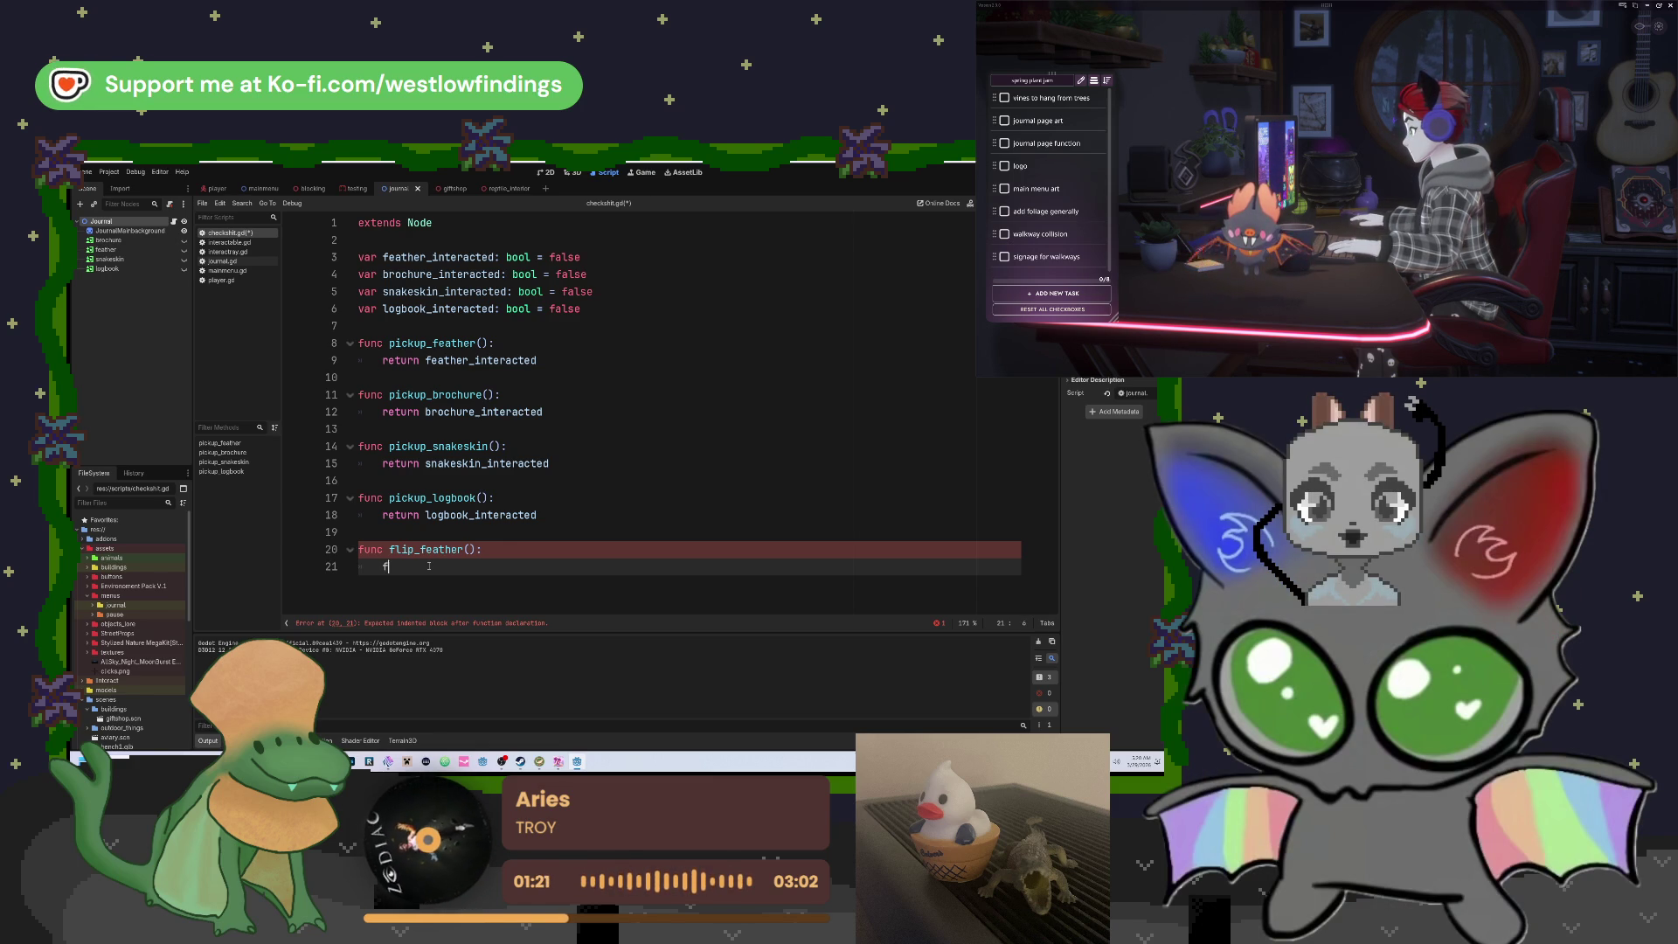
pyautogui.press('Return')
pyautogui.write('= true')
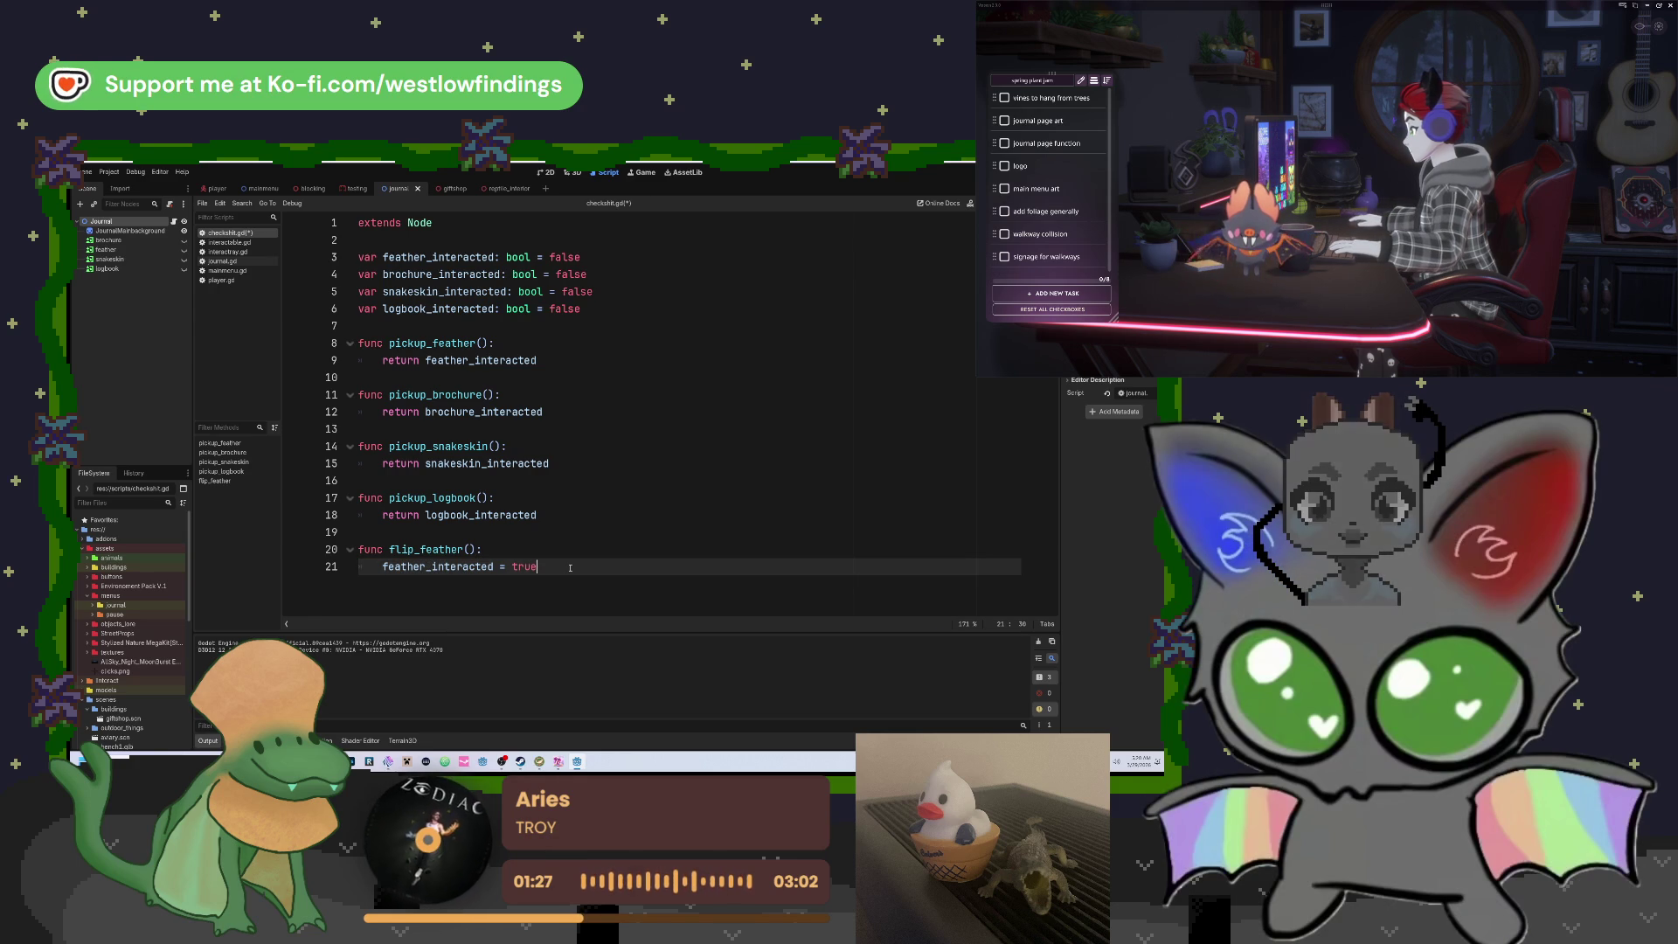
# Paste three copies of the flip_feather function below the original.
pyautogui.moveTo(561, 569); pyautogui.dragTo(313, 549)
pyautogui.hotkey('ctrl', 'c')
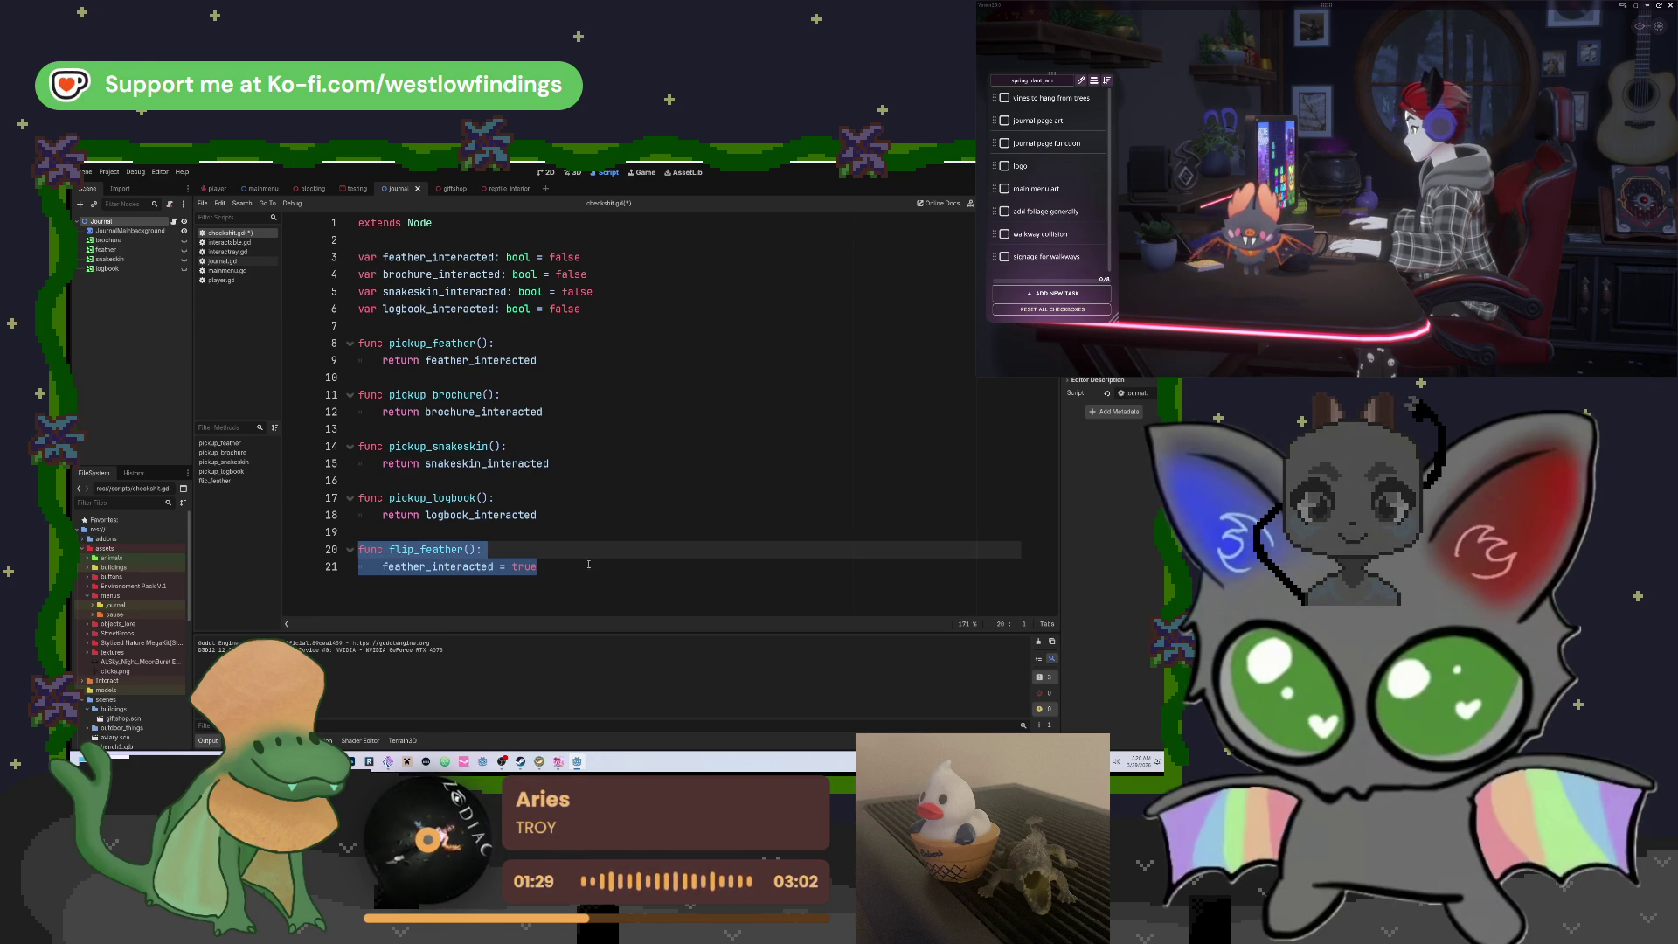
pyautogui.click(588, 568)
pyautogui.press('Return')
pyautogui.press('Return')
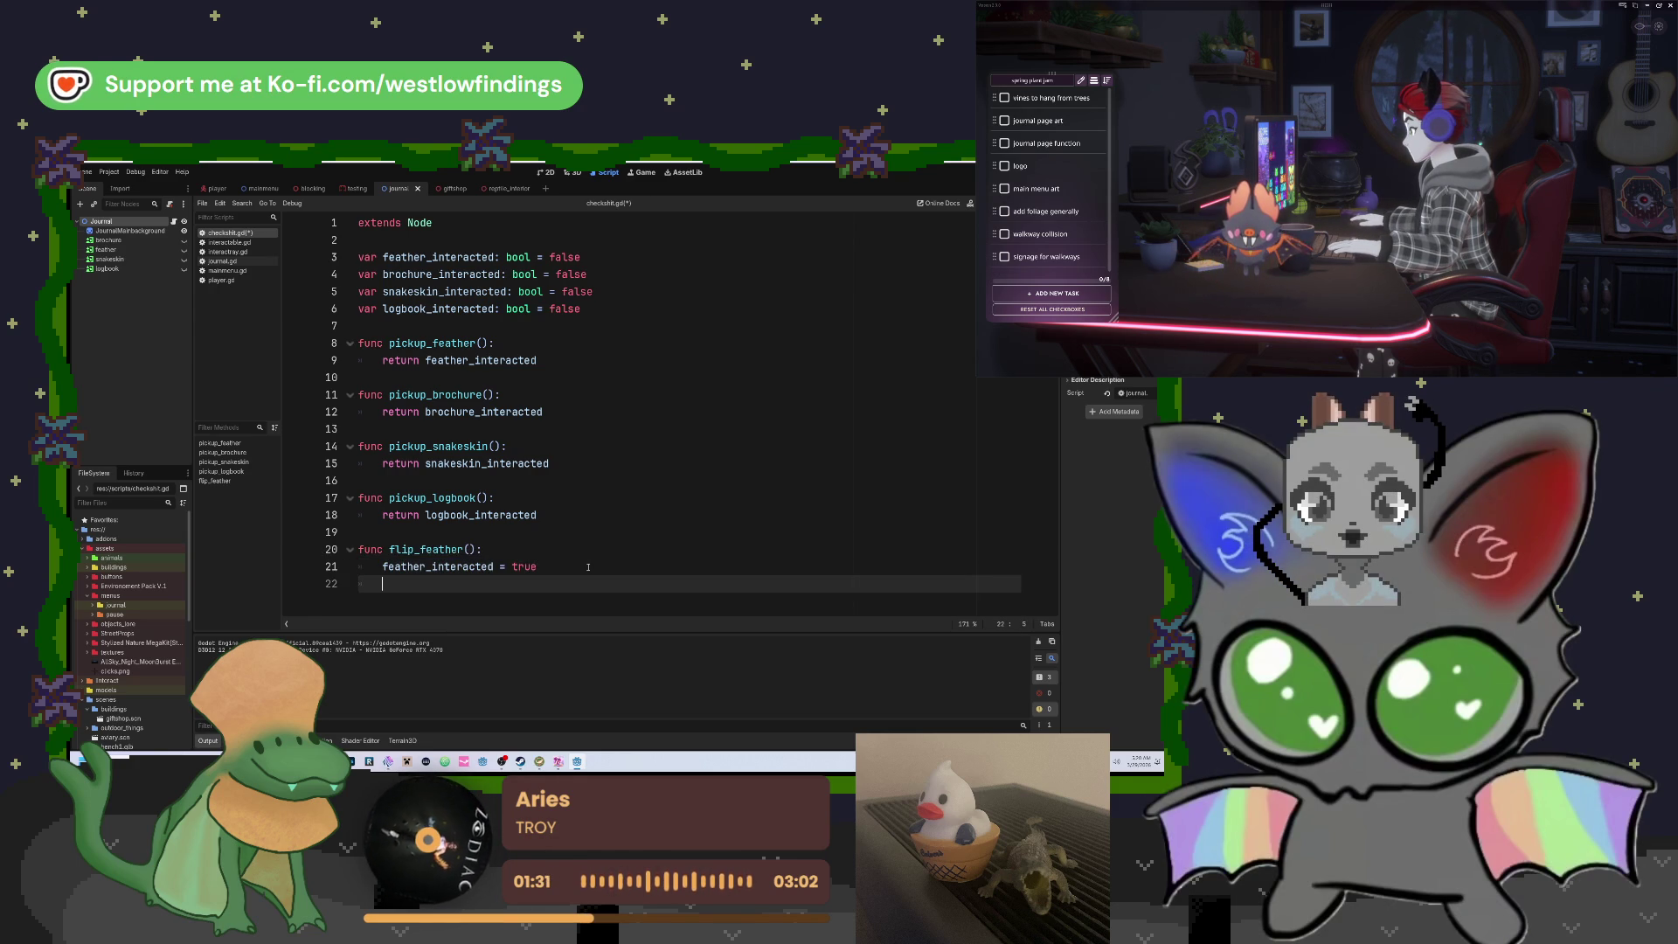
pyautogui.hotkey('ctrl', 'v')
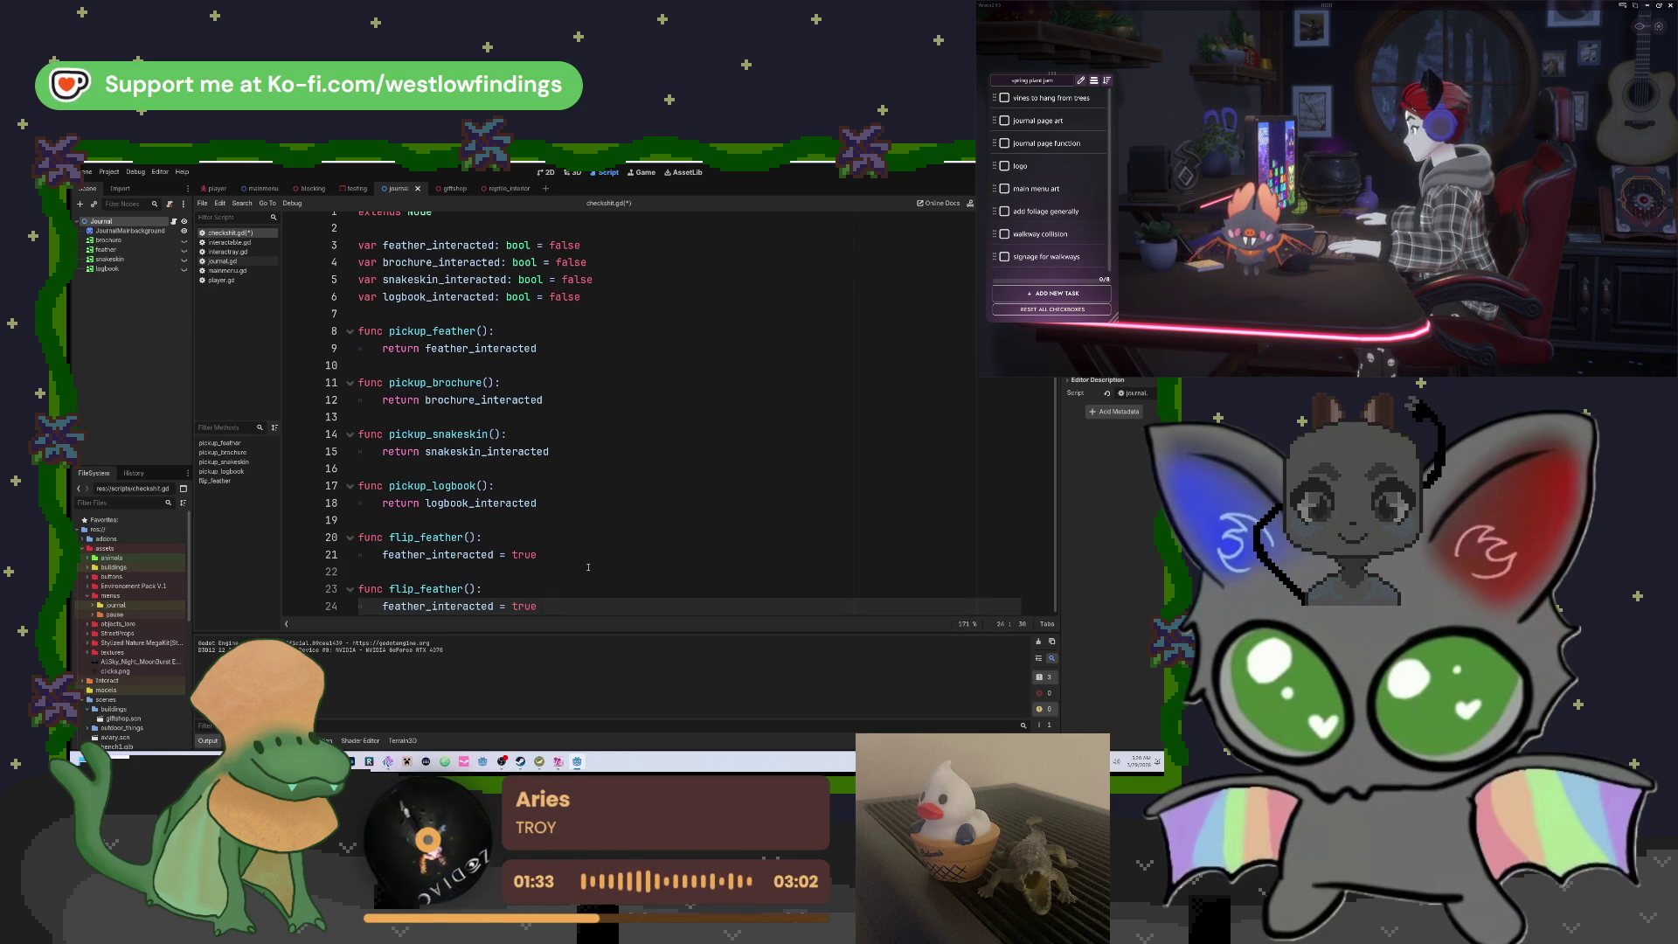
pyautogui.scroll(-1, 588, 567)
pyautogui.press('Return')
pyautogui.press('Return')
pyautogui.hotkey('ctrl', 'v')
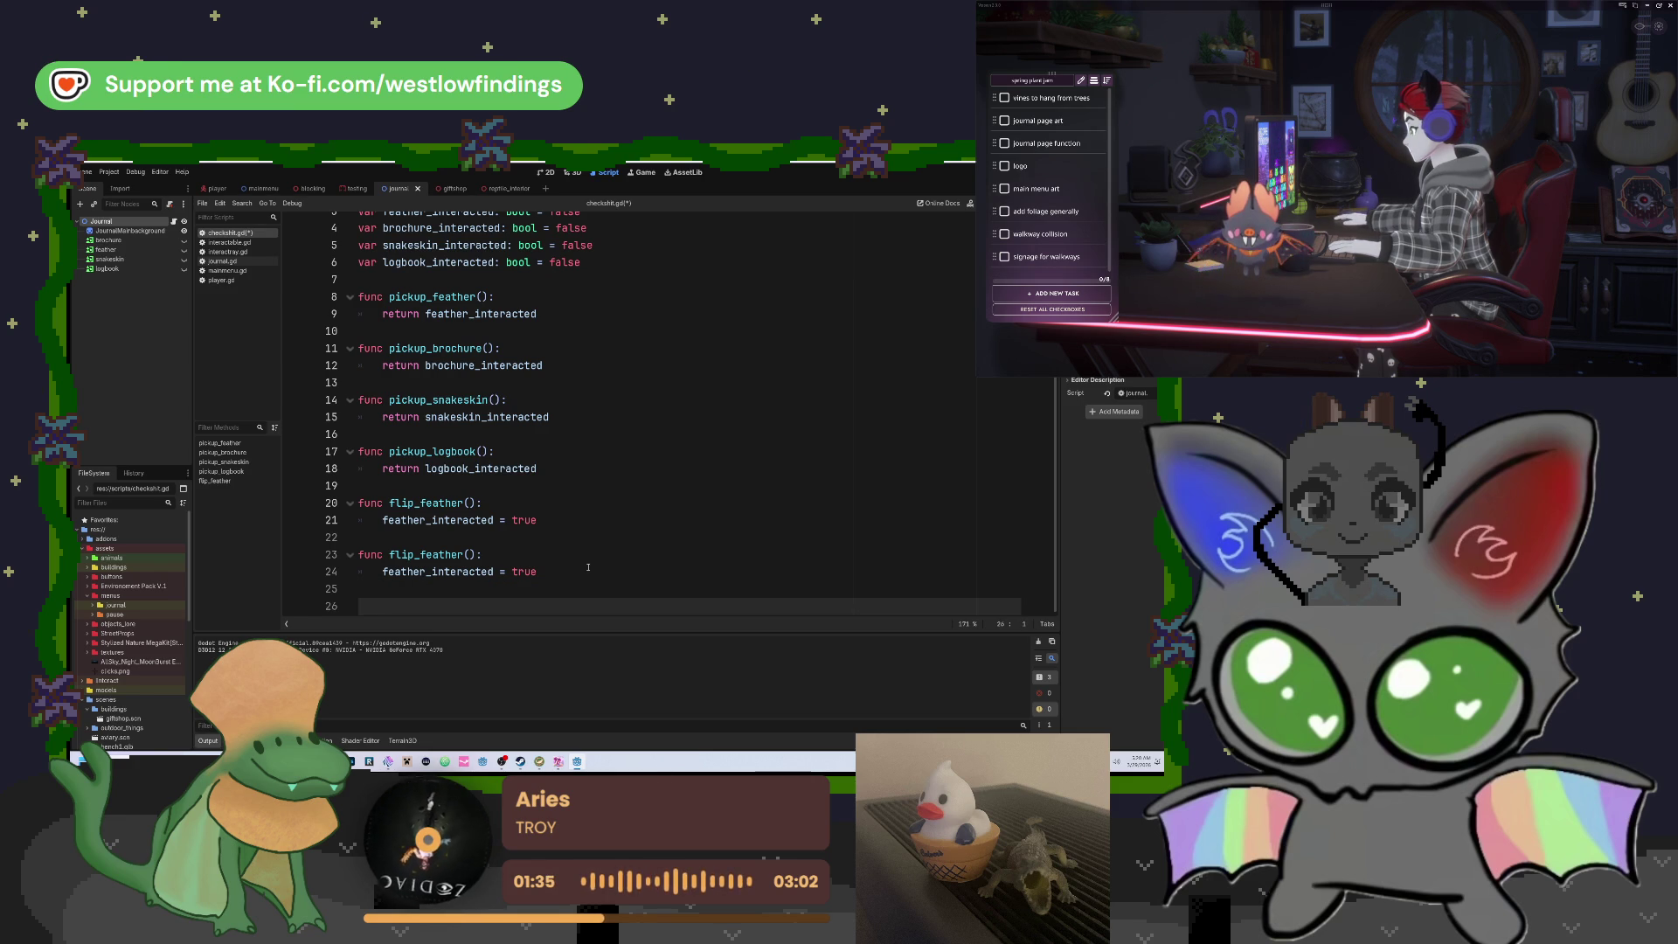
pyautogui.press('Return')
pyautogui.press('Return')
pyautogui.press('Return')
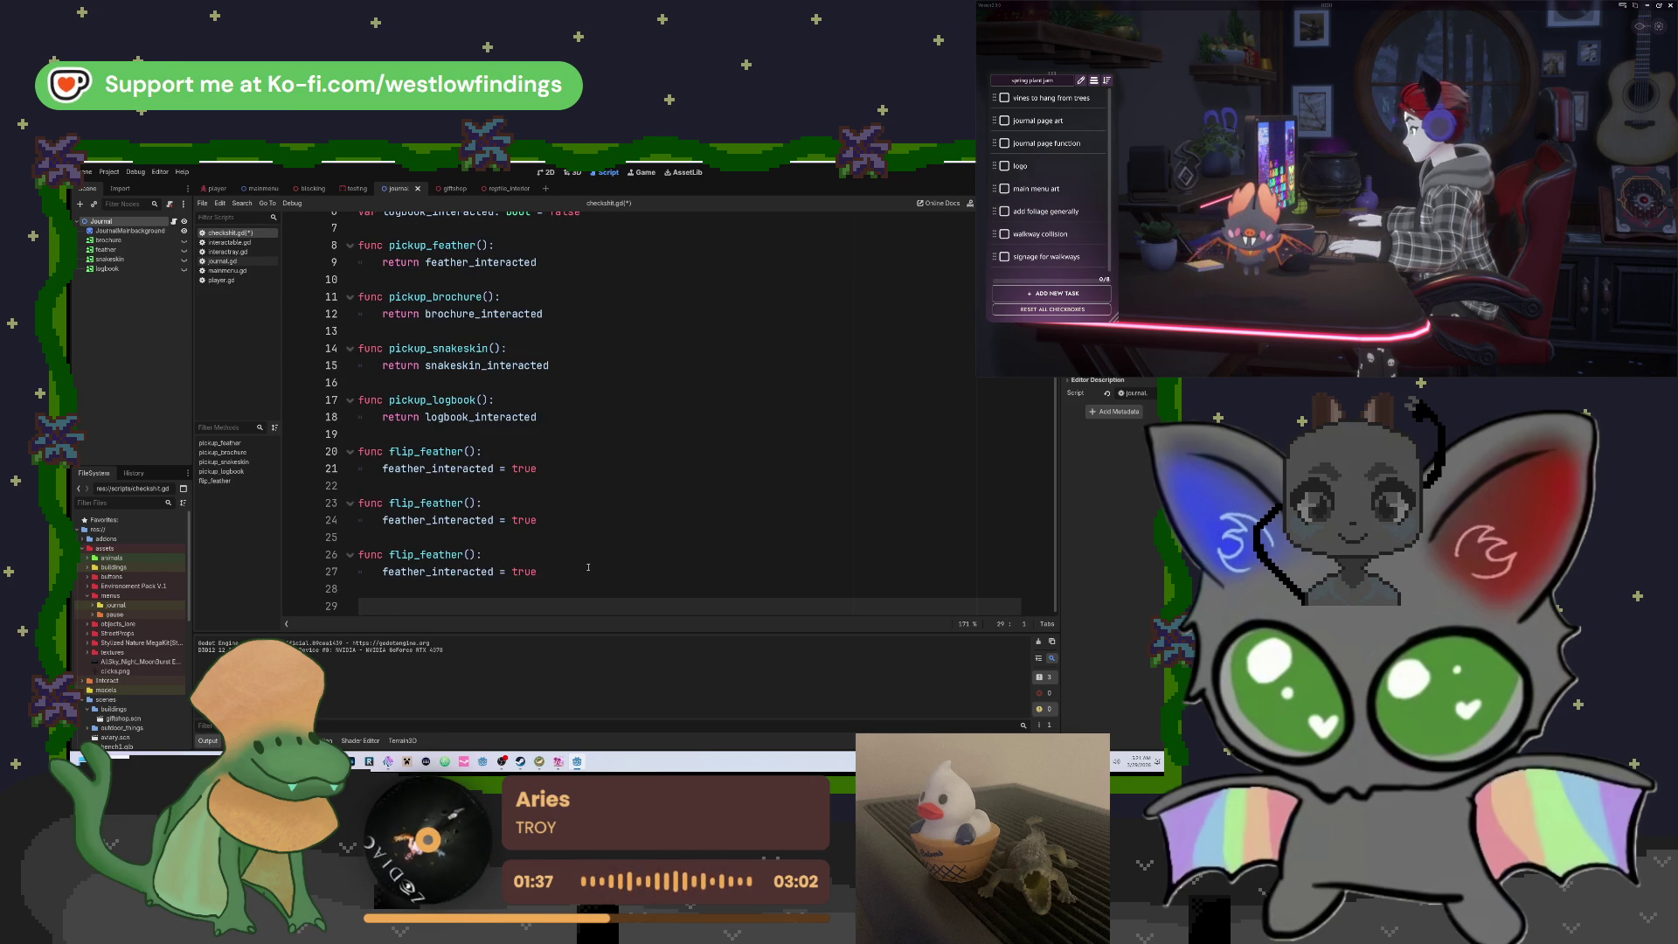
pyautogui.hotkey('ctrl', 'v')
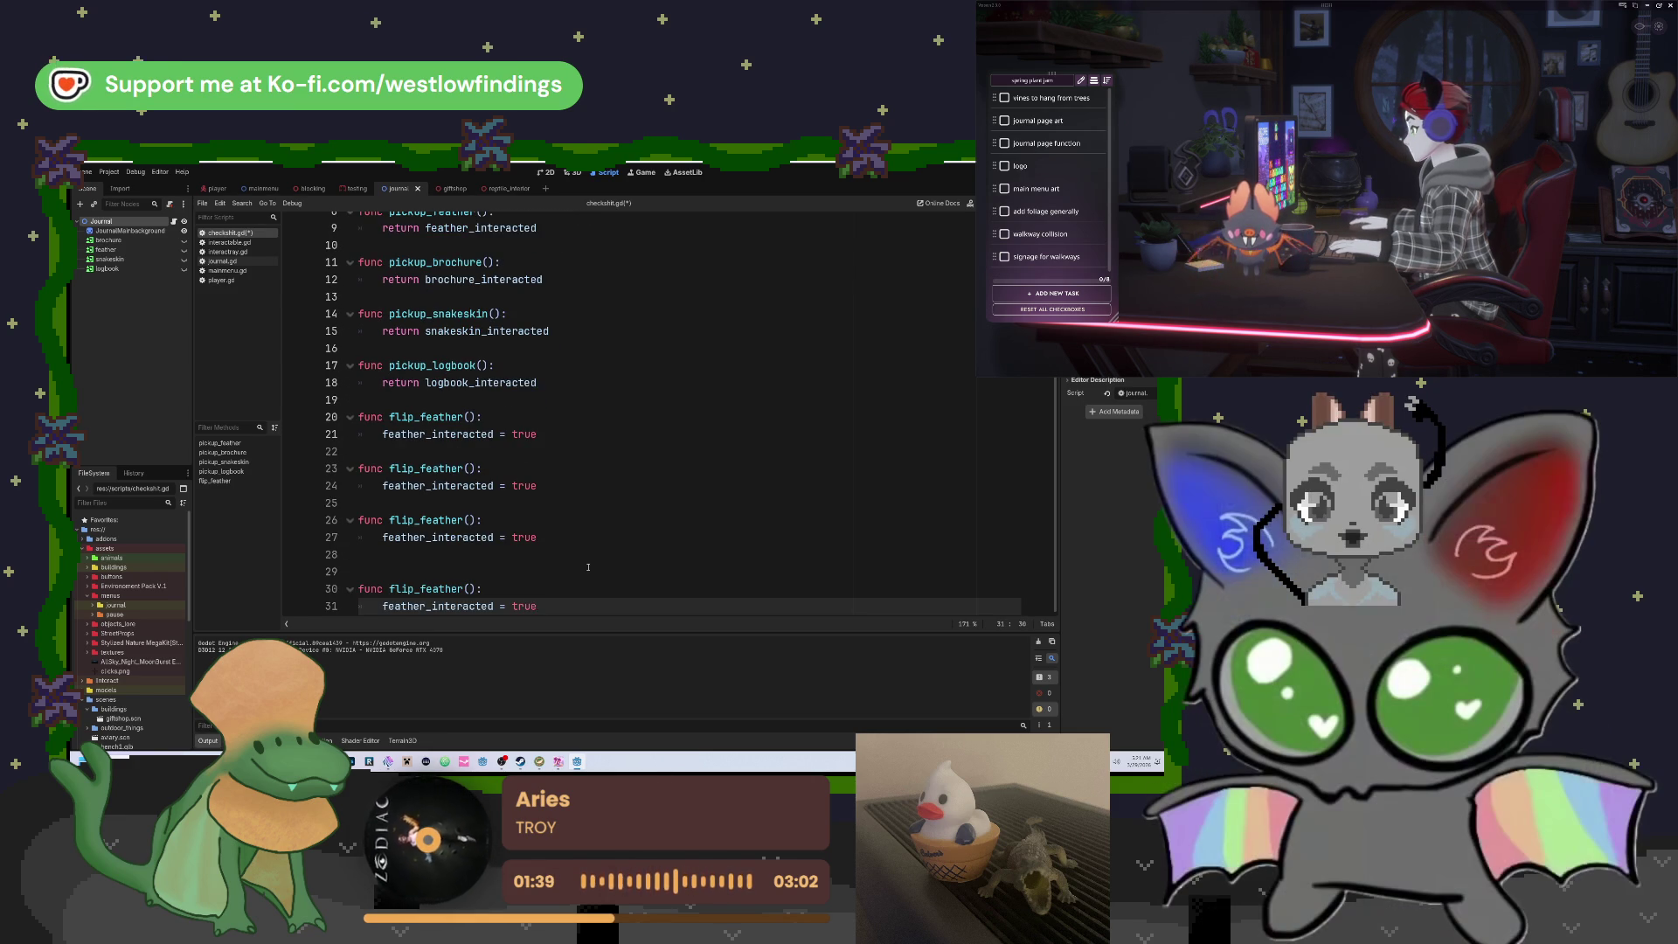
pyautogui.click(589, 568)
pyautogui.press('BackSpace')
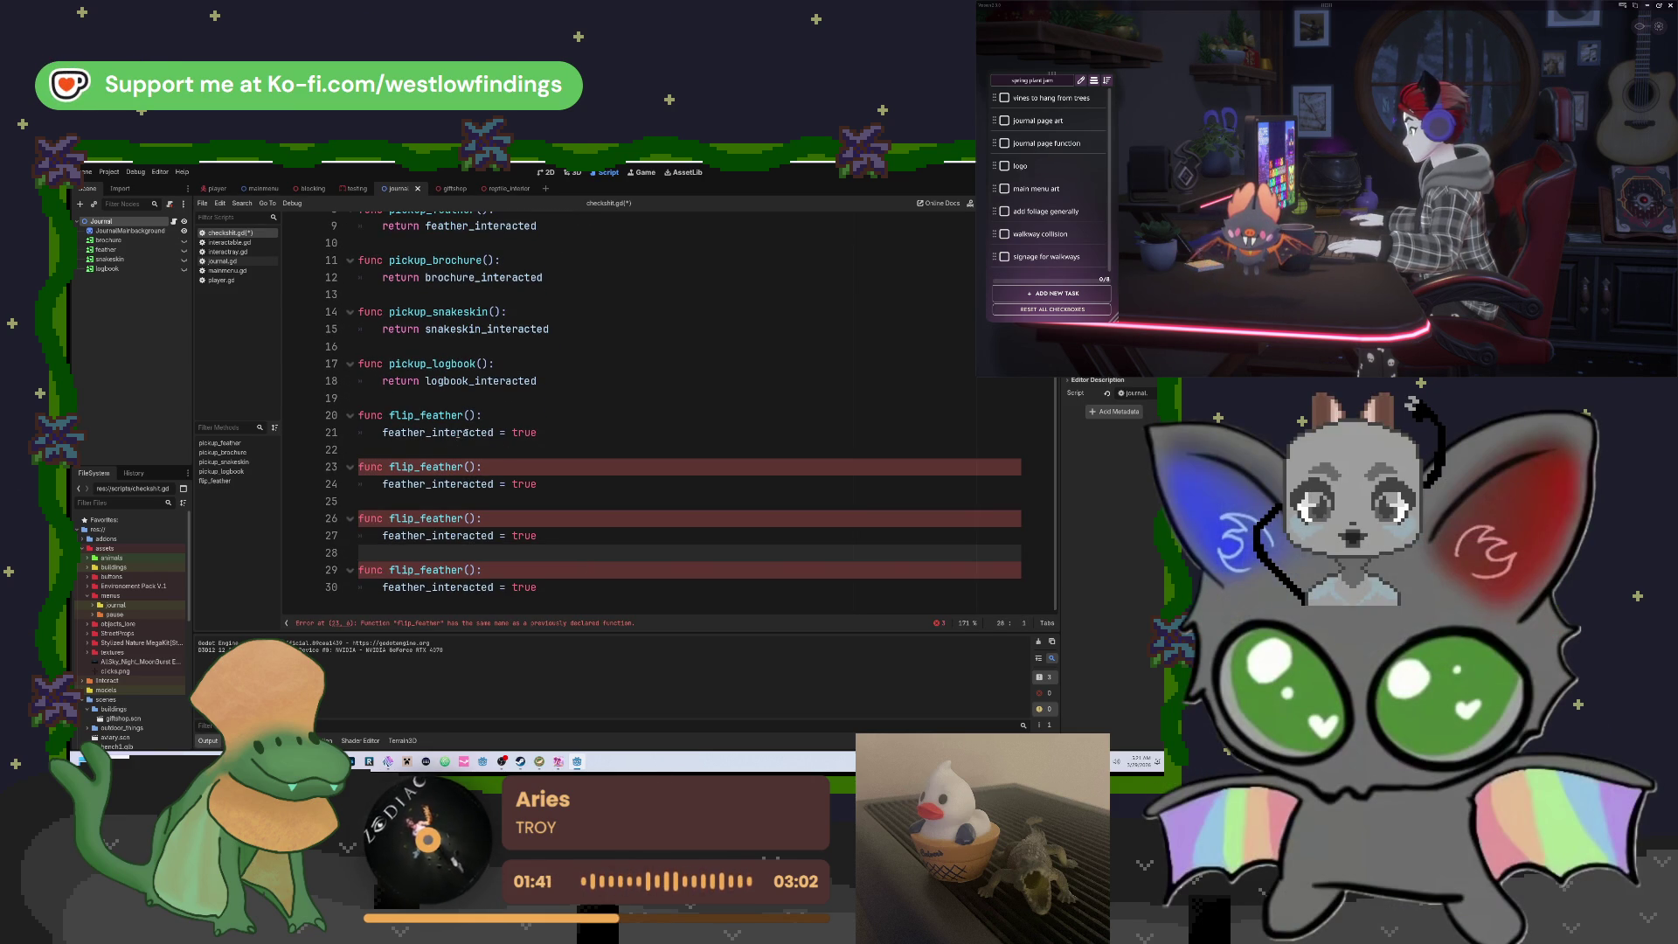
# Change feather to brochure in the second copy's function name and variable.
pyautogui.doubleClick(461, 466)
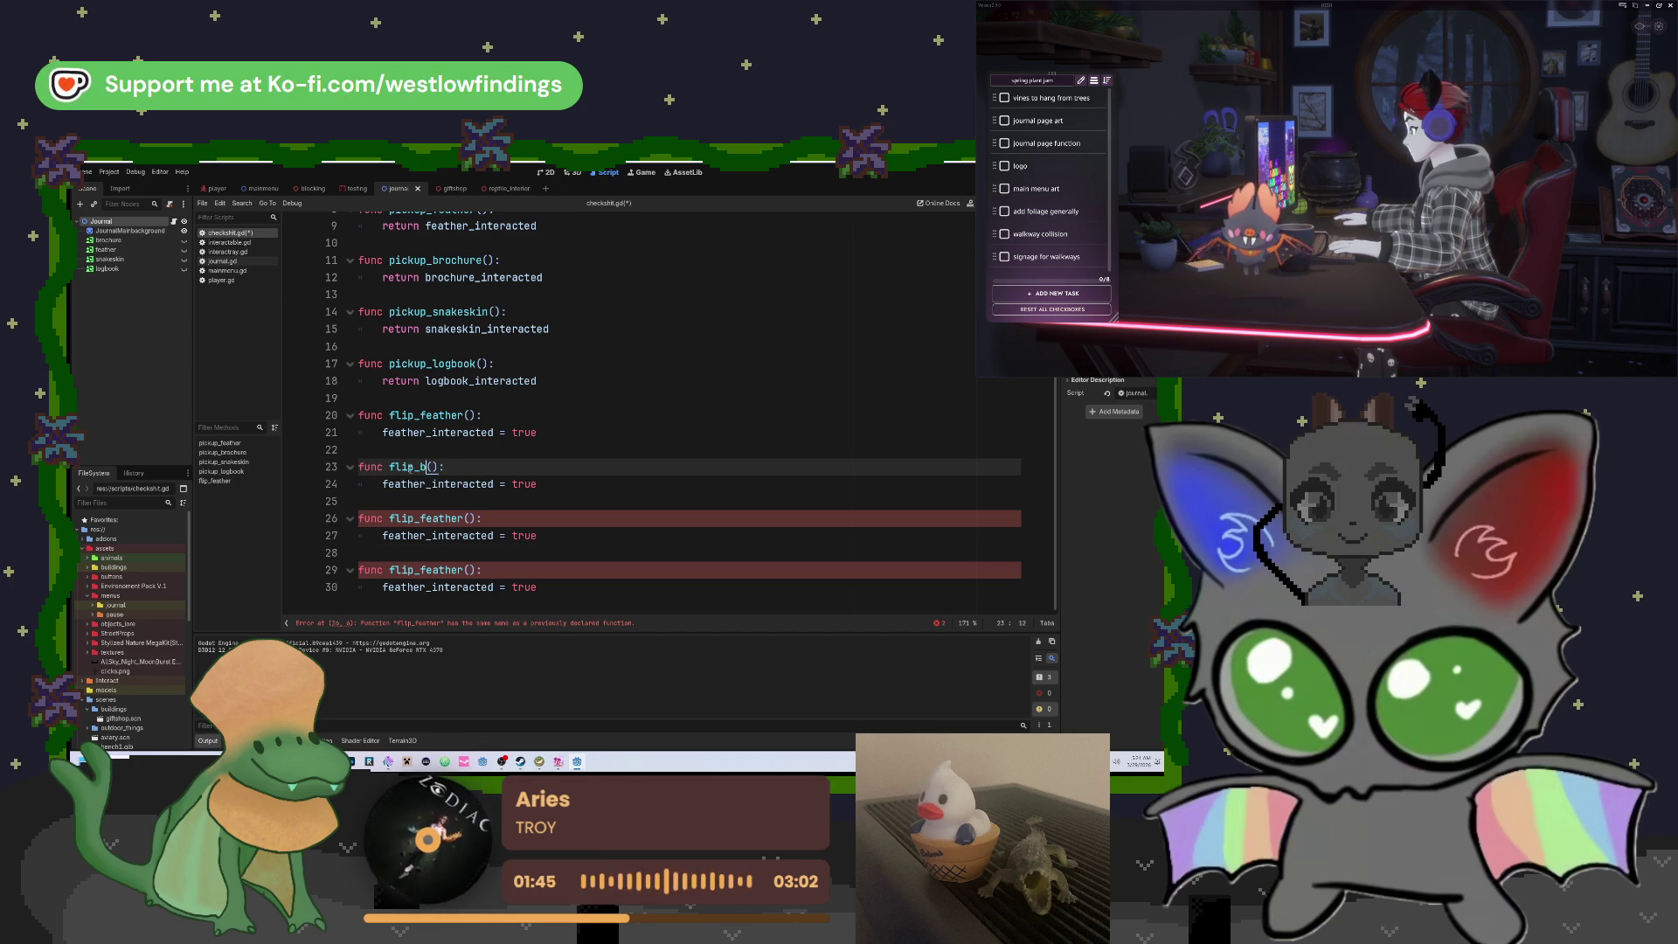
pyautogui.click(423, 483)
pyautogui.moveTo(395, 485); pyautogui.dragTo(381, 480)
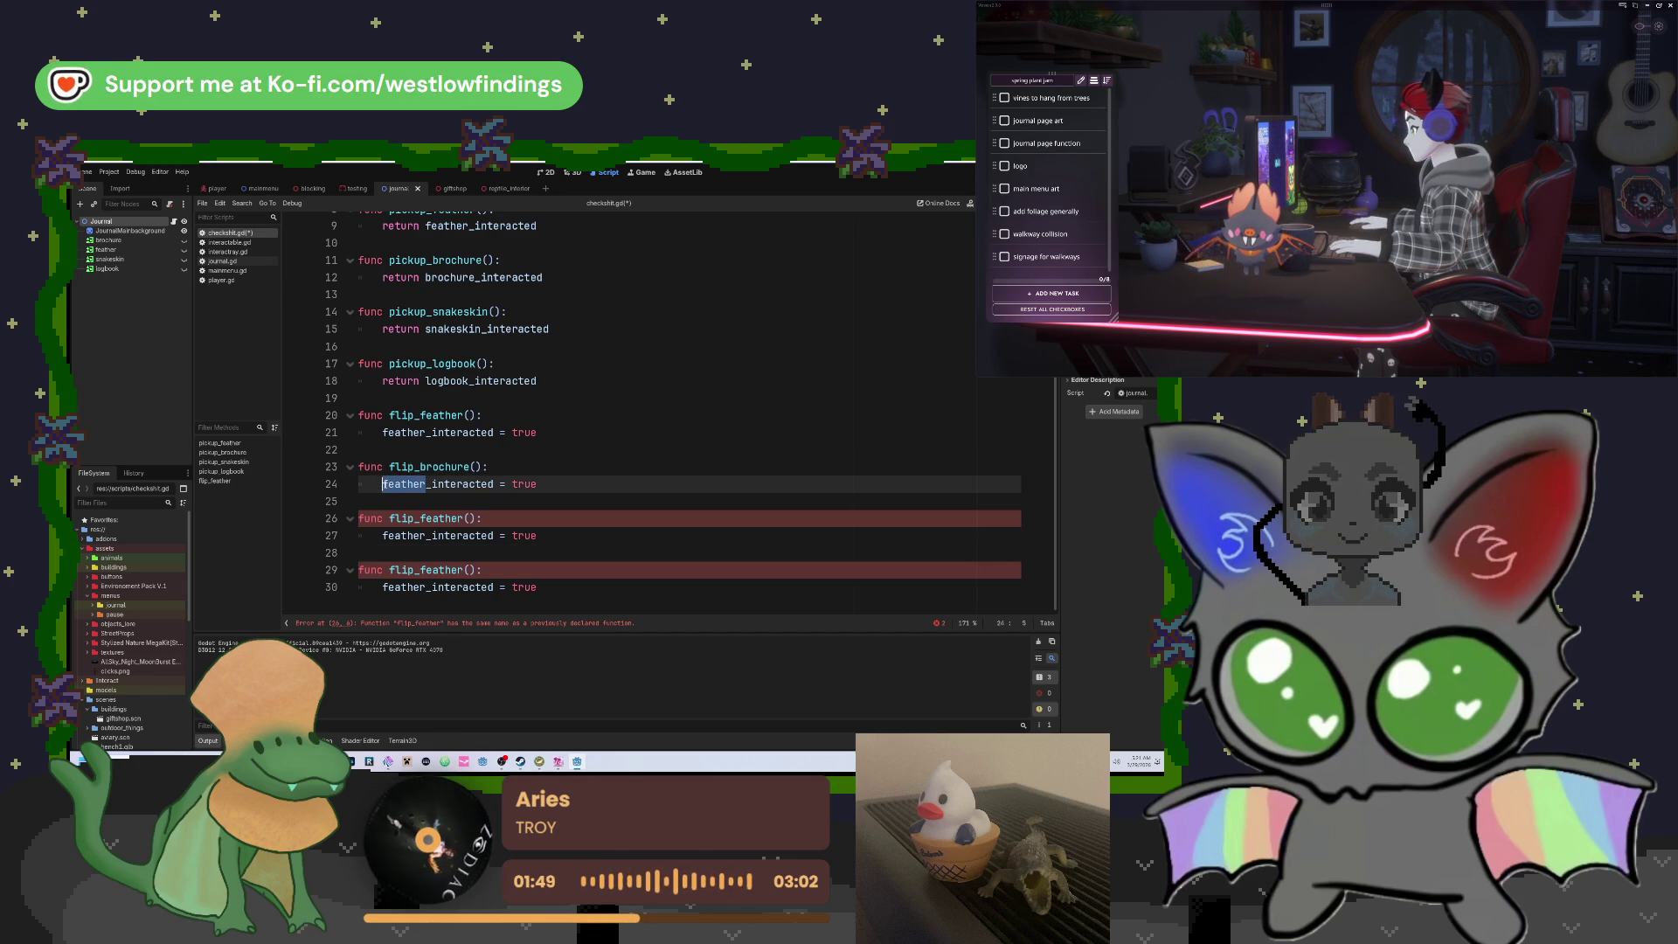
pyautogui.write('brochure')
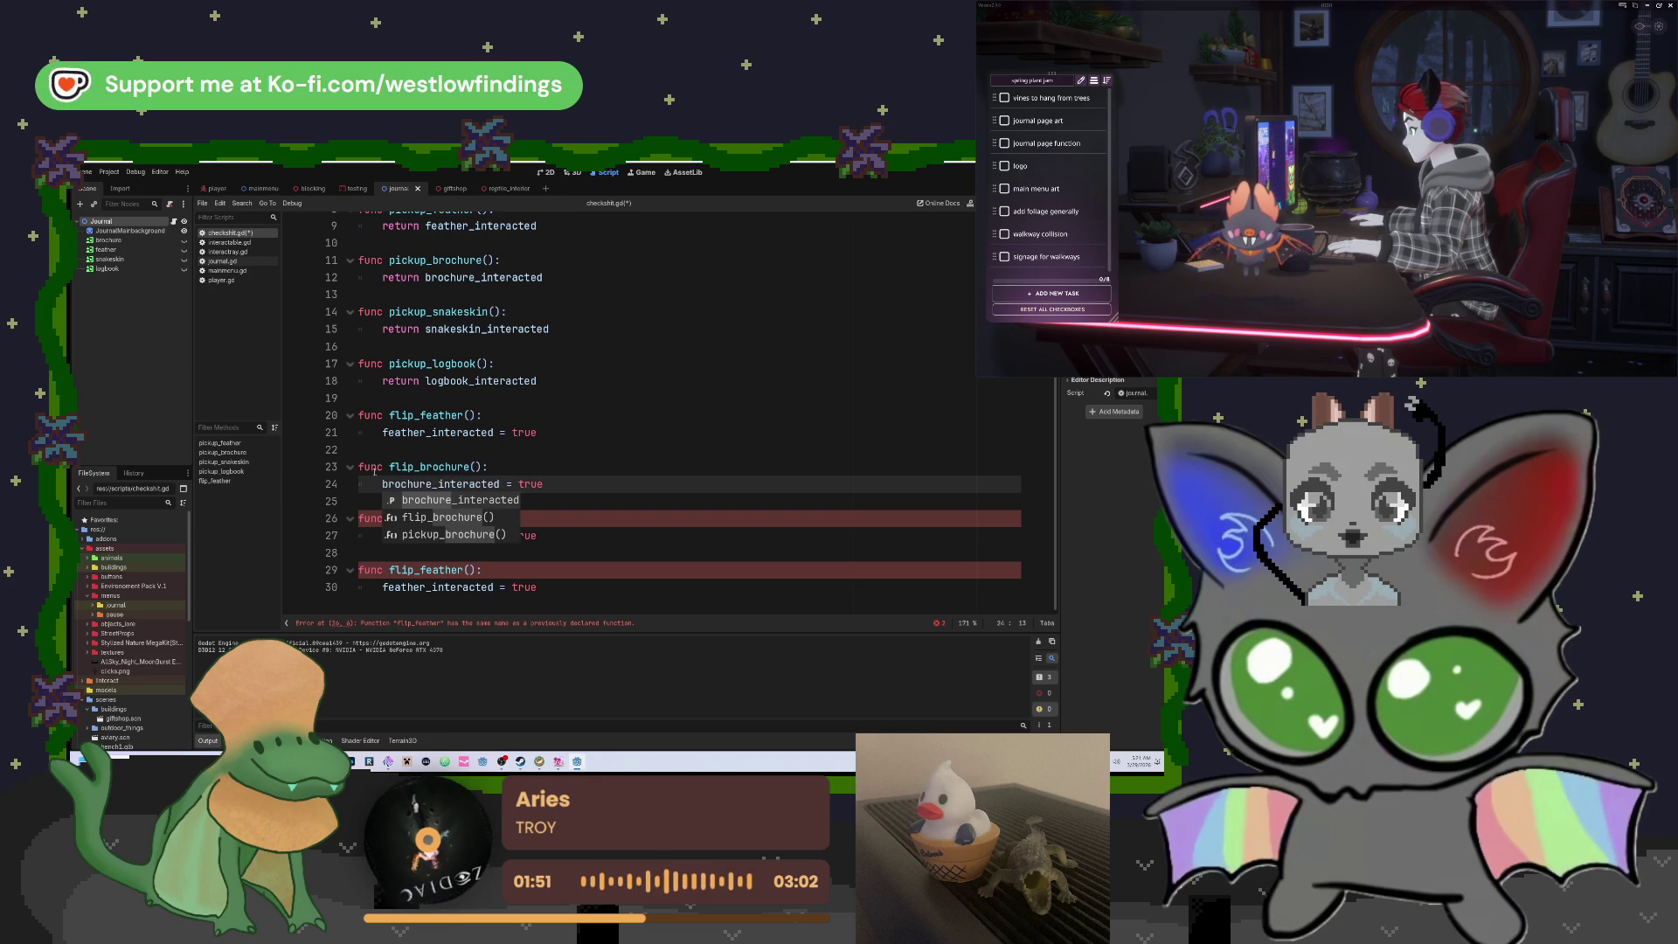
# Change feather to snakeskin in the third copy's function name and variable.
pyautogui.click(480, 518)
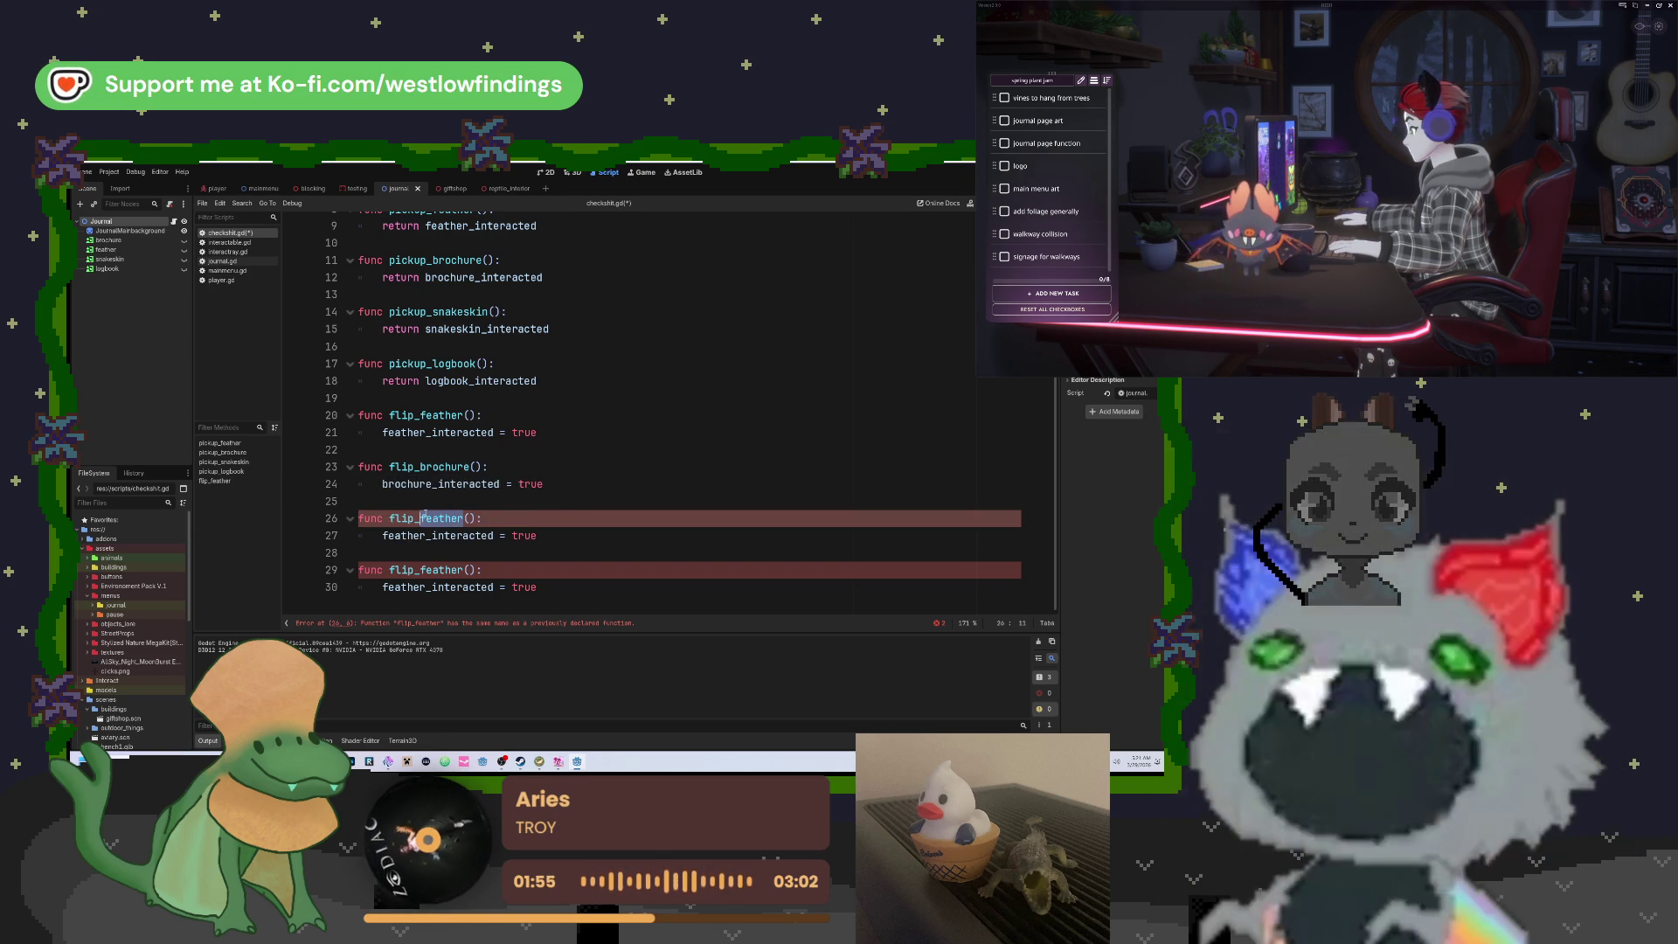
pyautogui.write('snakeks')
pyautogui.write('in')
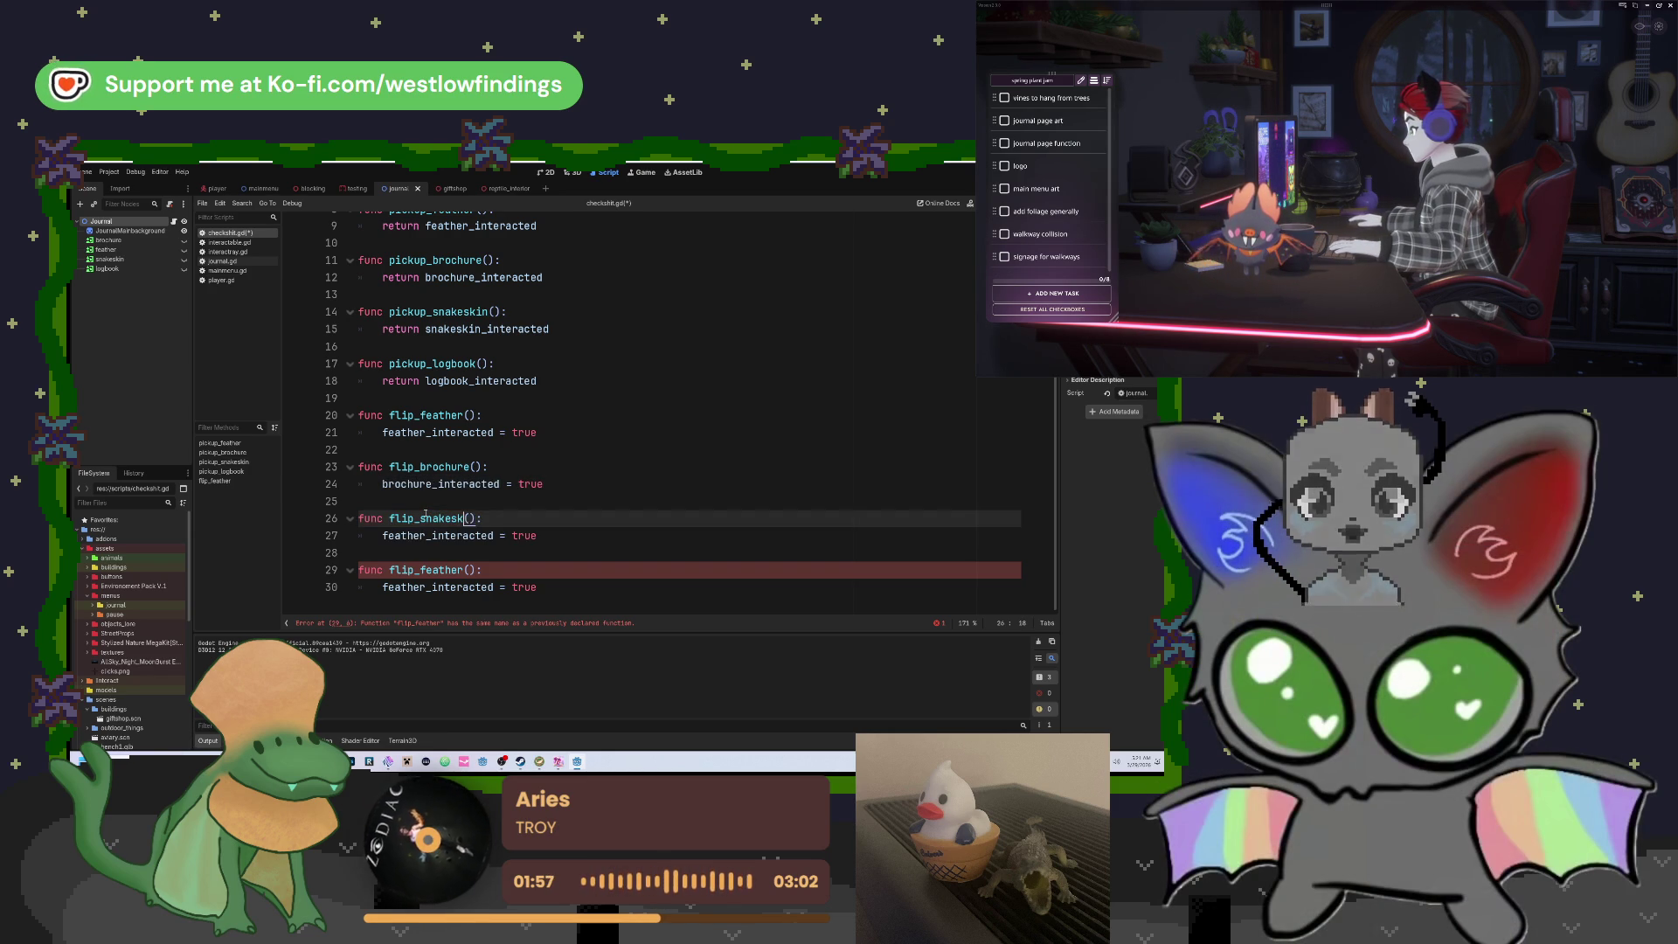
pyautogui.click(419, 537)
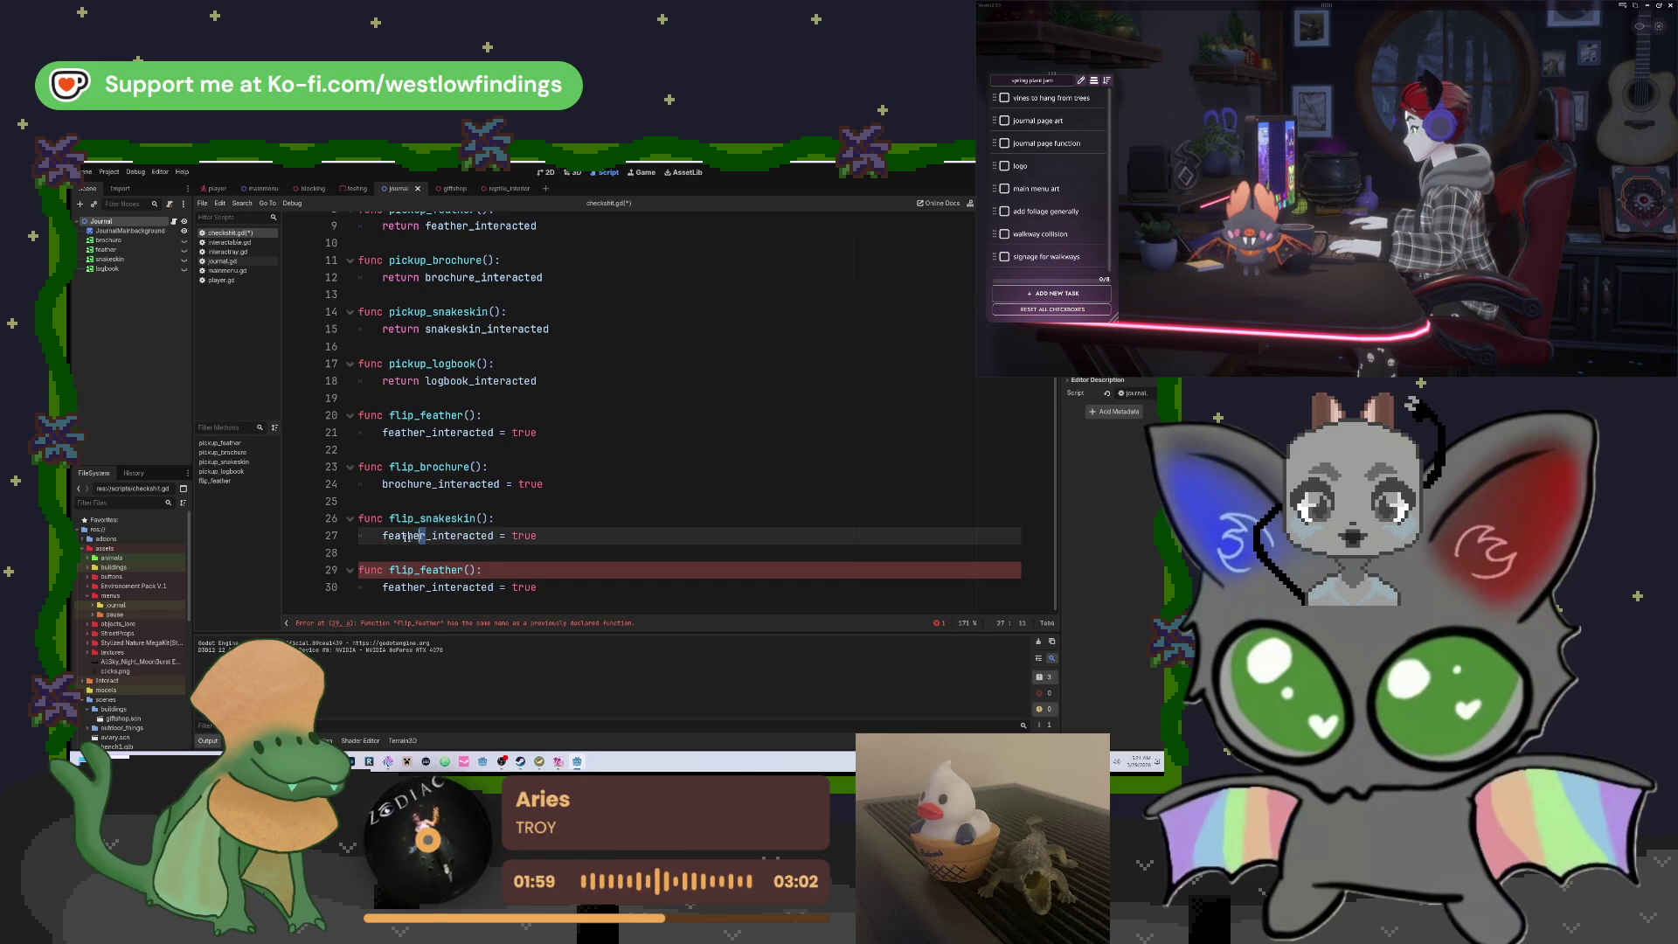
pyautogui.write('snakeskin')
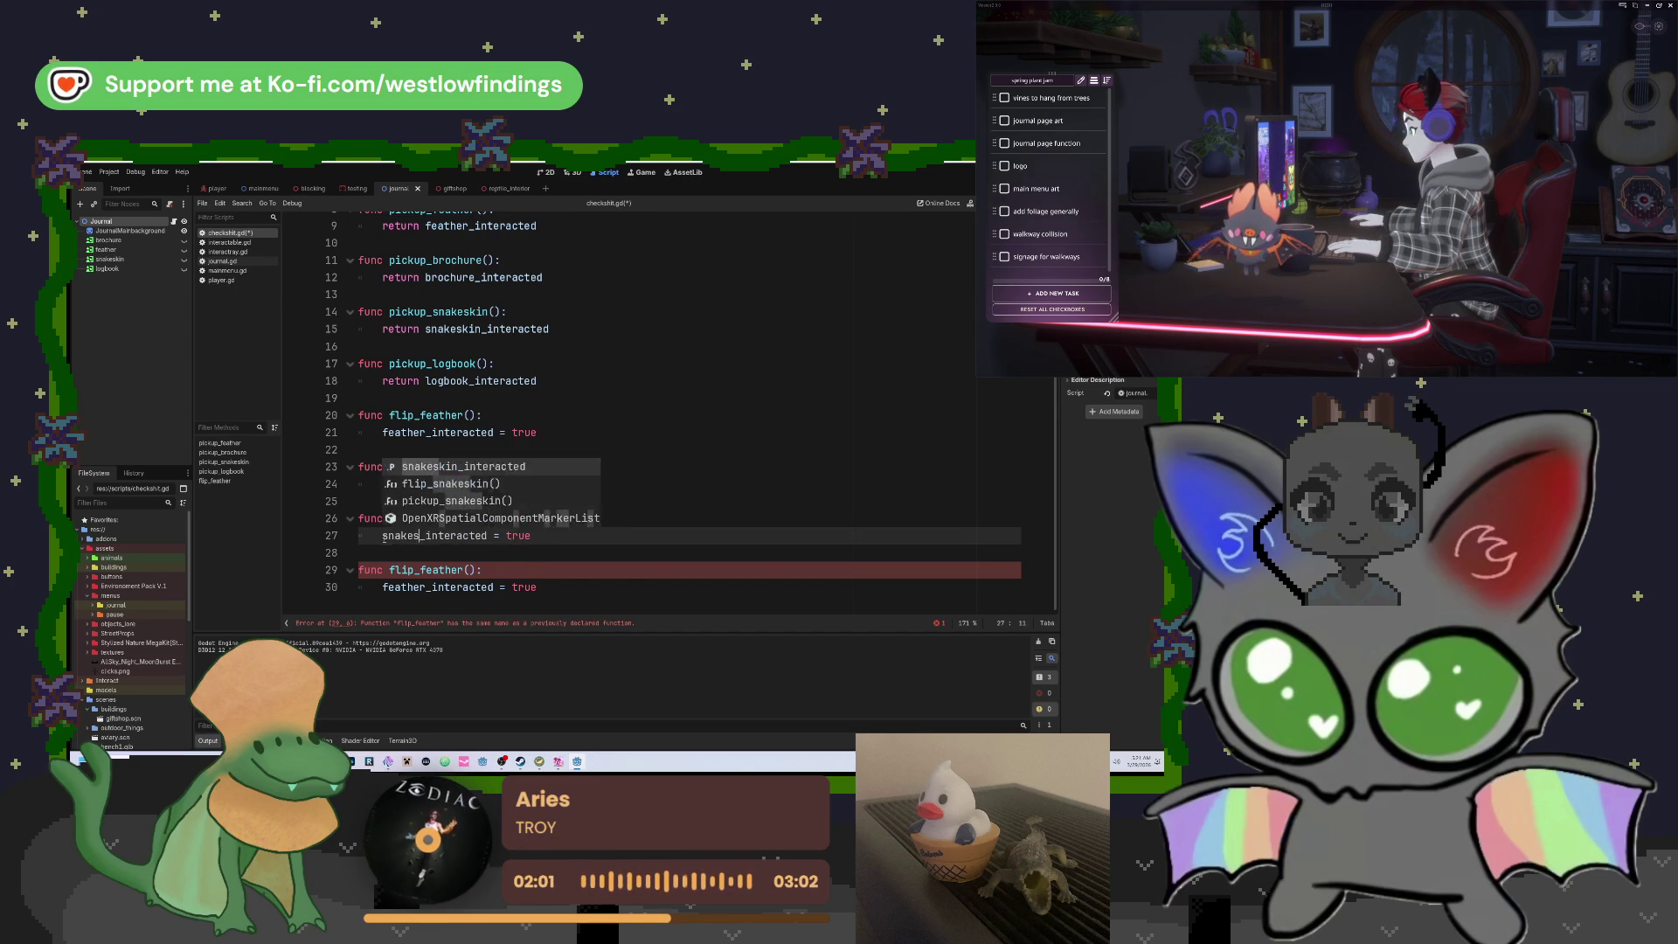
pyautogui.press('End')
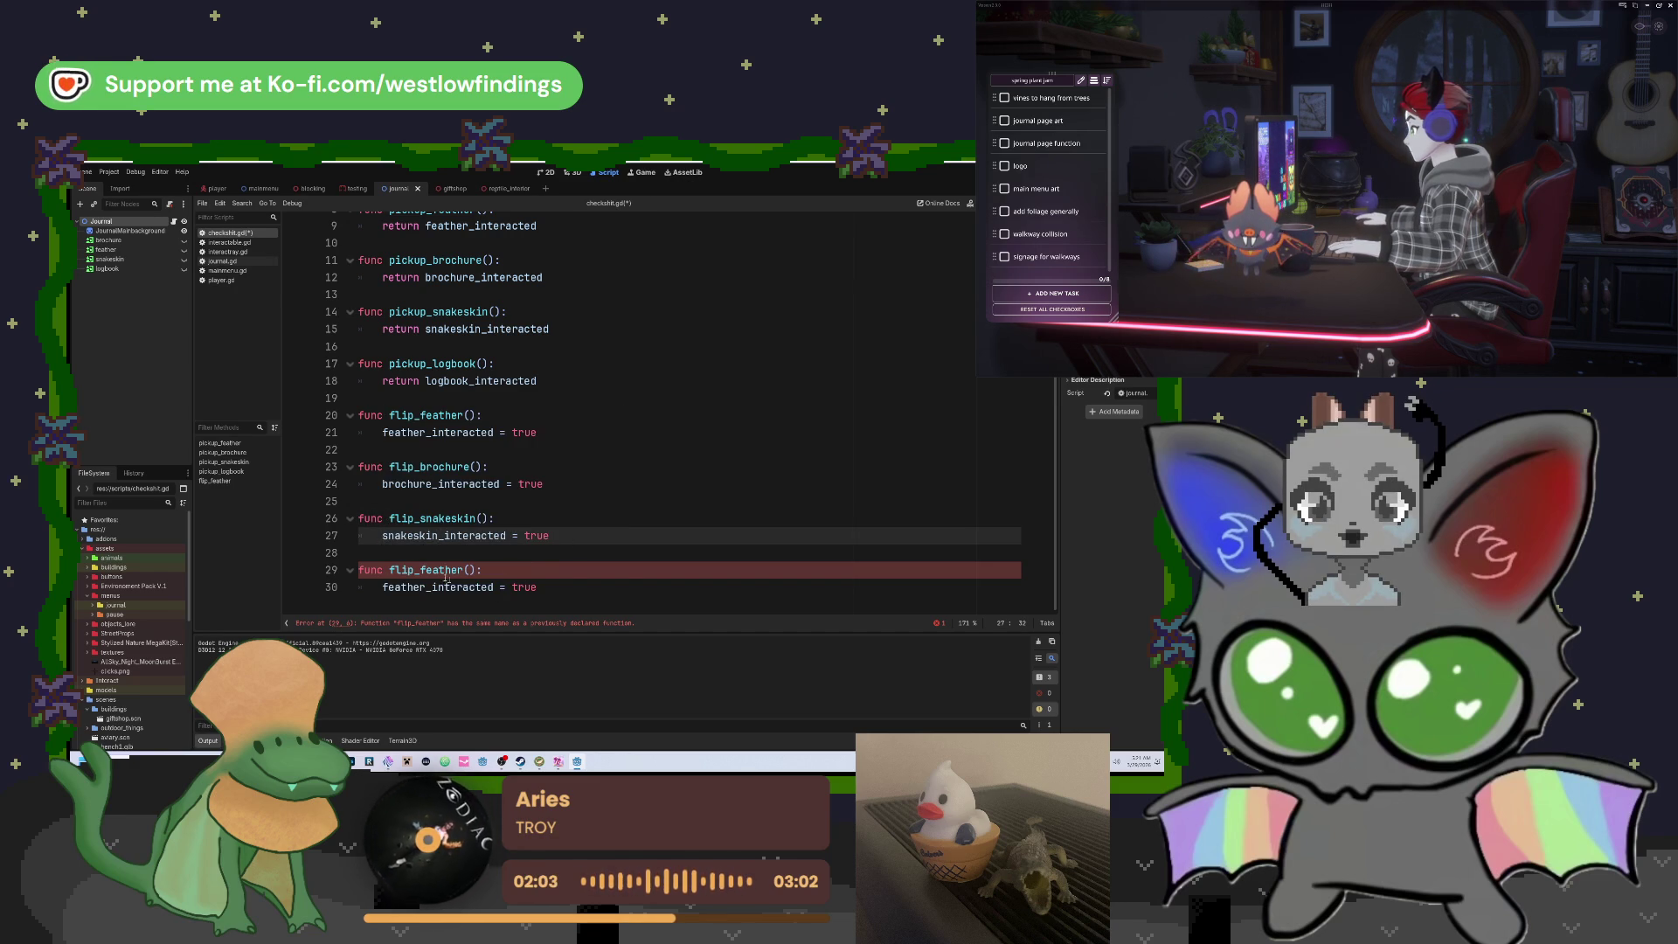
# Change feather to logbook in the last copy and start a new line after it.
pyautogui.click(455, 570)
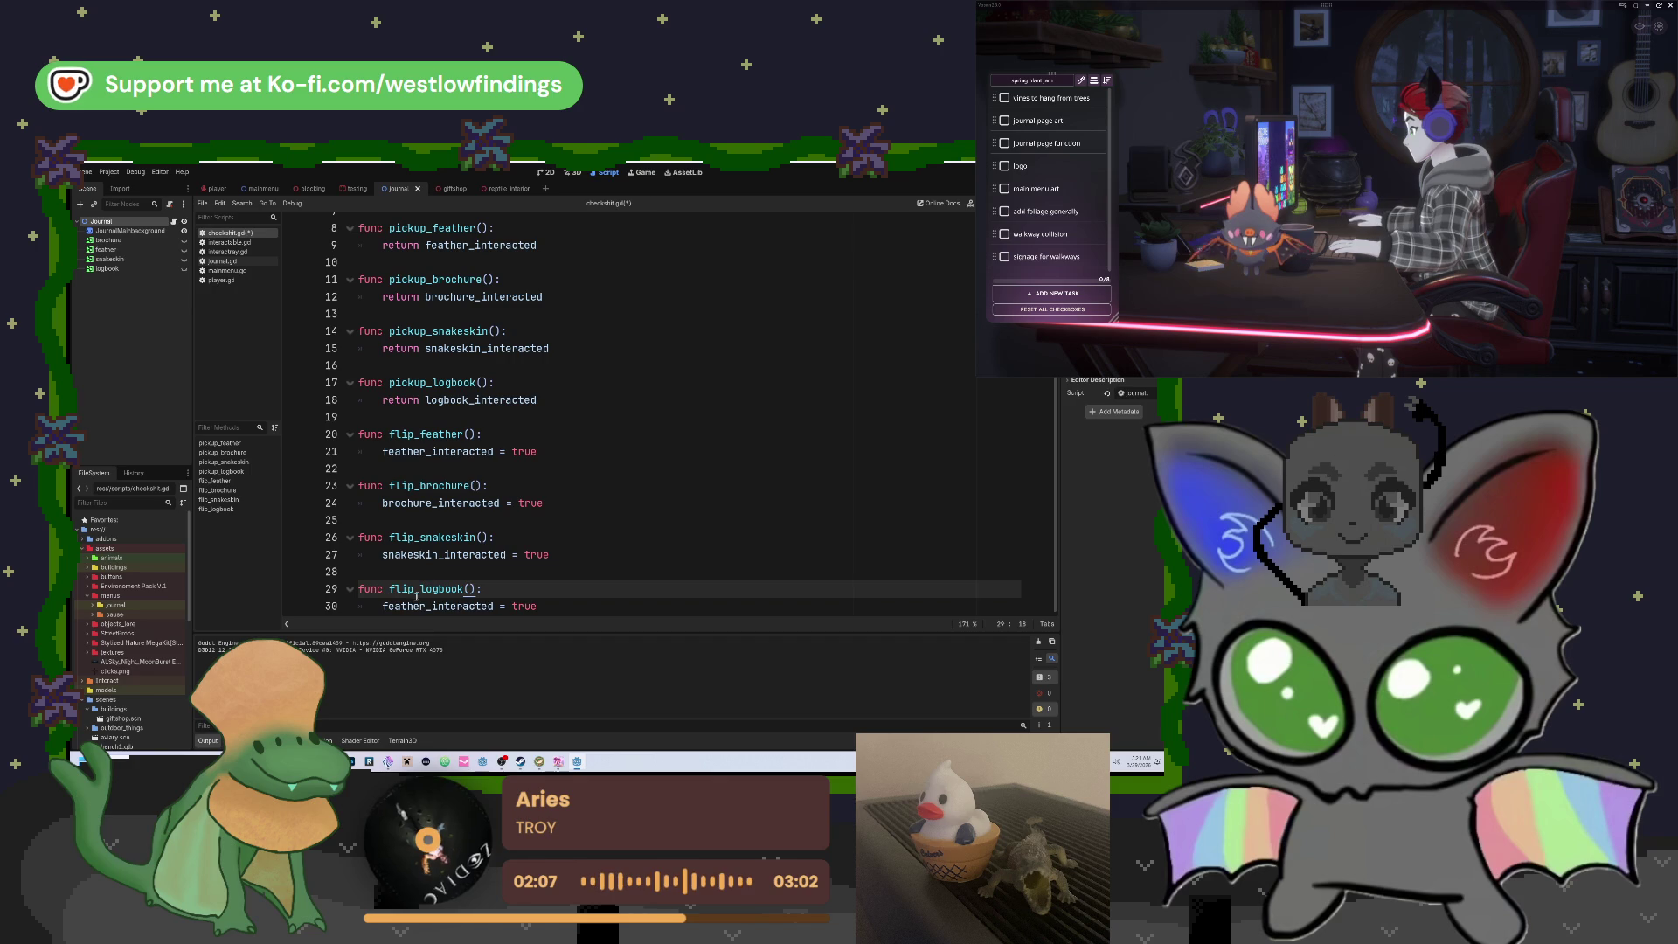
pyautogui.moveTo(427, 606); pyautogui.dragTo(382, 606)
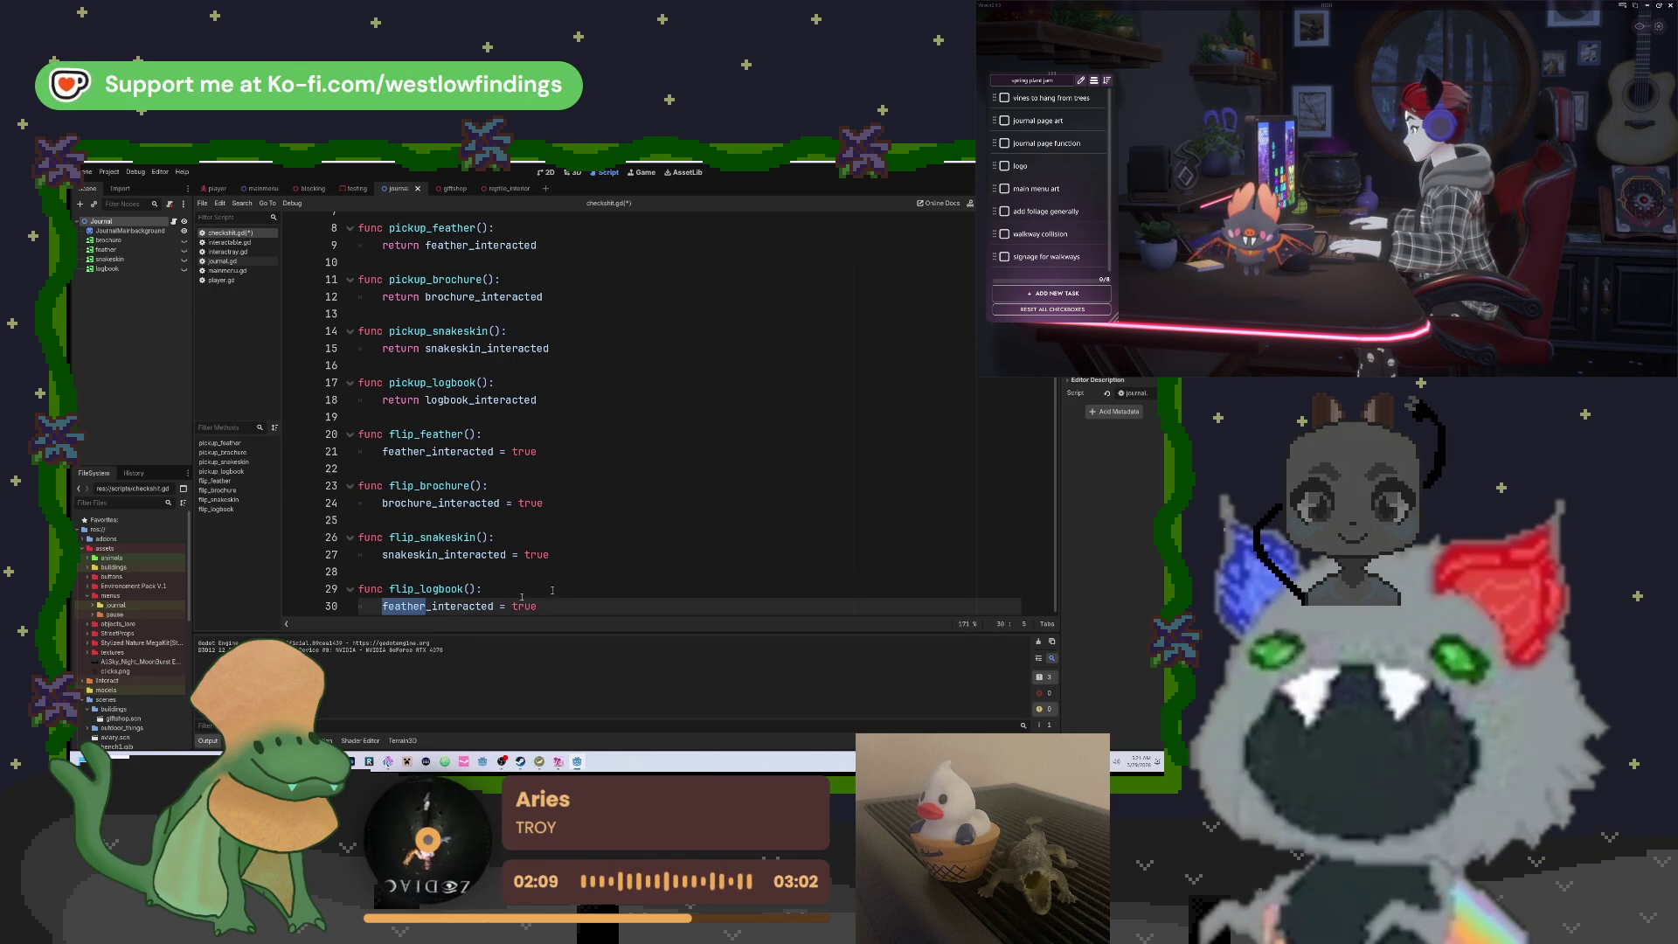
pyautogui.press('BackSpace')
pyautogui.write('logbook')
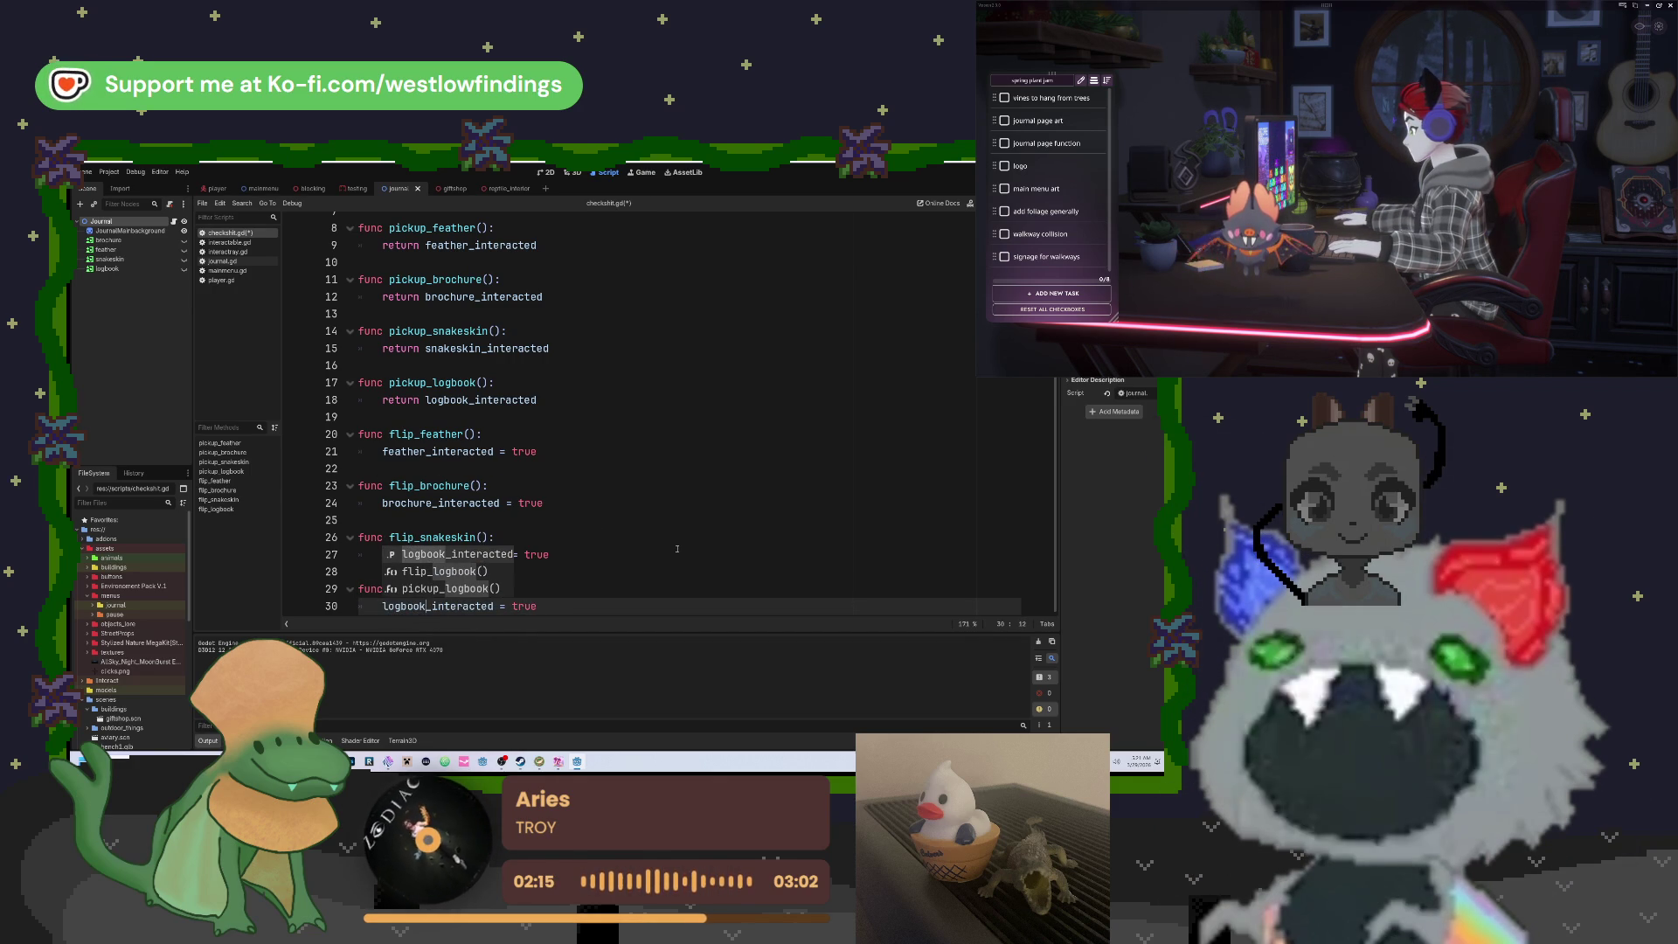
pyautogui.click(591, 611)
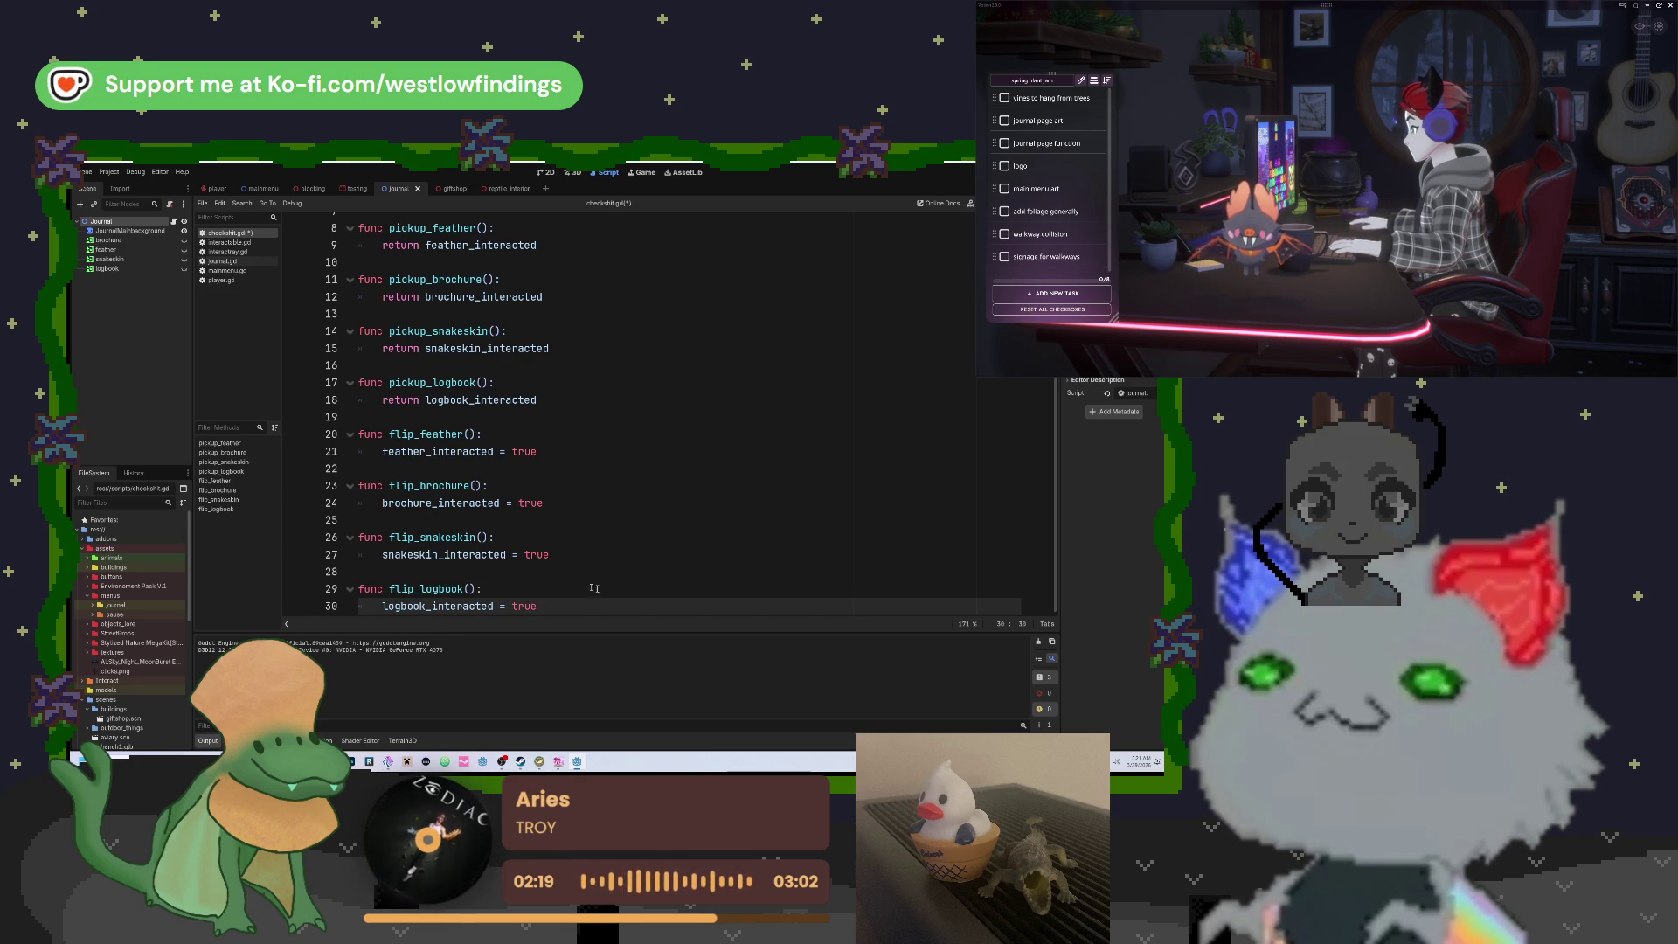
pyautogui.press('Return')
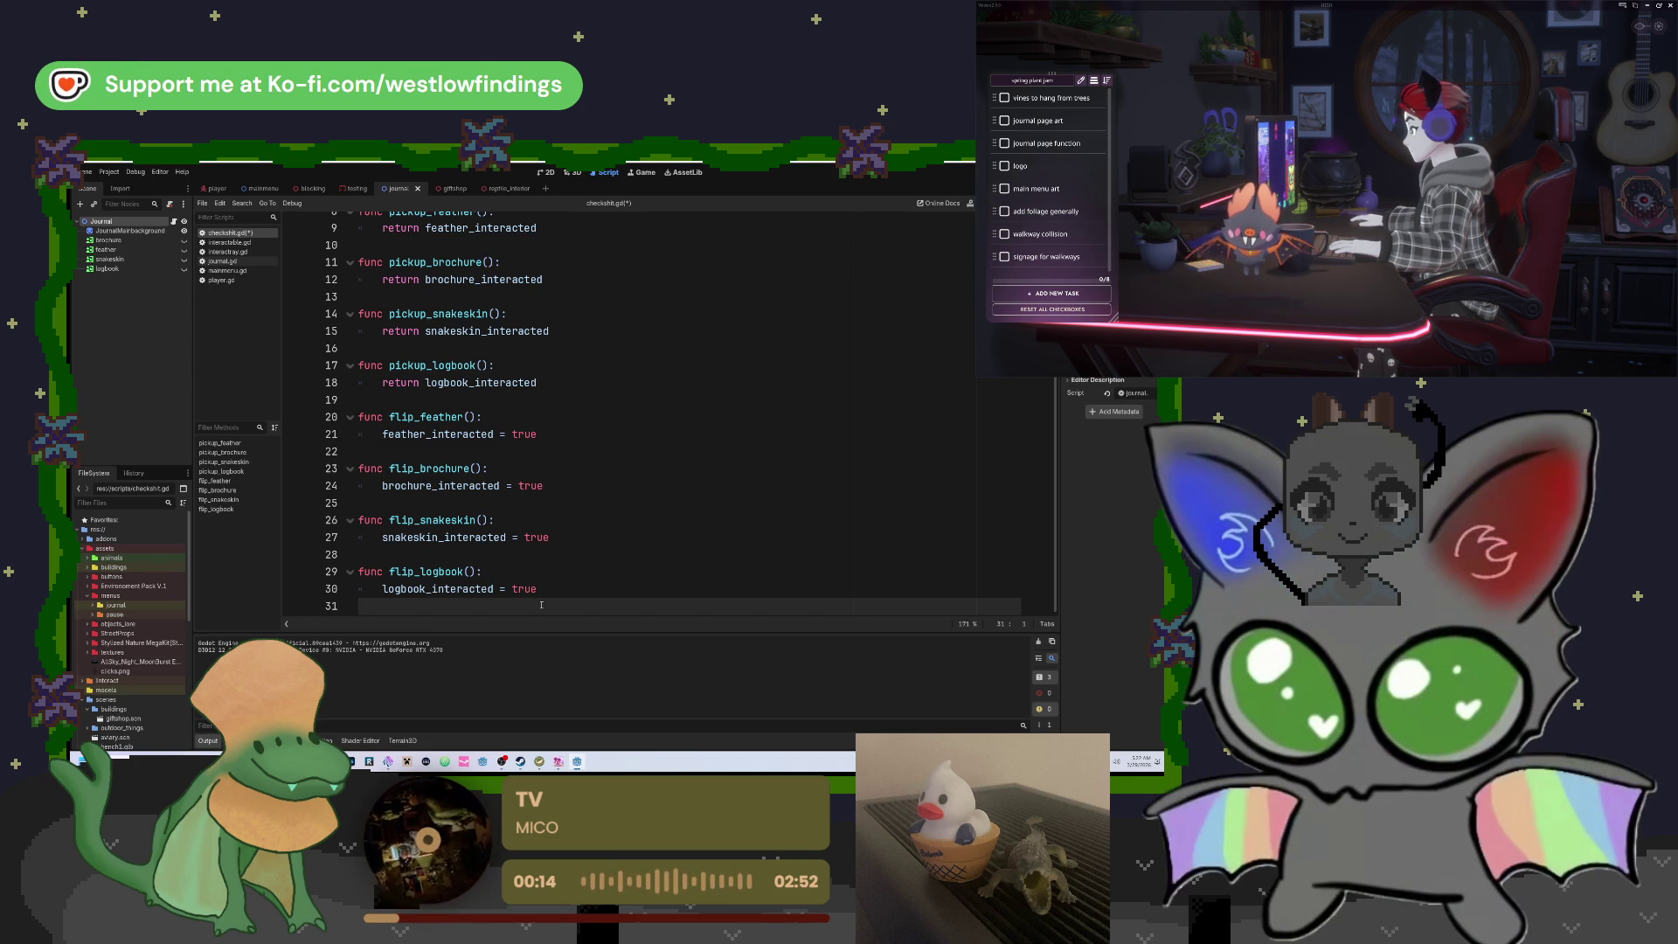
pyautogui.press('BackSpace')
pyautogui.scroll(3, 559, 542)
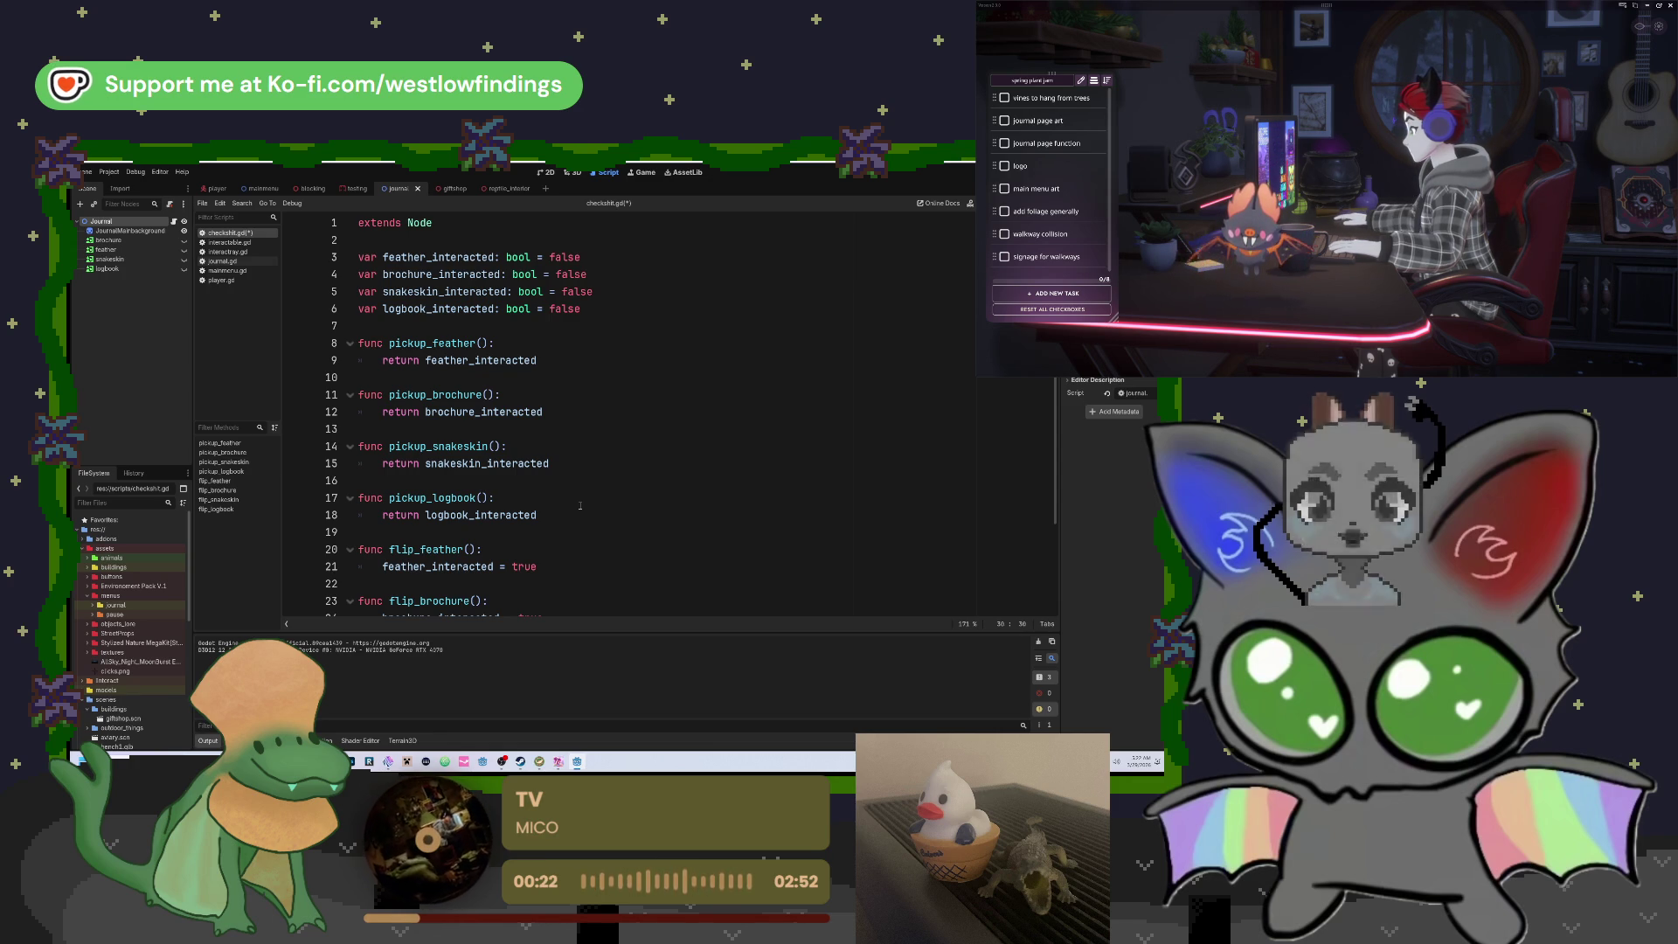
pyautogui.click(252, 264)
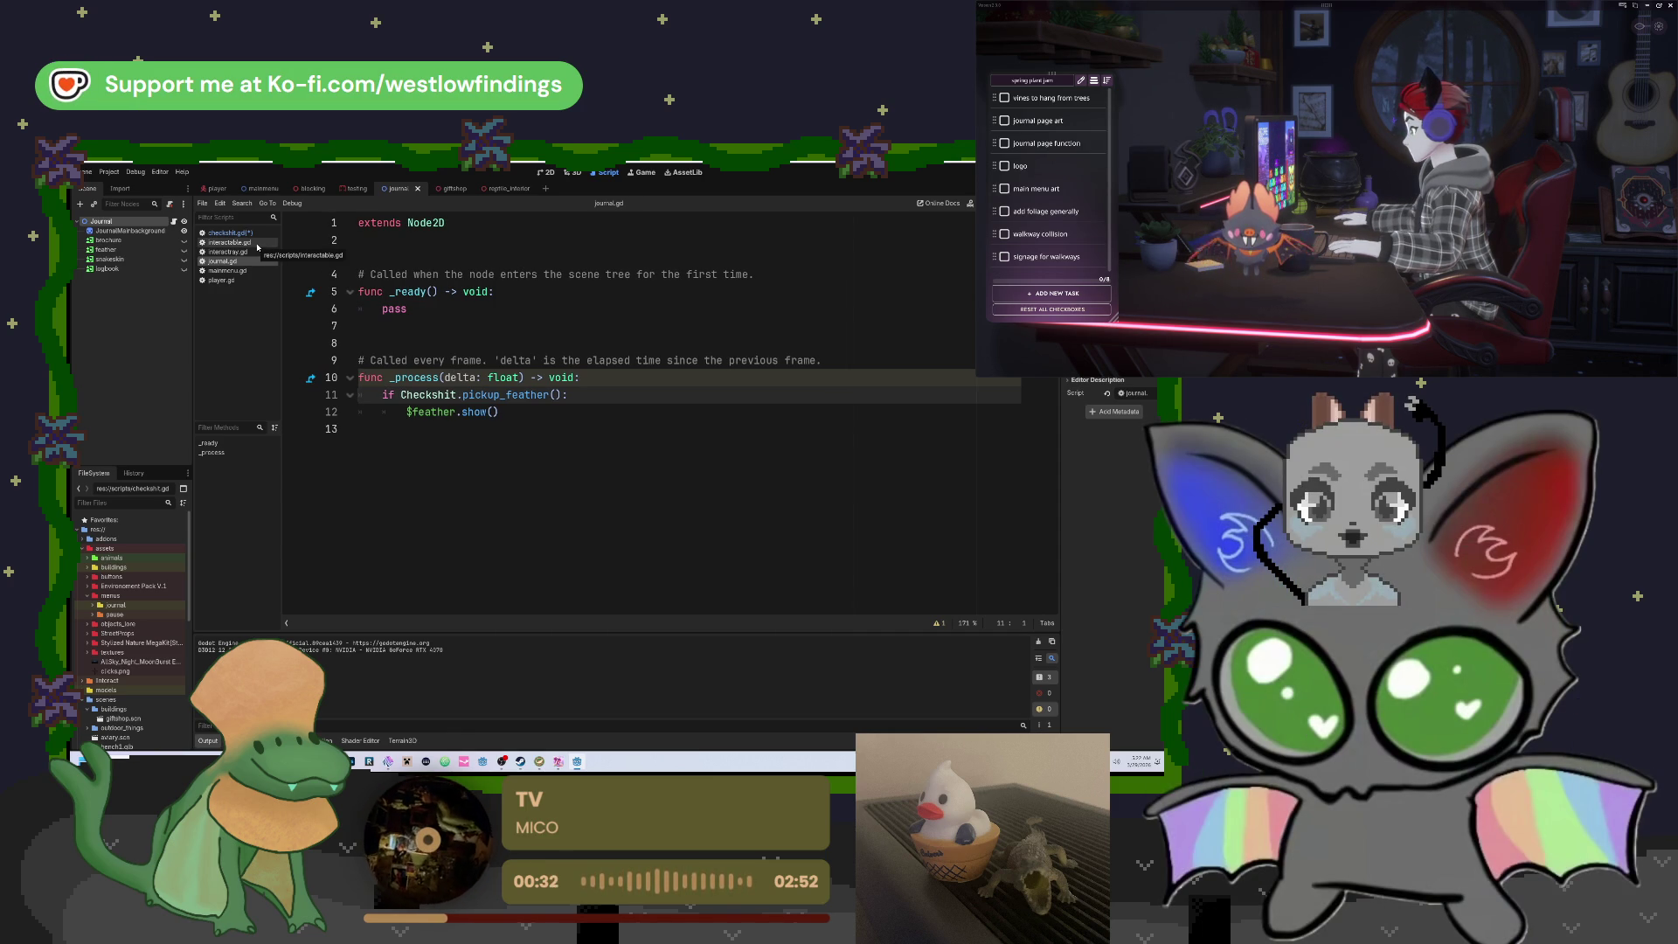
# Open interactable.gd and delete the two empty lines after interact().
pyautogui.click(257, 246)
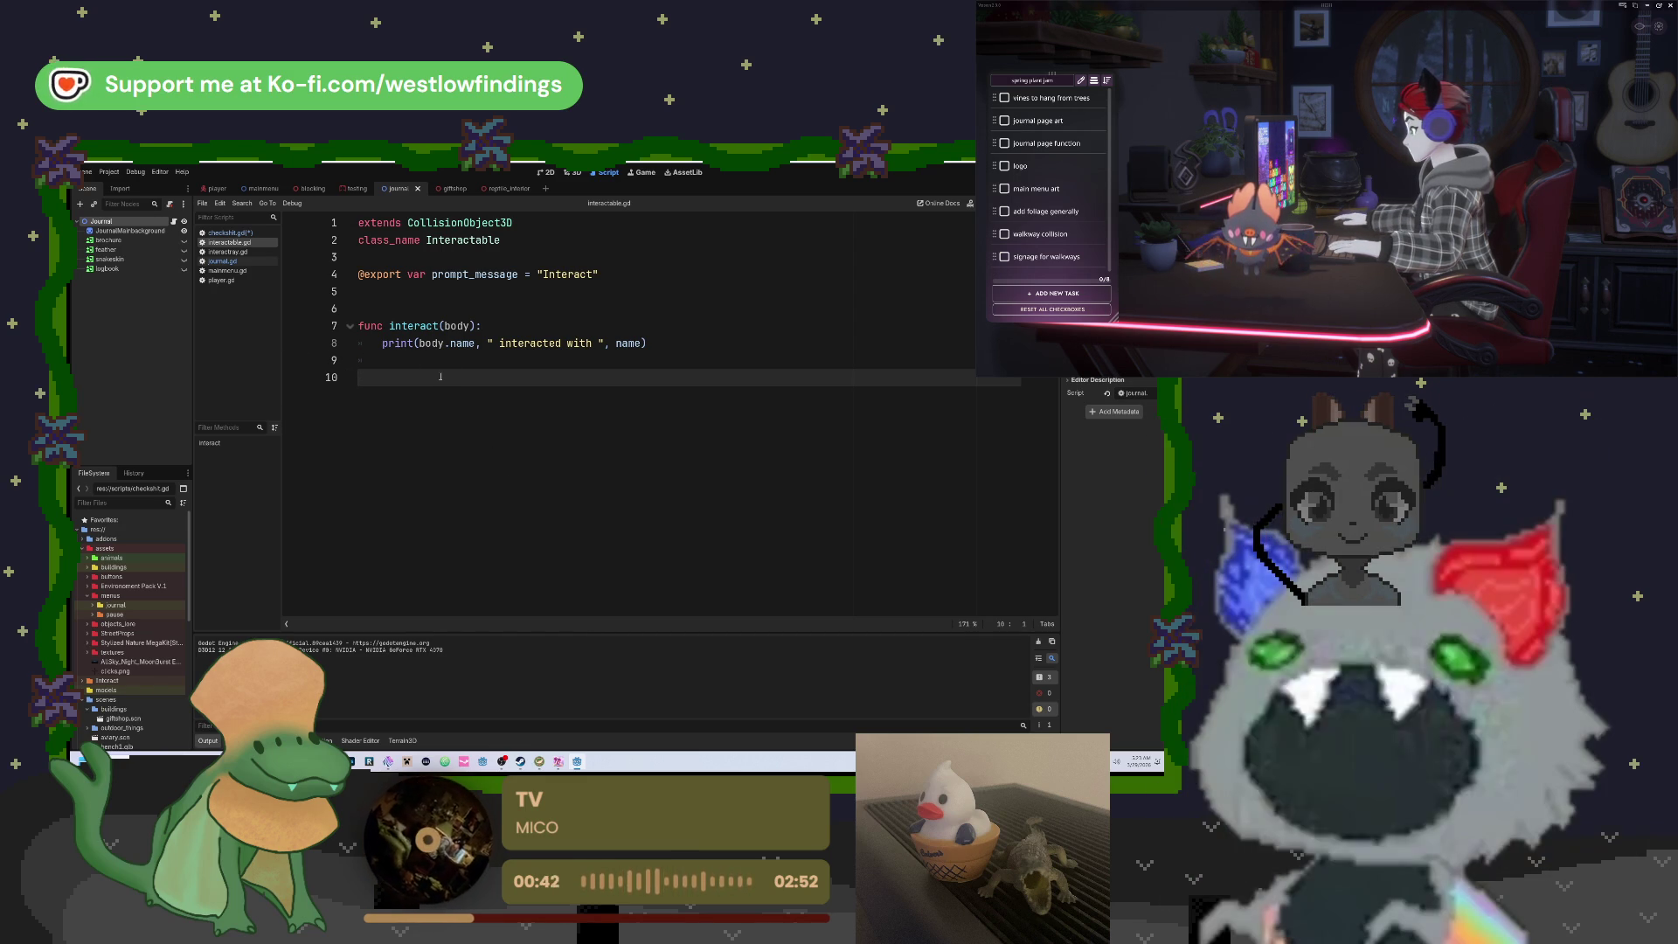
pyautogui.press('BackSpace')
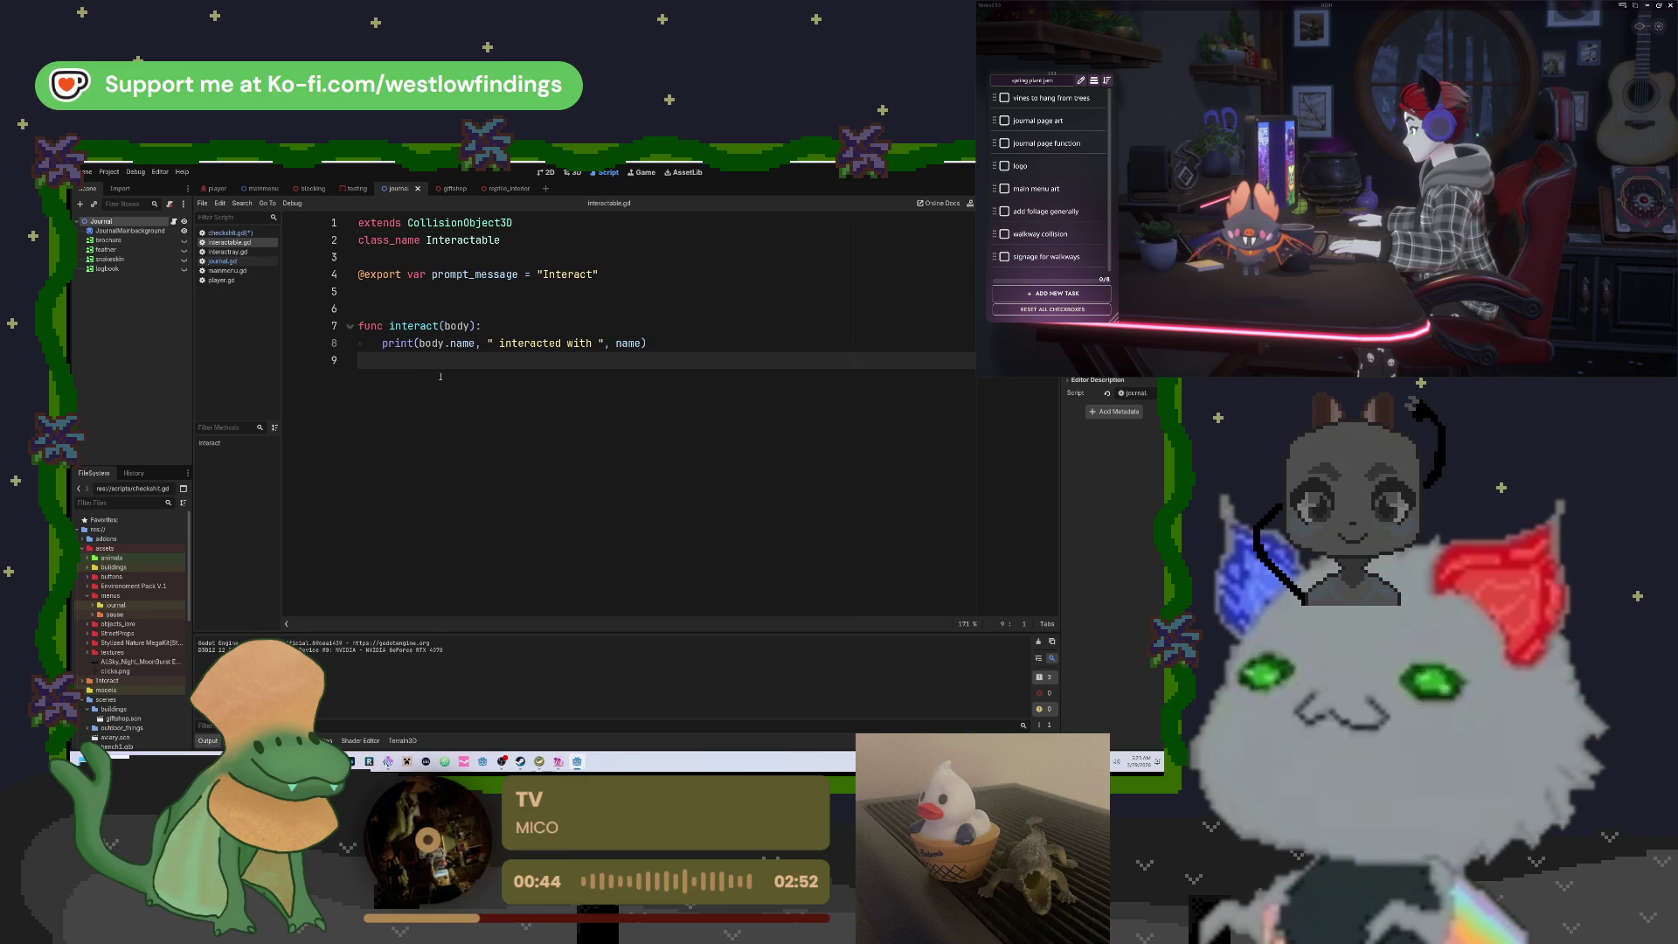
pyautogui.press('BackSpace')
pyautogui.press('BackSpace')
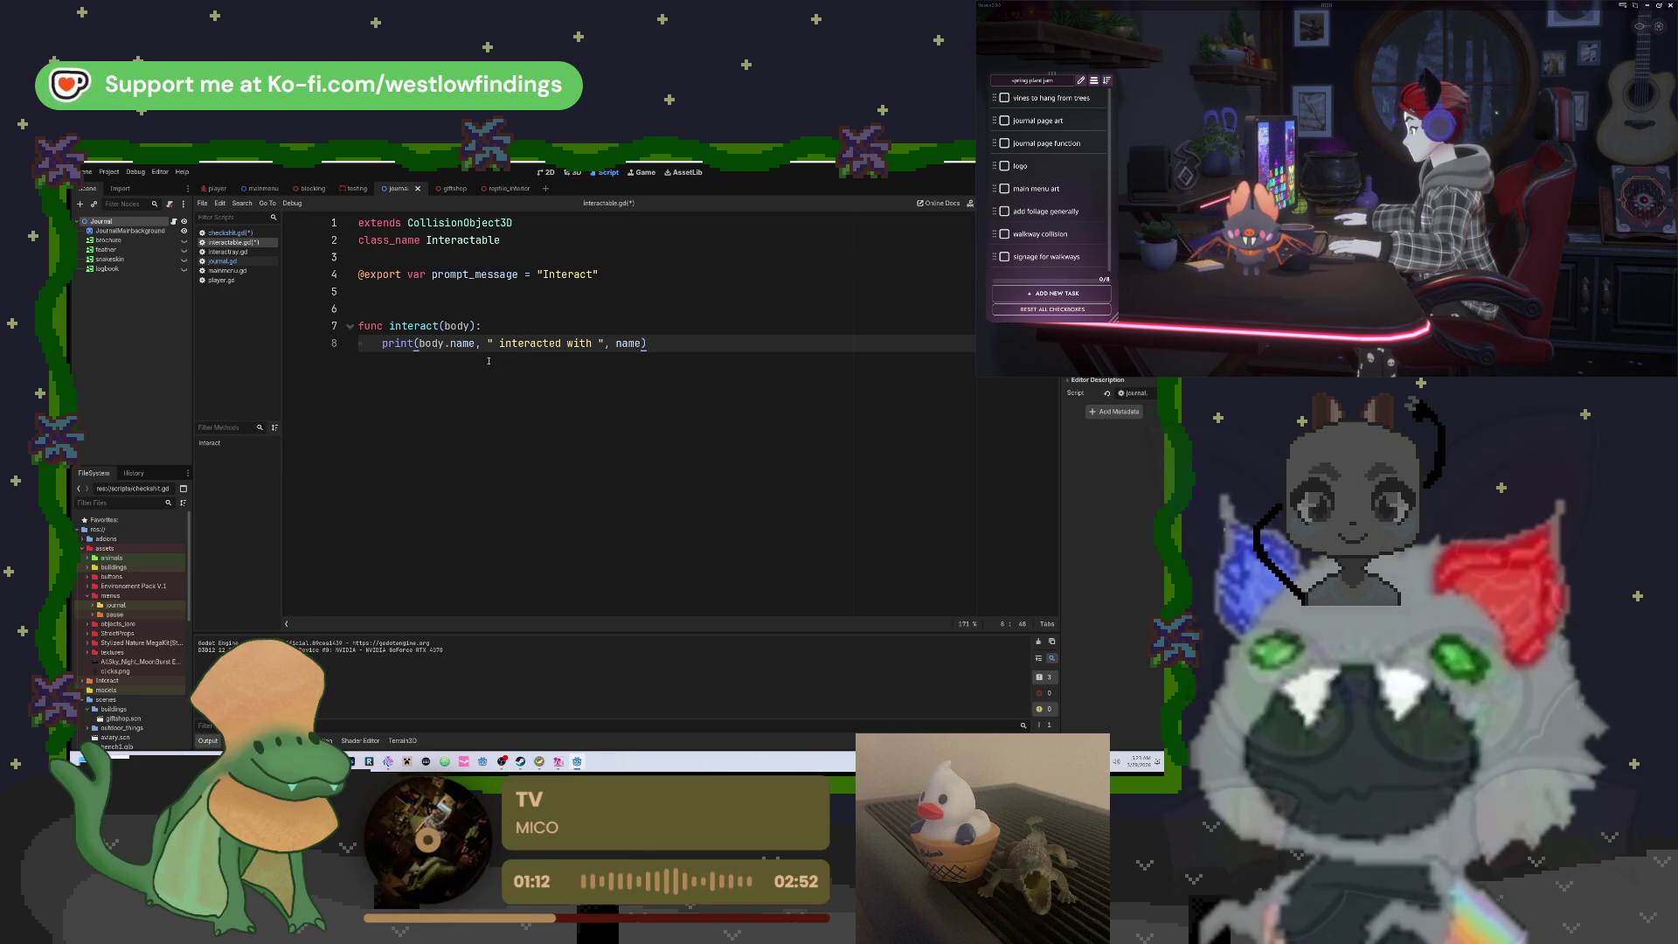
pyautogui.moveTo(412, 346)
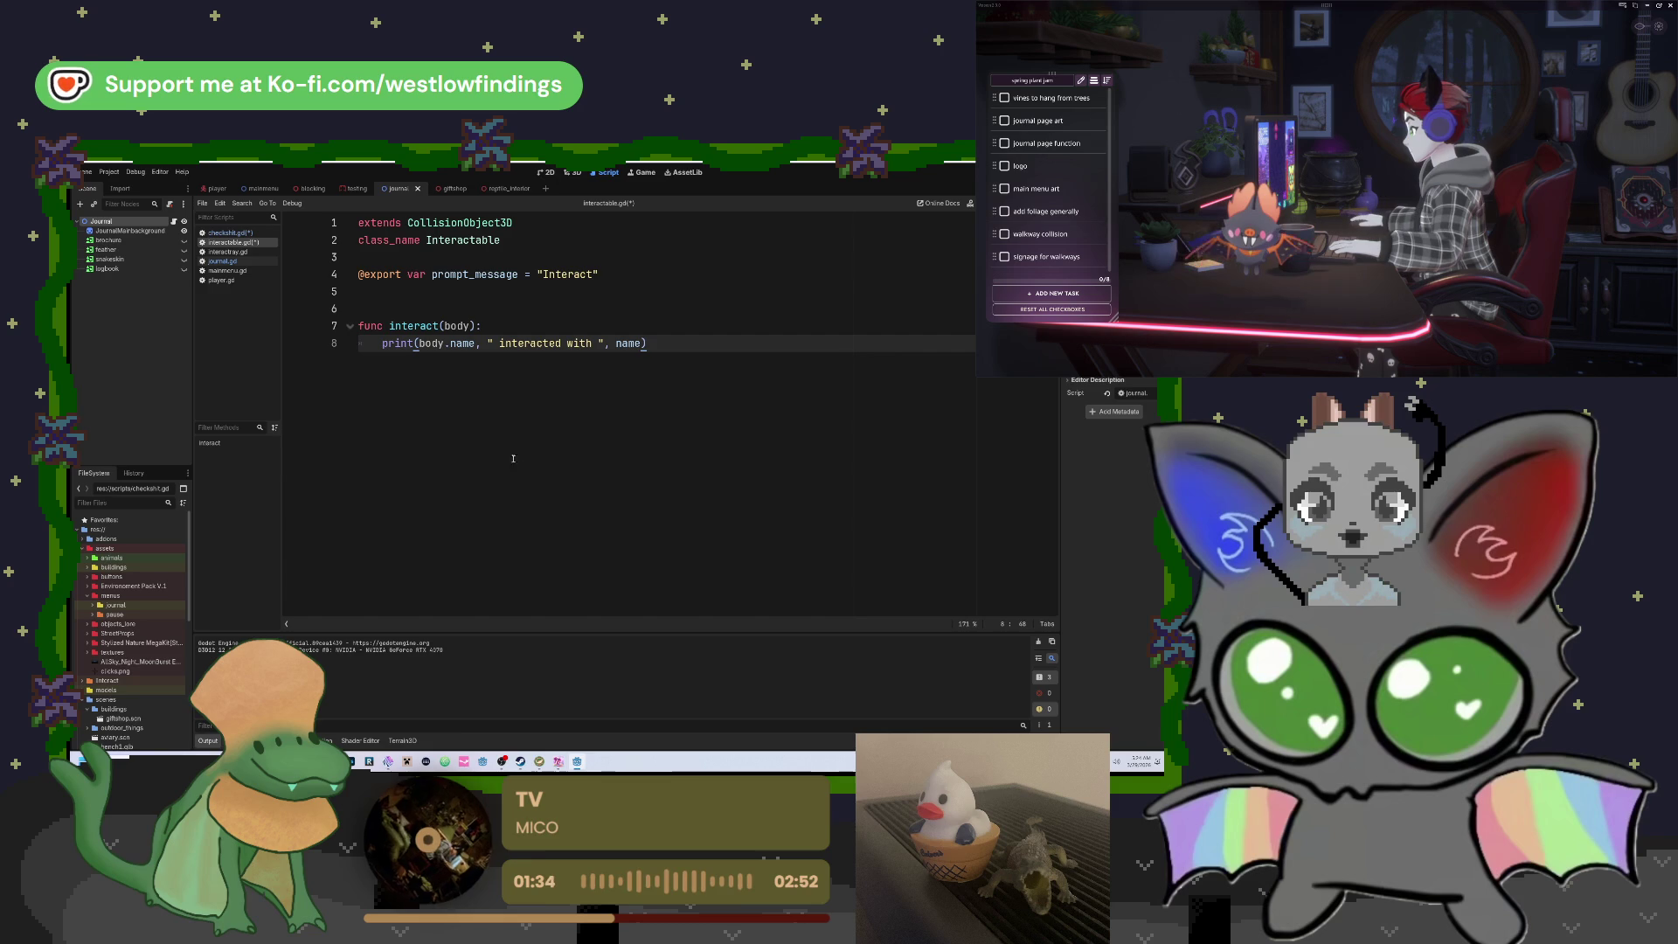
# Open interactray.gd and run the game, walking to the grey box to see the prompt, then stop.
pyautogui.click(227, 252)
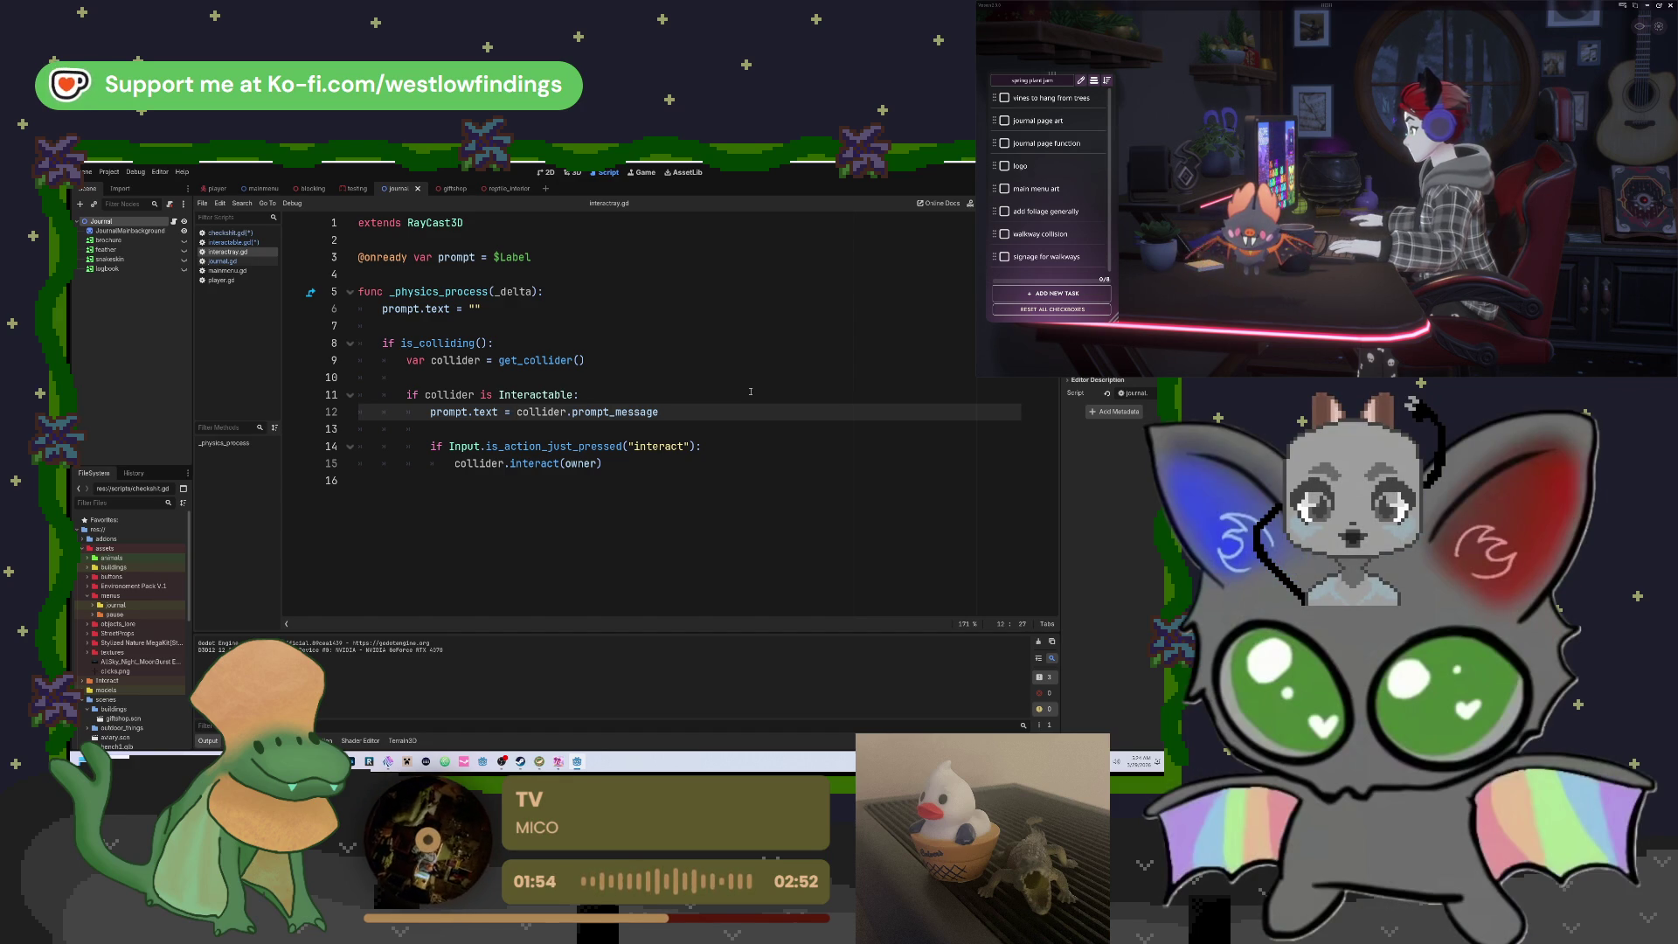
pyautogui.press('F5')
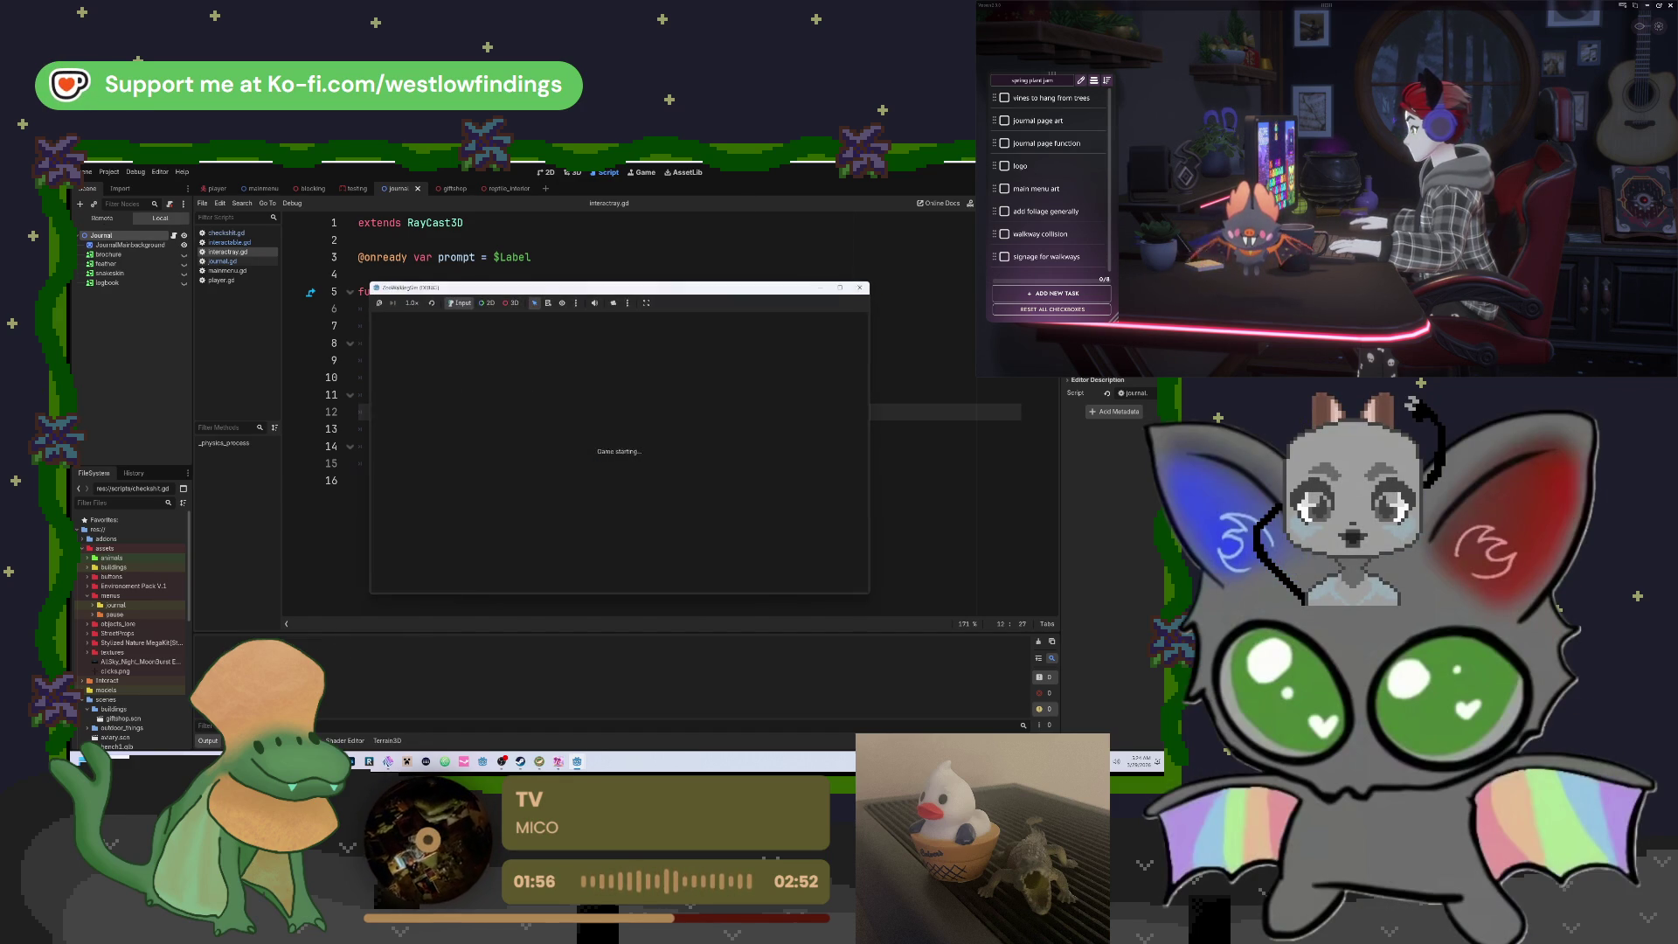
pyautogui.click(818, 431)
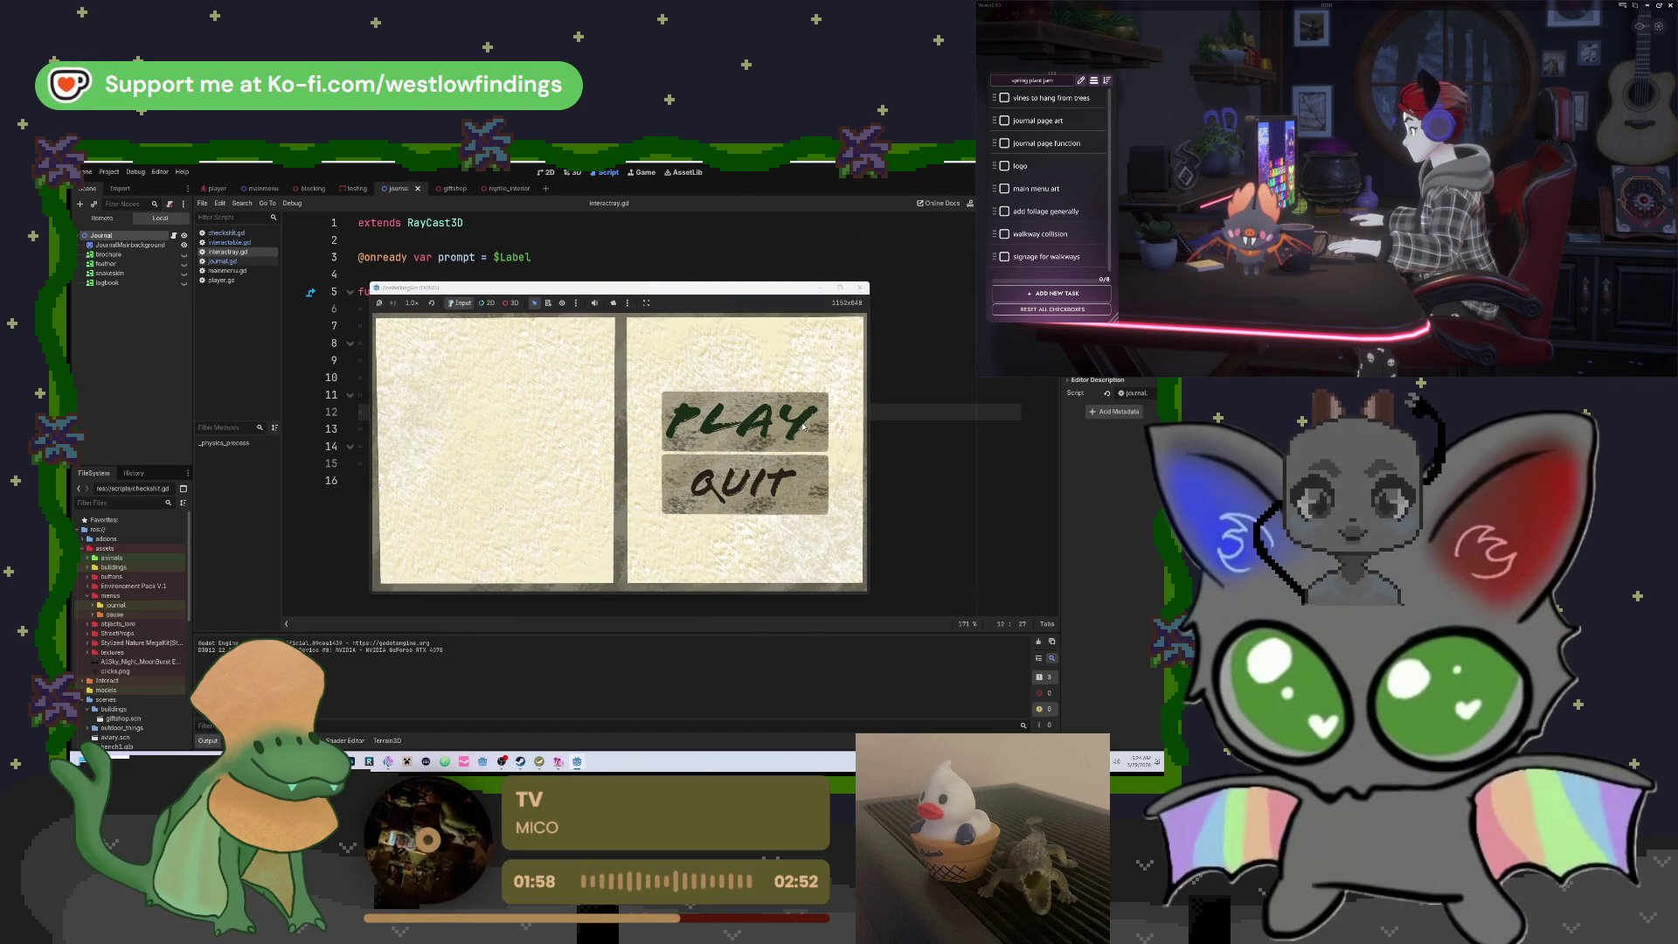
pyautogui.moveTo(620, 452)
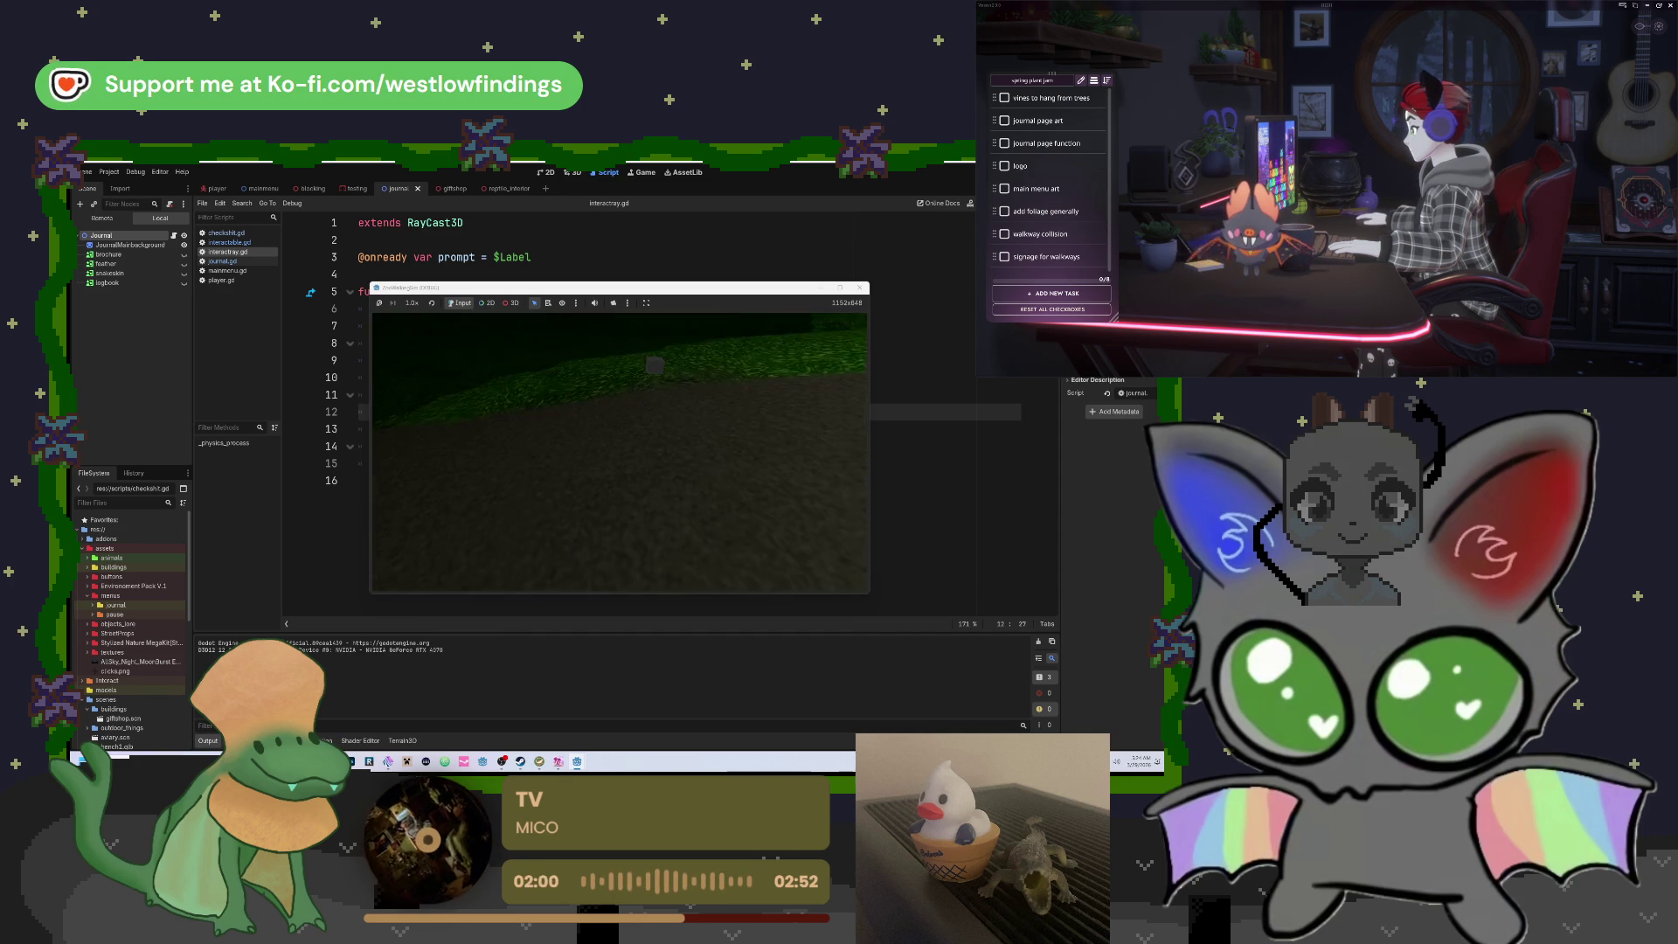
pyautogui.press('w')
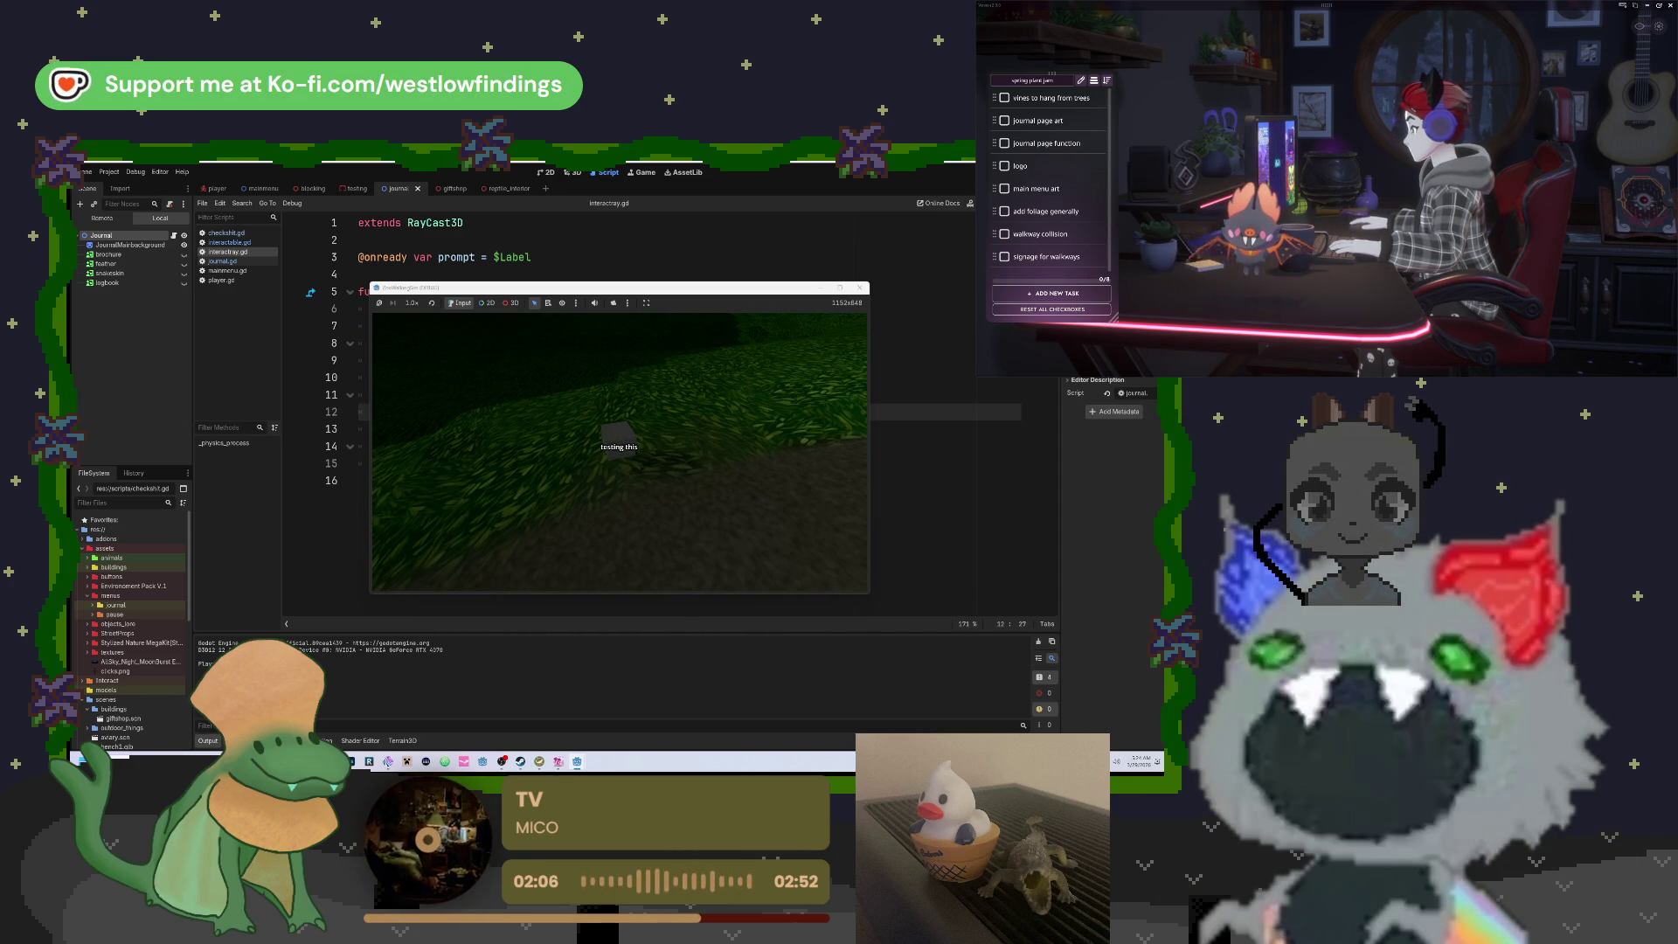
pyautogui.press('super')
pyautogui.press('Escape')
pyautogui.press('F8')
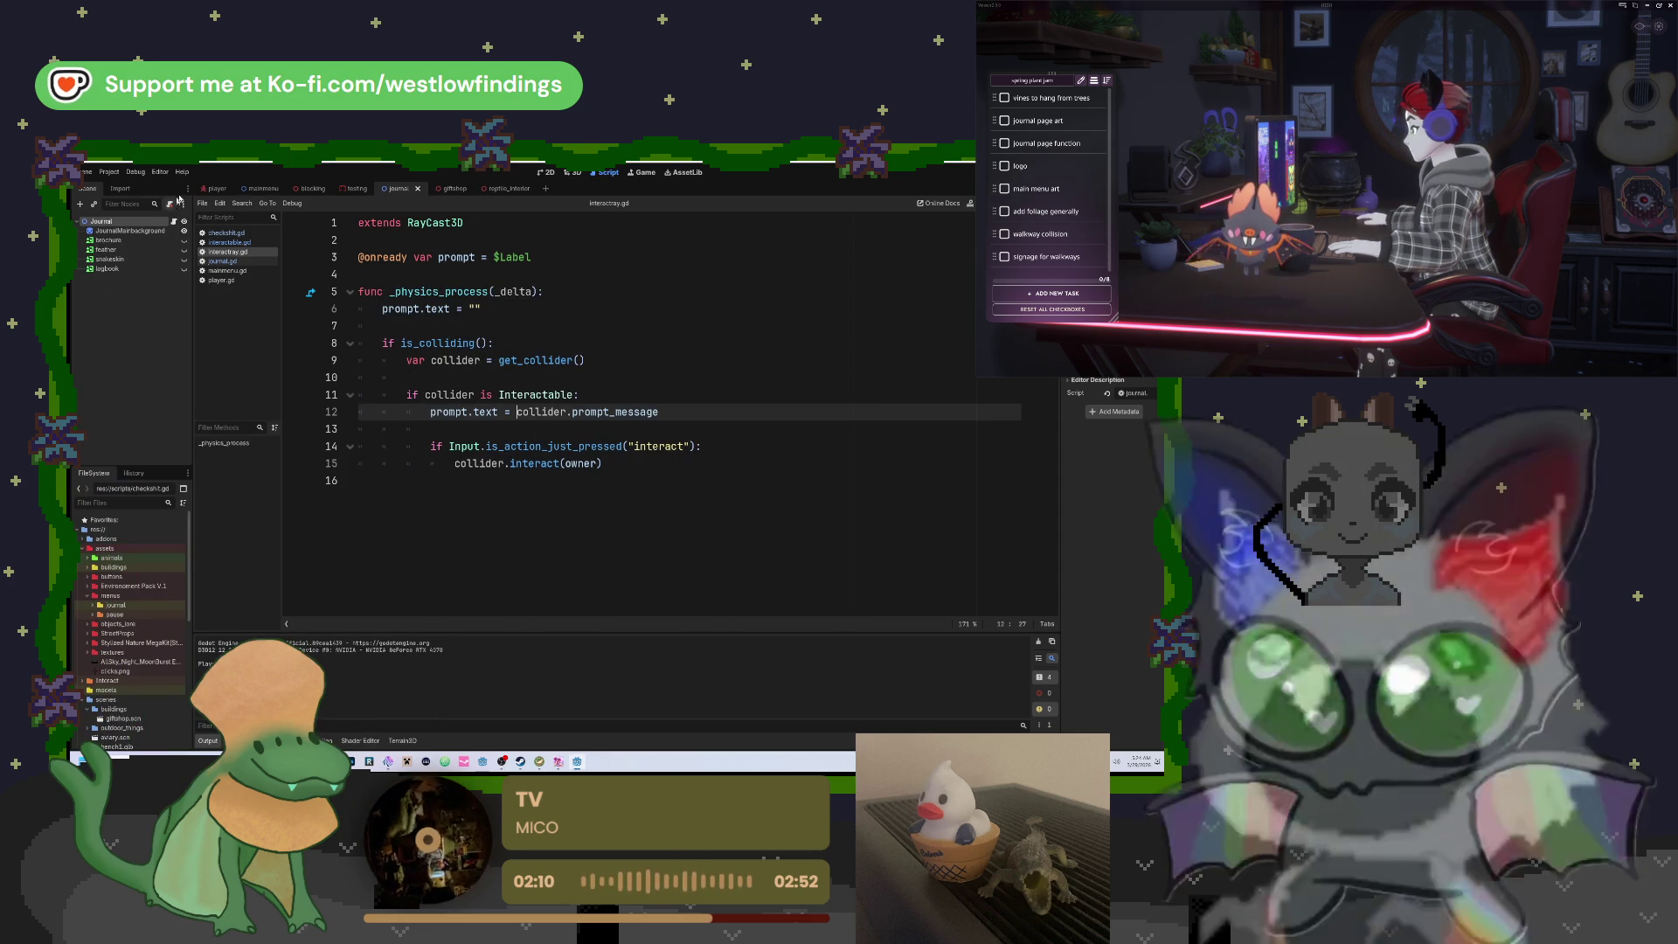
pyautogui.click(312, 189)
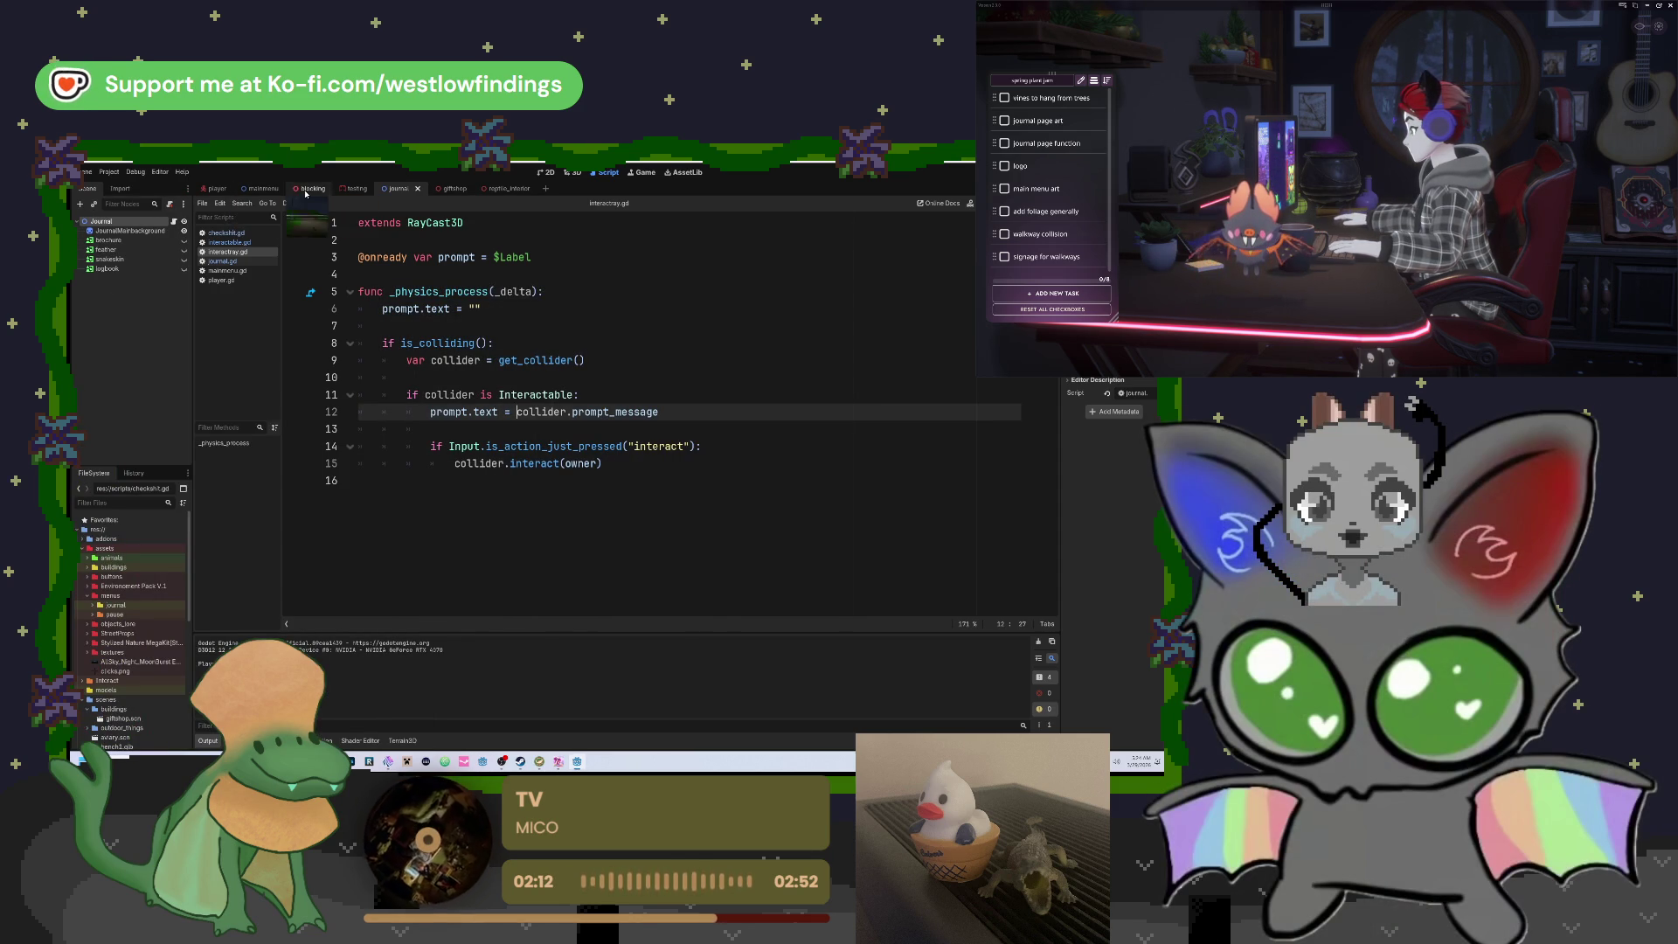
# Select the Button node, widen the Inspector, and switch to the testing scene.
pyautogui.click(131, 308)
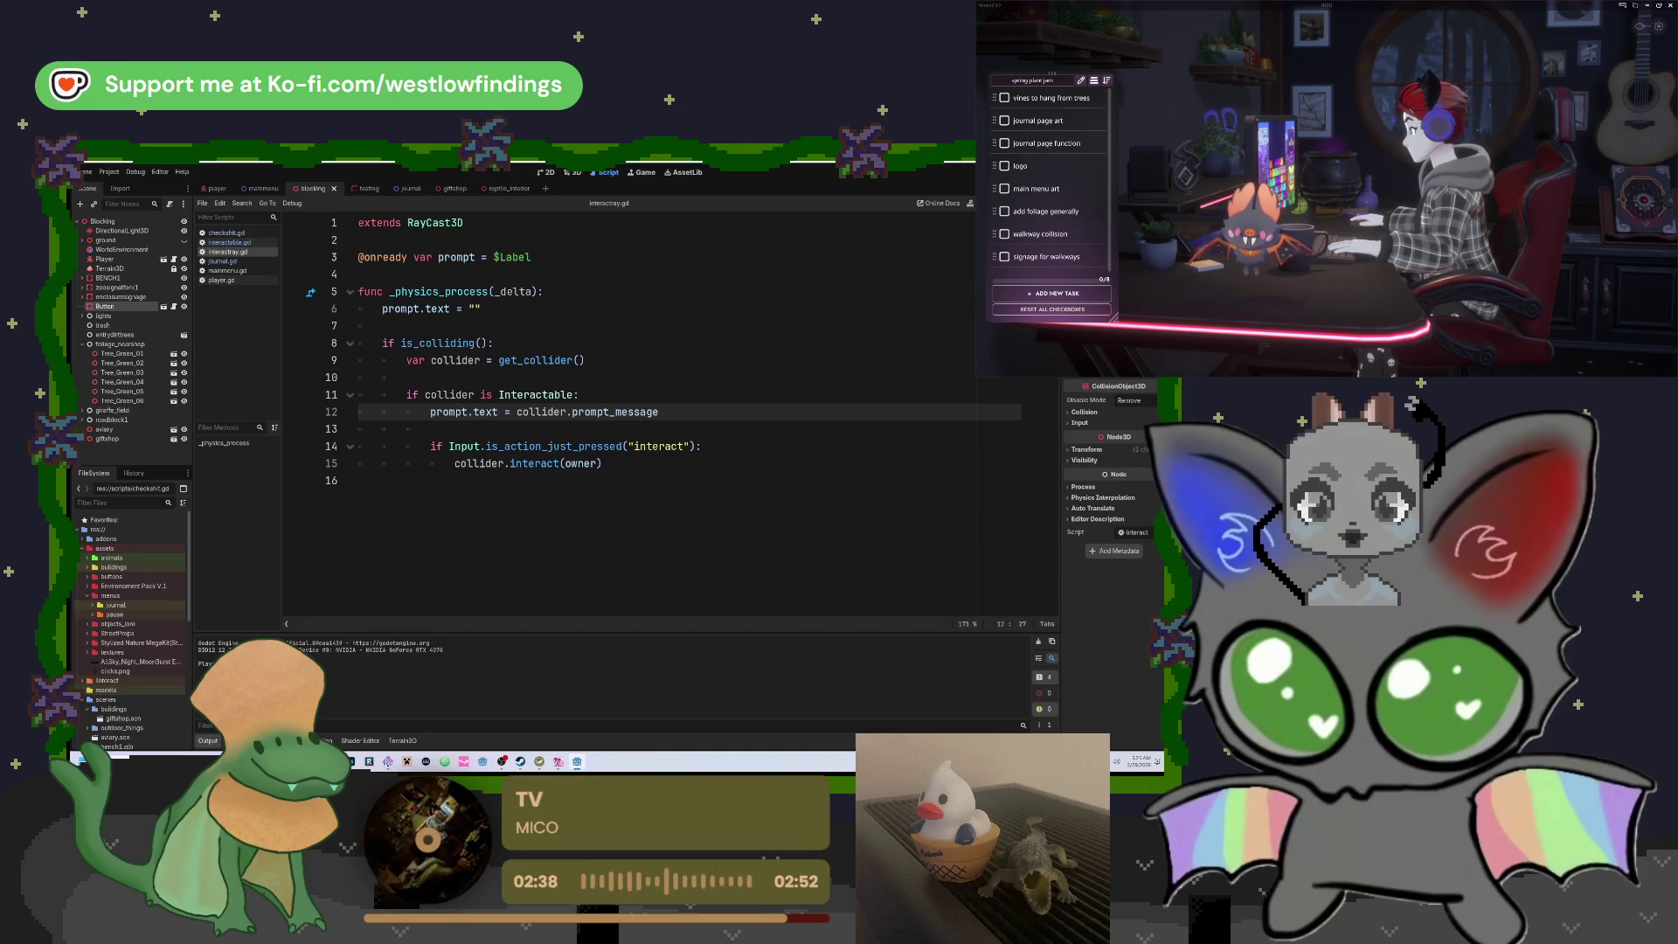
pyautogui.moveTo(982, 405)
pyautogui.mouseDown()
pyautogui.moveTo(1014, 406)
pyautogui.moveTo(970, 406)
pyautogui.mouseUp()
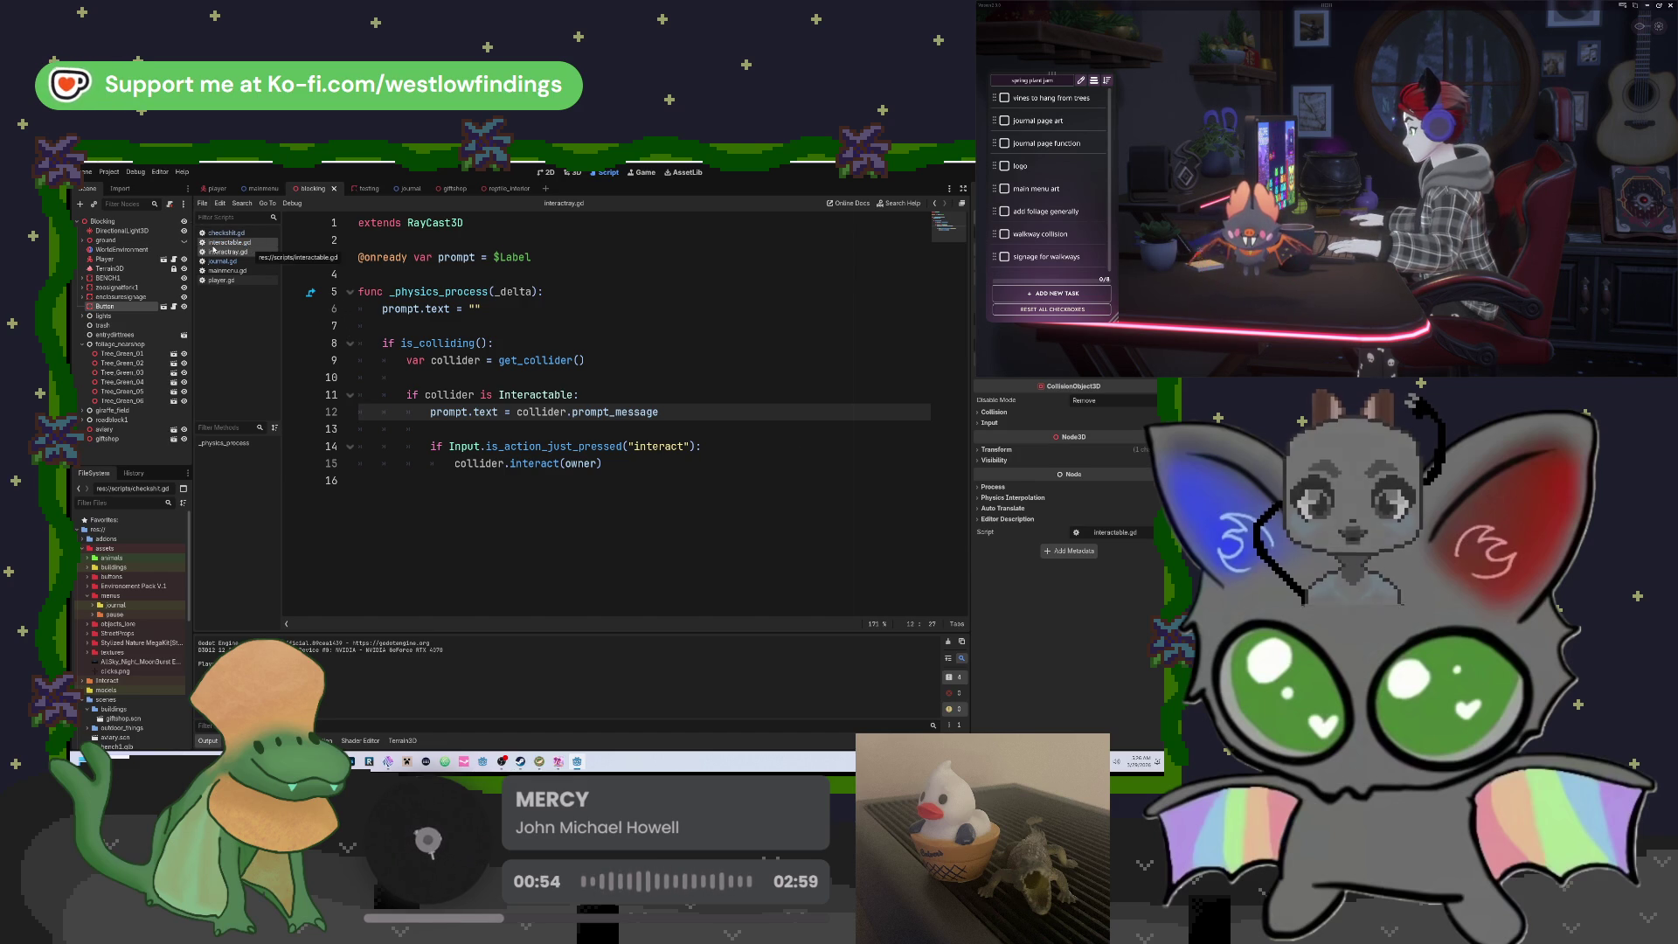
pyautogui.click(163, 306)
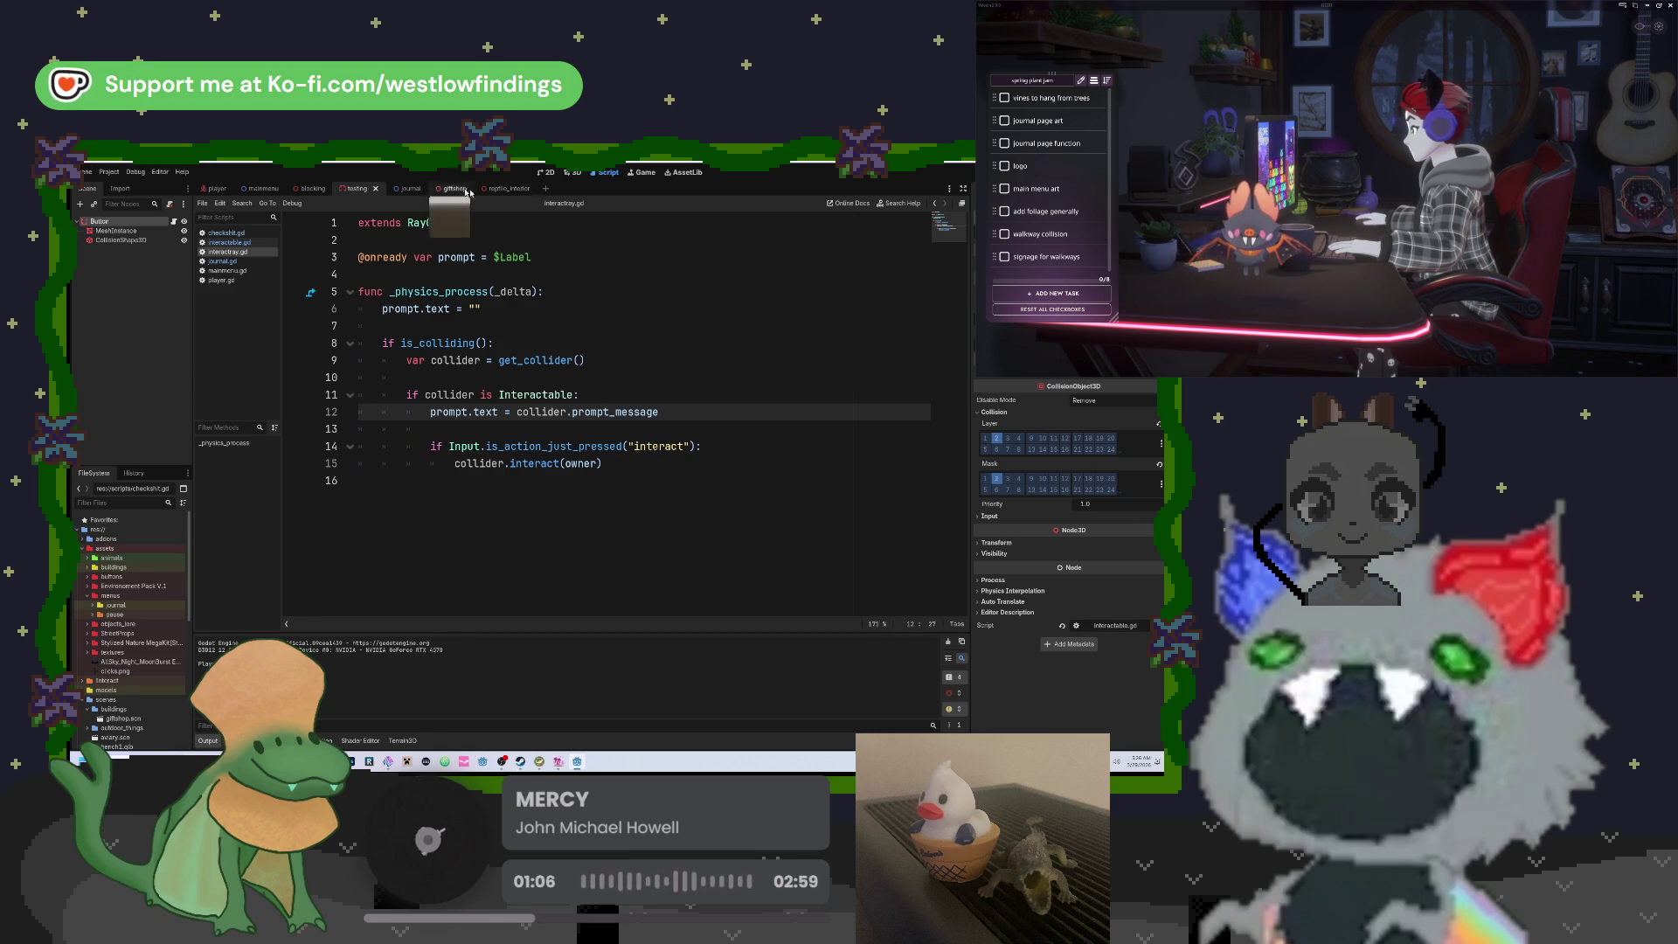
# Scroll the FileSystem dock, expand and collapse the Interact folder, and switch to reptile_interior.
pyautogui.scroll(-8, 141, 638)
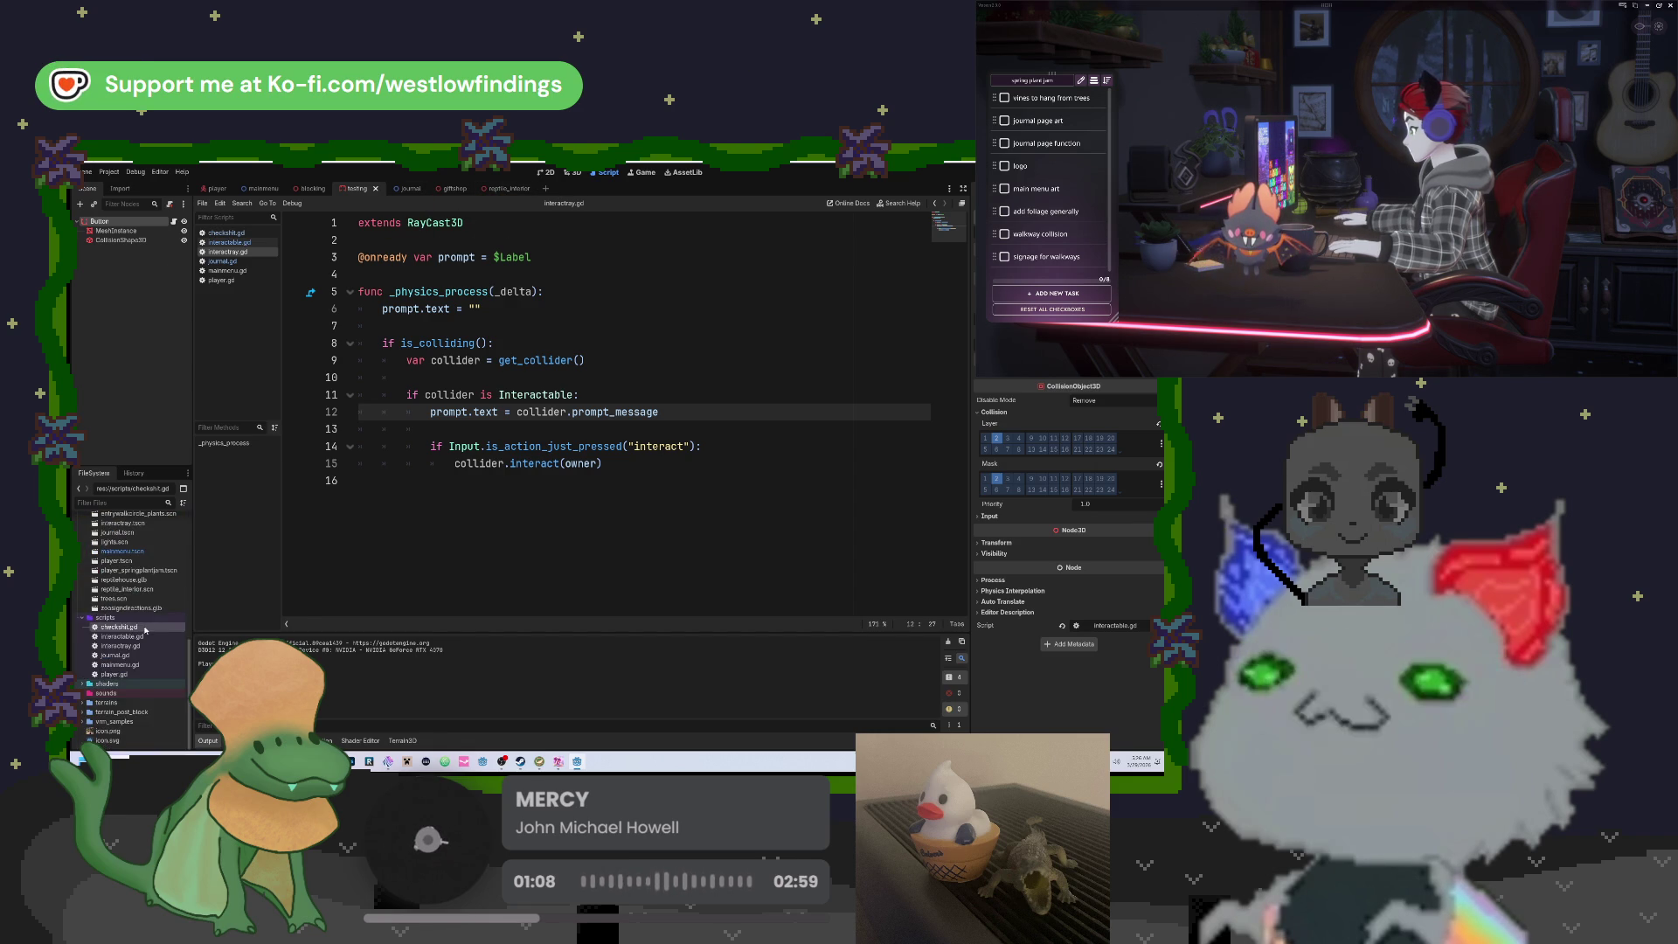
pyautogui.scroll(-3, 151, 623)
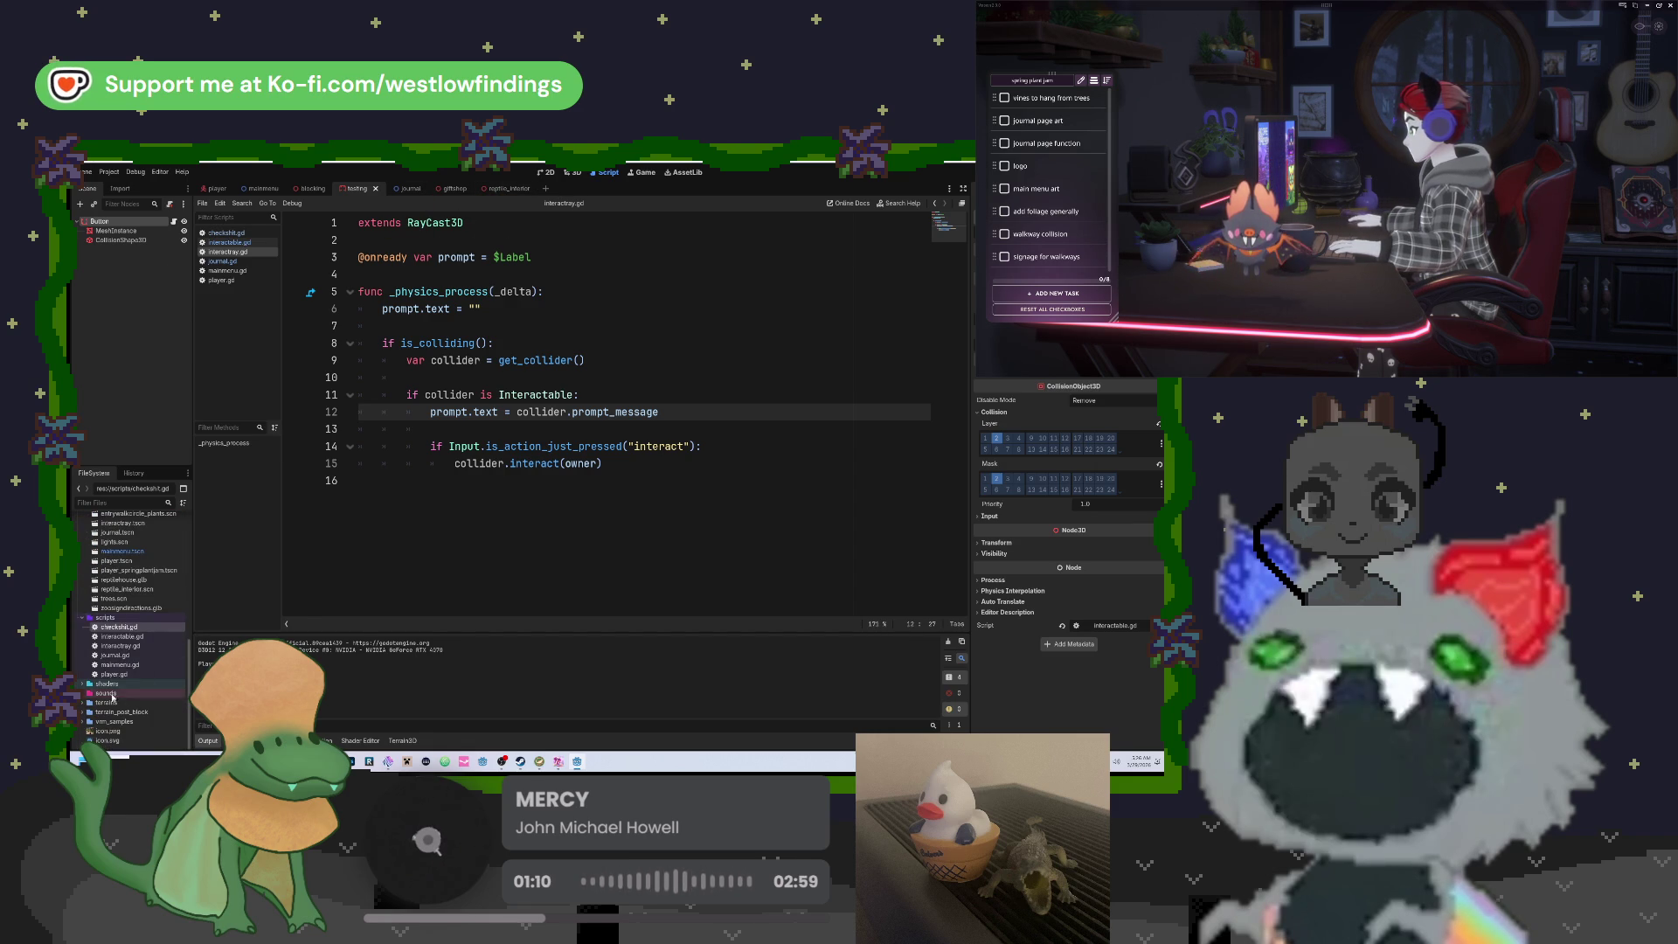
pyautogui.scroll(3, 96, 693)
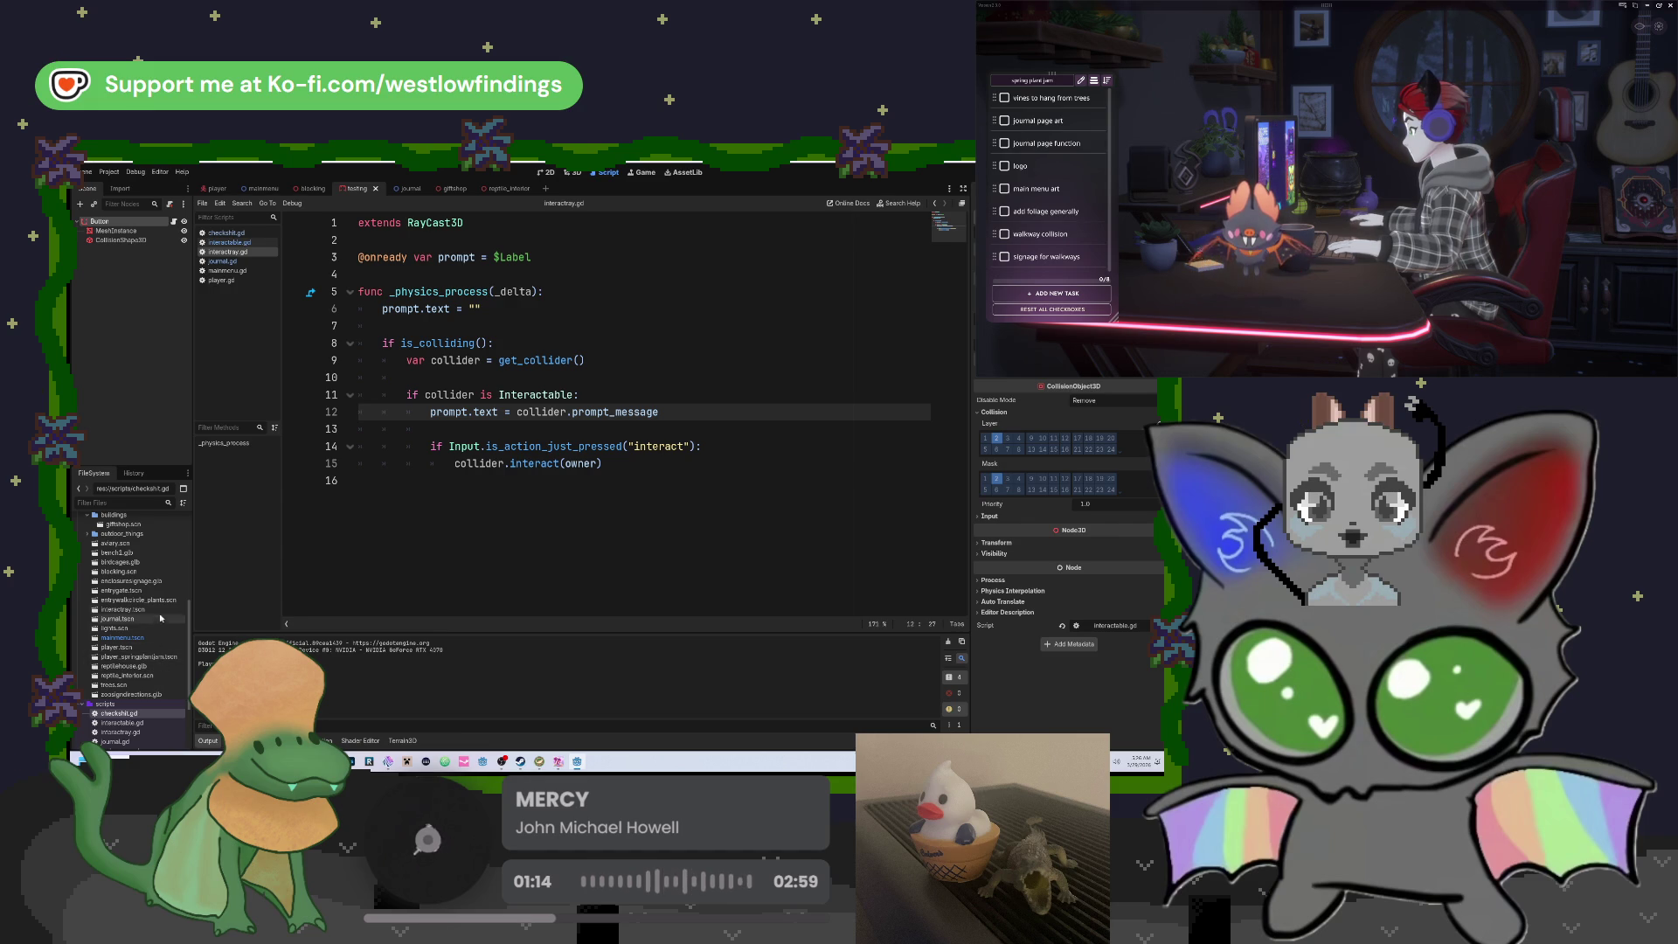
pyautogui.scroll(1, 171, 625)
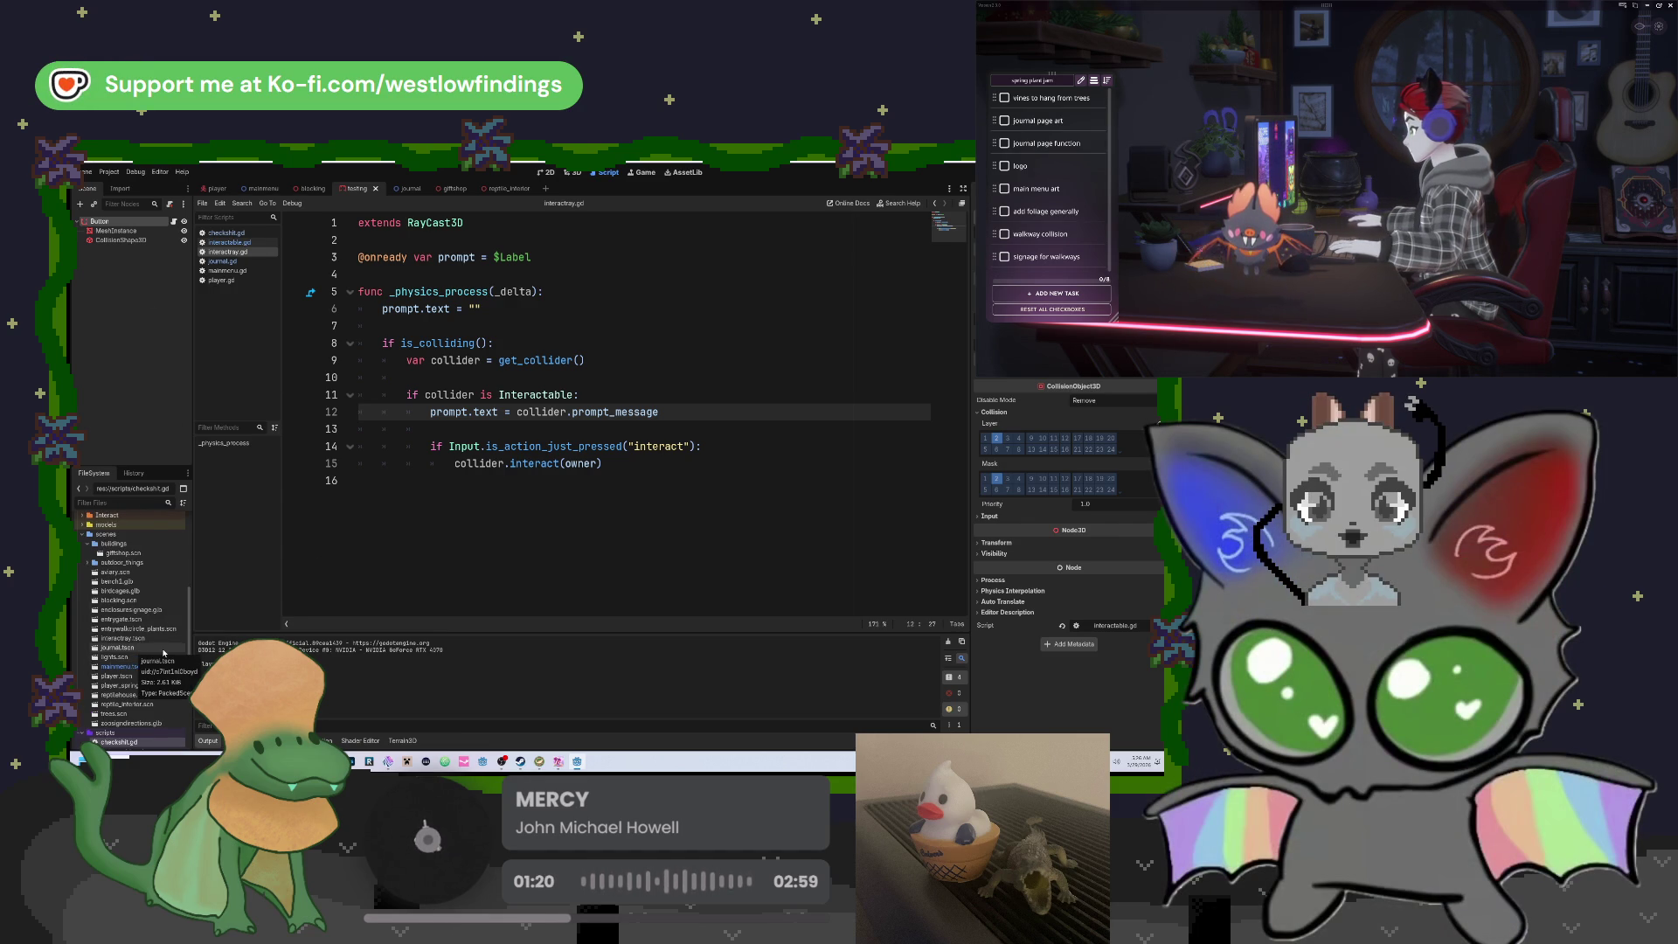
pyautogui.scroll(-3, 159, 659)
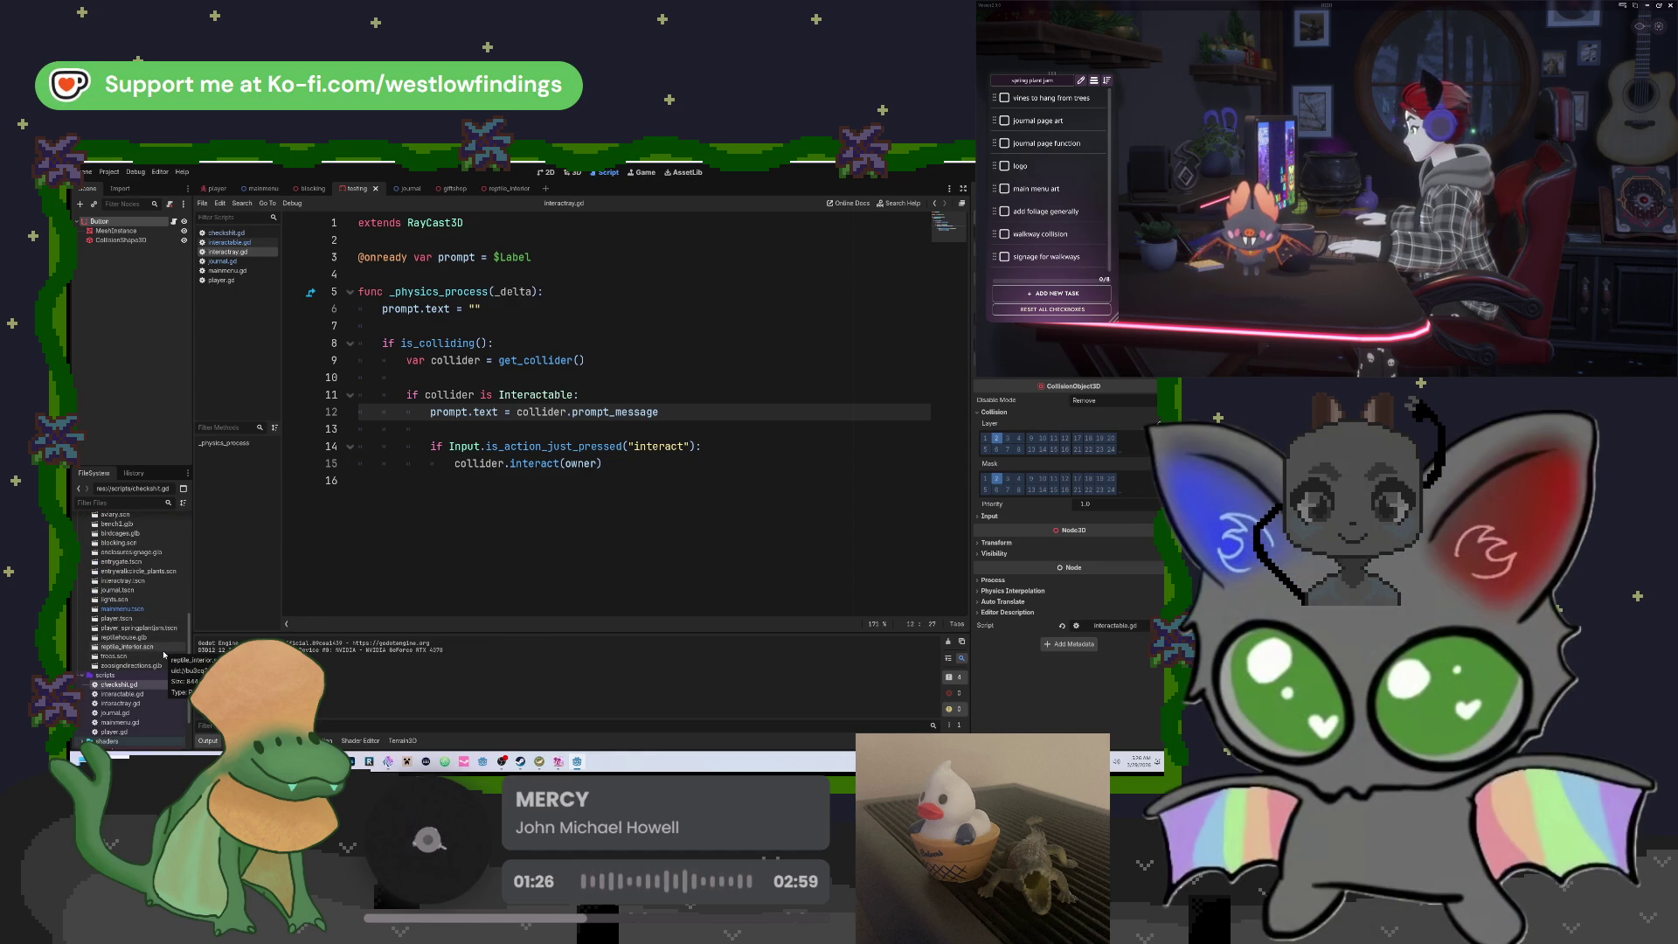
pyautogui.scroll(3, 163, 654)
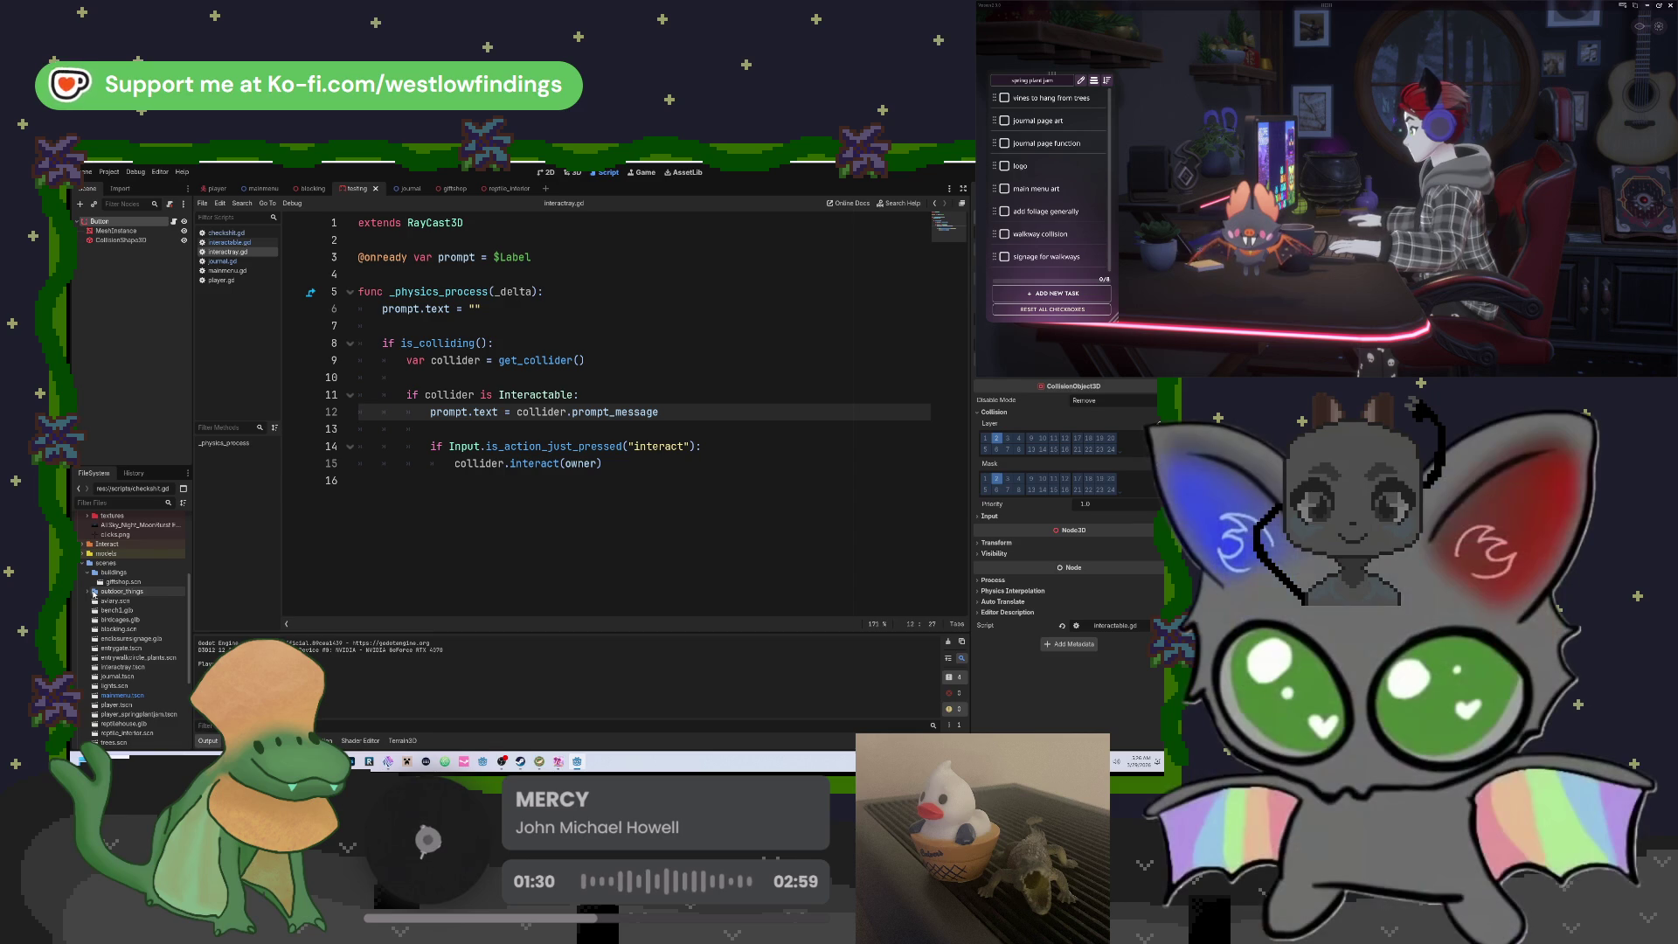
pyautogui.scroll(3, 106, 596)
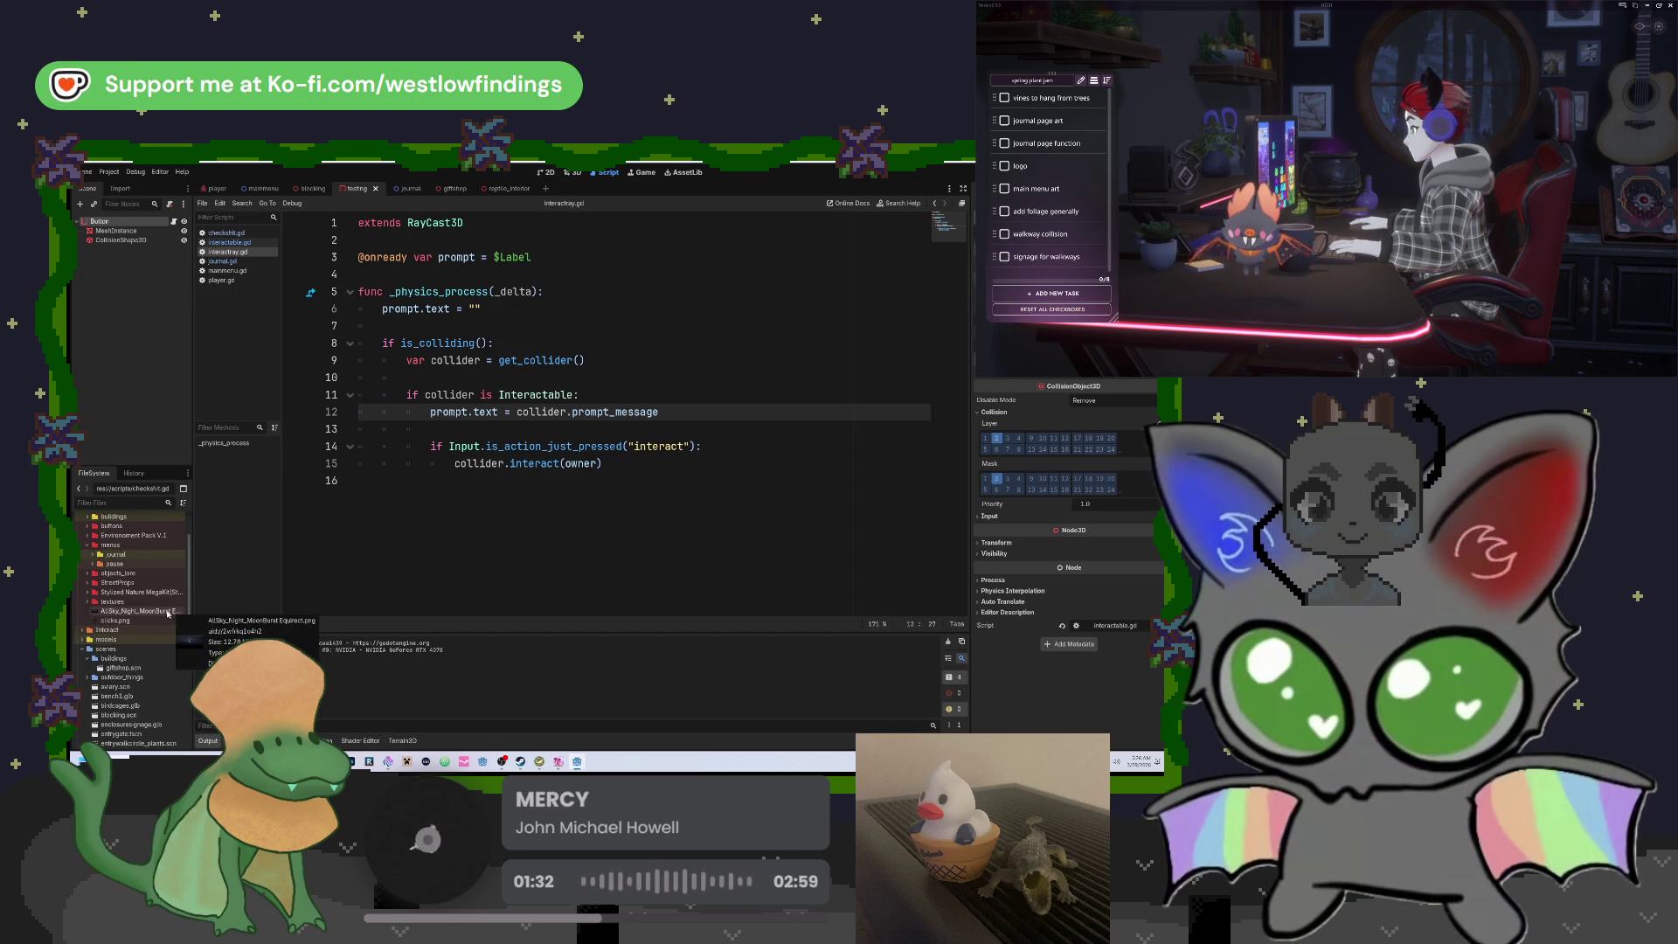
pyautogui.click(84, 630)
pyautogui.click(84, 639)
pyautogui.click(84, 630)
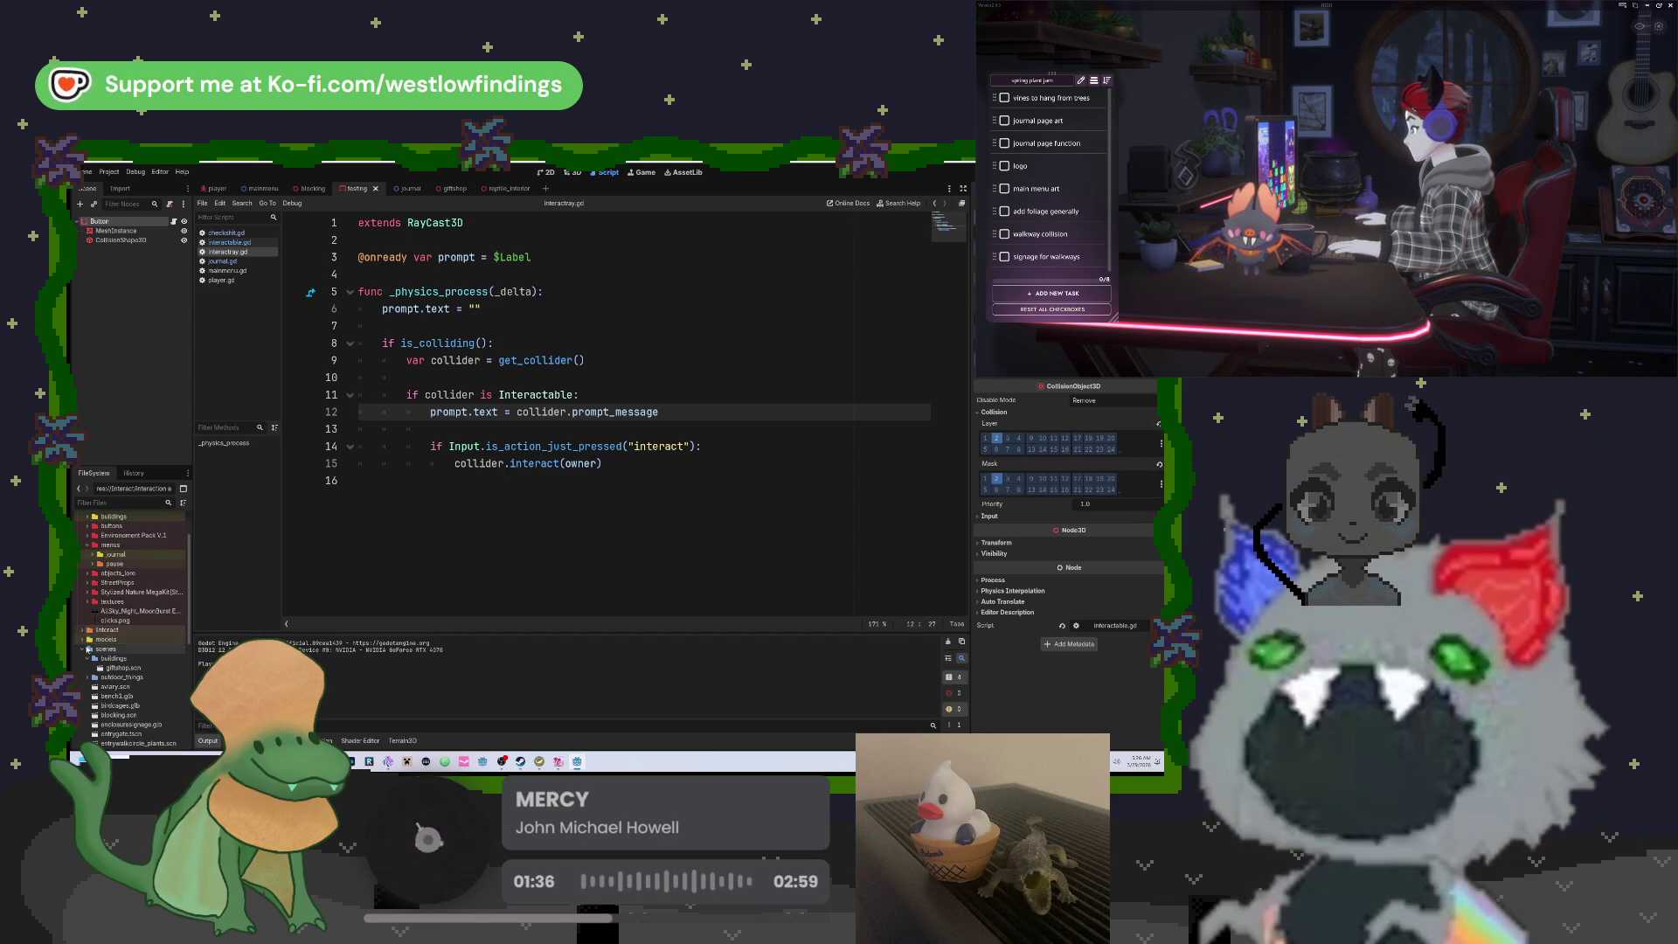
pyautogui.scroll(-4, 104, 648)
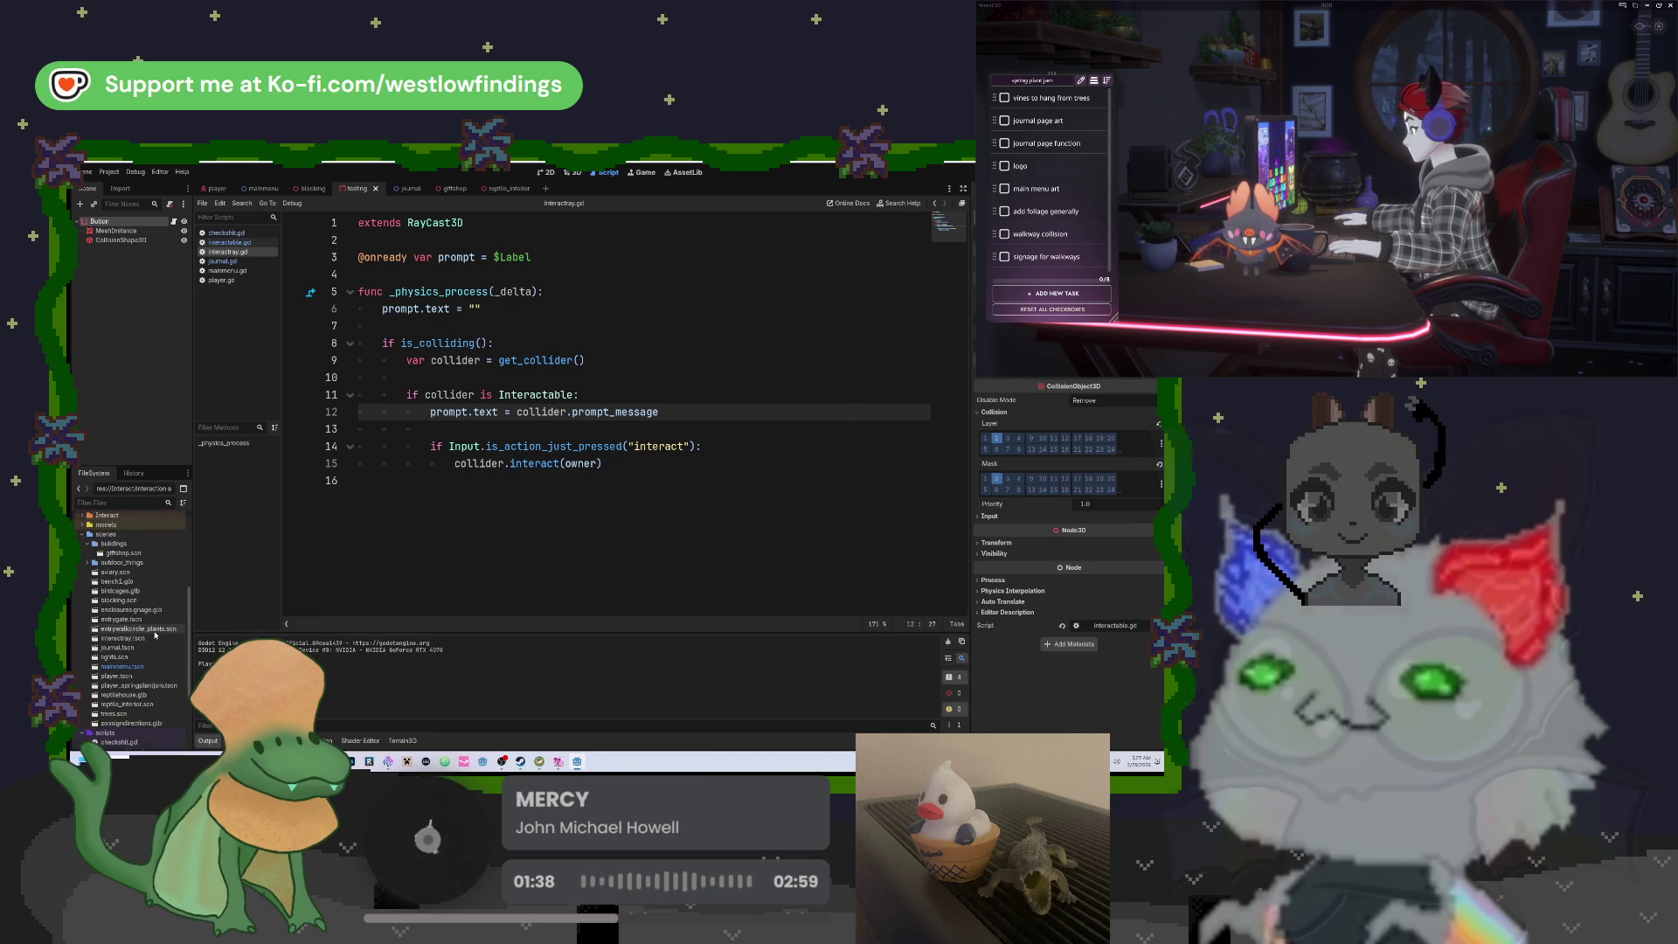
pyautogui.click(494, 191)
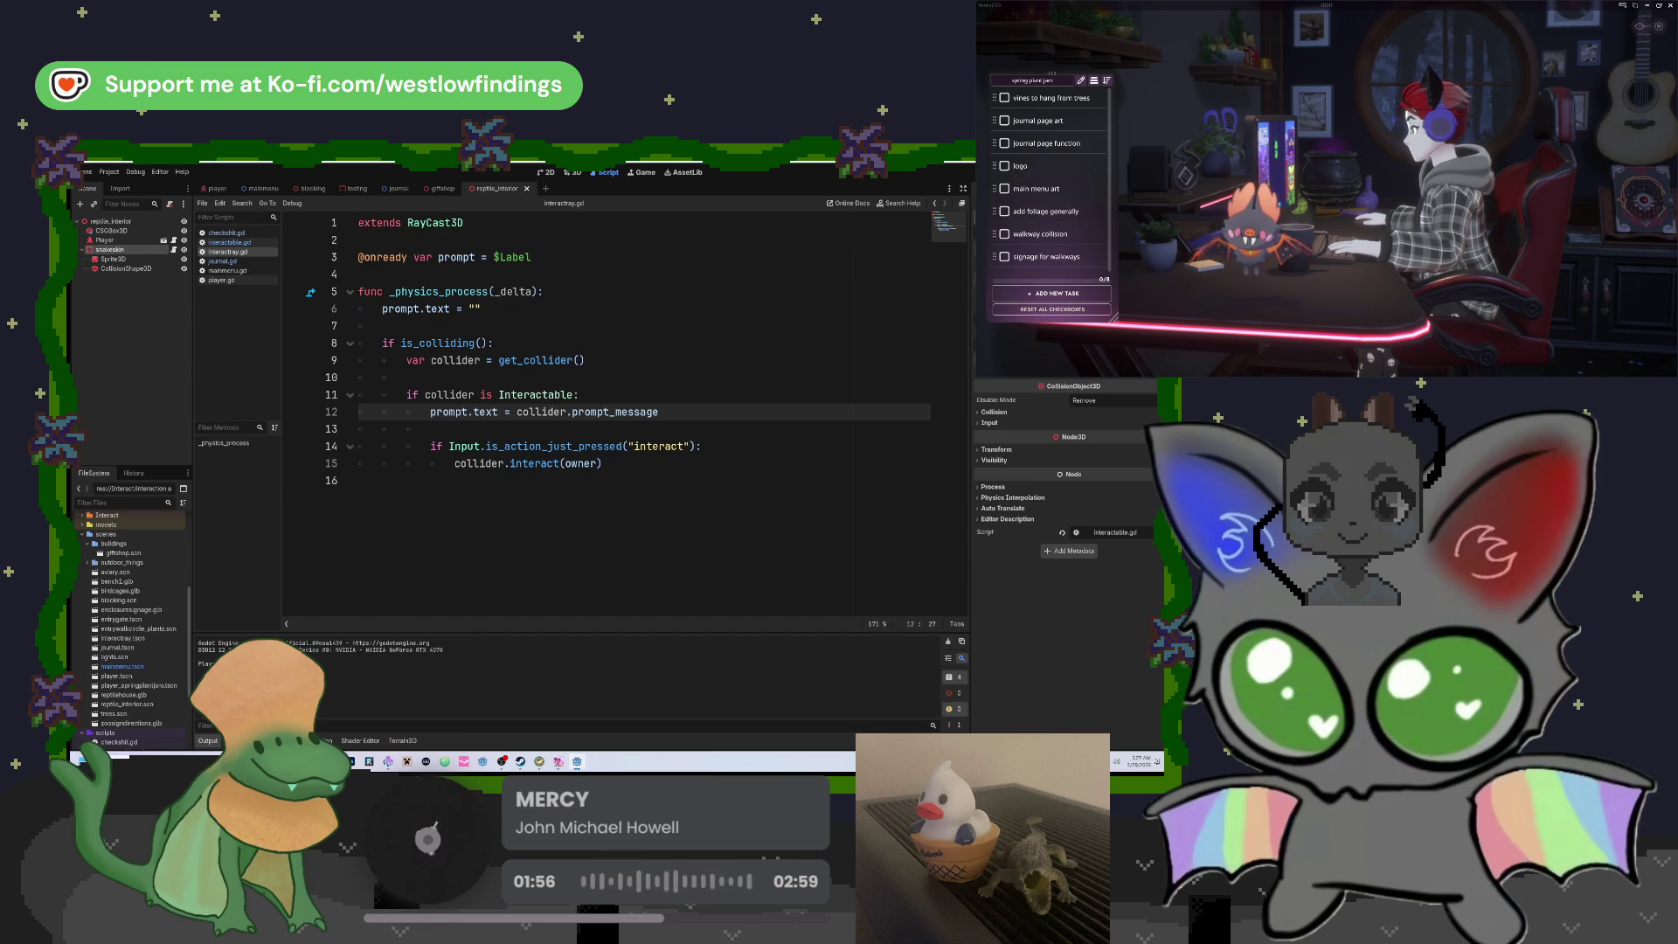
# View the scene in 3D, then return to interactable.gd and select its interact function.
pyautogui.click(572, 173)
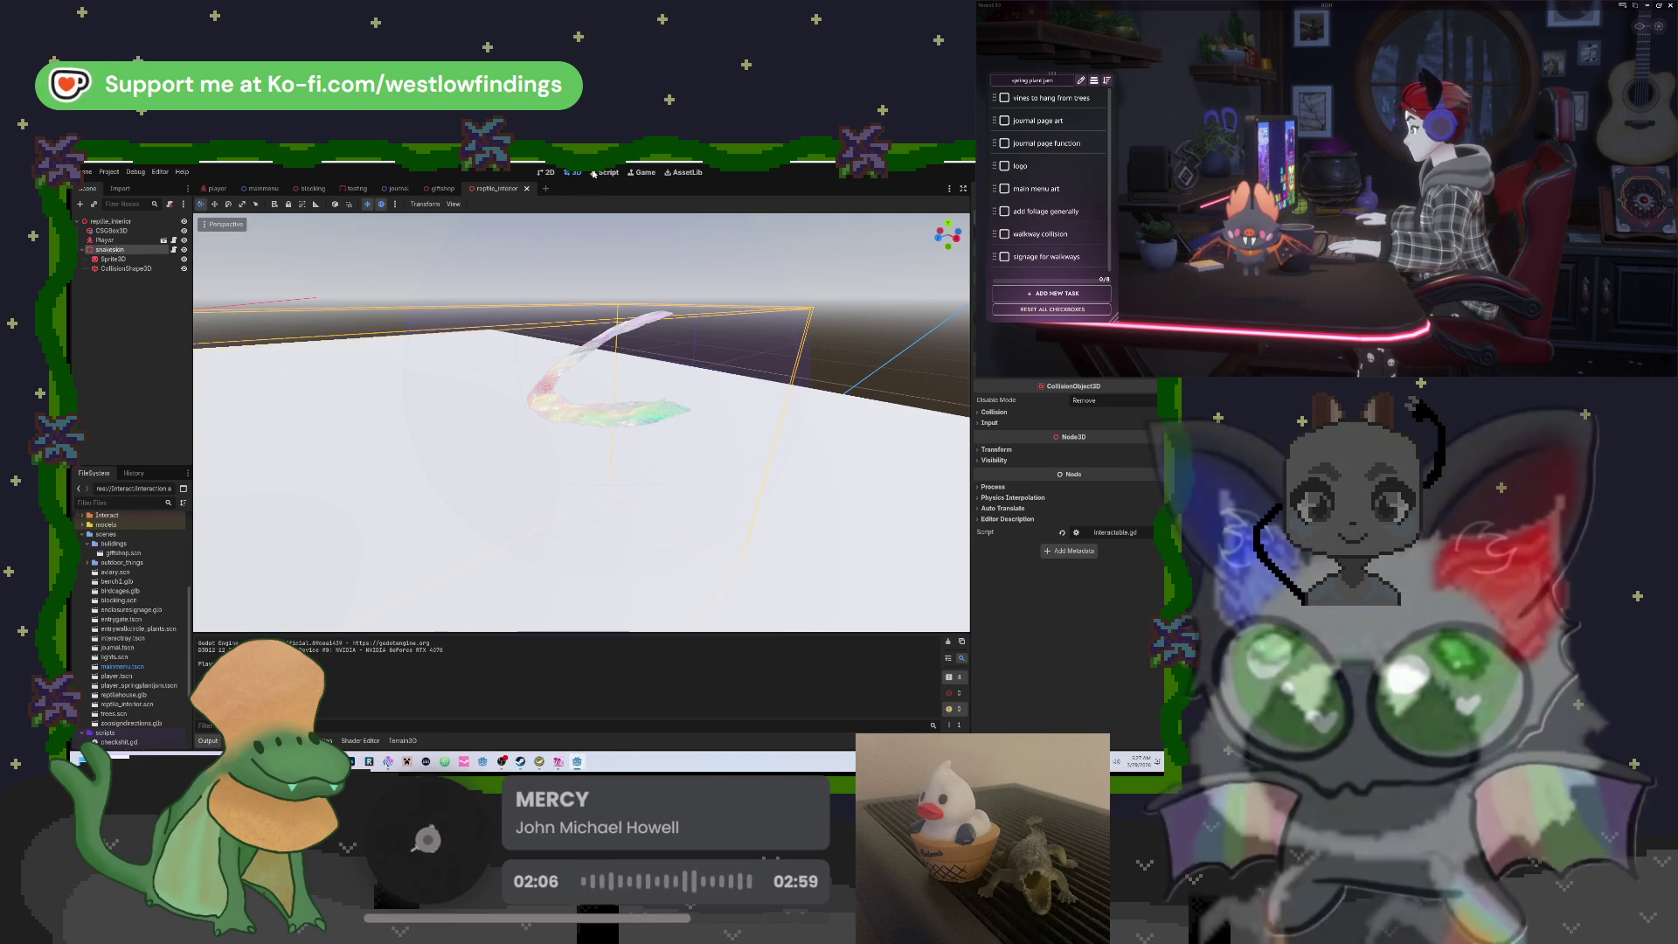
pyautogui.hotkey('ctrl', 'F3')
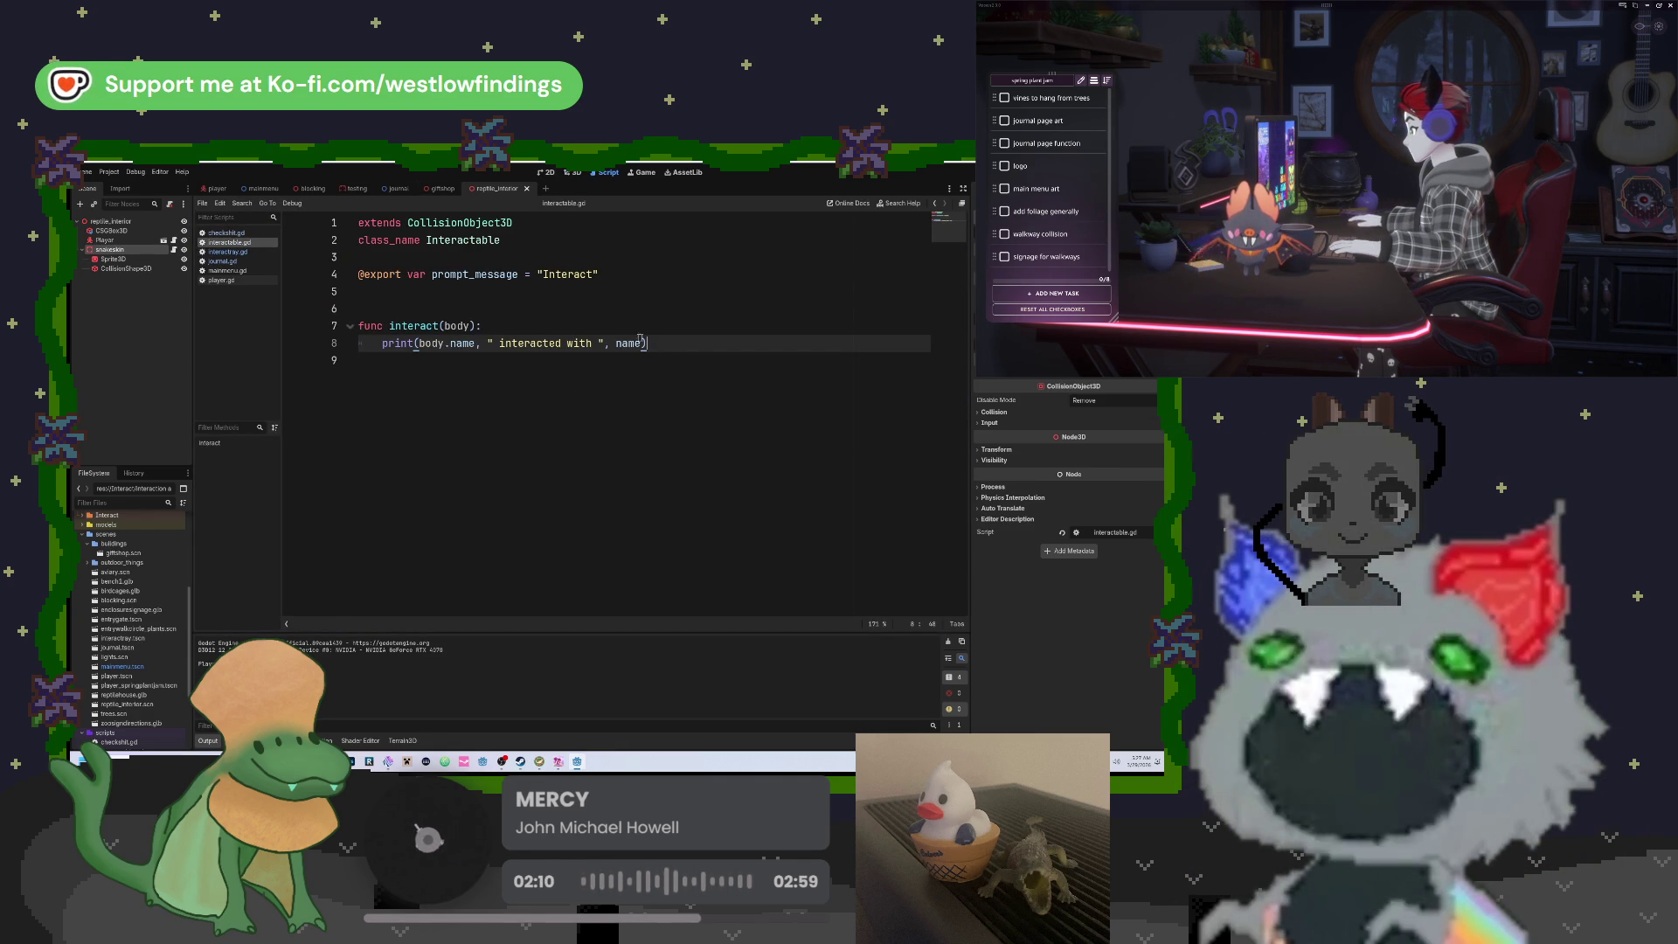
pyautogui.keyDown('shift'); pyautogui.click(358, 325); pyautogui.keyUp('shift')
pyautogui.hotkey('ctrl', 'k')
pyautogui.hotkey('ctrl', 'k')
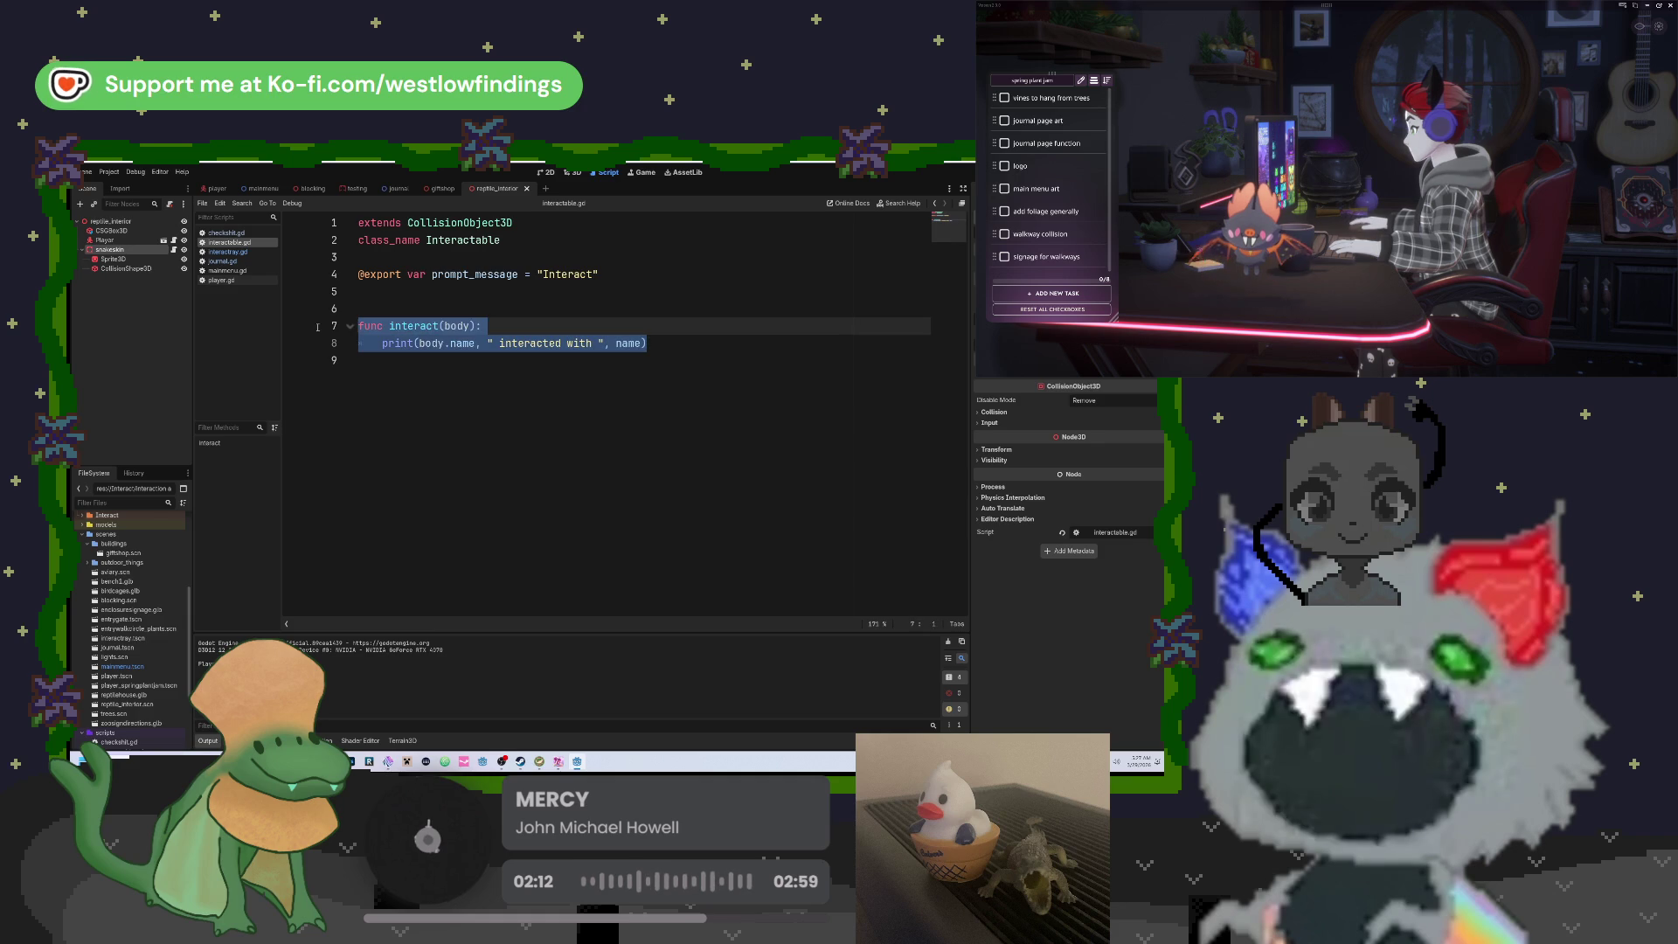
pyautogui.click(635, 269)
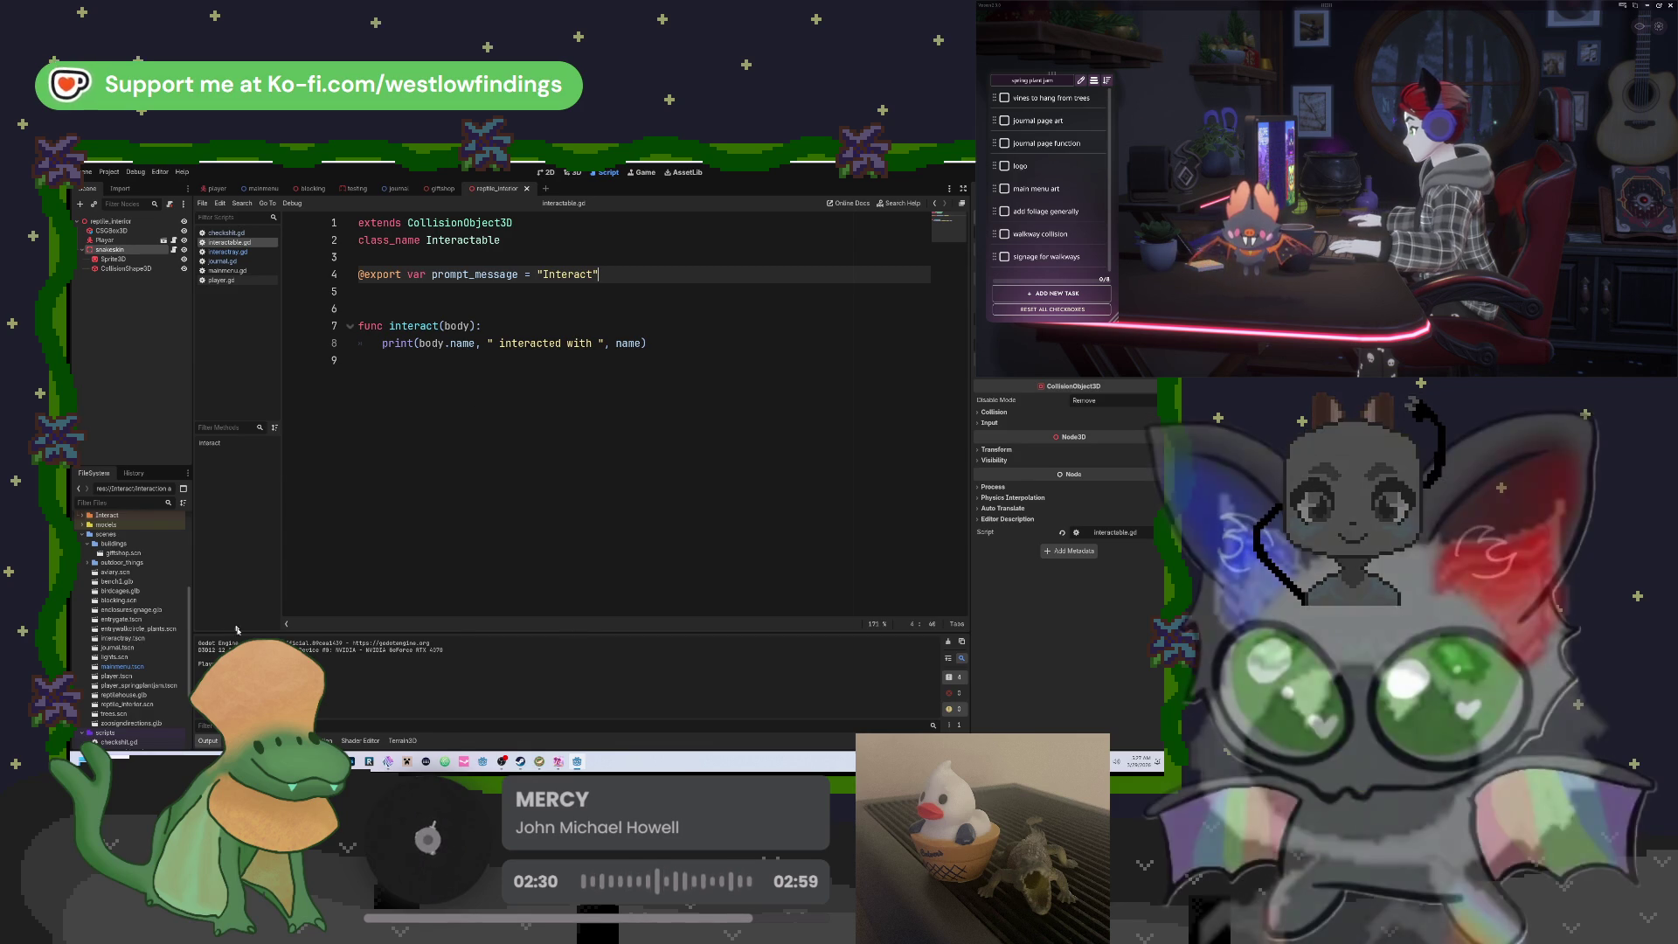
# Check the debugger's error list and add a blank line after the interact function.
pyautogui.click(249, 740)
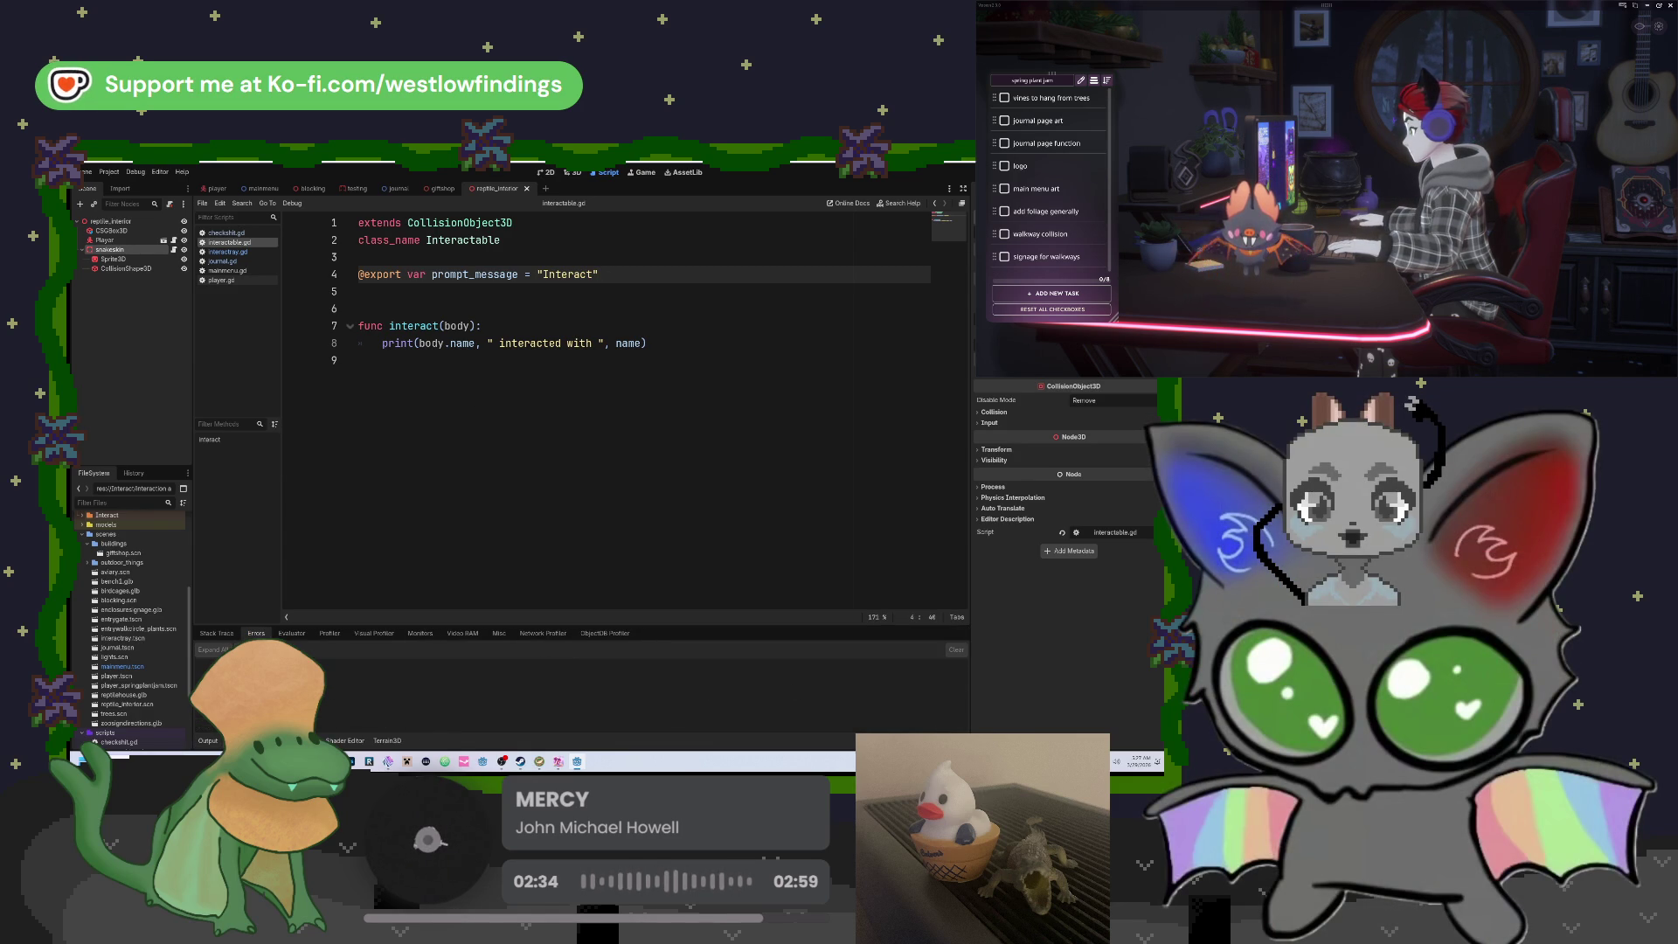
pyautogui.click(426, 367)
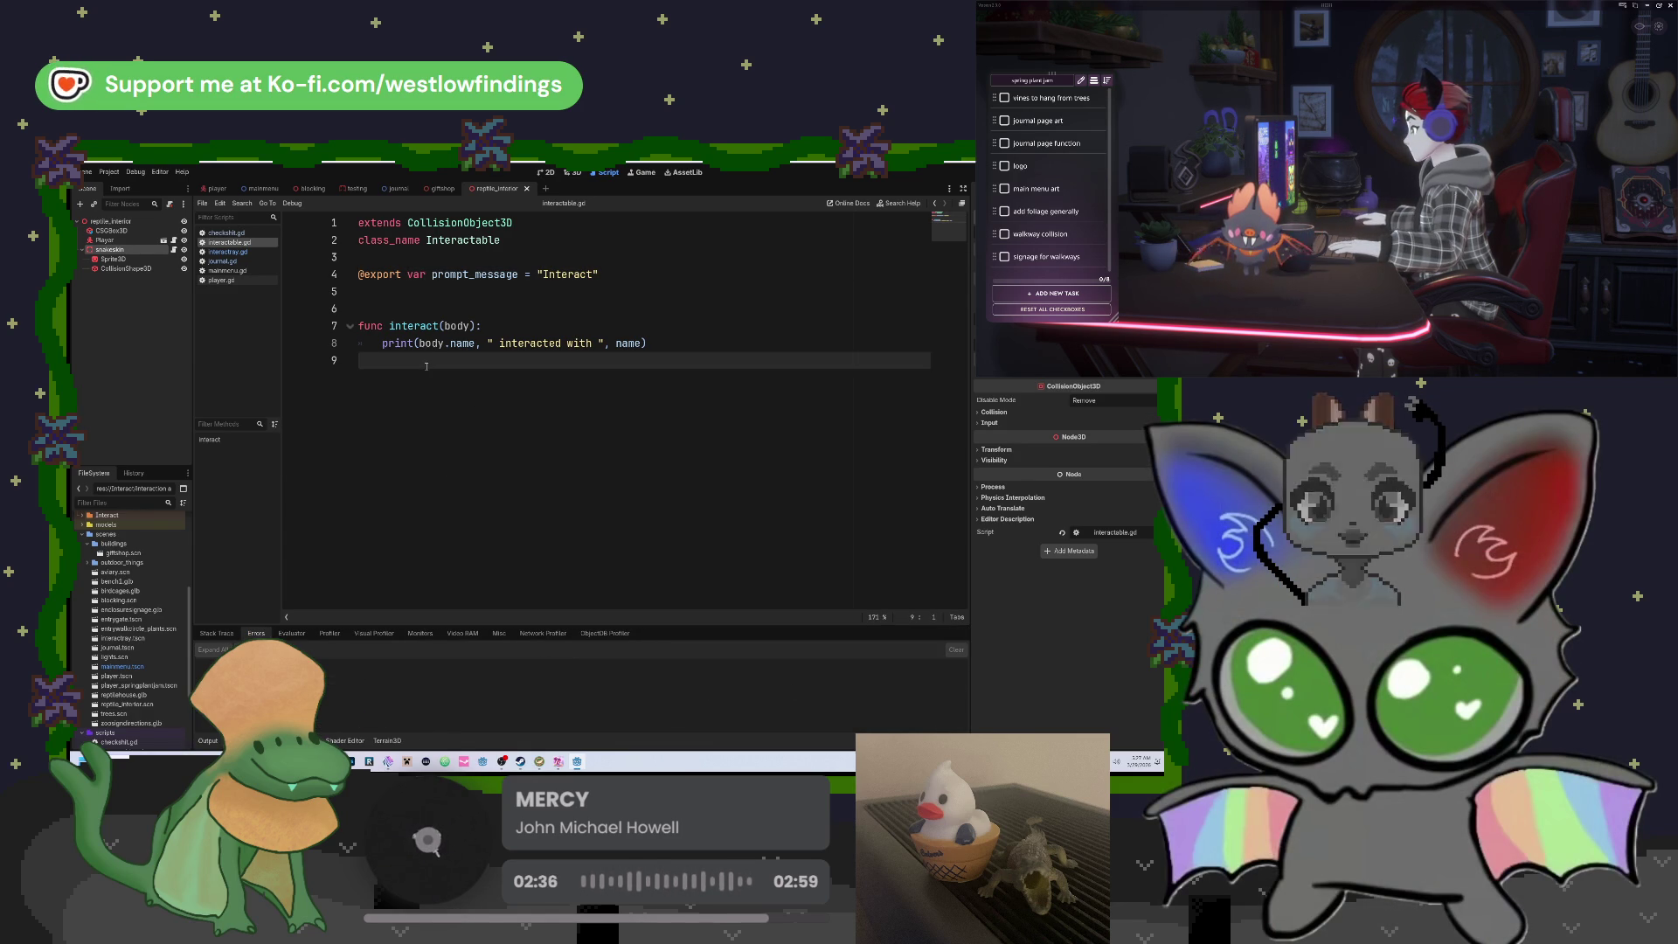
pyautogui.press('Return')
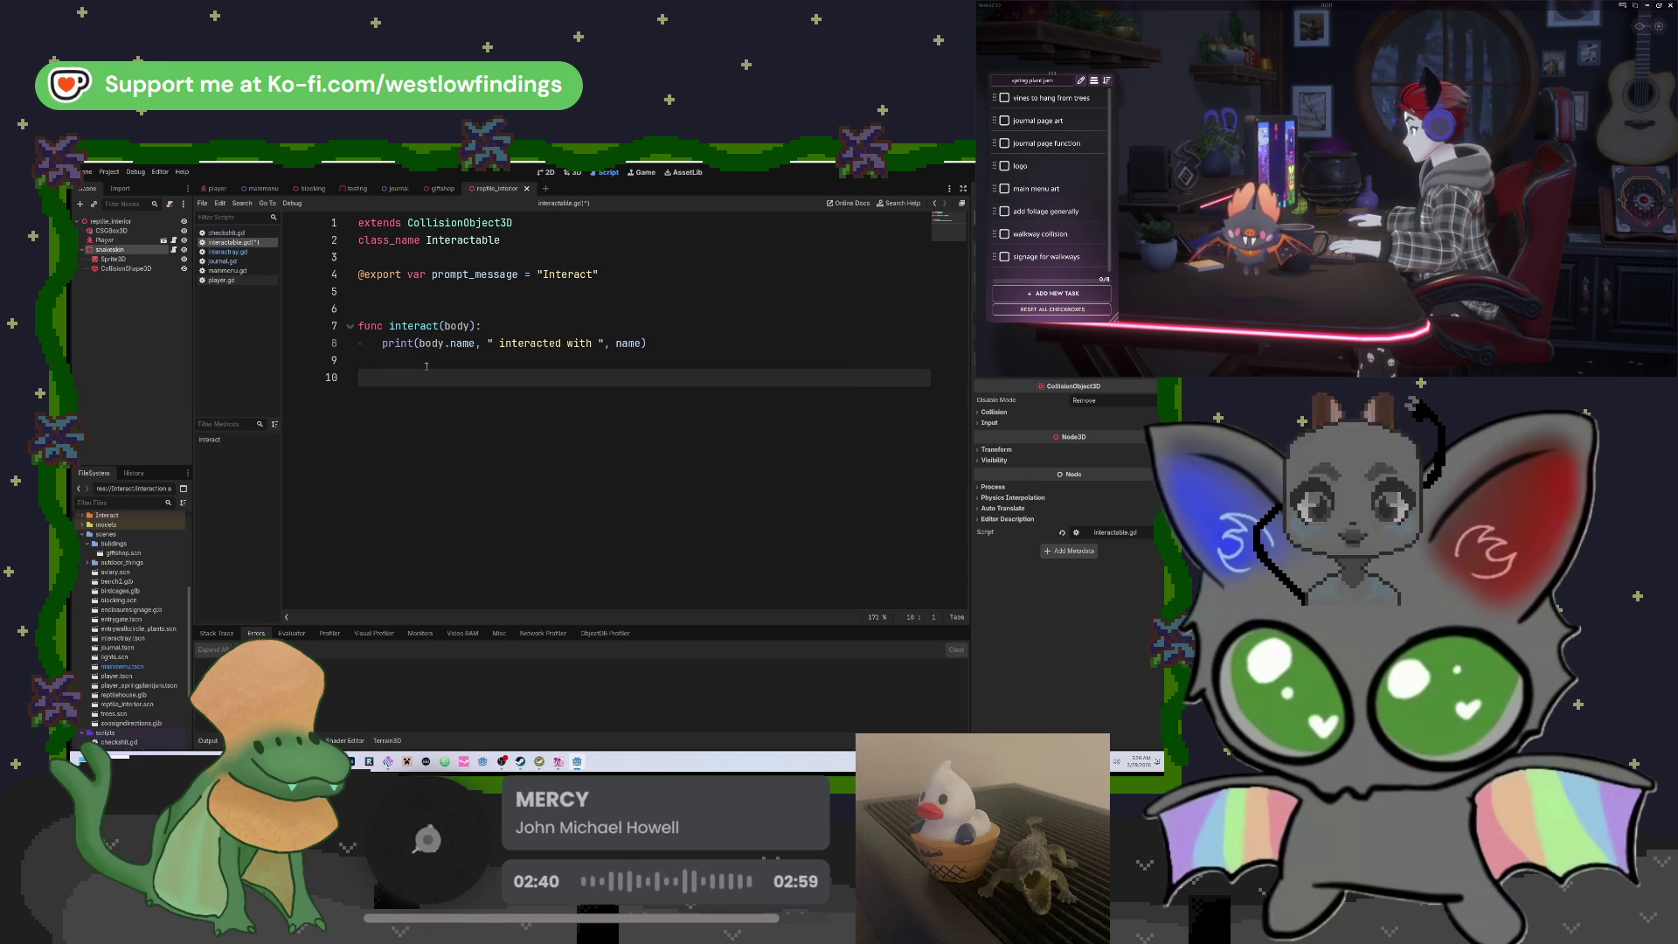
pyautogui.click(381, 290)
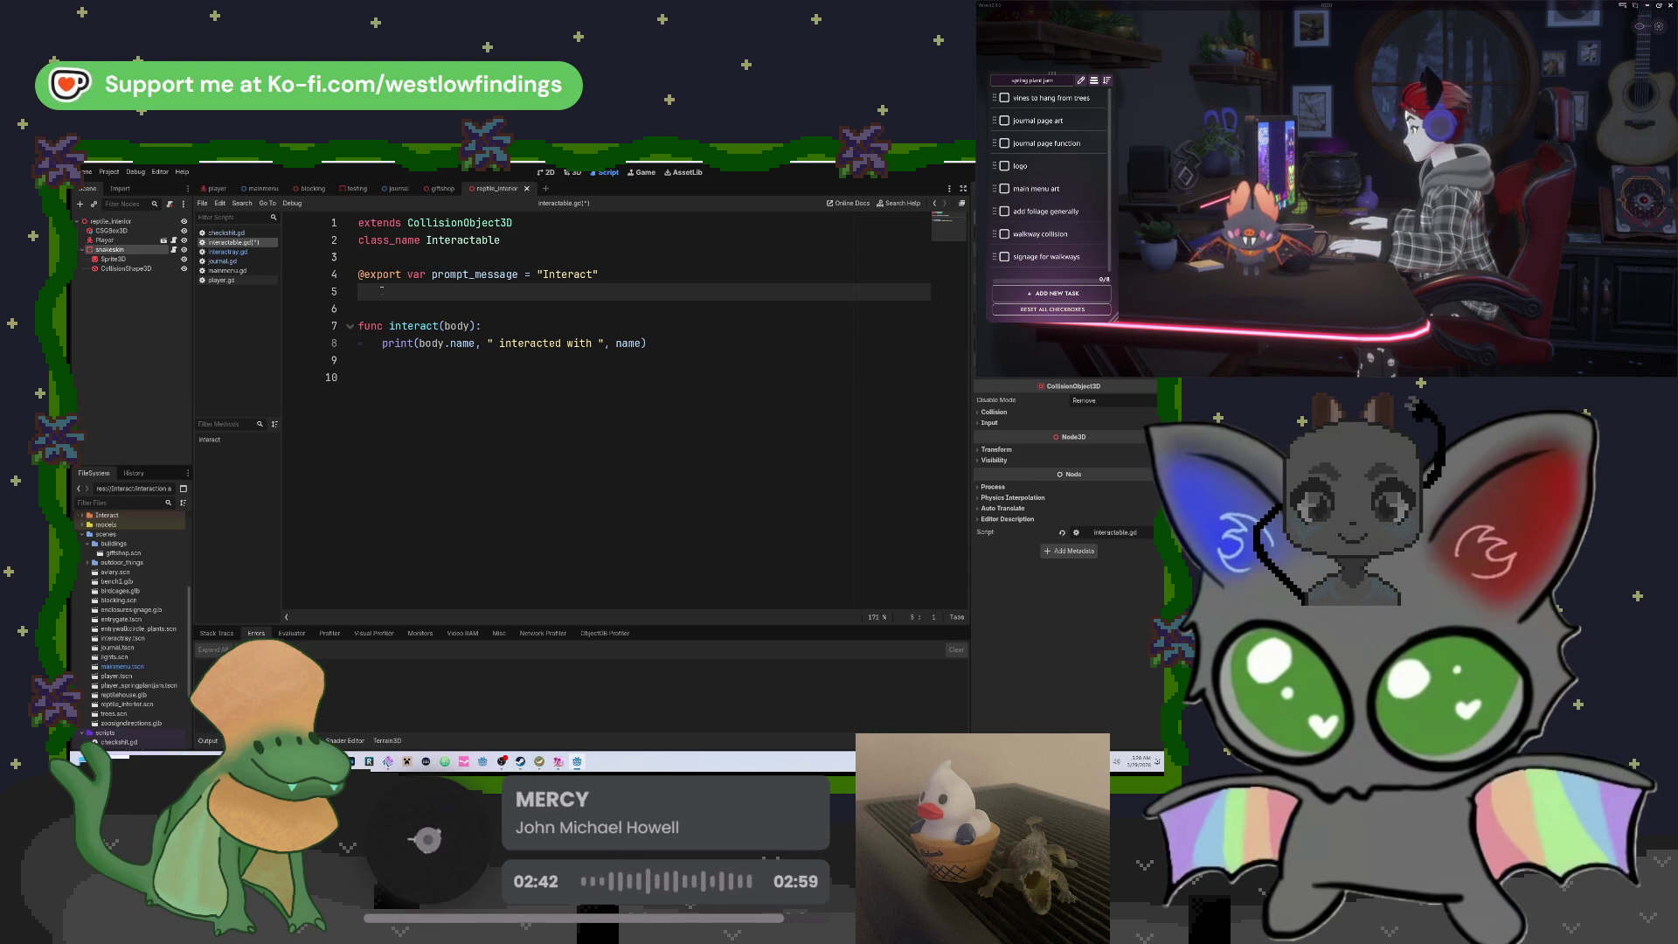
pyautogui.write('@export')
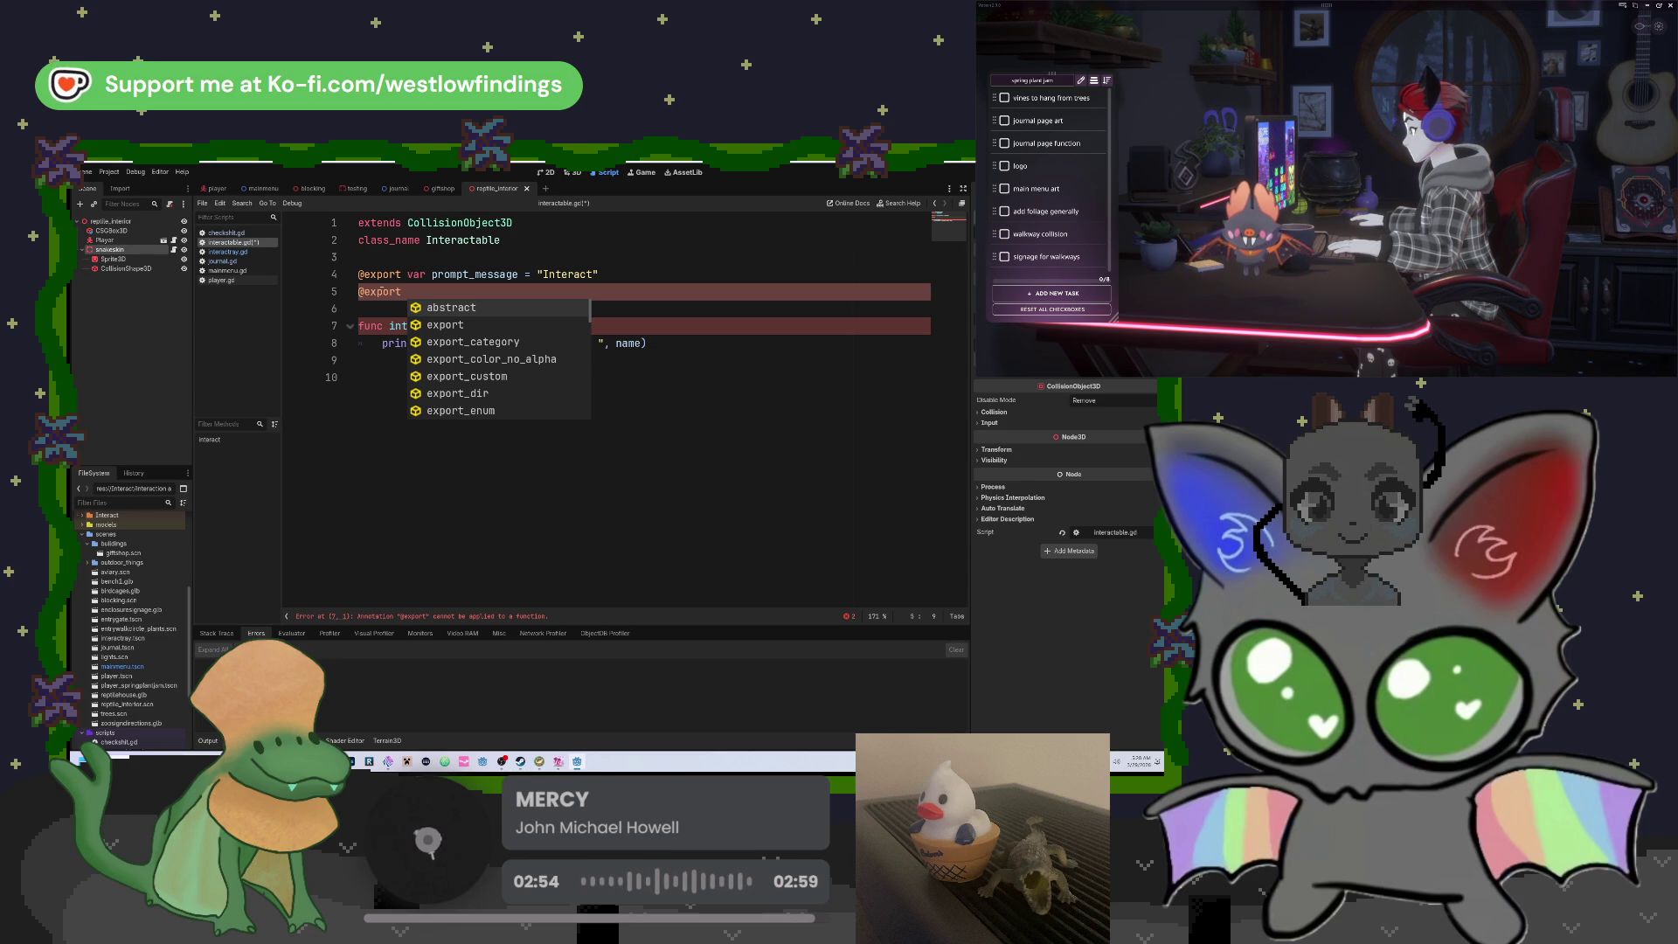
pyautogui.write('interacta')
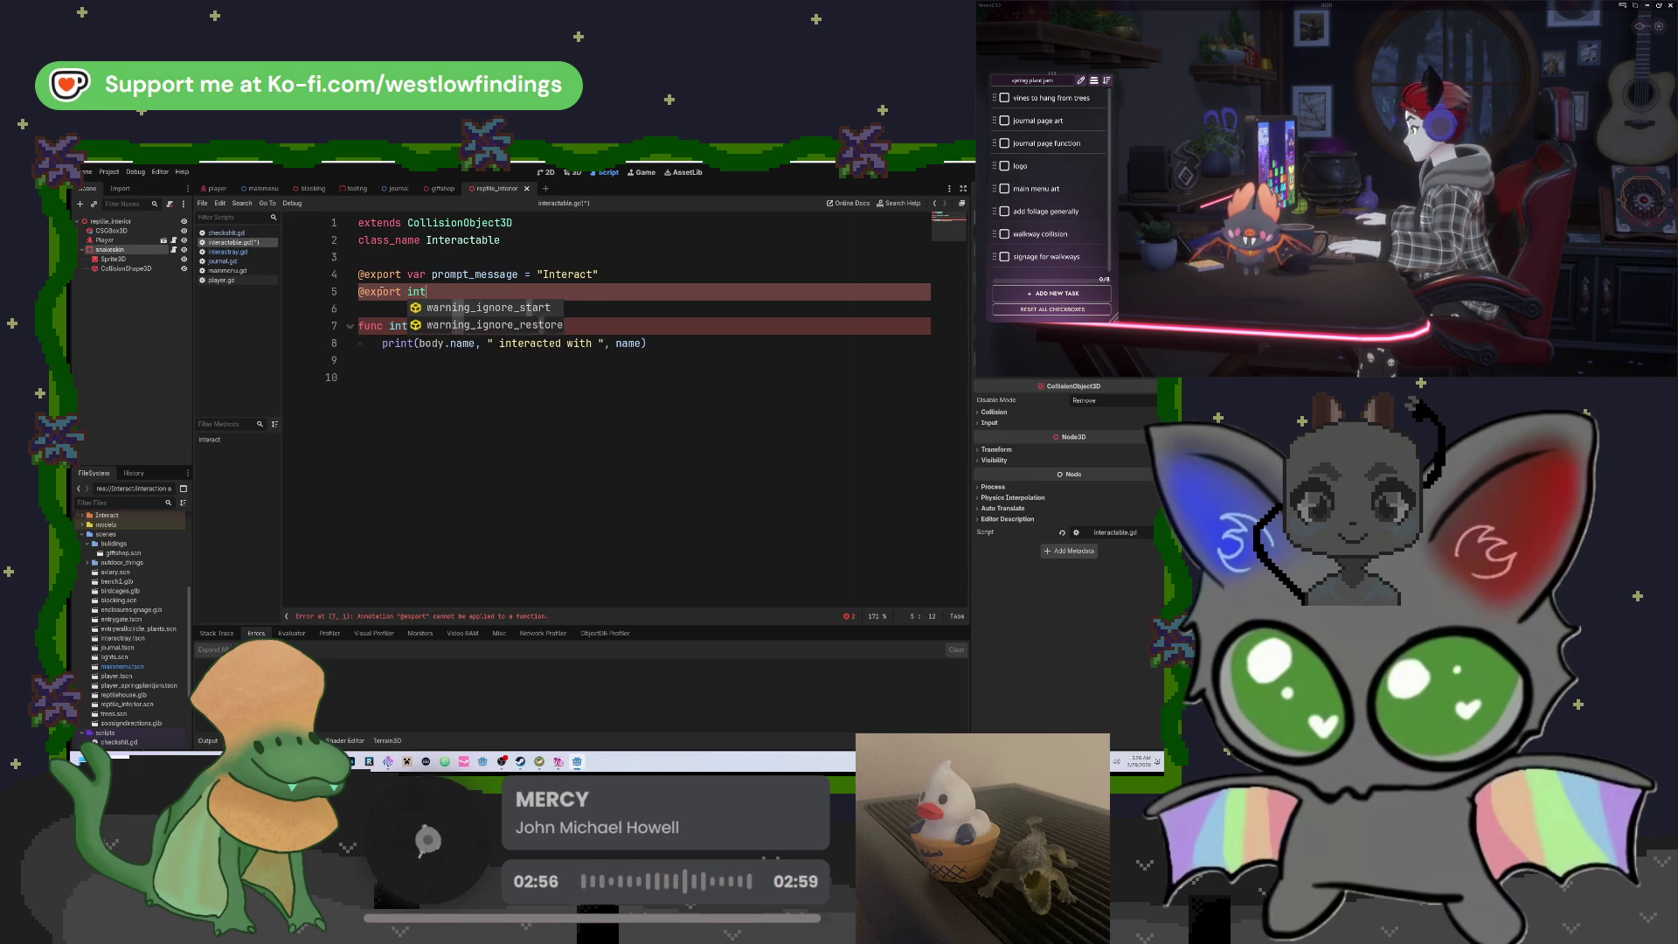
pyautogui.write('ble')
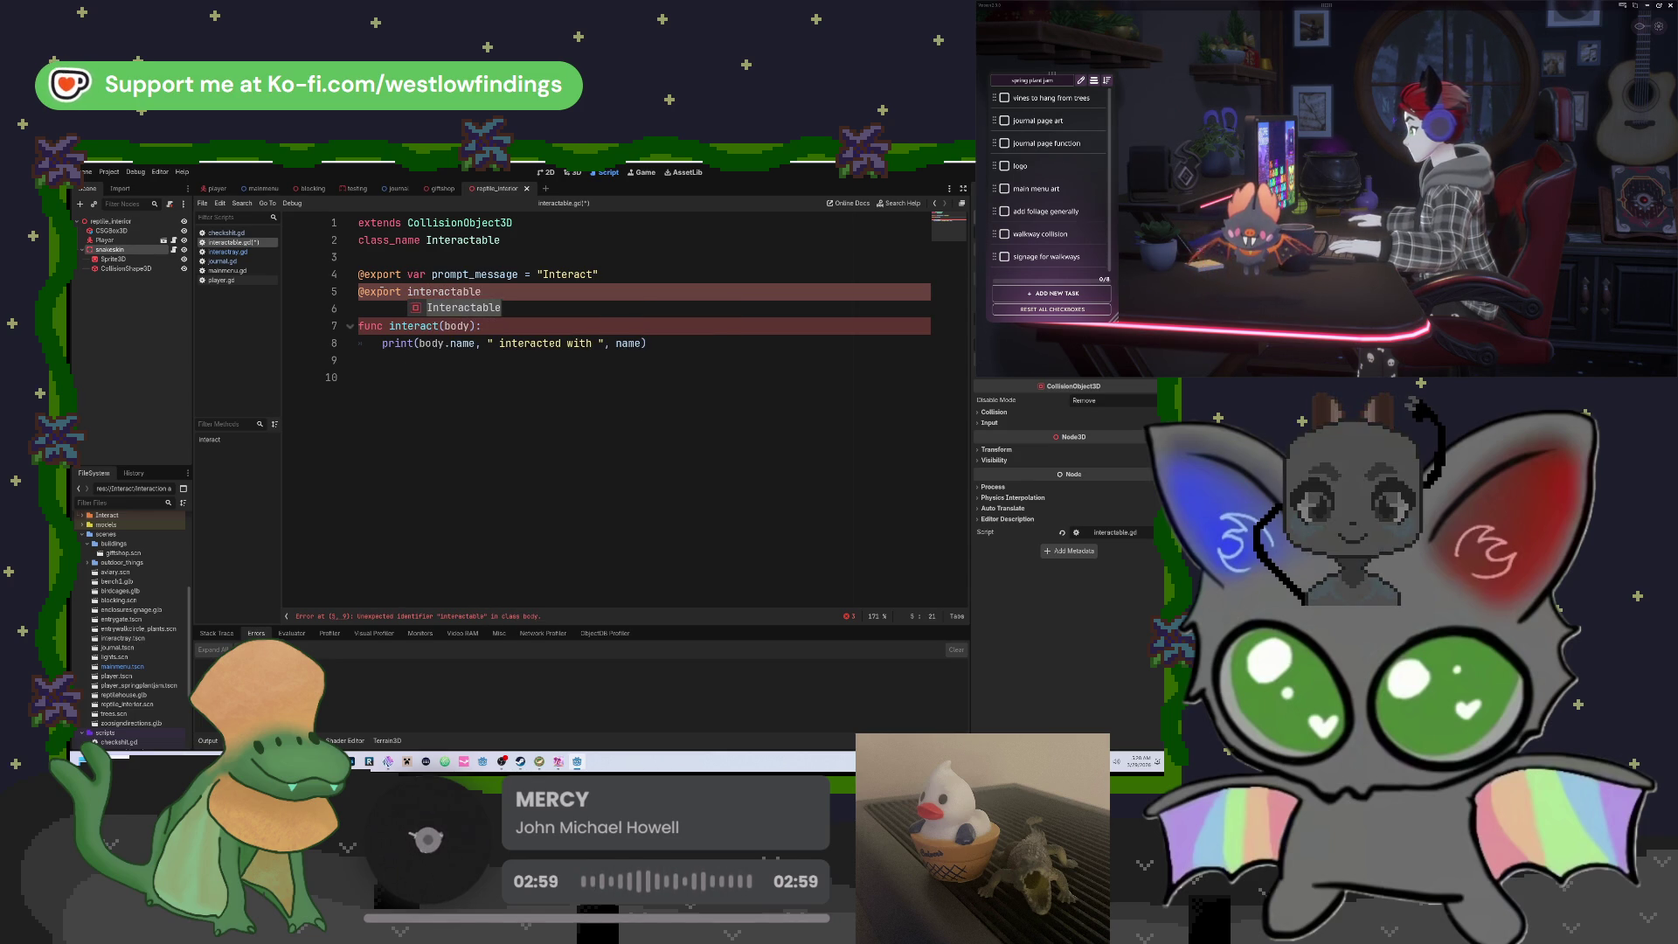
pyautogui.write('type')
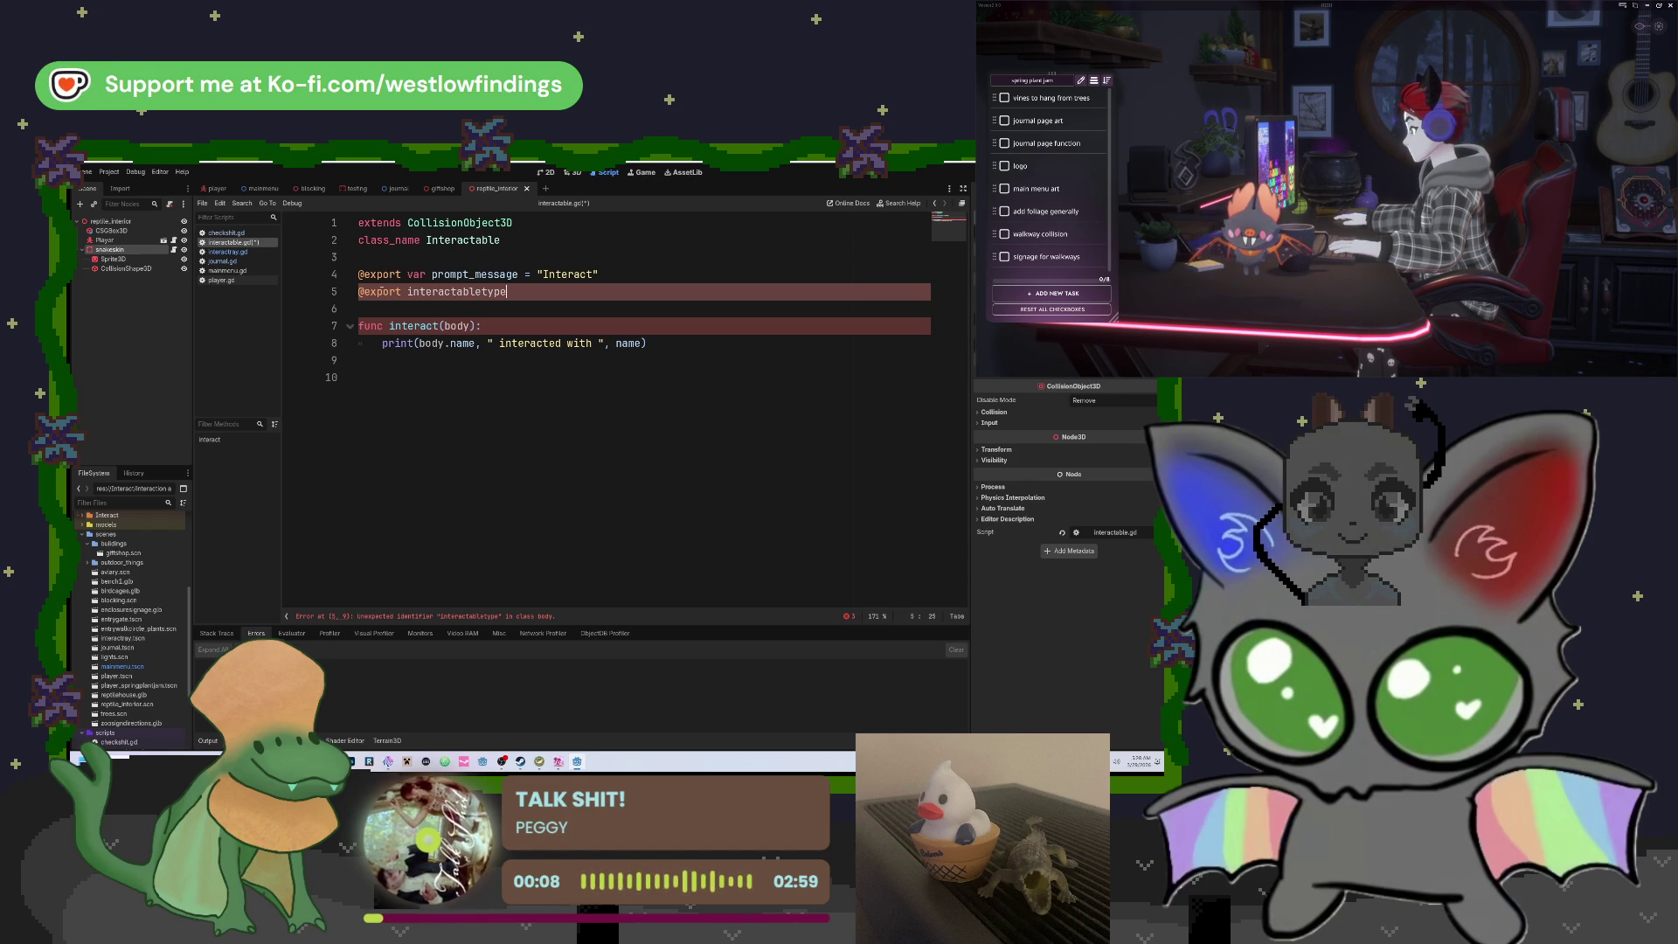
pyautogui.press('BackSpace')
pyautogui.press('BackSpace')
pyautogui.press('BackSpace')
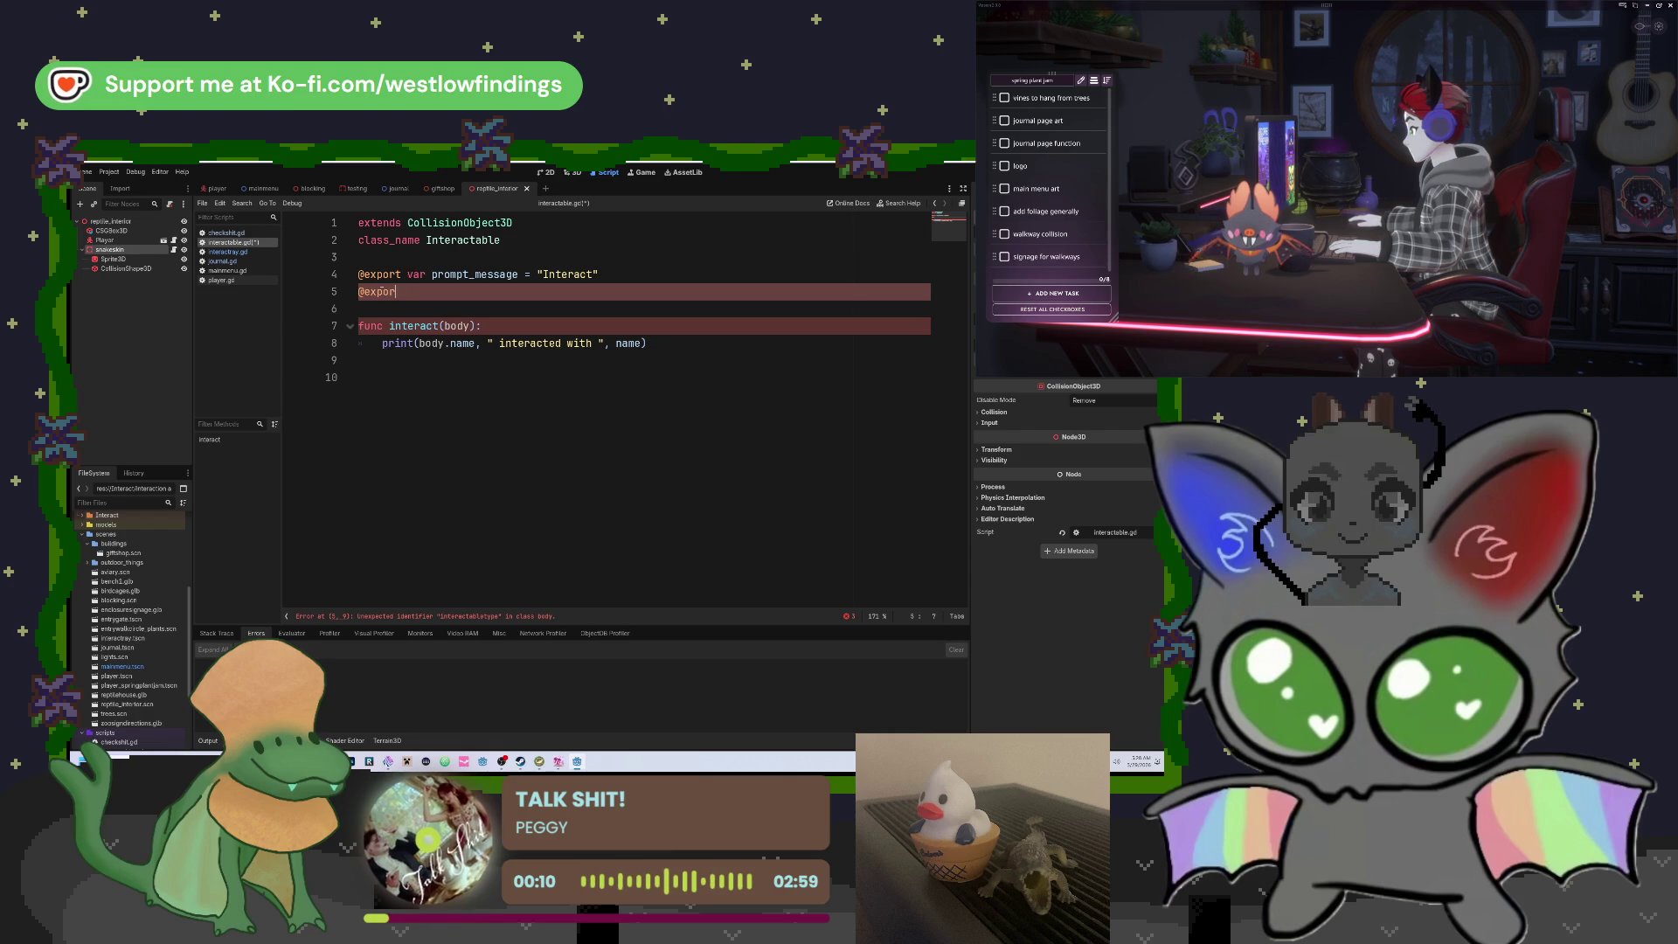
pyautogui.press('BackSpace')
pyautogui.press('BackSpace')
pyautogui.press('BackSpace')
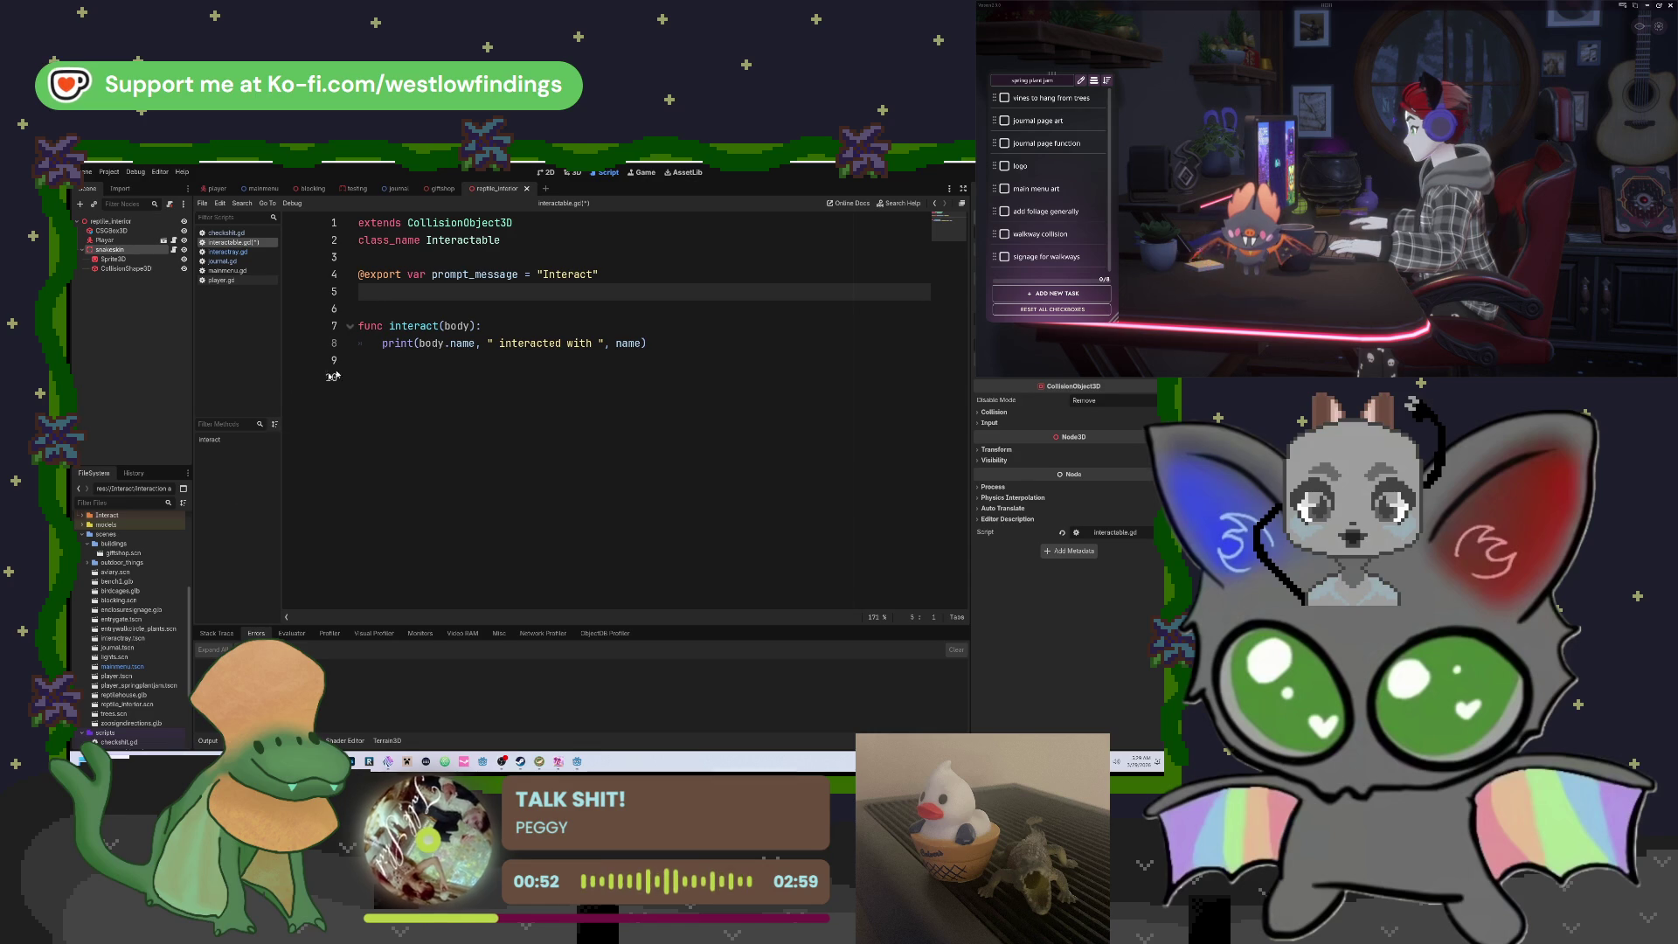
# Paste the TYPES enum block (FEATHER, BROCHURE, LOGBOOK, SNAKESKIN) at the top of interactable.gd.
pyautogui.click(381, 259)
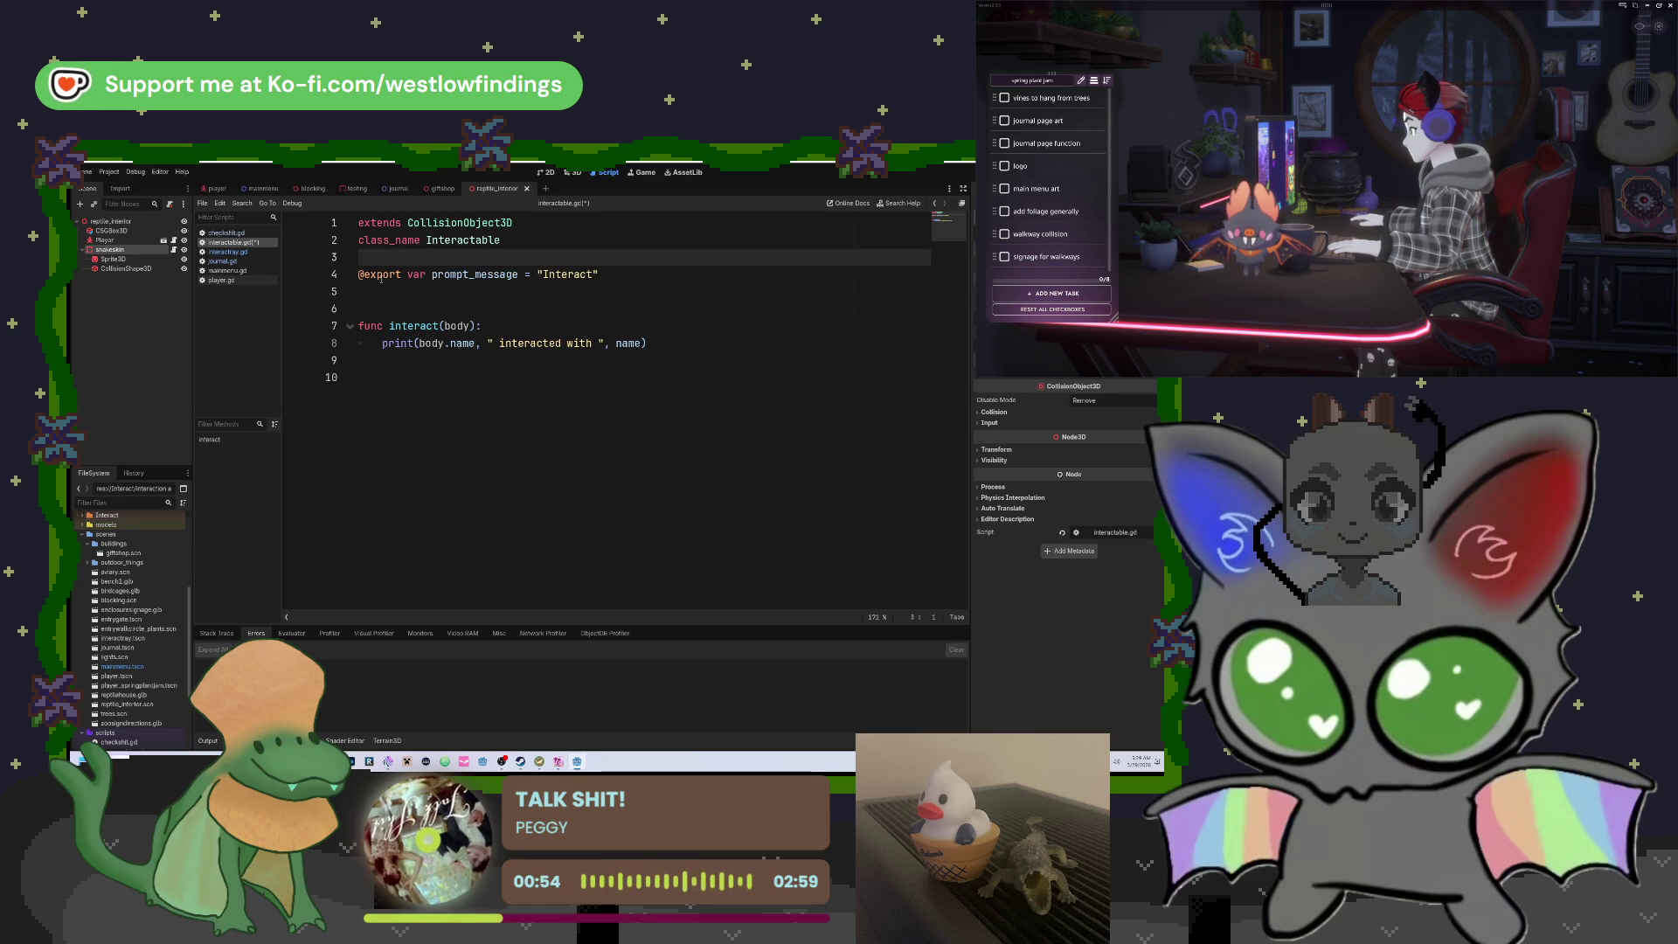
pyautogui.press('Return')
pyautogui.press('Return')
pyautogui.click(381, 279)
pyautogui.write('enum TYPES { \tFEATHER, \tBROCHURE, \tLOGBOOK, \tSNAKESKIN, }')
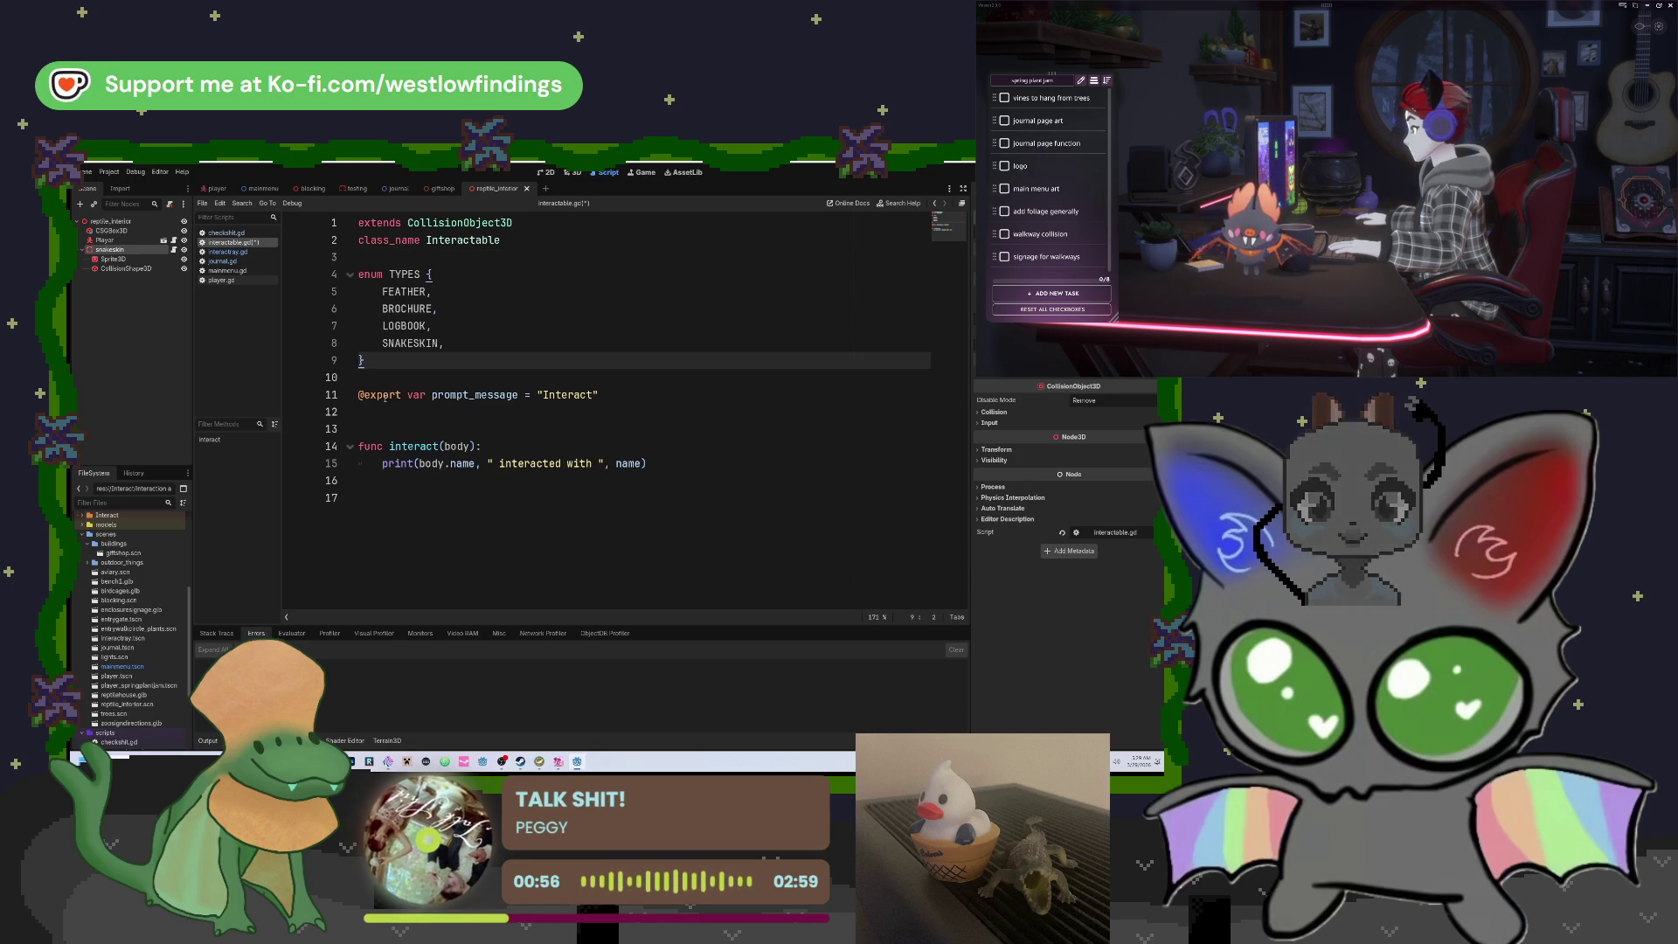
pyautogui.click(428, 412)
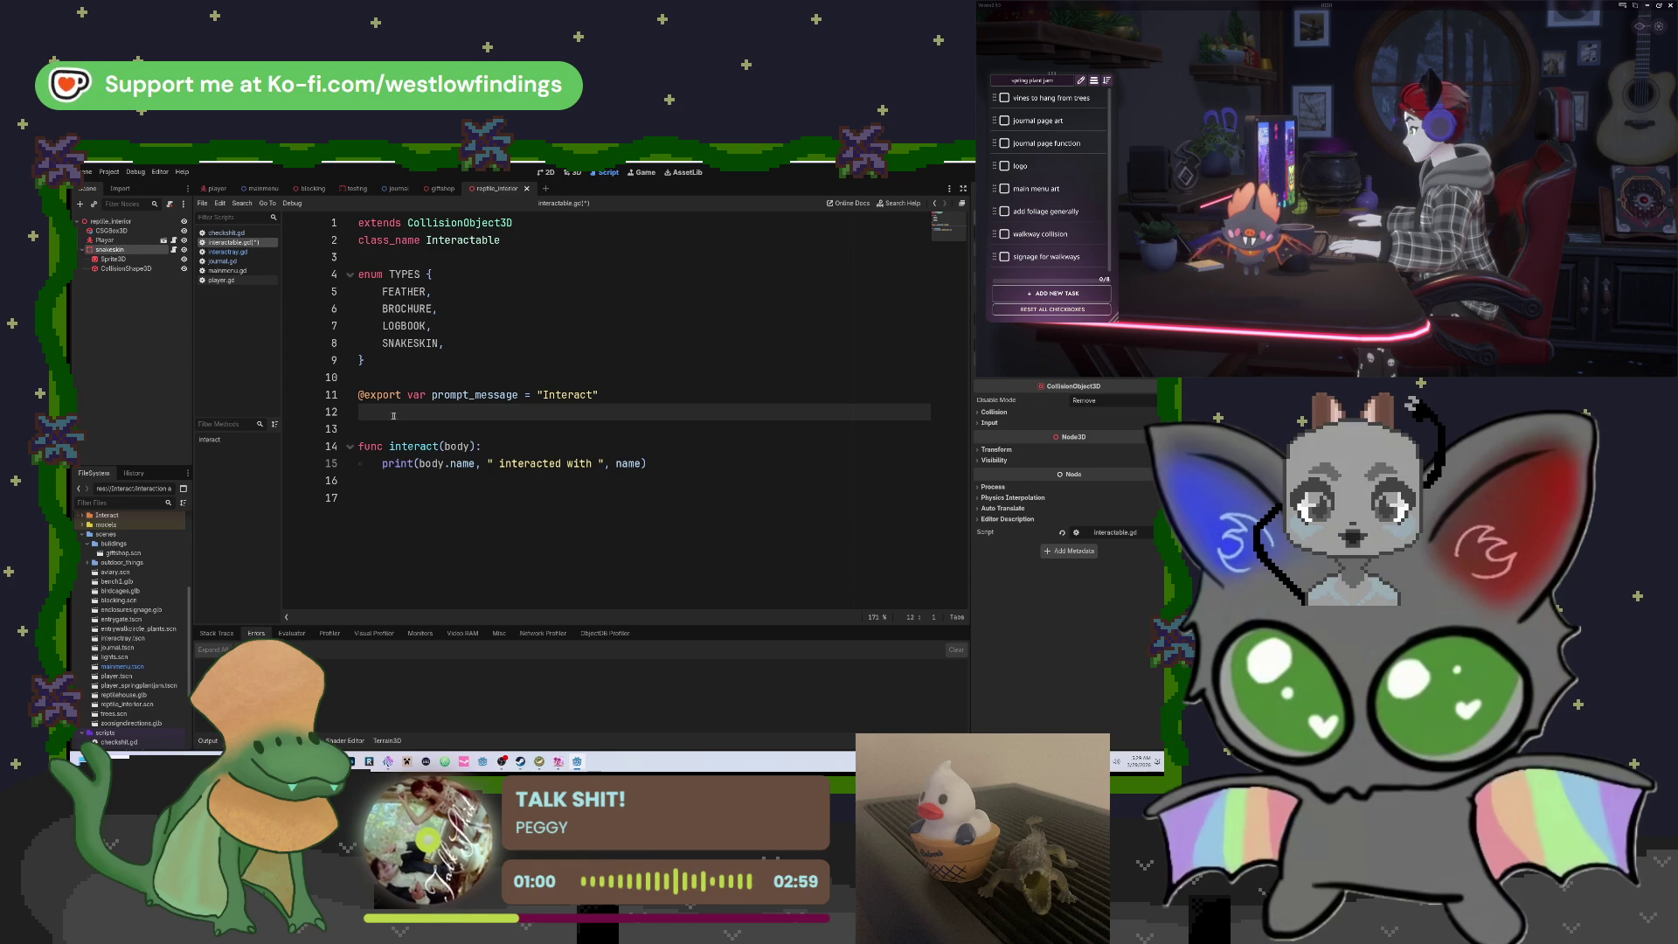
pyautogui.write('@export')
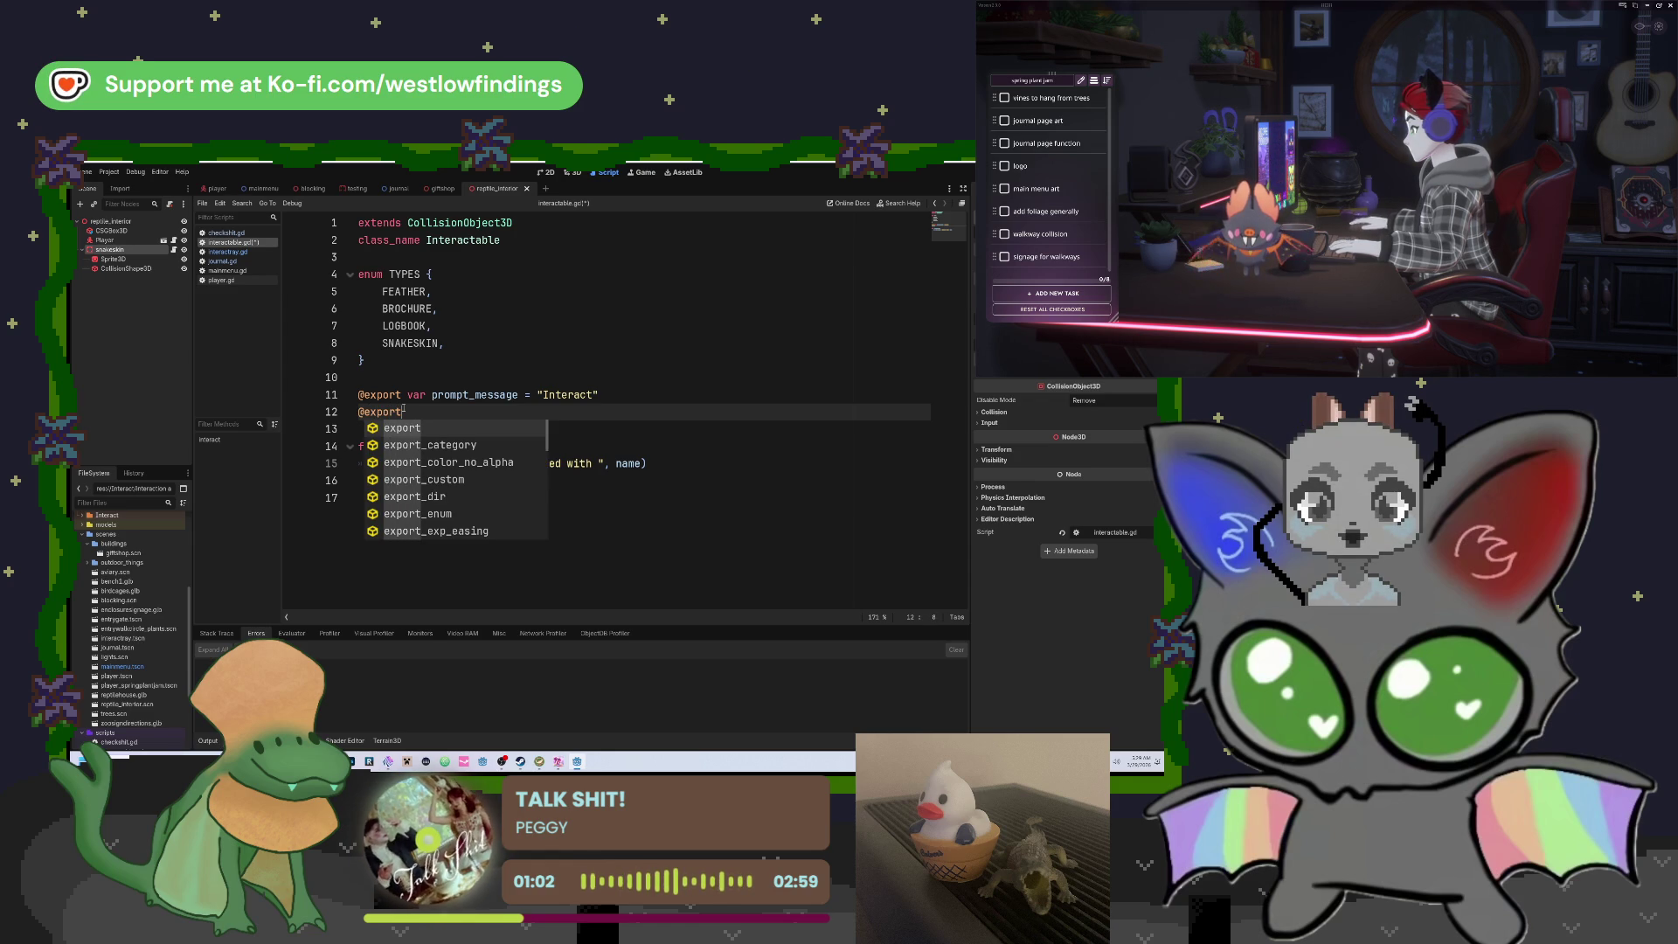
pyautogui.write(' var ')
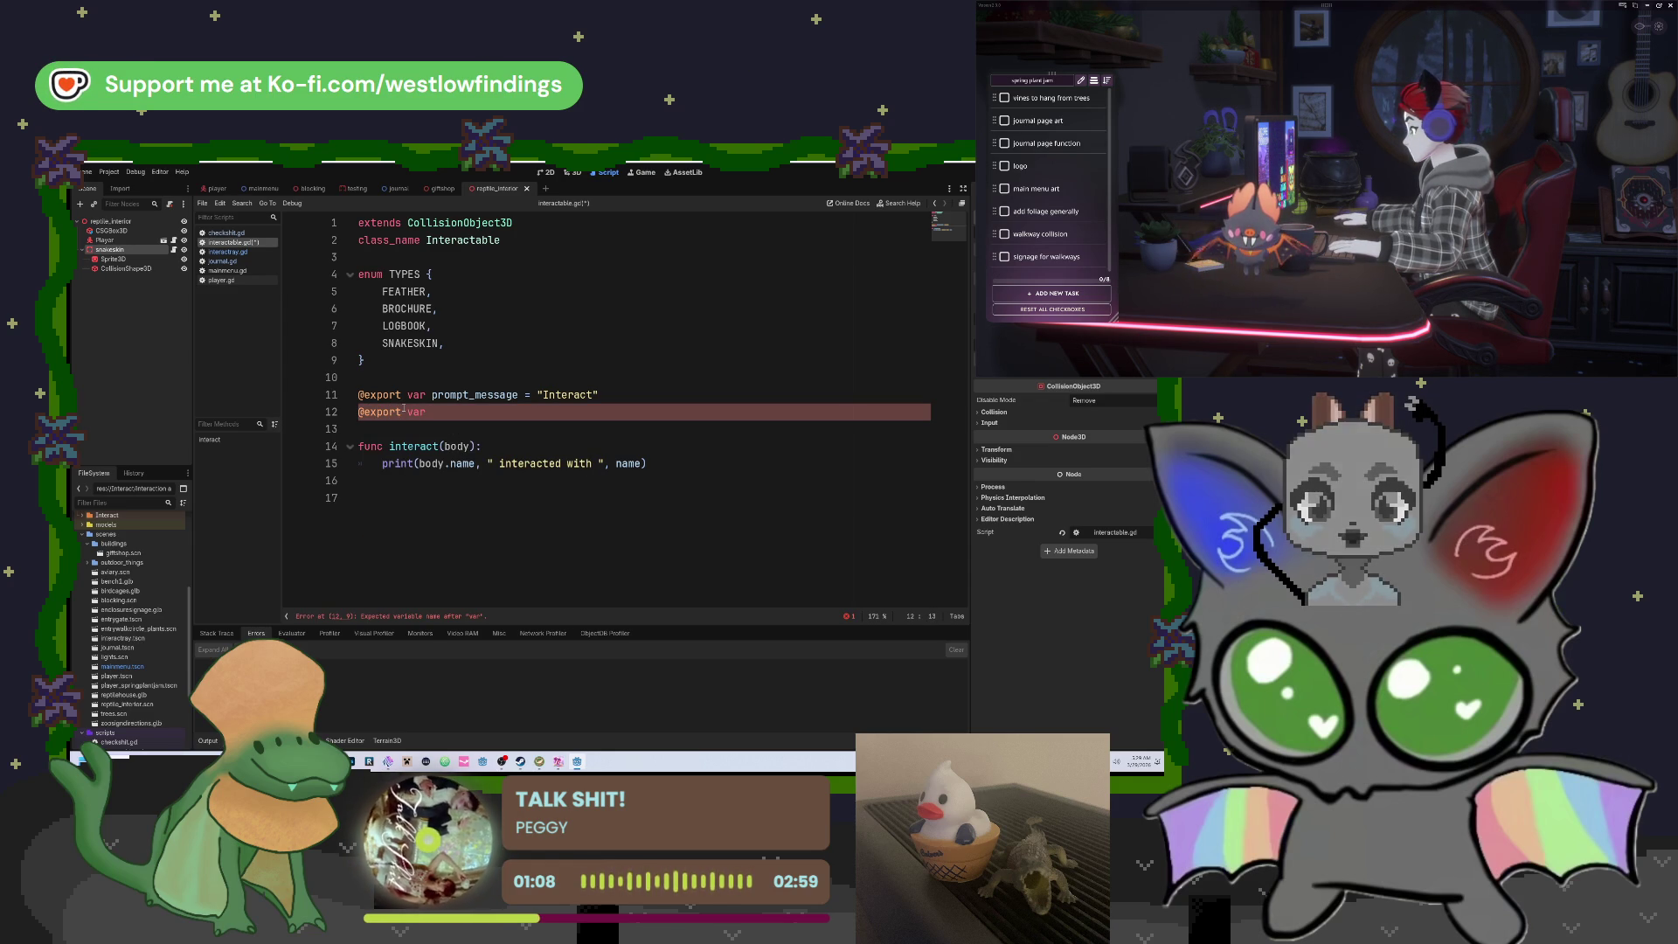
pyautogui.write('type')
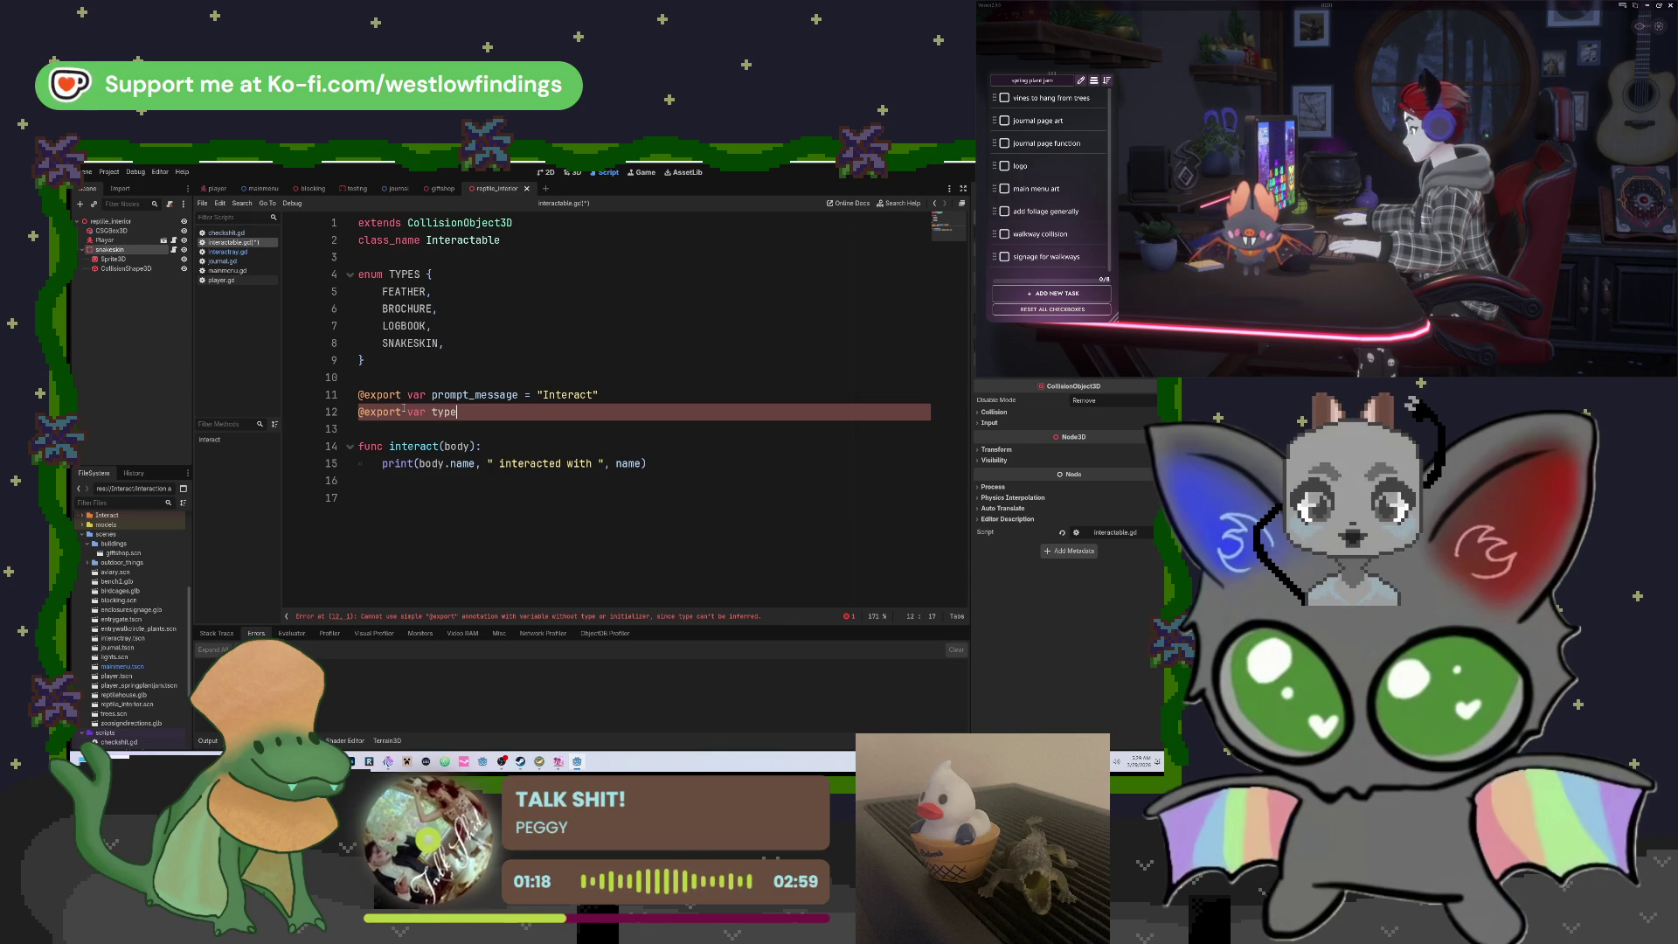
pyautogui.write(': ty')
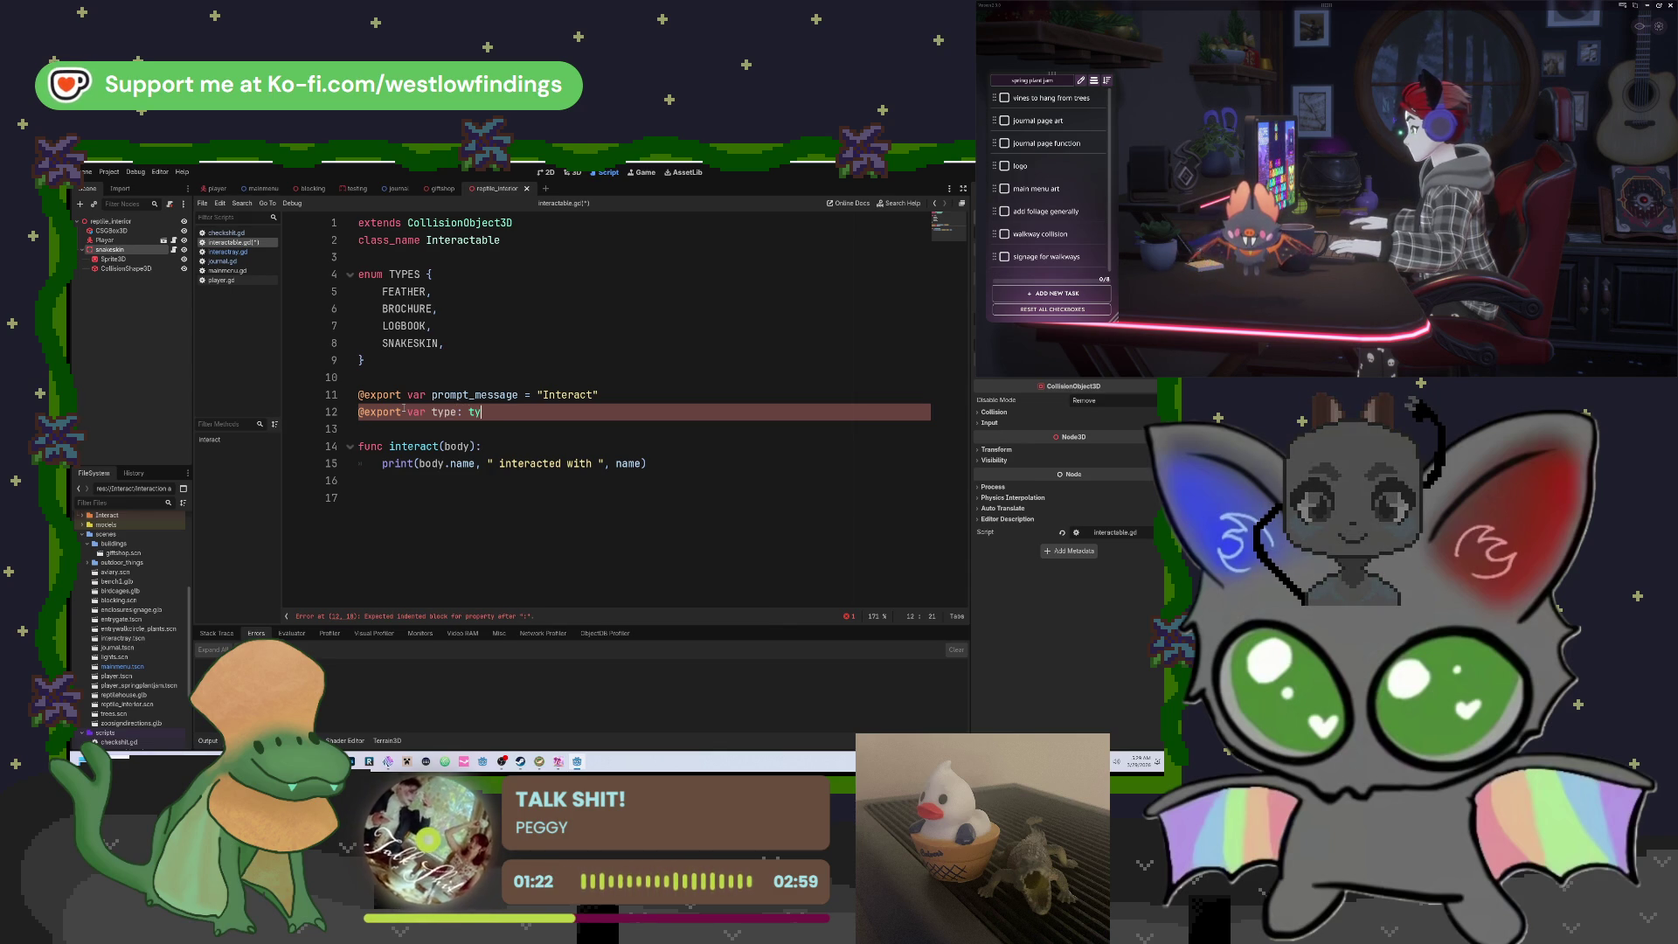
pyautogui.write('pes')
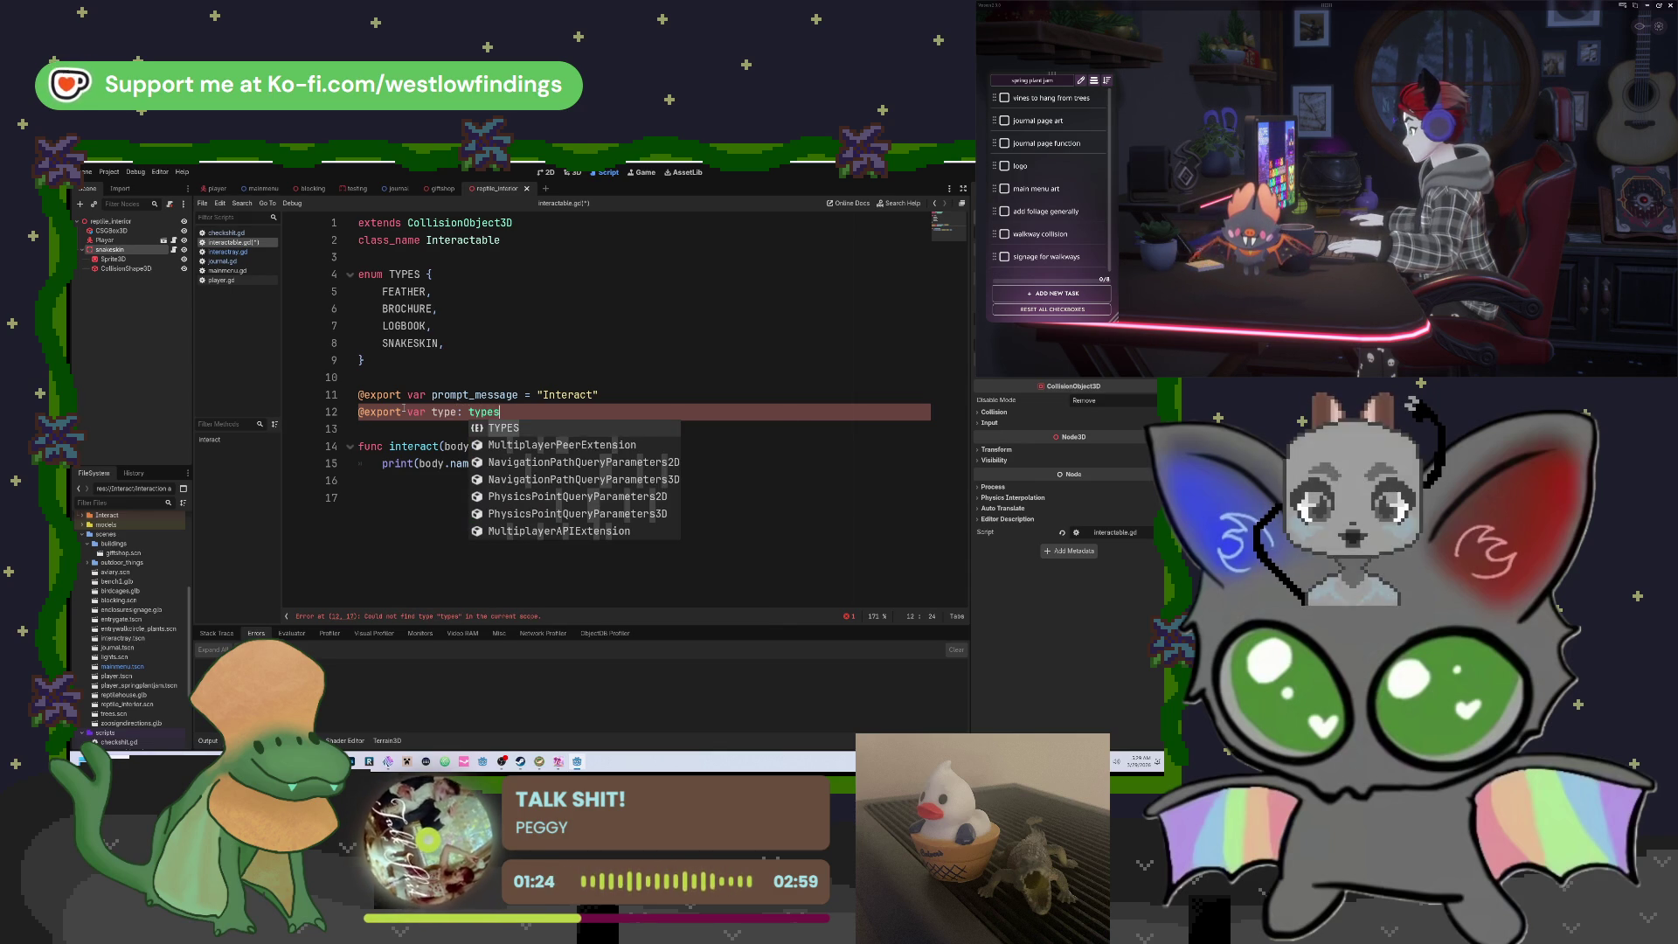
pyautogui.press('Return')
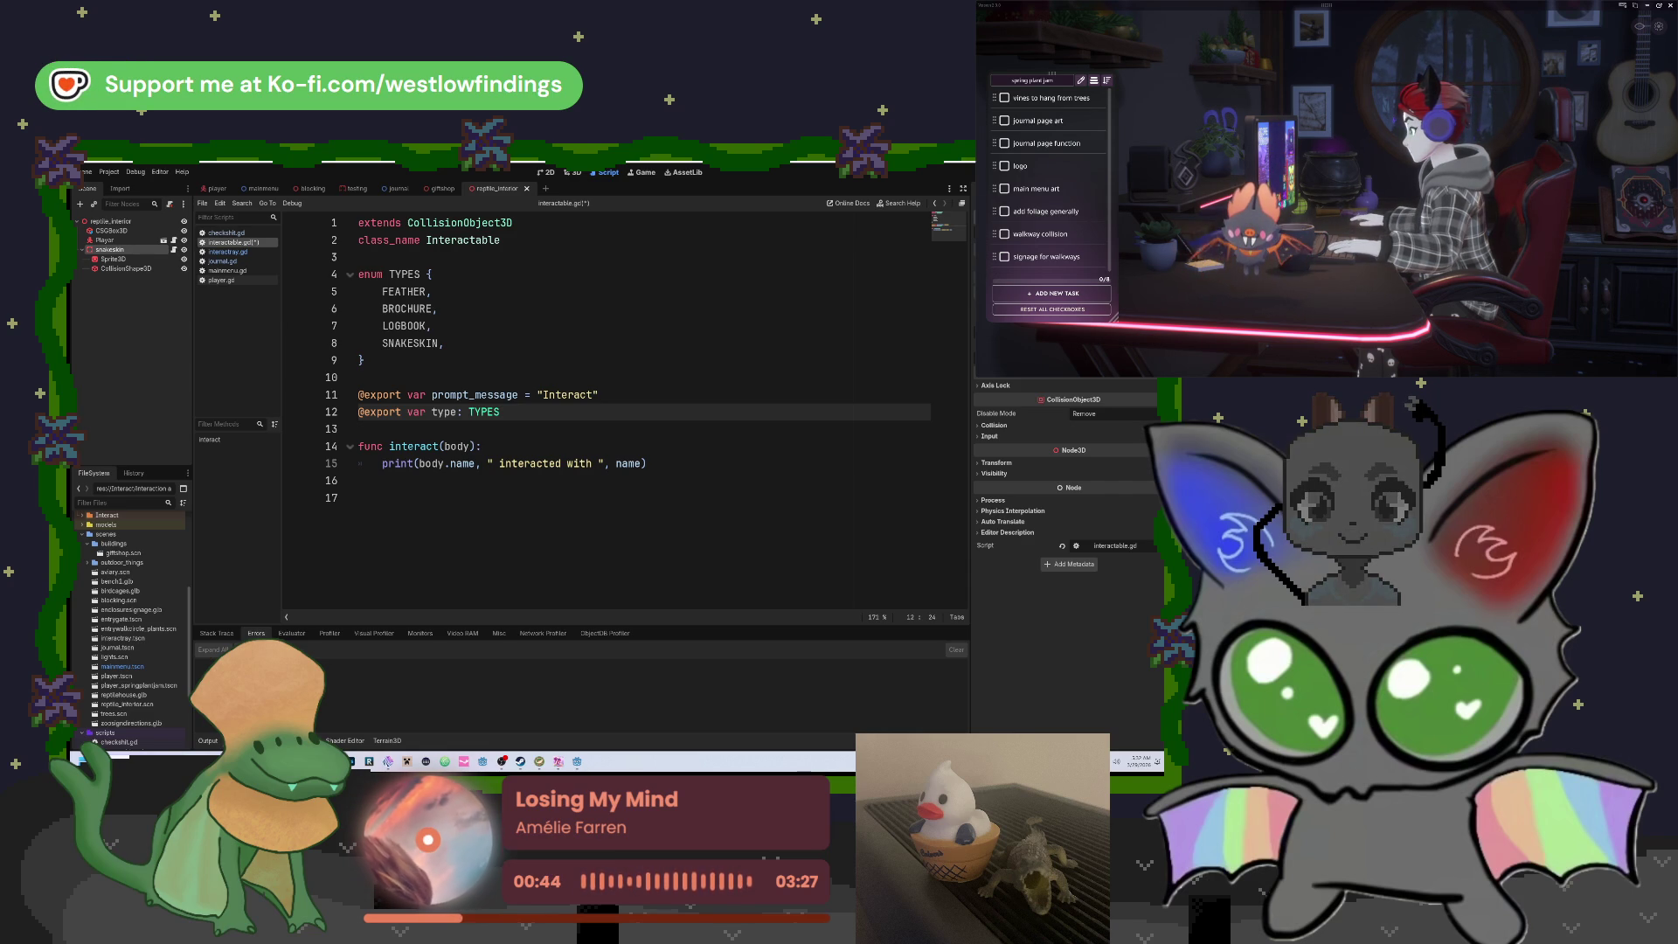
pyautogui.press('super+d')
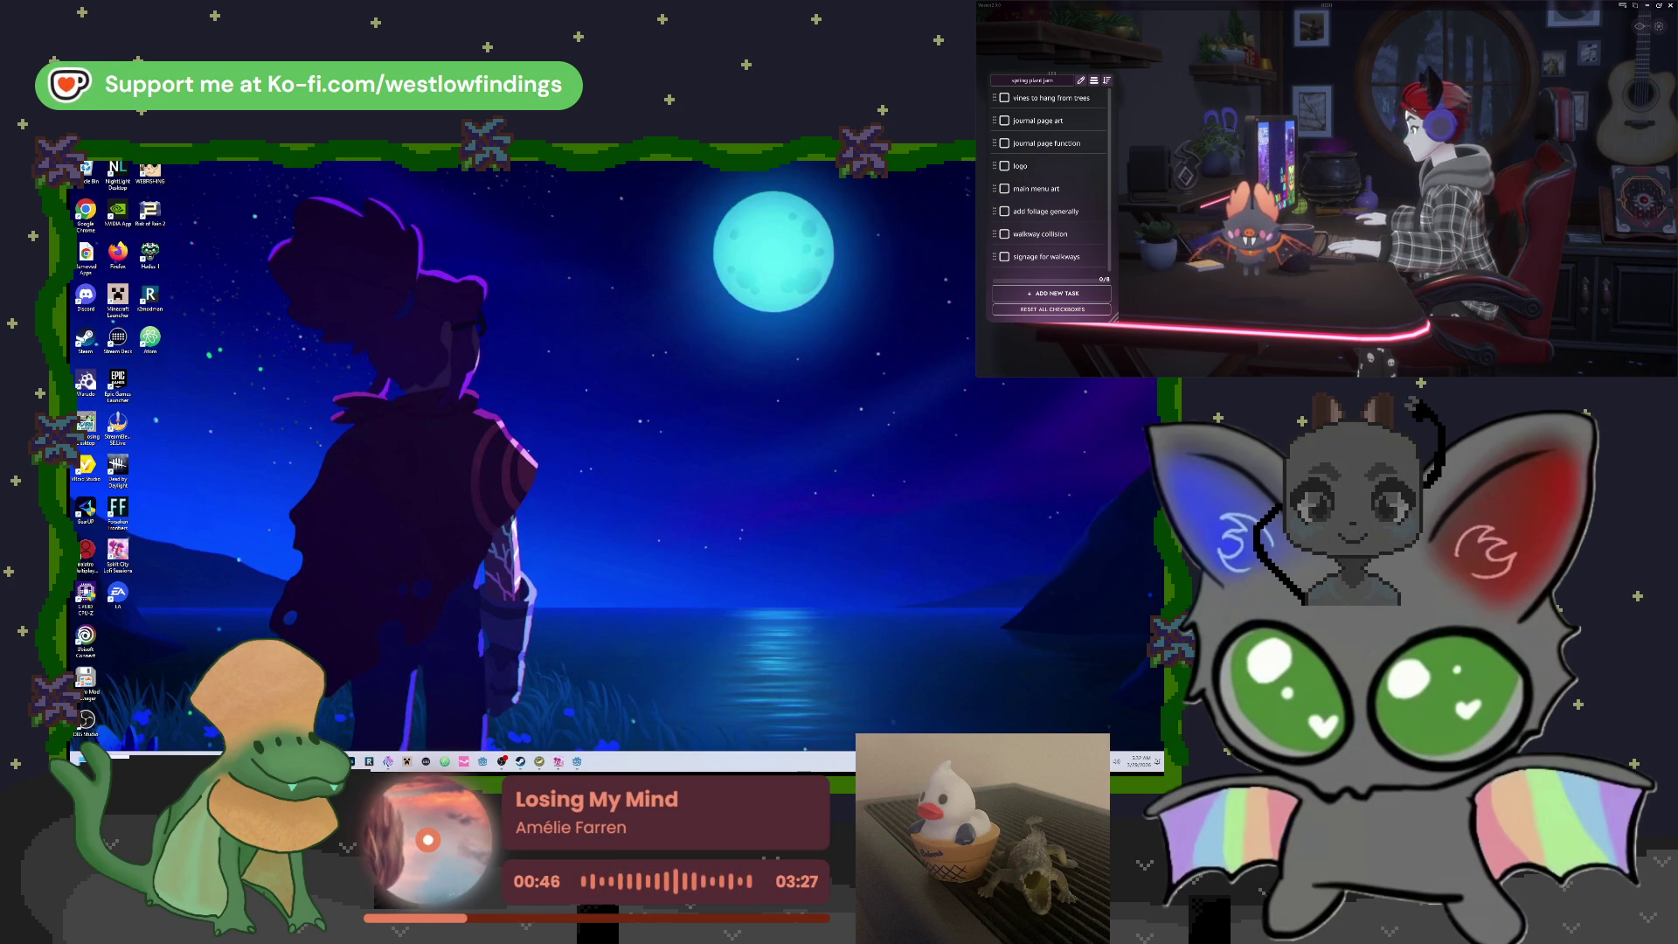
# Restore the Godot editor and place the cursor below the print statement in interactable.gd.
pyautogui.press('super+d')
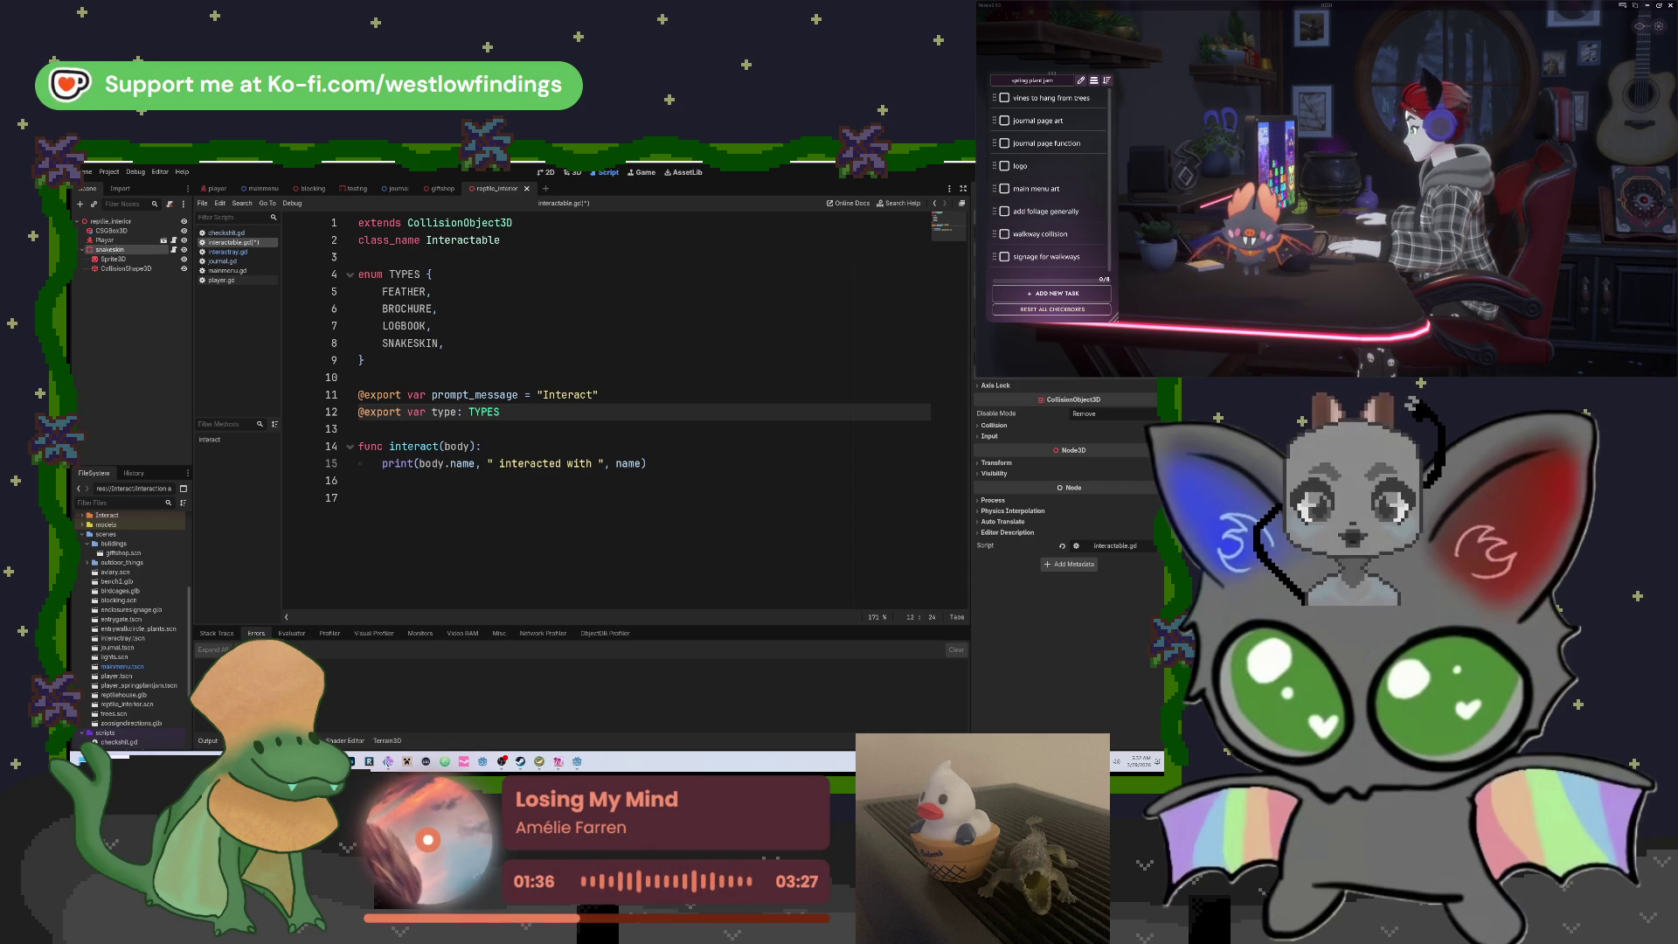
pyautogui.click(371, 504)
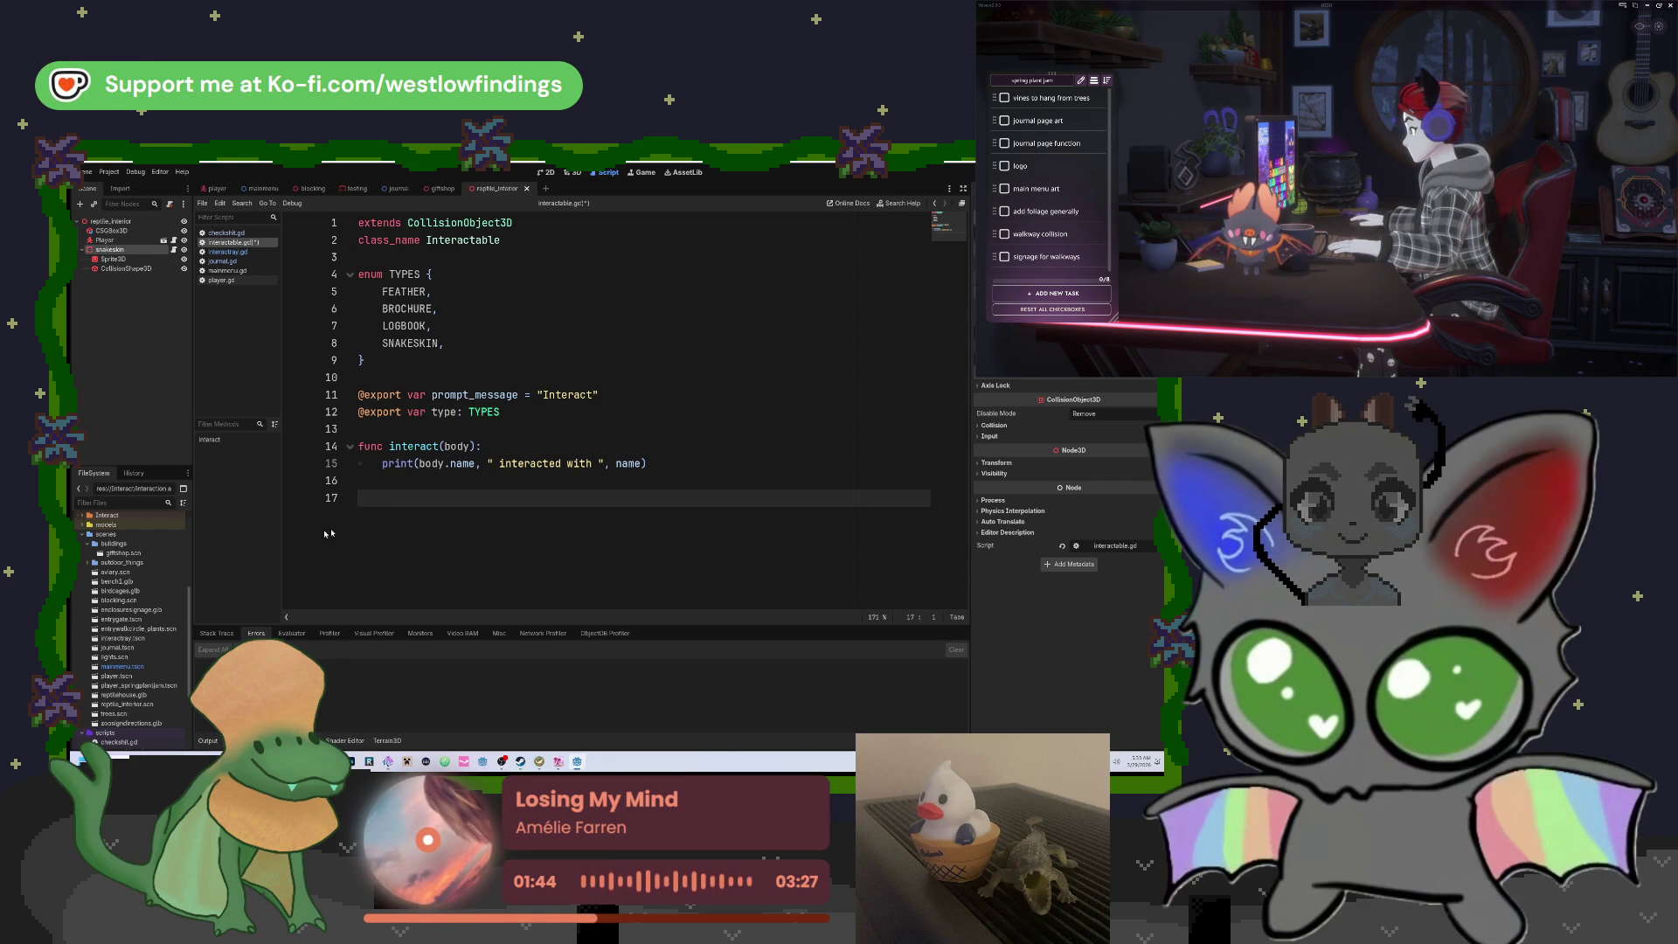
pyautogui.click(529, 482)
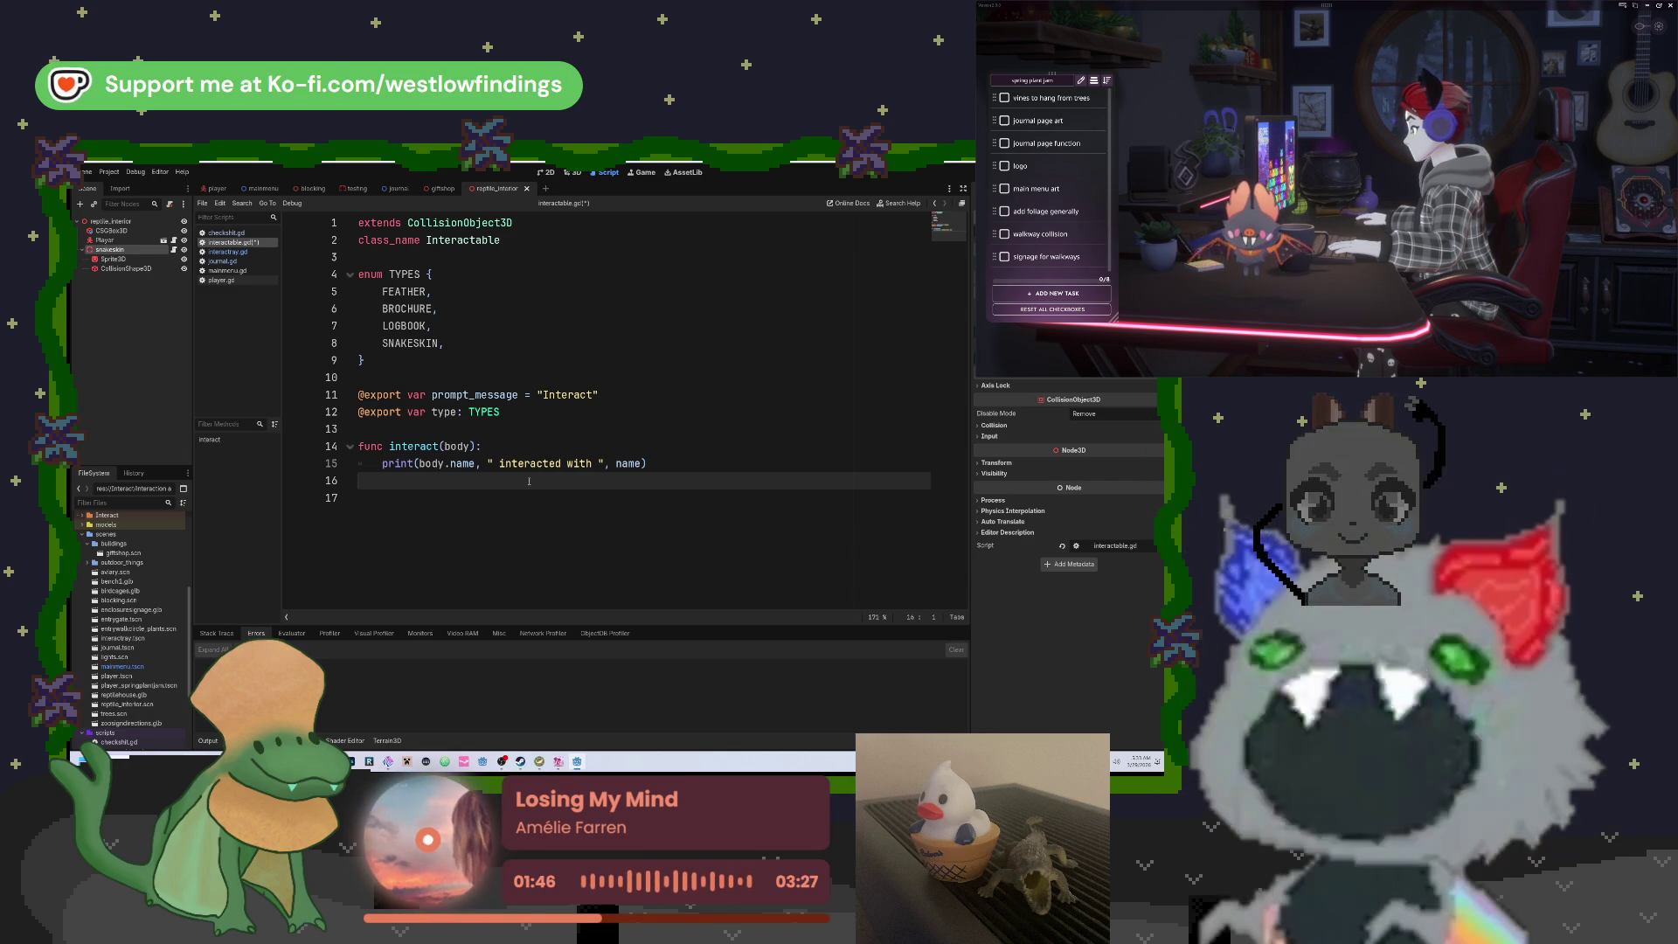
# Paste the match-on-type block with FEATHER and BROCHURE cases and remove the extra empty line.
pyautogui.hotkey('ctrl', 'v')
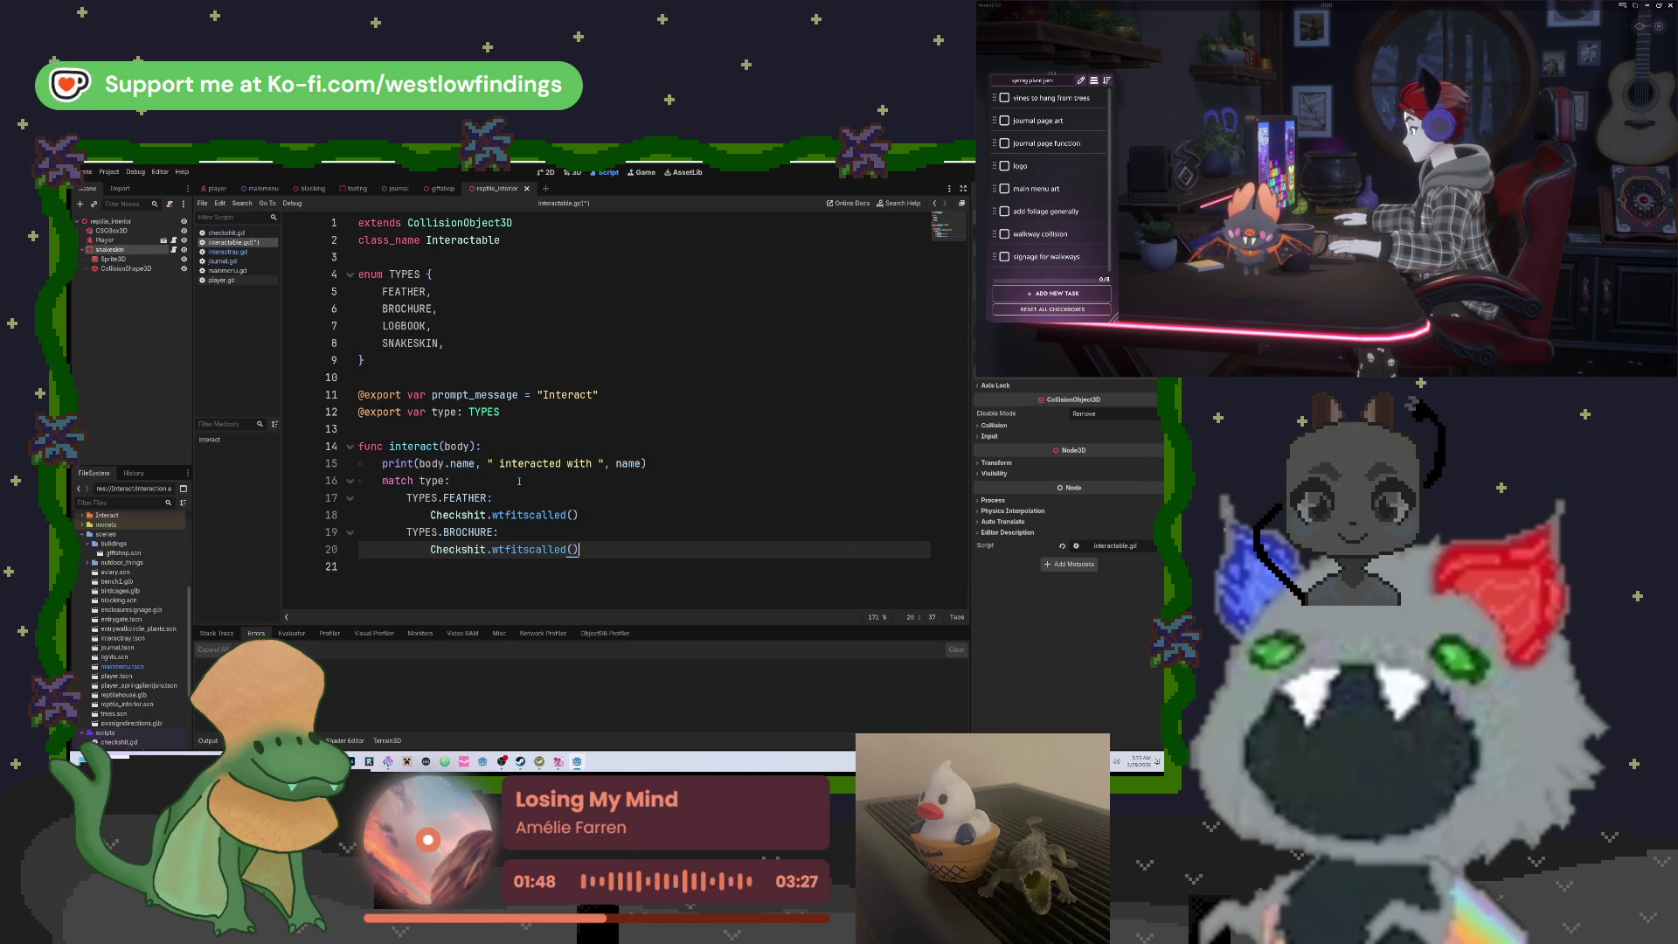
pyautogui.click(549, 569)
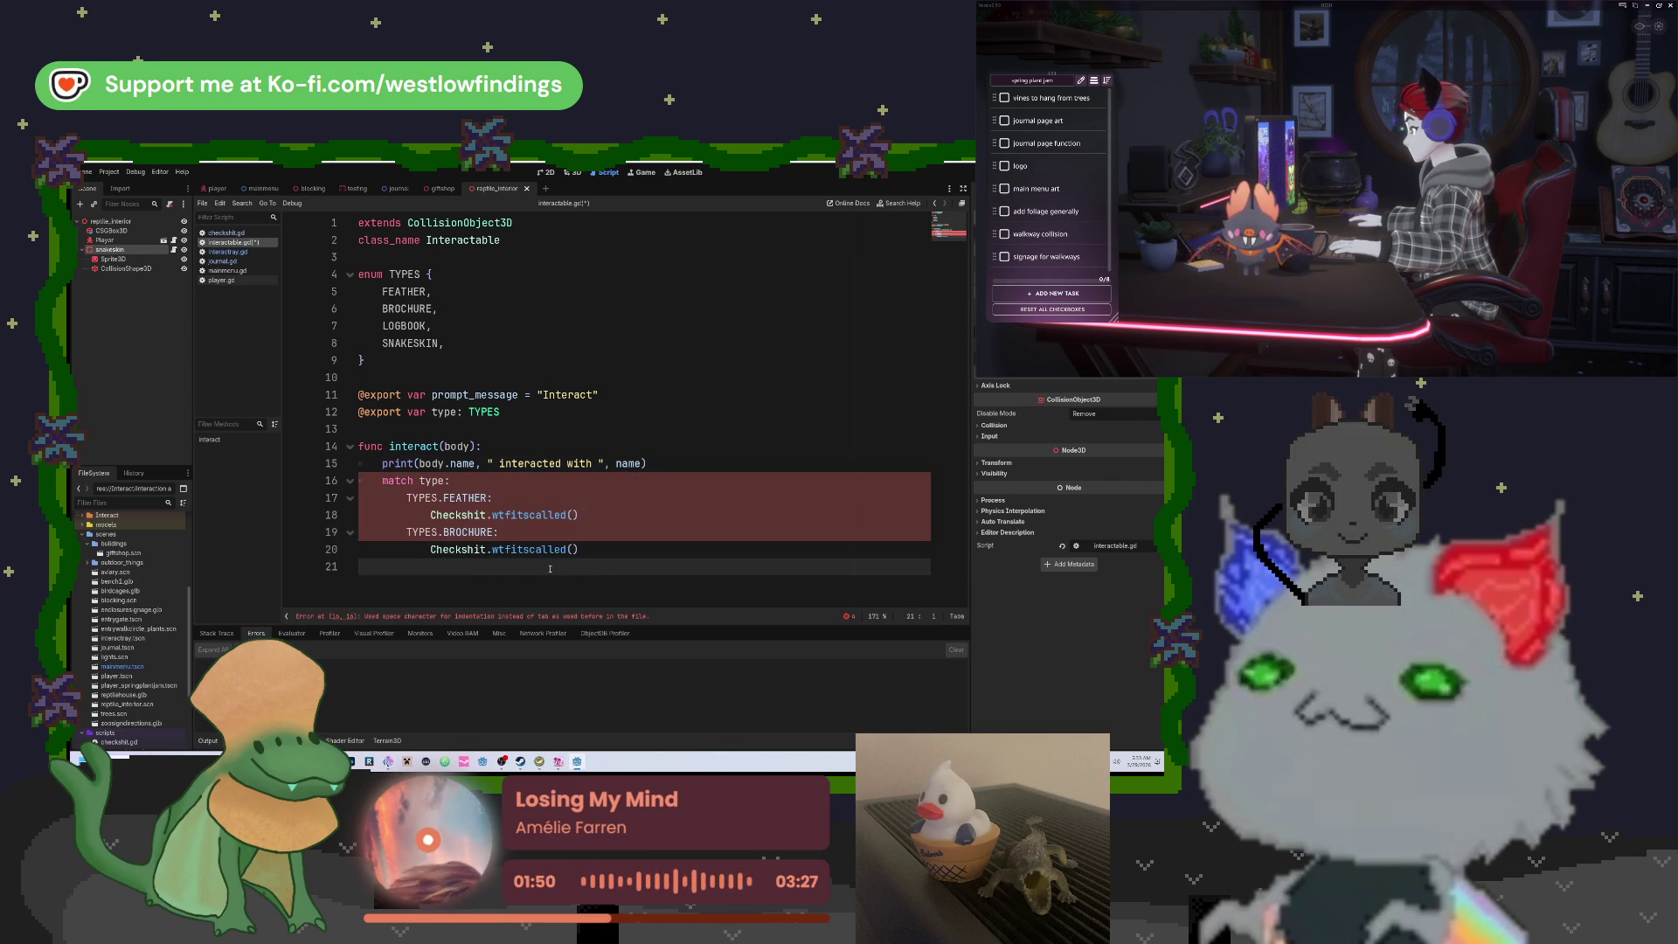
pyautogui.press('BackSpace')
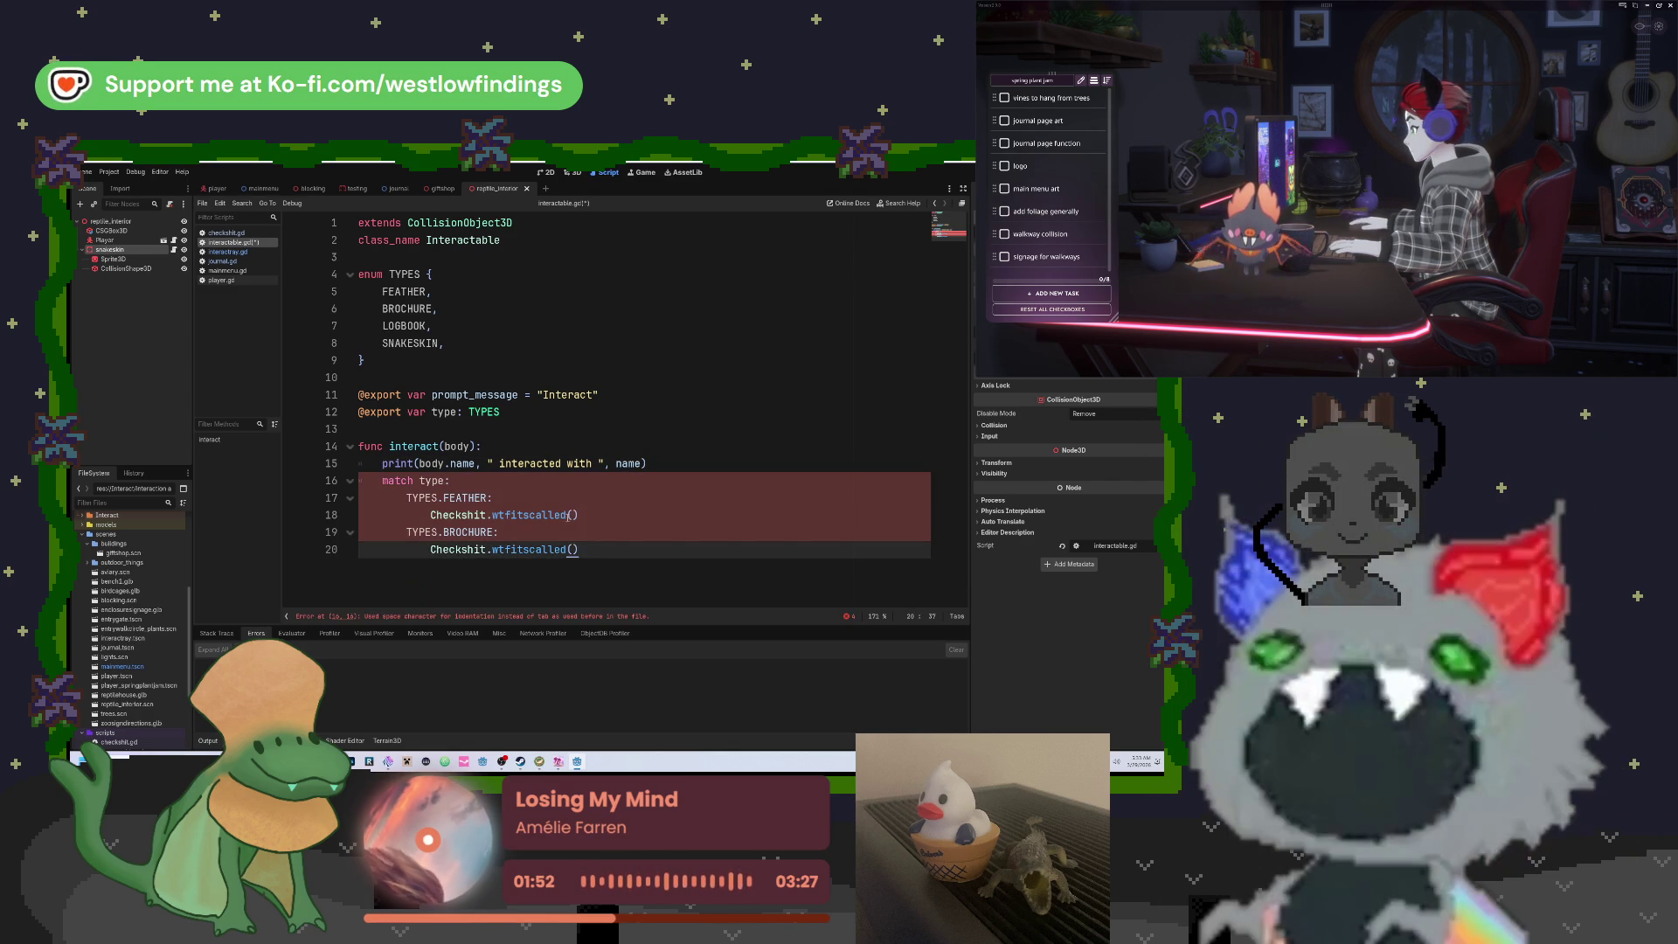
pyautogui.doubleClick(561, 514)
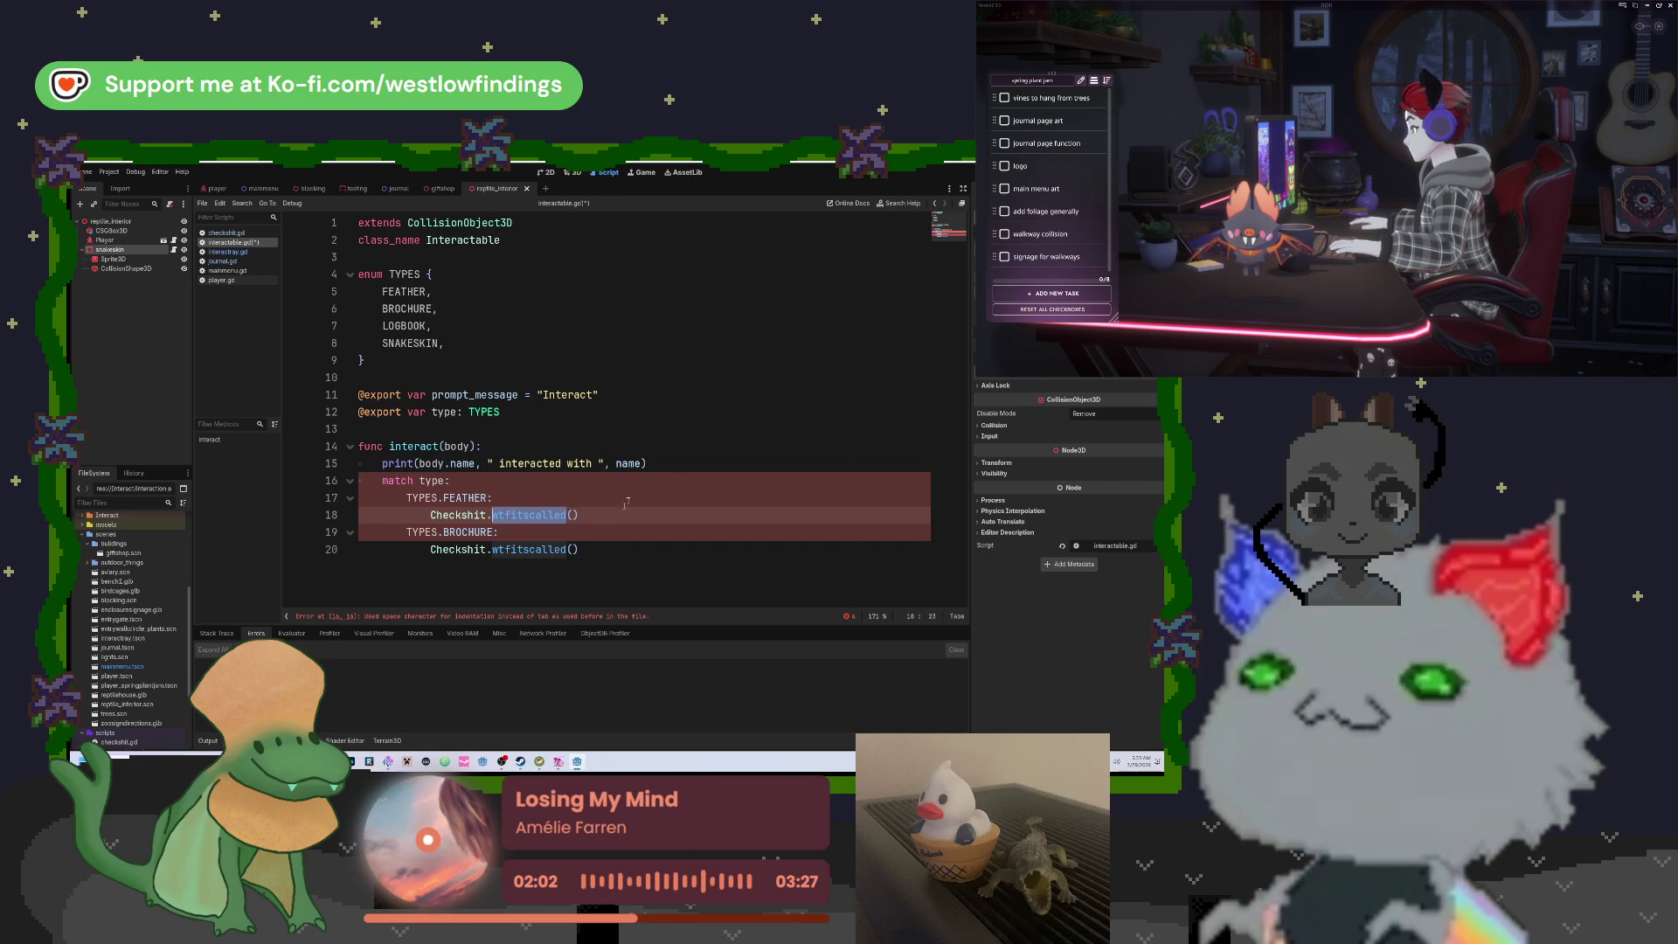
# Redo line 17's indentation and re-indent the FEATHER call under its case.
pyautogui.moveTo(407, 497); pyautogui.dragTo(342, 494)
pyautogui.press('BackSpace')
pyautogui.press('BackSpace')
pyautogui.press('Return')
pyautogui.press('Down')
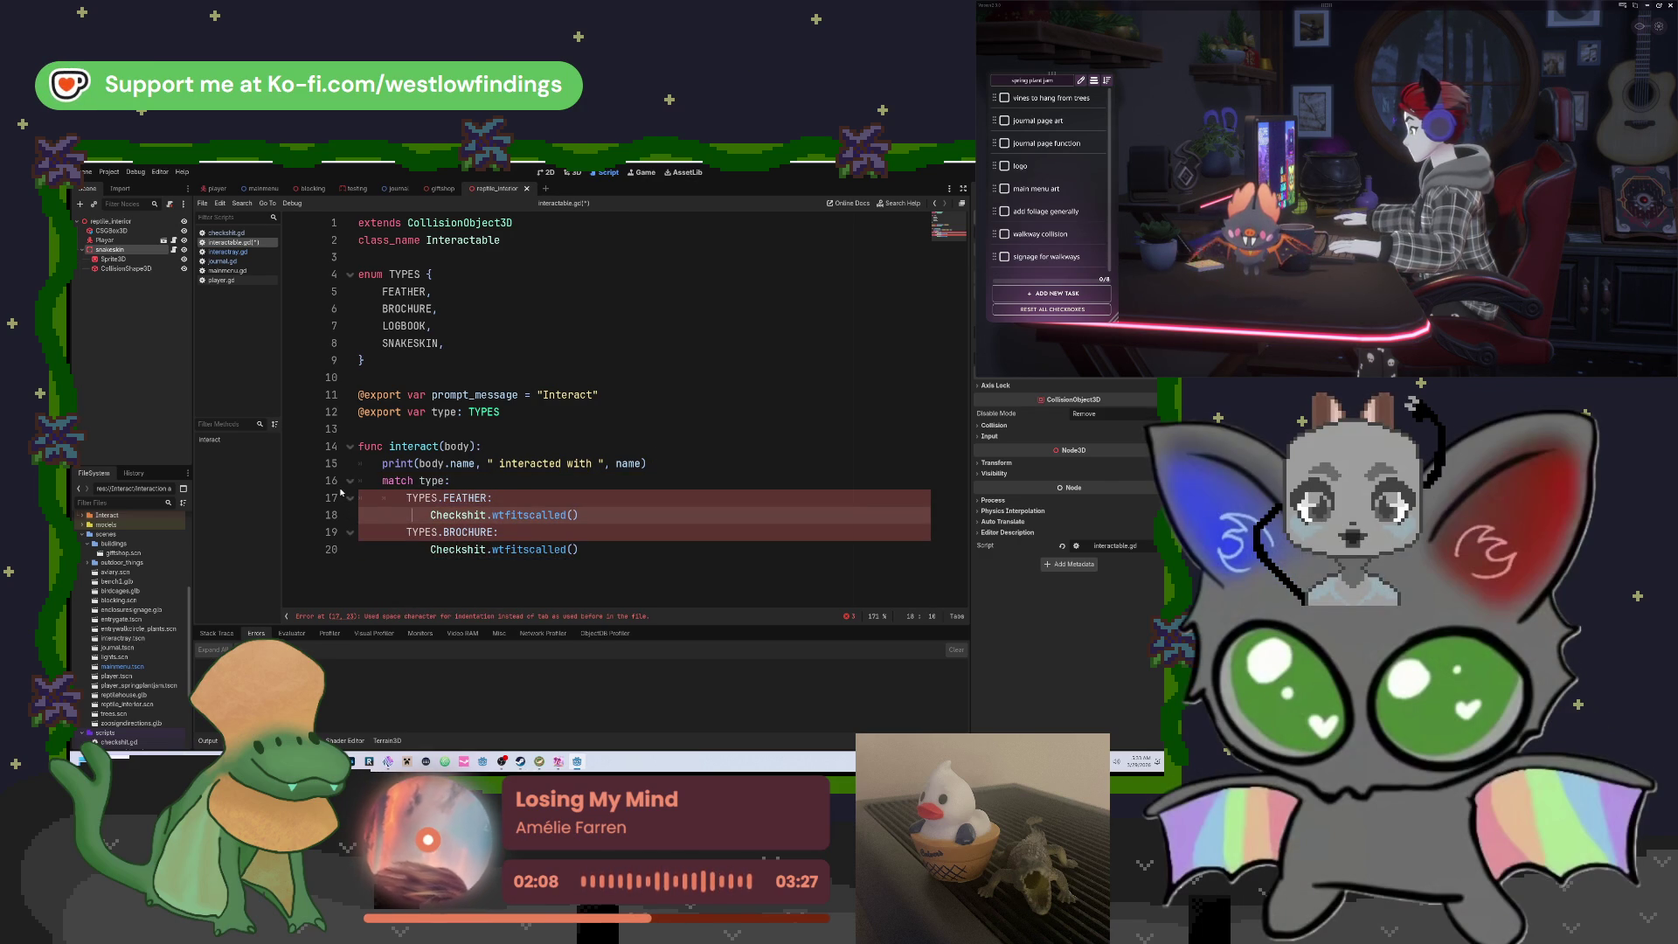
pyautogui.press('Home')
pyautogui.press('BackSpace')
pyautogui.press('BackSpace')
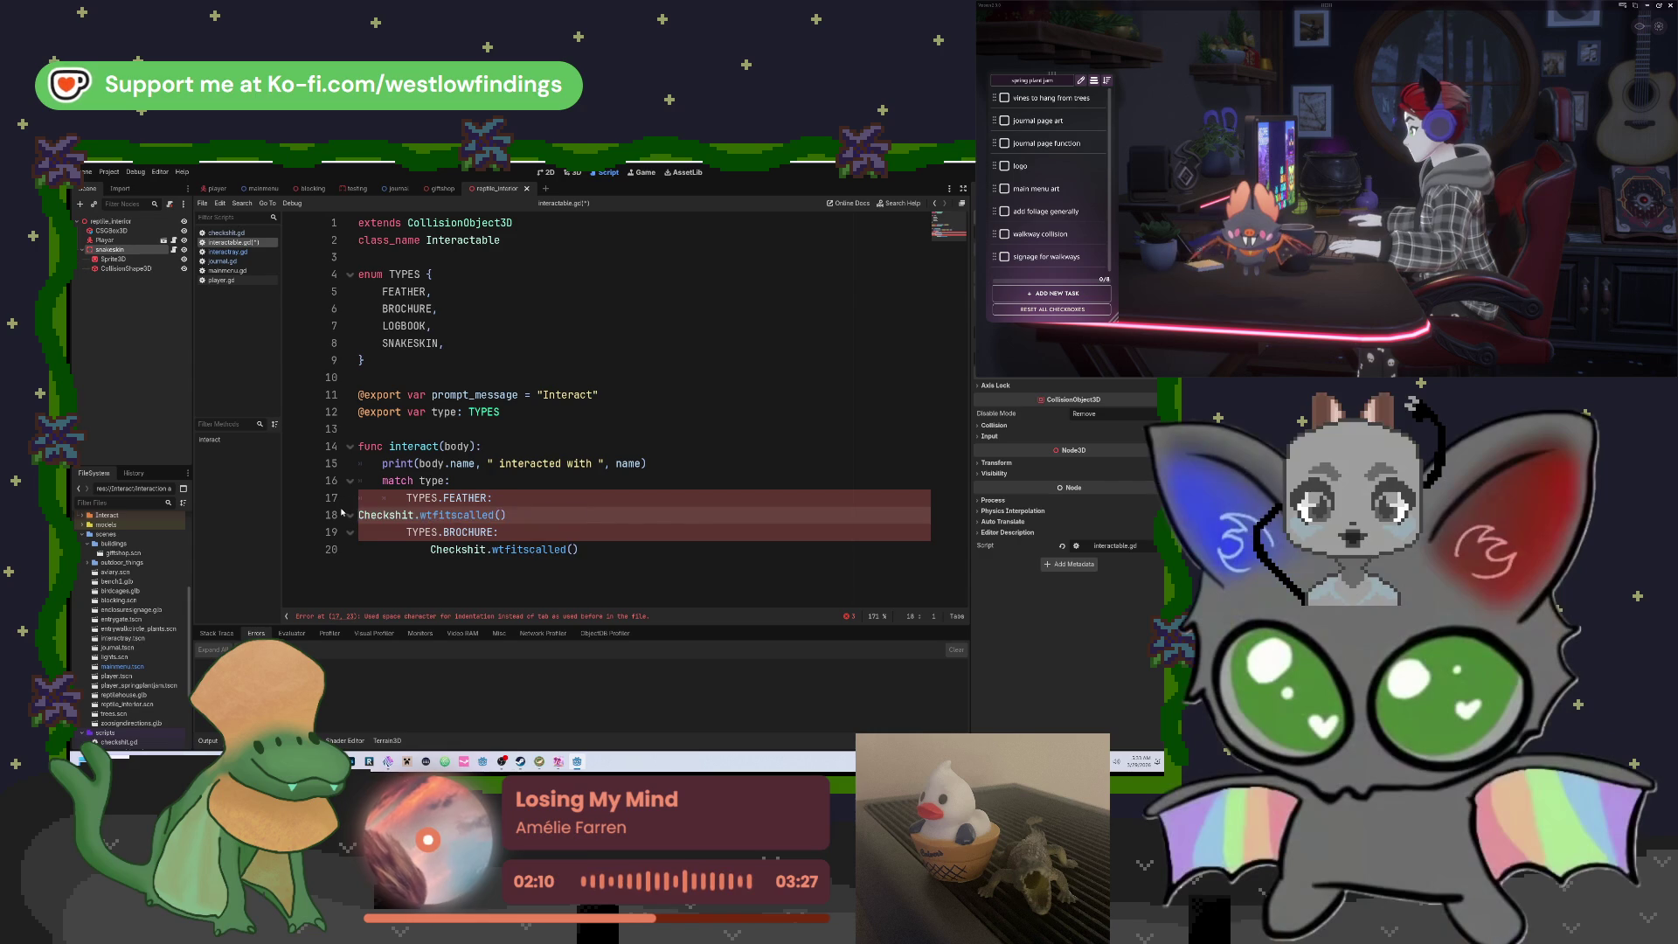
pyautogui.press('Tab')
pyautogui.press('Tab')
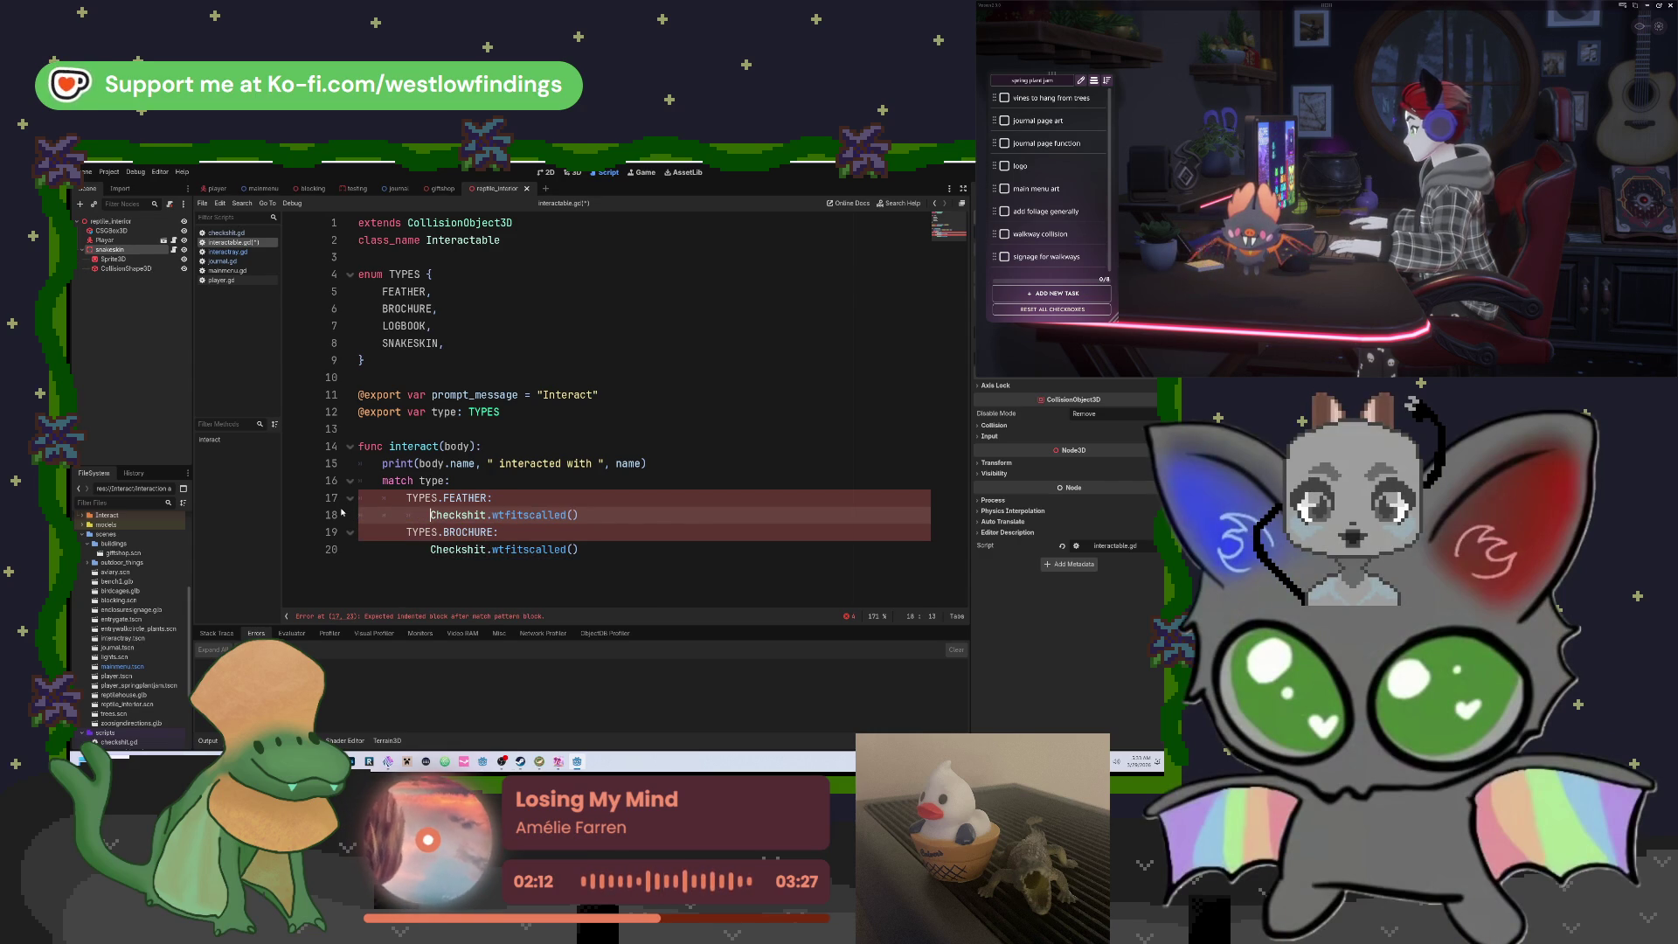
# Re-indent the TYPES.BROCHURE case and its call so they sit inside the match block.
pyautogui.click(332, 533)
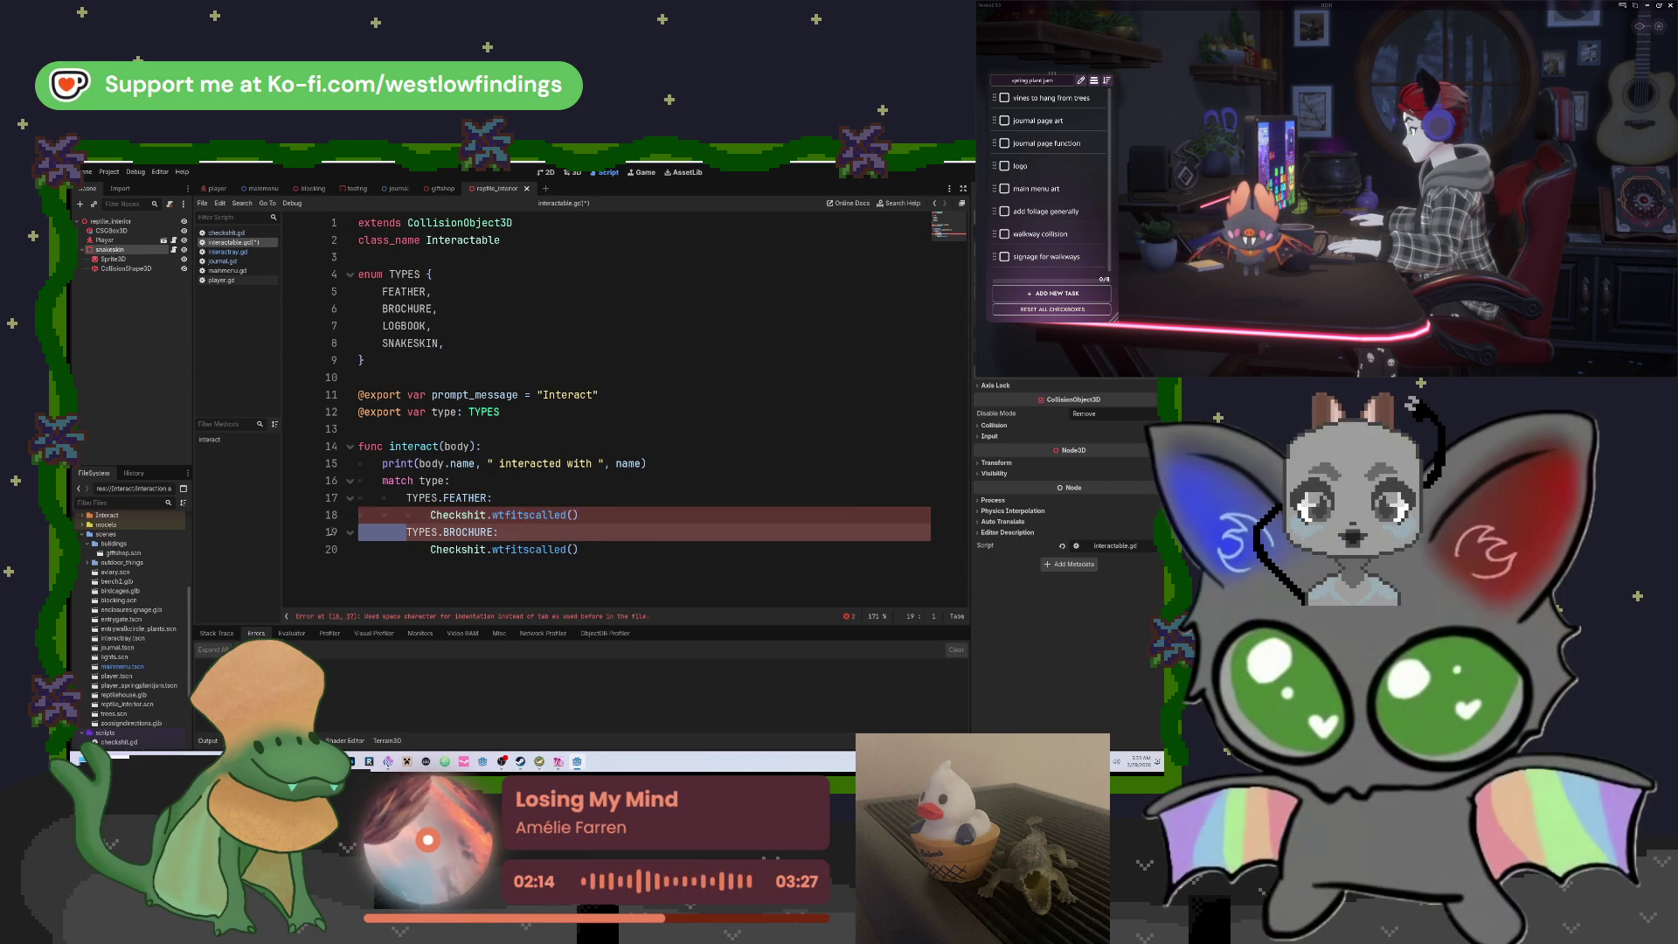
pyautogui.press('BackSpace')
pyautogui.press('Tab')
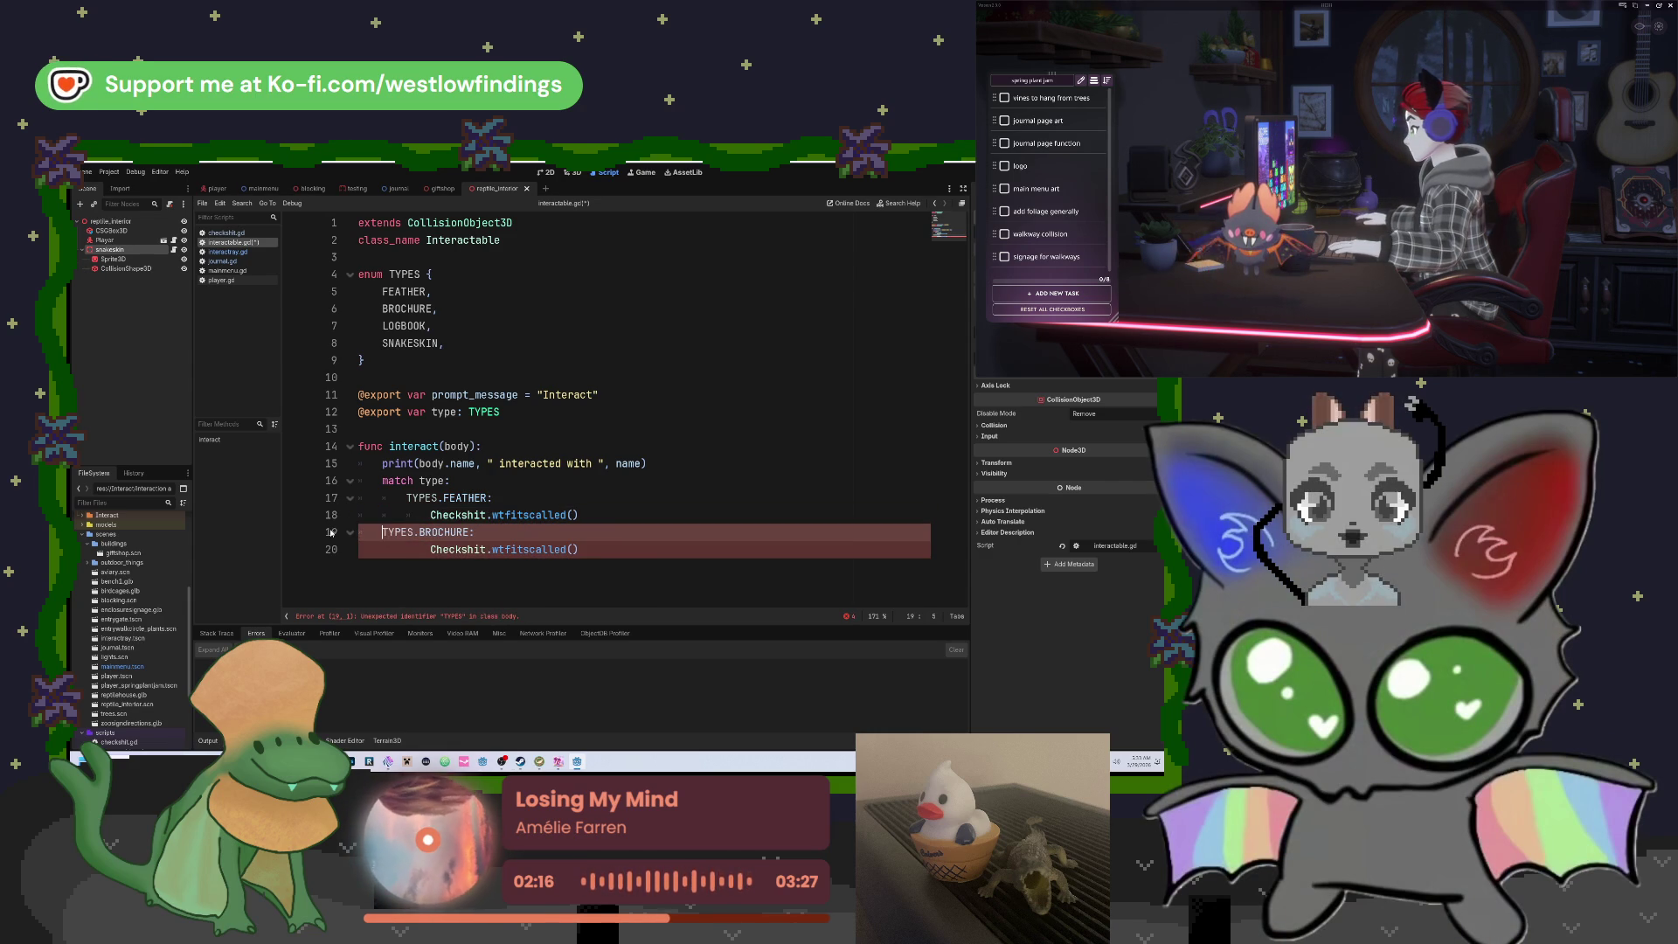
pyautogui.click(307, 548)
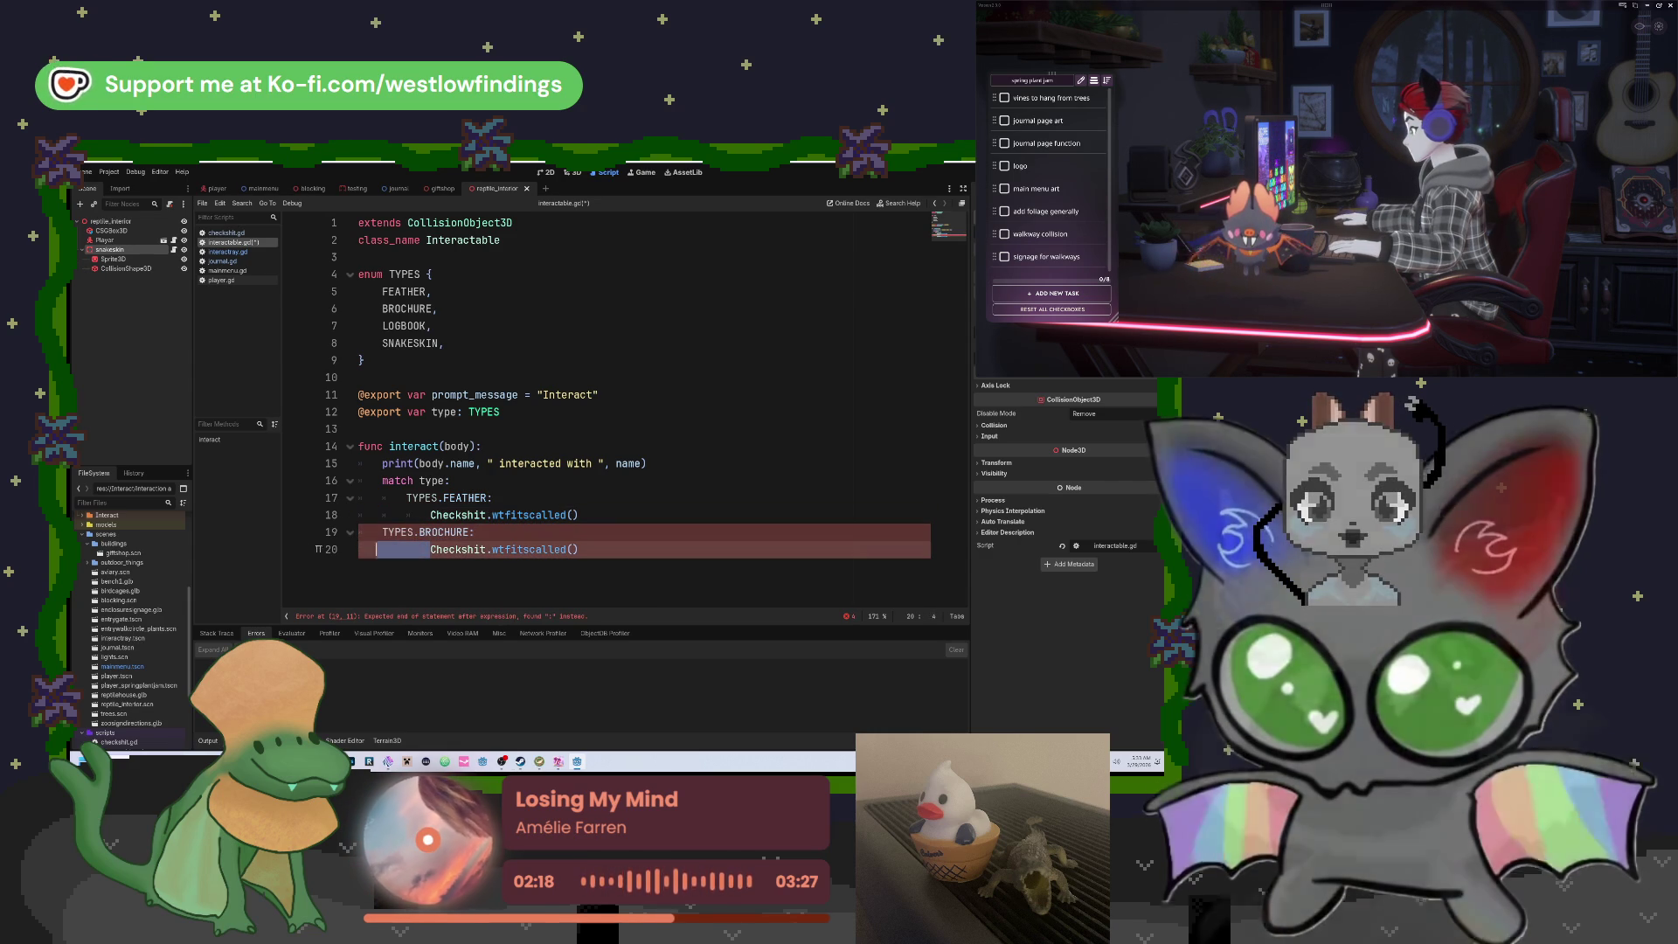
pyautogui.press('BackSpace')
pyautogui.press('Tab')
pyautogui.press('Tab')
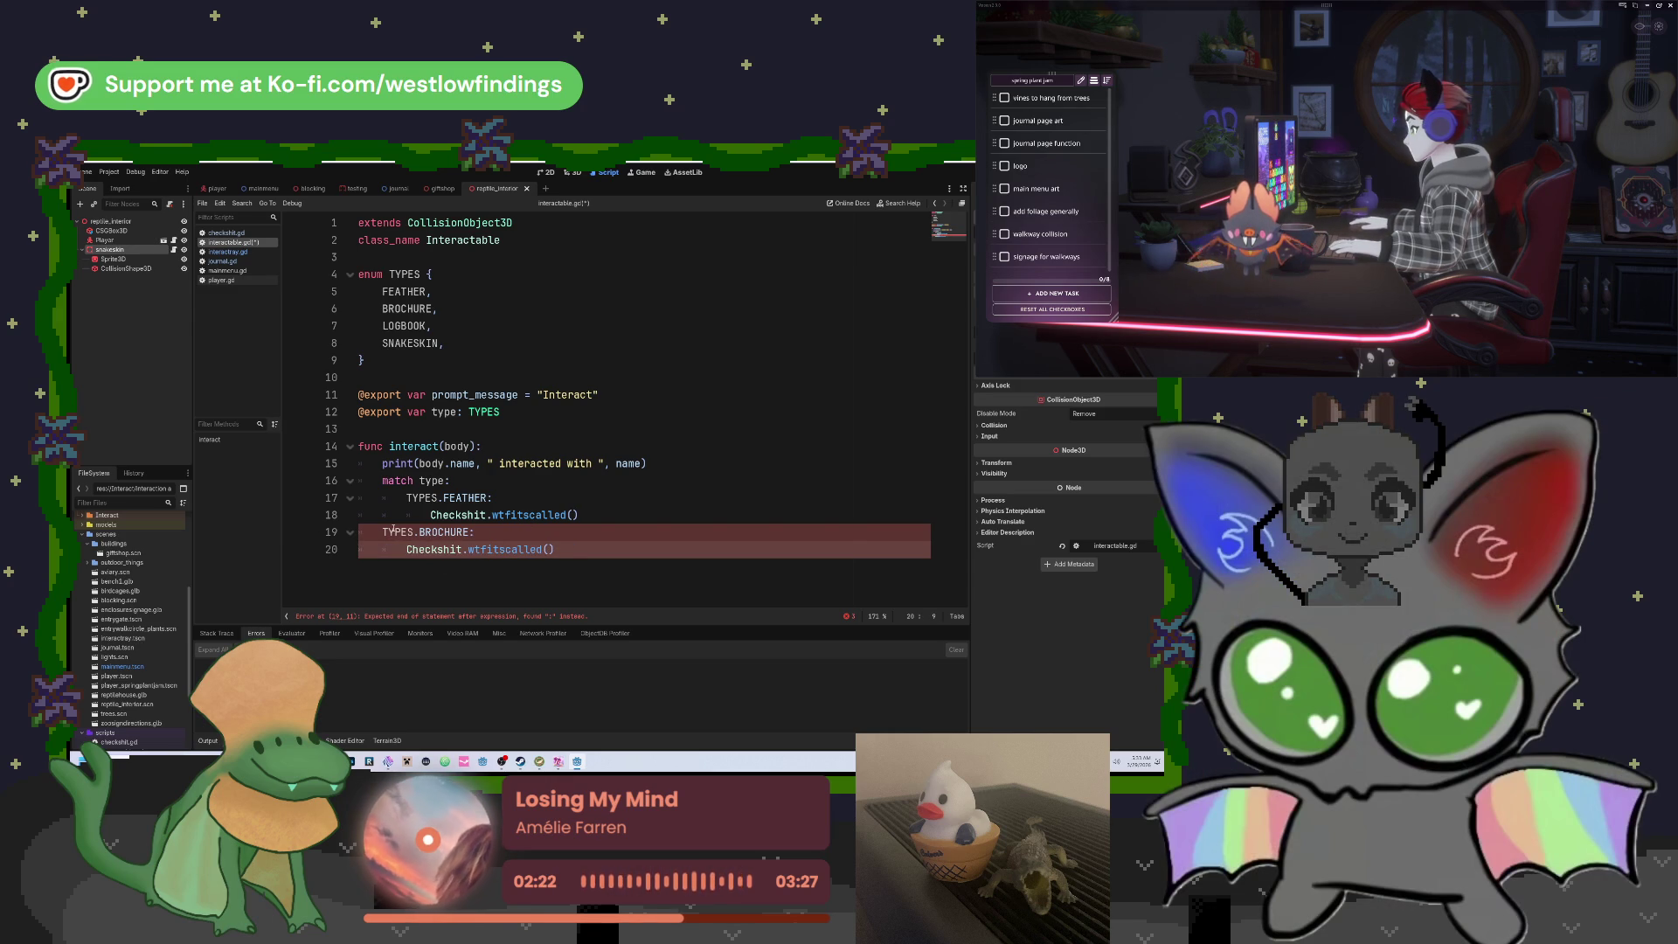
pyautogui.click(495, 534)
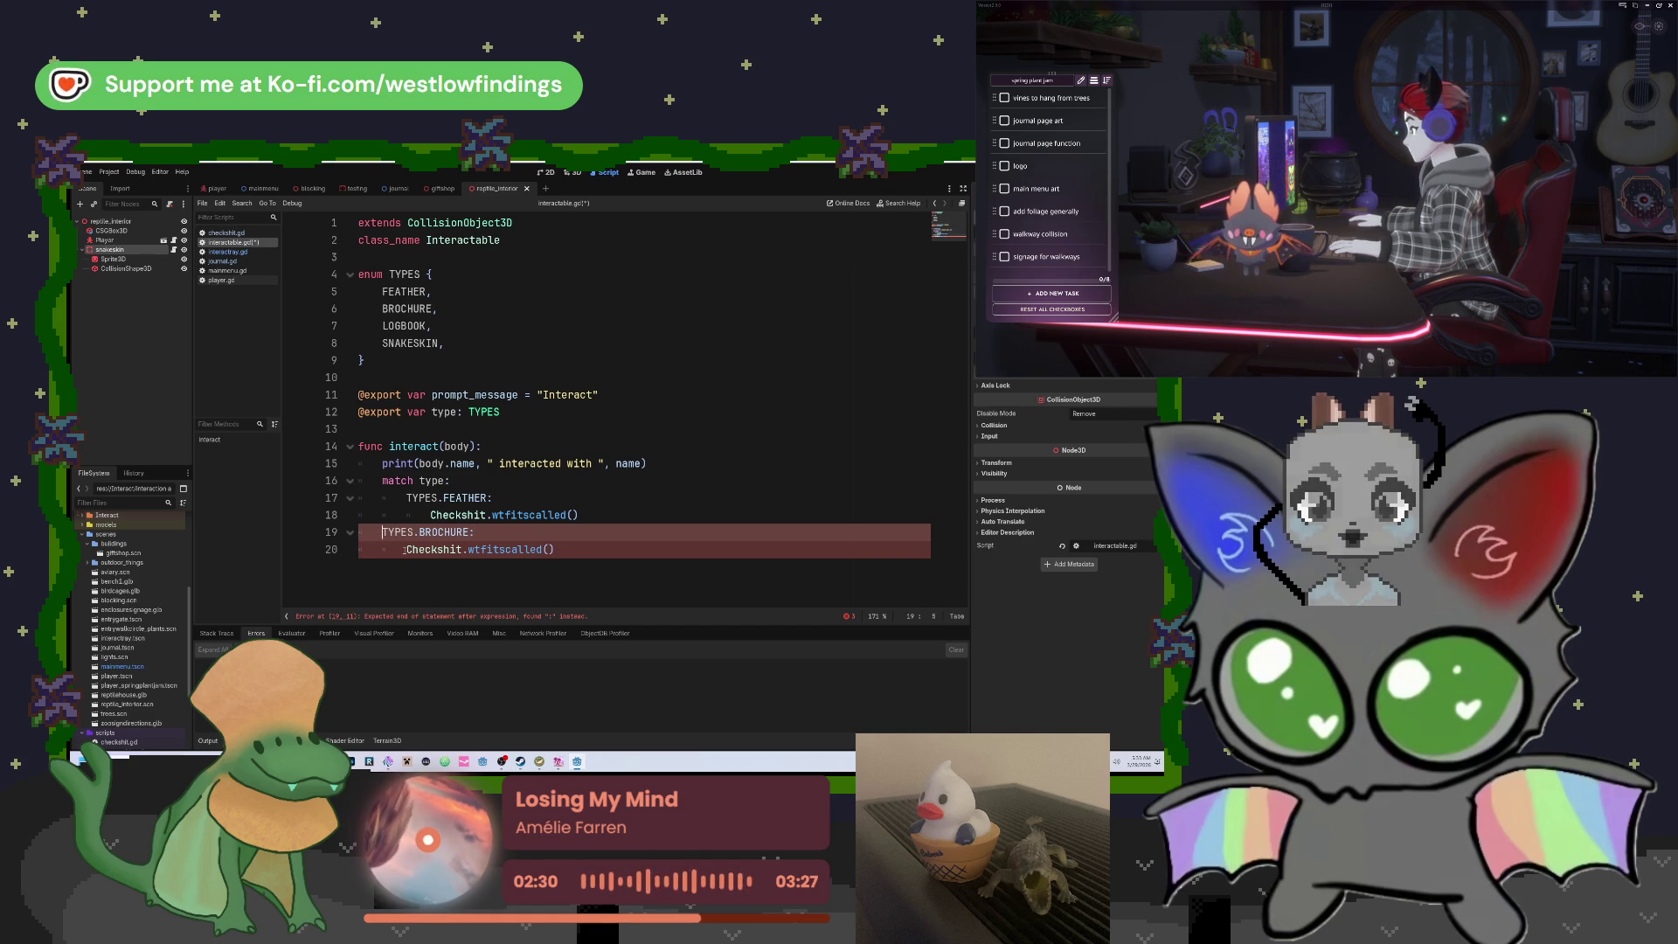
pyautogui.press('Tab')
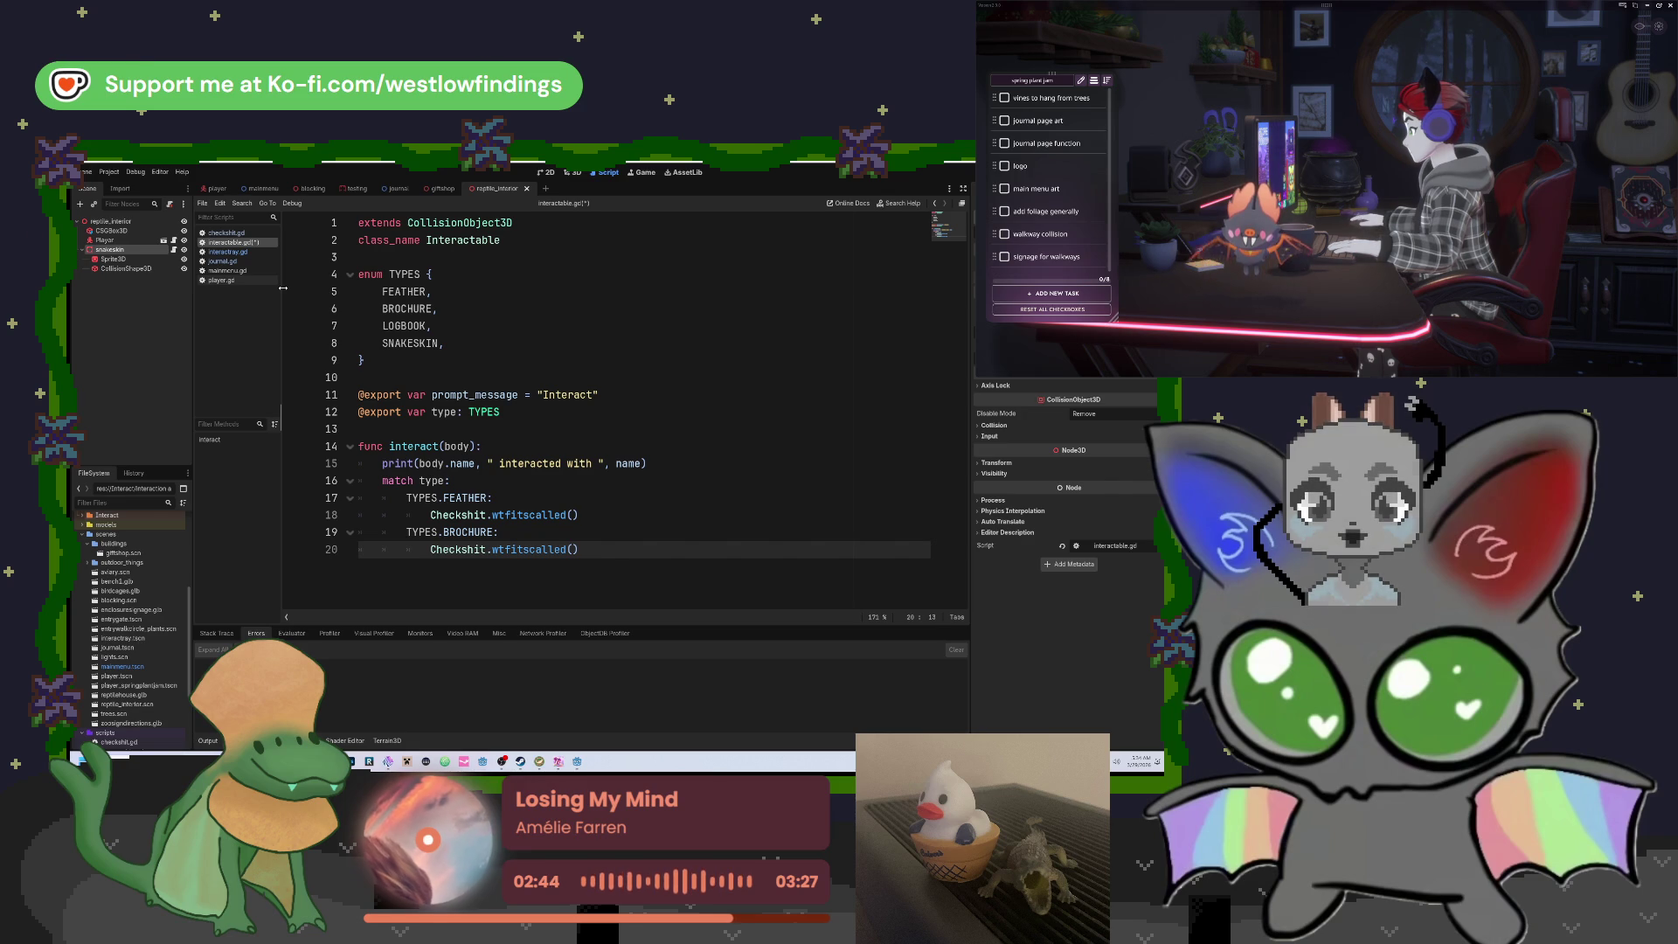
# Check function names in checkshit.gd, then replace line 18's wtfitscalled with flip_feather.
pyautogui.click(244, 235)
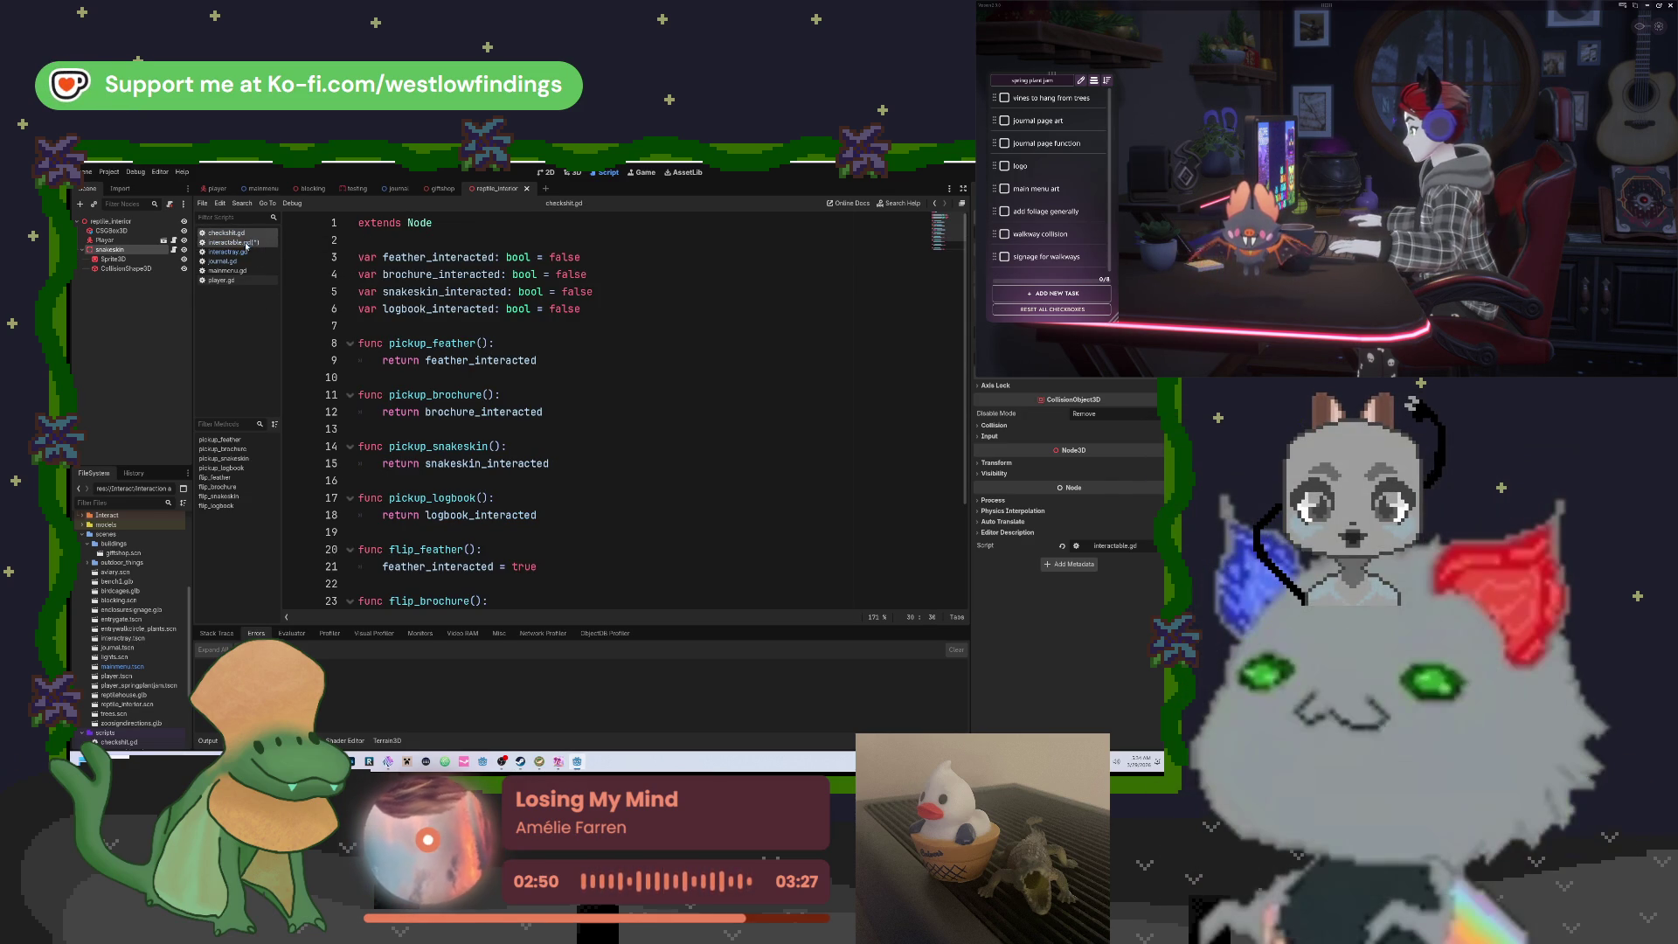
pyautogui.hotkey('alt', 'Left')
pyautogui.moveTo(566, 514); pyautogui.dragTo(492, 515)
pyautogui.write('flip_f')
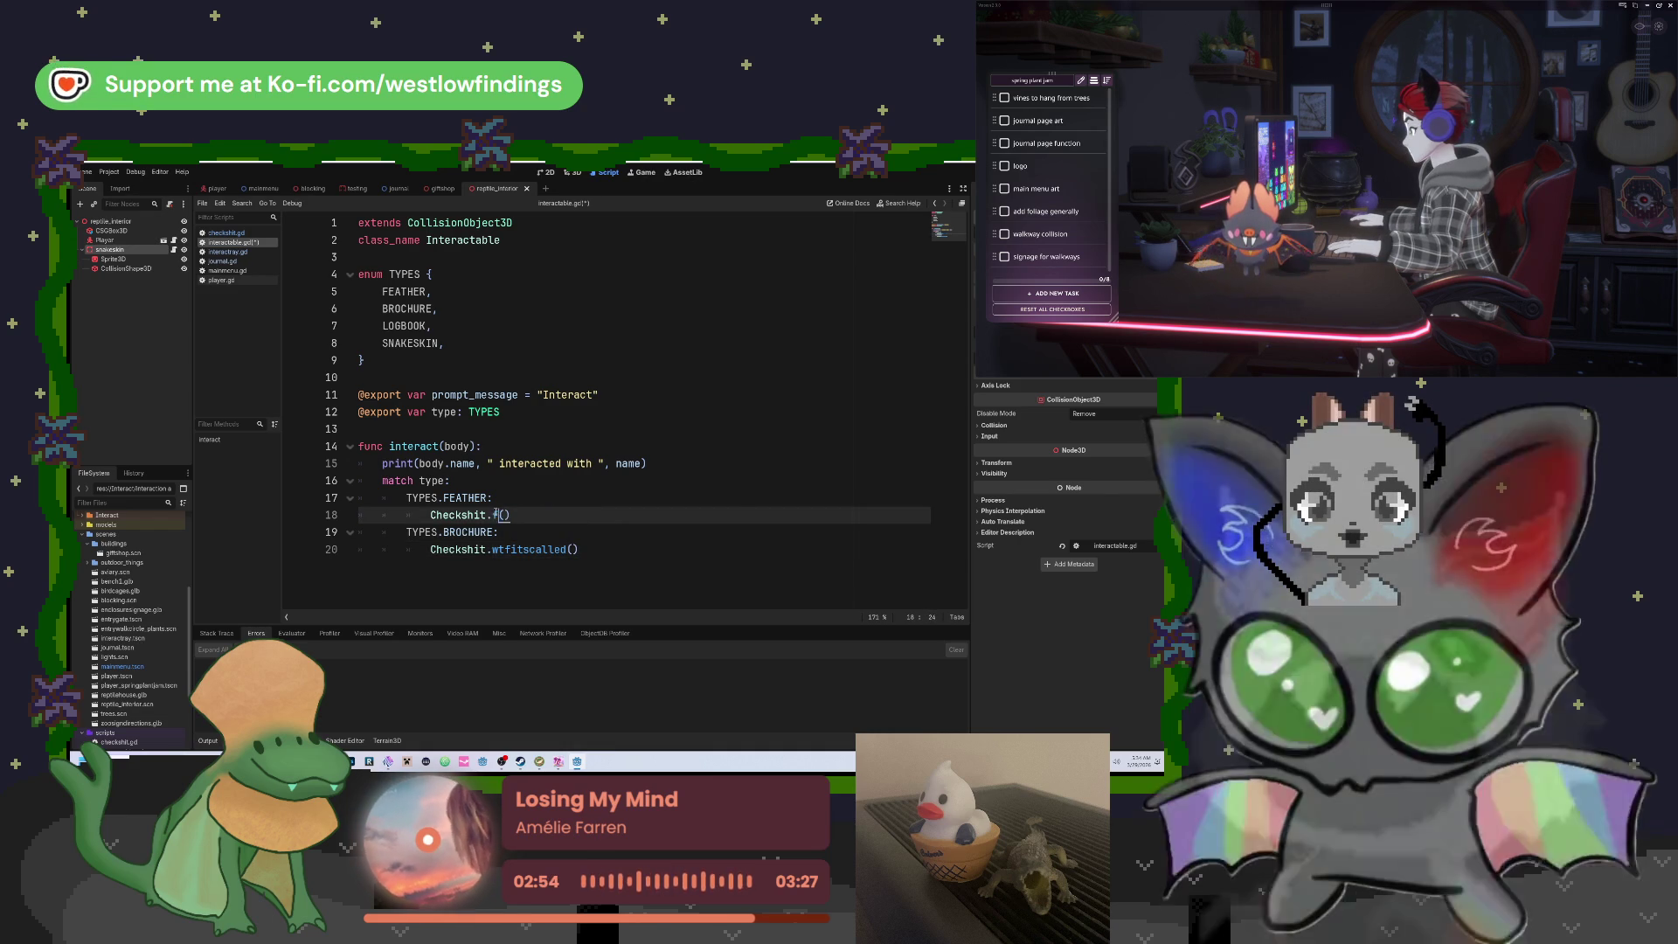
pyautogui.write('eather')
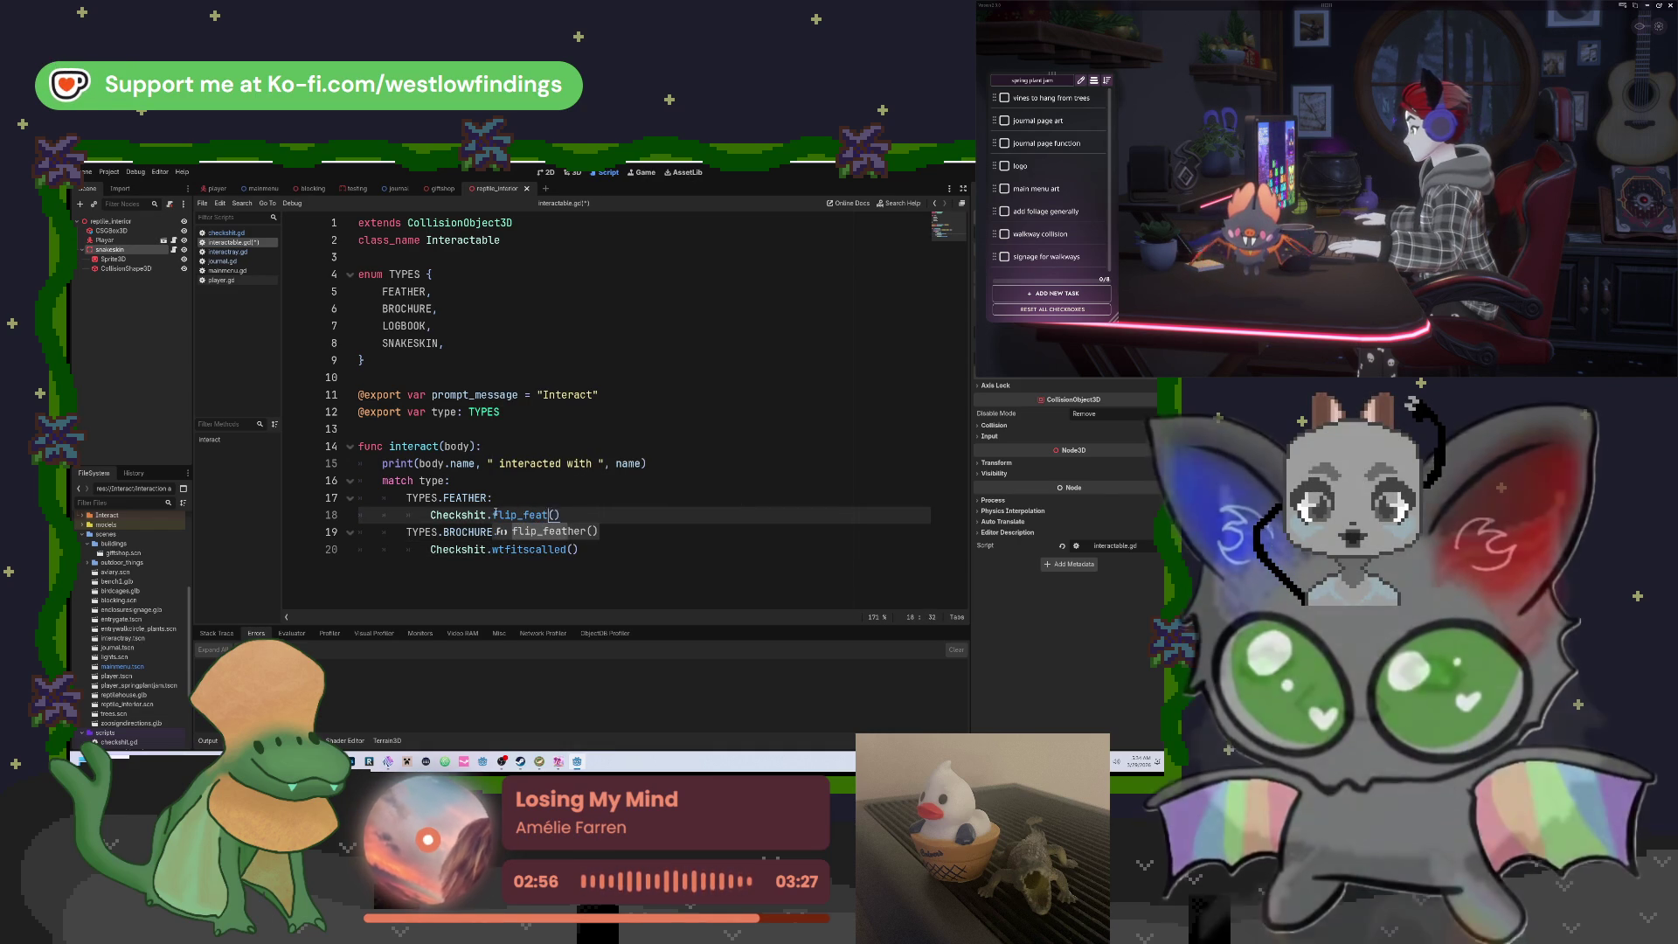
# Replace line 20's wtfitscalled with flip_brochure and start a new TYPES. case line.
pyautogui.click(567, 549)
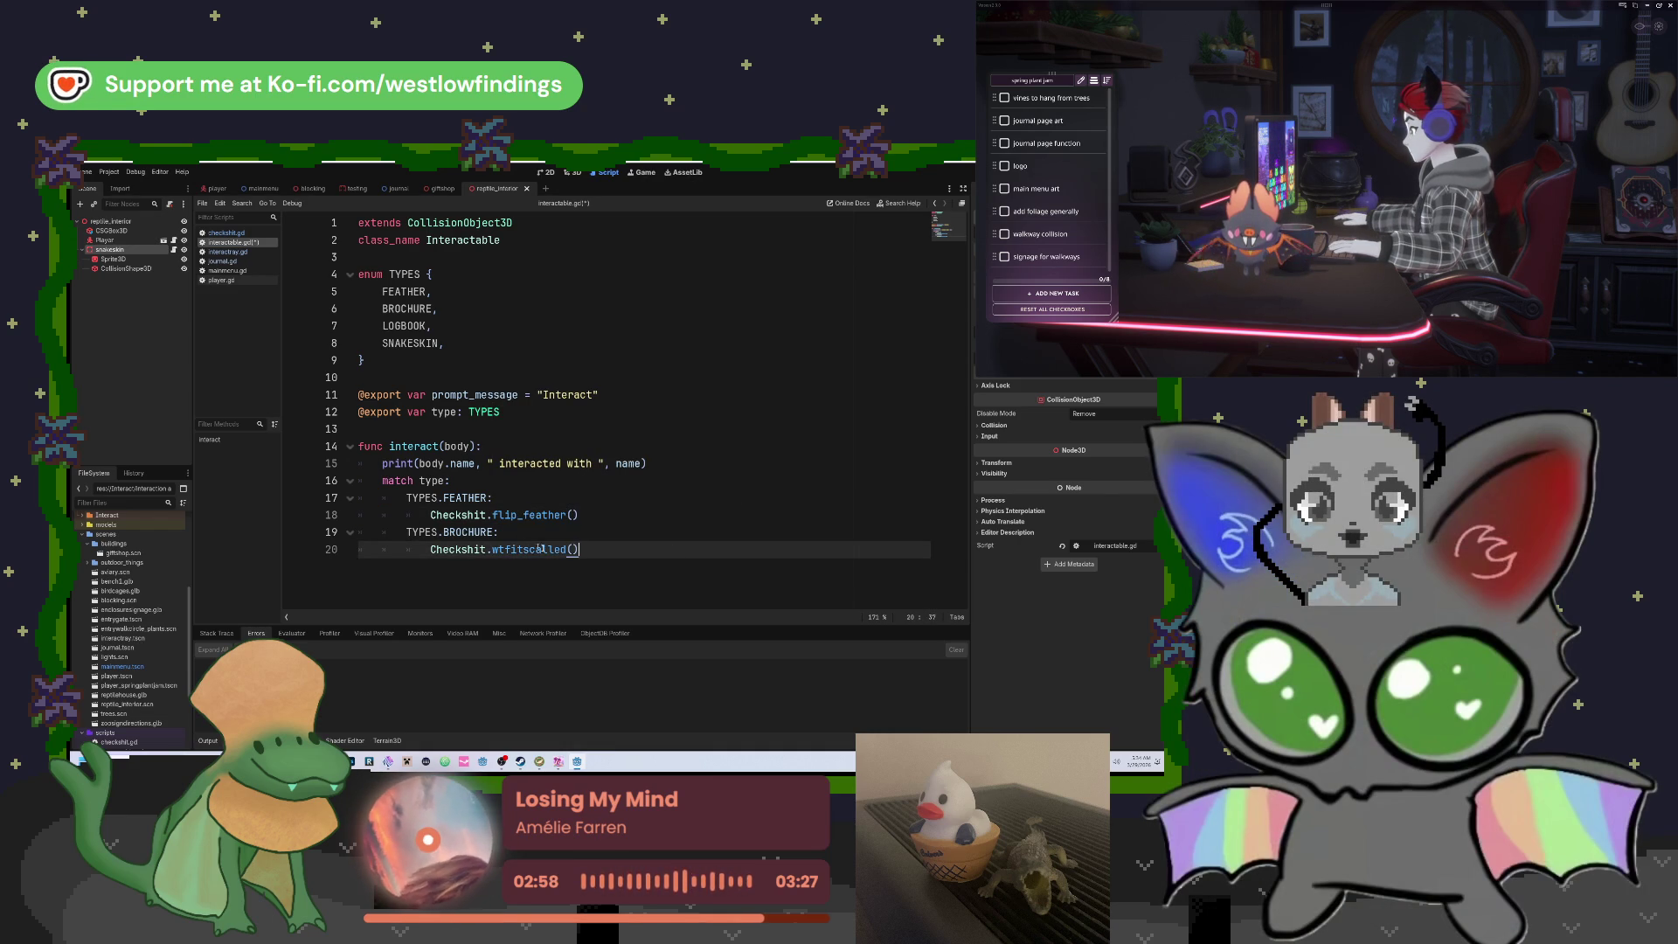
pyautogui.moveTo(566, 549); pyautogui.dragTo(497, 549)
pyautogui.write('flip')
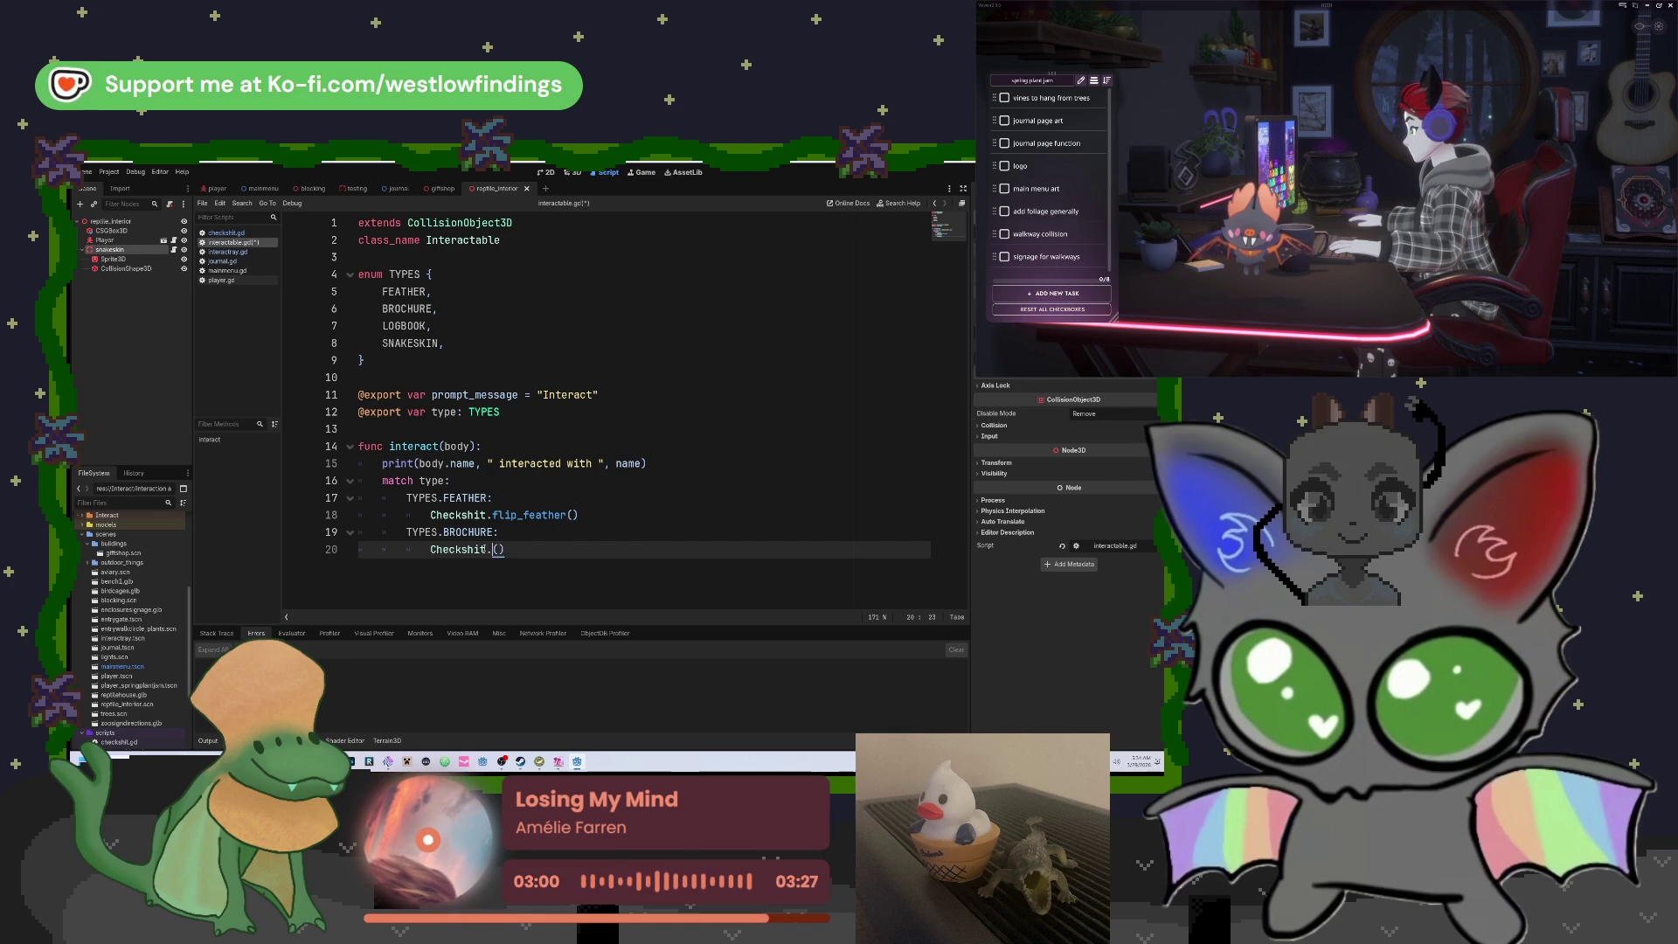
pyautogui.write('_brochure')
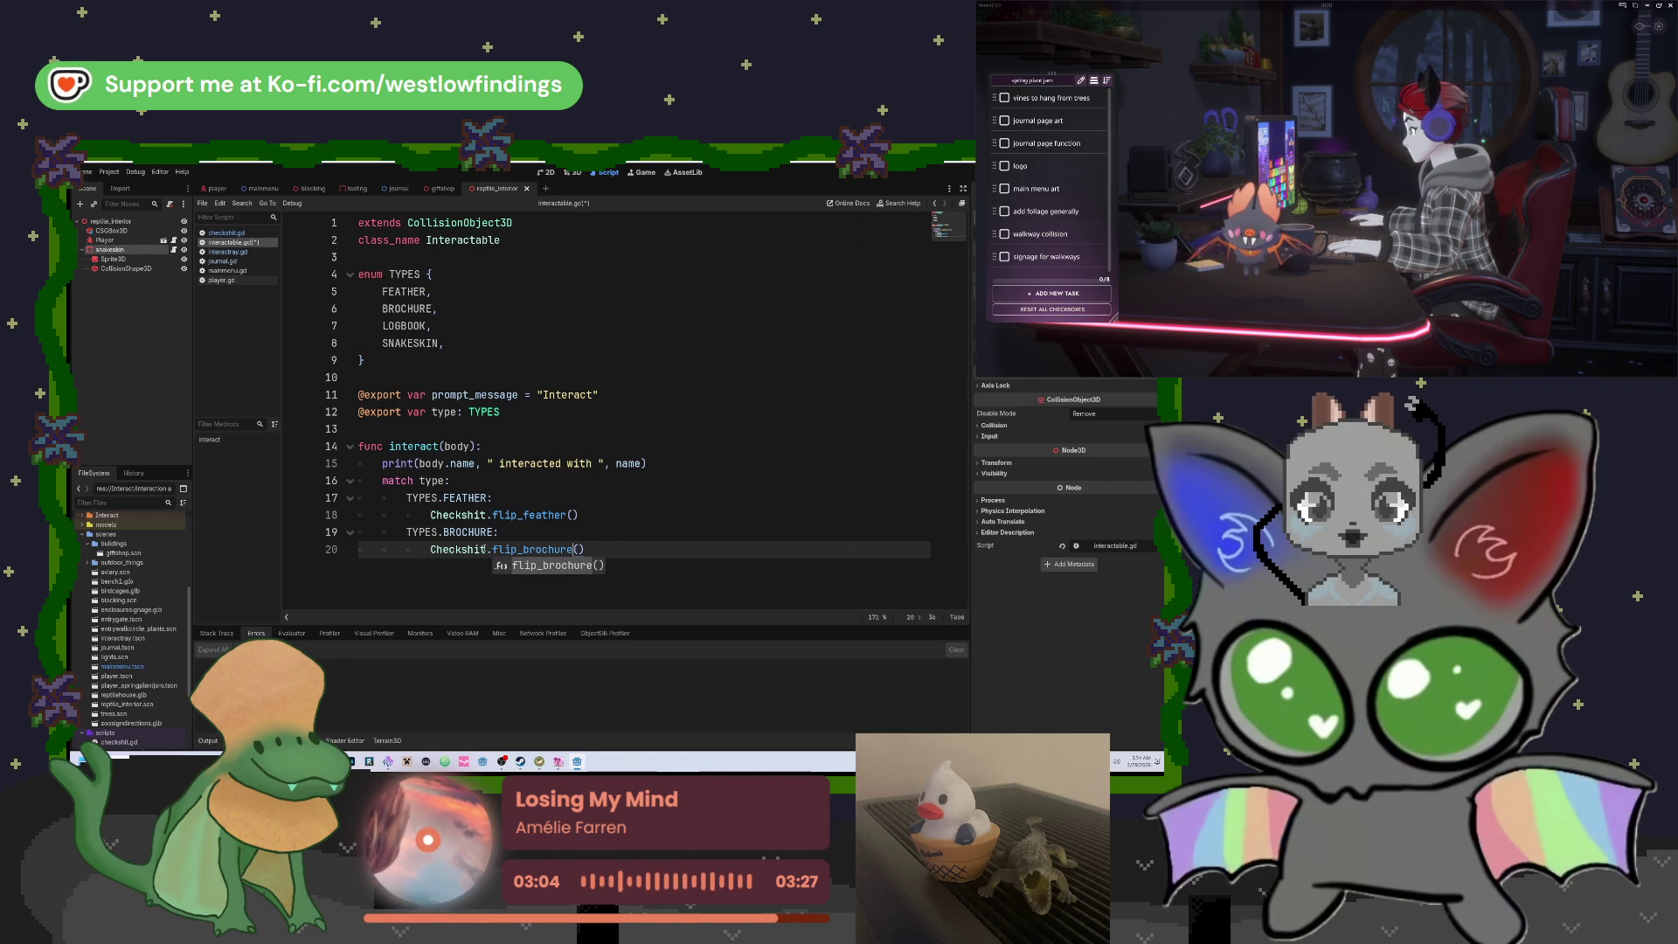
pyautogui.click(604, 555)
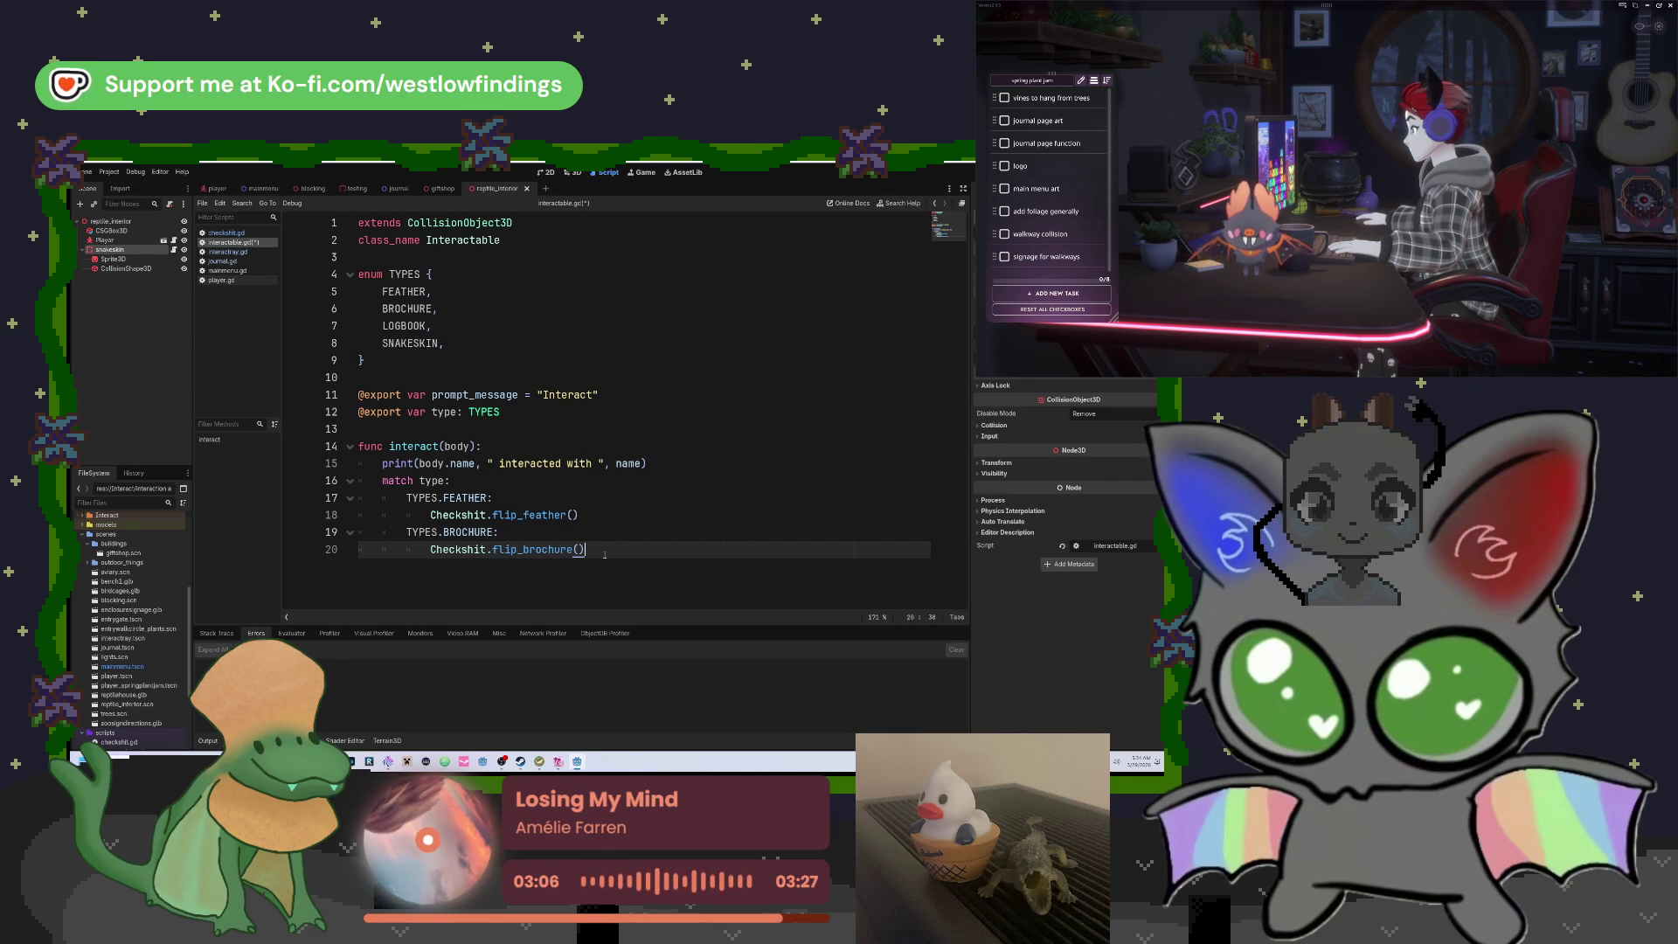
pyautogui.press('Return')
pyautogui.write('TY')
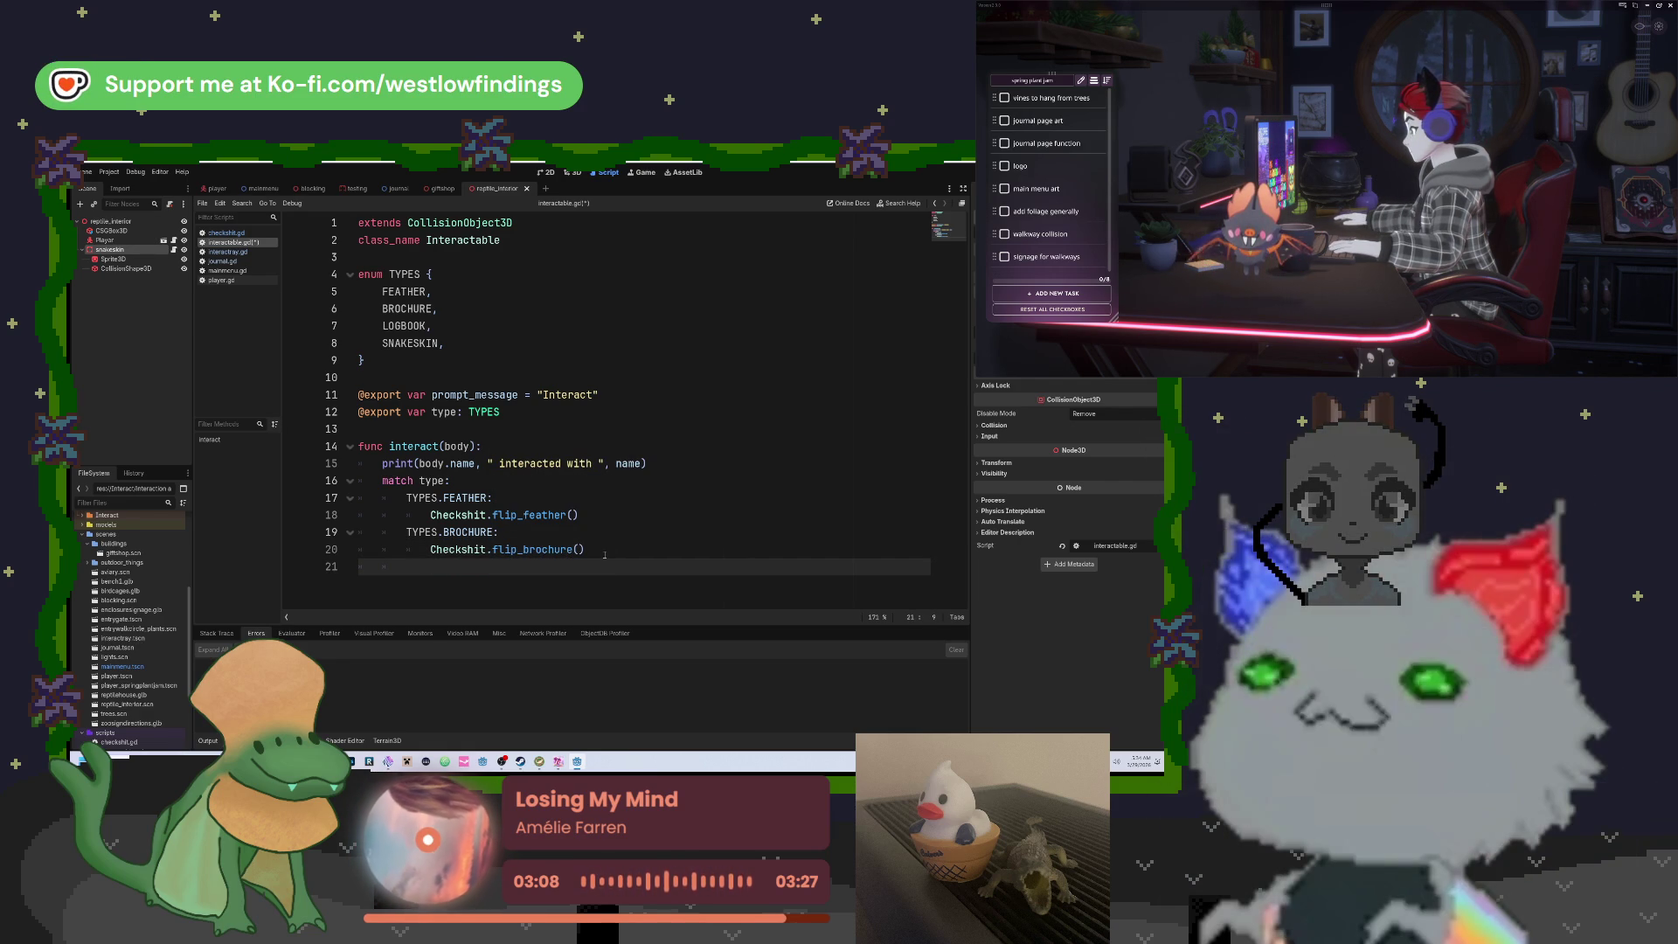
pyautogui.write('PES.')
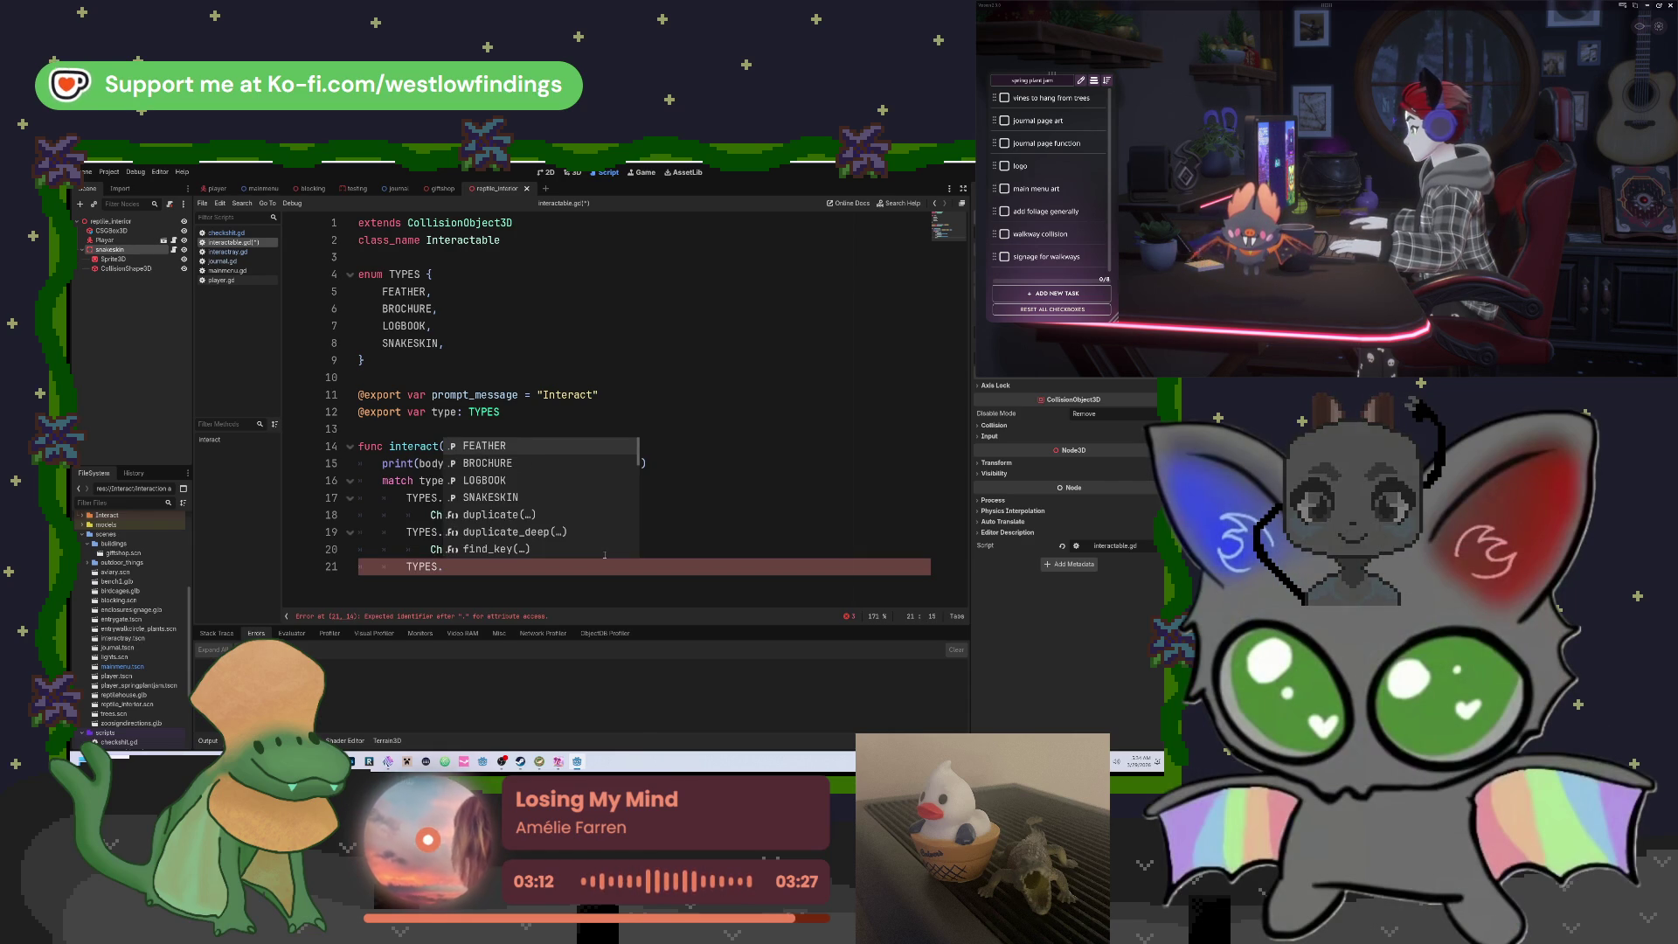
# Add the TYPES.LOGBOOK case calling Checkshit.flip_logbook() using autocomplete.
pyautogui.press('Down')
pyautogui.press('Down')
pyautogui.press('Return')
pyautogui.press('Return')
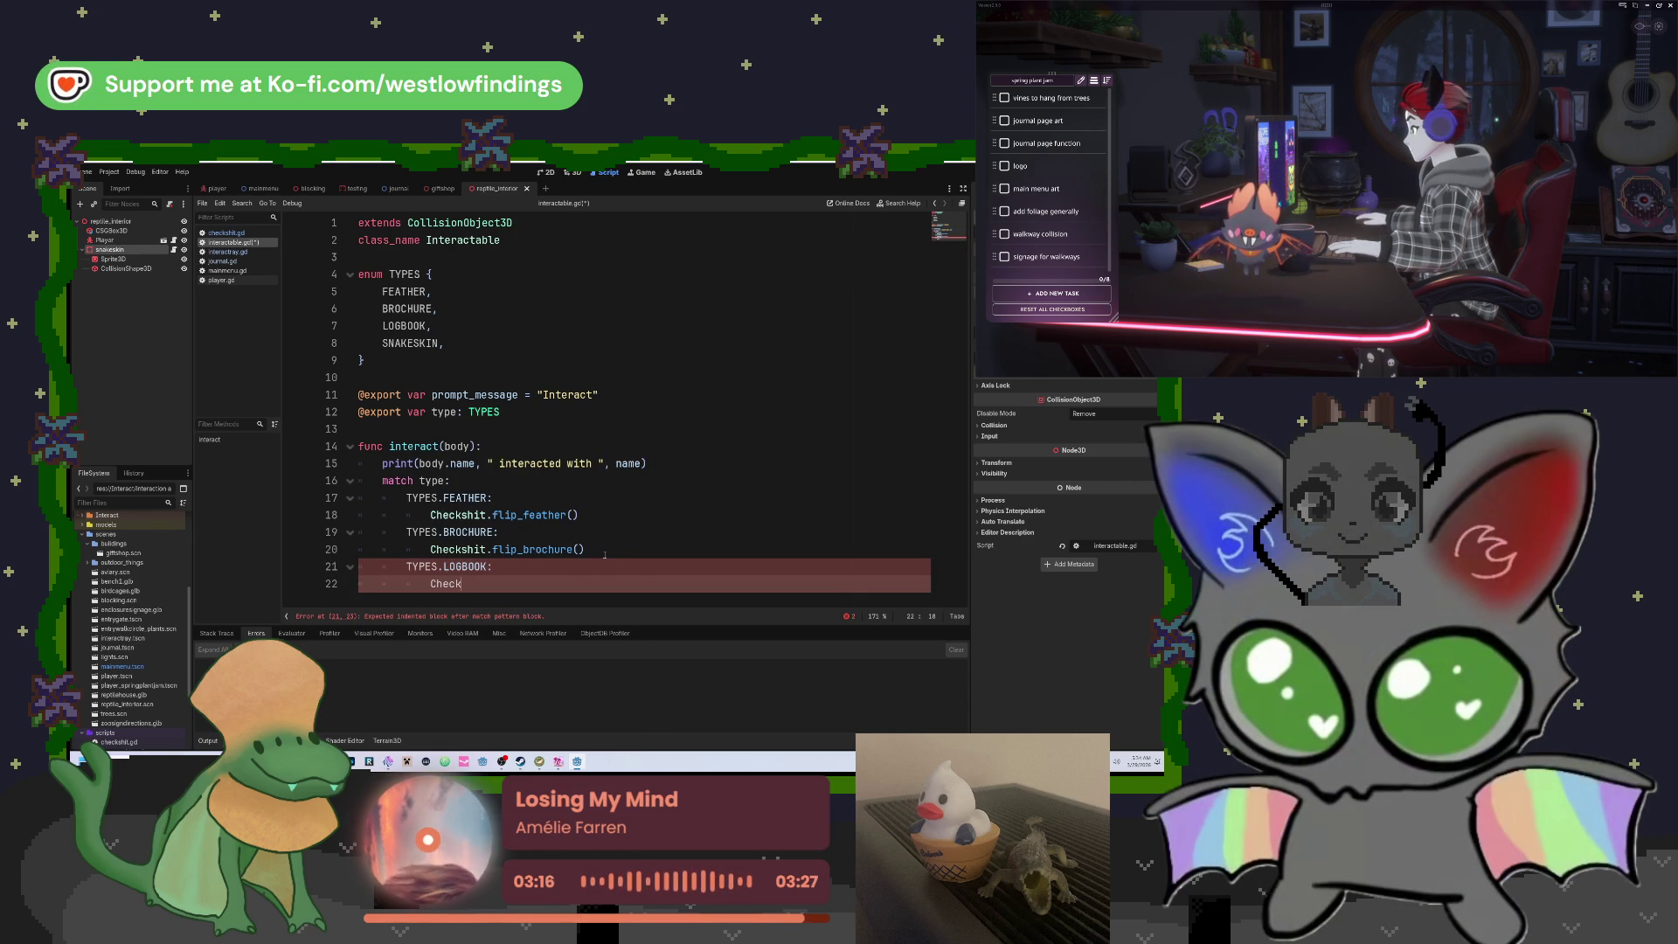
pyautogui.press('Return')
pyautogui.write('.')
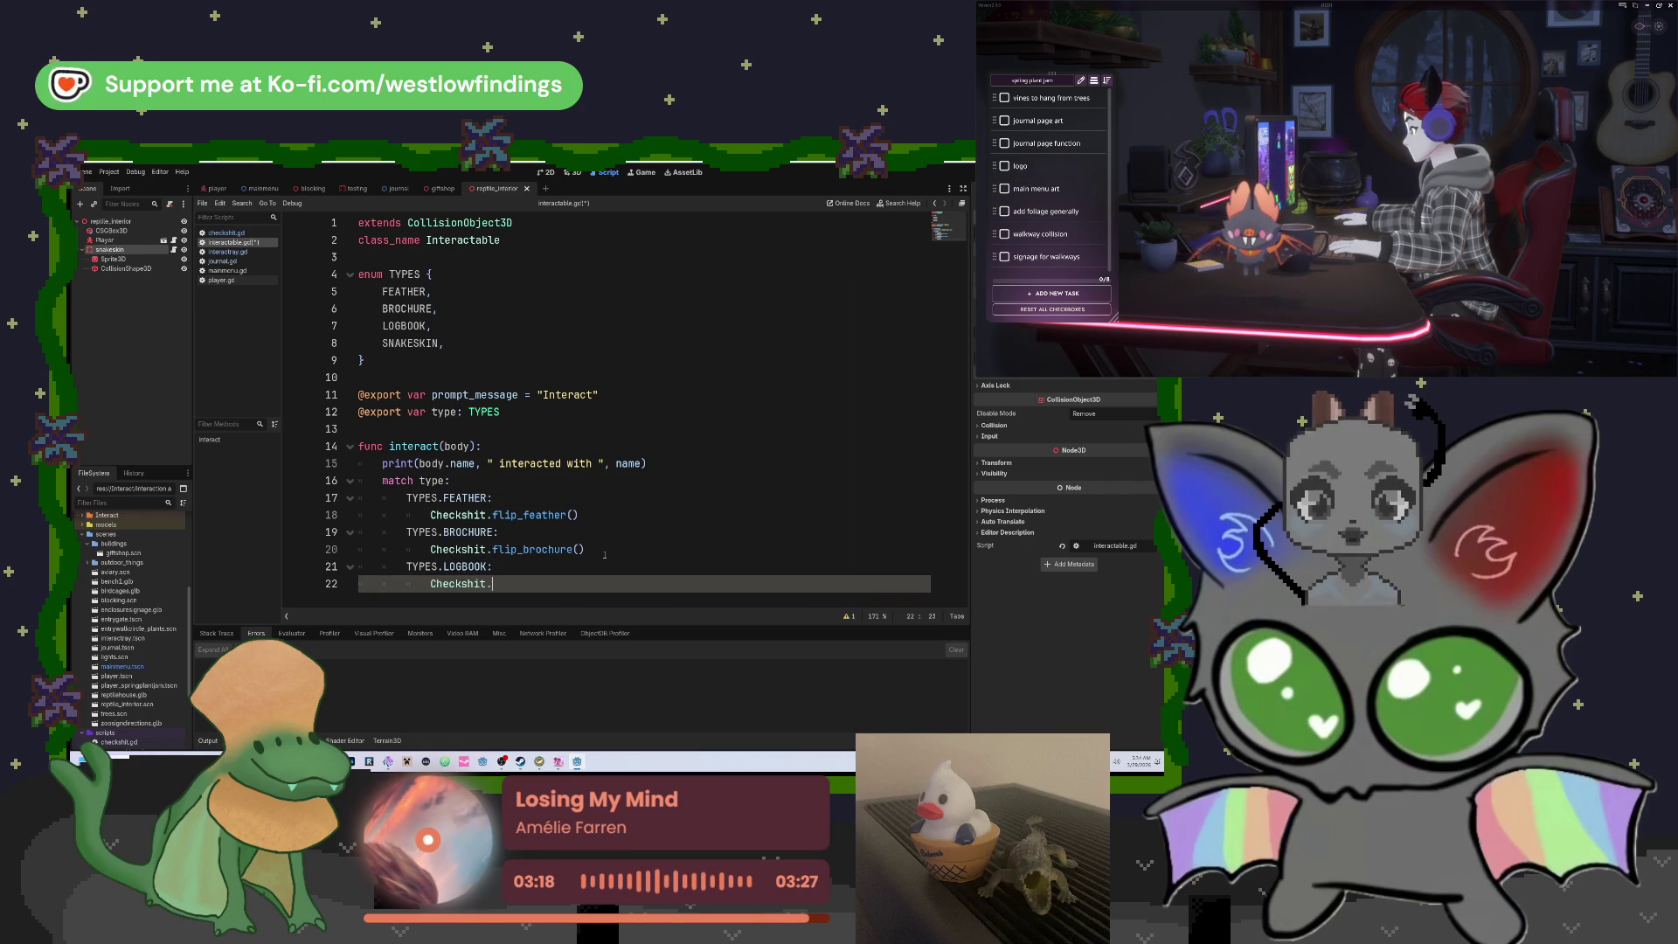
pyautogui.write('flip')
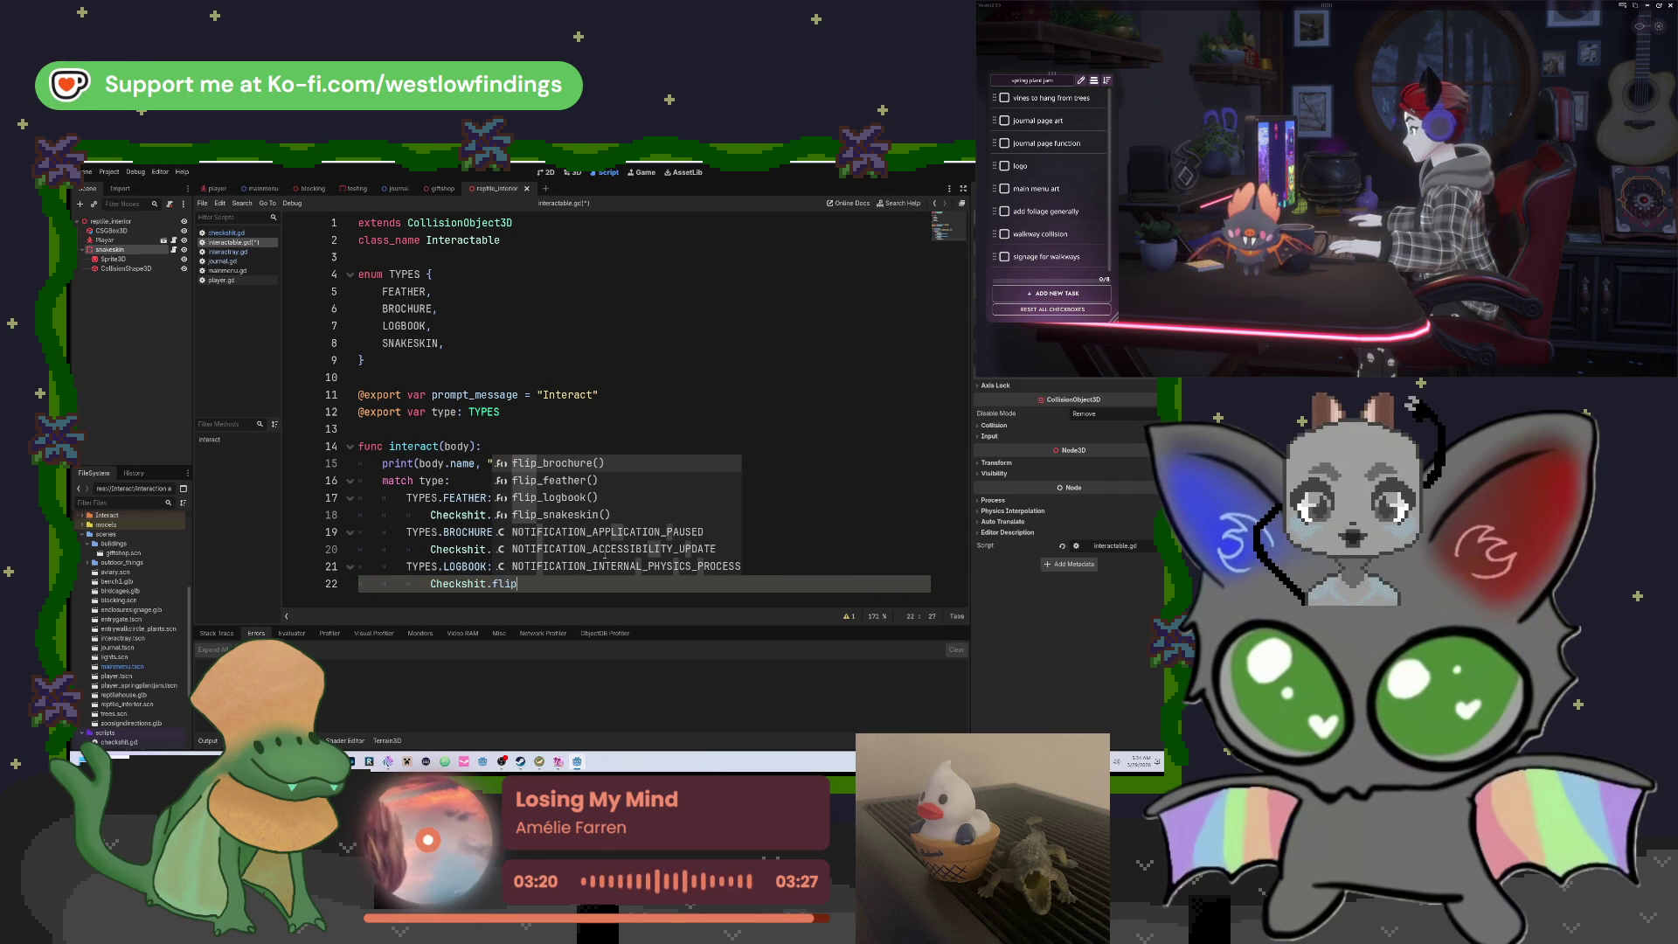
pyautogui.press('Down')
pyautogui.press('Down')
pyautogui.press('Return')
pyautogui.press('Return')
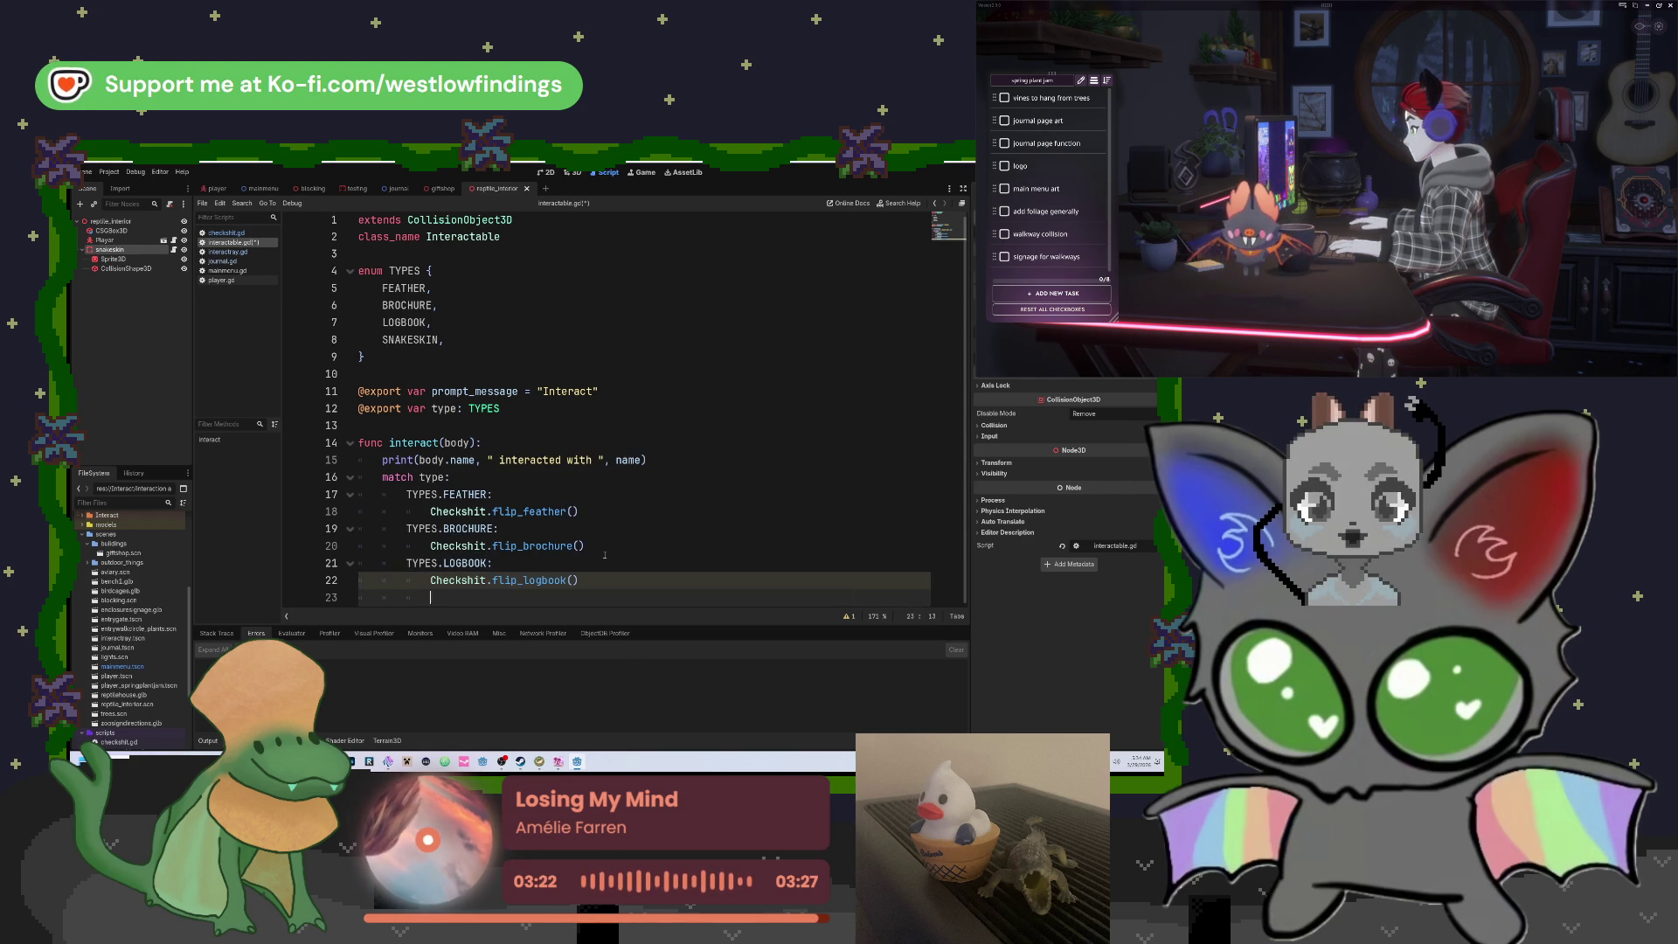
# Add the TYPES.SNAKESKIN case calling Checkshit.flip_snakeskin() on line 24.
pyautogui.press('BackSpace')
pyautogui.write('TYPES')
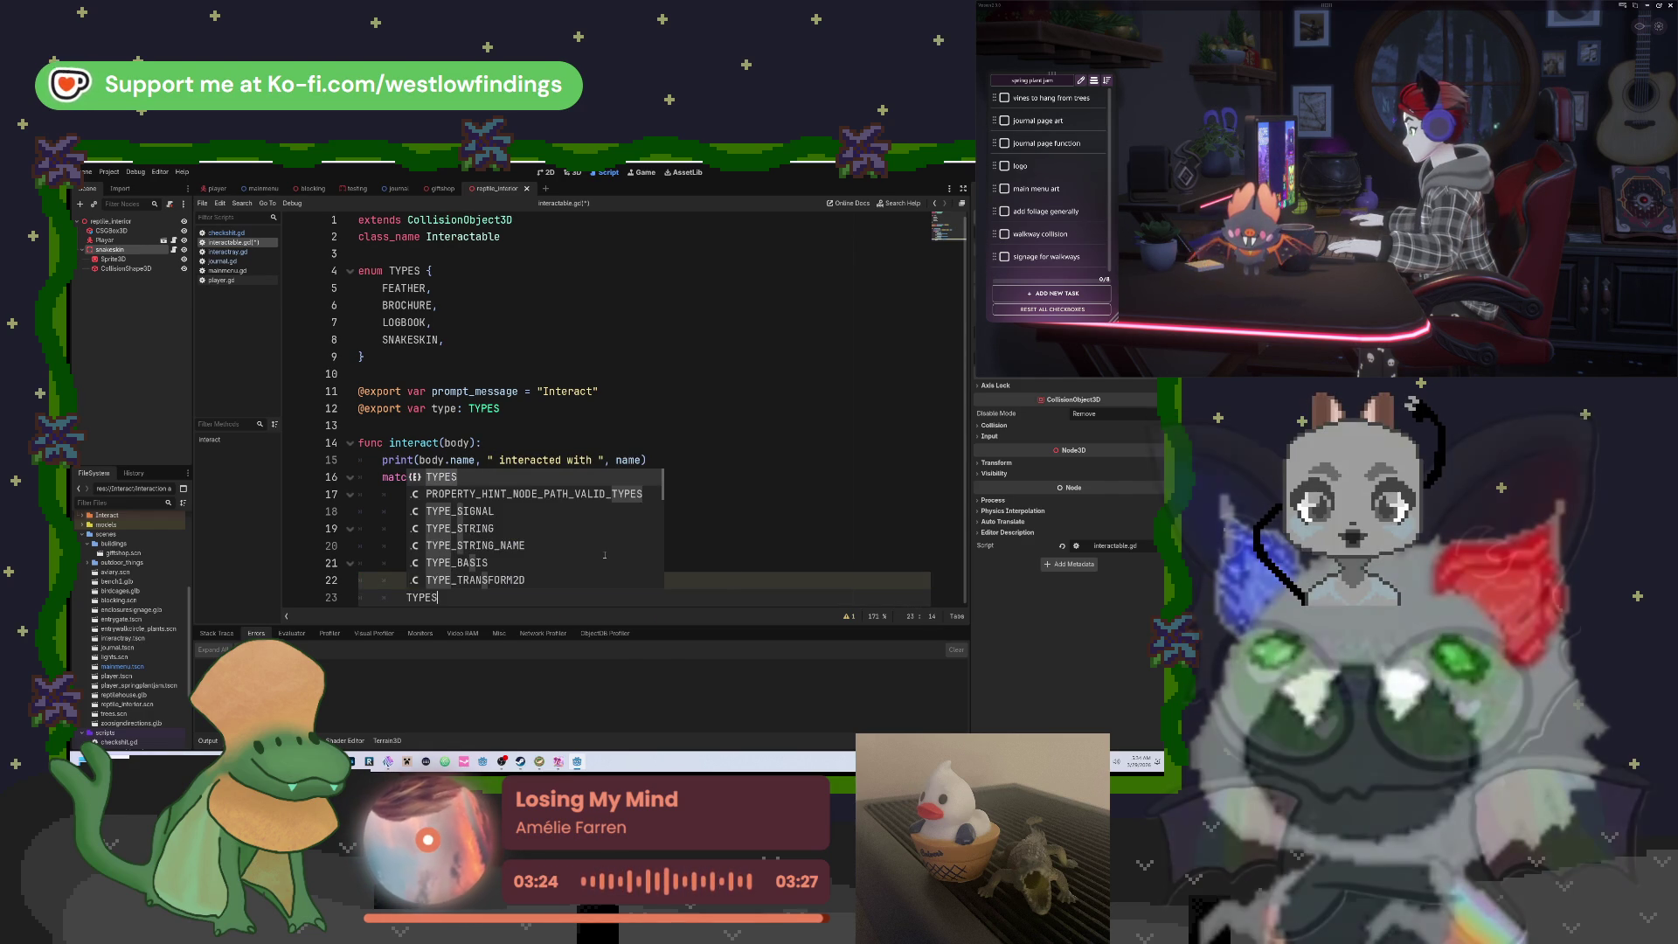
pyautogui.press('Escape')
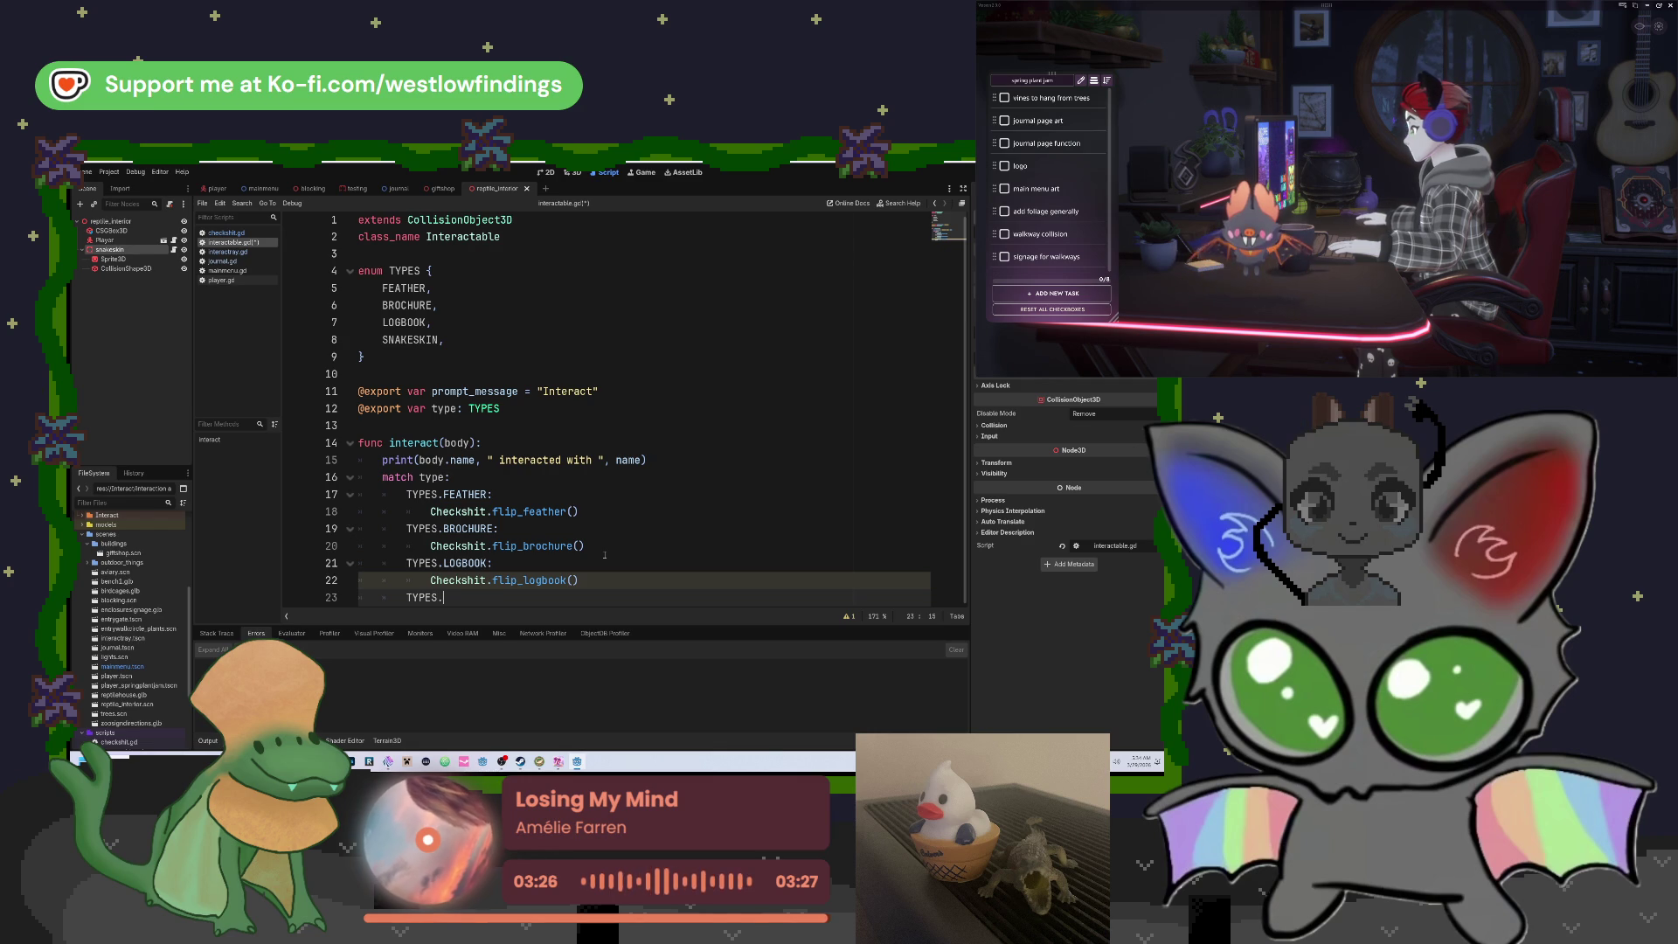
pyautogui.press('Down')
pyautogui.press('Down')
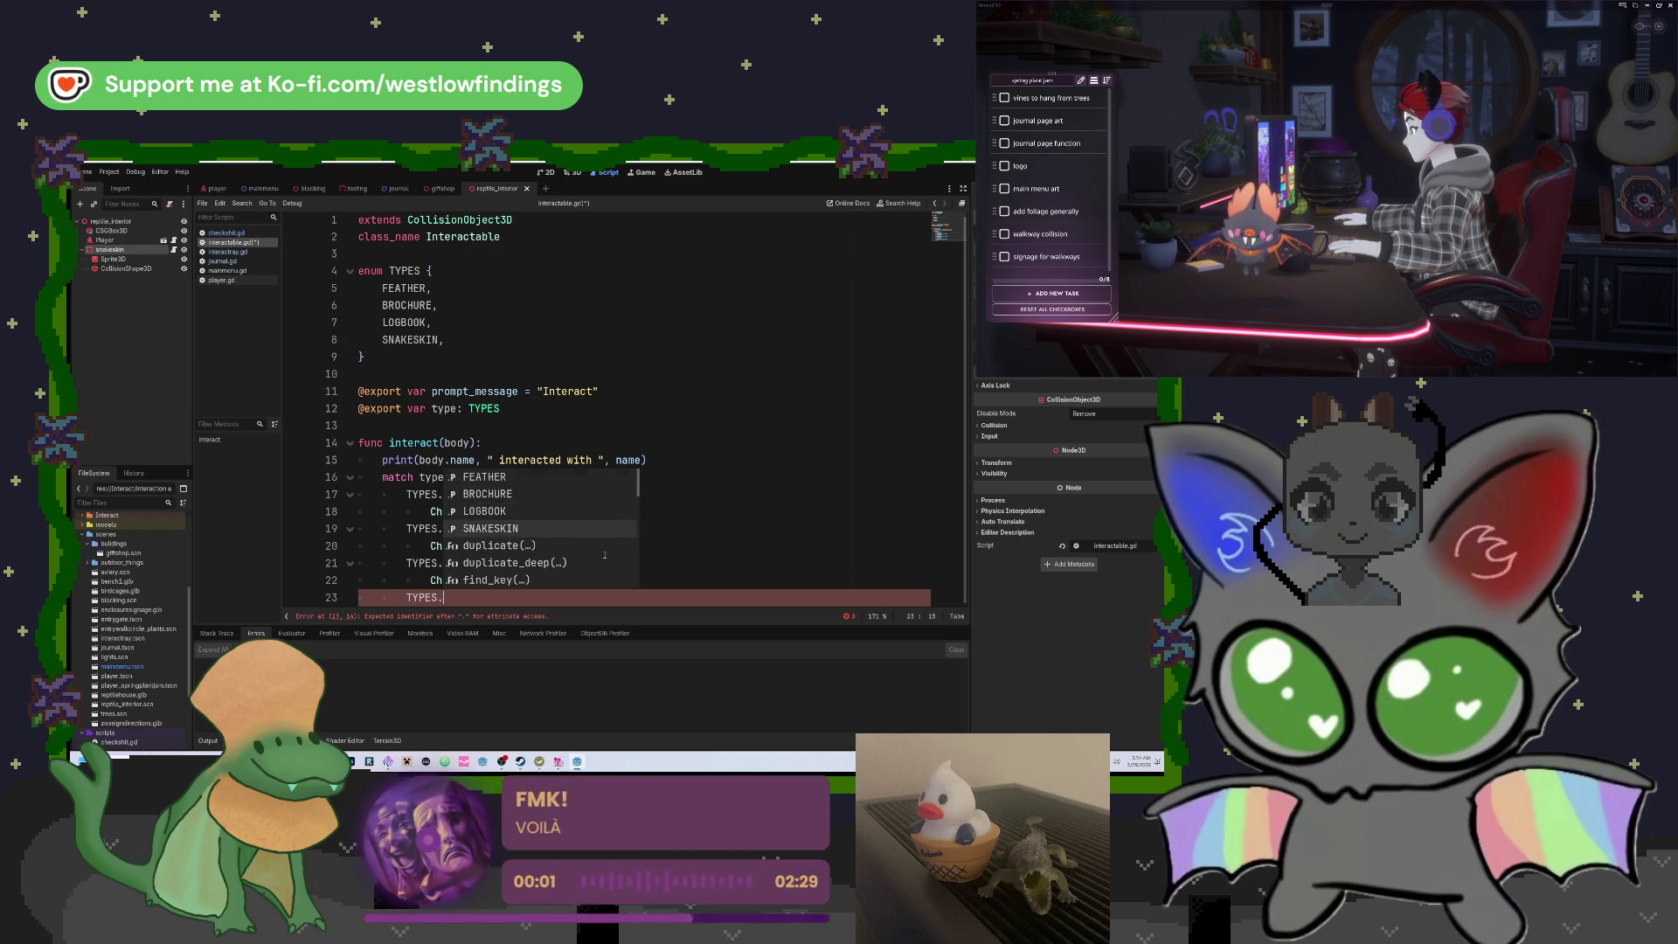
pyautogui.press('Return')
pyautogui.press('Return')
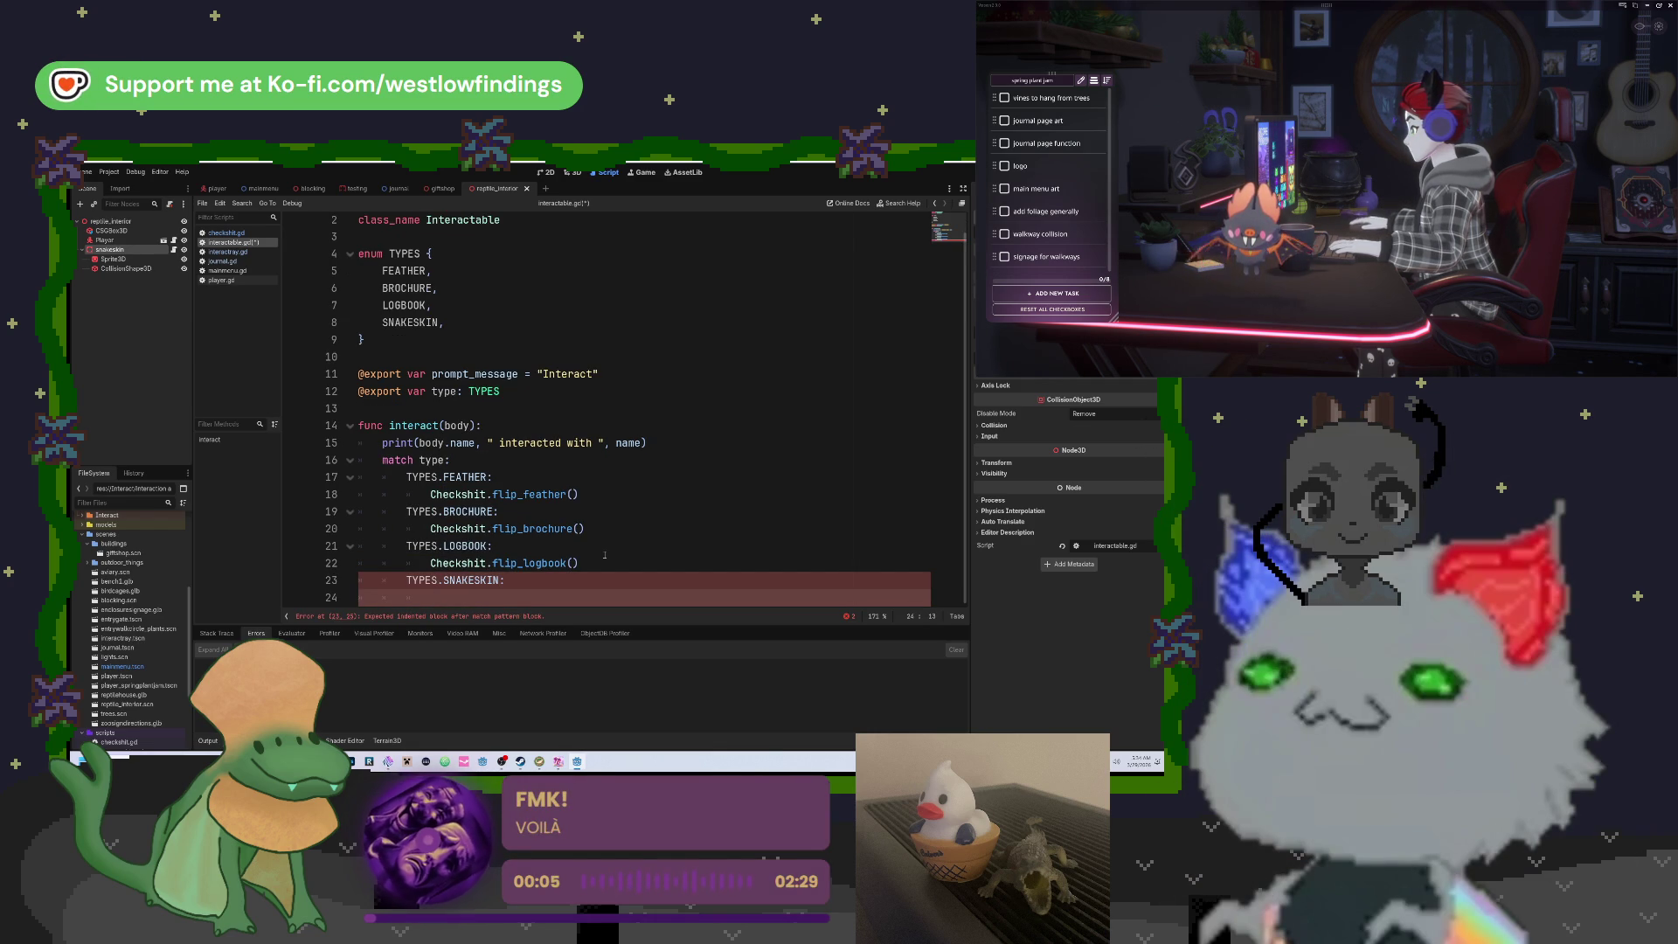
pyautogui.write('Chec')
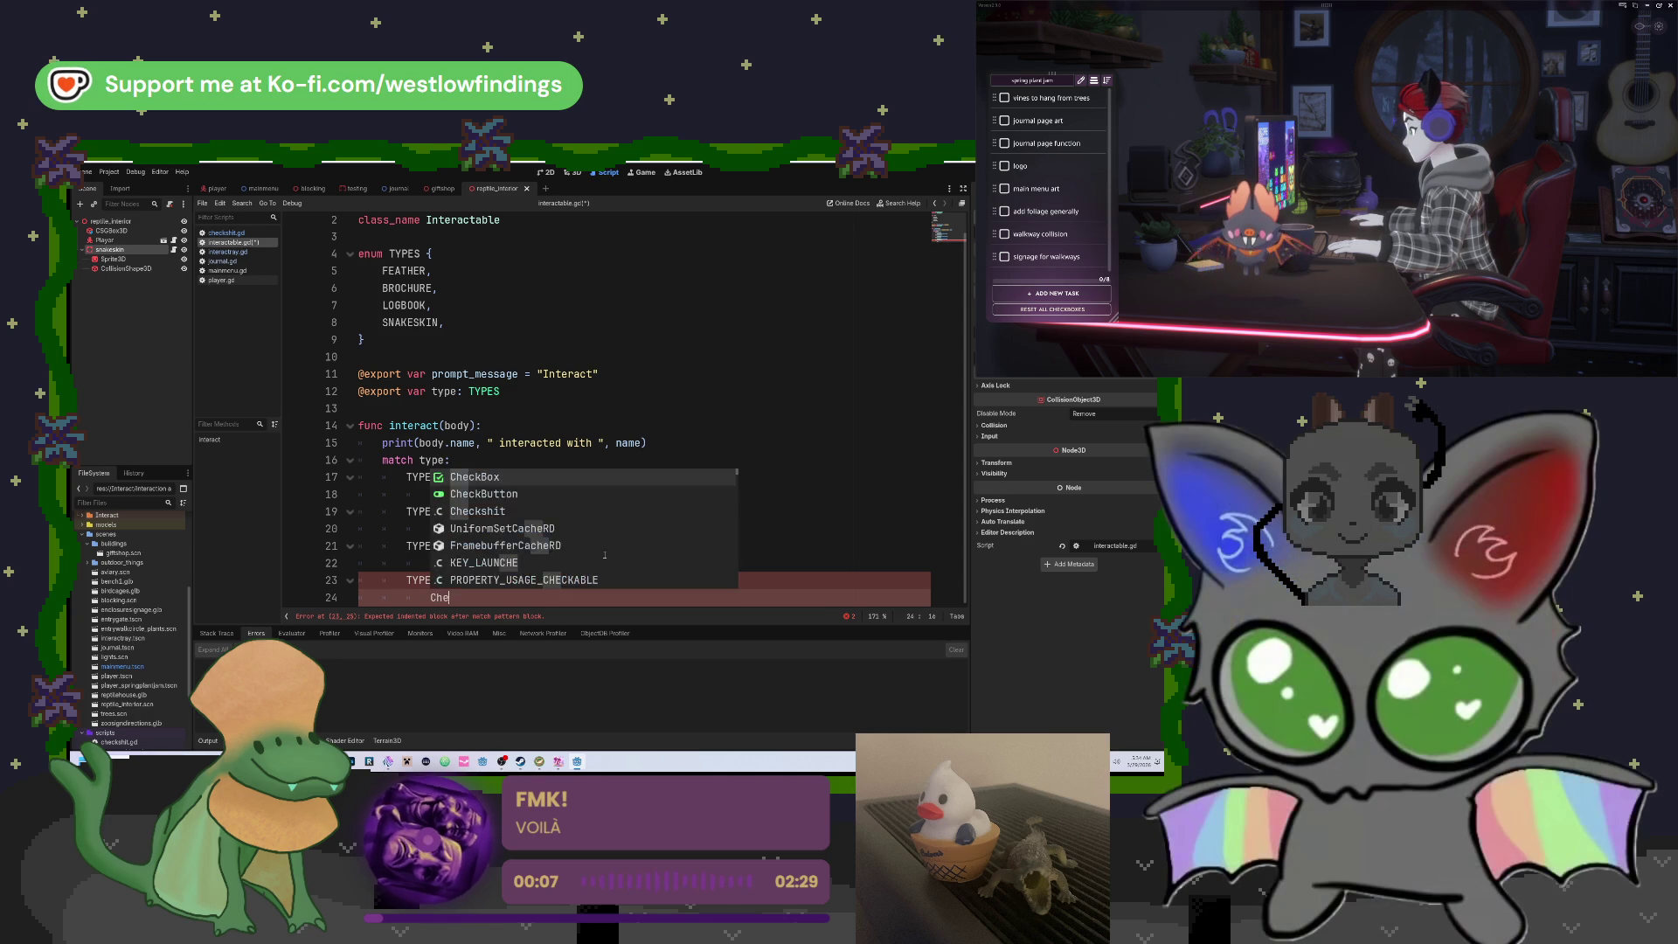
pyautogui.write('k')
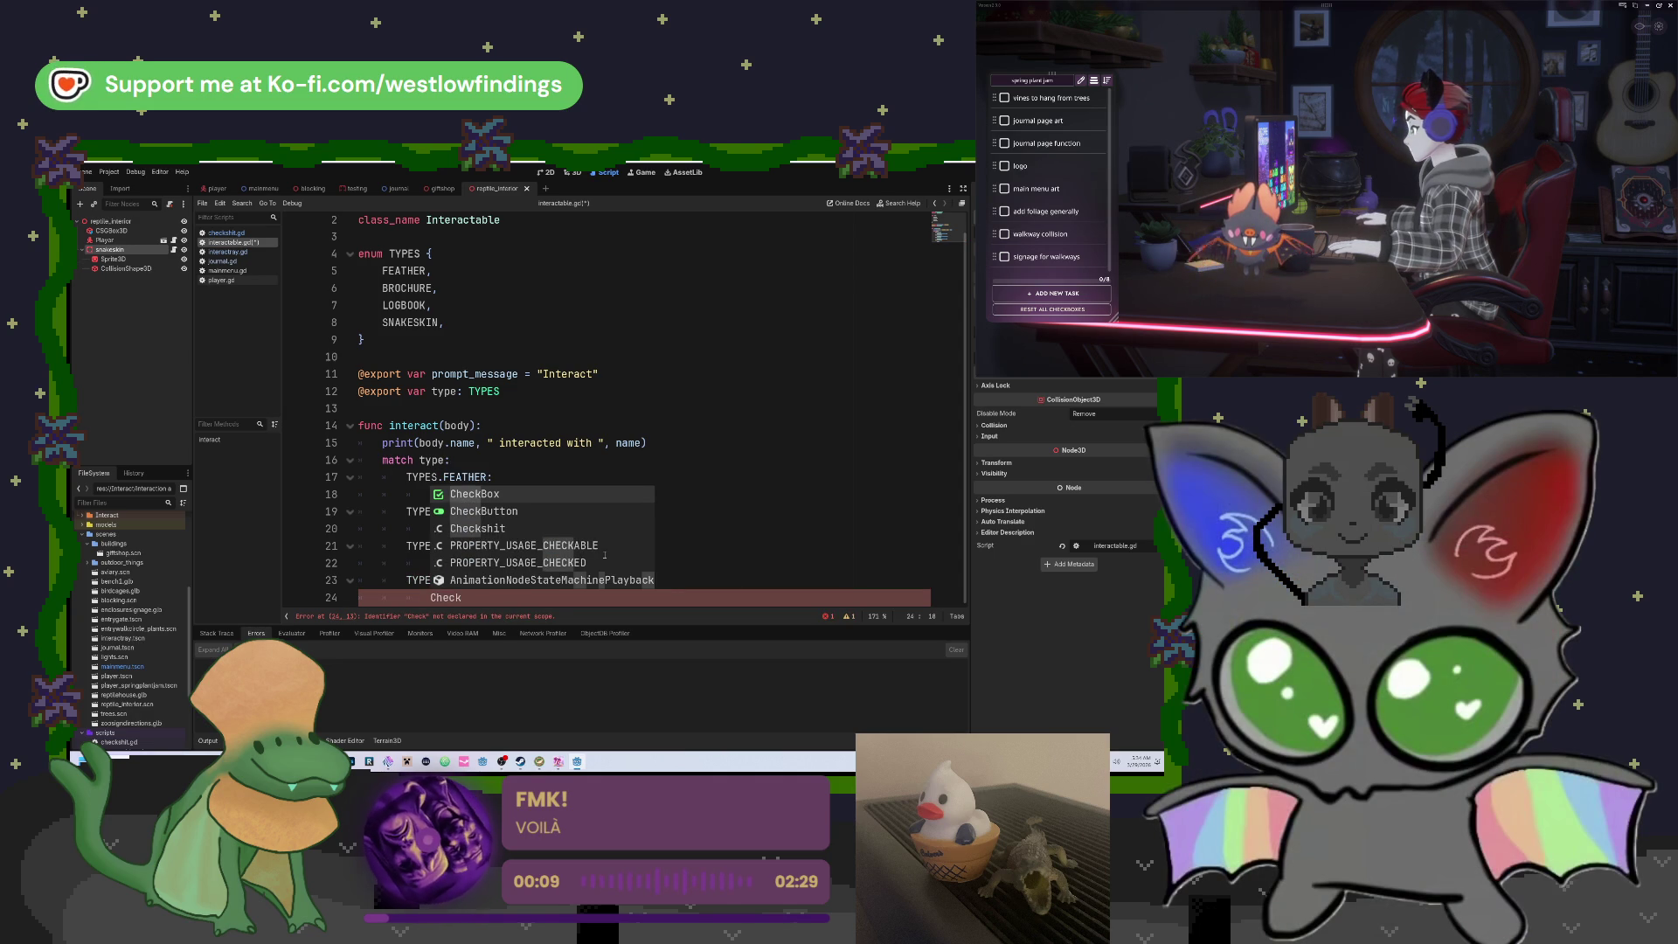
pyautogui.write('shit')
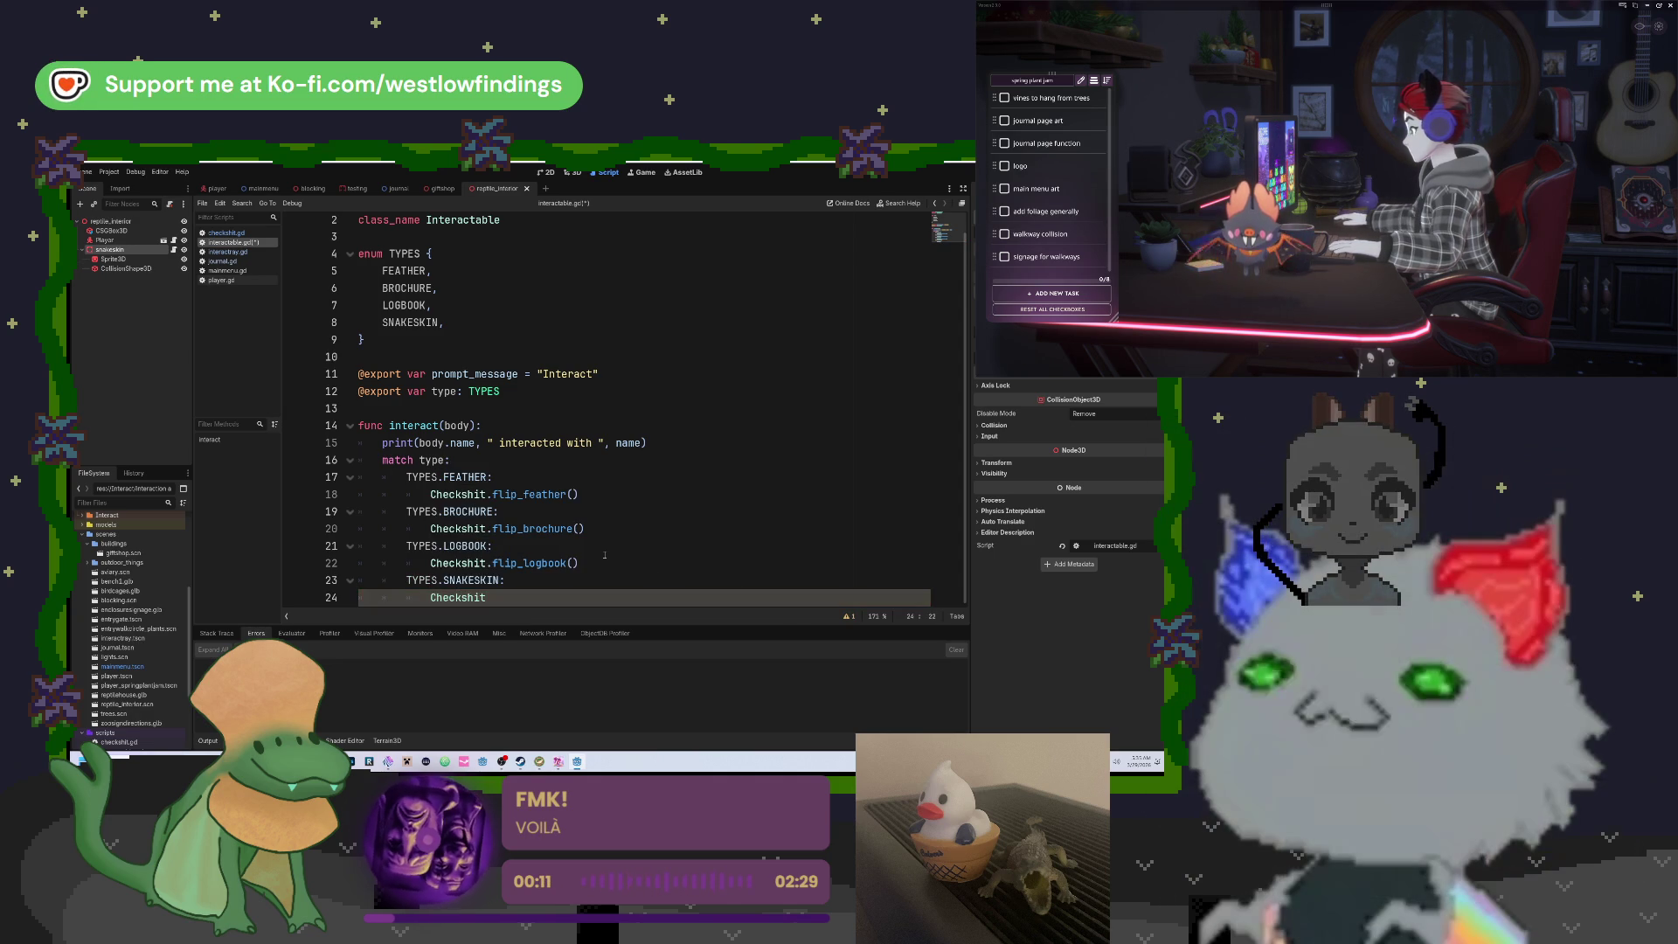
pyautogui.write('.flip')
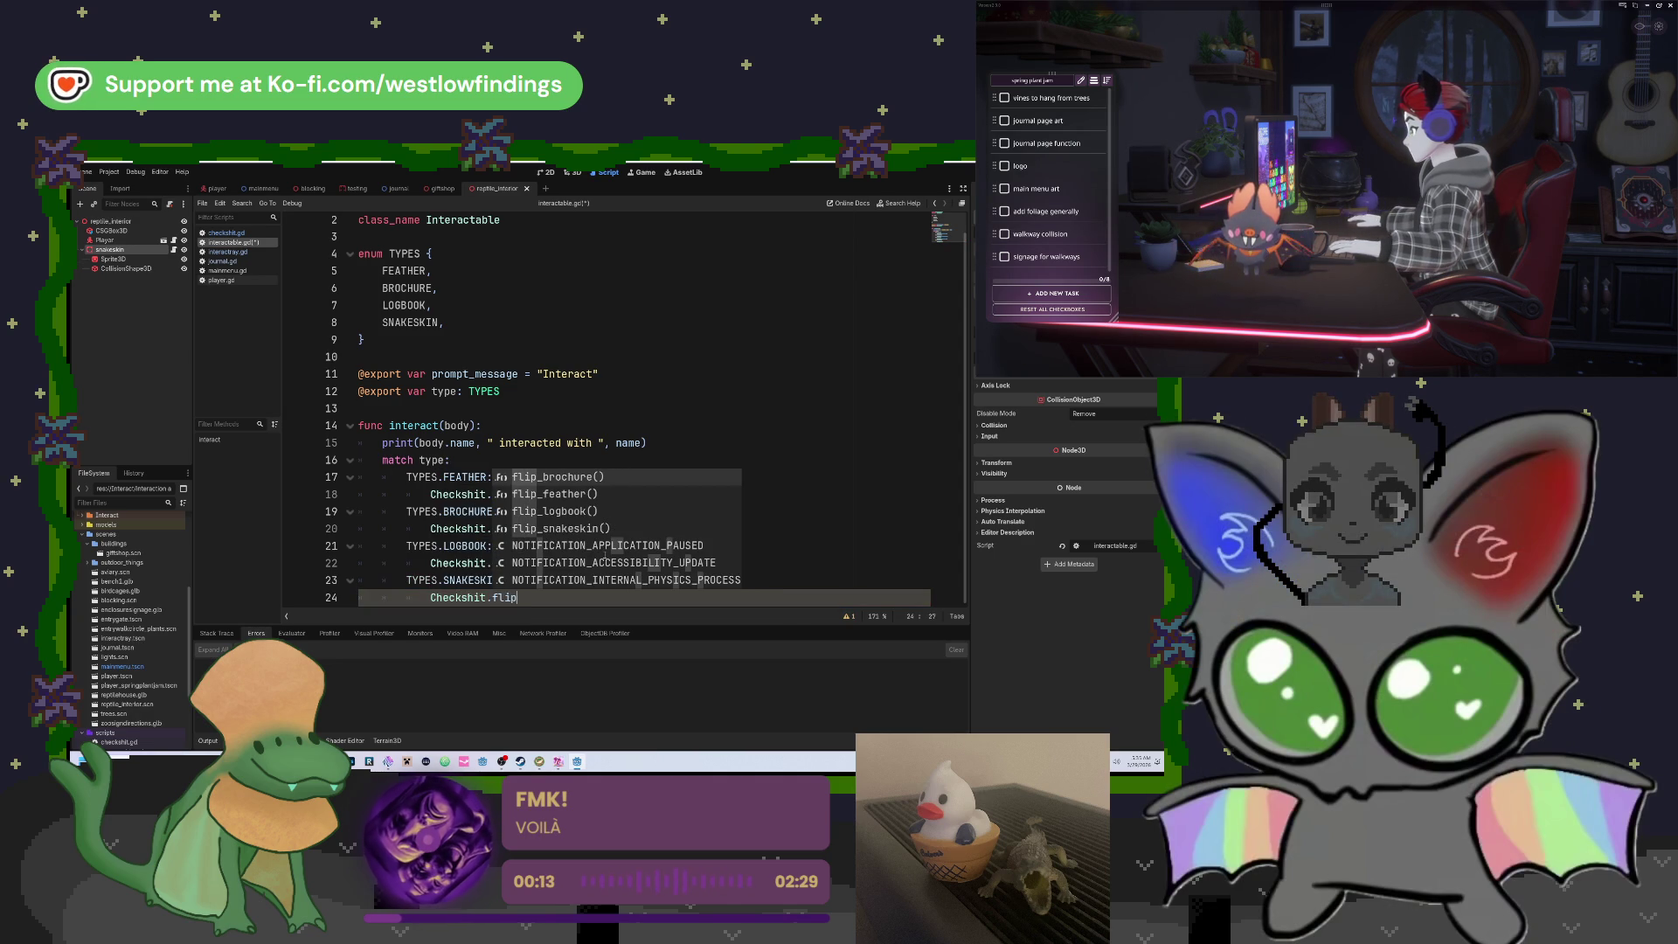
pyautogui.press('Down')
pyautogui.press('Down')
pyautogui.press('Down')
pyautogui.press('Return')
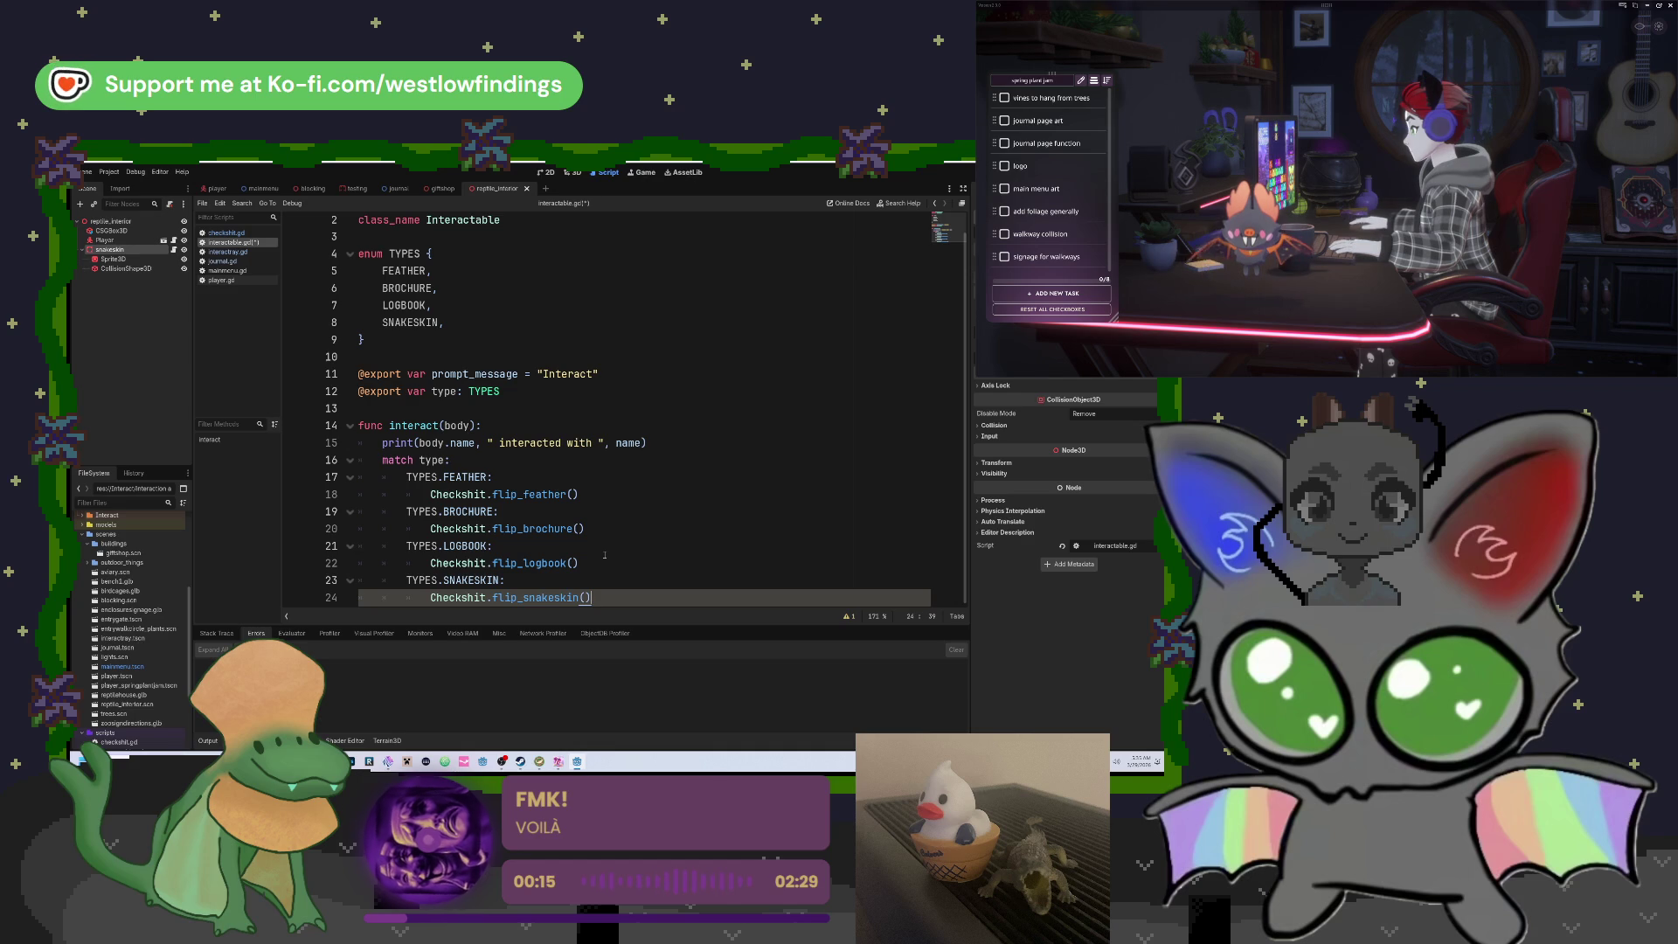
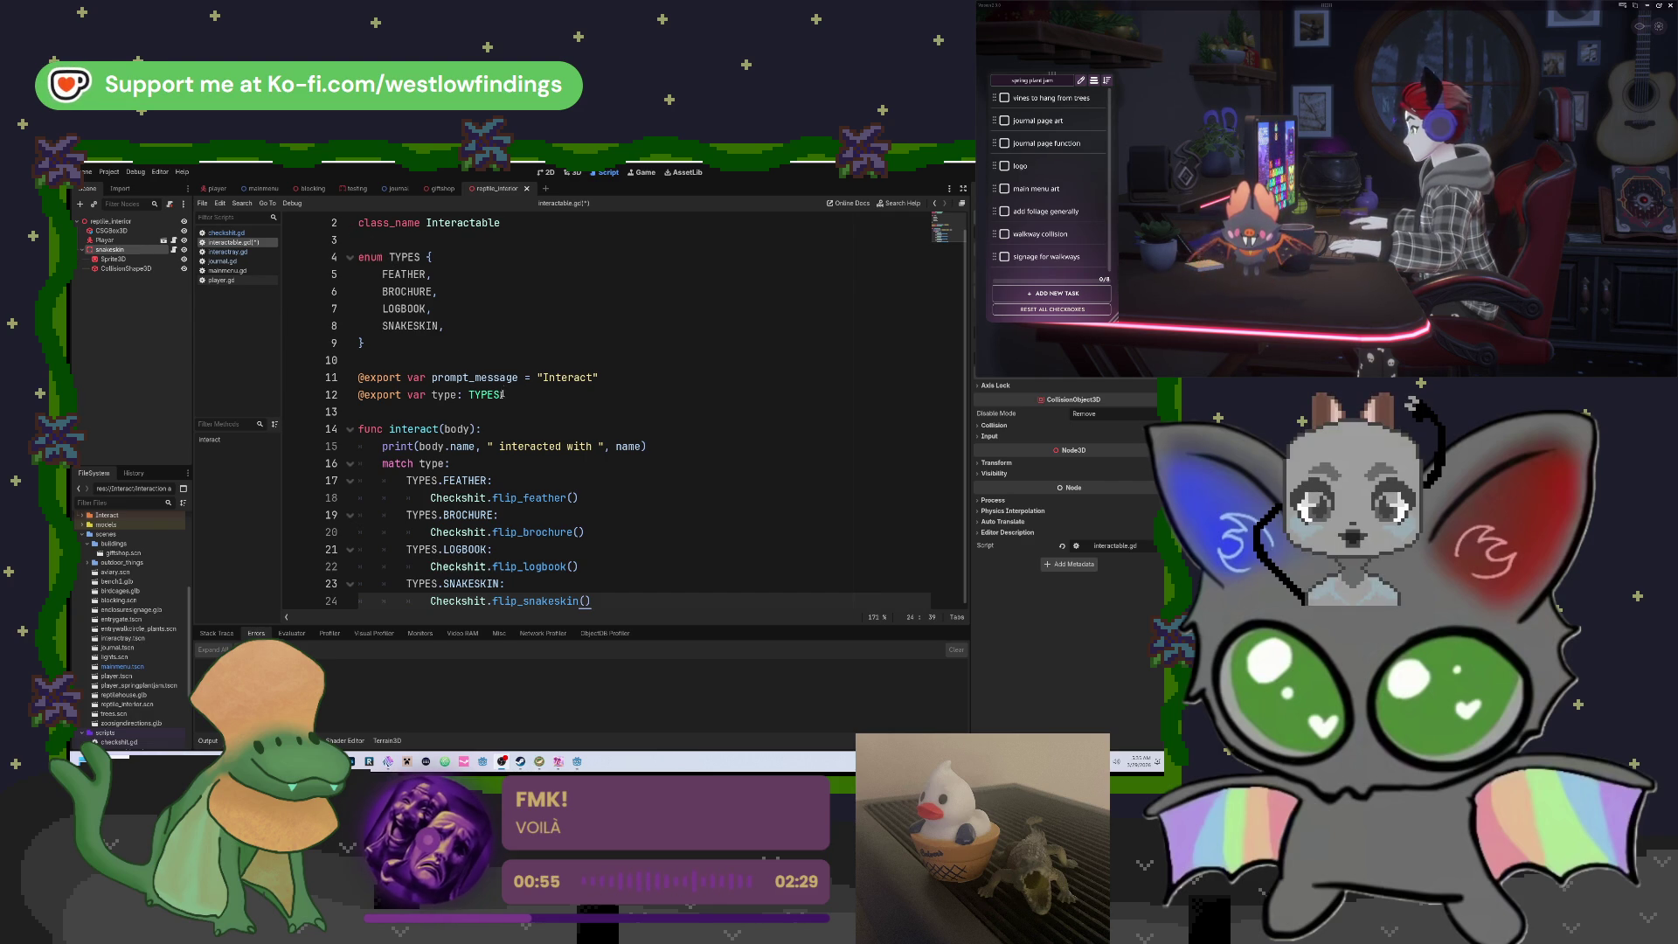
# Open checkshit.gd and review its feather, brochure, snakeskin and logbook flags and functions.
pyautogui.click(226, 233)
pyautogui.scroll(-2, 601, 460)
pyautogui.scroll(3, 601, 461)
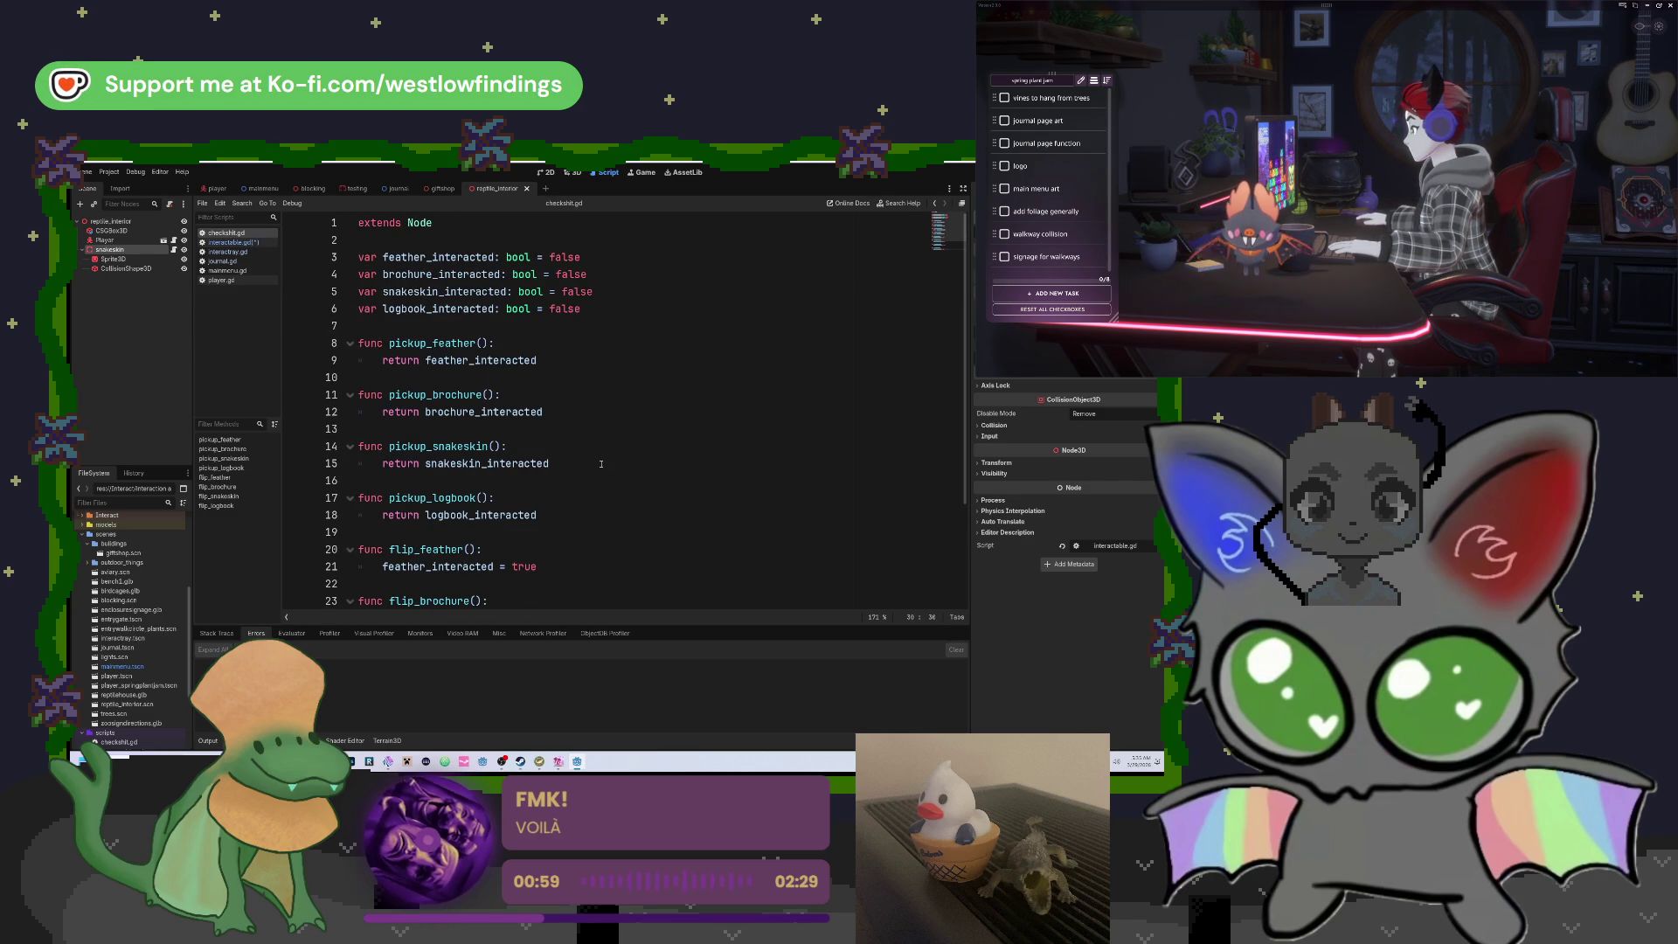
pyautogui.scroll(-3, 602, 464)
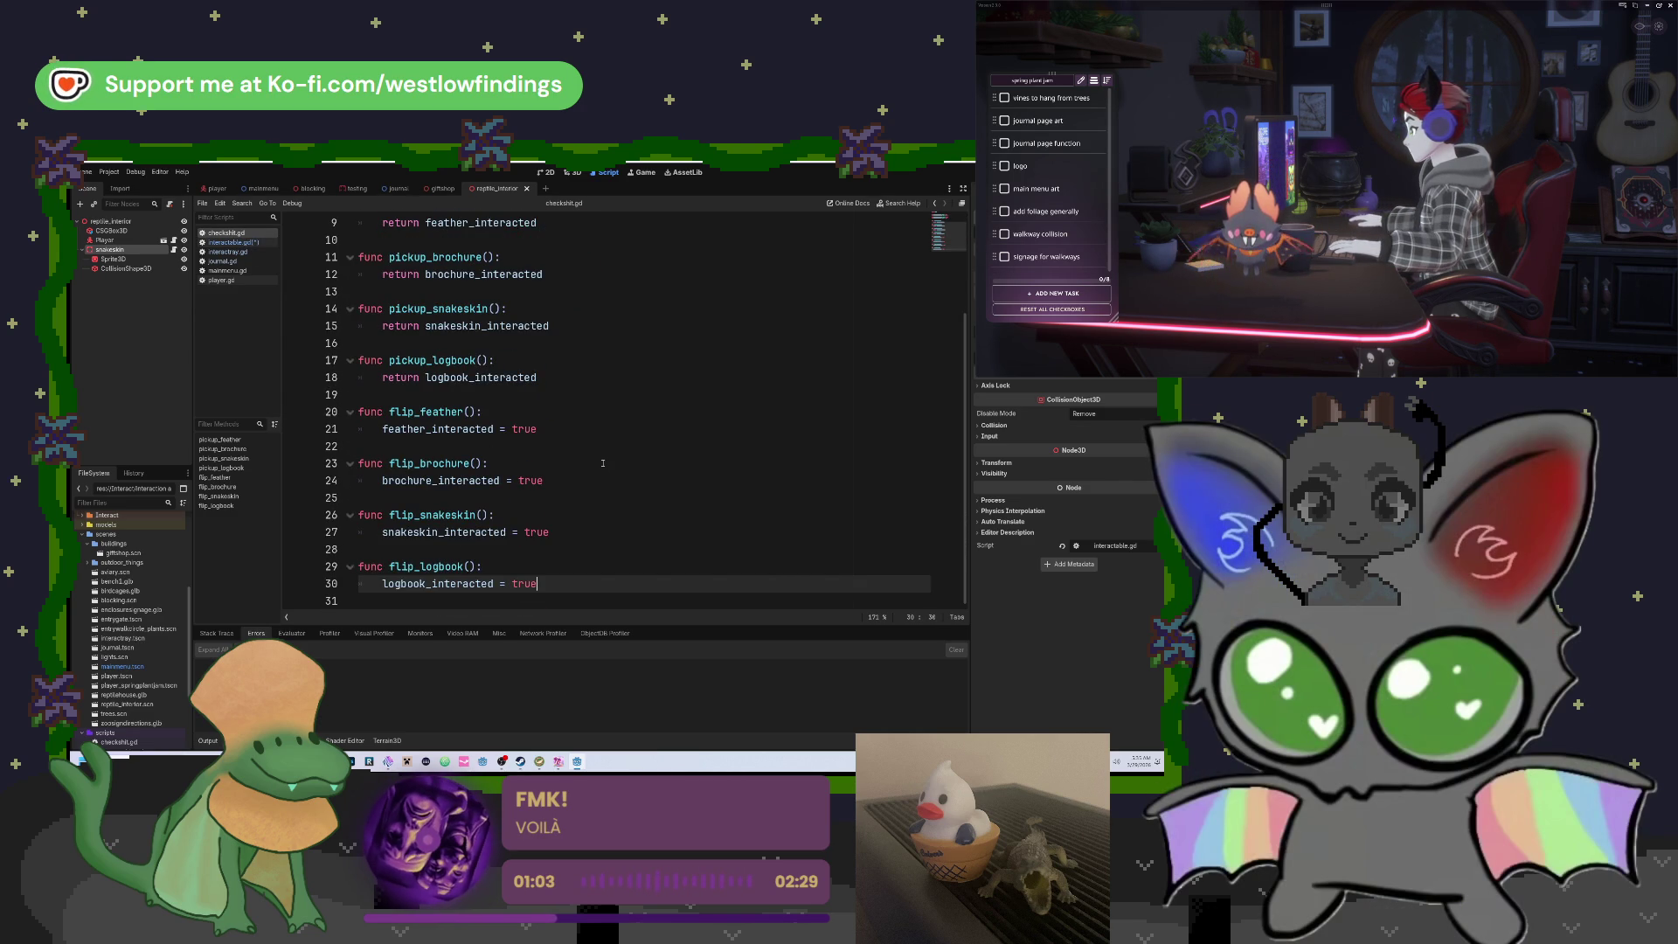
pyautogui.scroll(3, 606, 460)
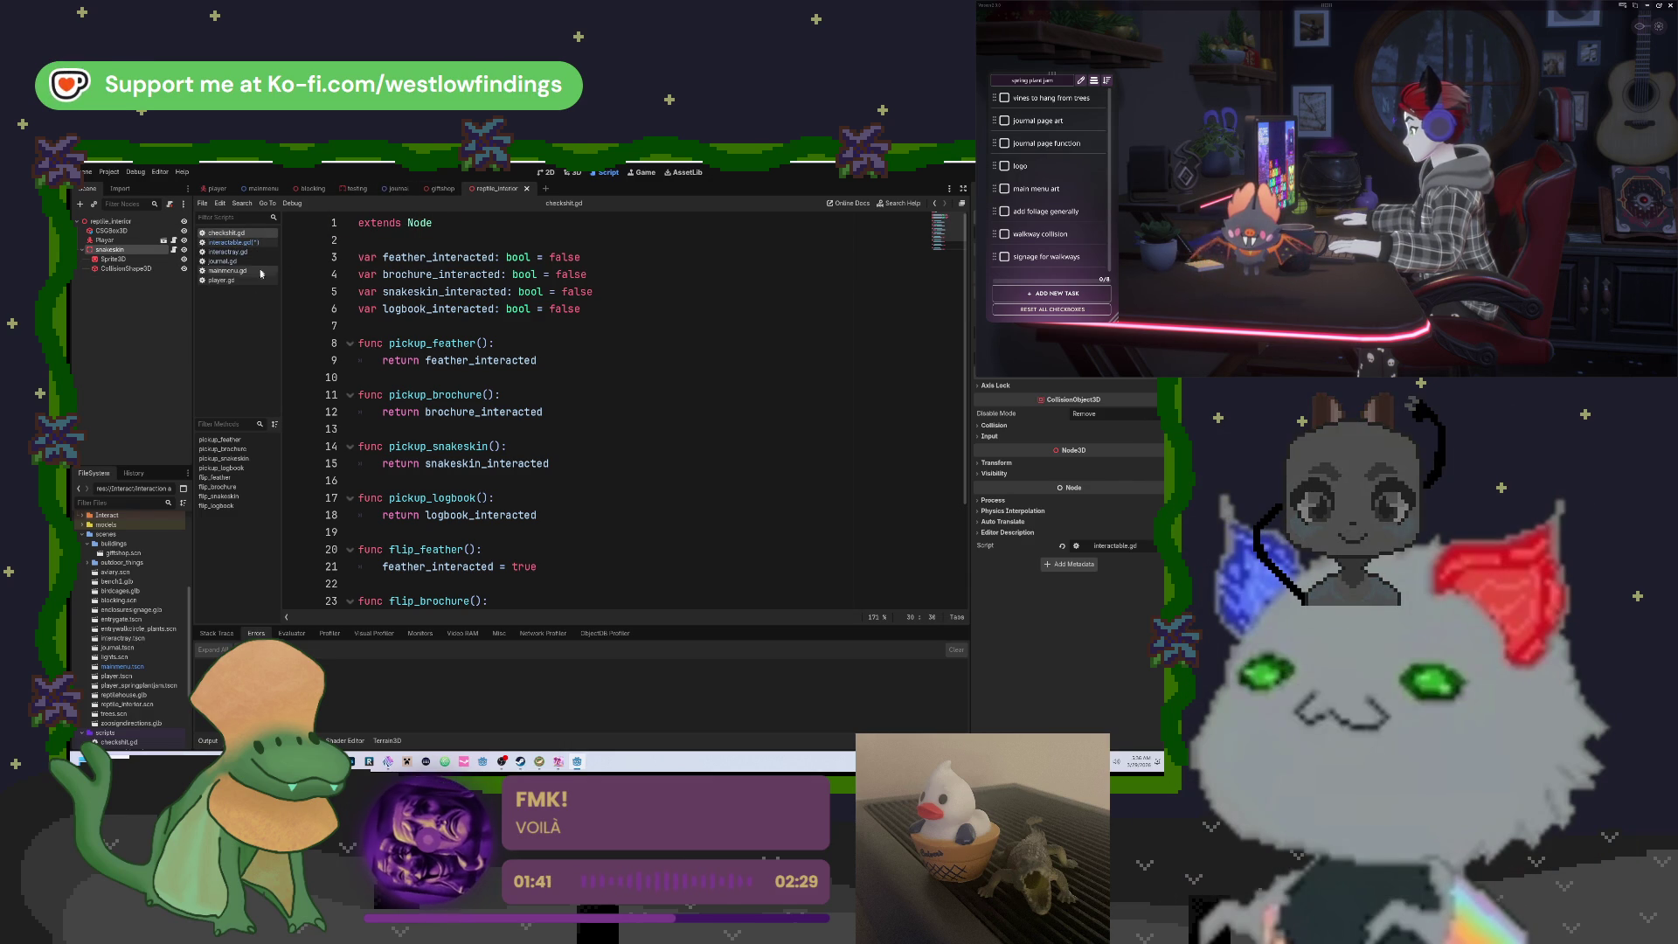
# Expand outdoor_things, look at the mainmenu, blocking and testing scenes, then return to reptile_interior.
pyautogui.scroll(3, 154, 695)
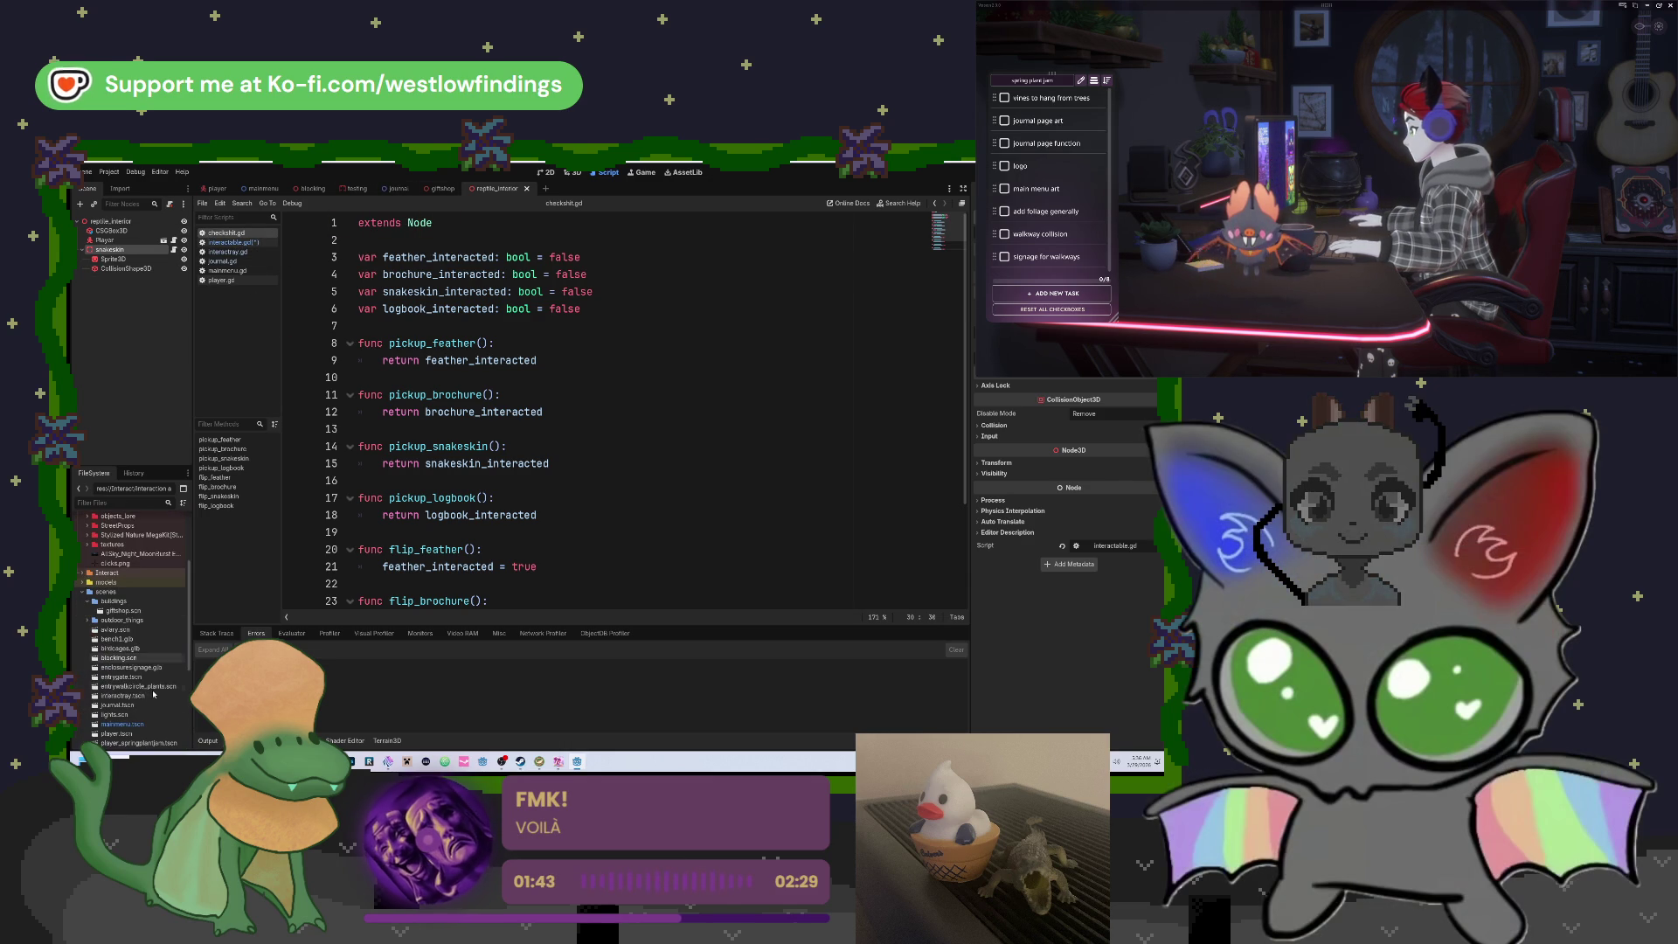
pyautogui.scroll(-3, 150, 673)
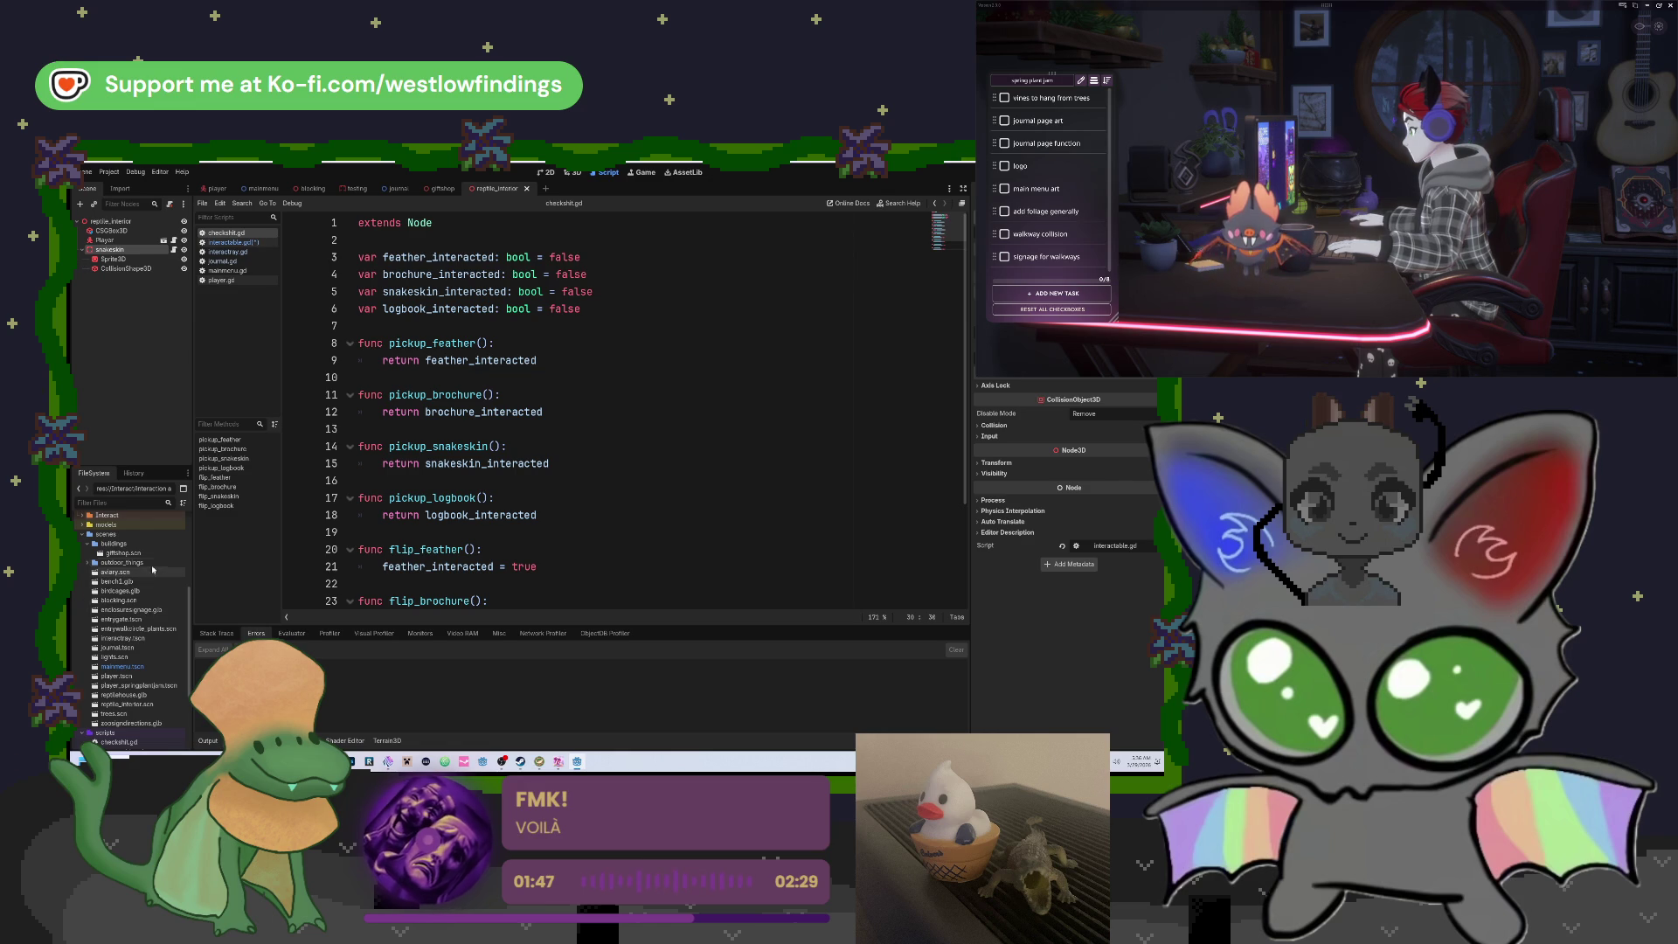
pyautogui.click(89, 564)
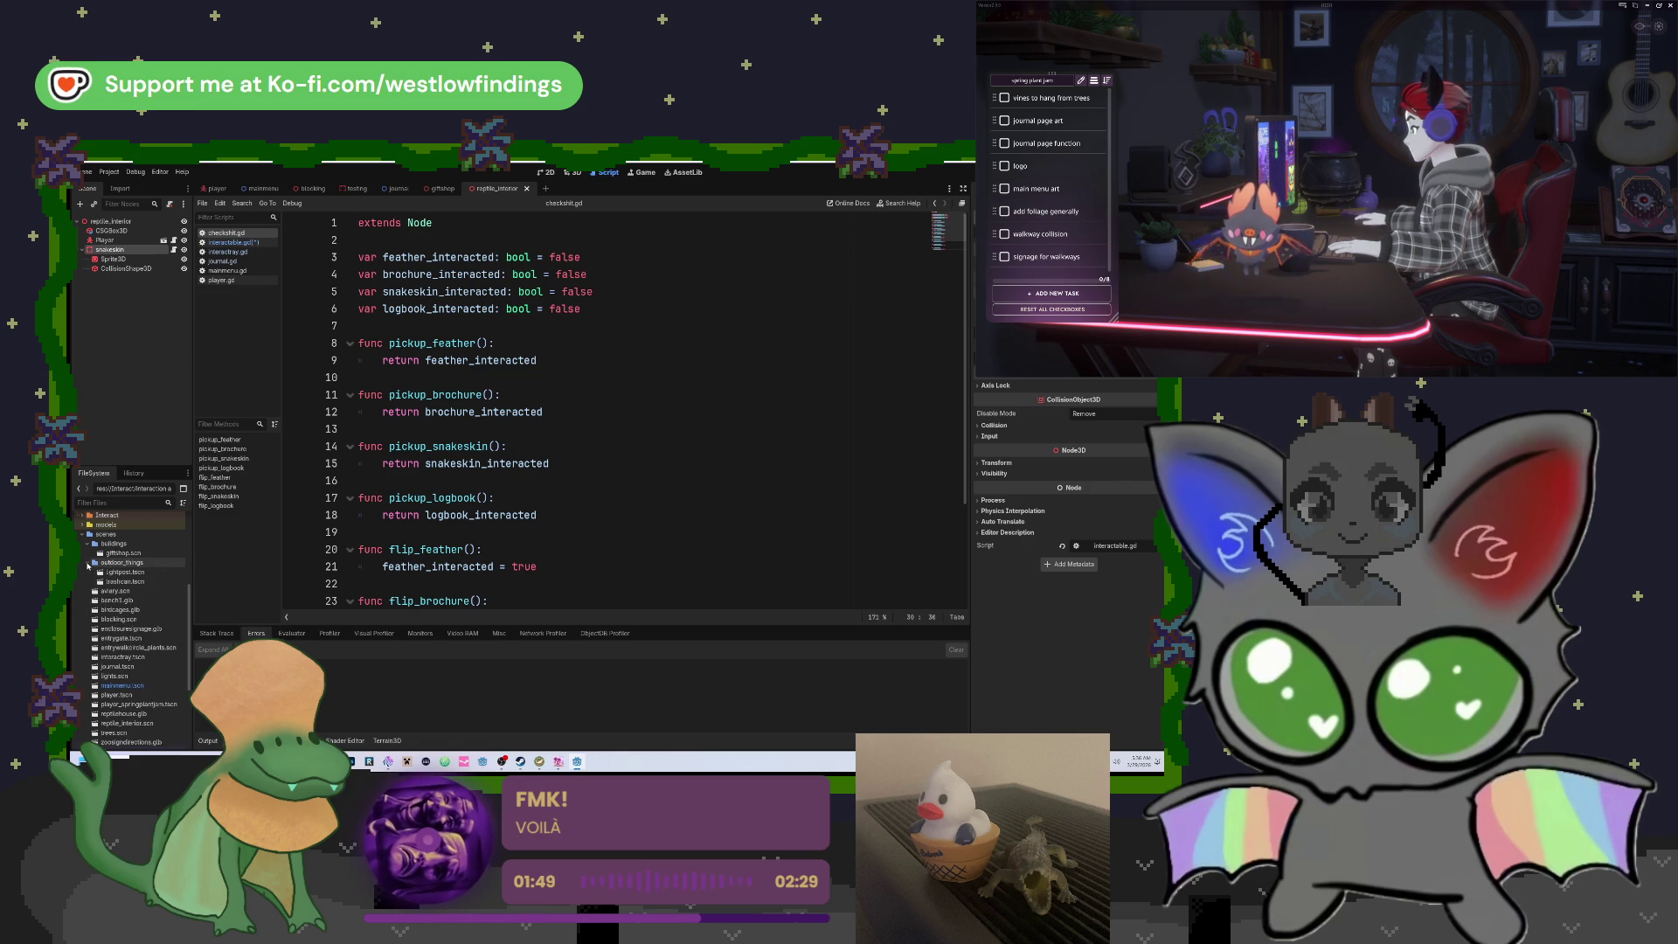
pyautogui.click(266, 187)
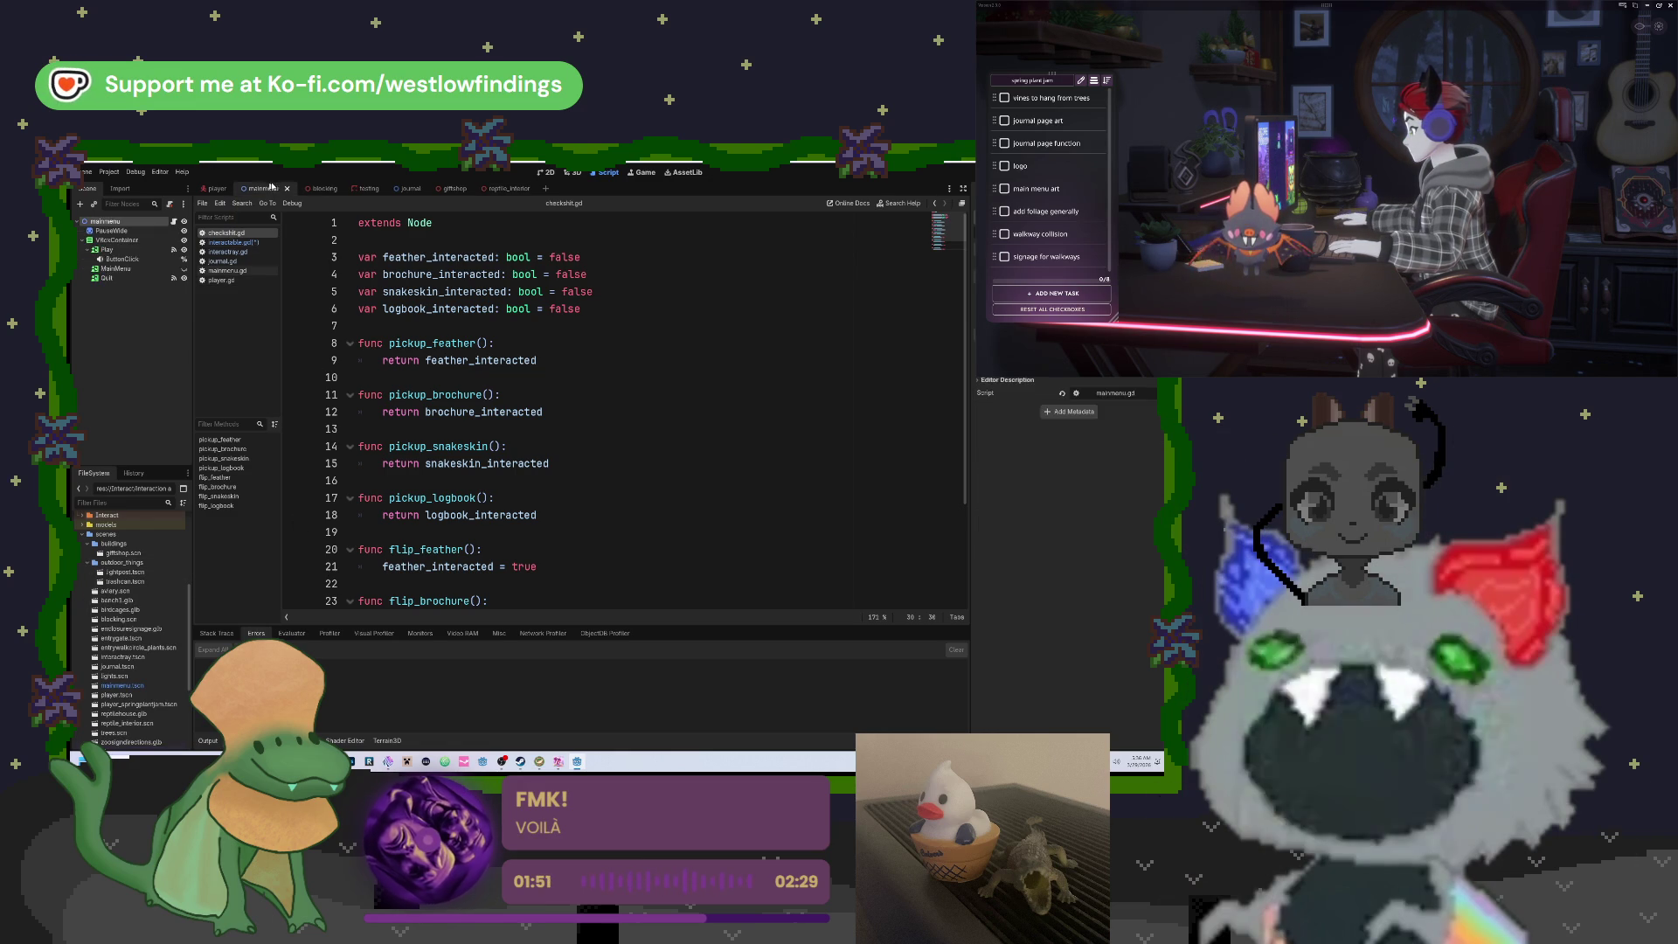
pyautogui.click(313, 188)
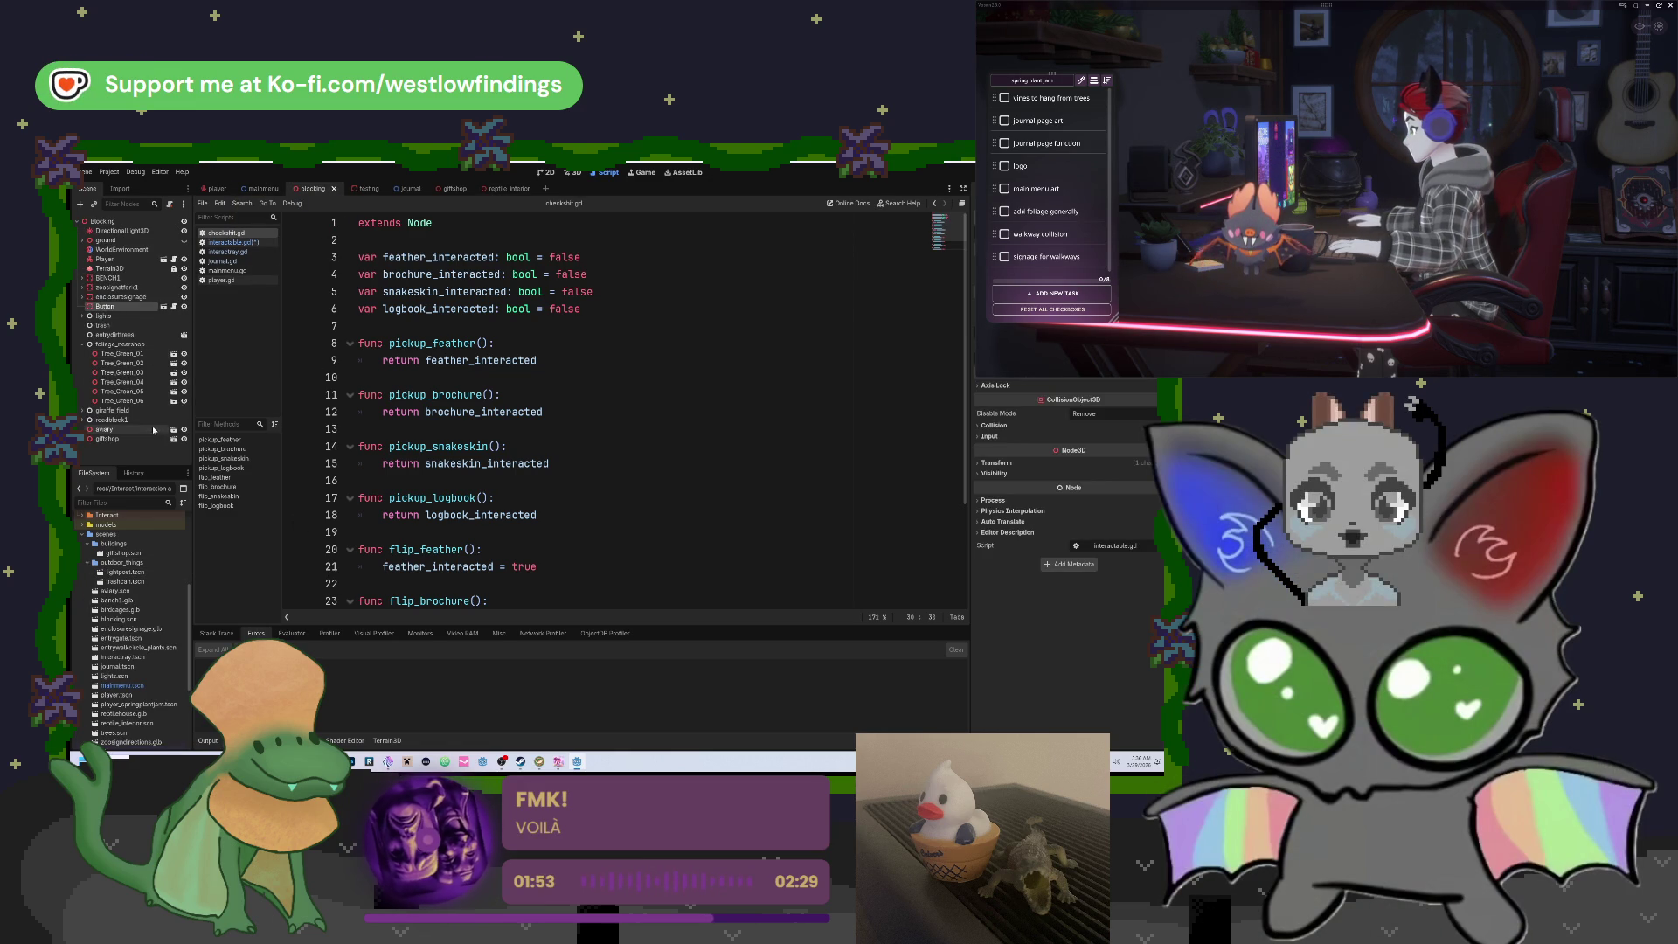
pyautogui.click(174, 306)
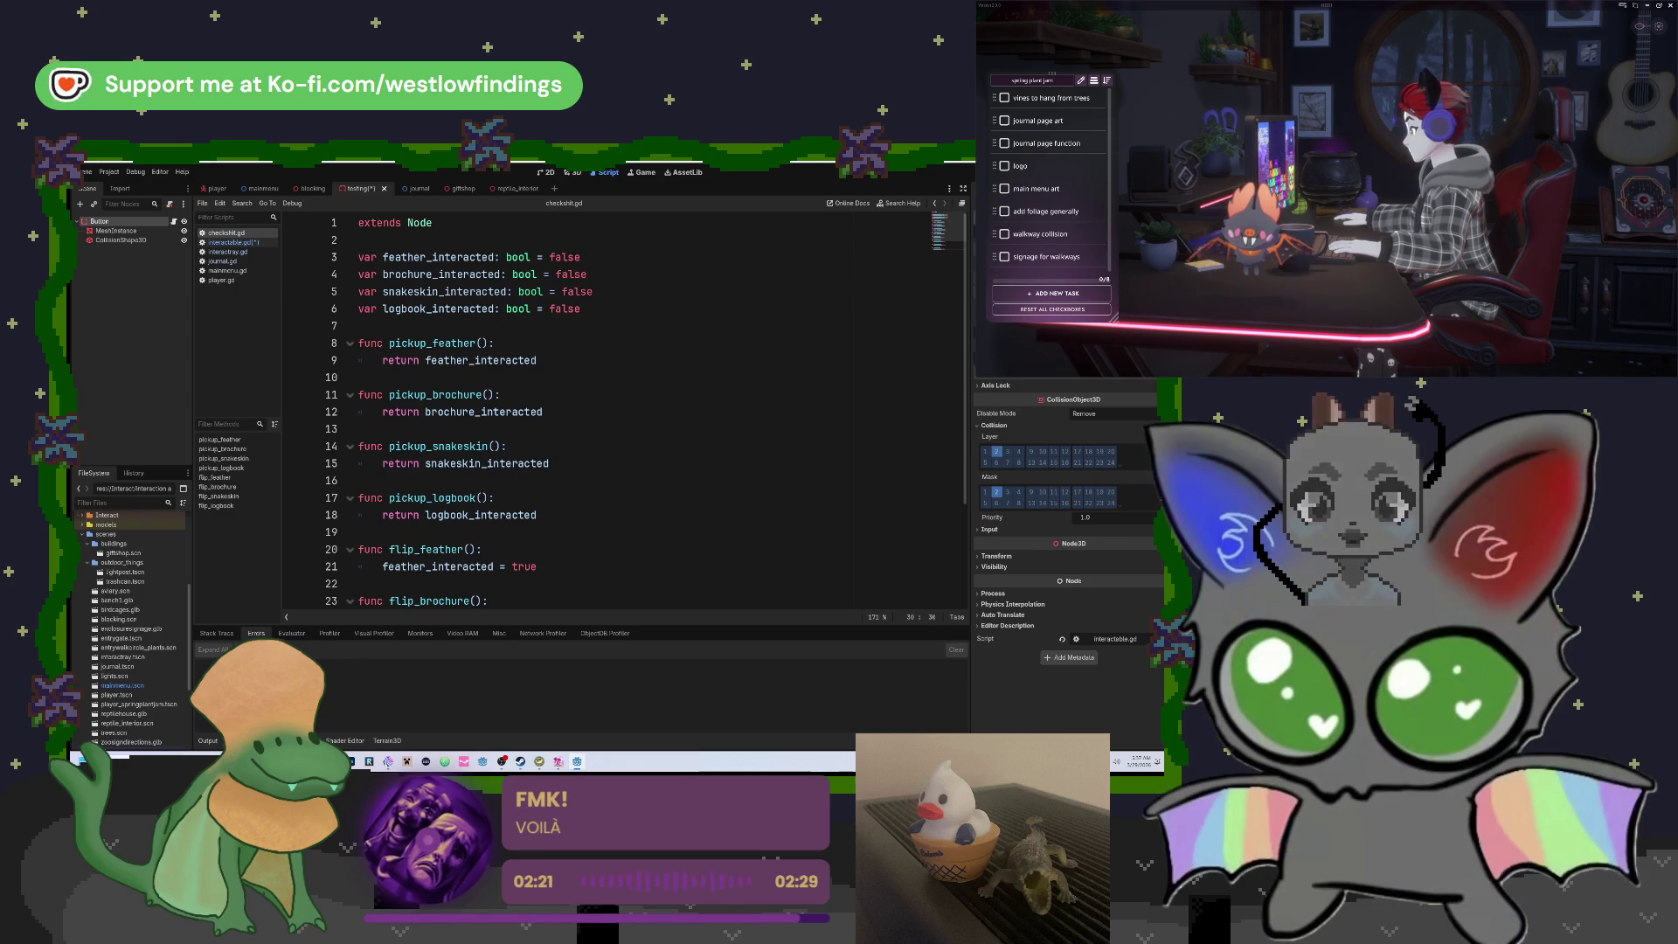
pyautogui.click(507, 189)
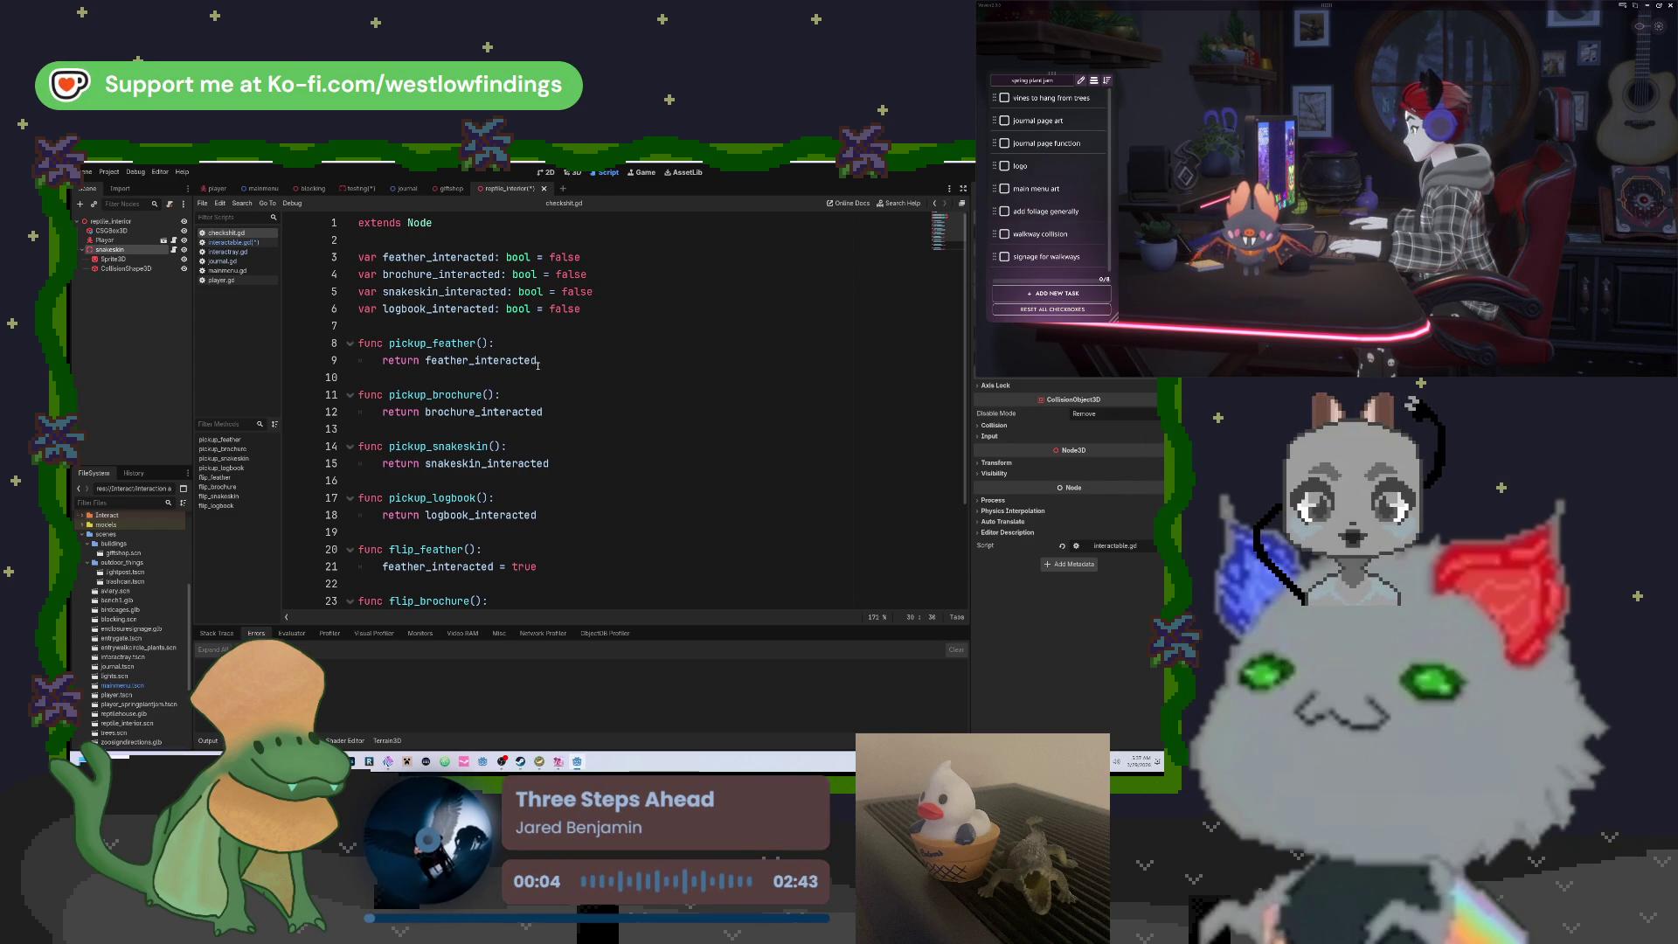
# Collapse the scripts folder in the FileSystem dock.
pyautogui.scroll(-4, 546, 374)
pyautogui.scroll(4, 538, 363)
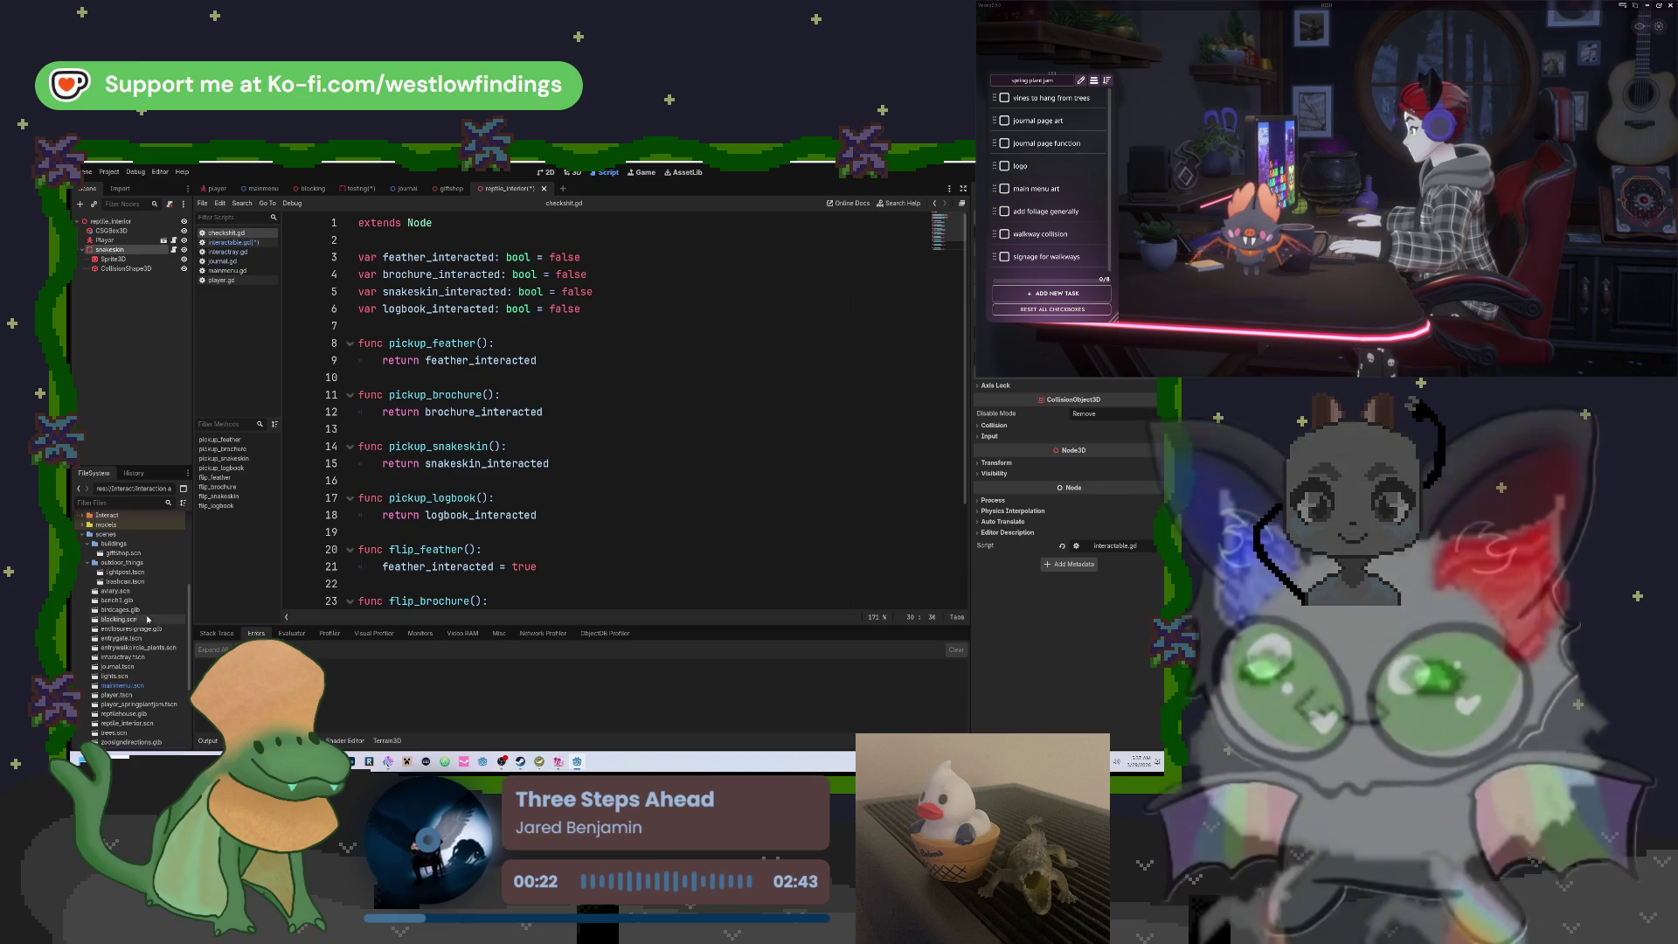
pyautogui.scroll(-3, 163, 646)
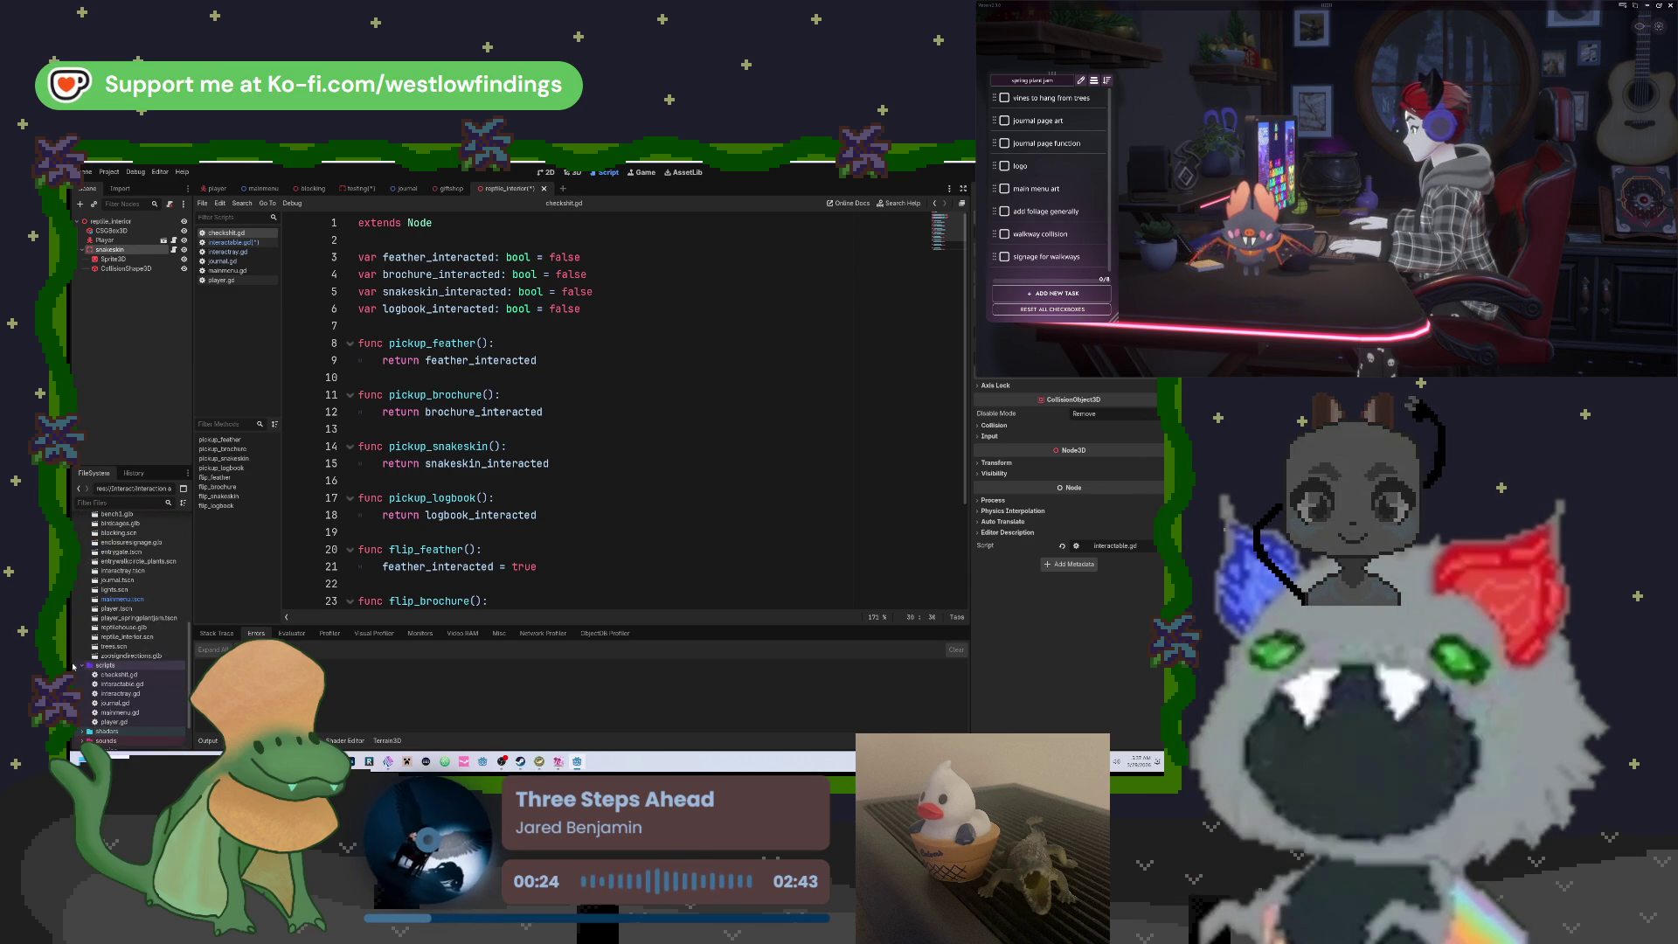
pyautogui.doubleClick(162, 665)
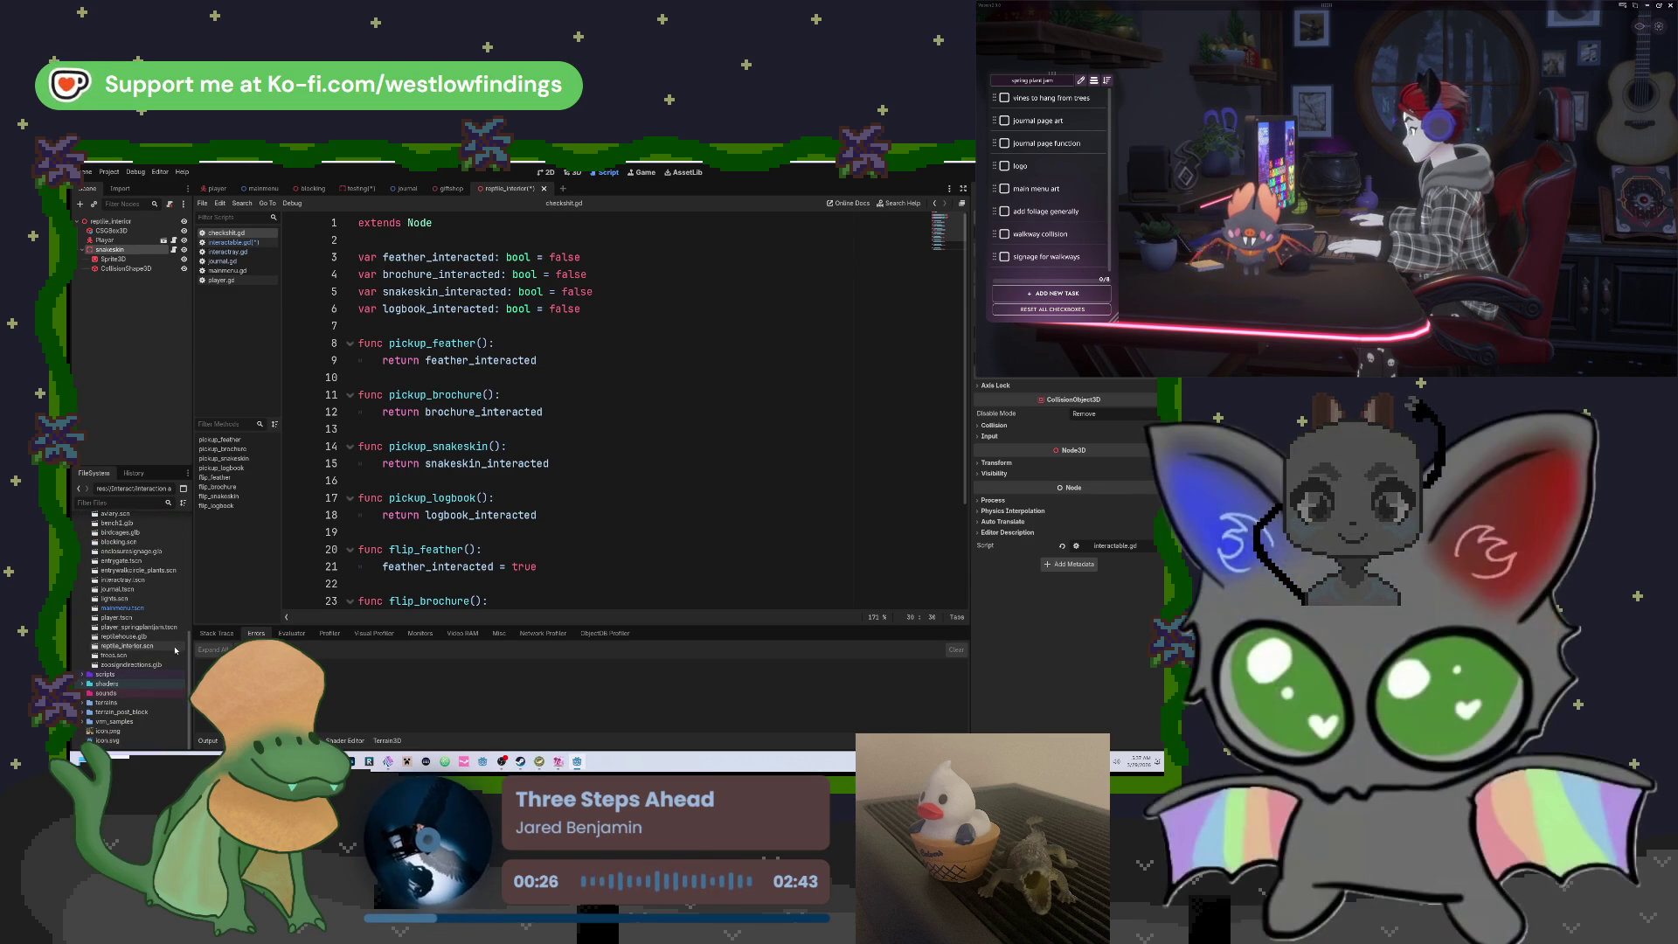
pyautogui.scroll(4, 162, 638)
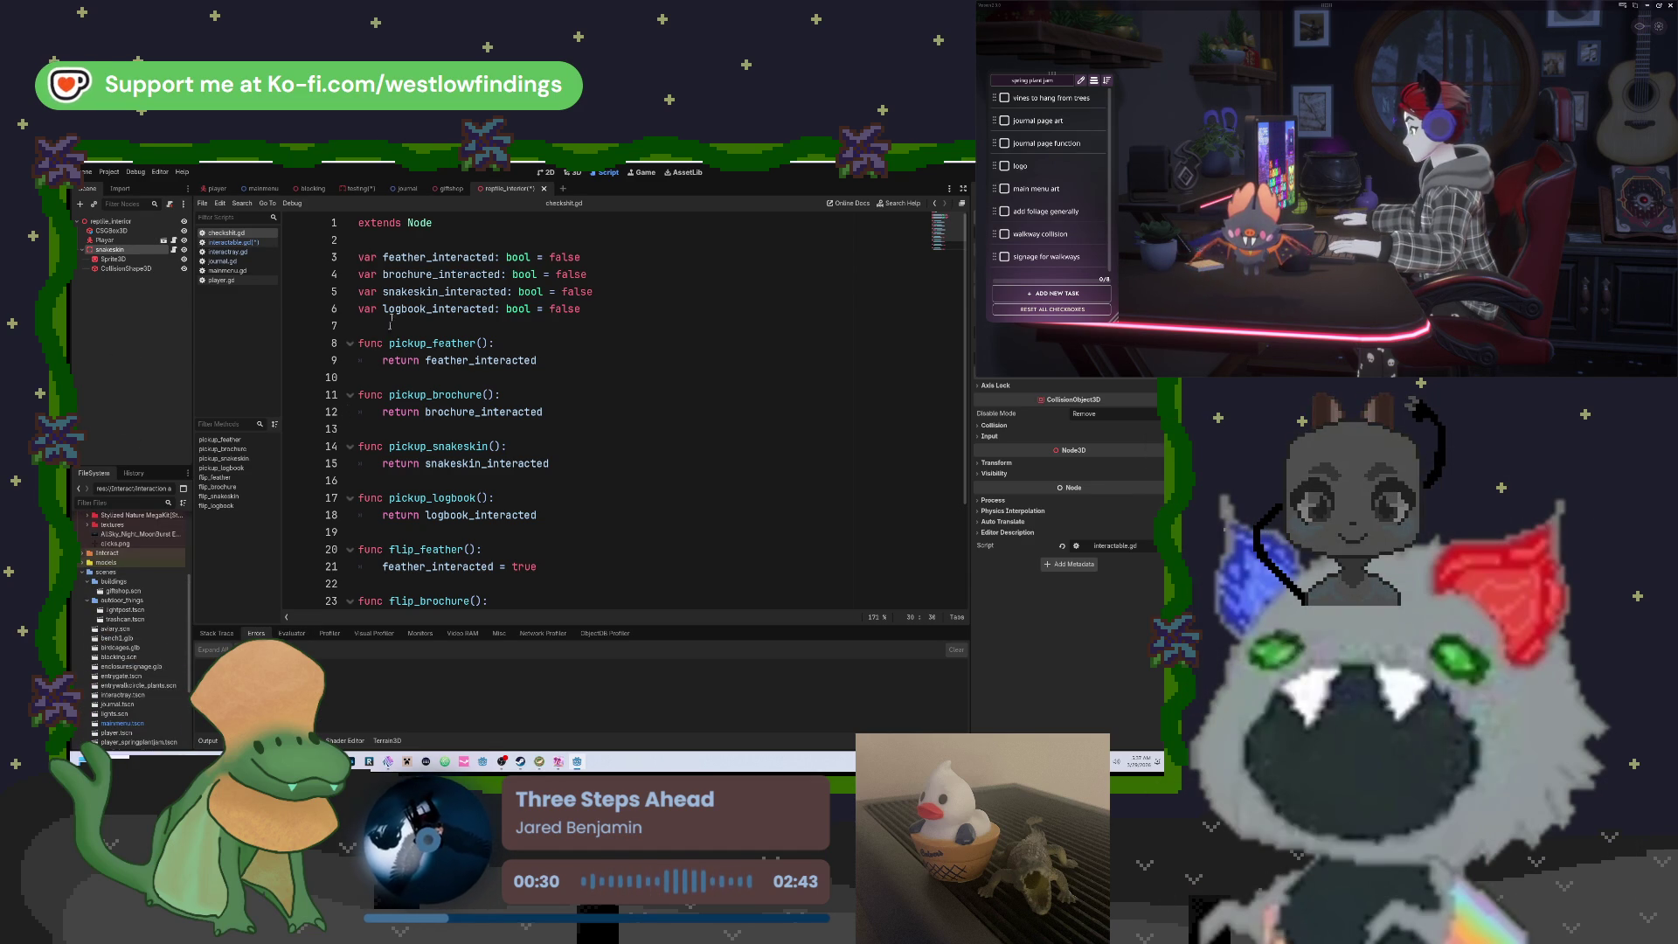
# Check the blocking scene, then inspect the logbook_interacted line and line 24 in reptile_interior's script.
pyautogui.click(313, 188)
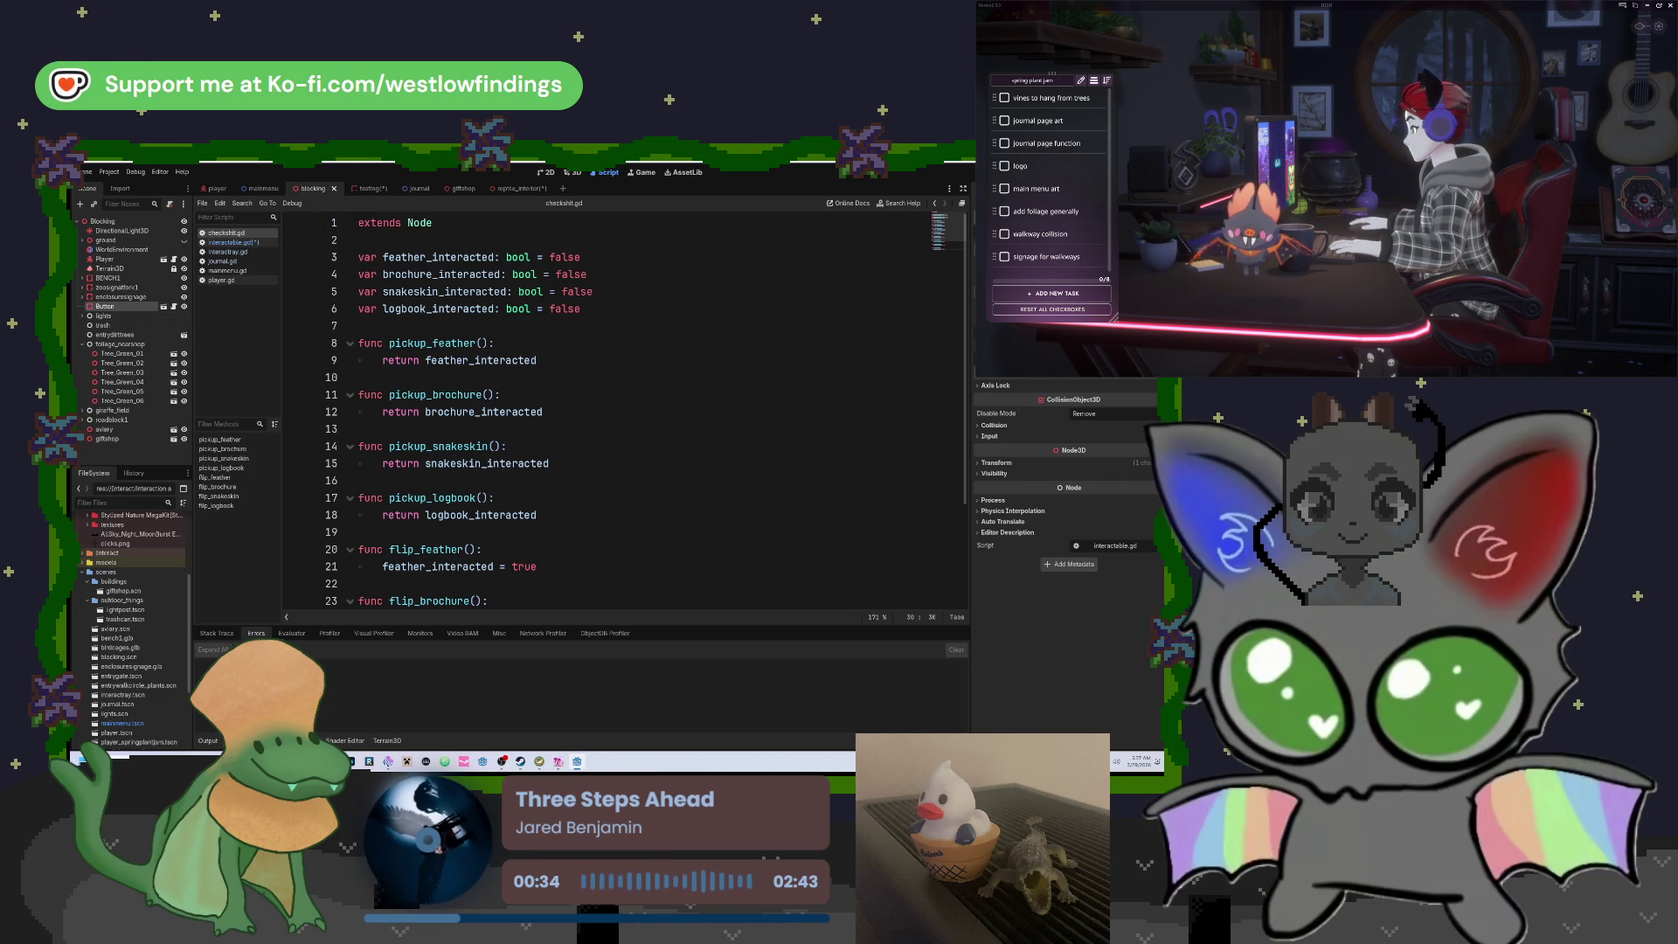
pyautogui.click(521, 188)
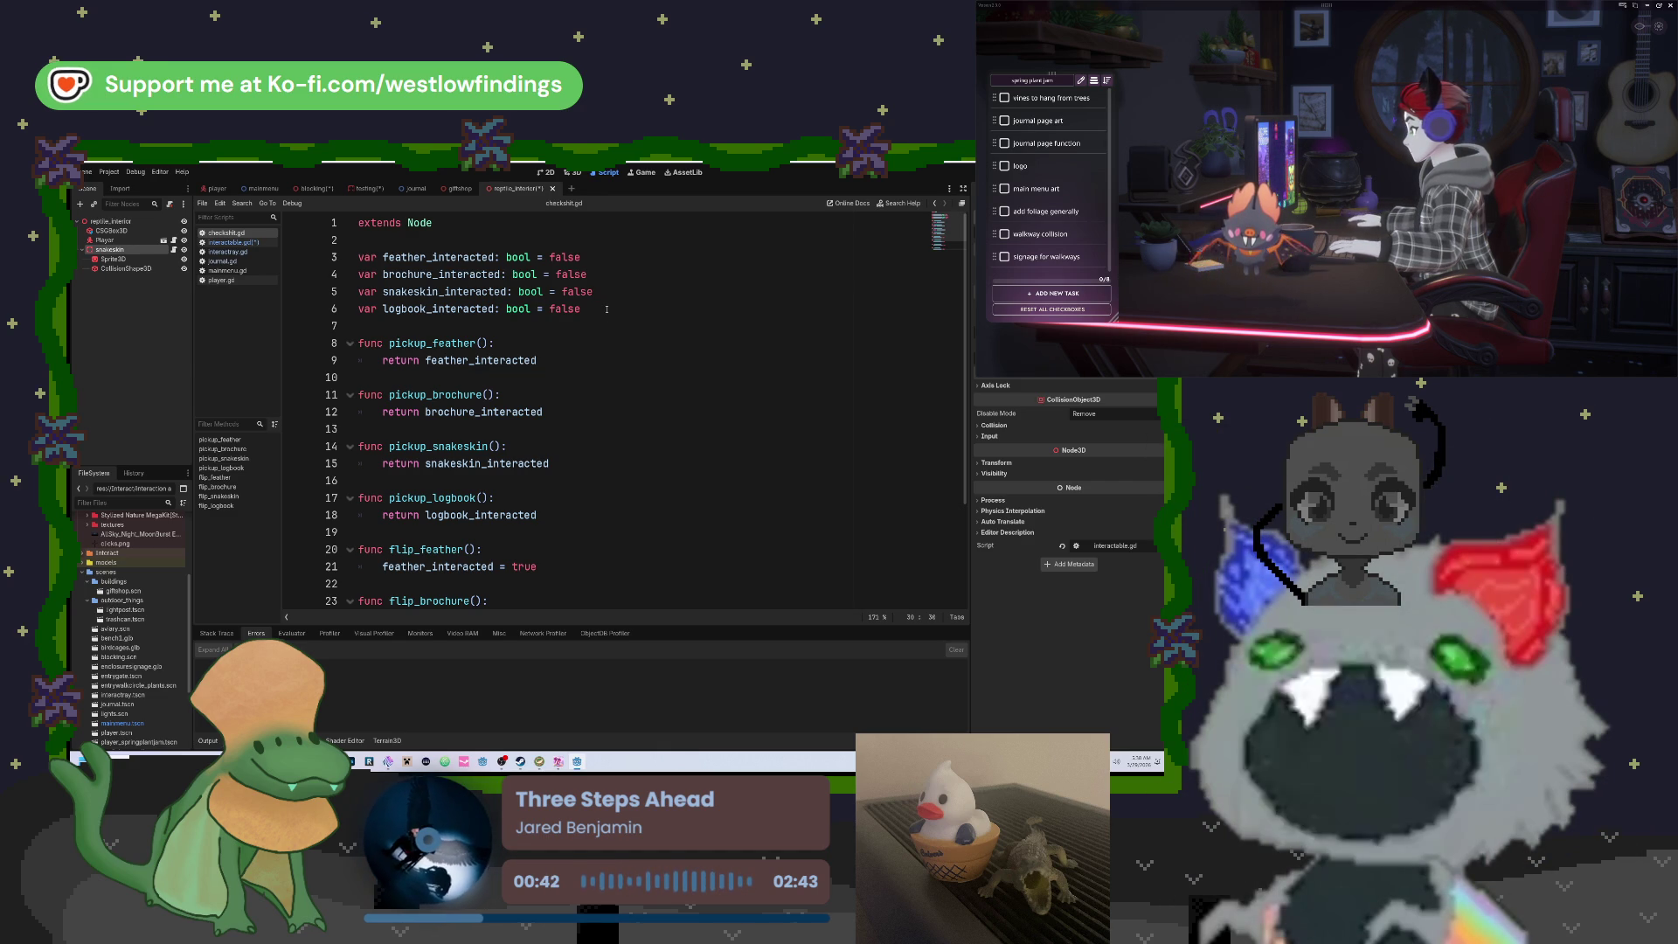
pyautogui.moveTo(607, 309); pyautogui.dragTo(341, 305)
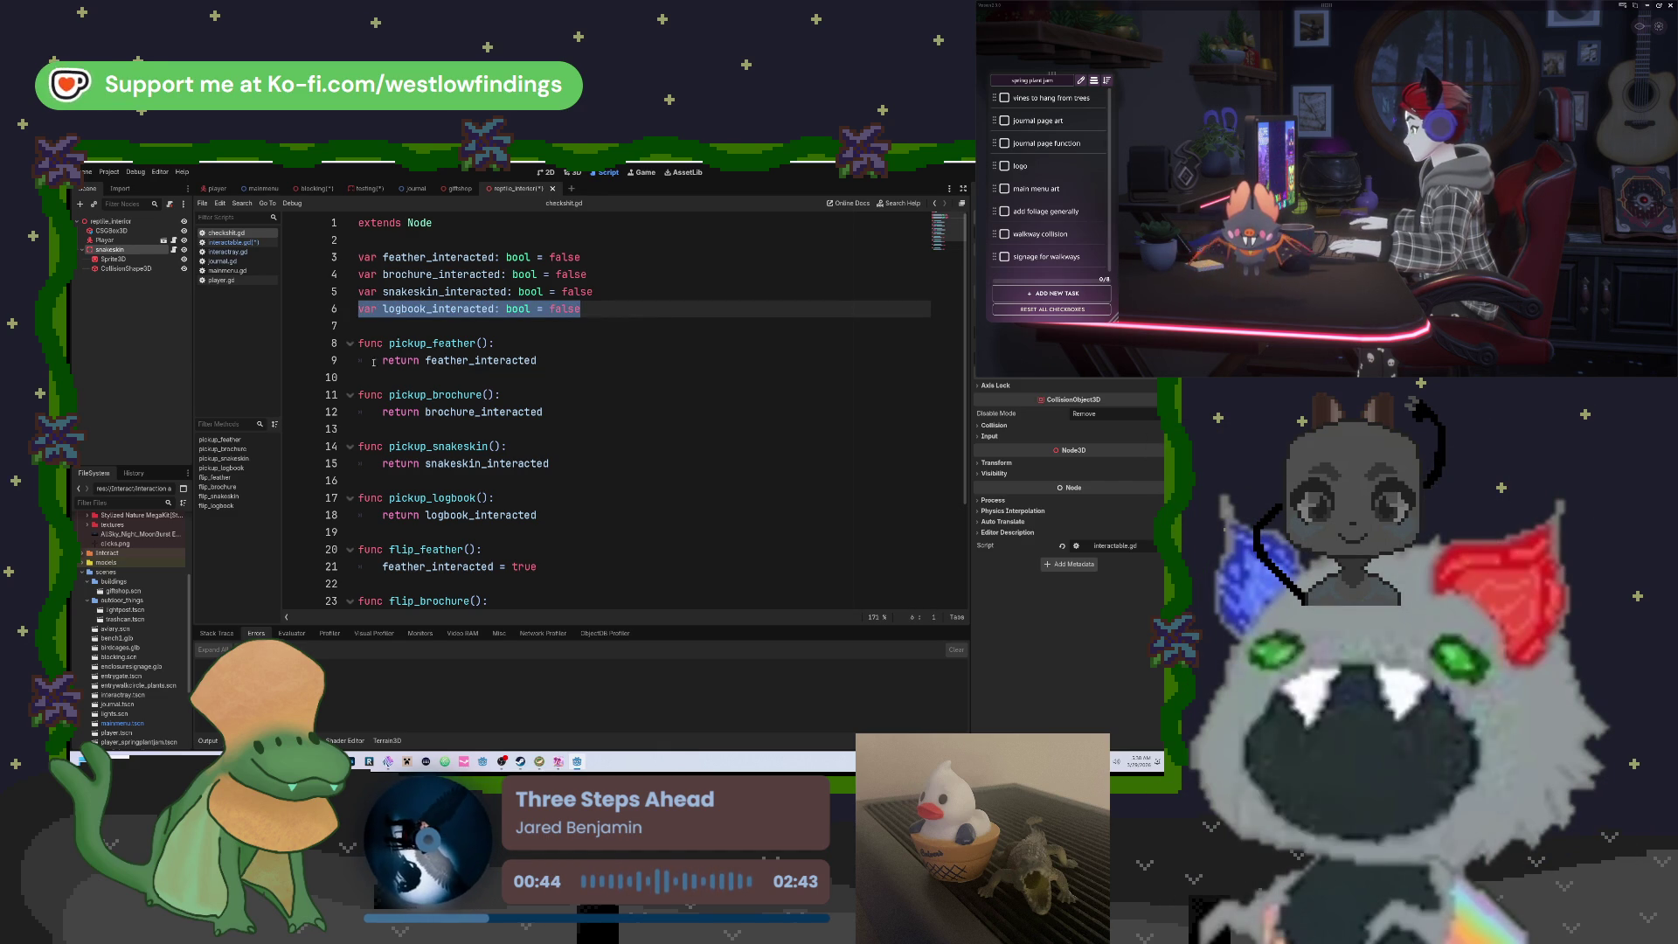
pyautogui.scroll(-3, 542, 493)
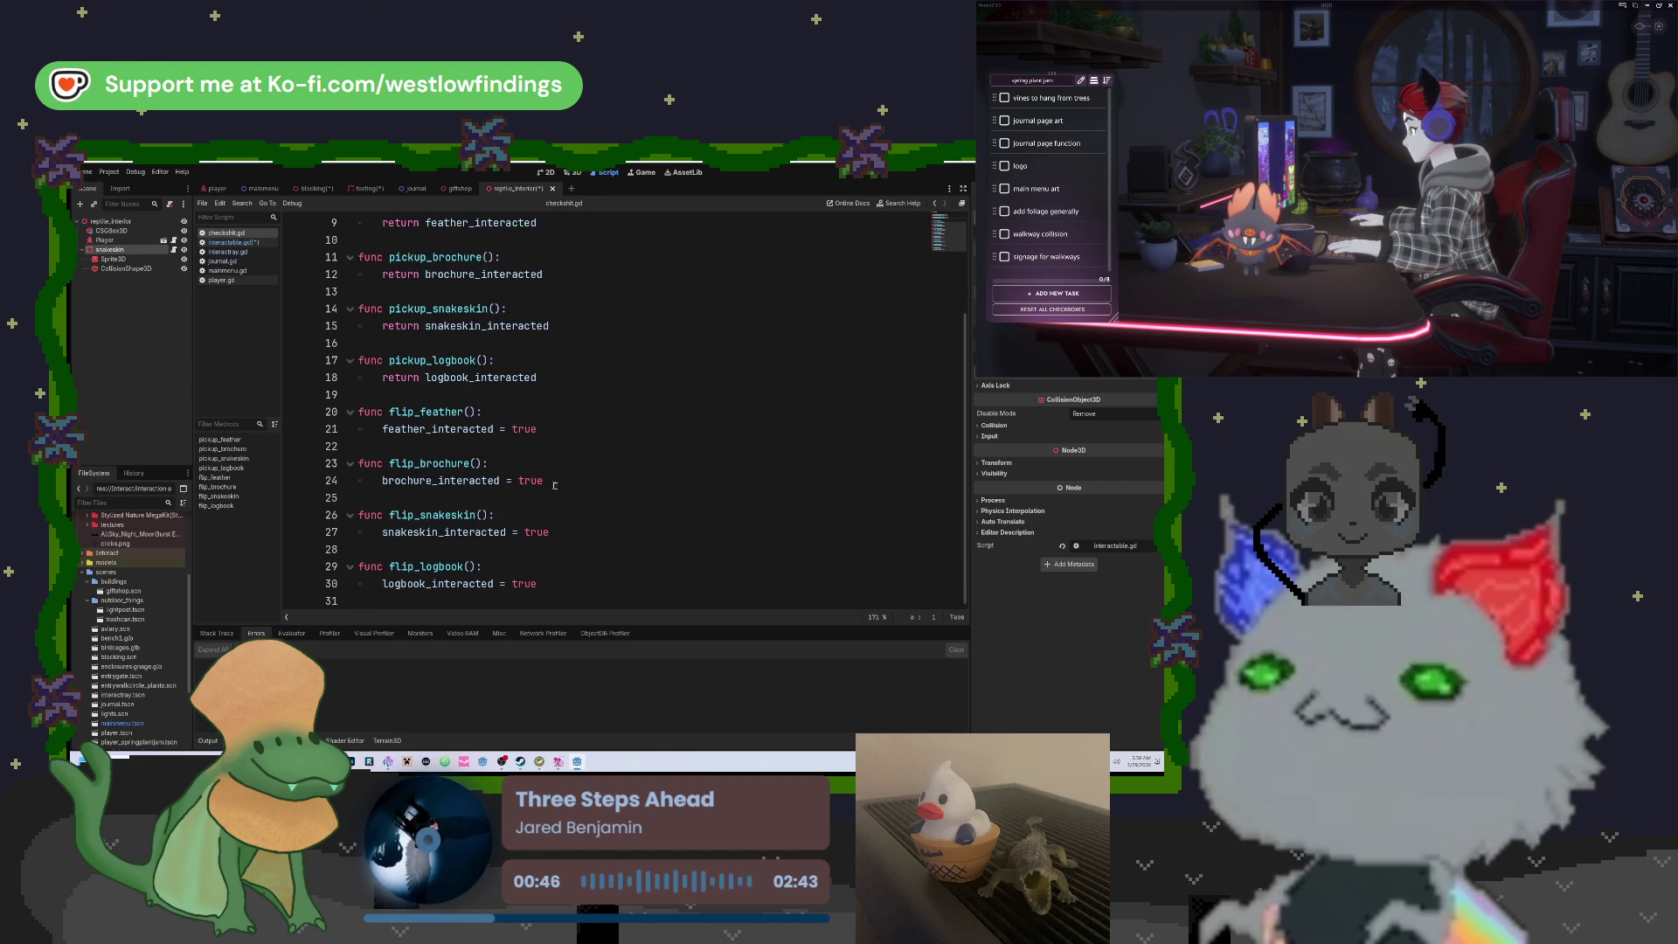
pyautogui.click(582, 482)
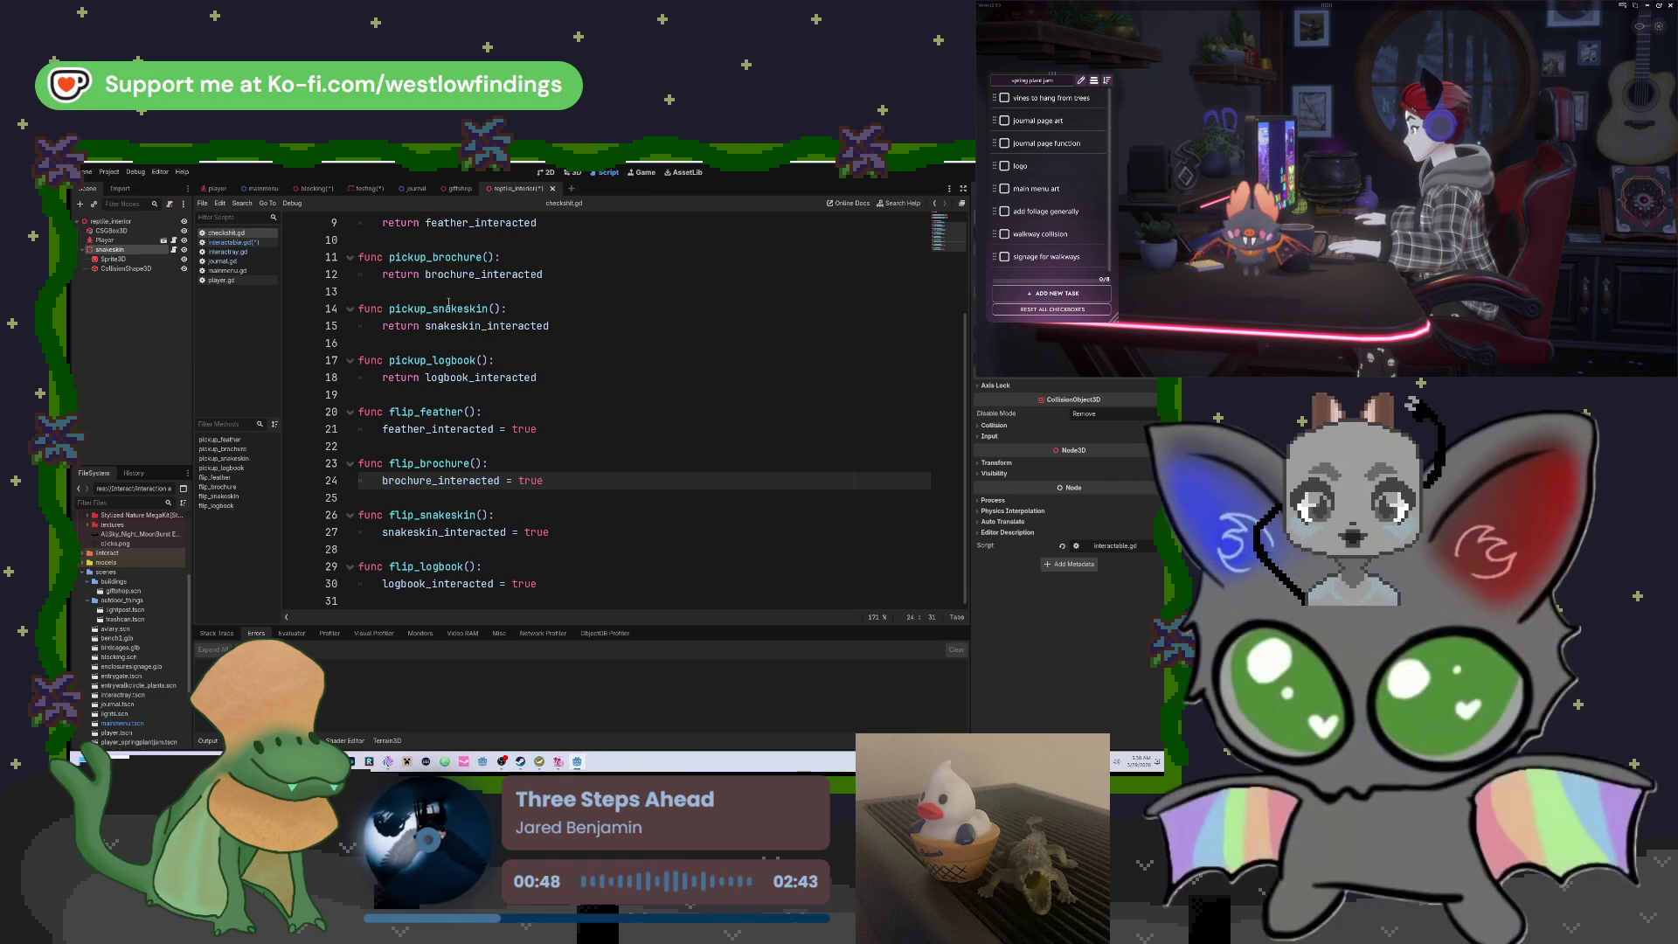
pyautogui.scroll(3, 497, 312)
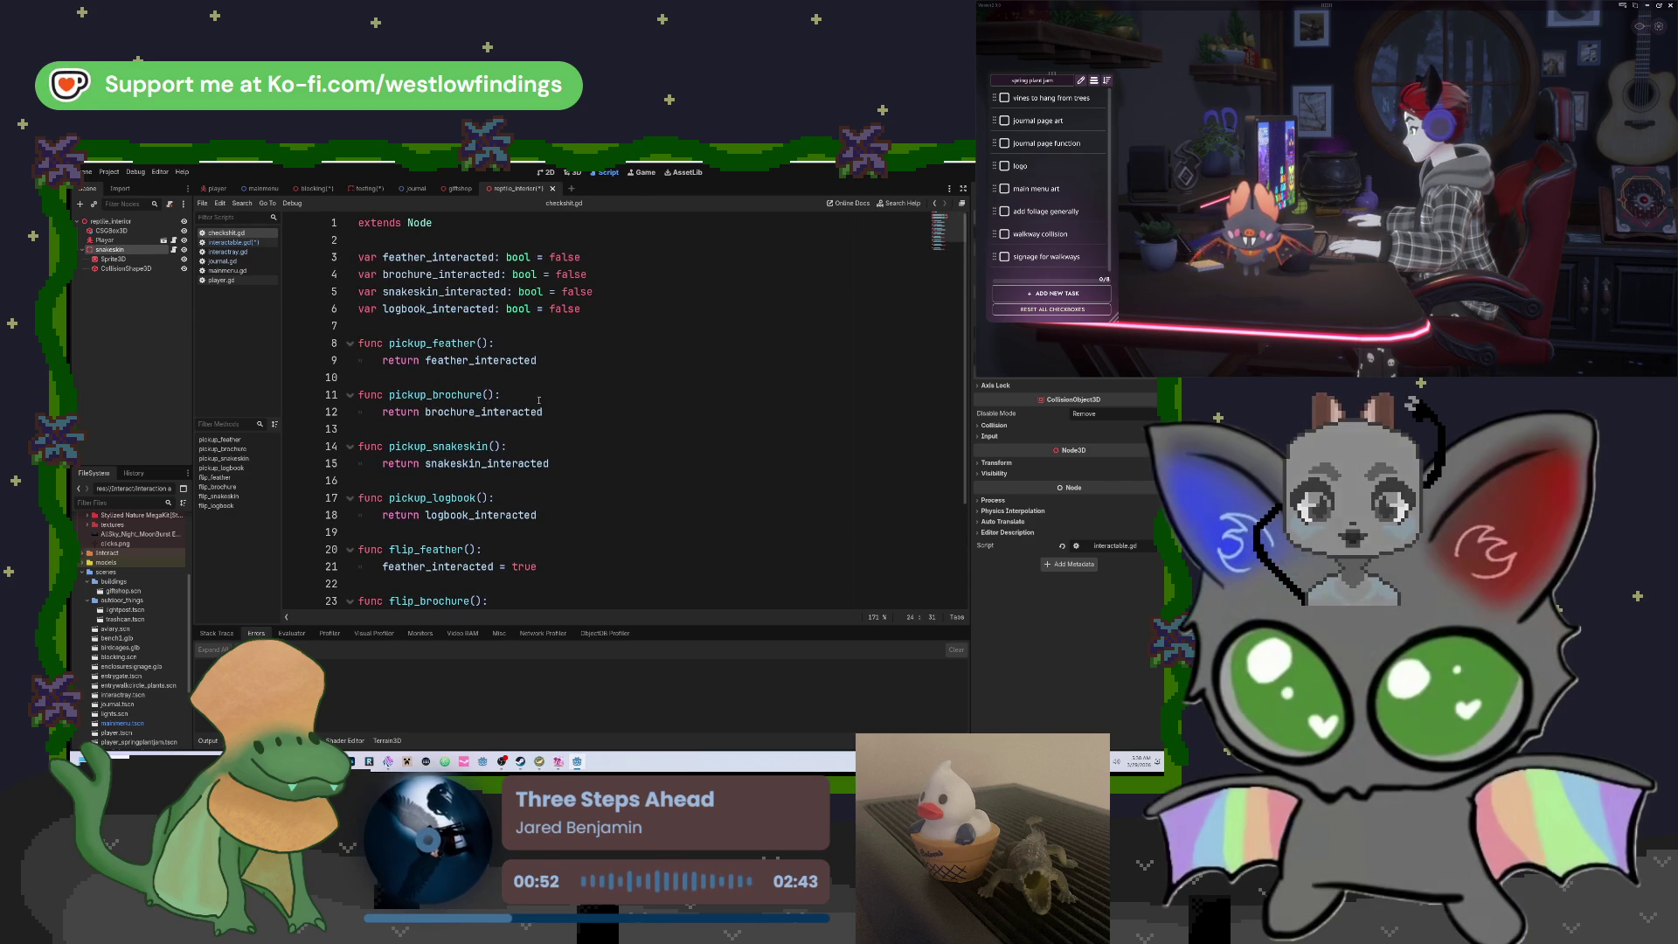
pyautogui.scroll(-3, 647, 391)
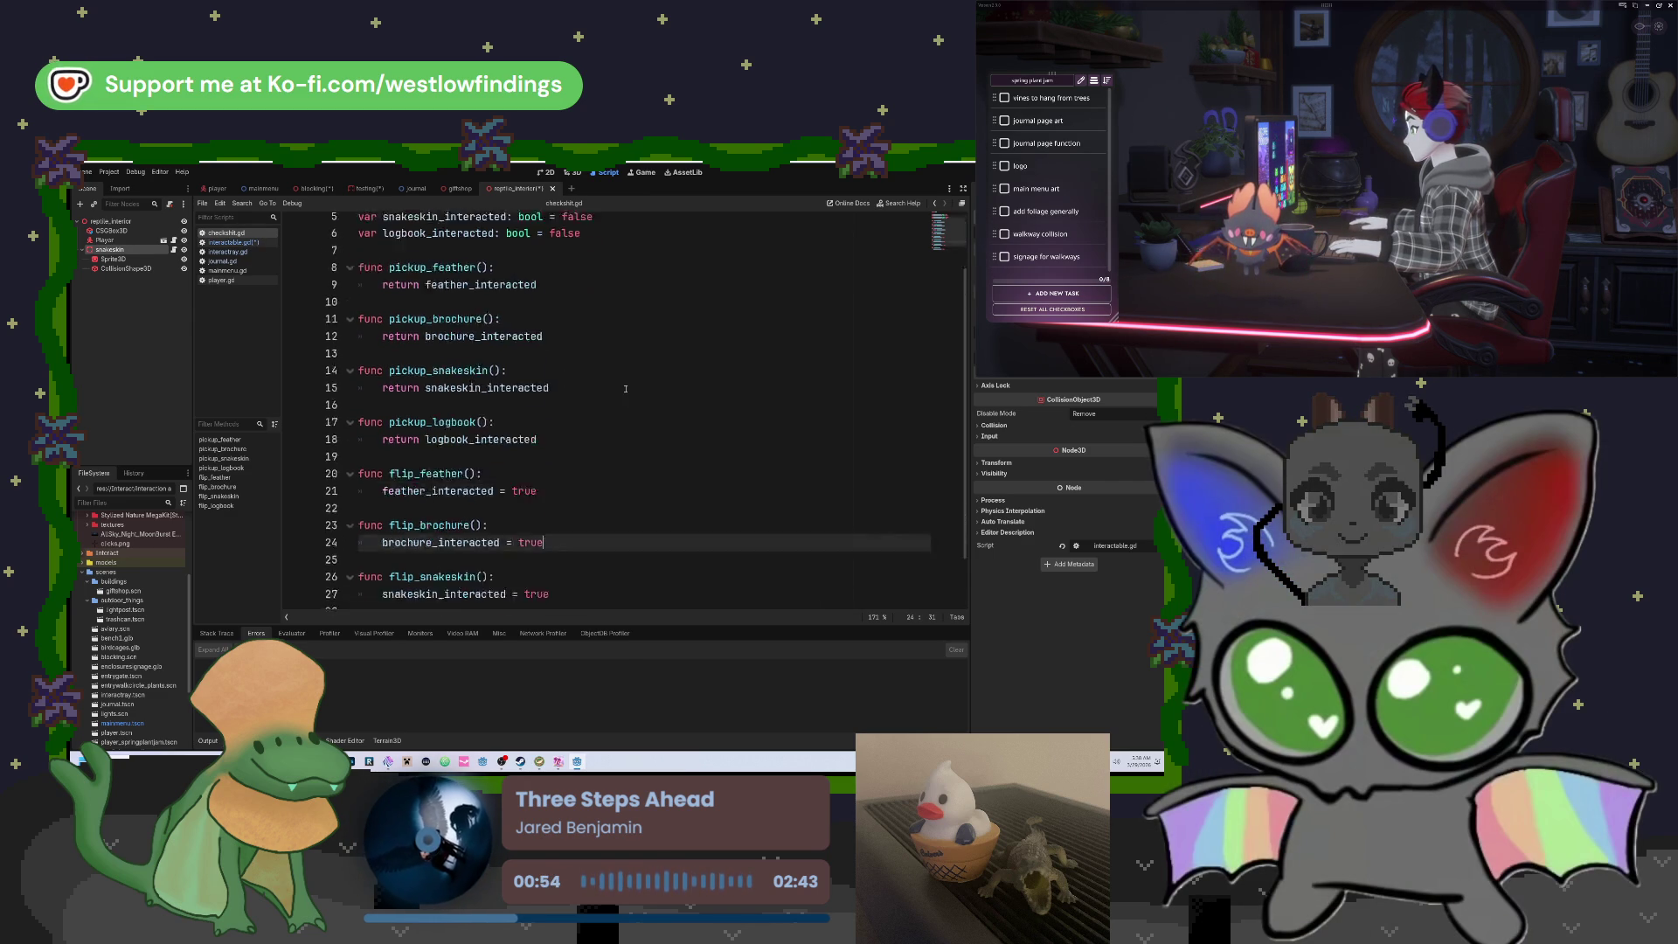
pyautogui.scroll(3, 618, 386)
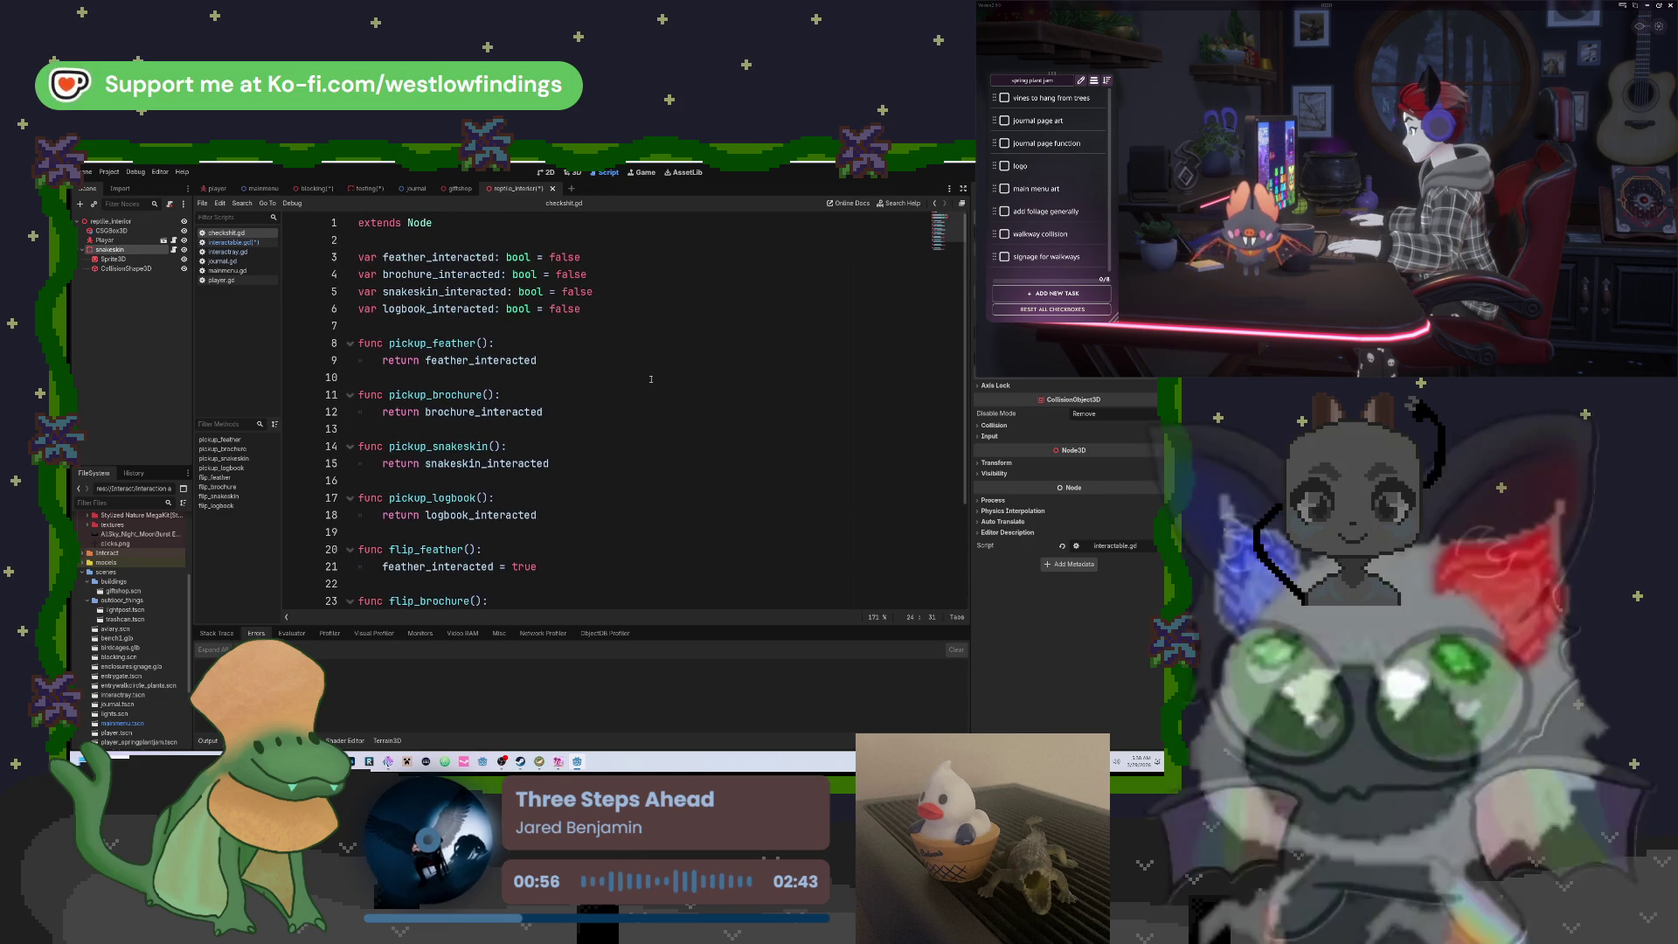
# Open the Button's script in blocking, switch to testing, and save and run the game.
pyautogui.click(315, 188)
pyautogui.click(165, 307)
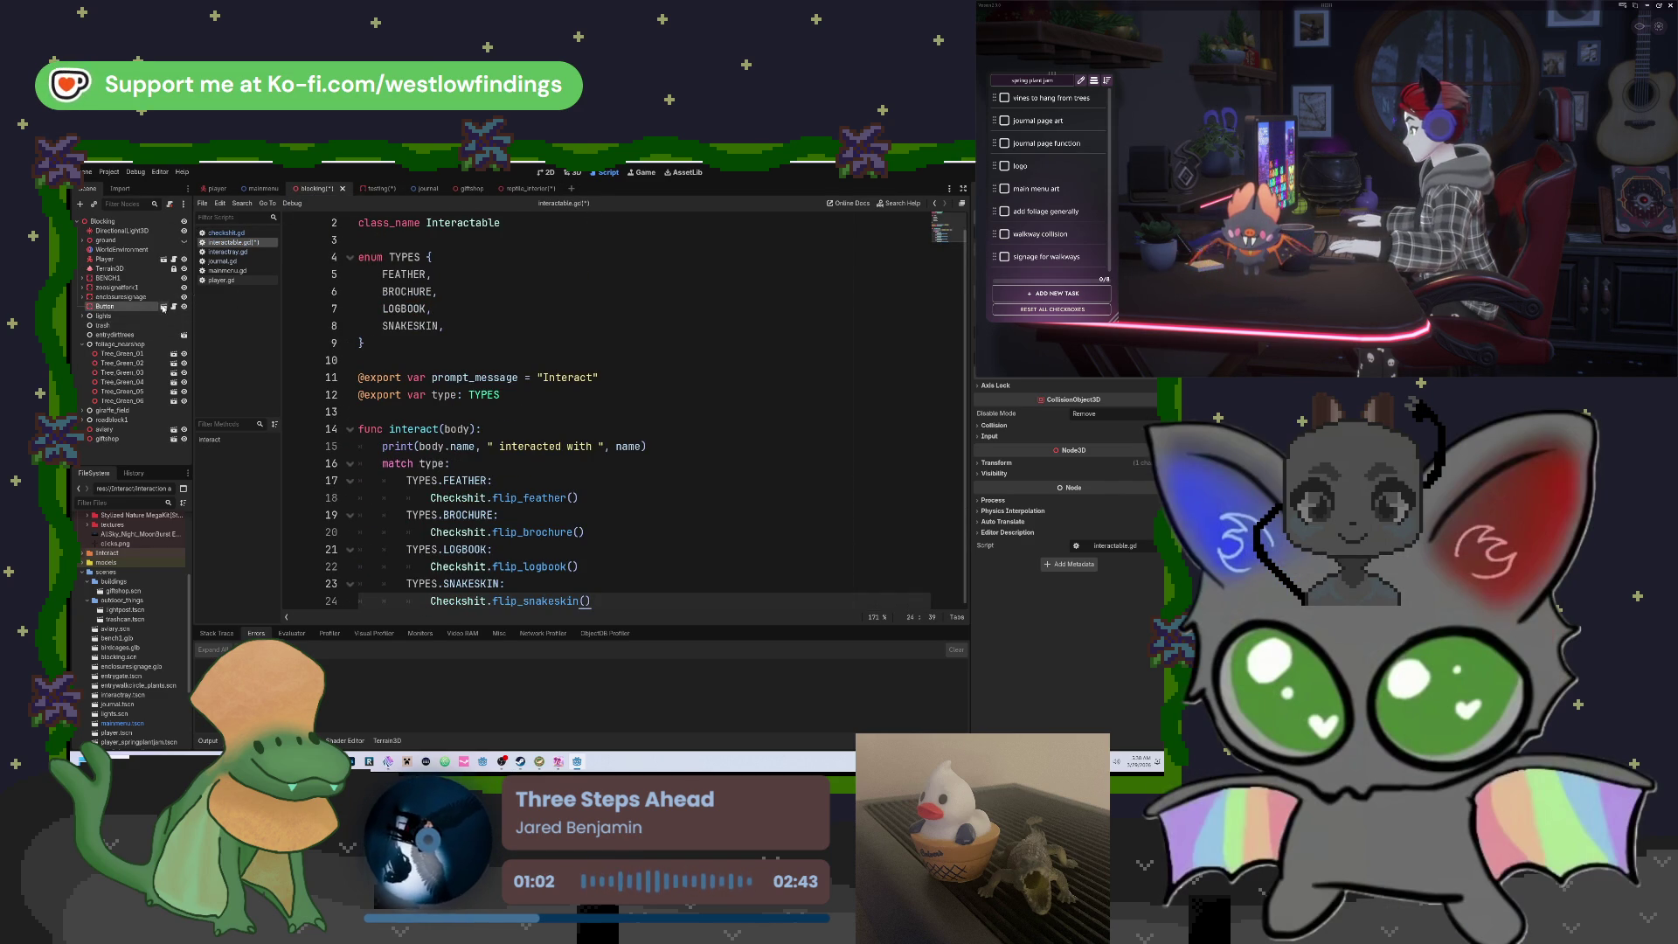
pyautogui.click(174, 307)
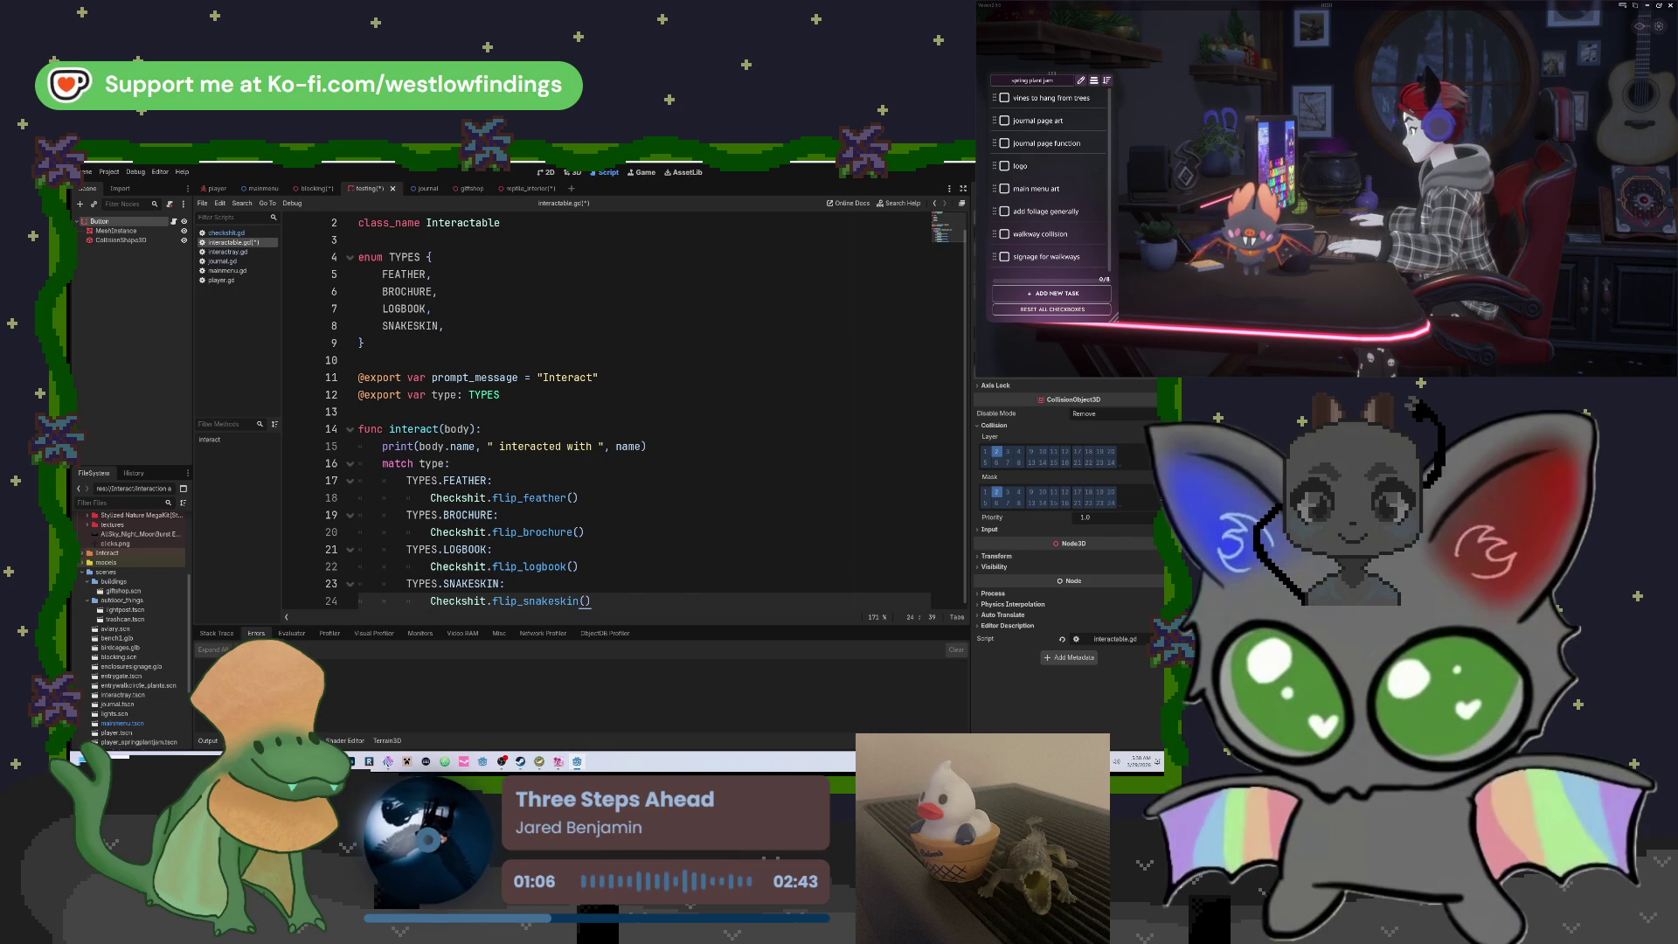
pyautogui.press('F5')
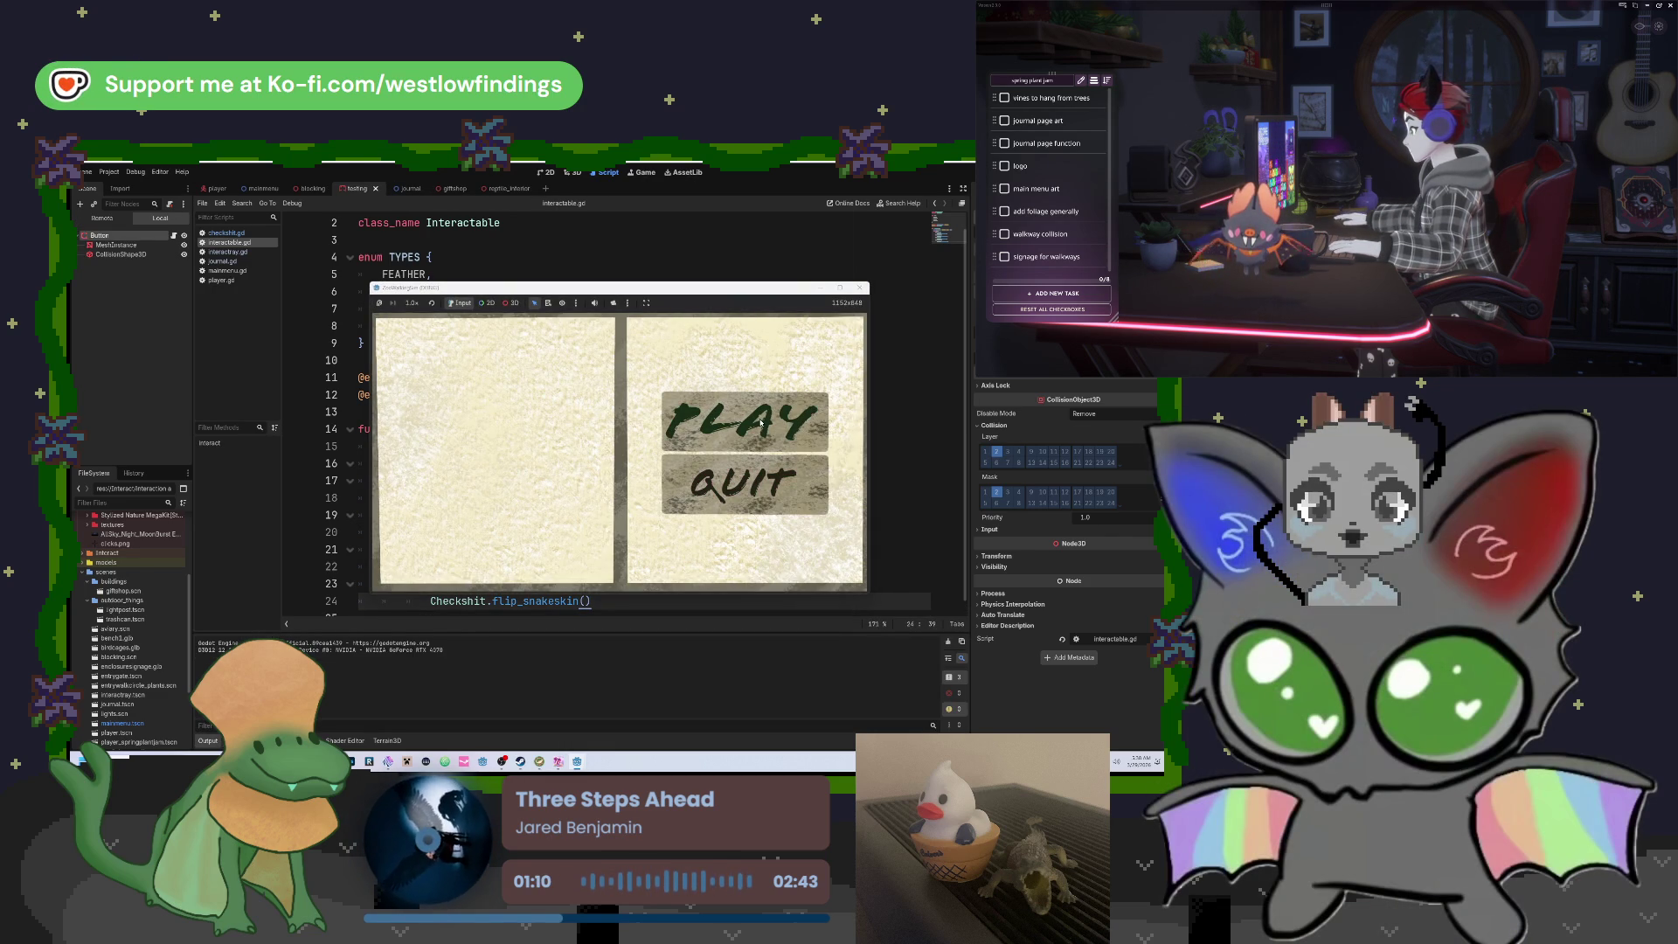
# Start play from the title menu, then stop the game and return to interactable.gd.
pyautogui.click(758, 422)
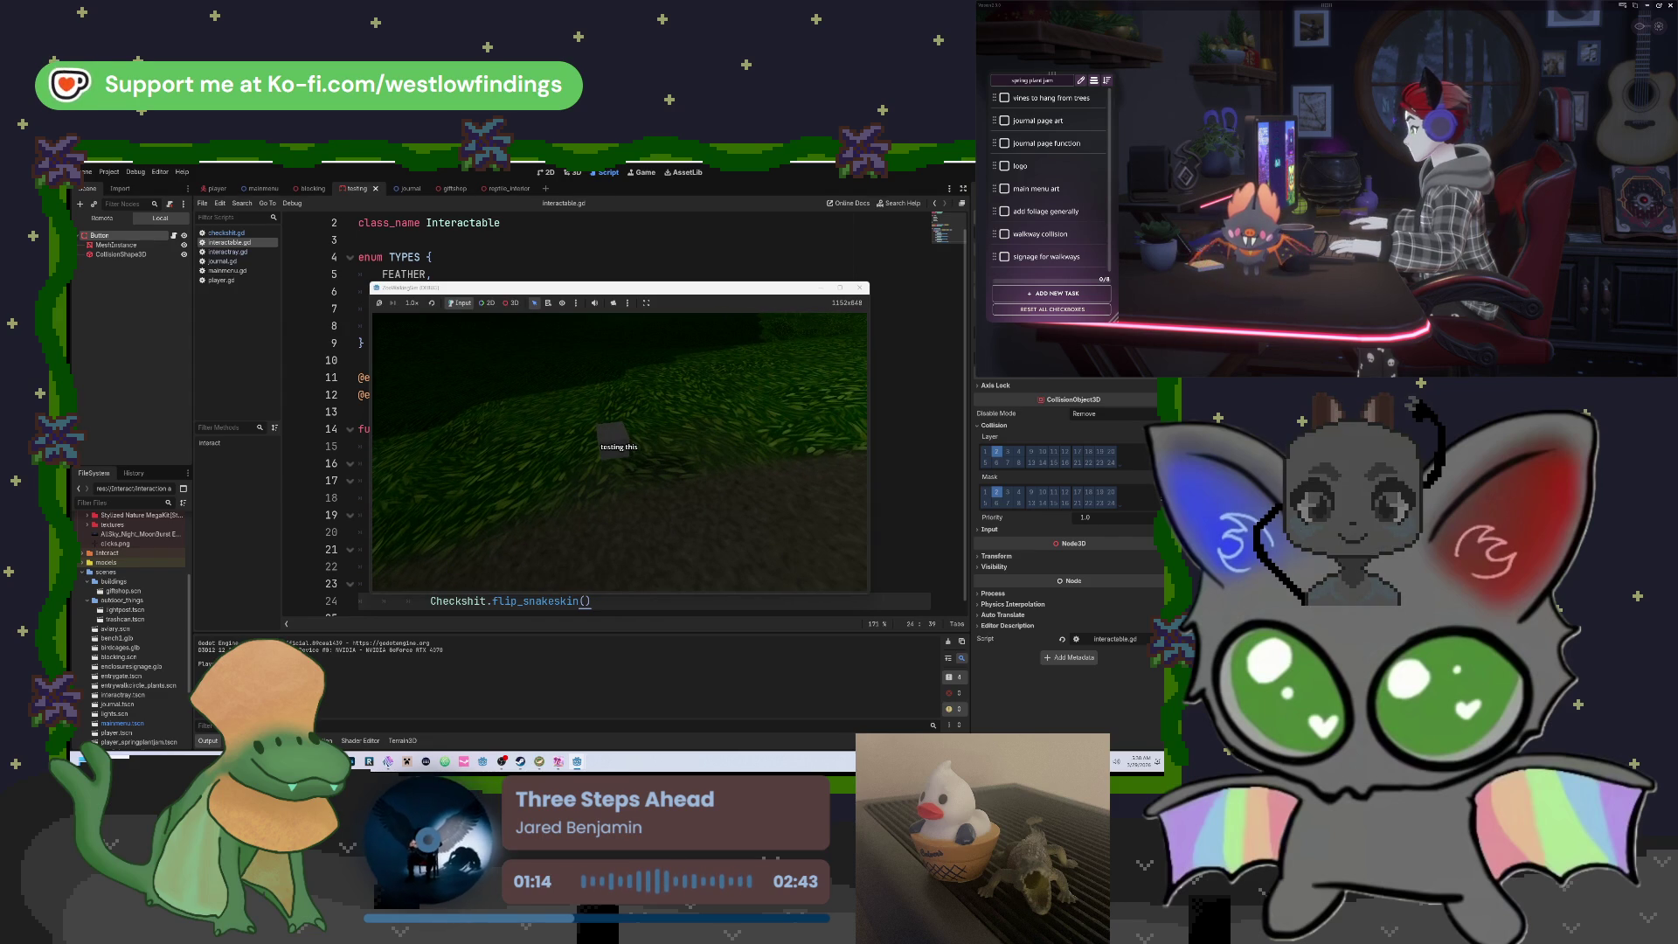
pyautogui.press('Escape')
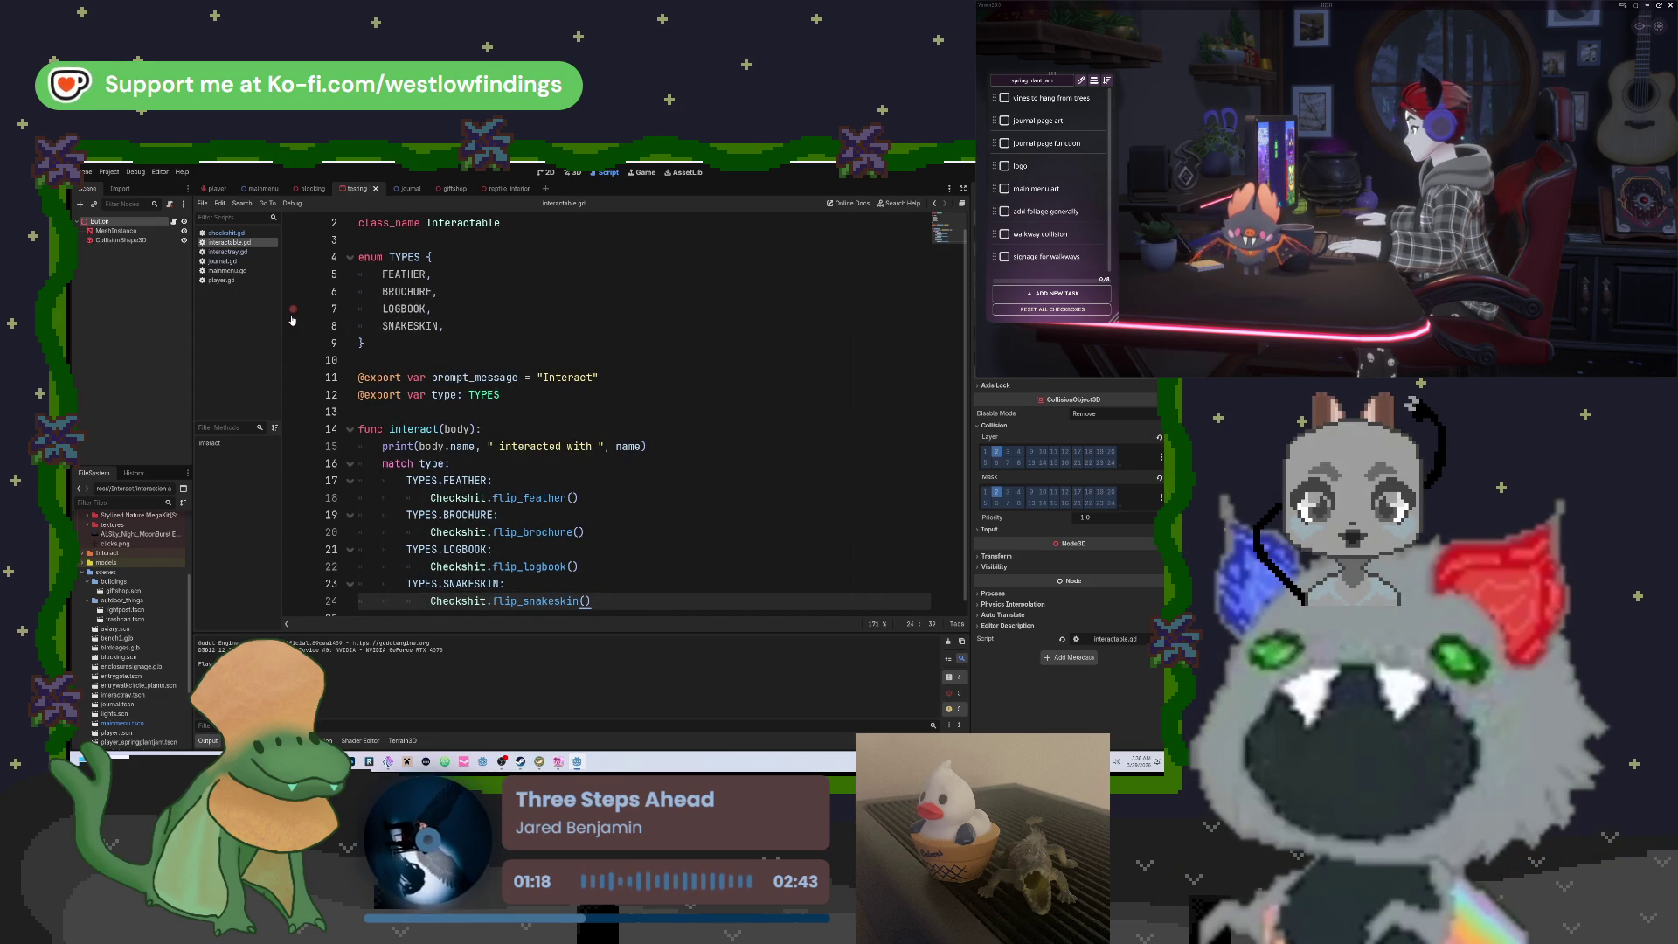
pyautogui.scroll(-1, 441, 324)
pyautogui.scroll(1, 441, 324)
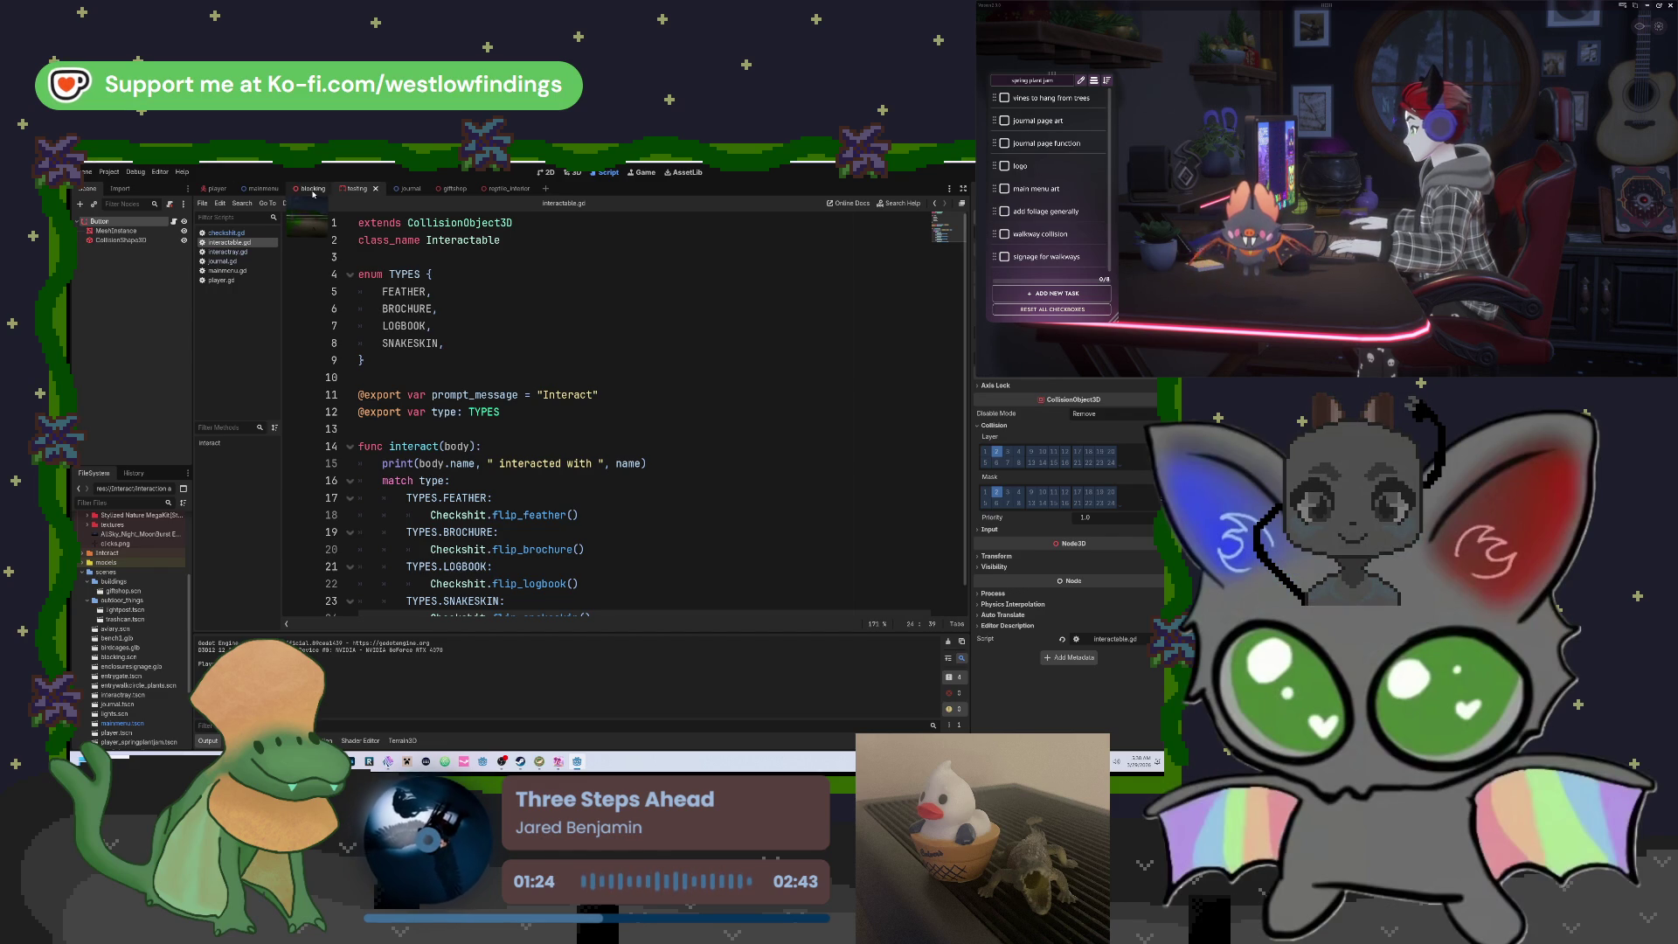
# Add a 'journal' action to the Input Map bound to the Q key.
pyautogui.click(313, 190)
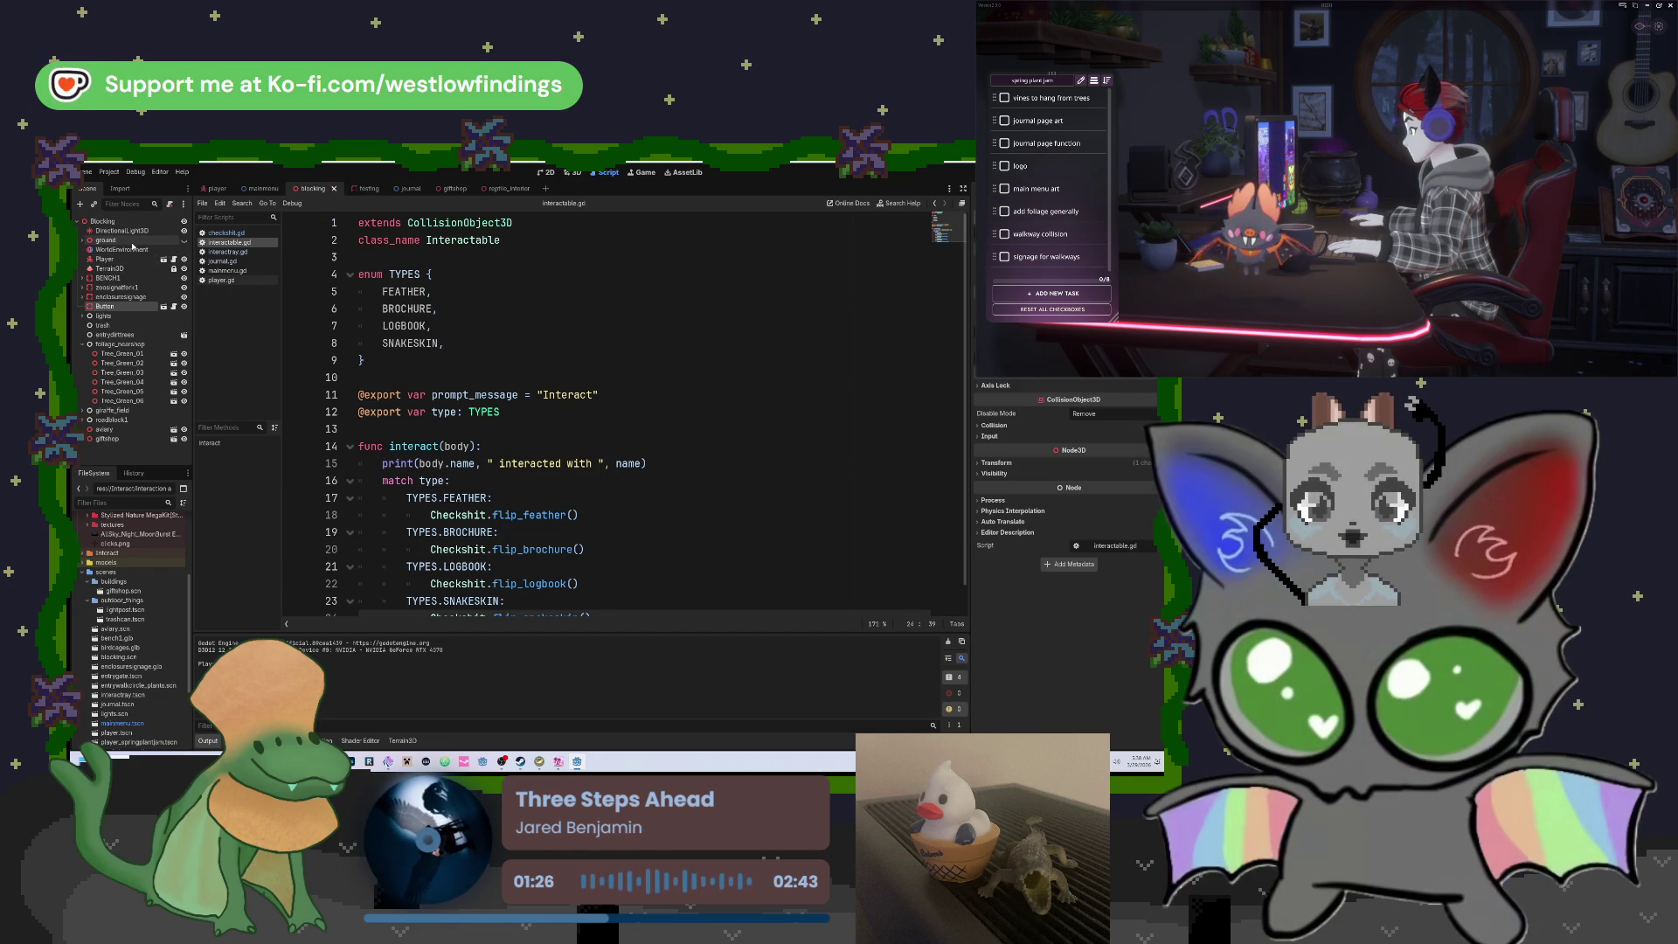
pyautogui.click(107, 172)
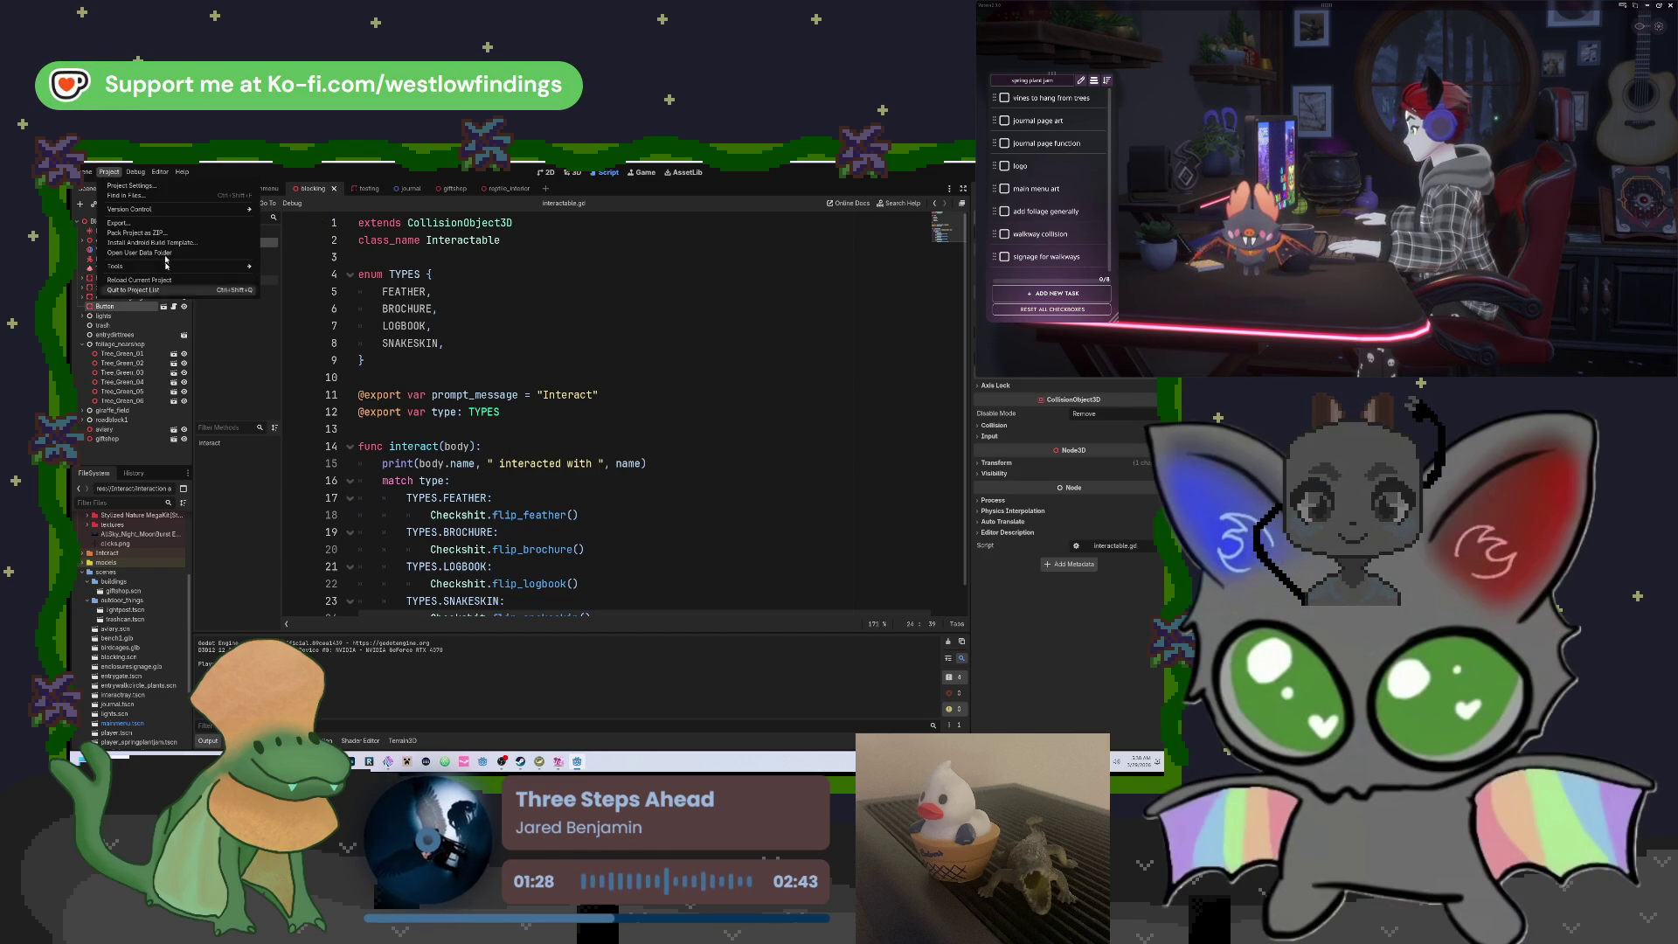
pyautogui.click(131, 185)
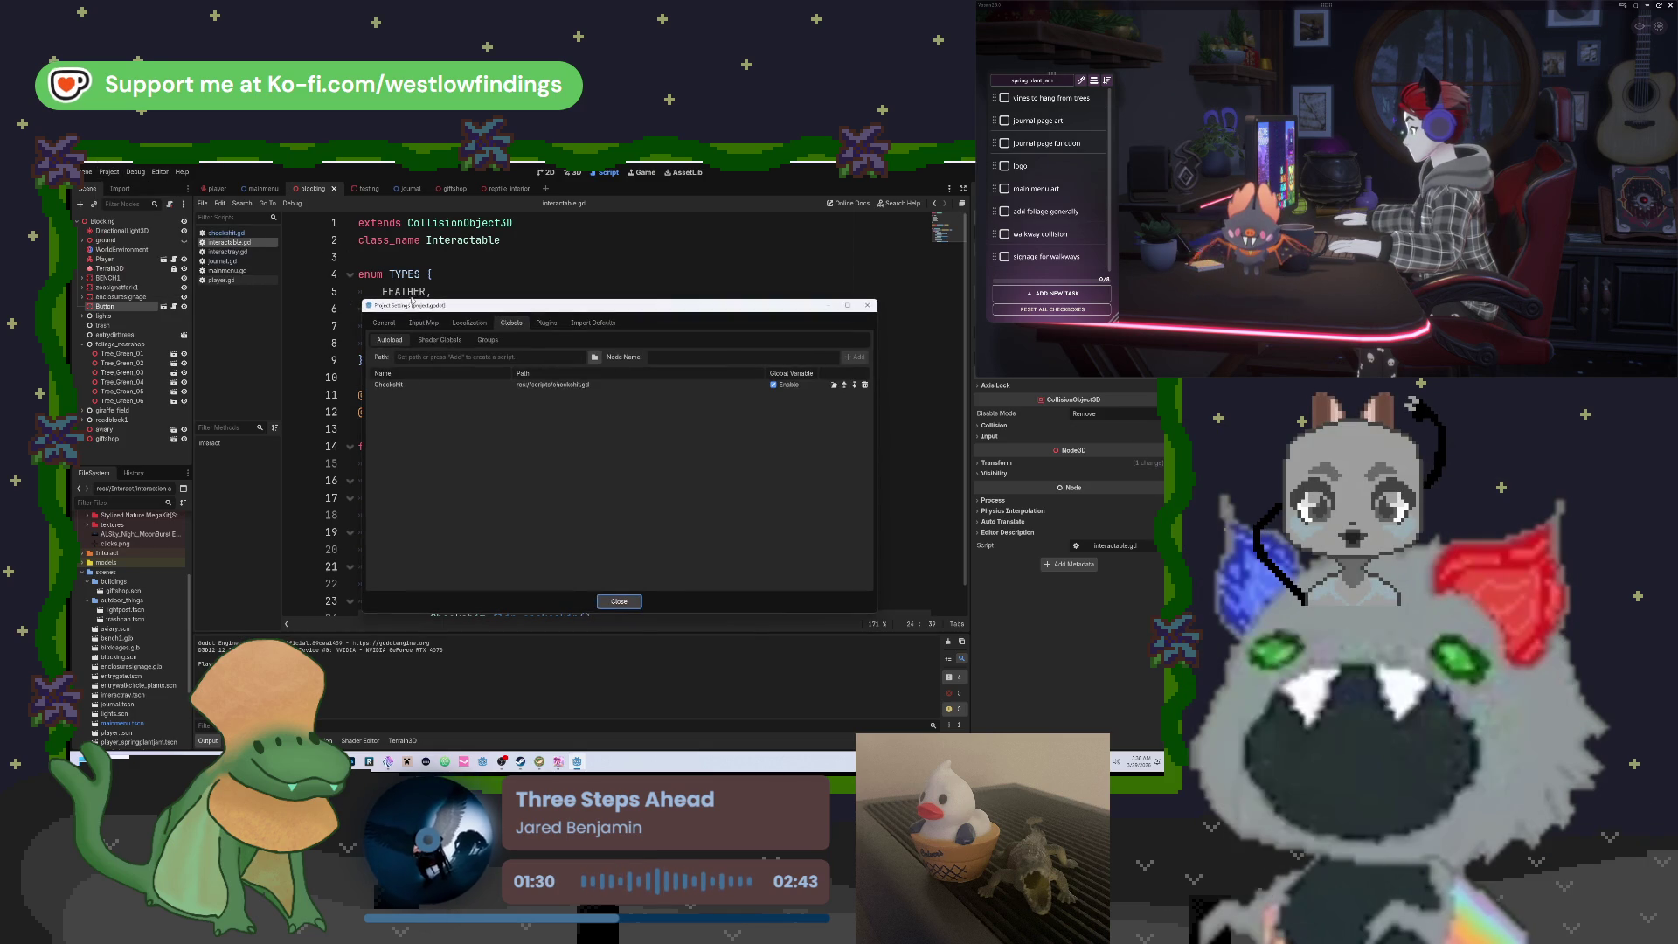
pyautogui.click(655, 354)
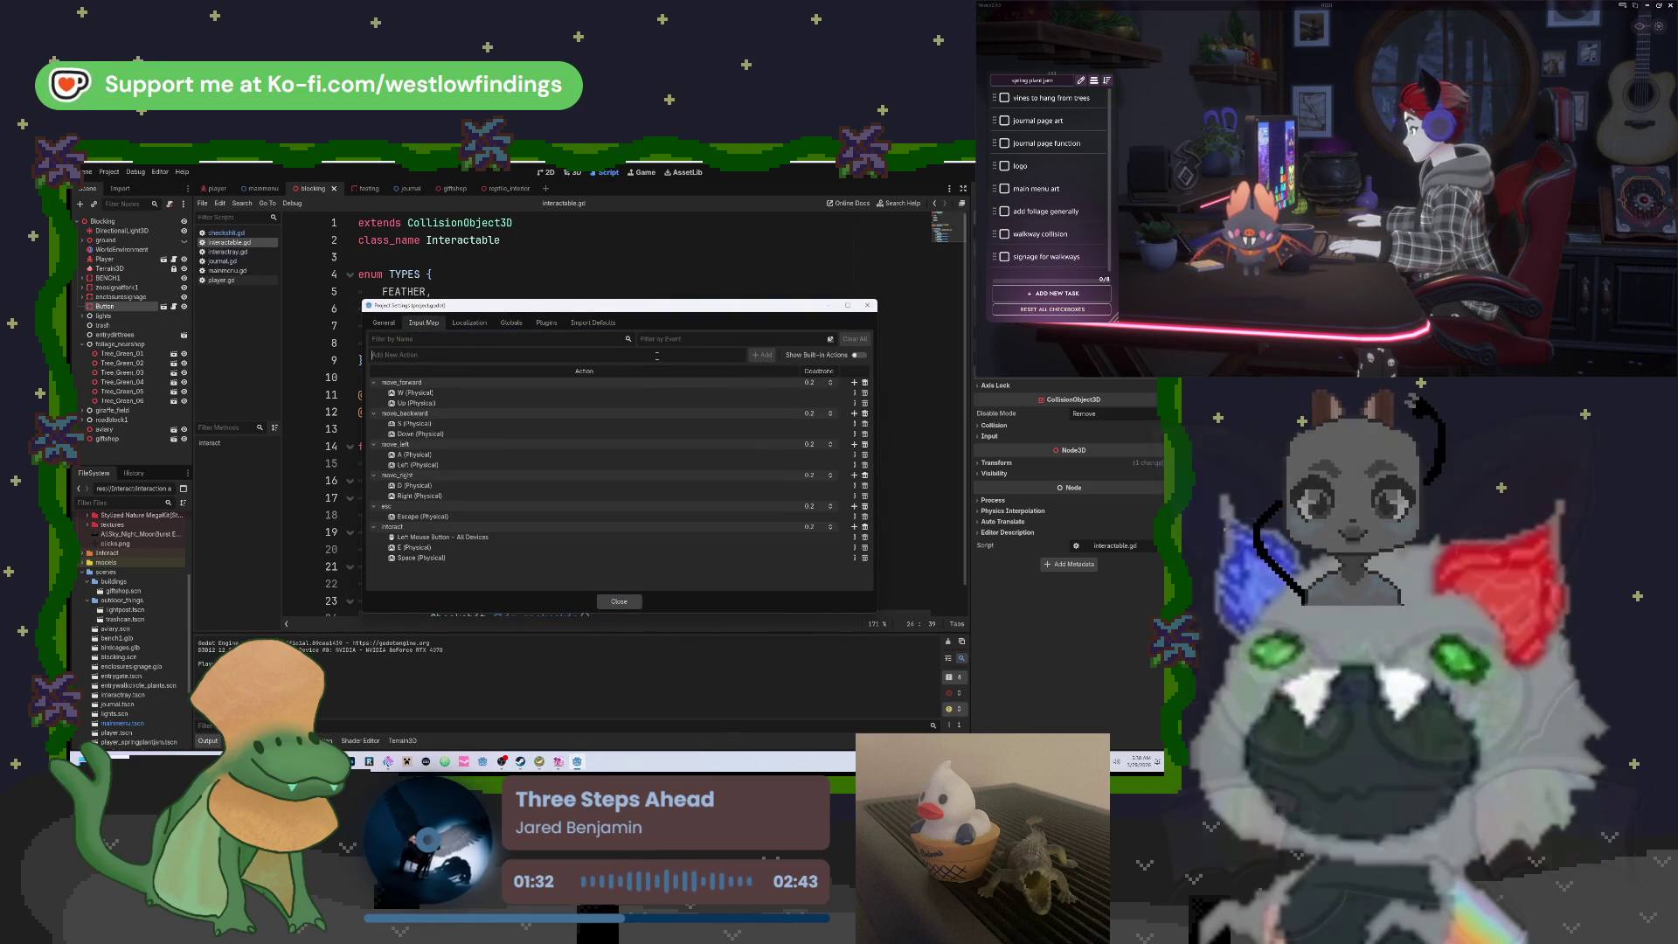
pyautogui.write('rnal')
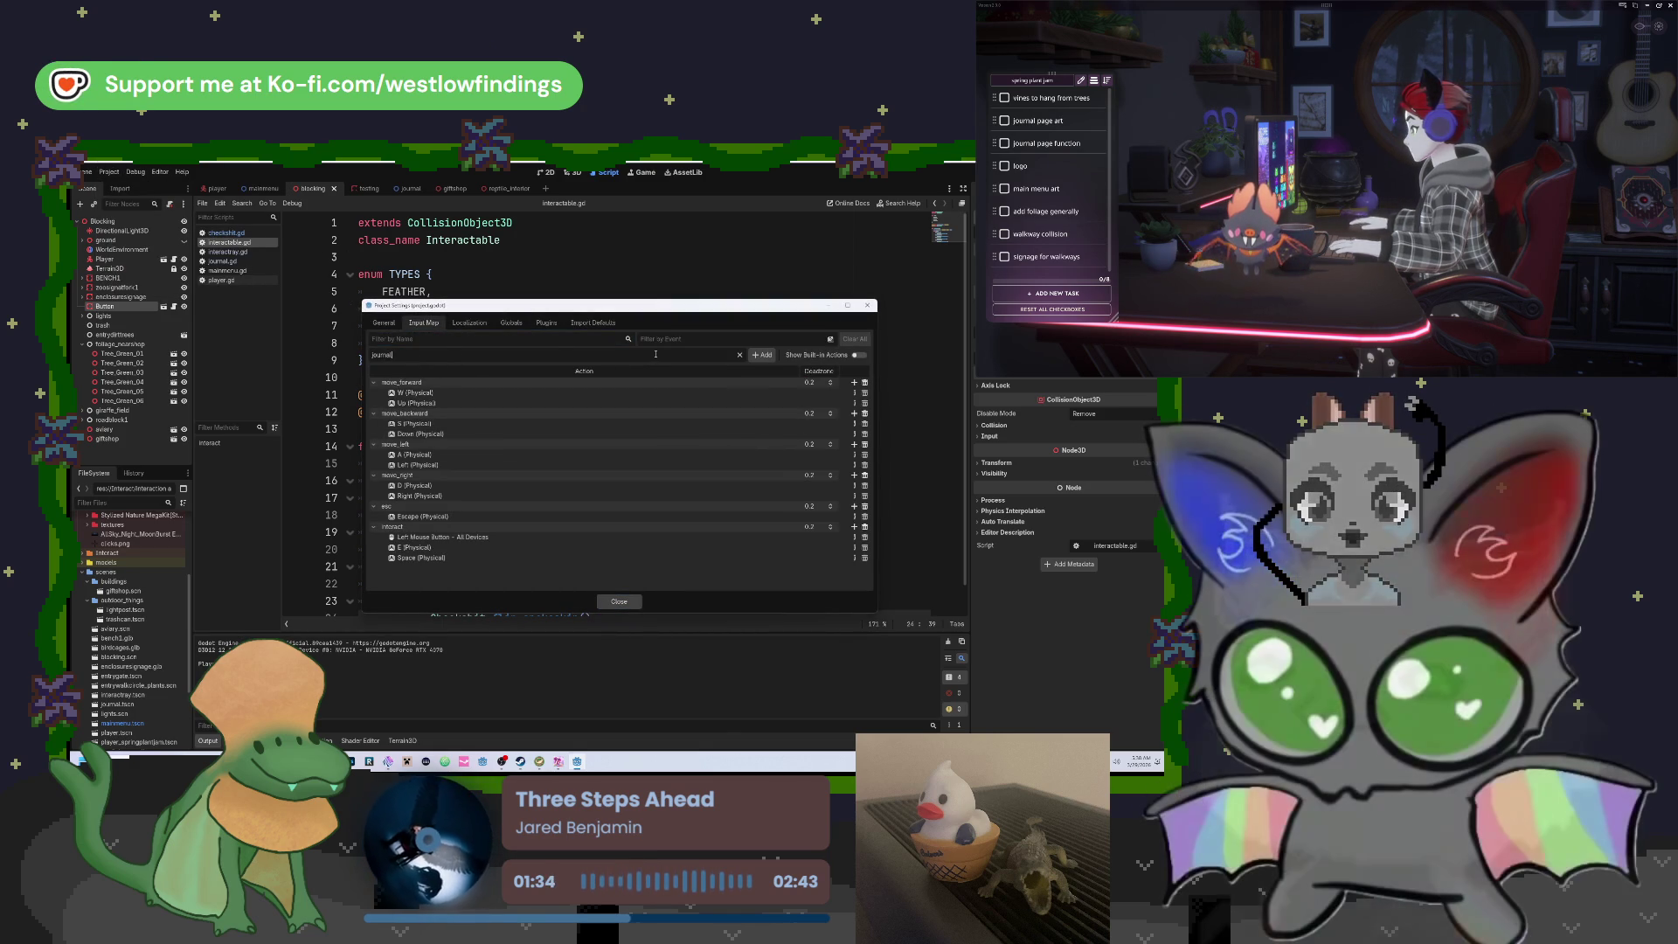
pyautogui.click(761, 354)
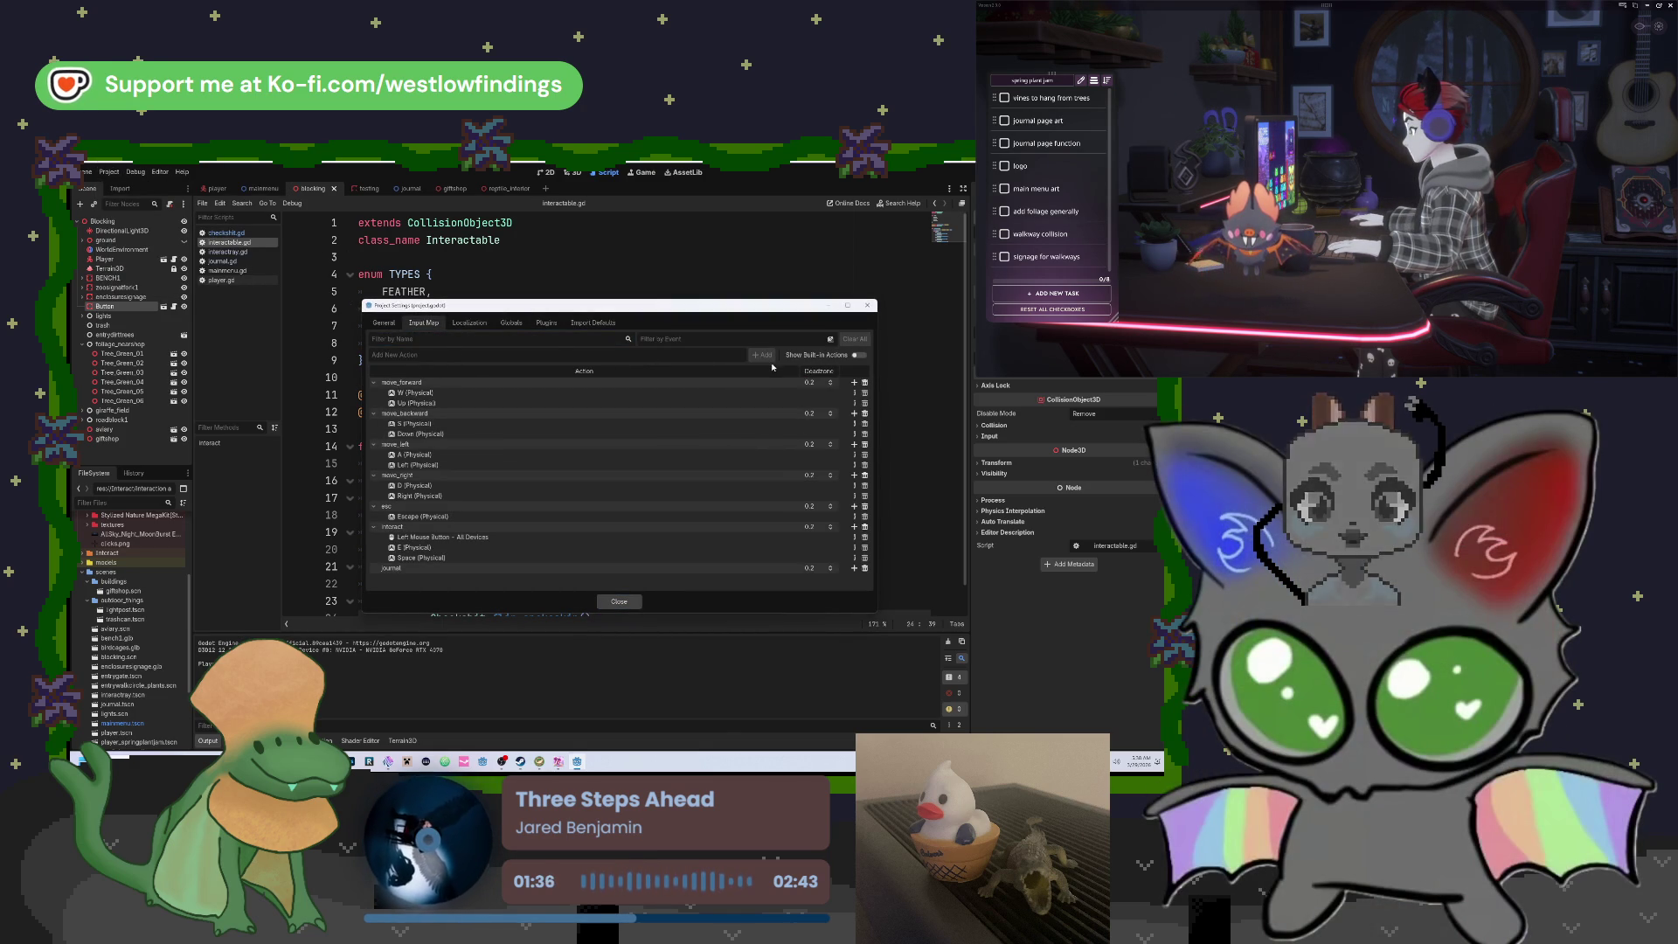
pyautogui.click(854, 568)
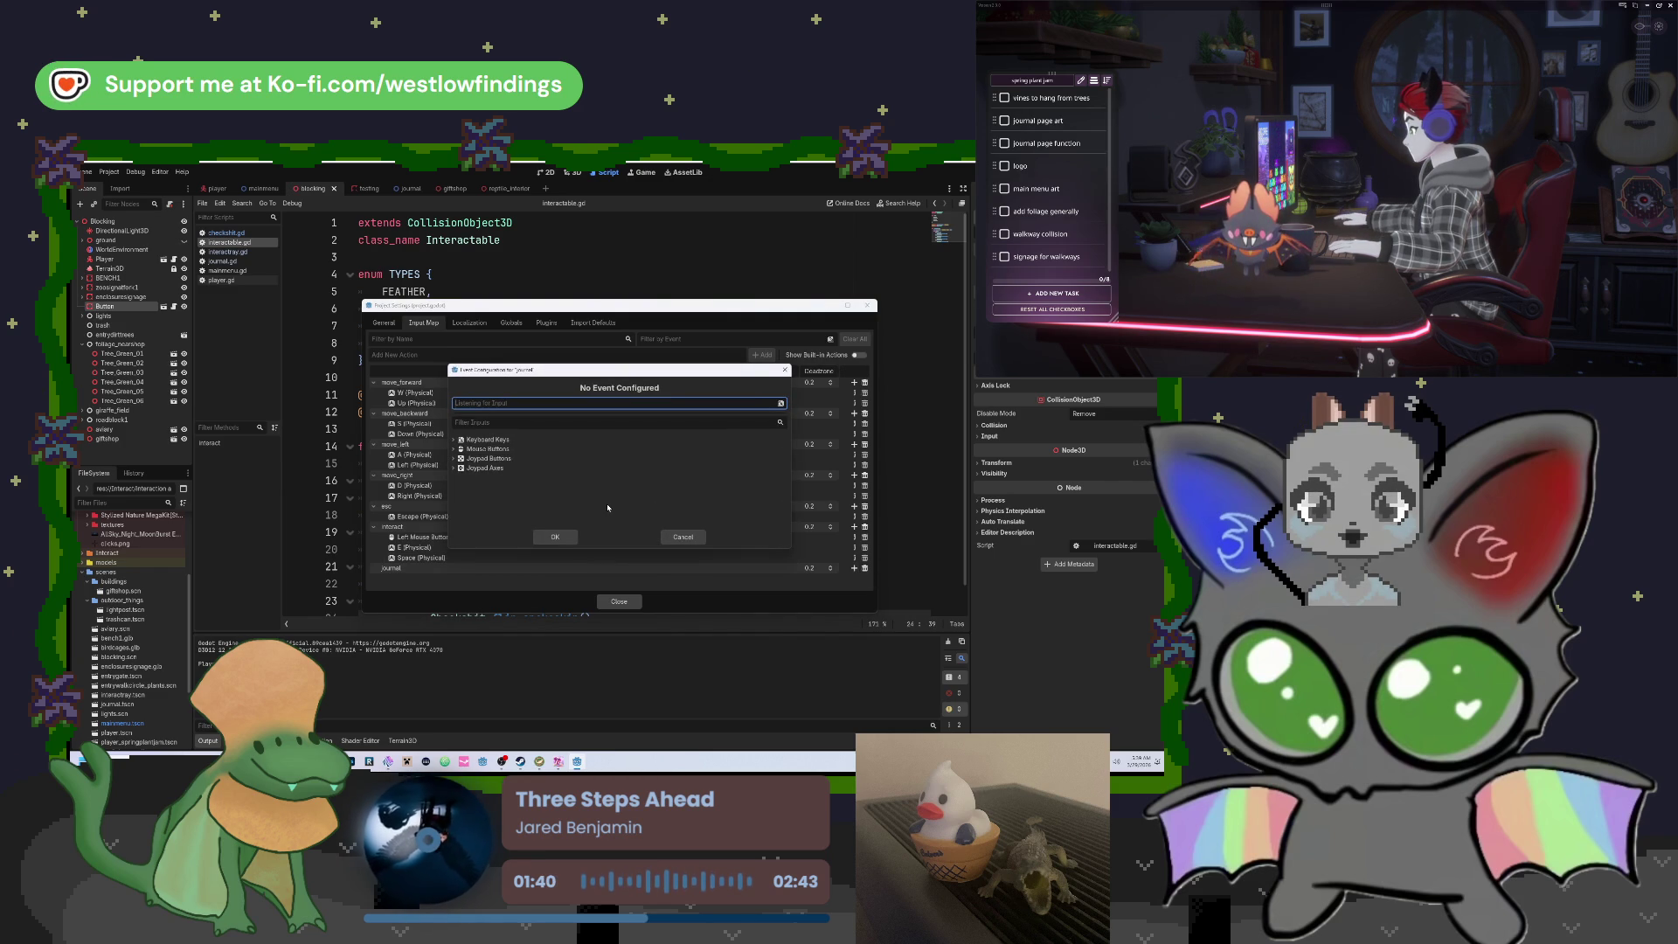
pyautogui.press('q')
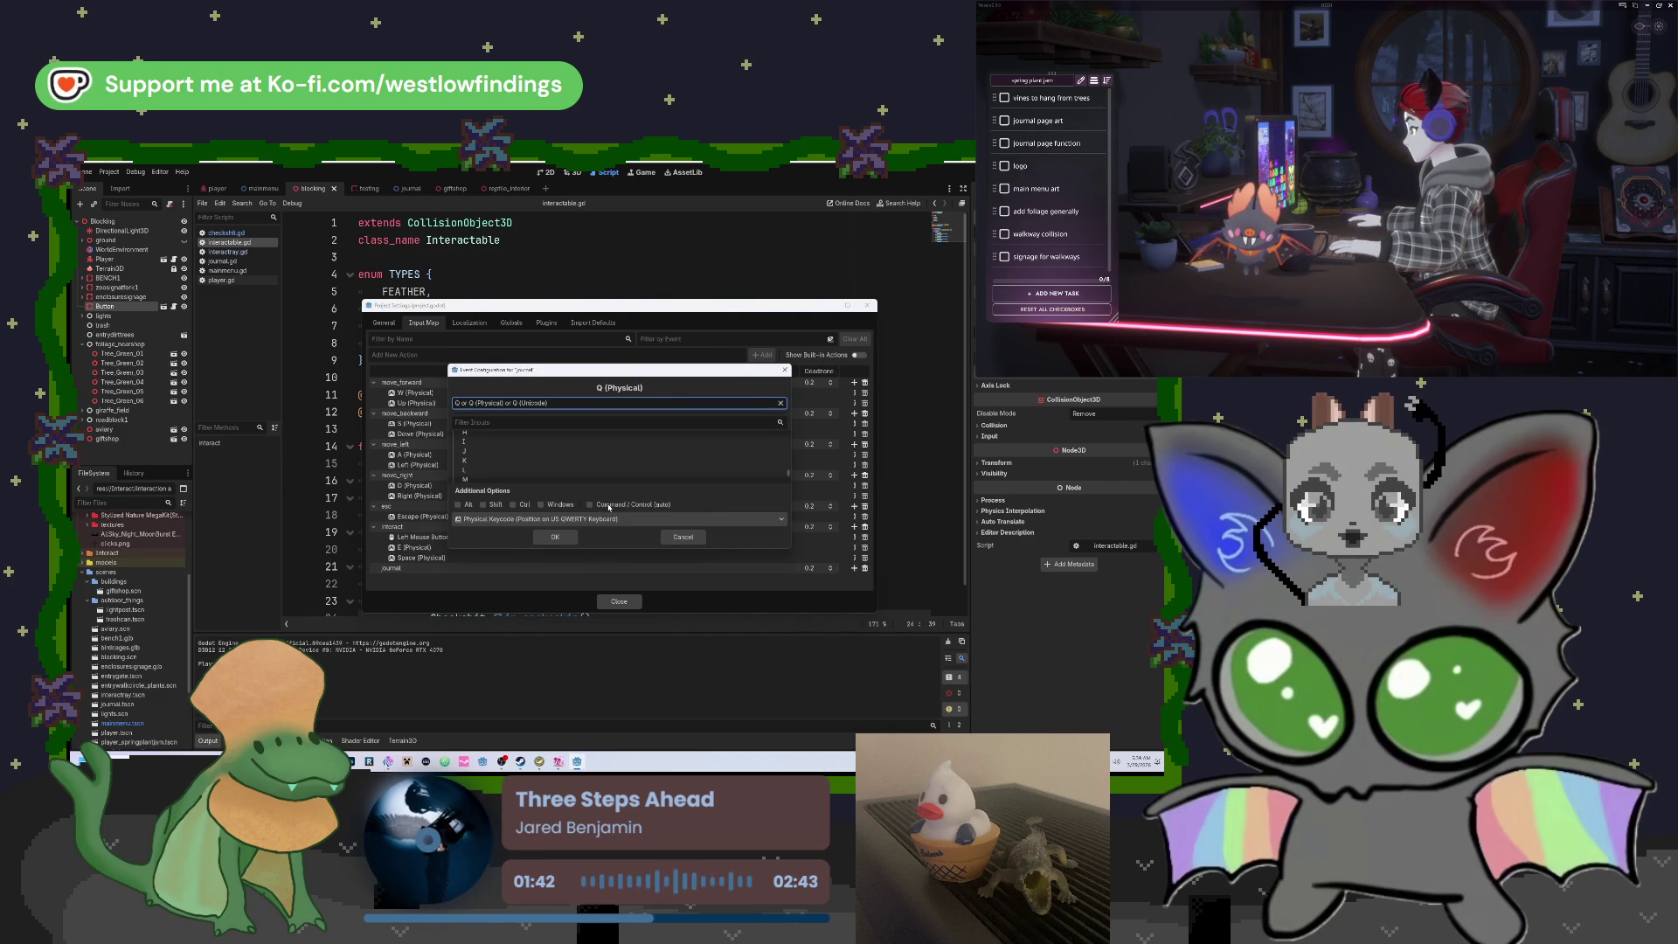
pyautogui.click(569, 536)
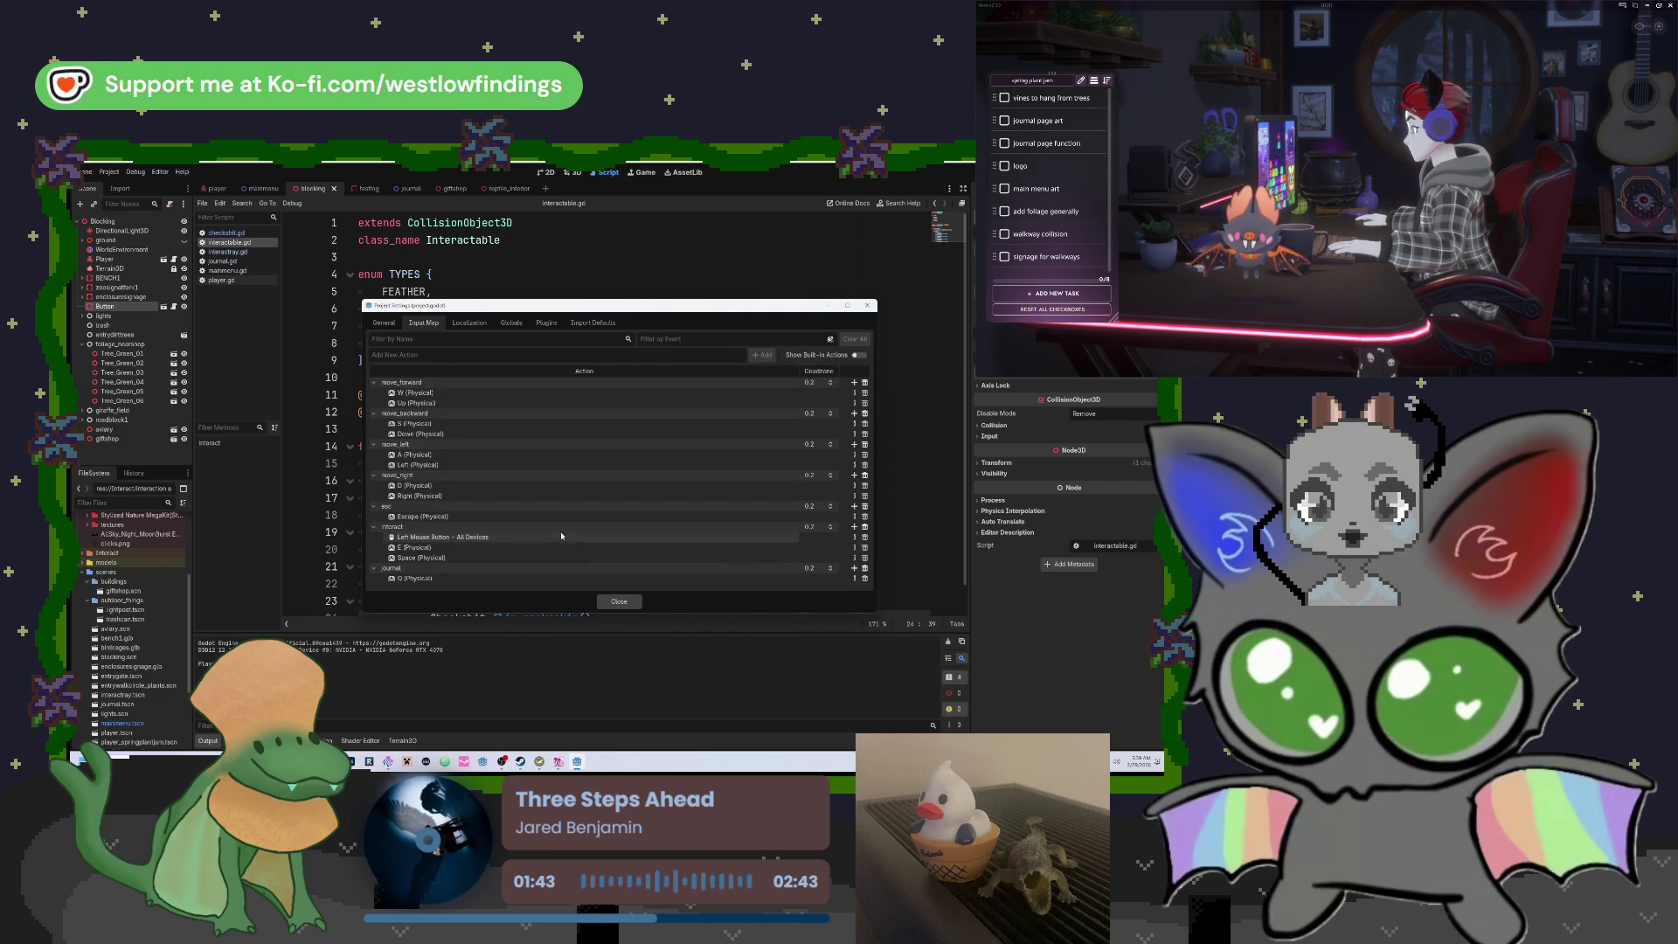
pyautogui.click(631, 602)
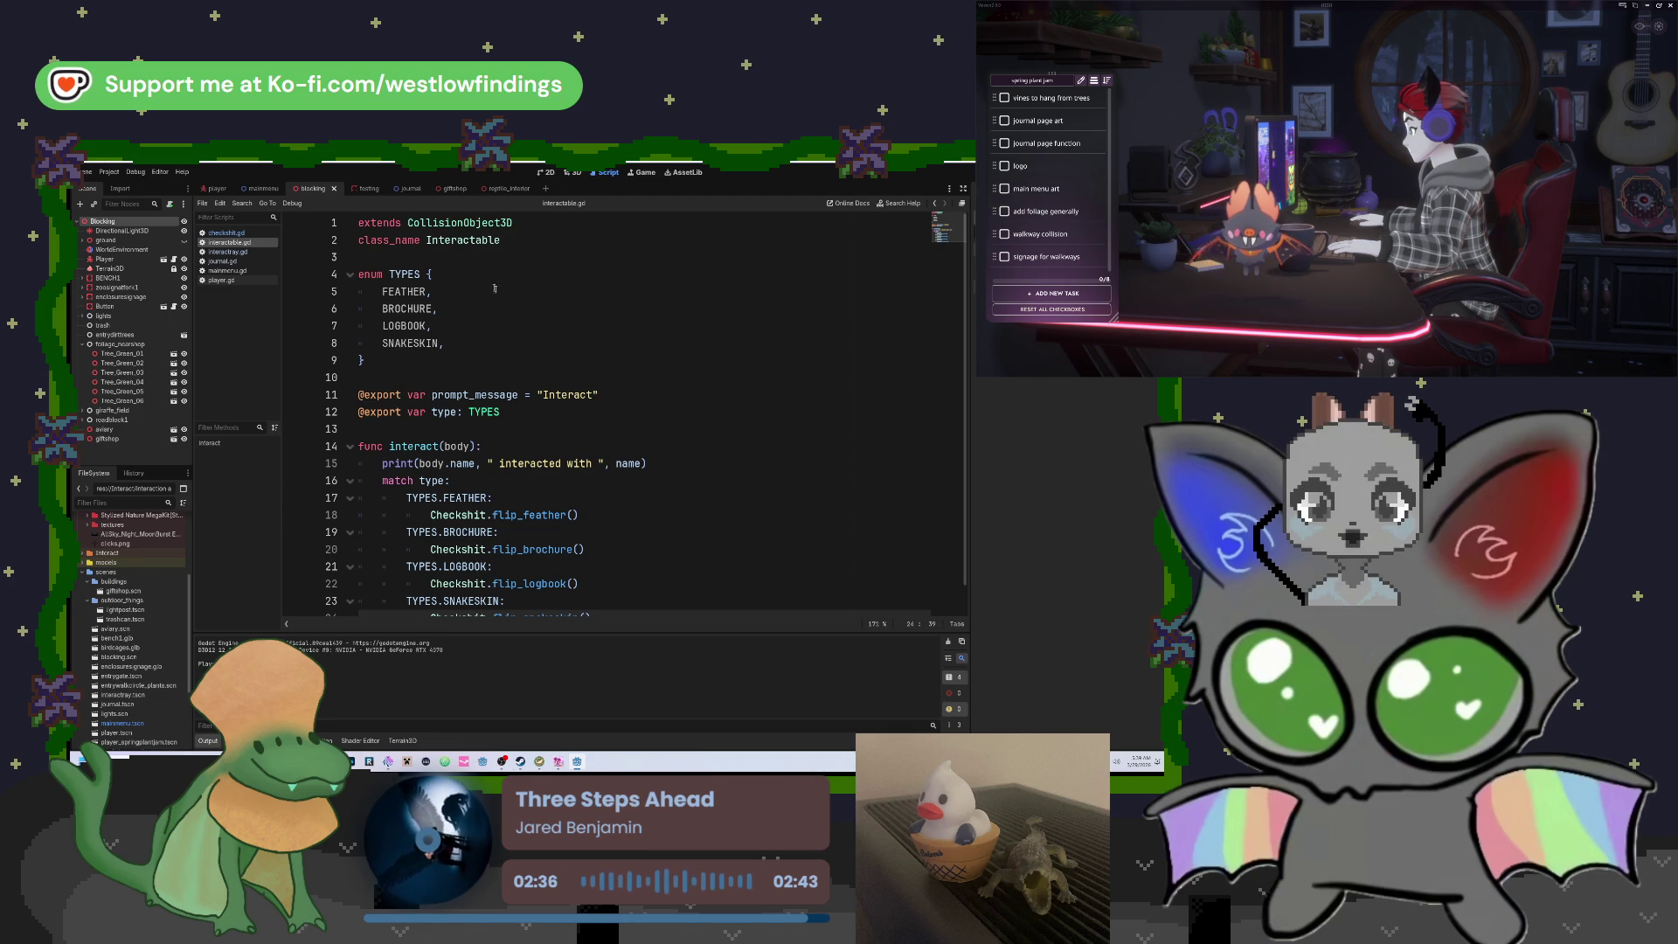
# Place the cursor on the blank line below the TYPES enum in interactable.gd.
pyautogui.click(554, 327)
pyautogui.scroll(-3, 554, 328)
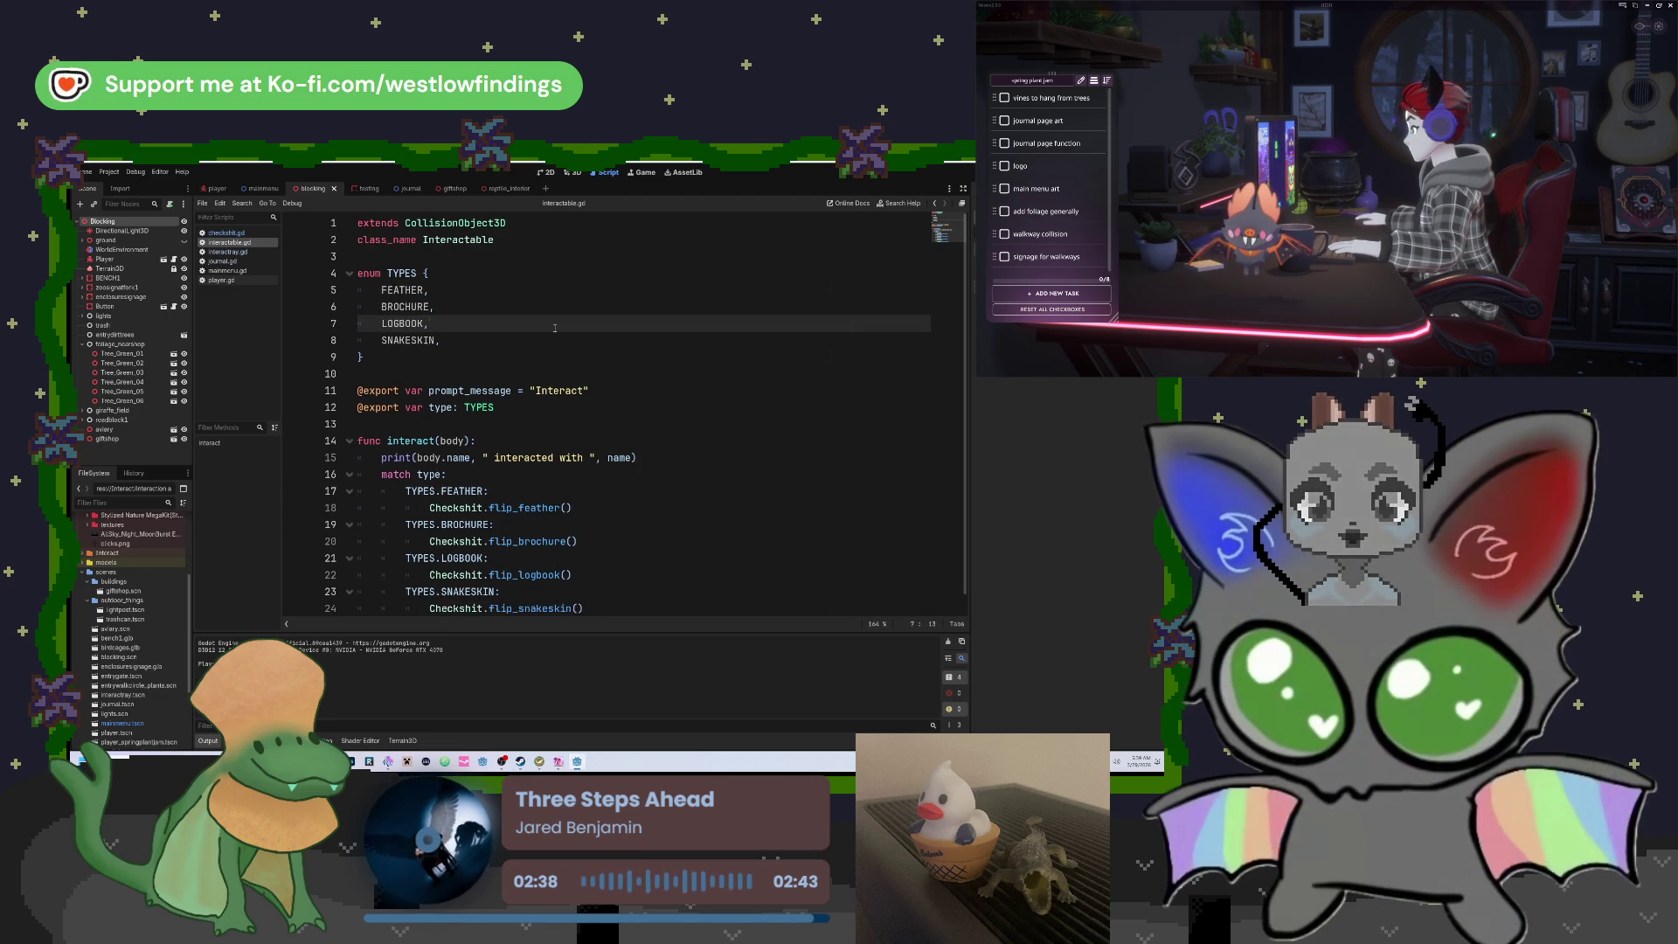
pyautogui.scroll(-1, 555, 328)
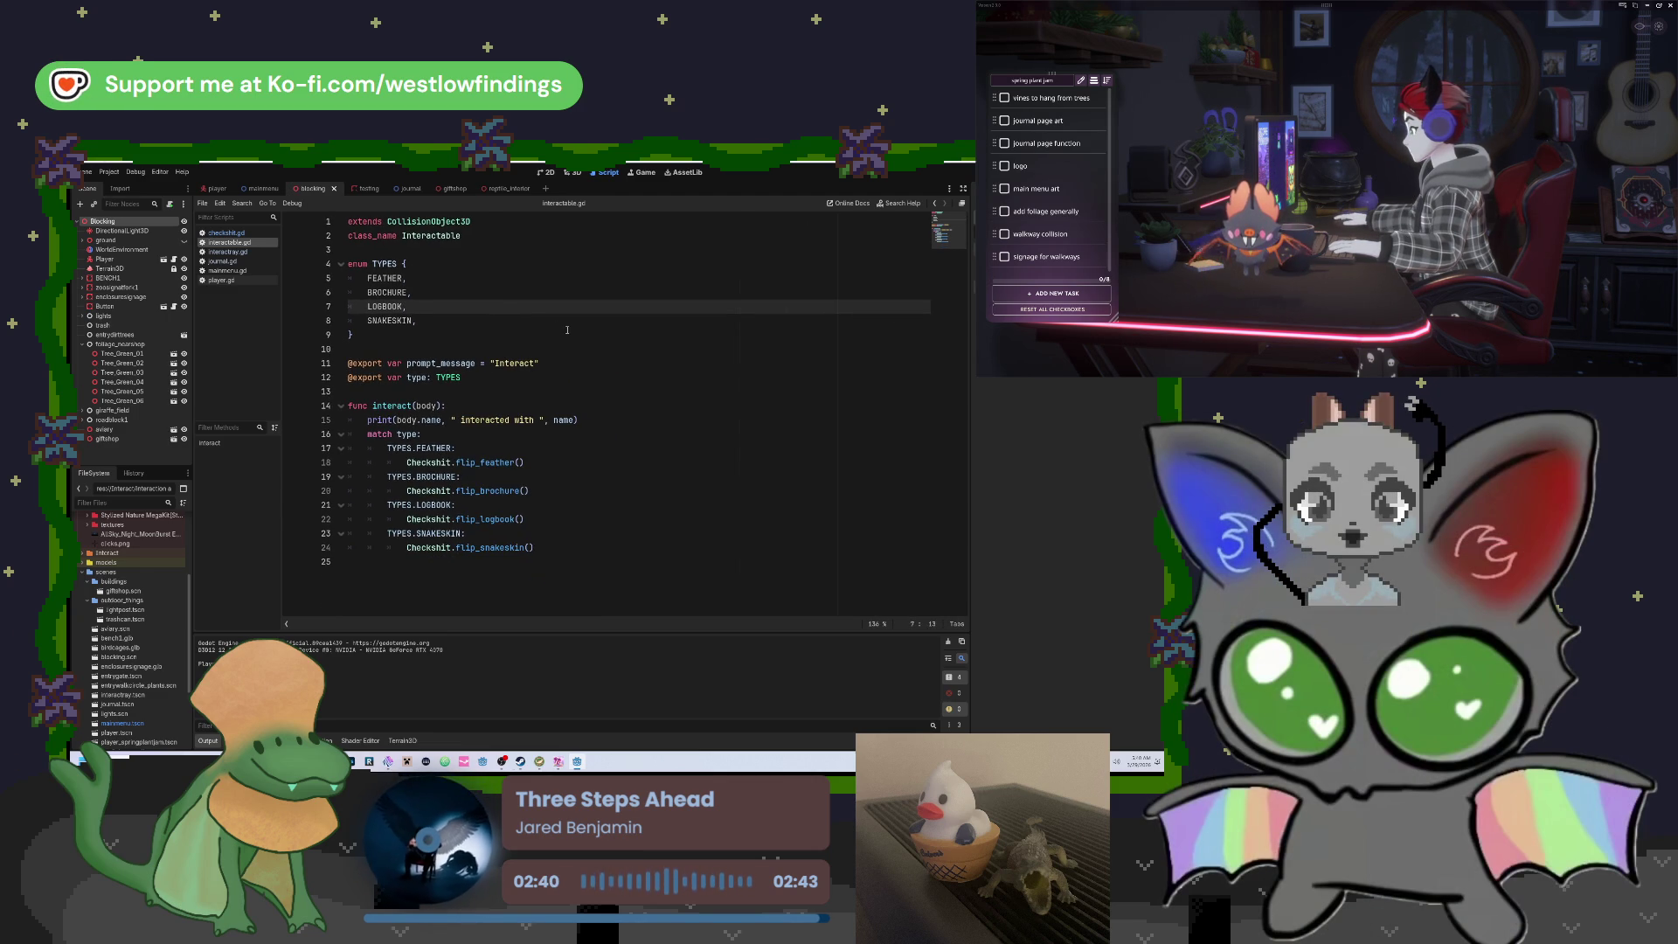
pyautogui.click(495, 336)
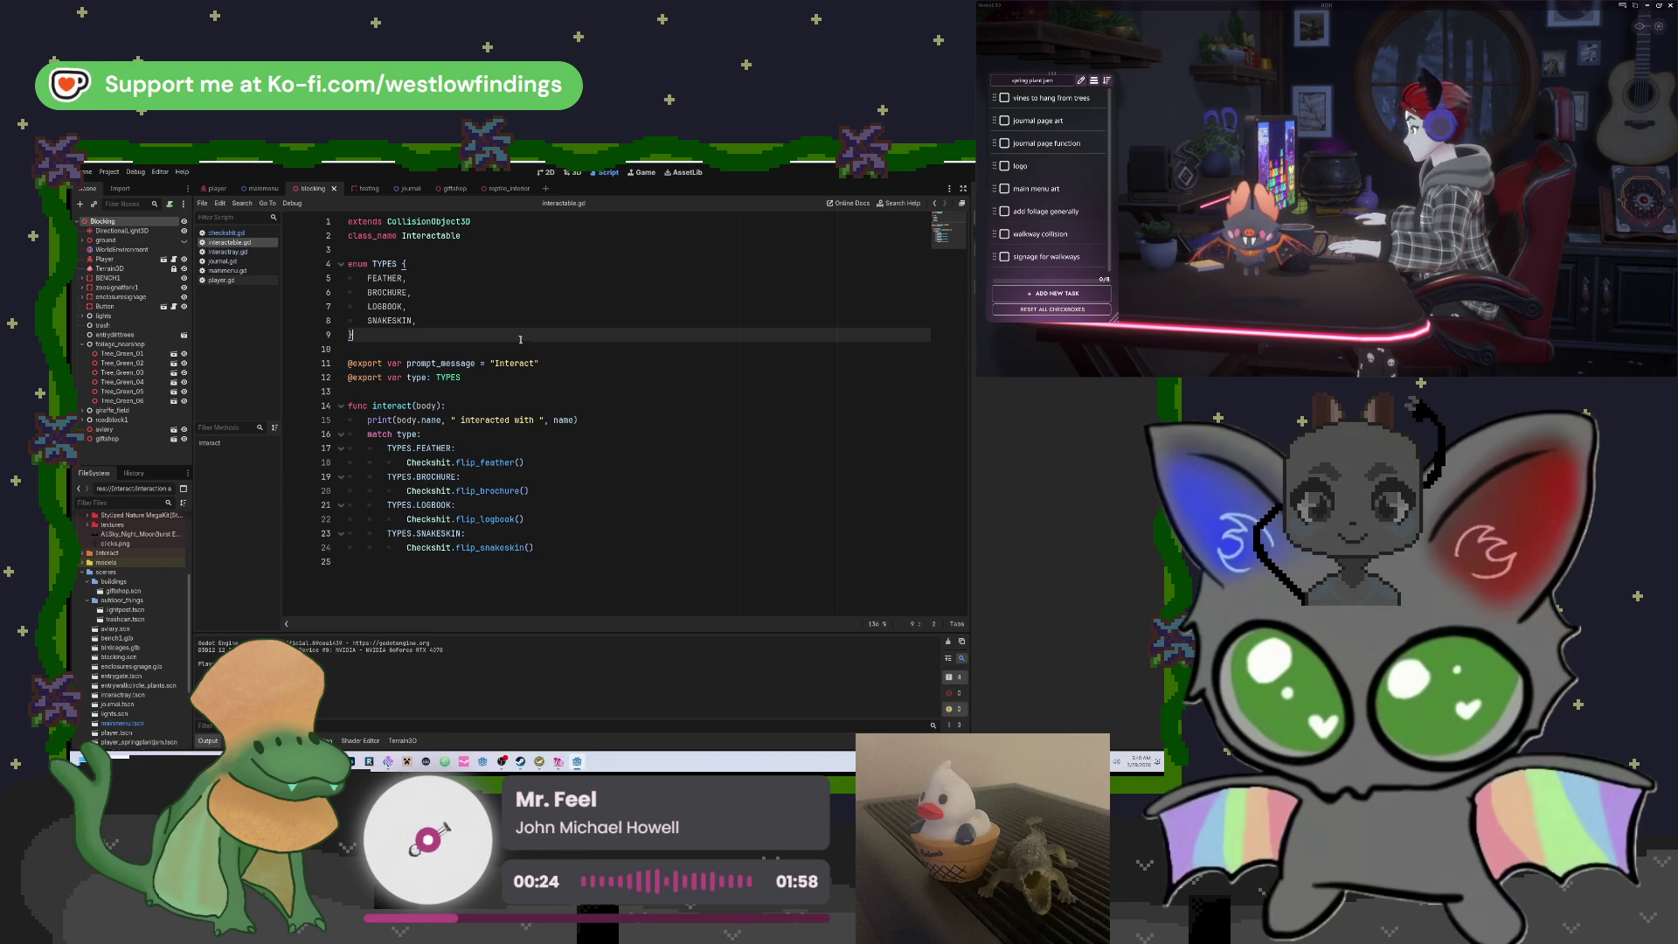
# Browse interactray.gd, interactable.gd and checkshit.gd, then put the cursor after $feather.show() in journal.gd.
pyautogui.click(243, 251)
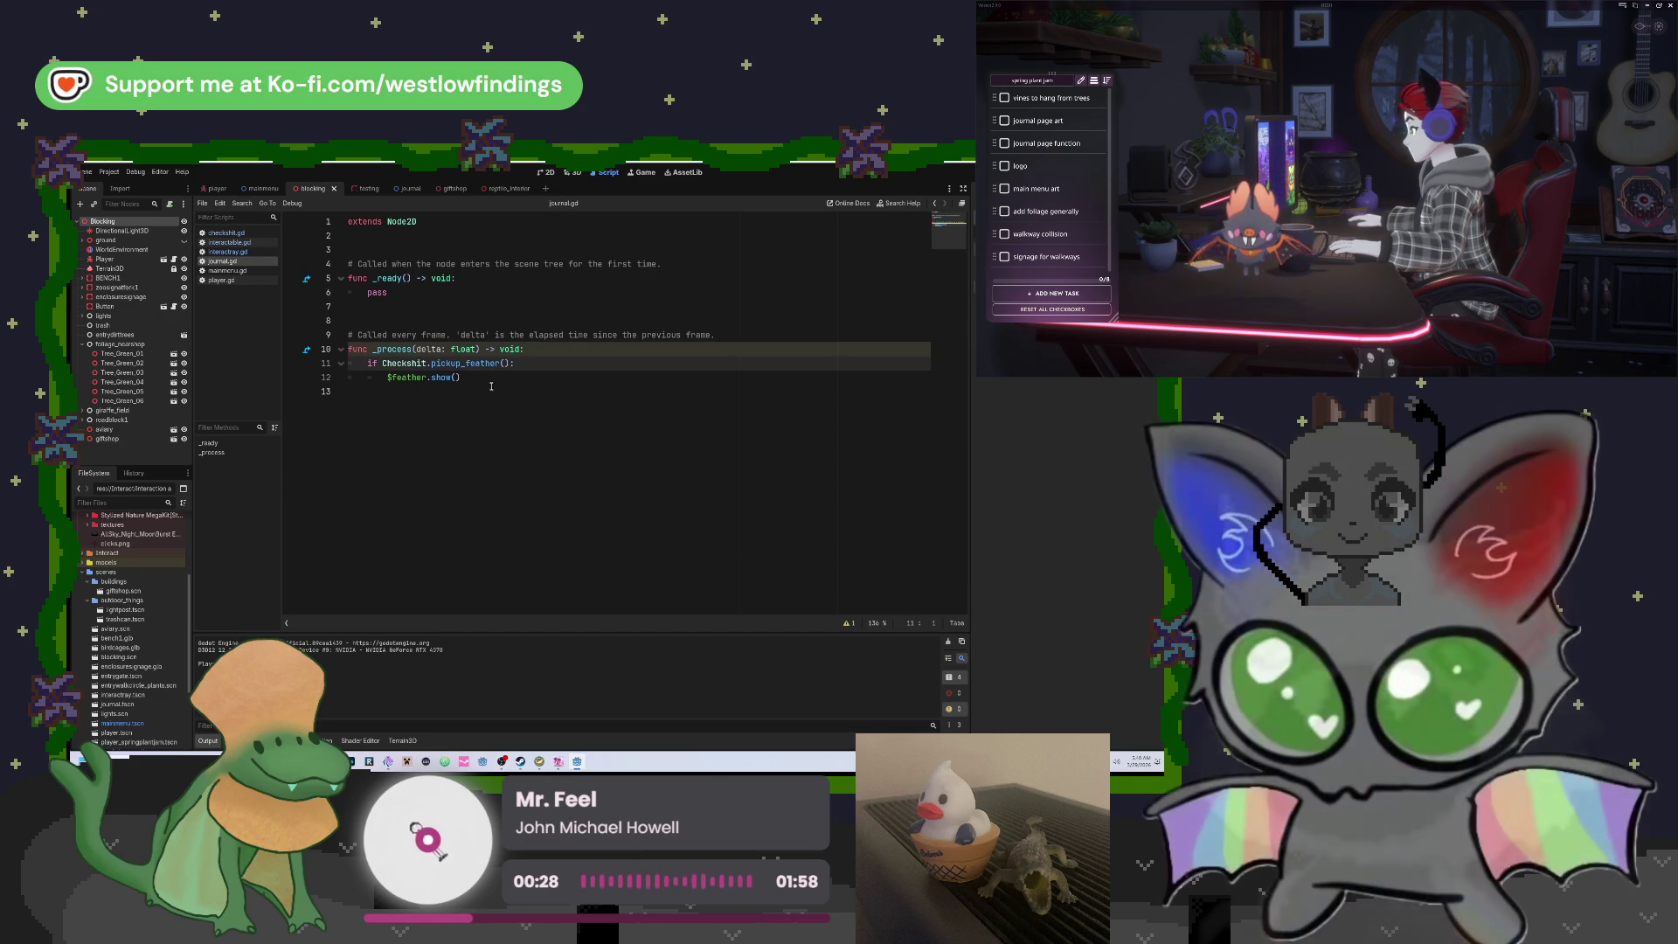
pyautogui.click(250, 260)
pyautogui.click(259, 252)
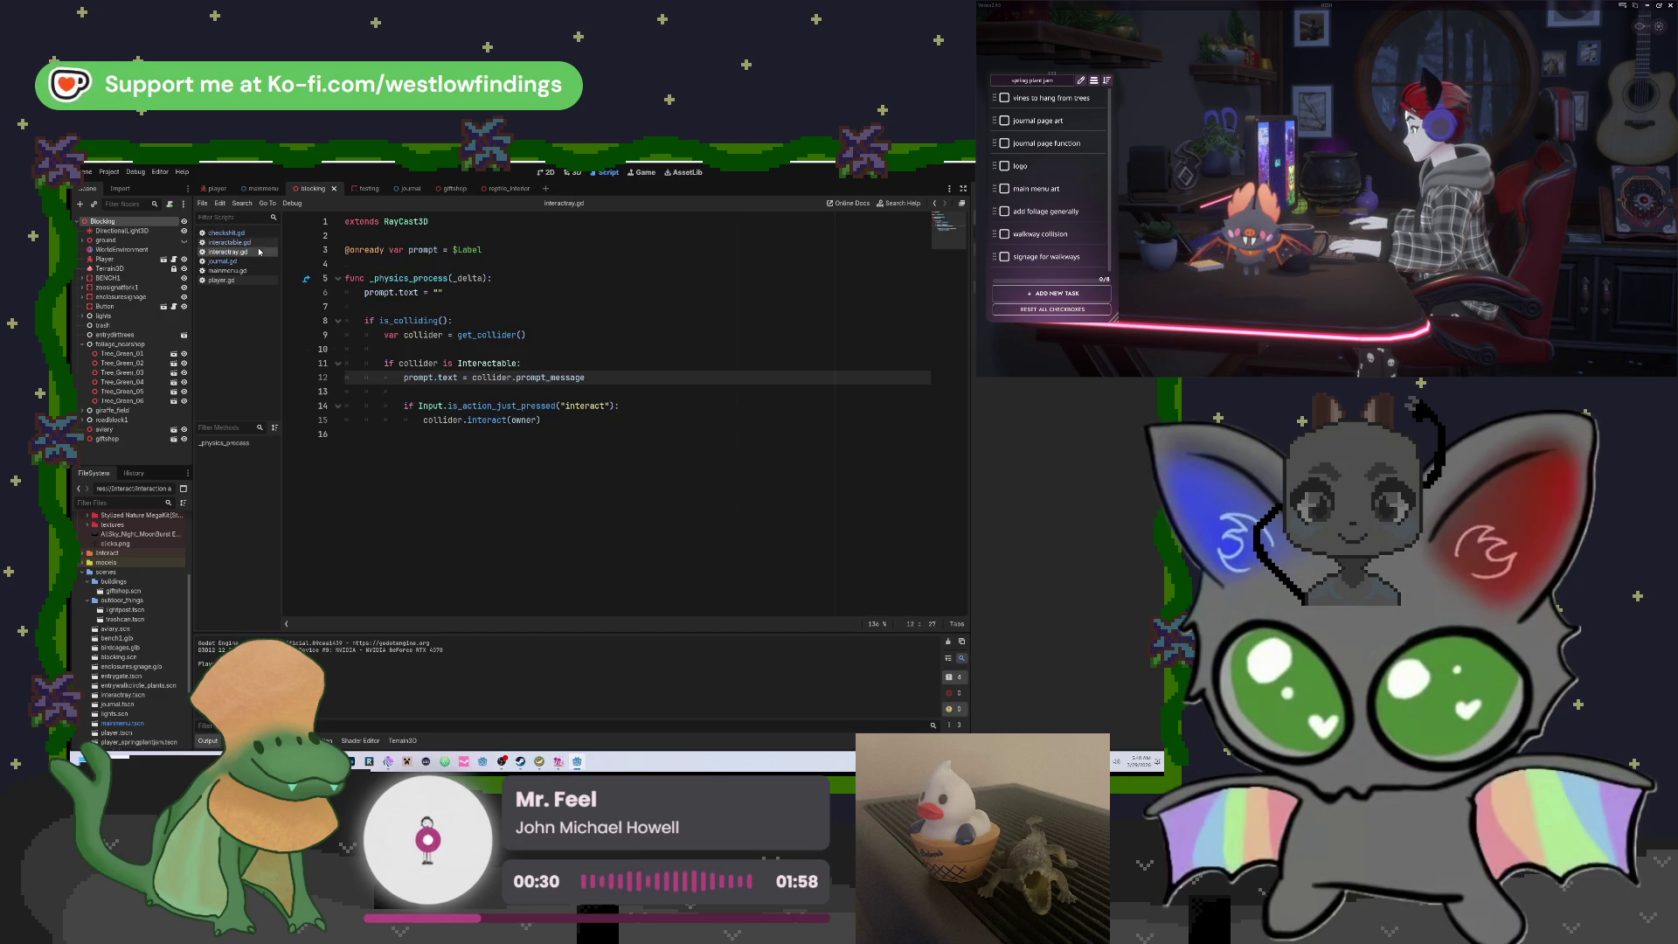
pyautogui.click(260, 242)
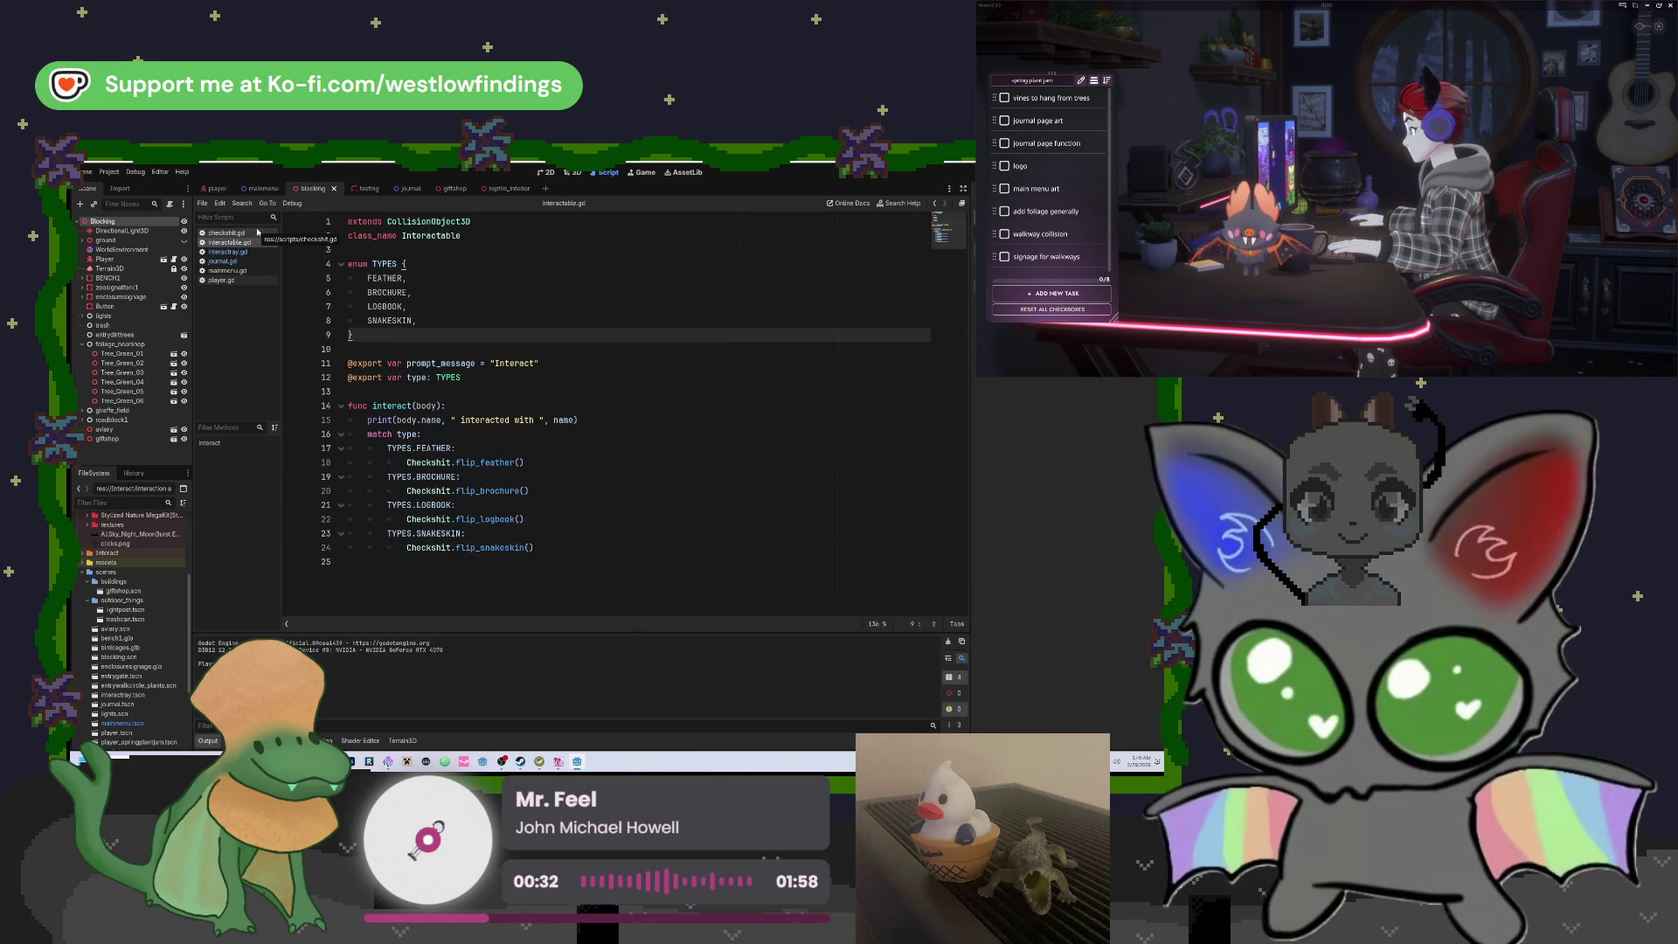
pyautogui.click(258, 233)
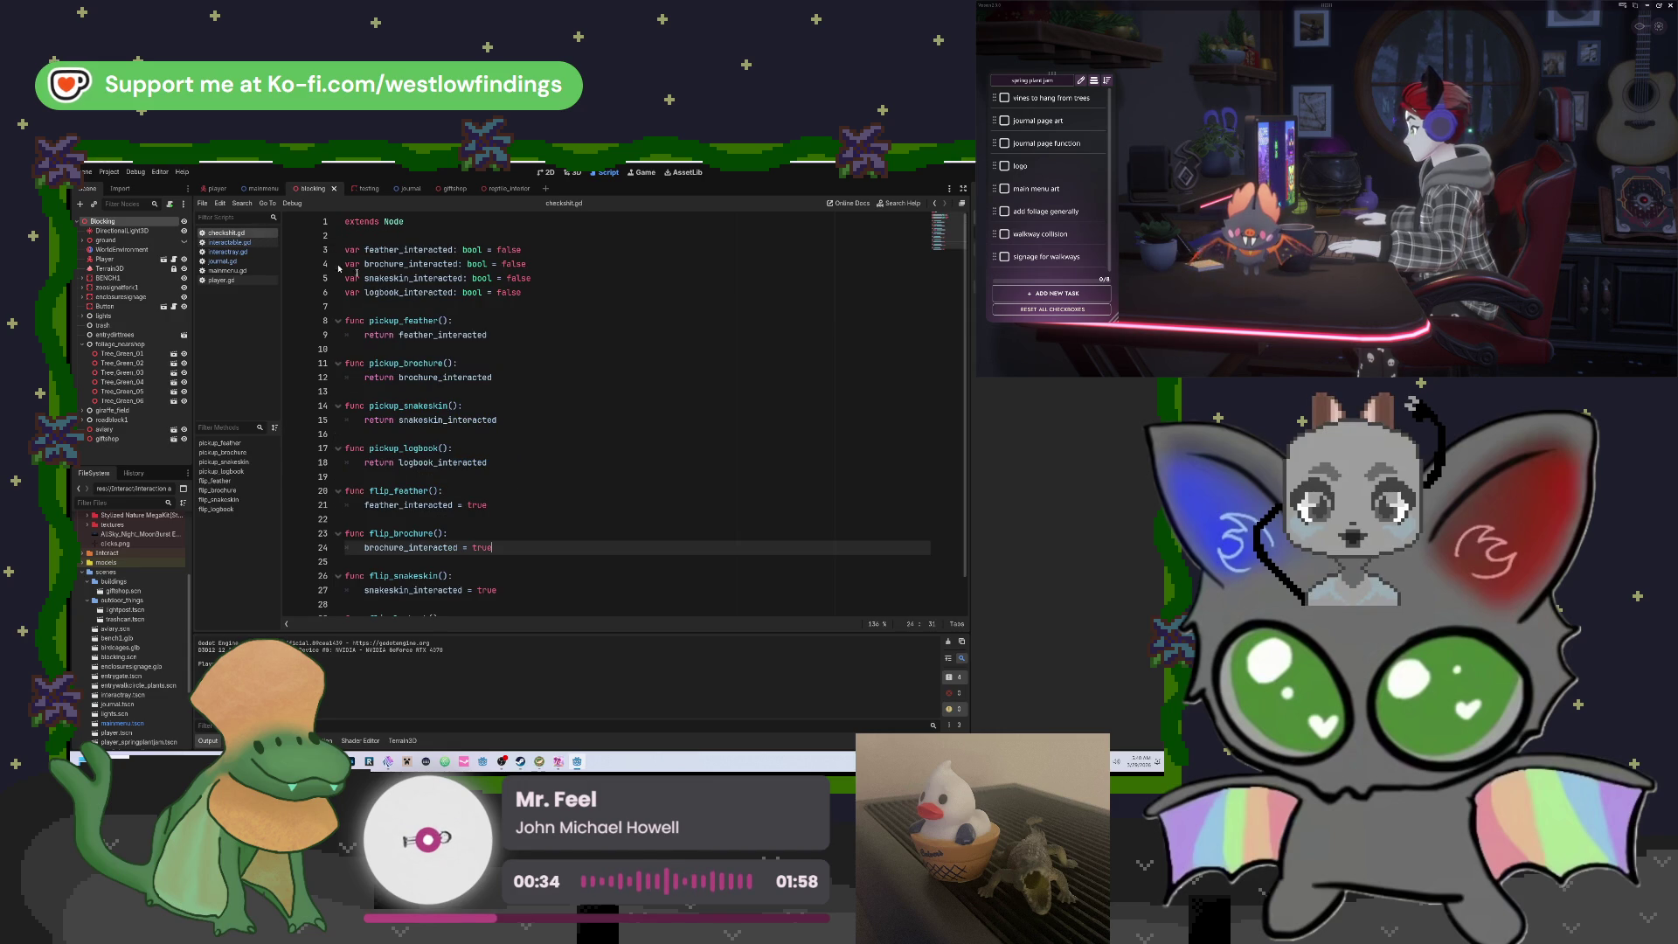
pyautogui.scroll(1, 458, 323)
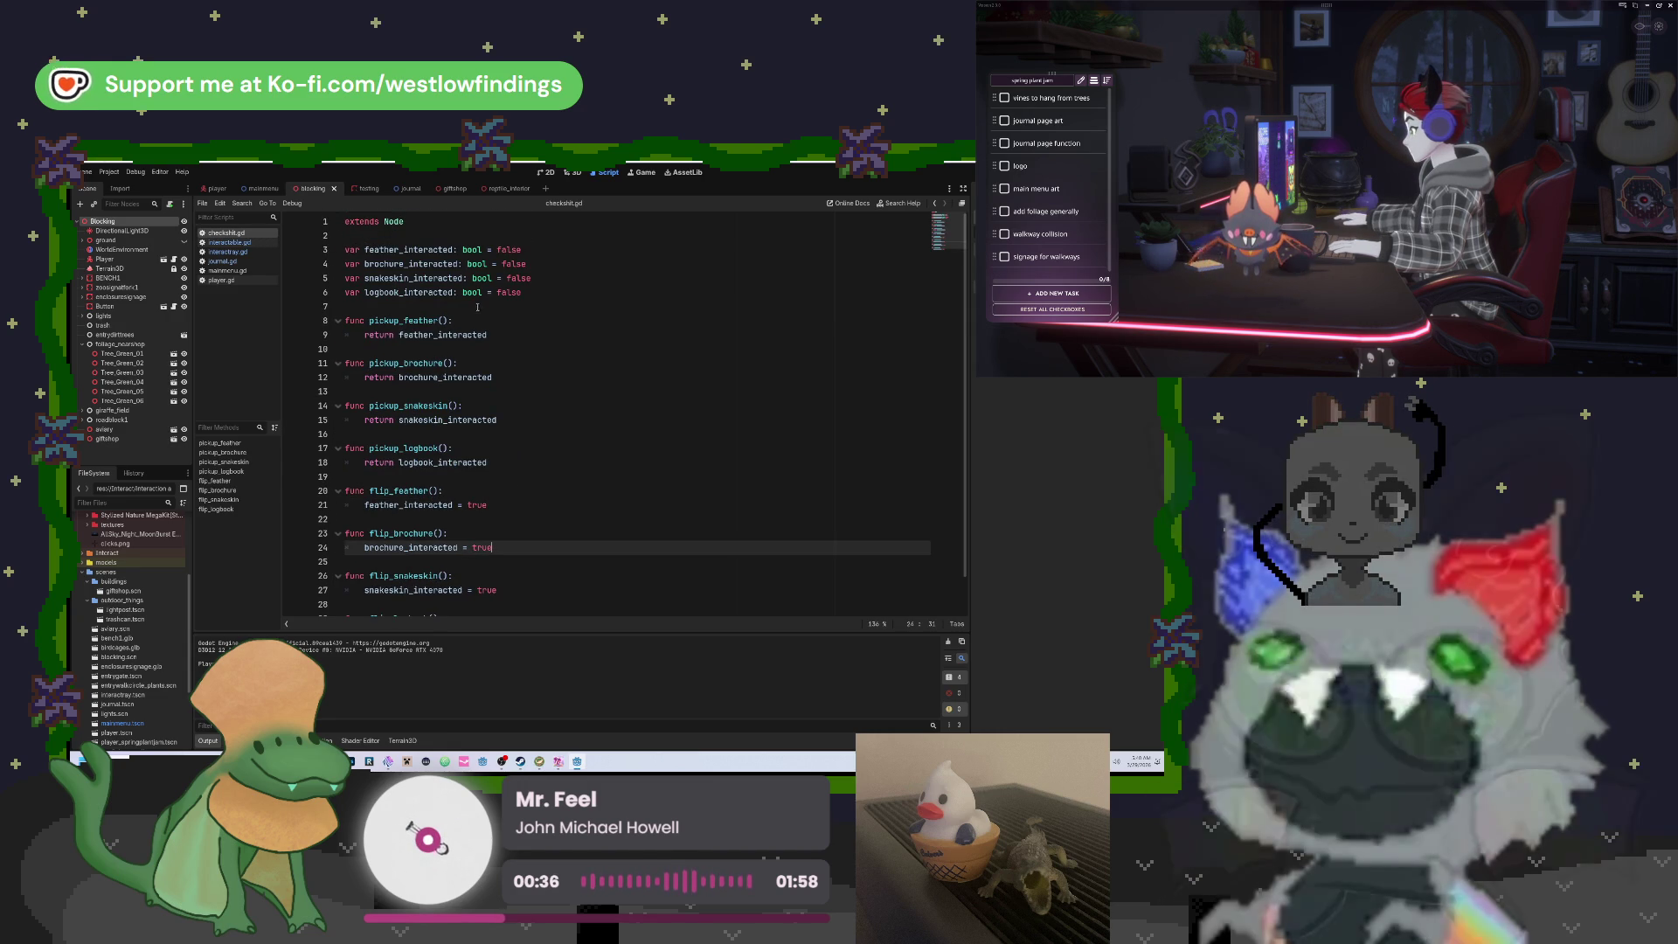
pyautogui.click(248, 262)
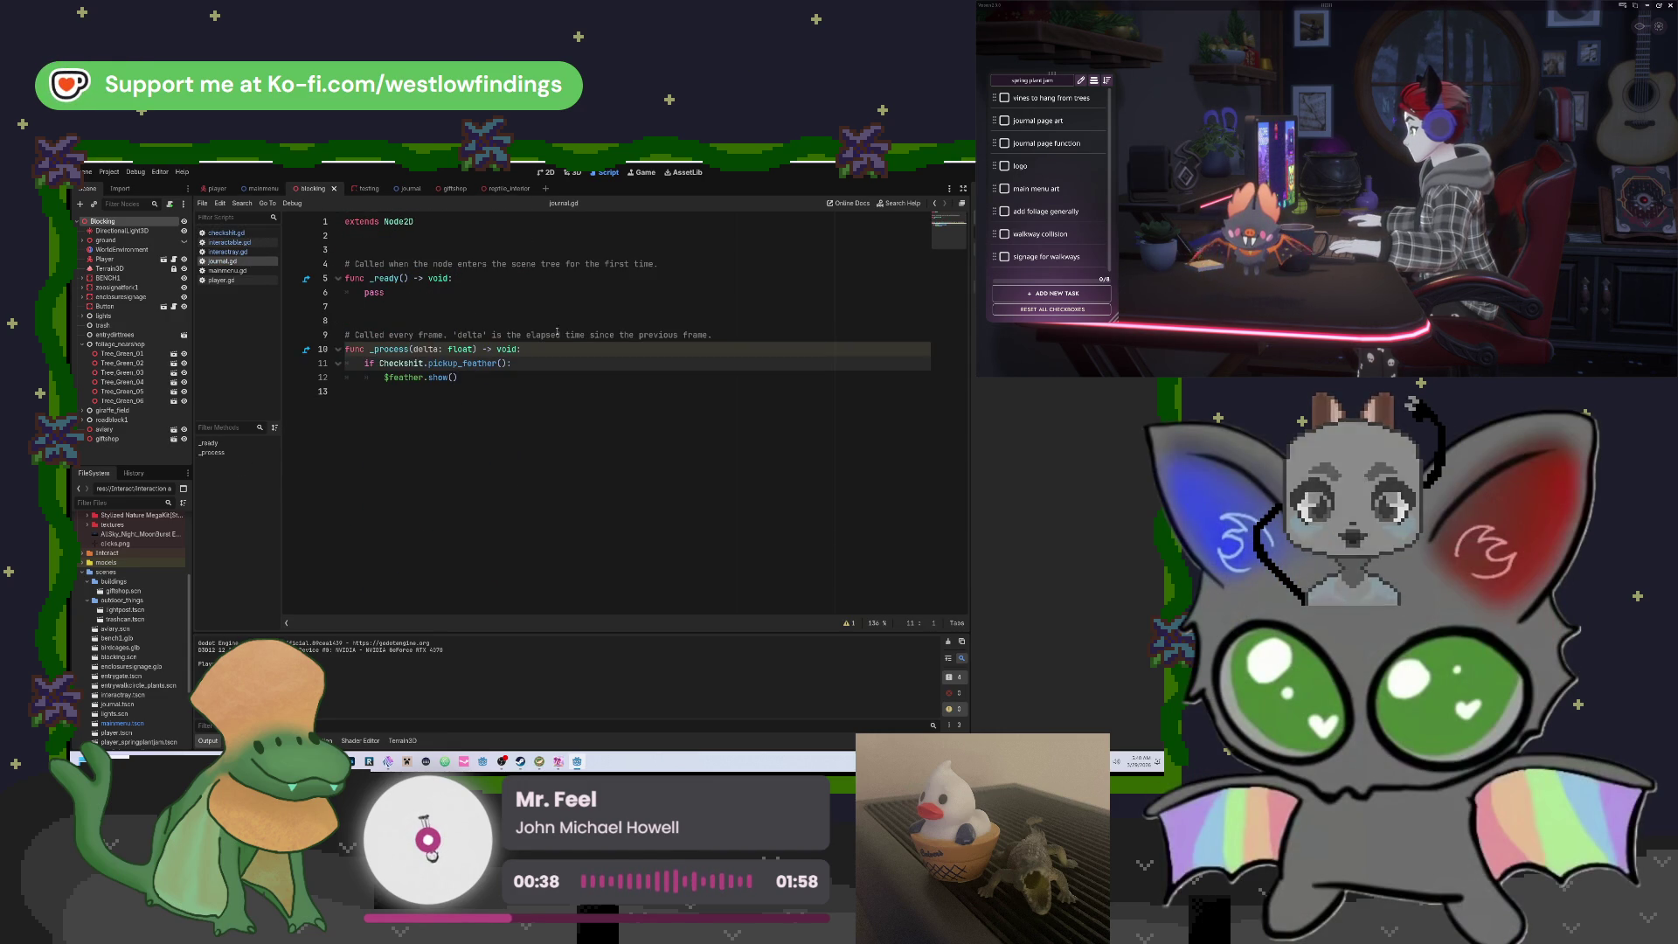
pyautogui.click(524, 376)
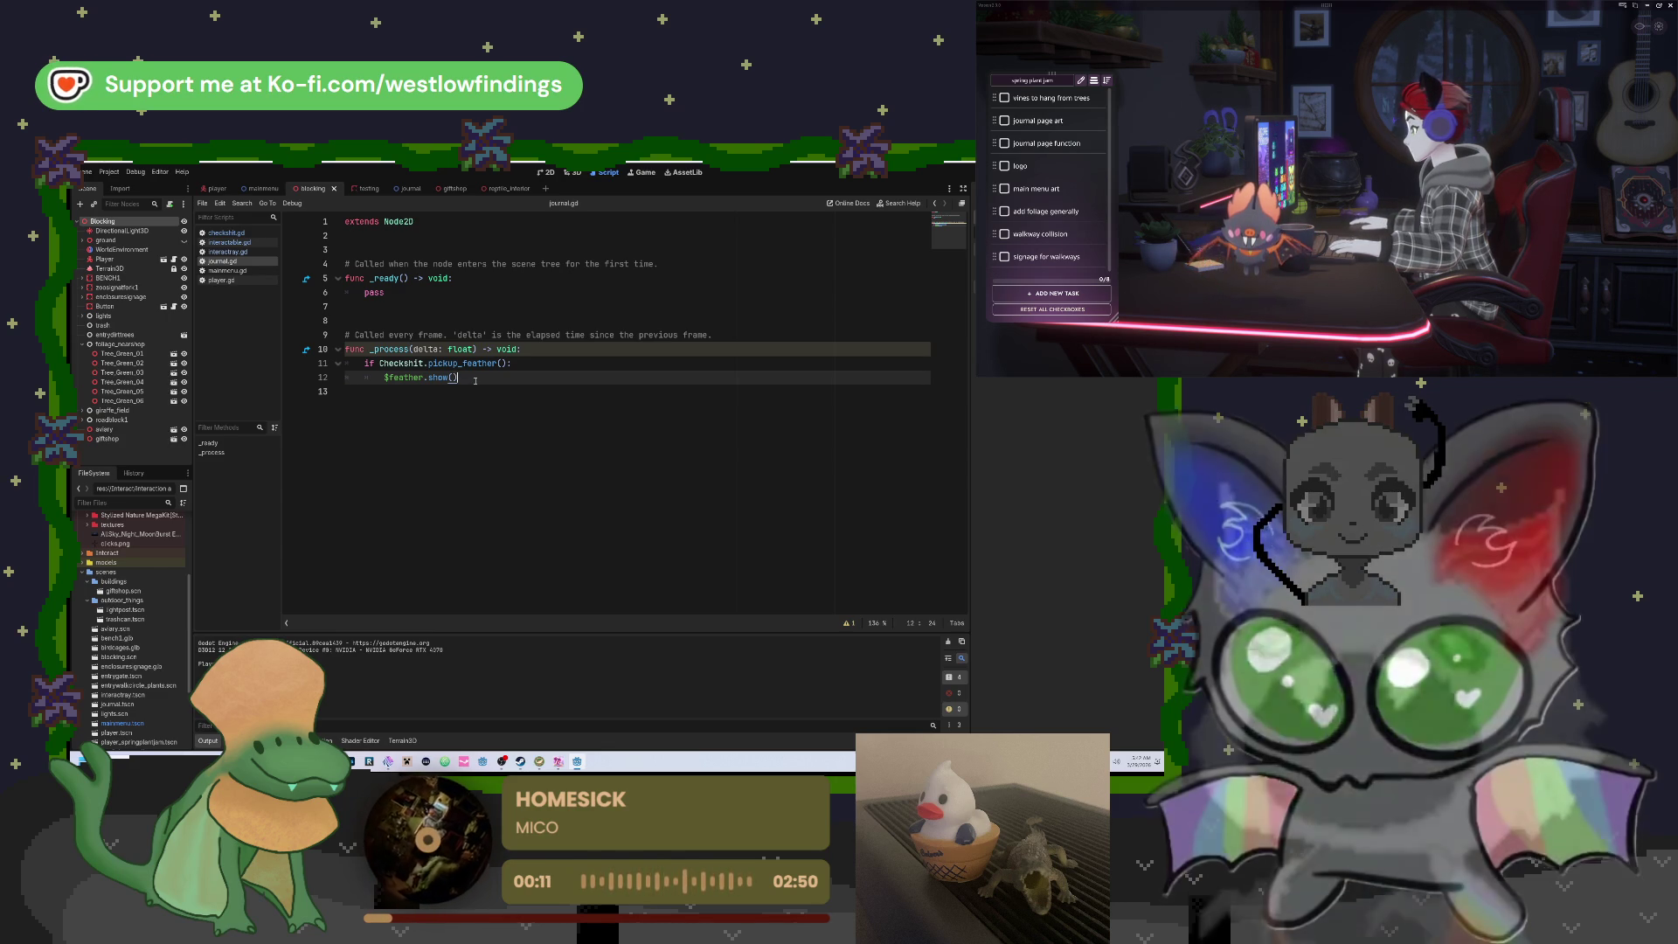
pyautogui.moveTo(486, 368)
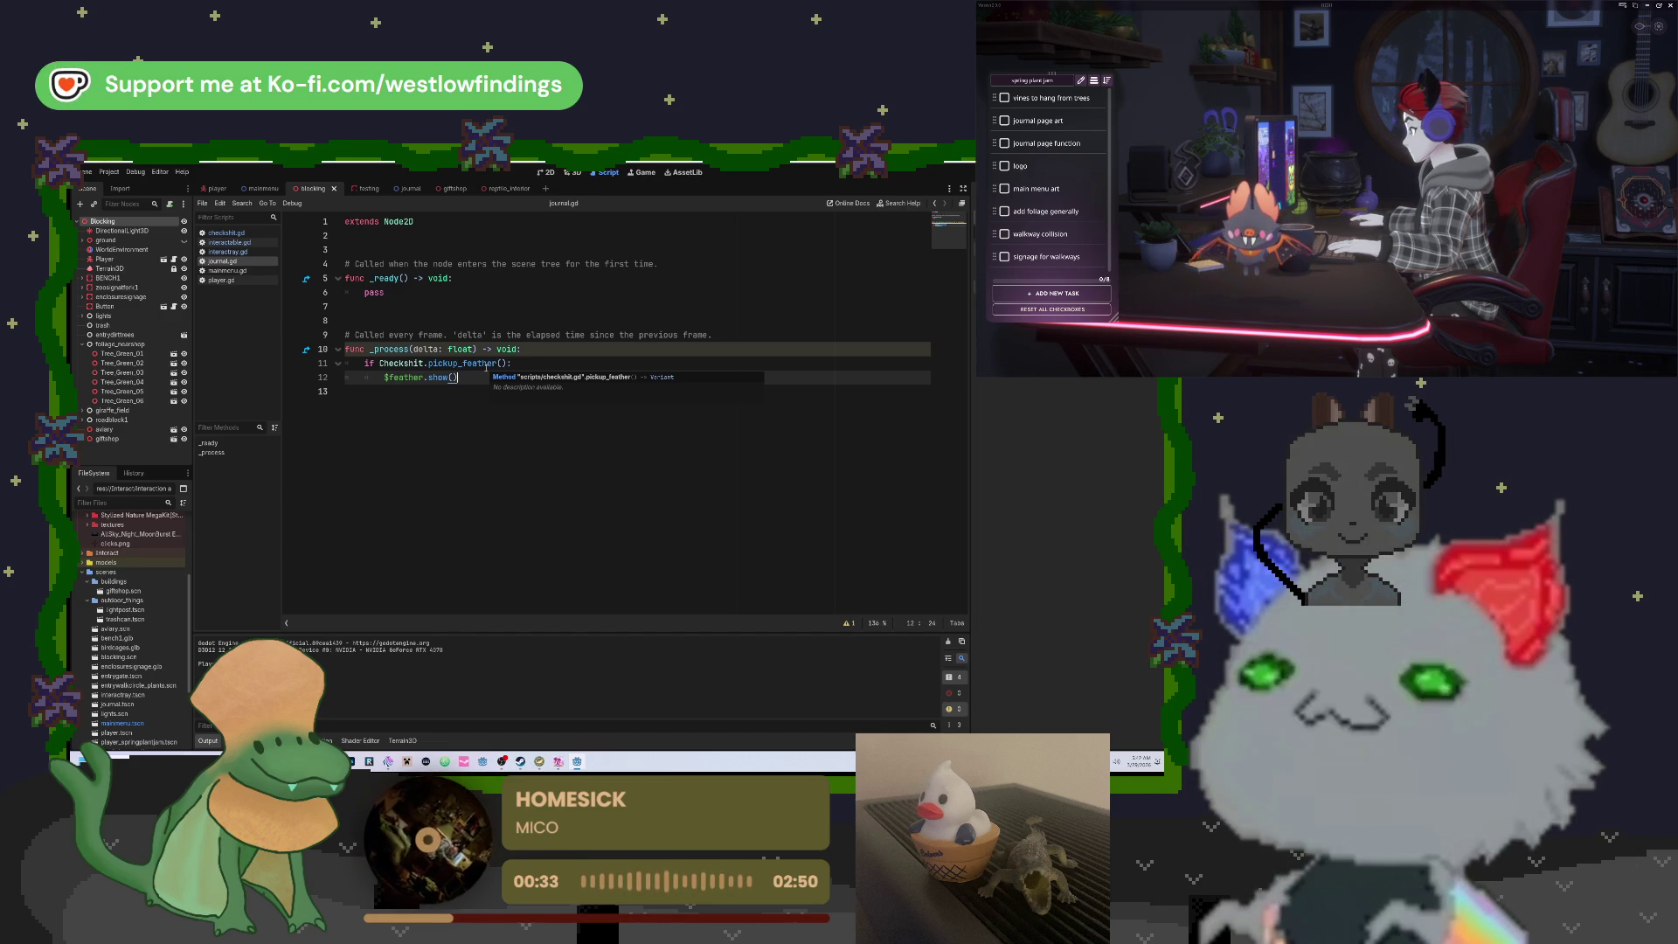
pyautogui.click(373, 392)
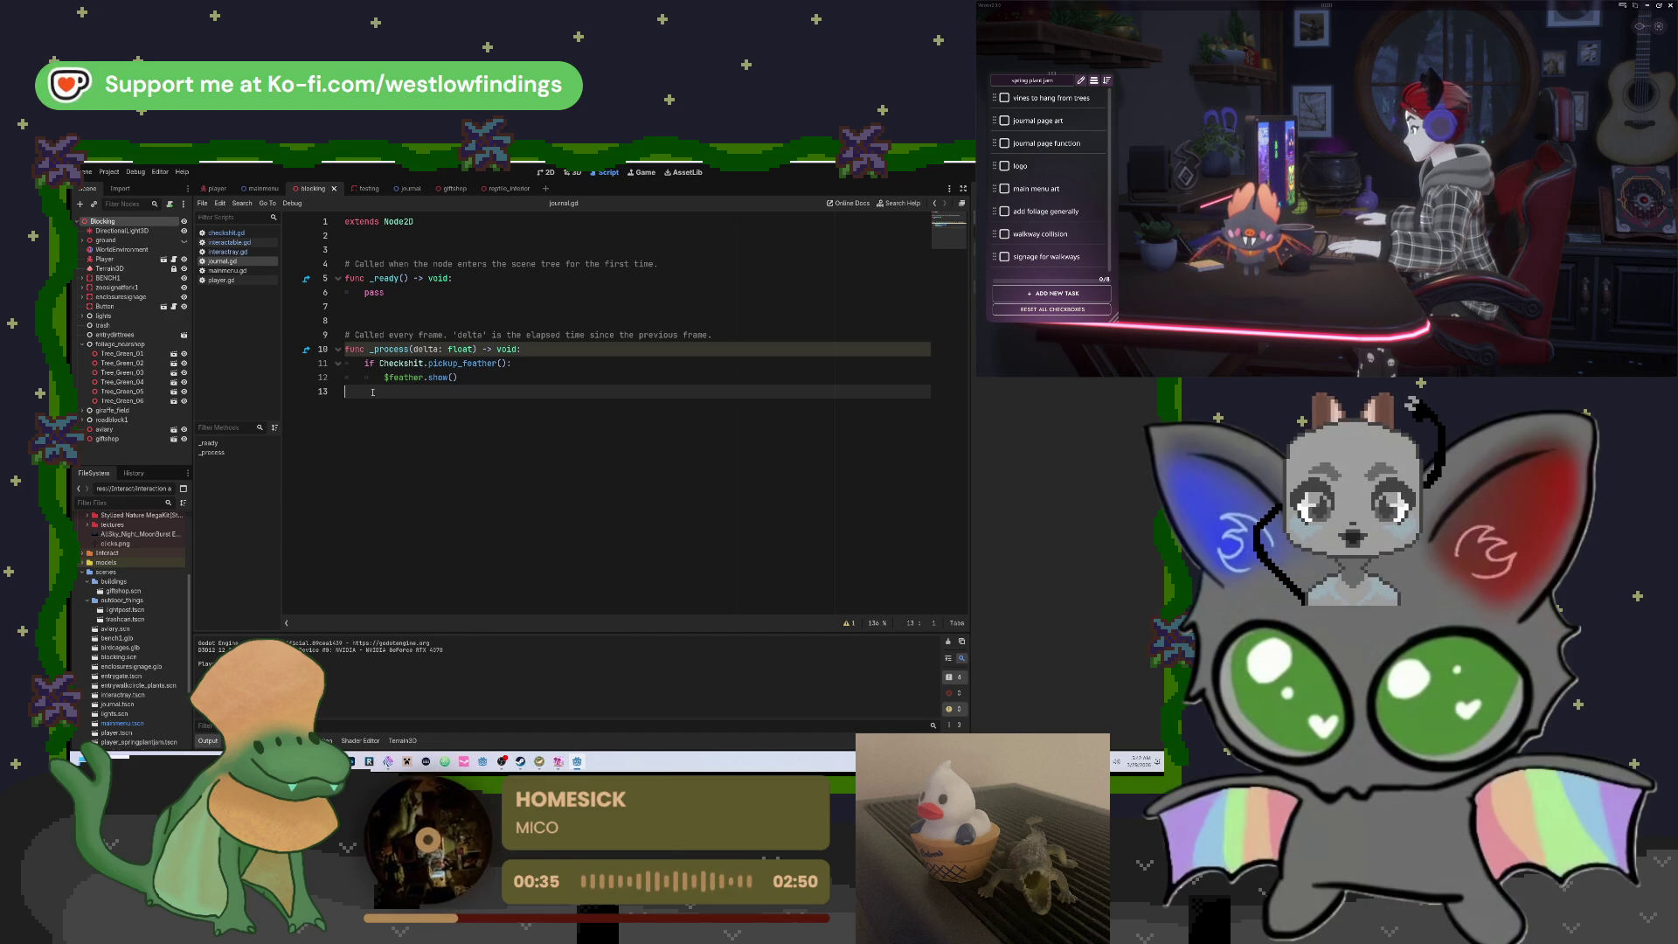
# Delete the empty line 13 at the end of journal.gd.
pyautogui.press('BackSpace')
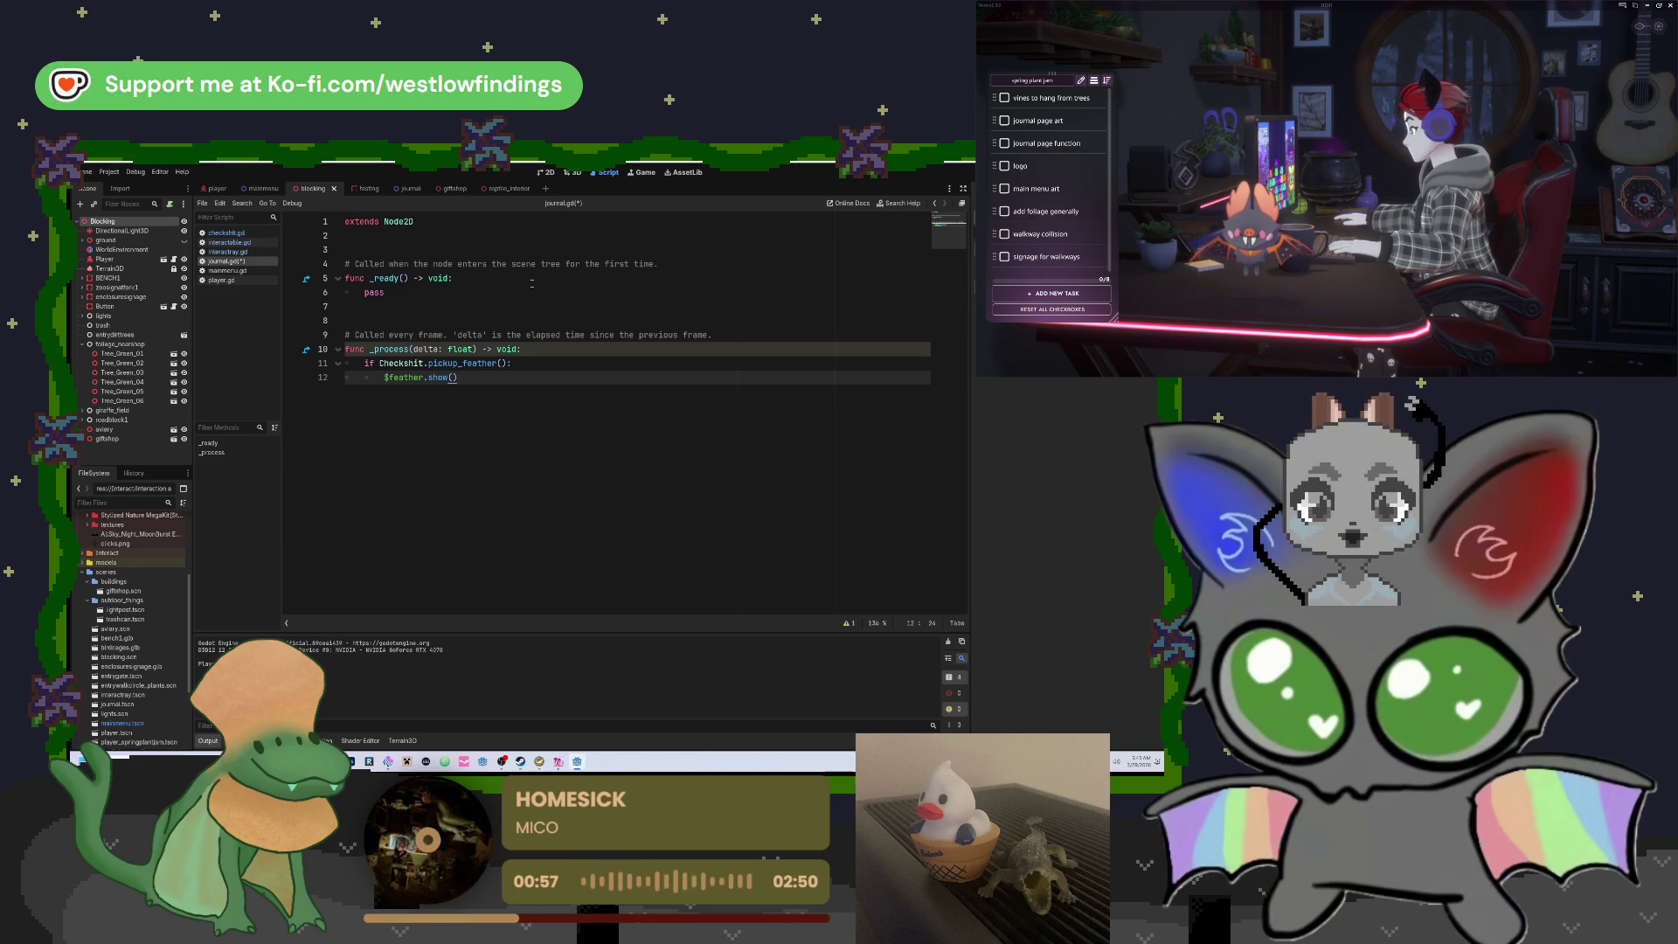
pyautogui.click(477, 386)
pyautogui.press('BackSpace')
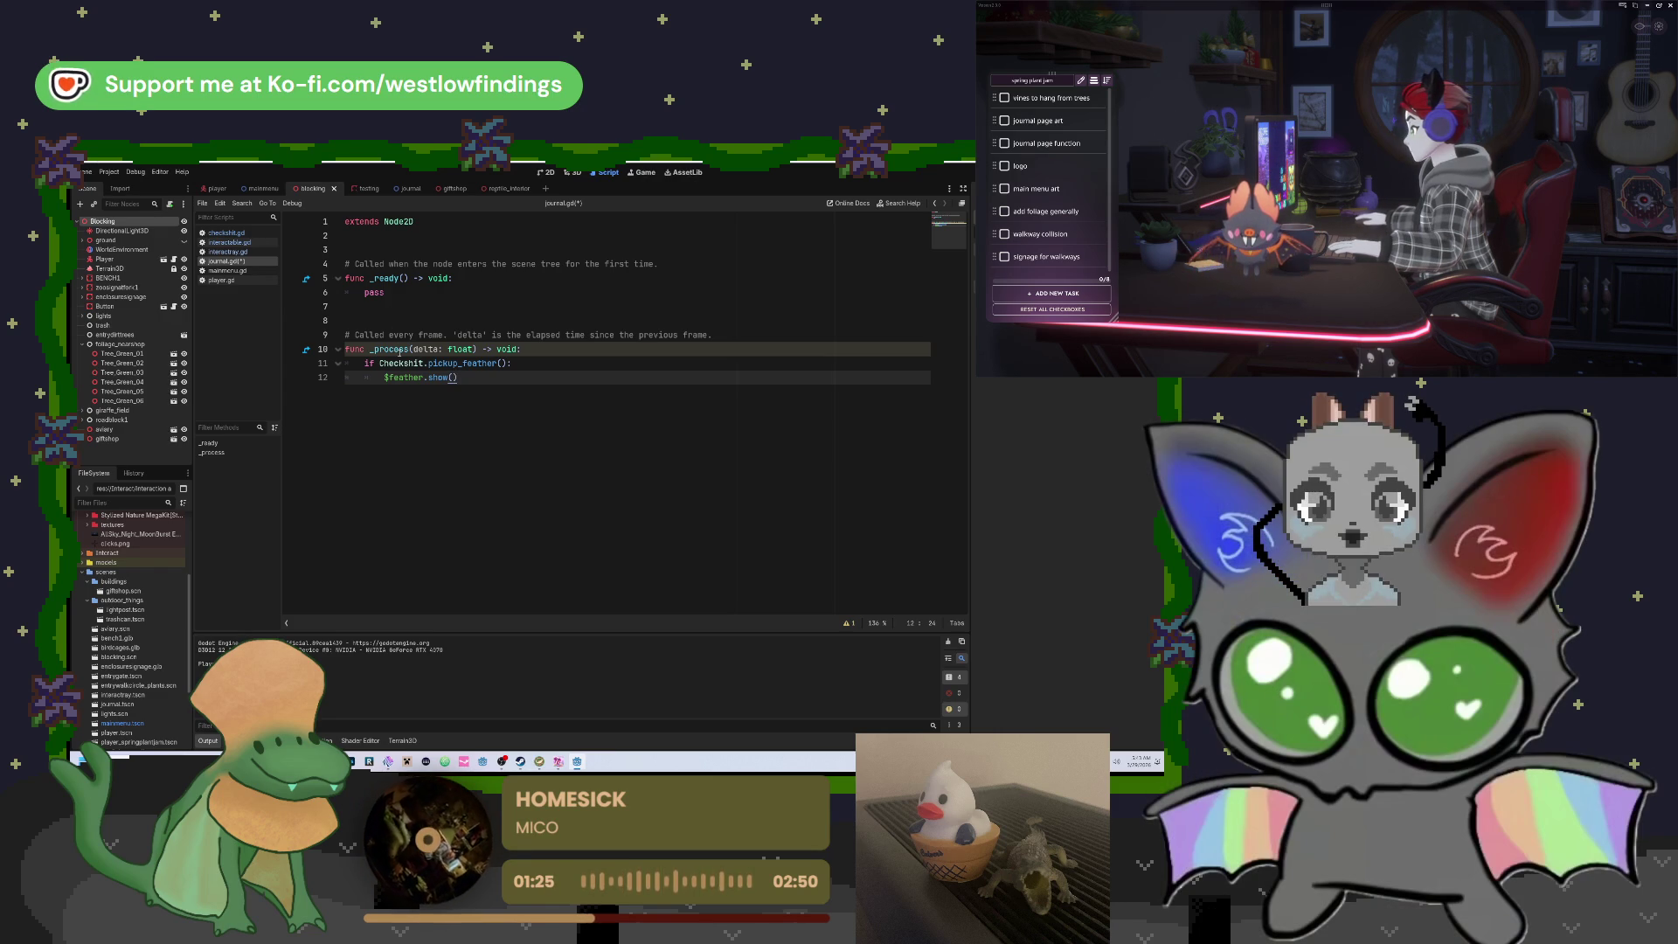
# Tick off the 'journal page art' and 'journal page function' tasks in the checklist.
pyautogui.moveTo(396, 349)
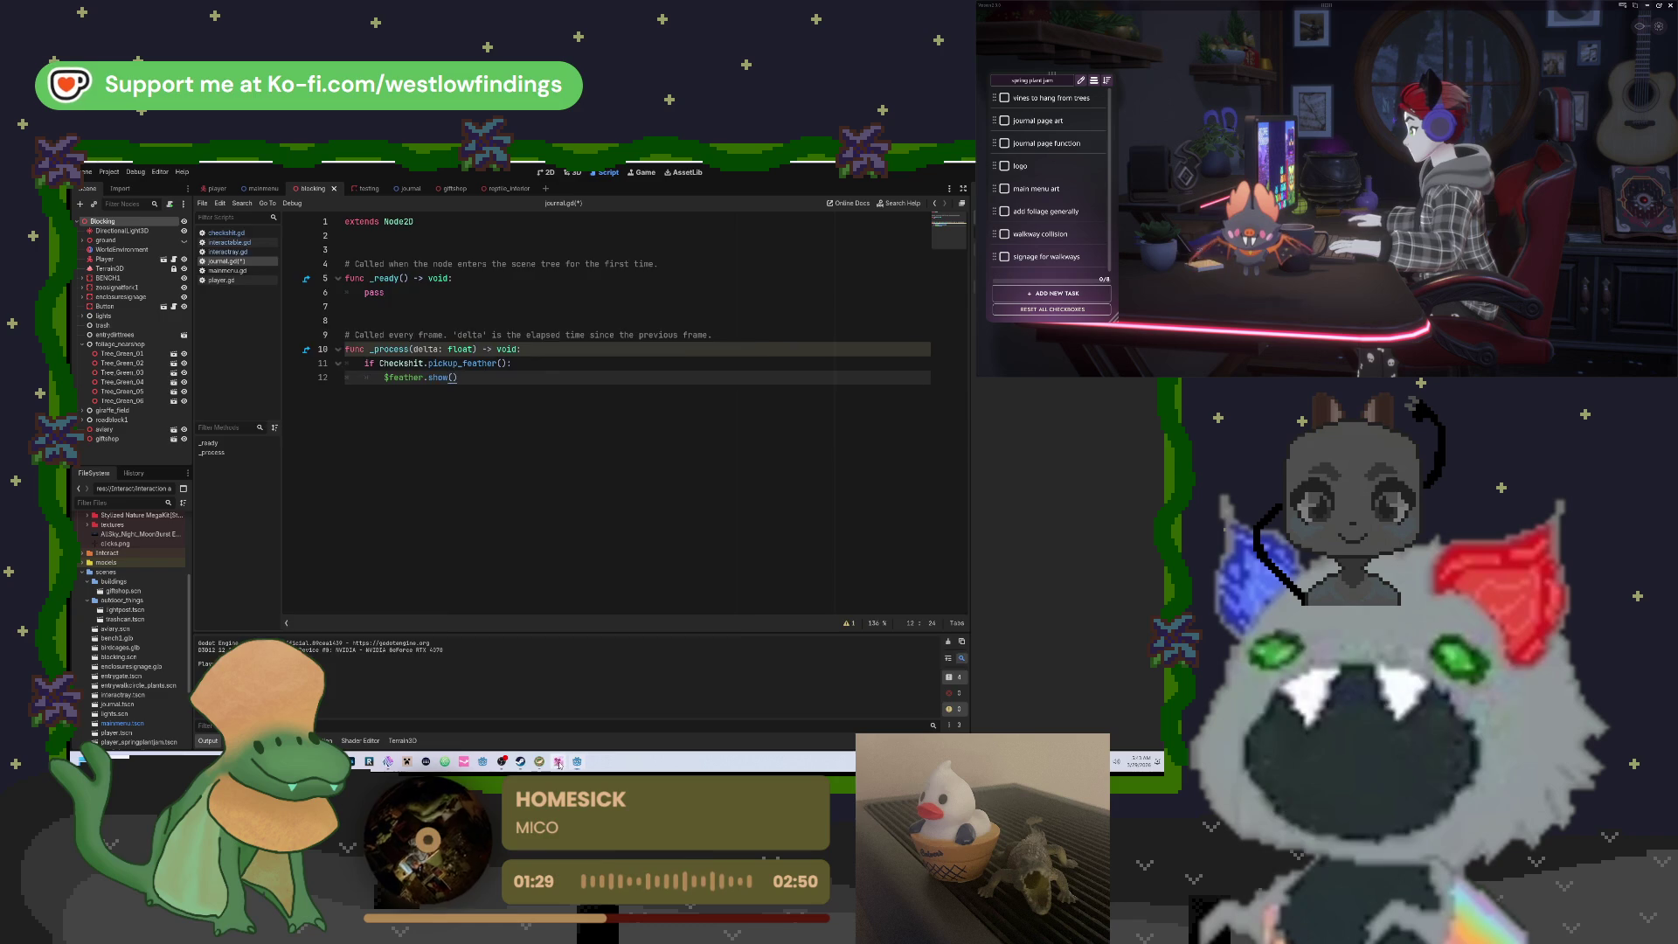
pyautogui.hotkey('alt', 'Tab')
pyautogui.click(266, 373)
pyautogui.click(266, 399)
pyautogui.hotkey('alt', 'Tab')
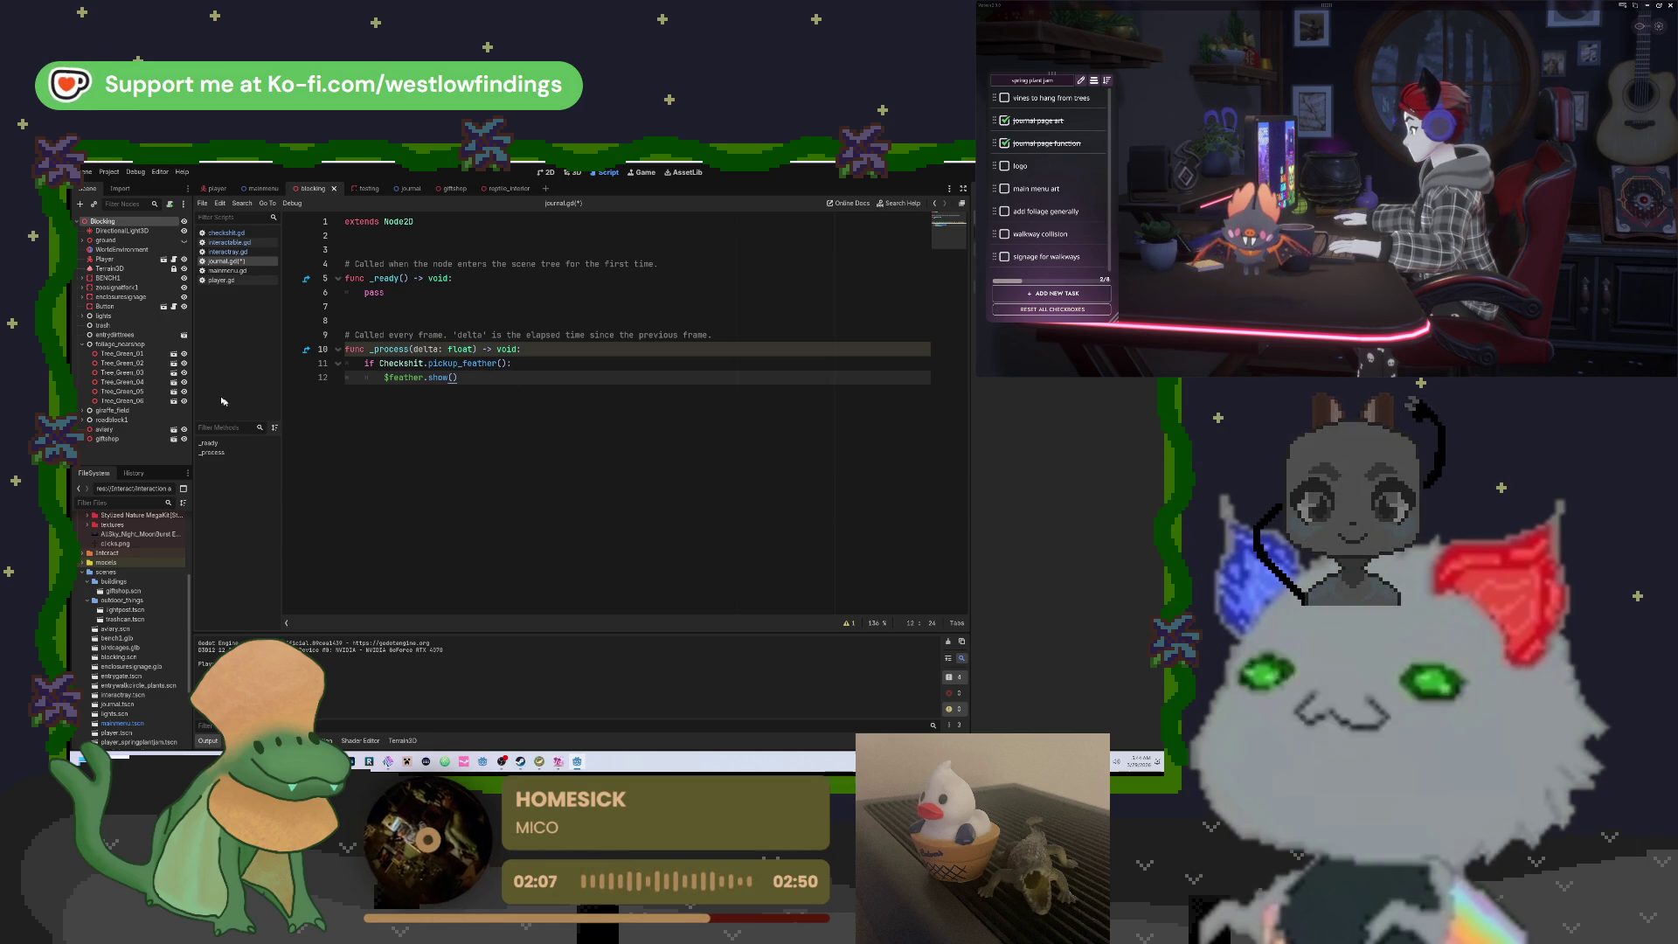
# Expand the WorldEnvironment's fog settings and do a quick test run of the game.
pyautogui.click(175, 249)
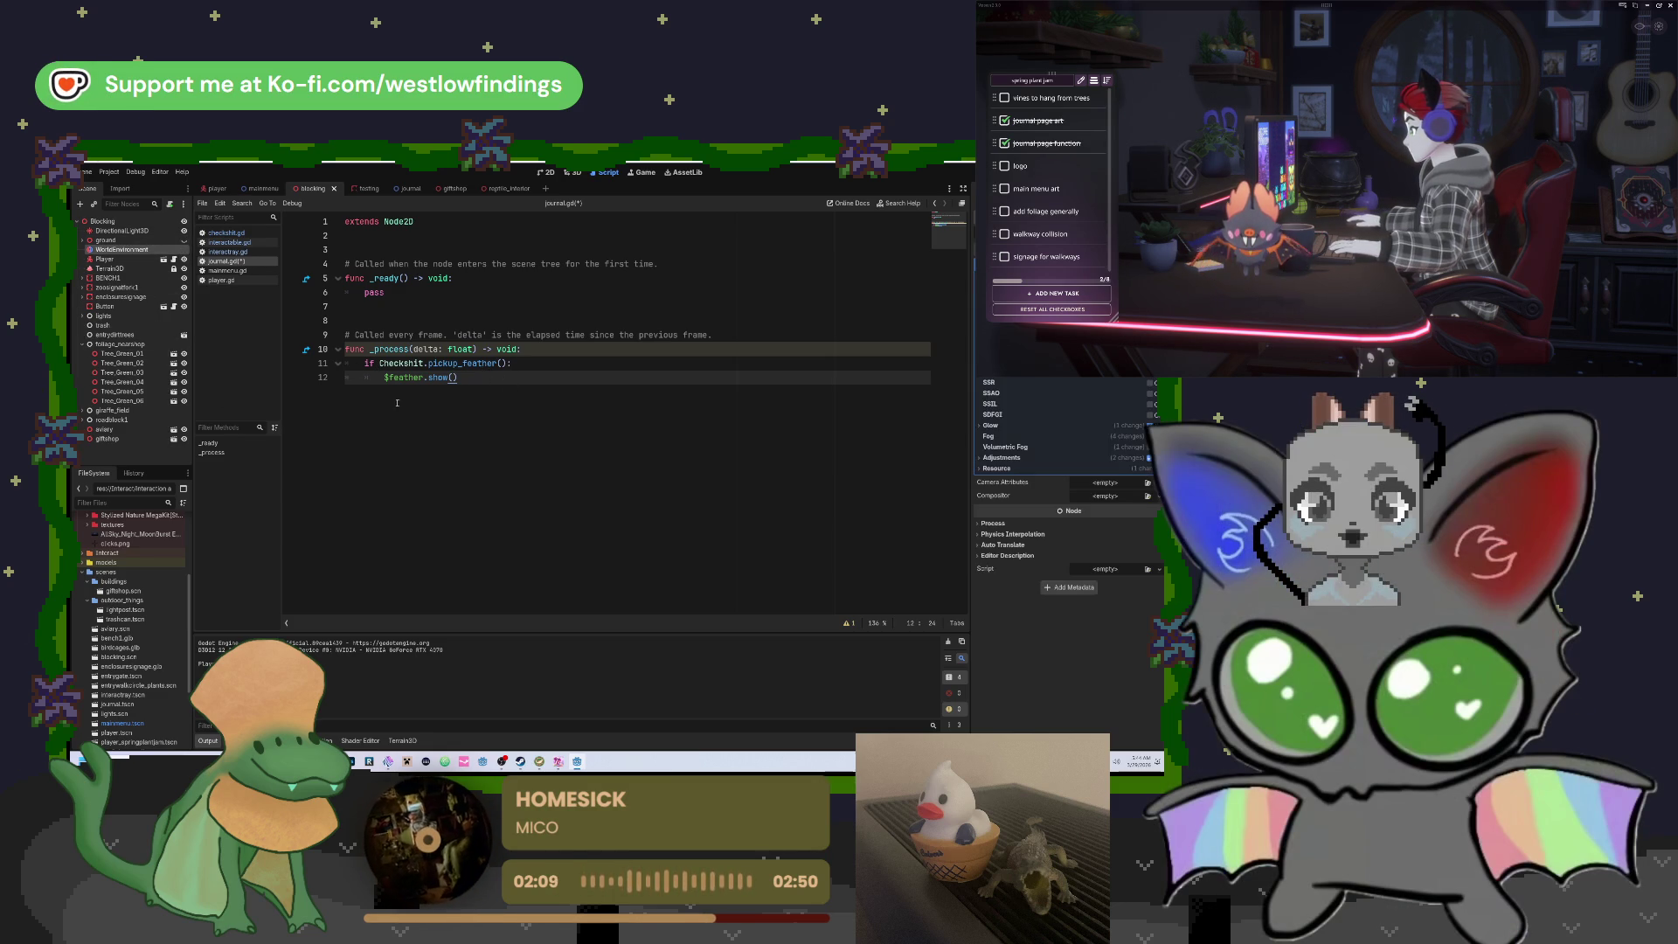
pyautogui.click(989, 437)
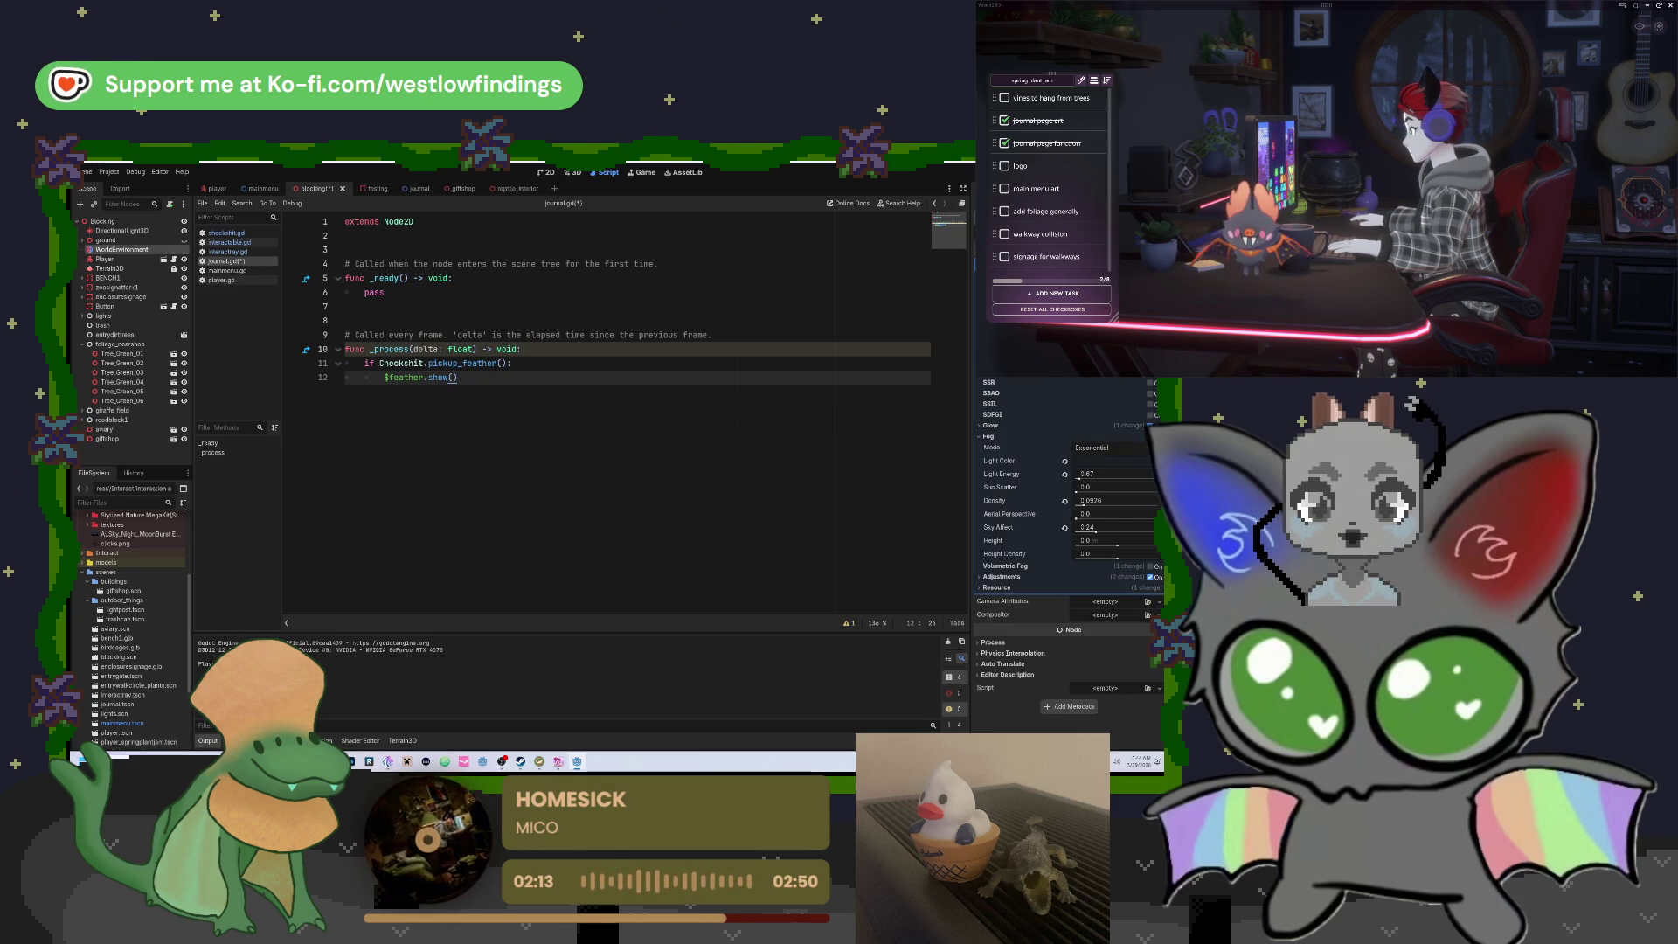
pyautogui.press('F5')
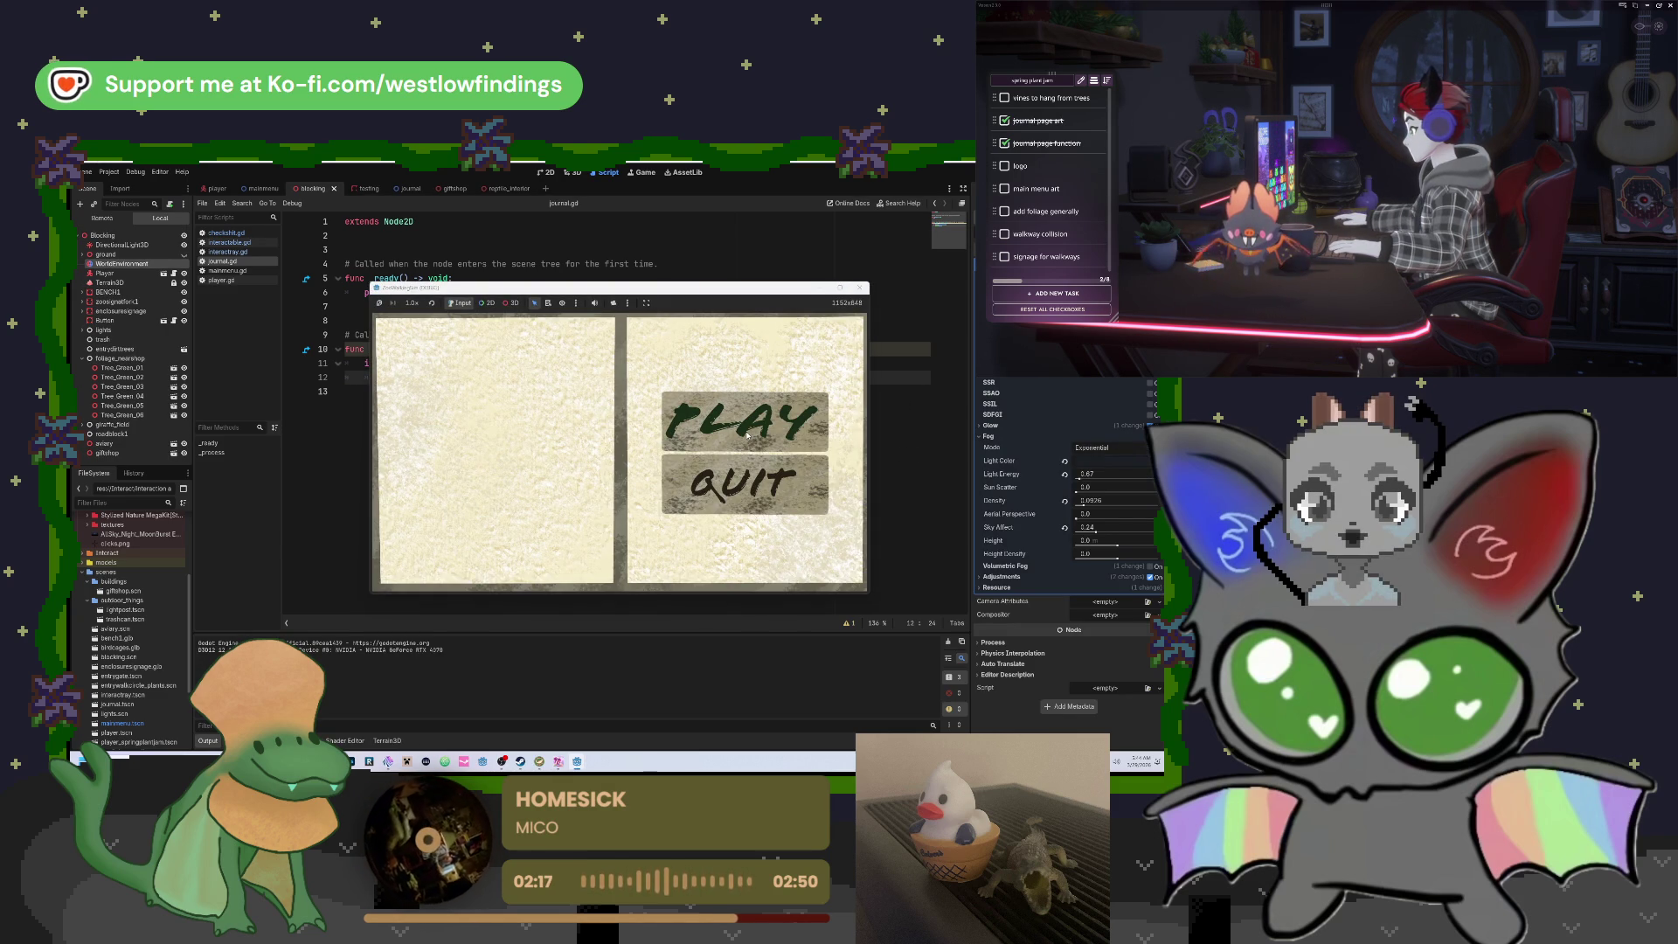
pyautogui.click(748, 435)
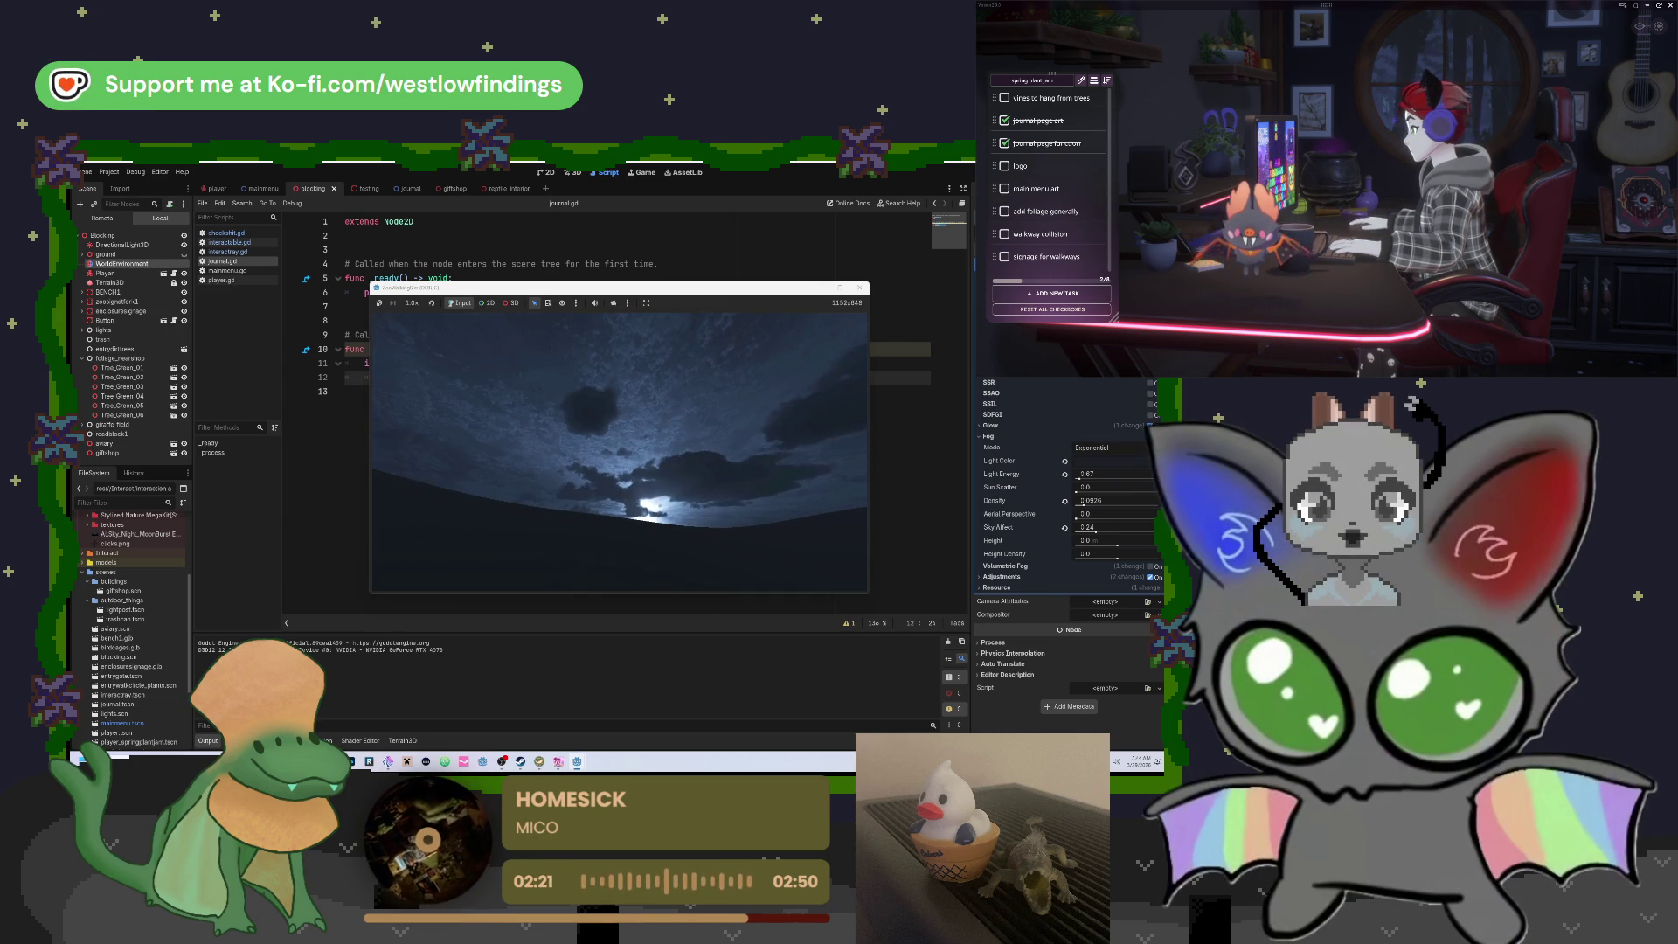
pyautogui.press('F8')
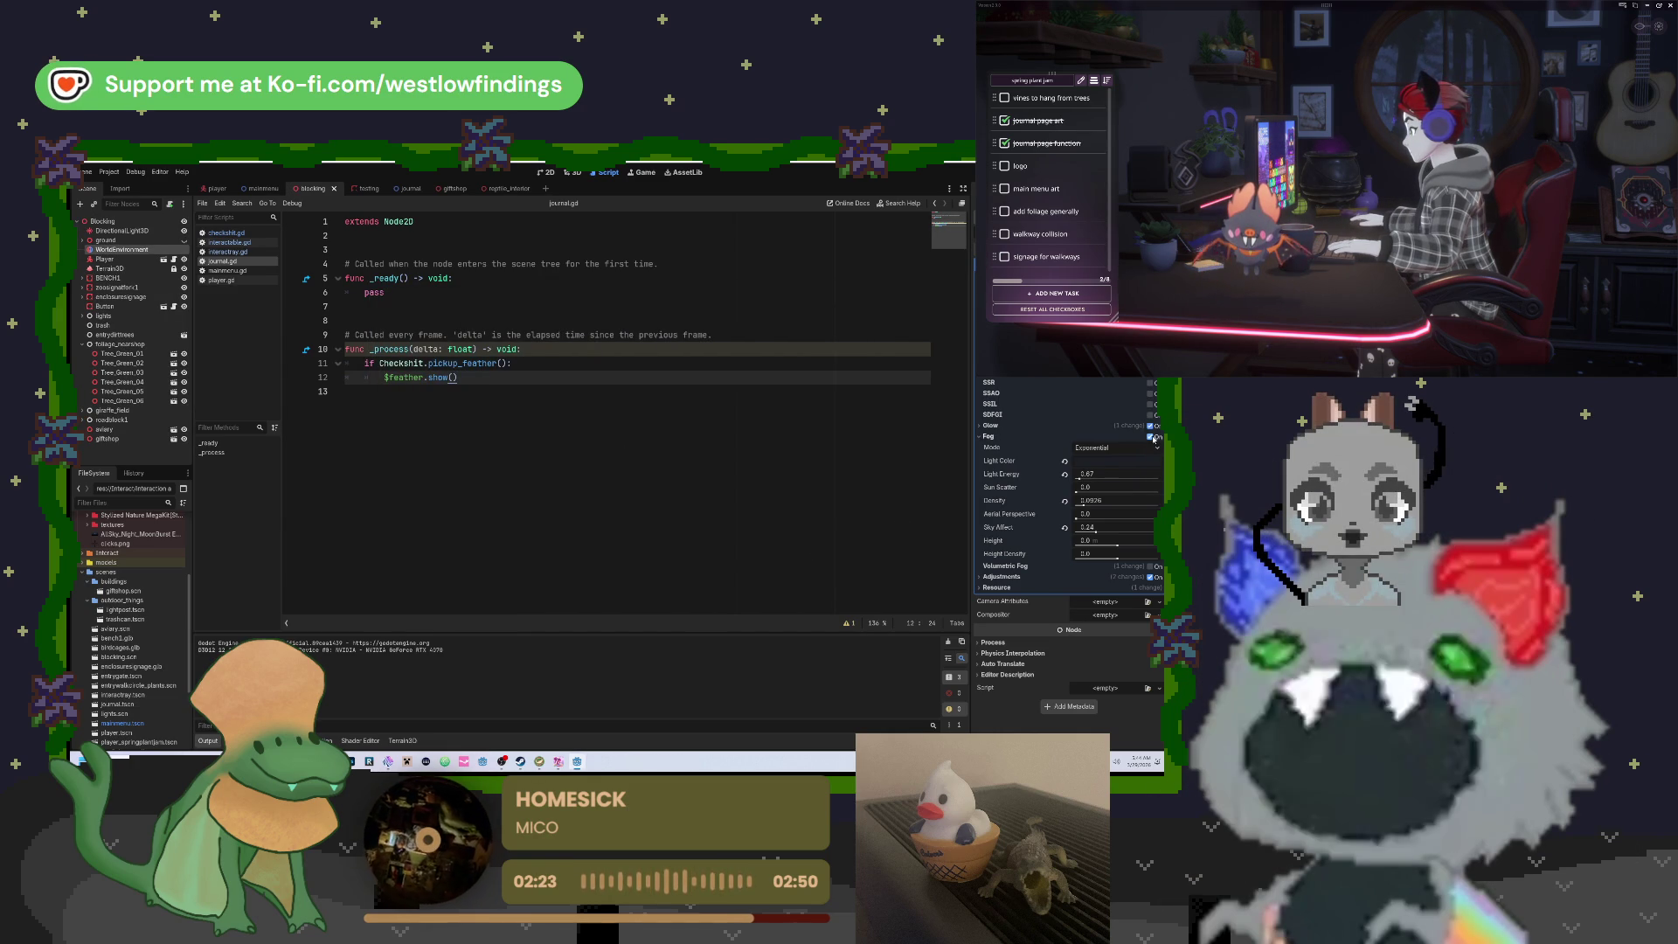
# Collapse Fog, expand Volumetric Fog, and relaunch the game into play.
pyautogui.click(1150, 437)
pyautogui.click(1151, 446)
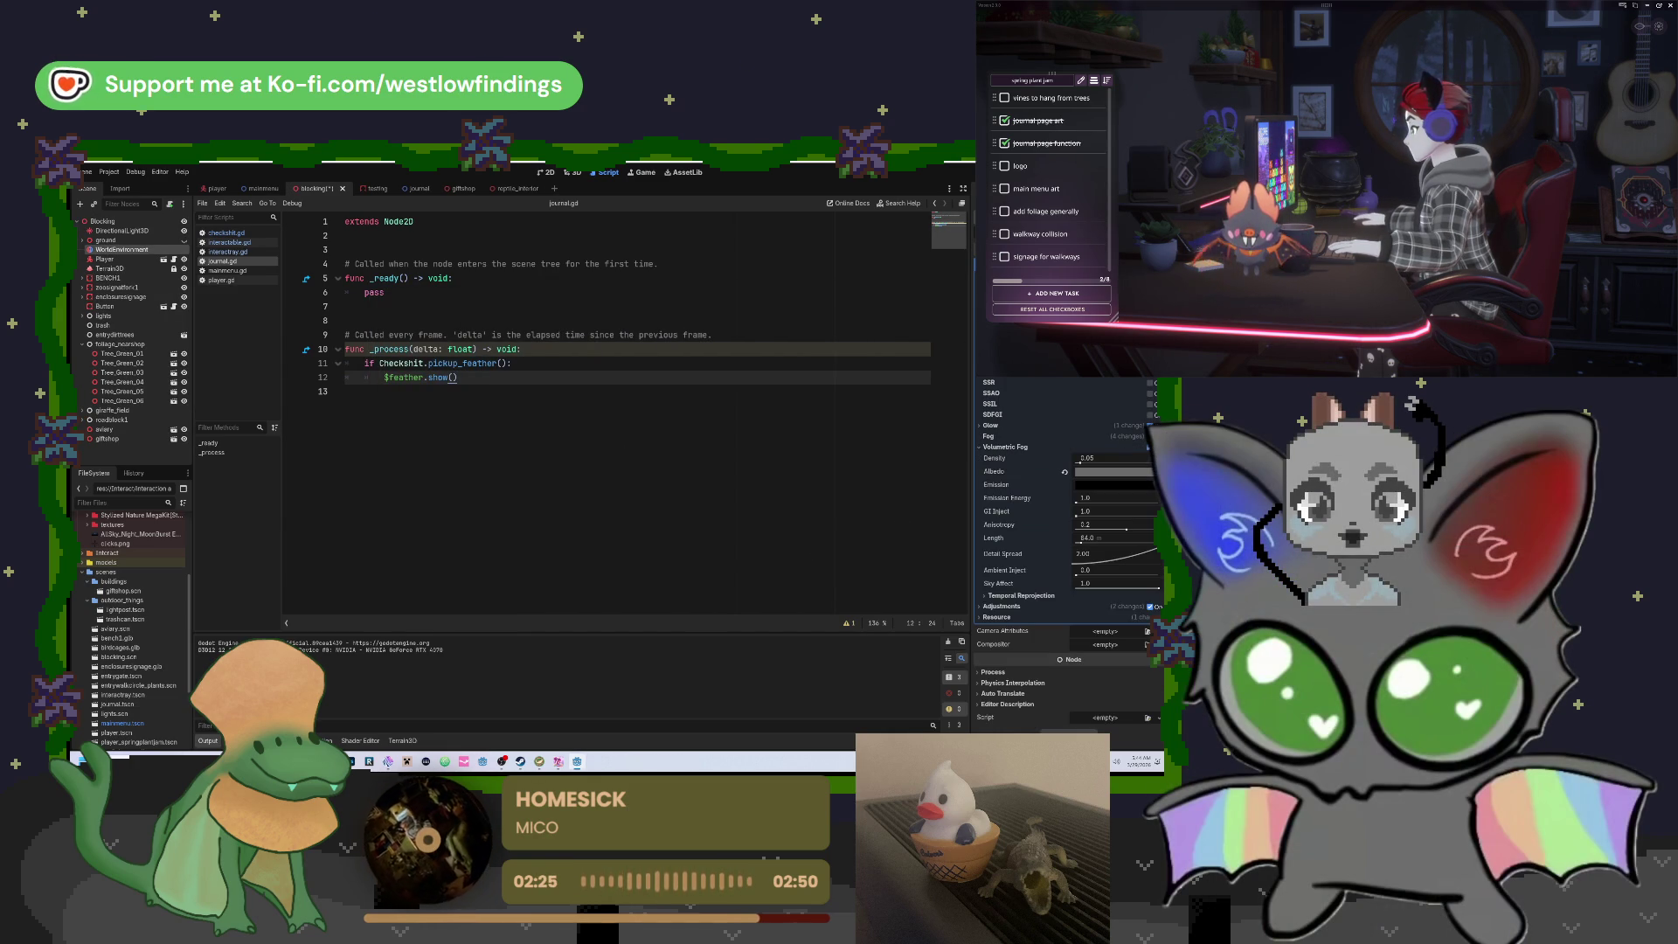
pyautogui.press('F5')
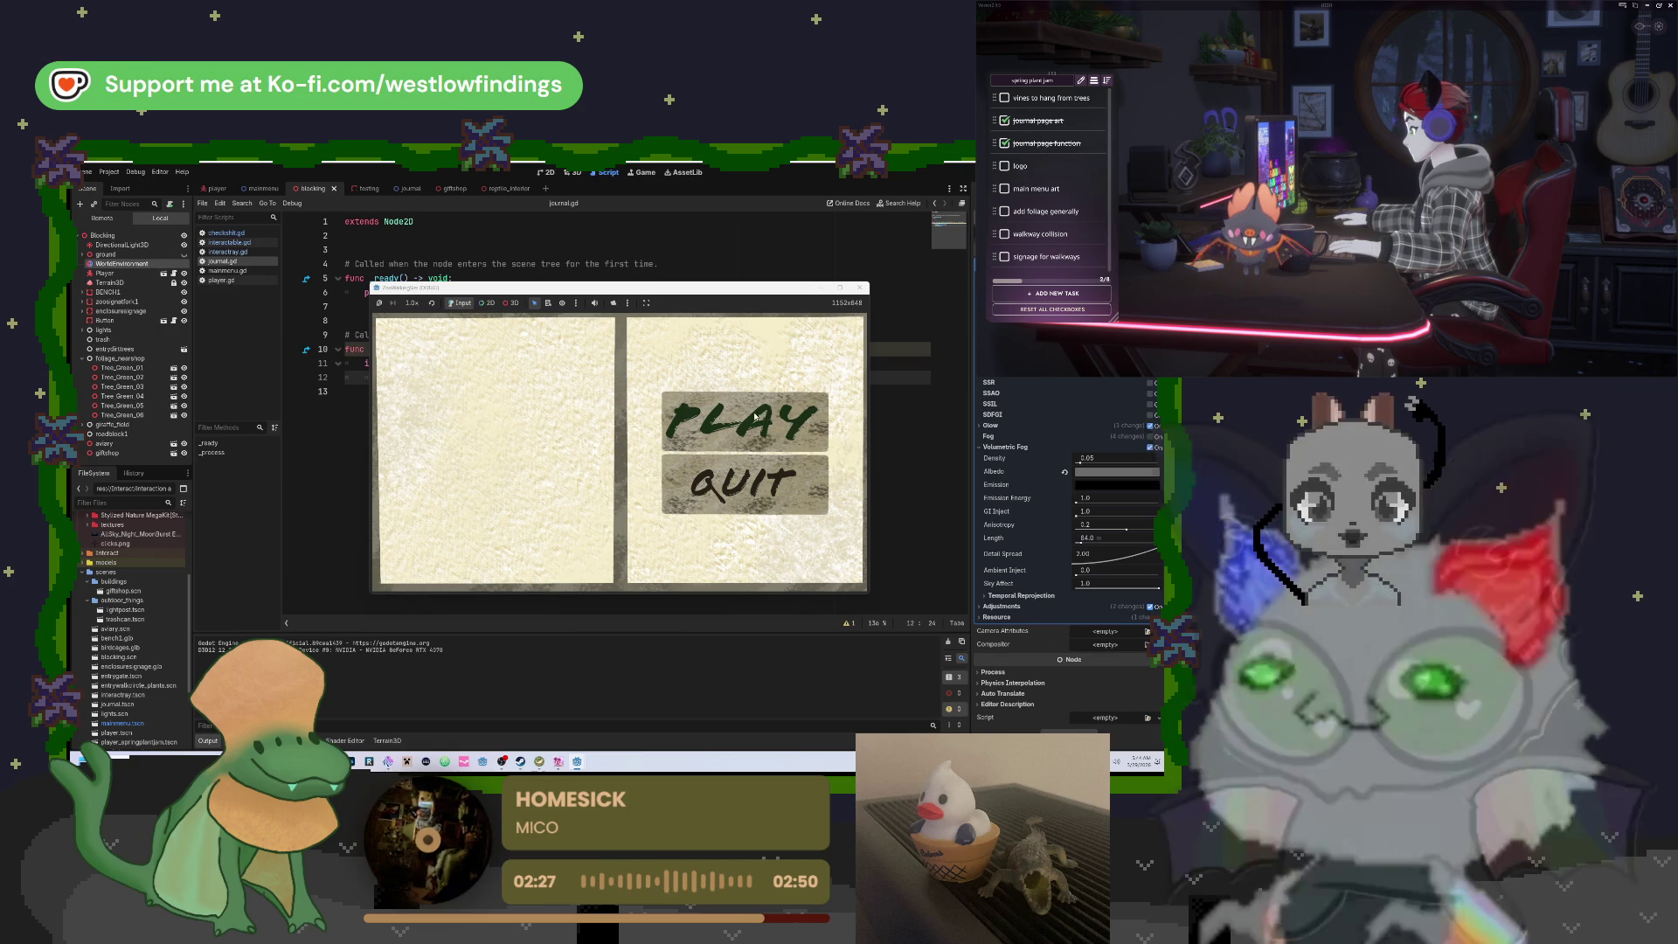
pyautogui.click(775, 395)
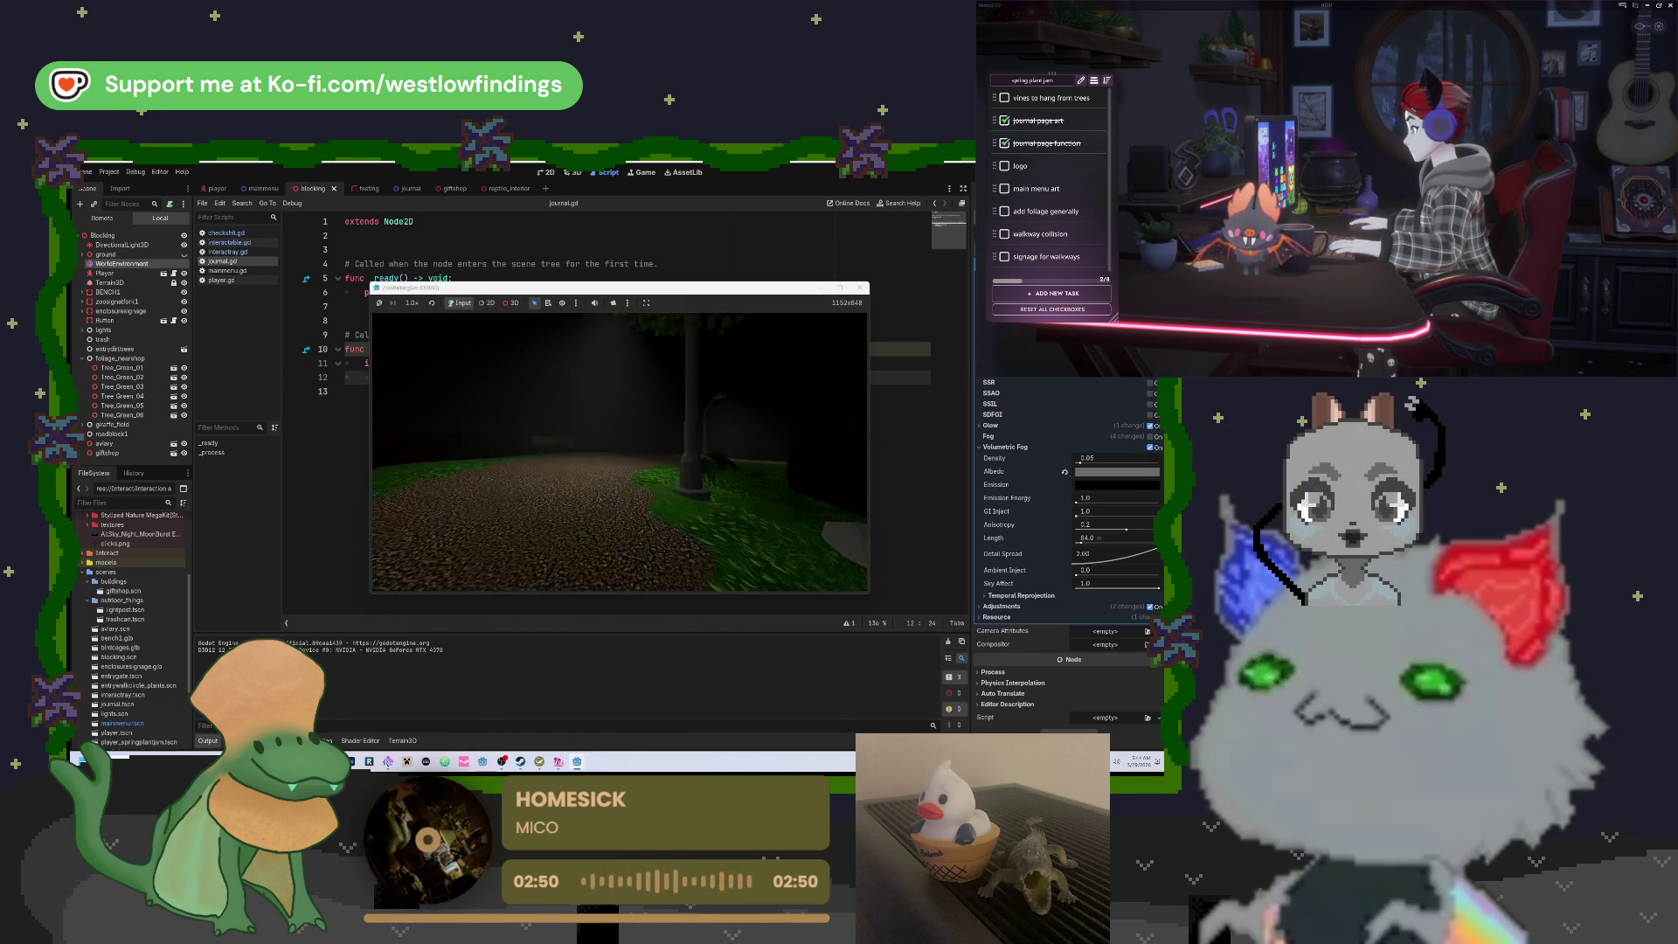
# Walk the player past the bench along the dark lamp-lit path to the building's stone wall.
pyautogui.press('w')
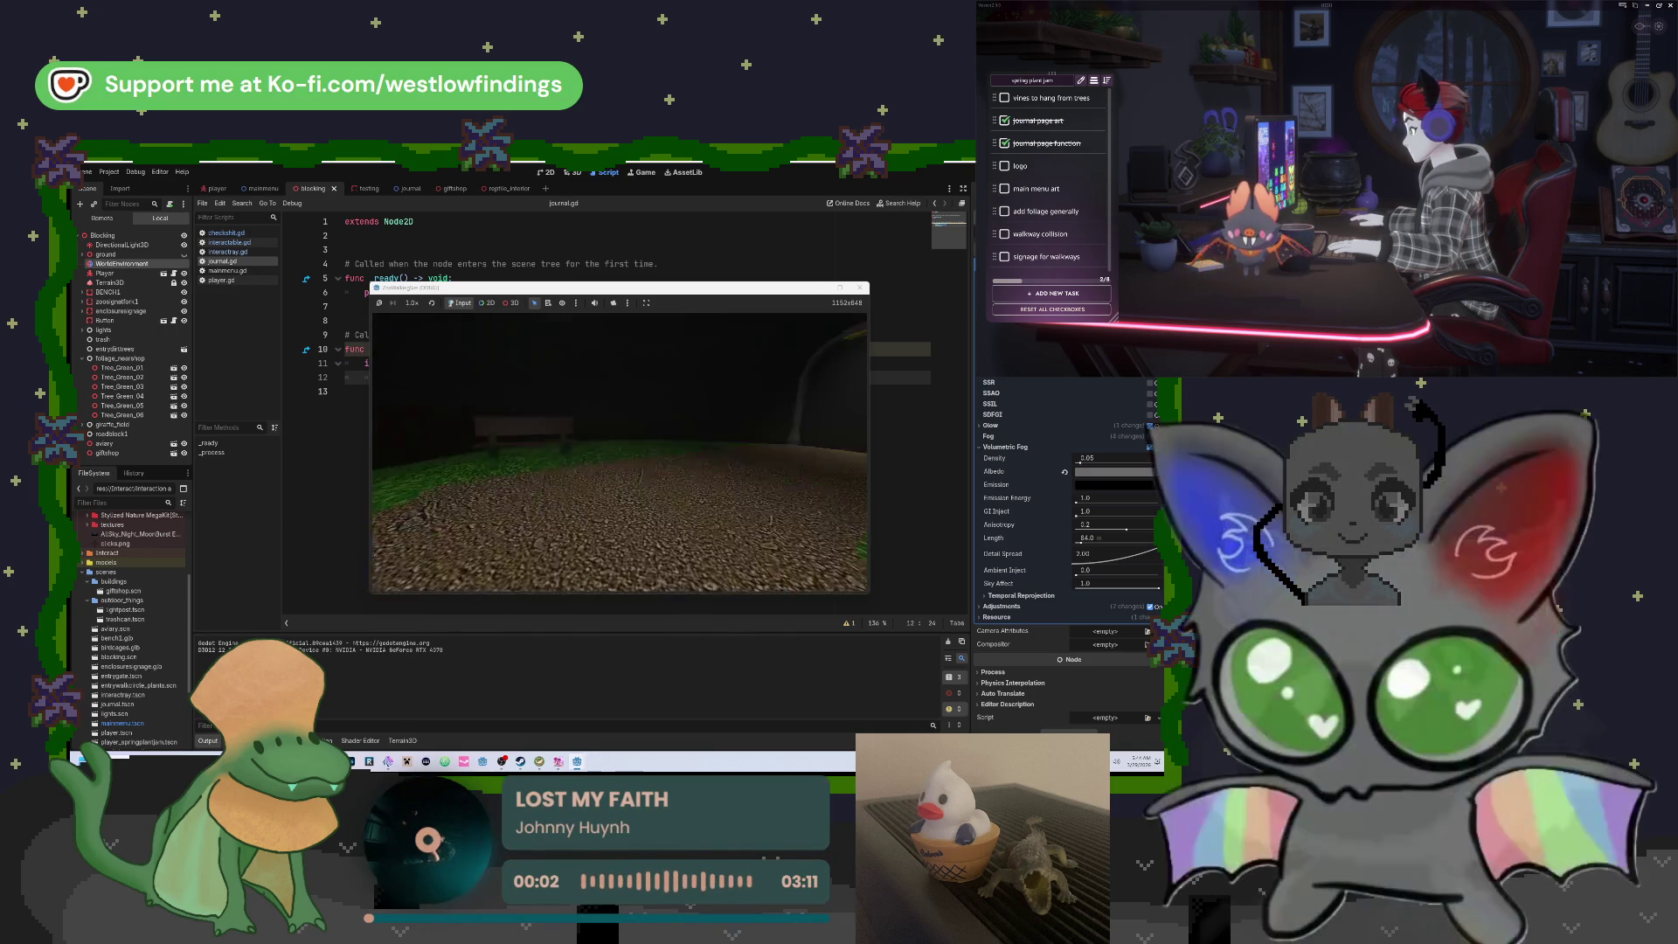
pyautogui.press('d')
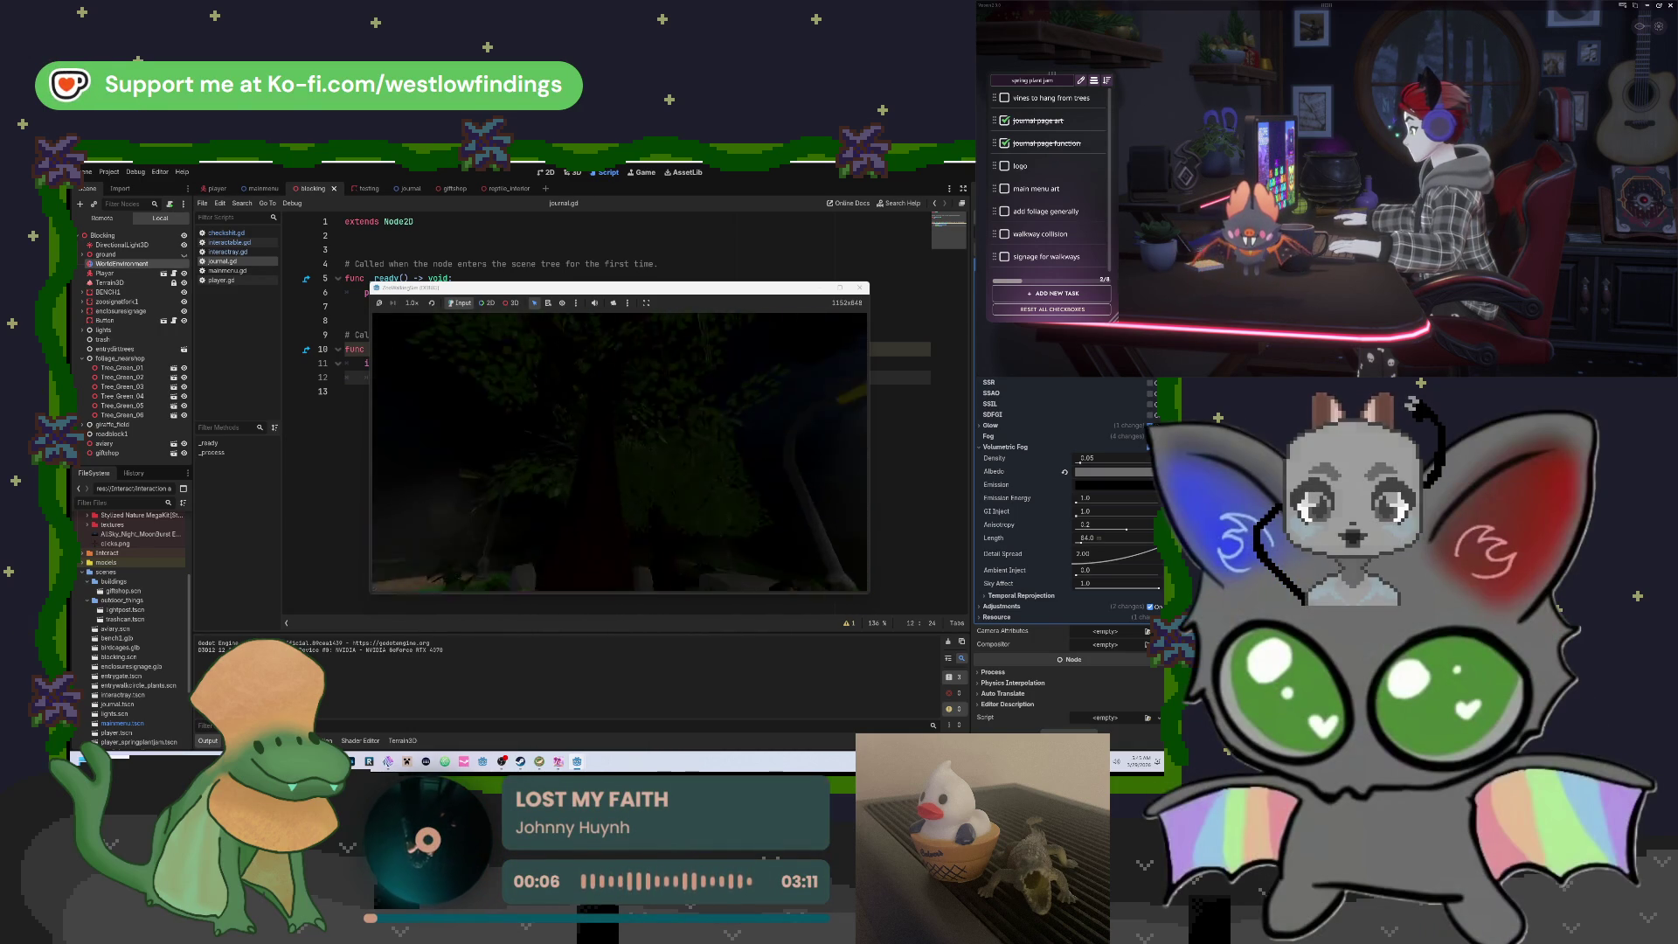
pyautogui.press('a')
pyautogui.press('w')
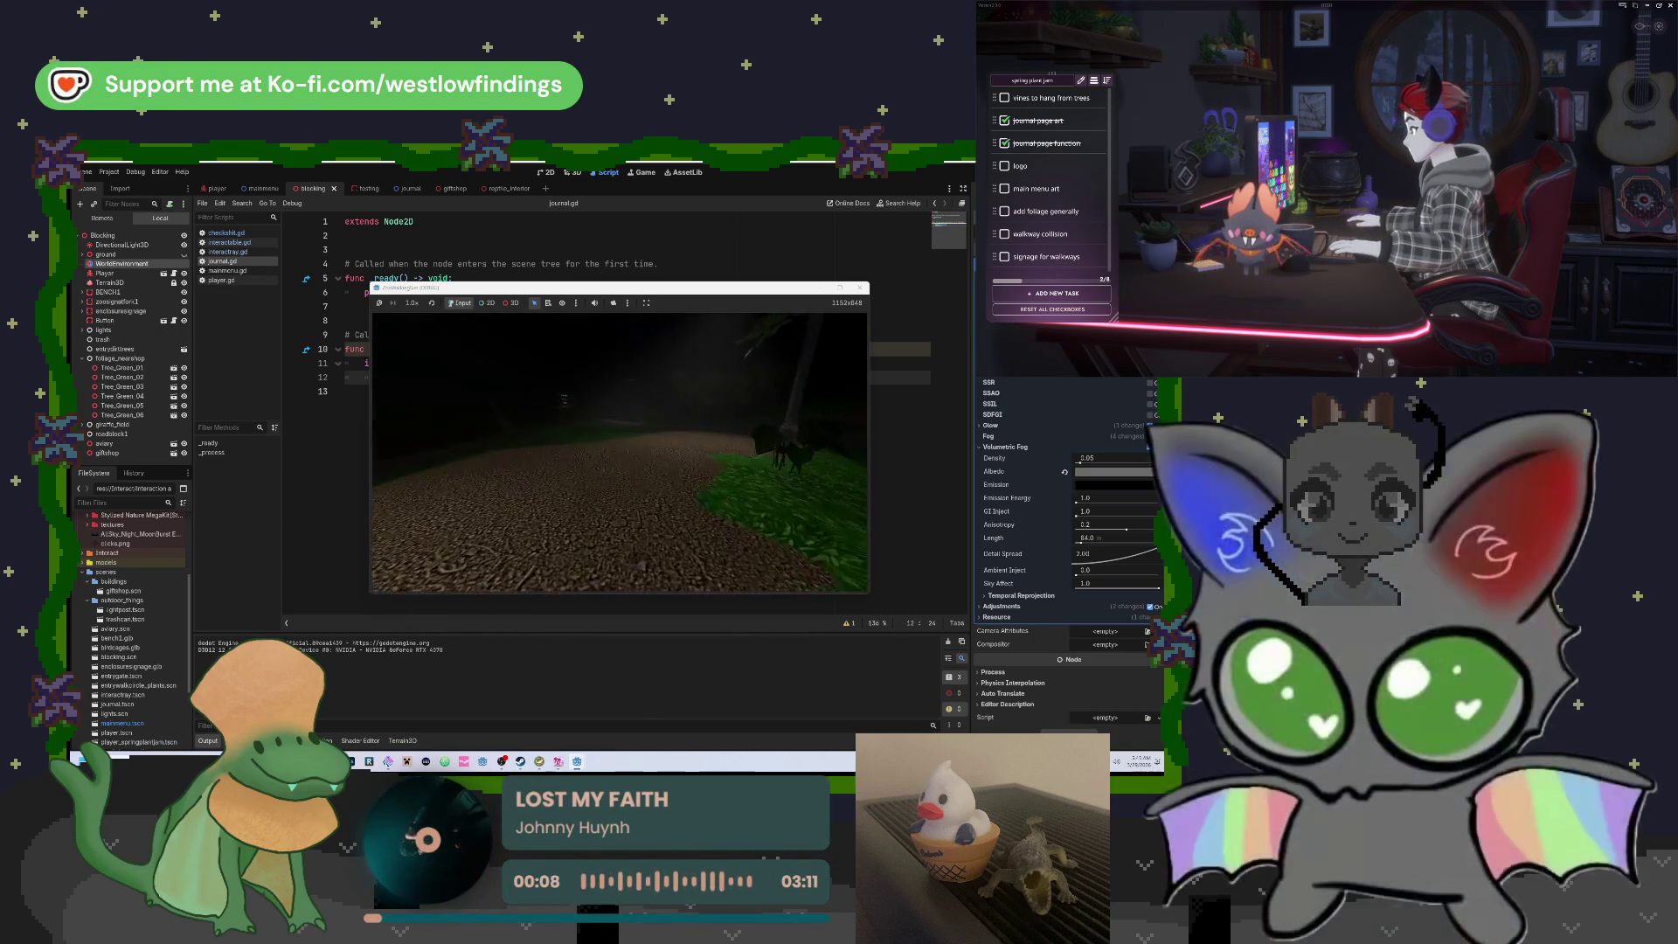
pyautogui.press('d')
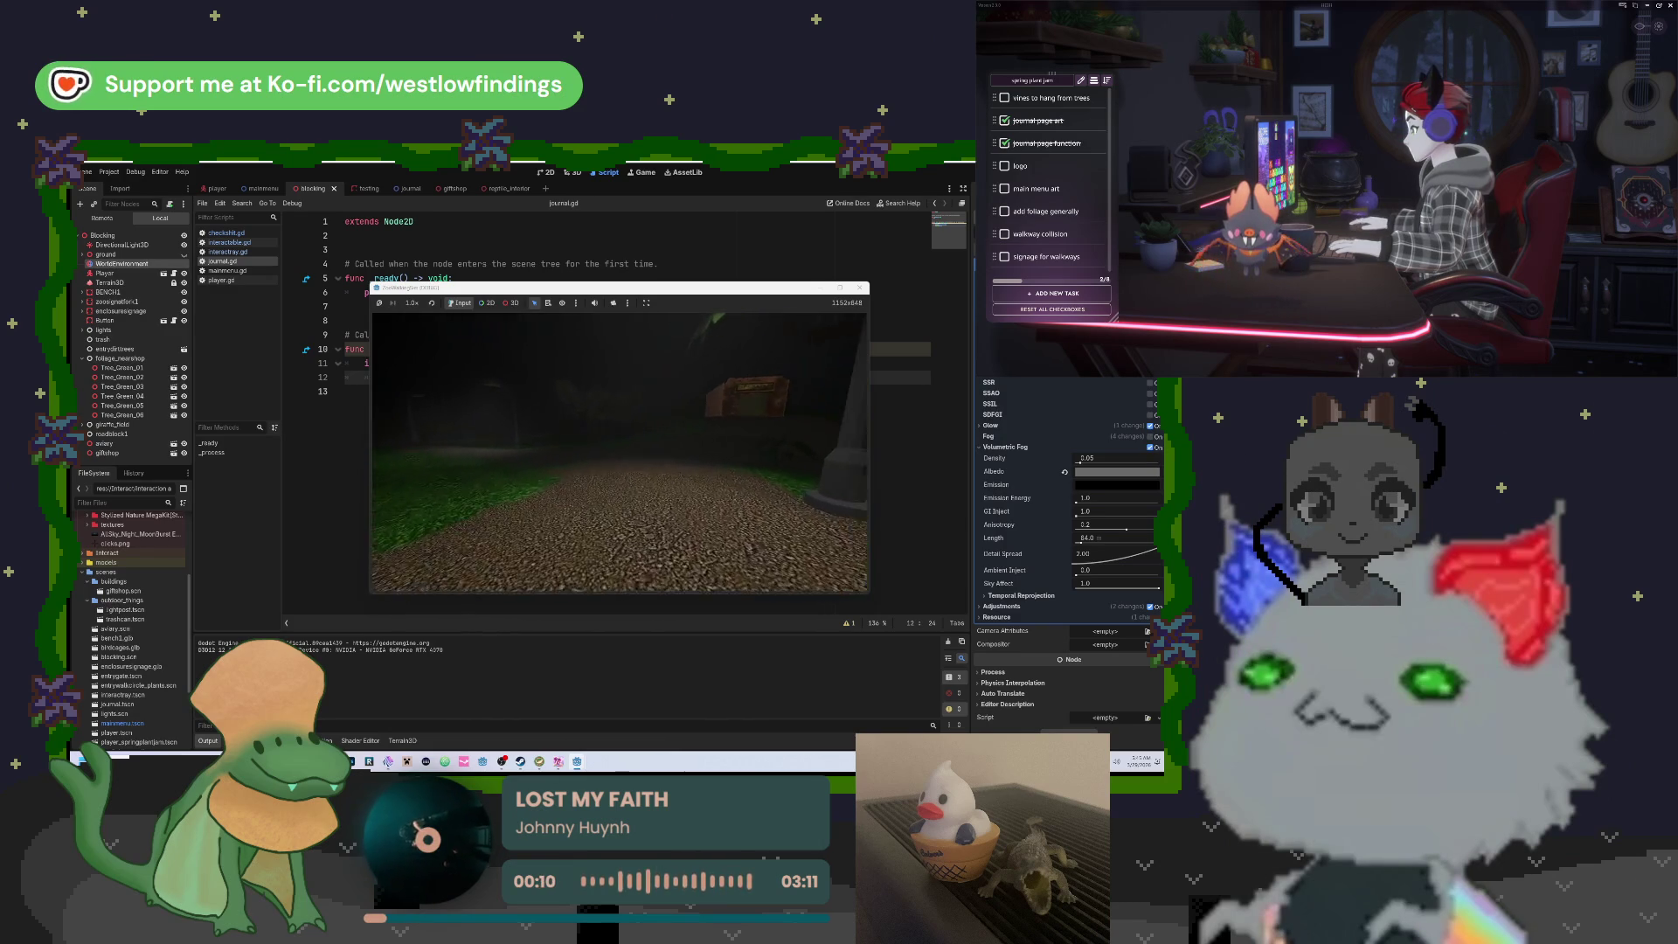
pyautogui.press('w')
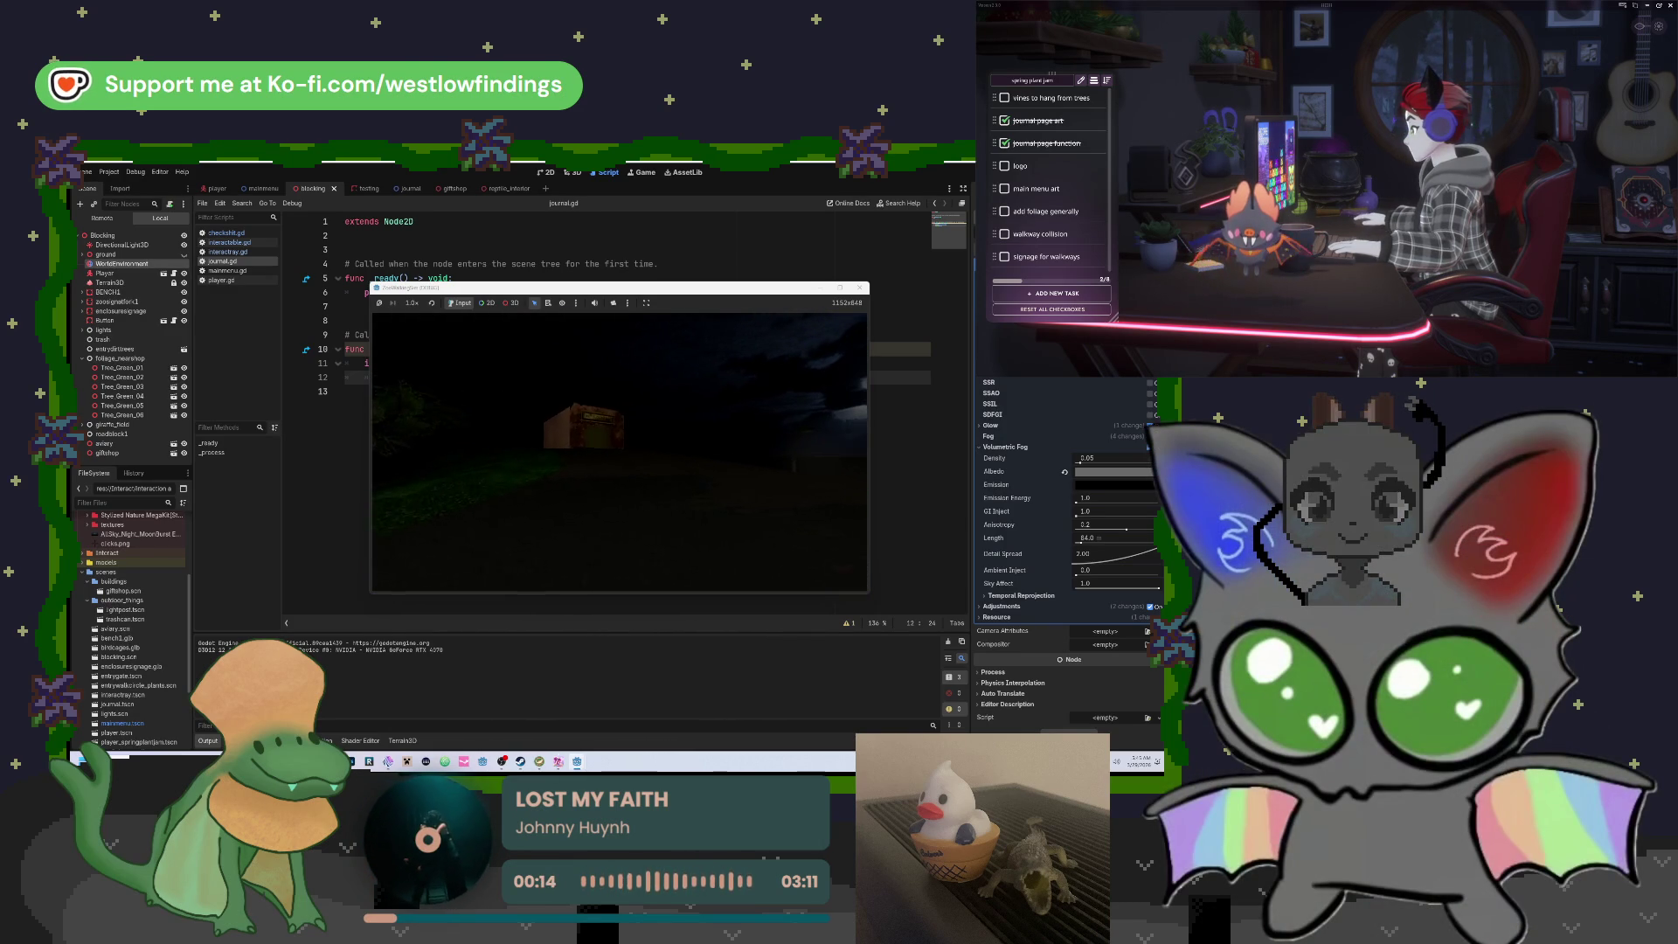
pyautogui.press('w')
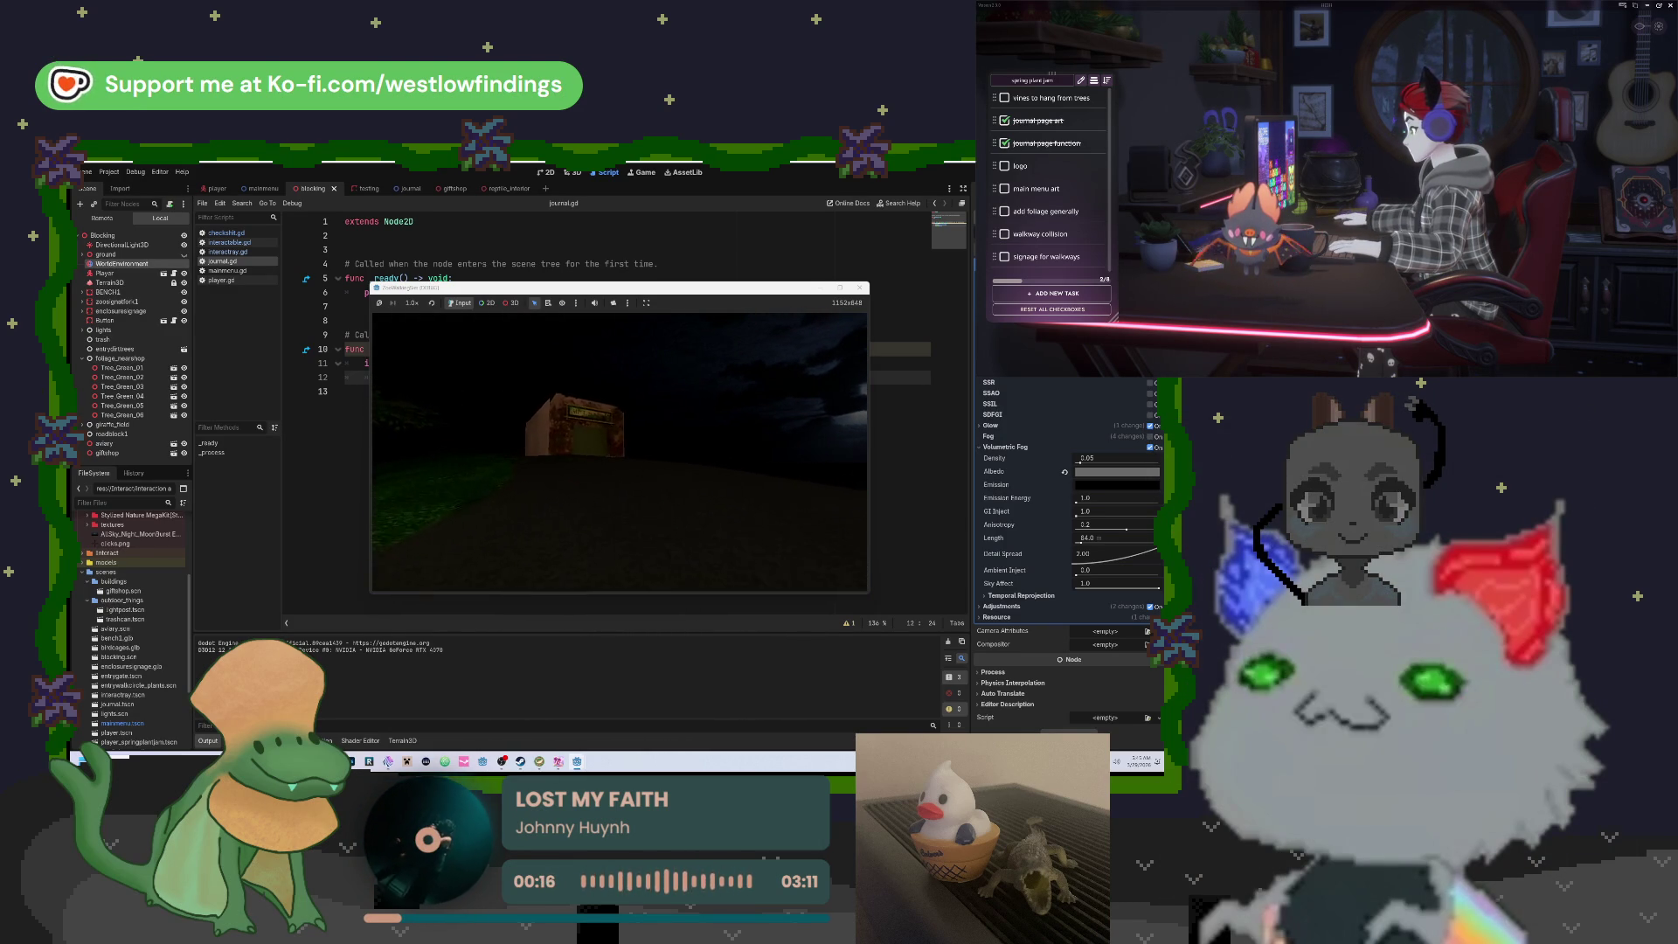
pyautogui.press('w')
pyautogui.press('w')
pyautogui.press('w')
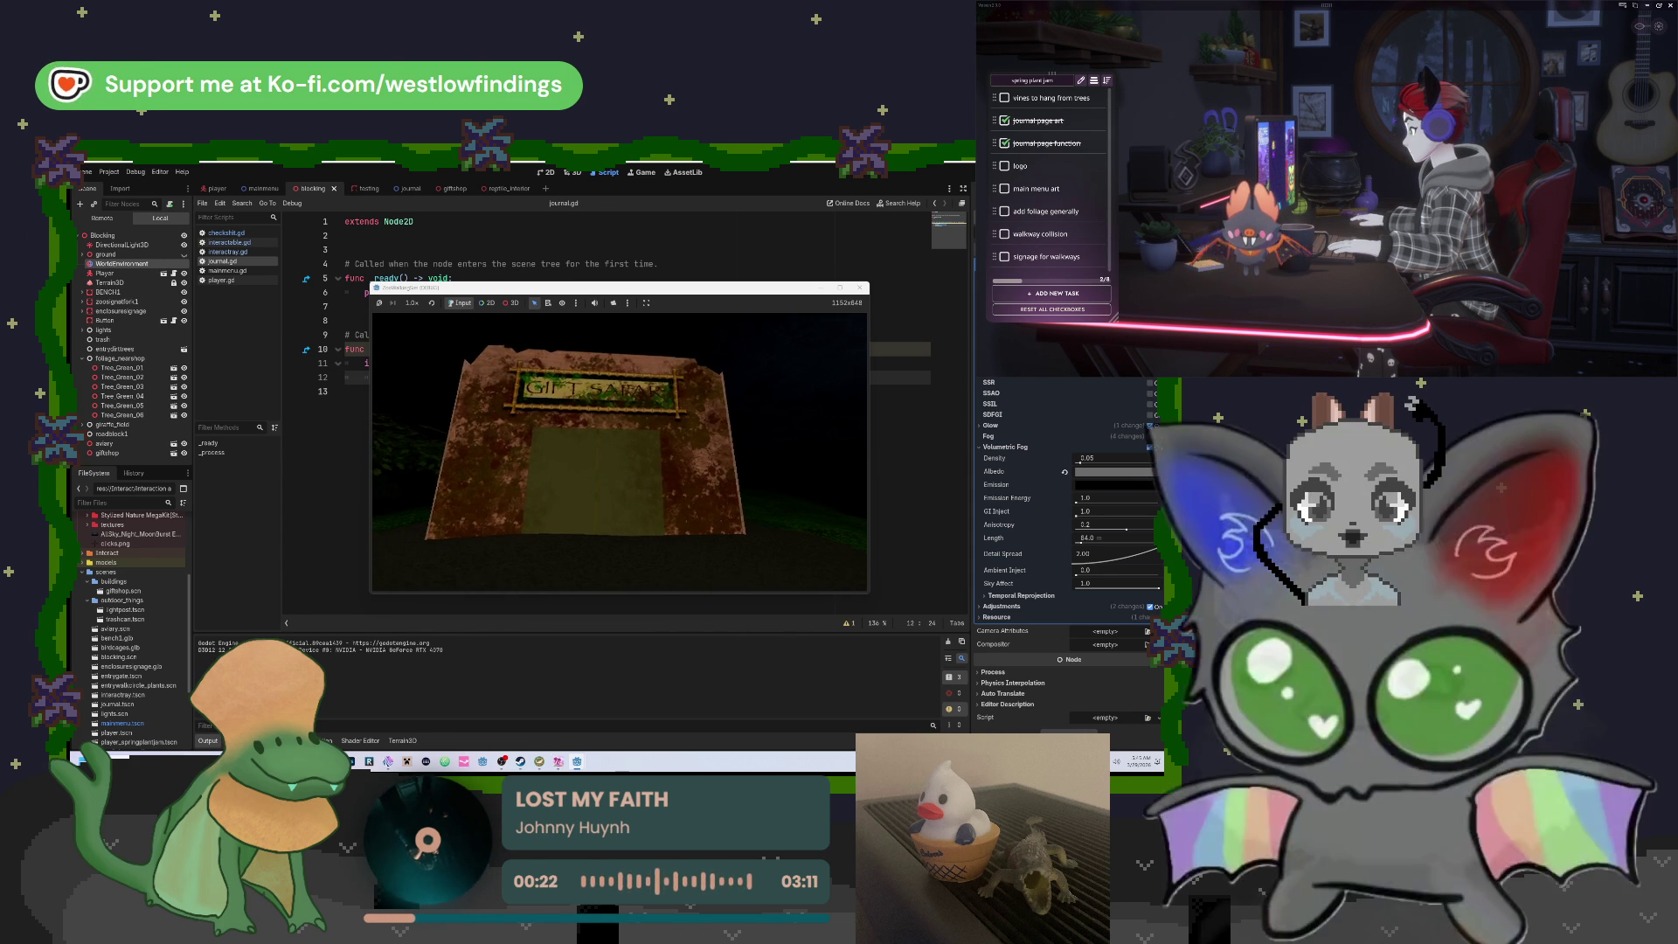
# Walk the player up to the gift shop wall to trigger the 'Go inside?' prompt.
pyautogui.press('a')
pyautogui.press('a')
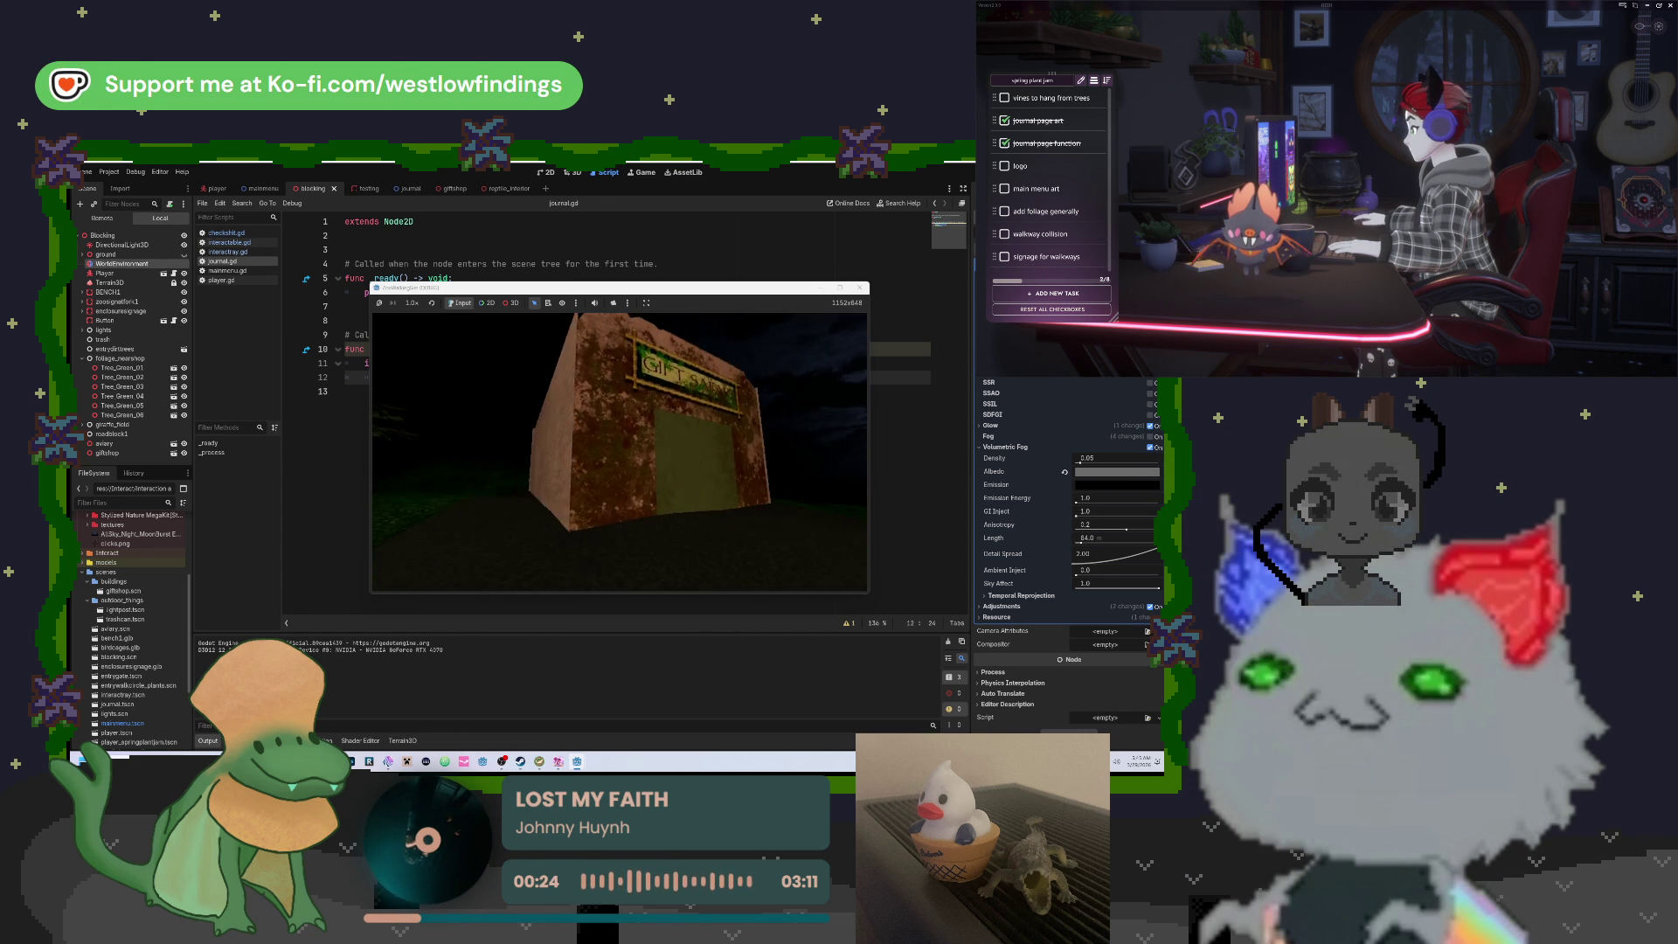
pyautogui.press('w')
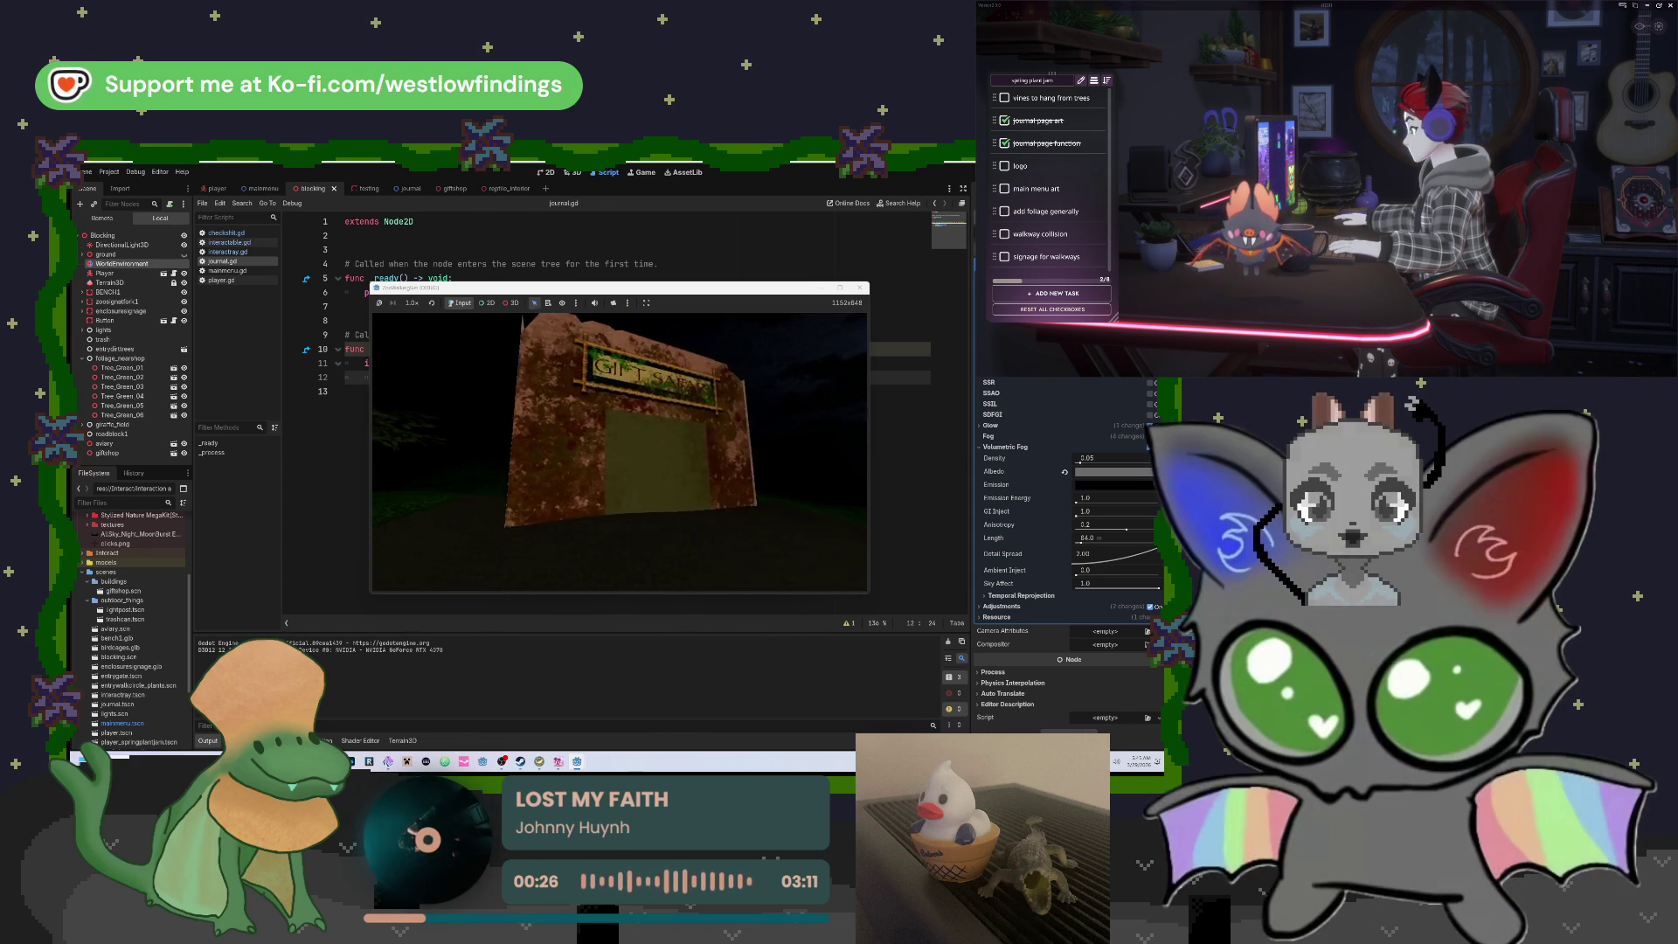
pyautogui.press('w')
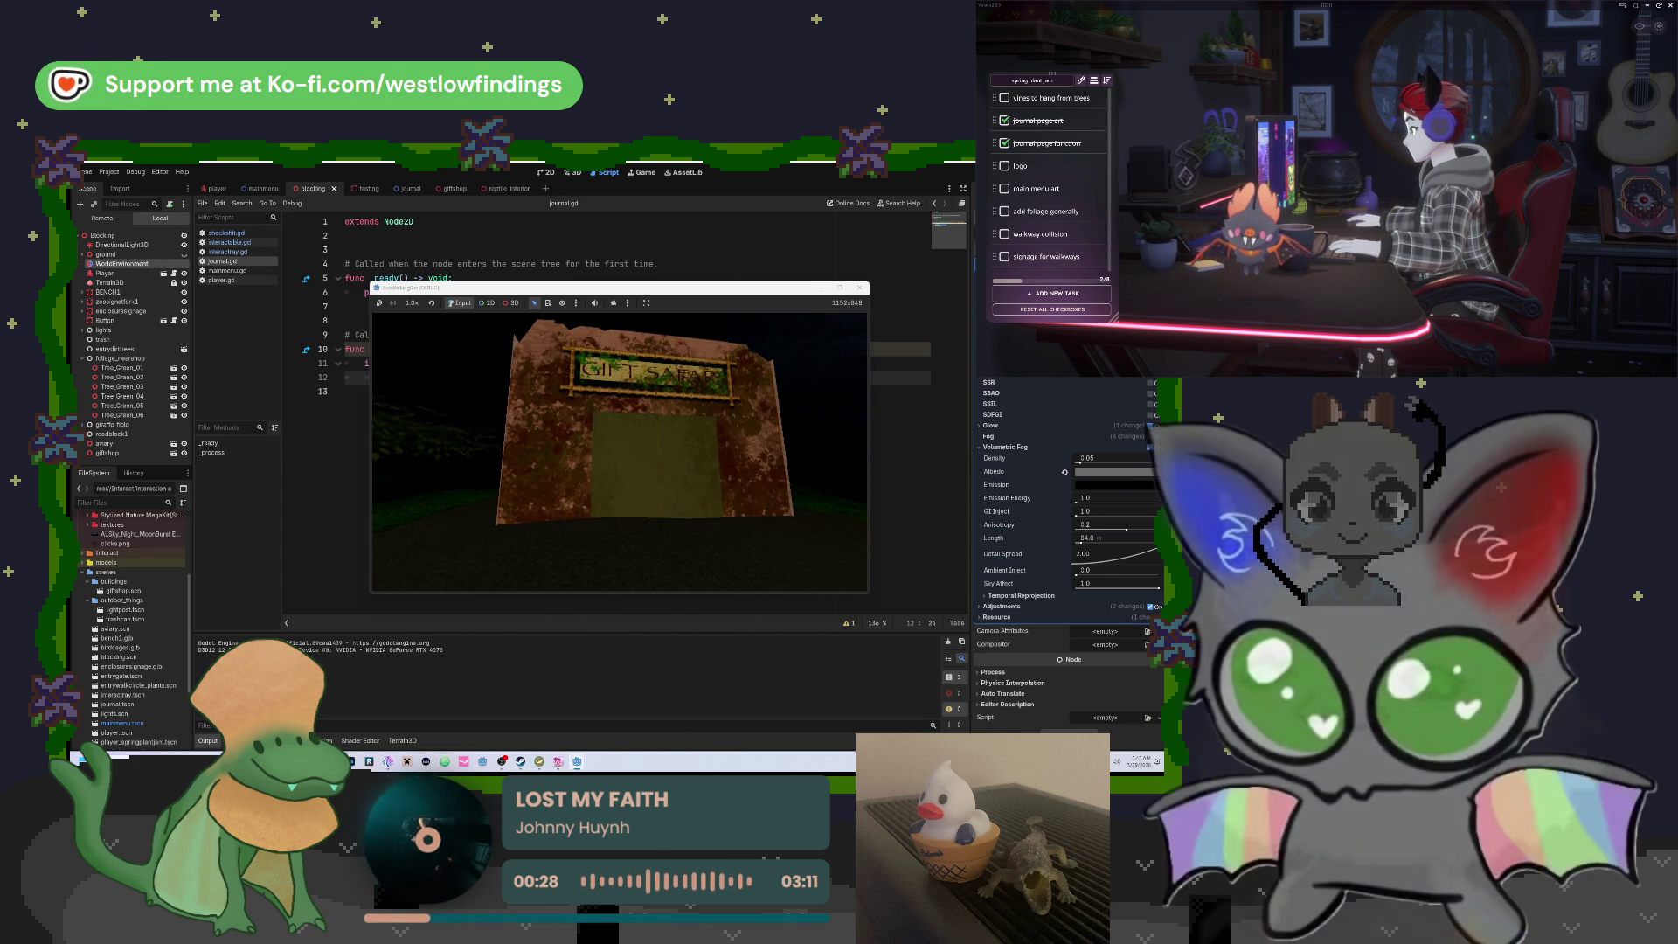
pyautogui.press('a')
pyautogui.press('a')
pyautogui.press('d')
pyautogui.press('d')
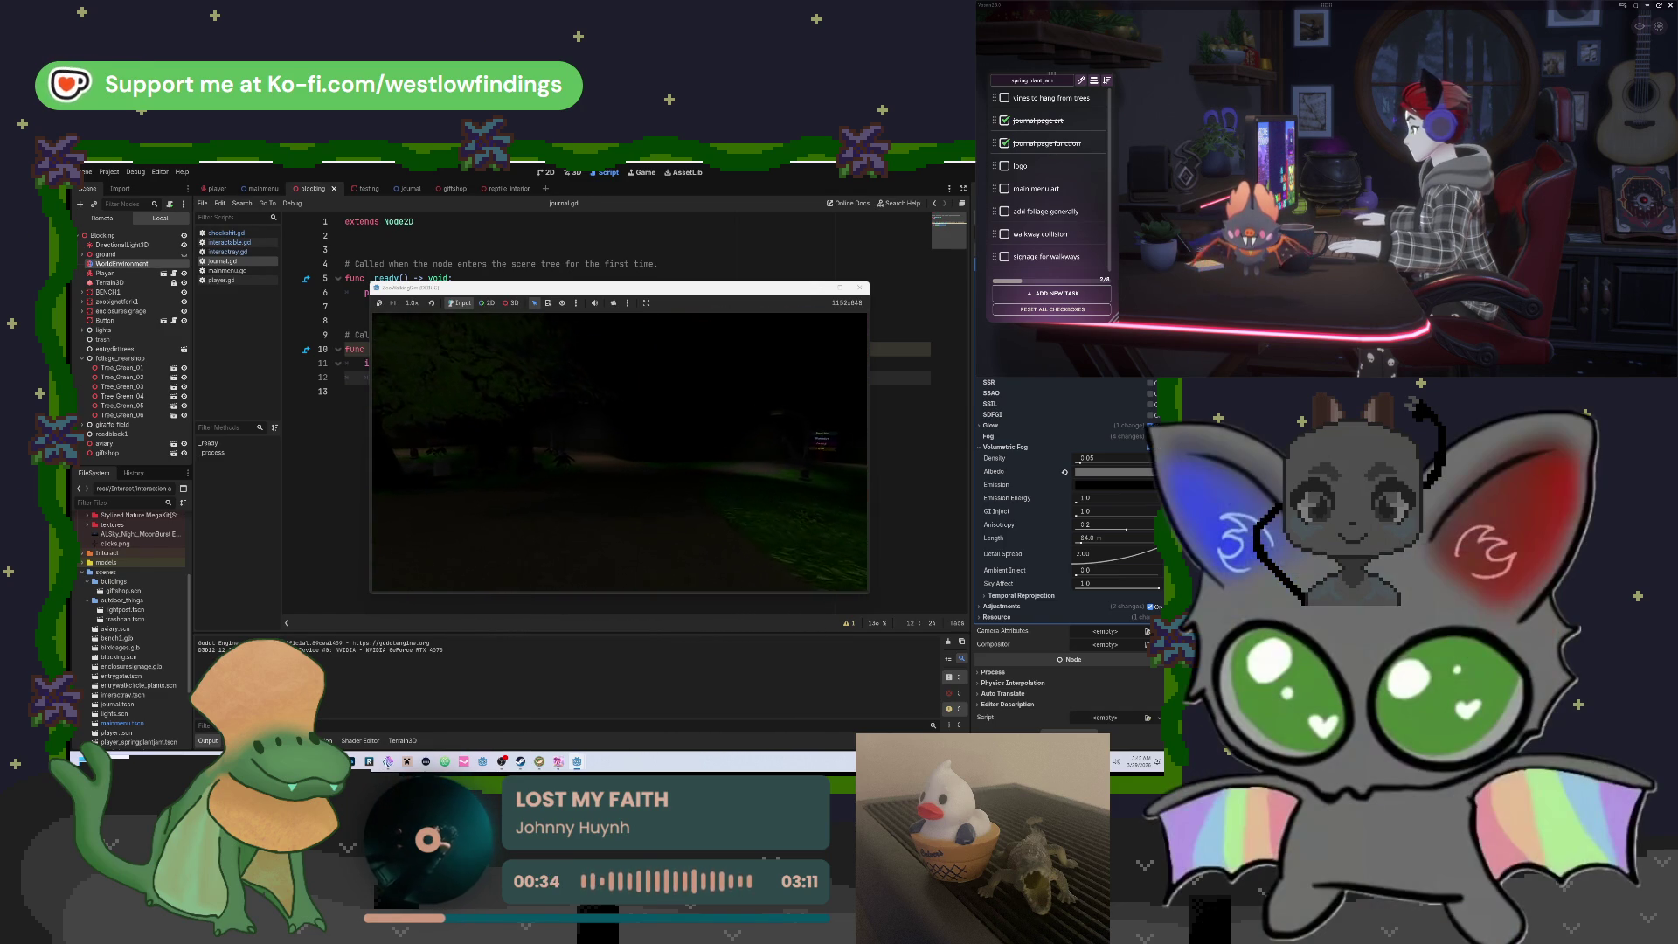
pyautogui.press('d')
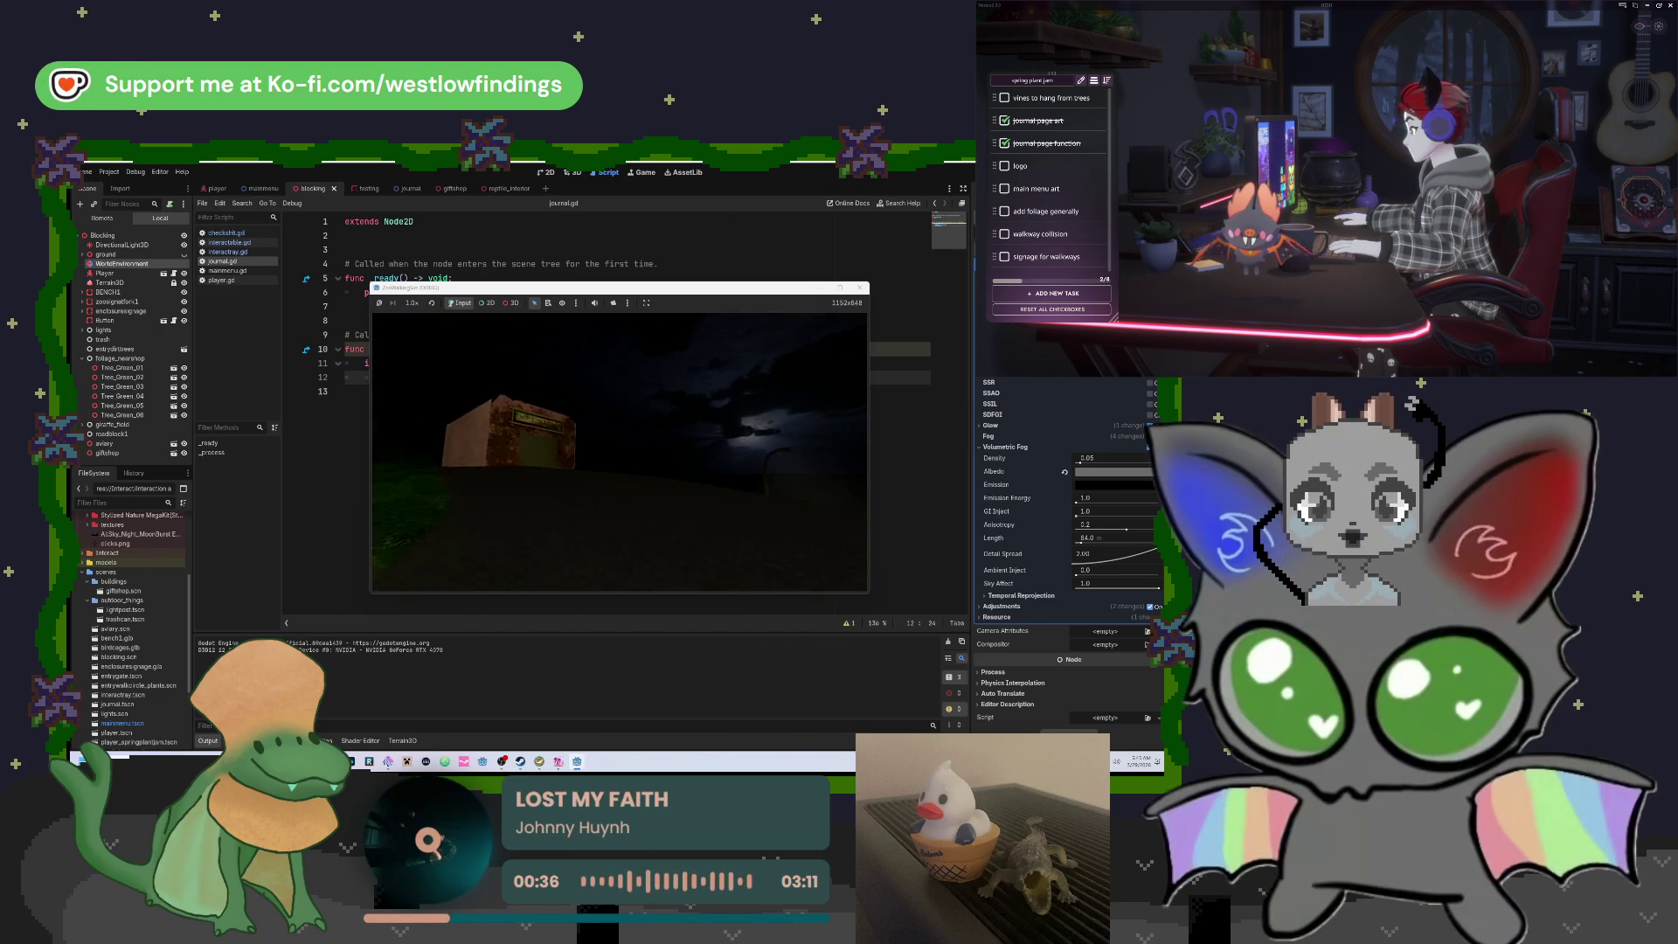
pyautogui.press('w')
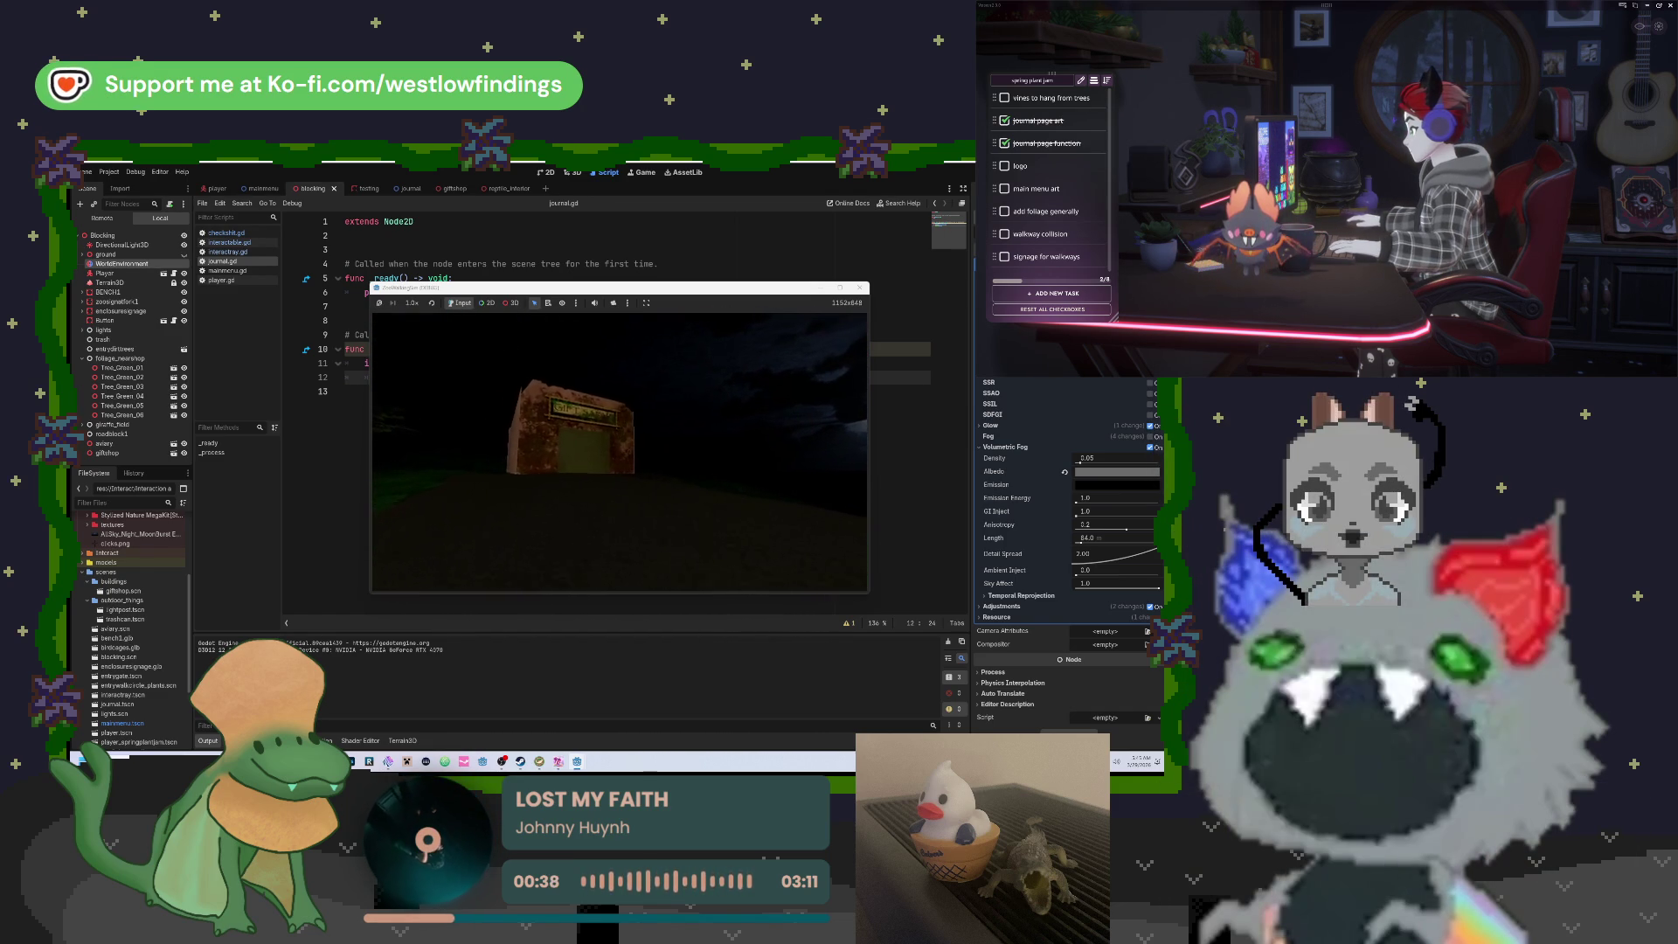
pyautogui.press('w')
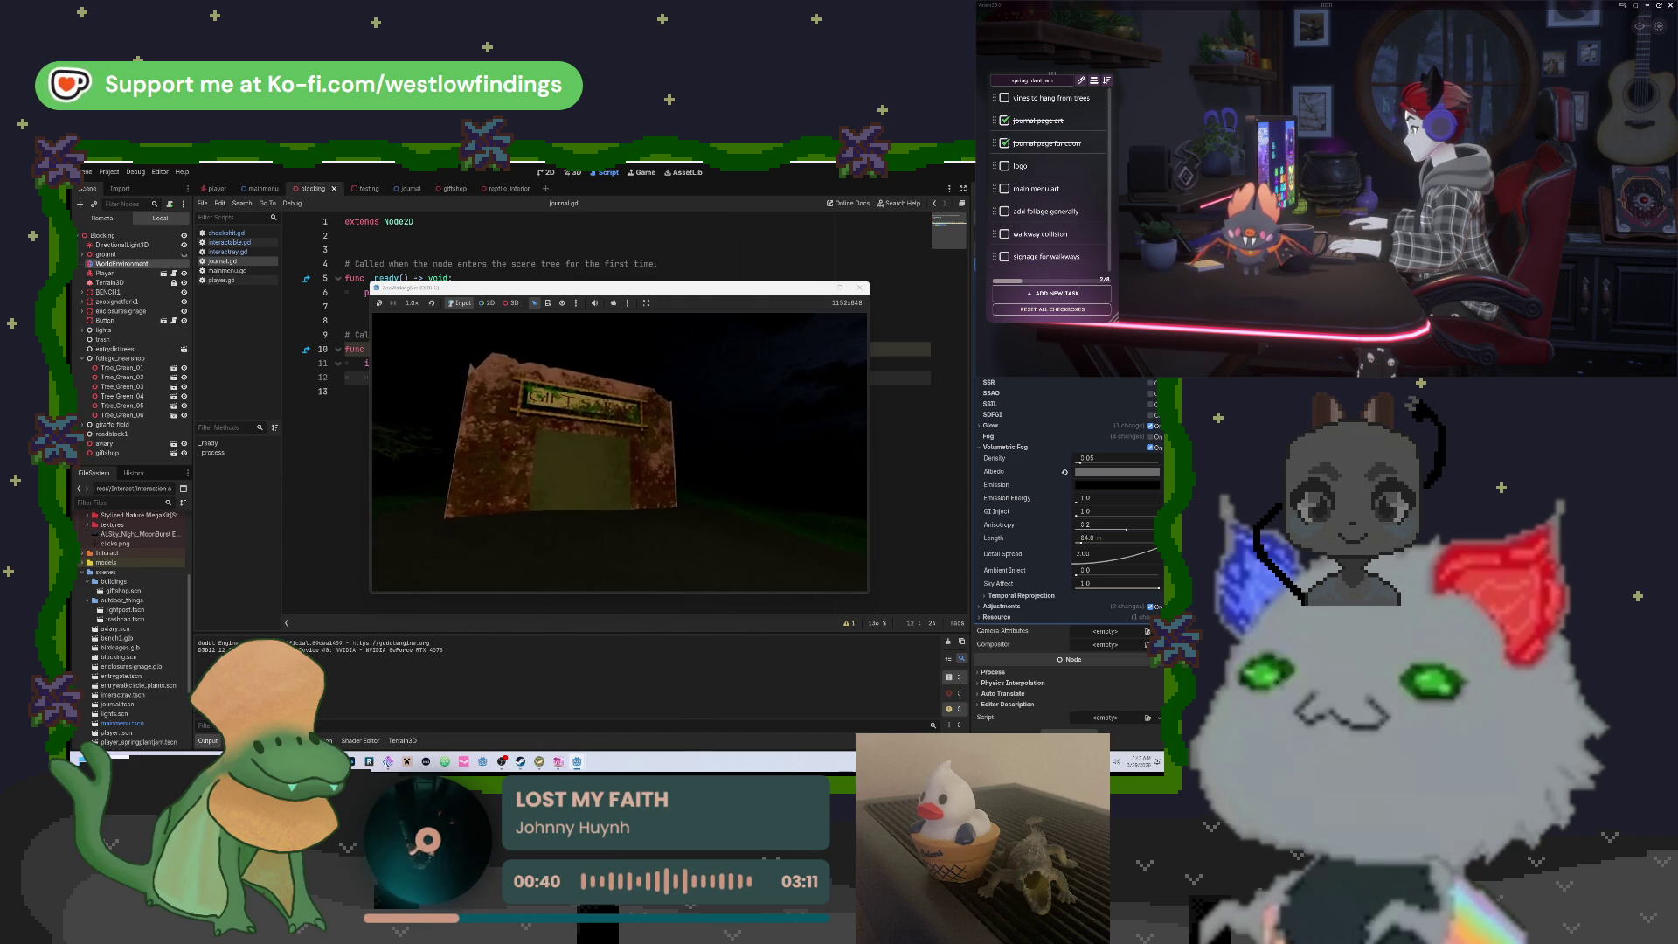
pyautogui.press('w')
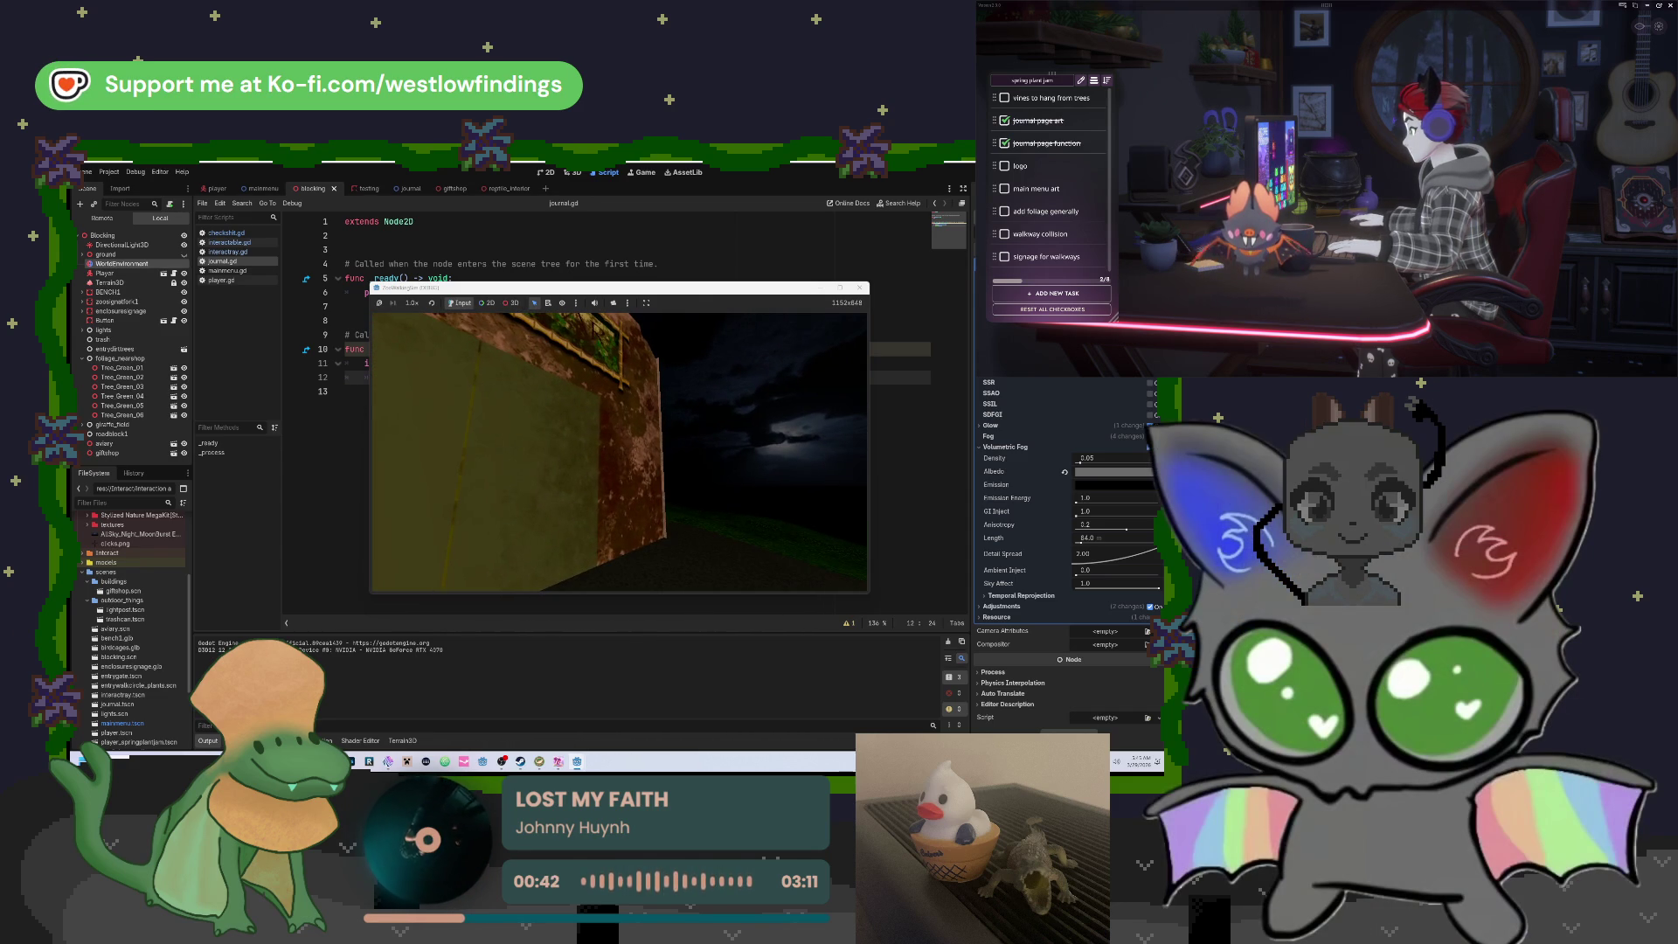
pyautogui.press('w')
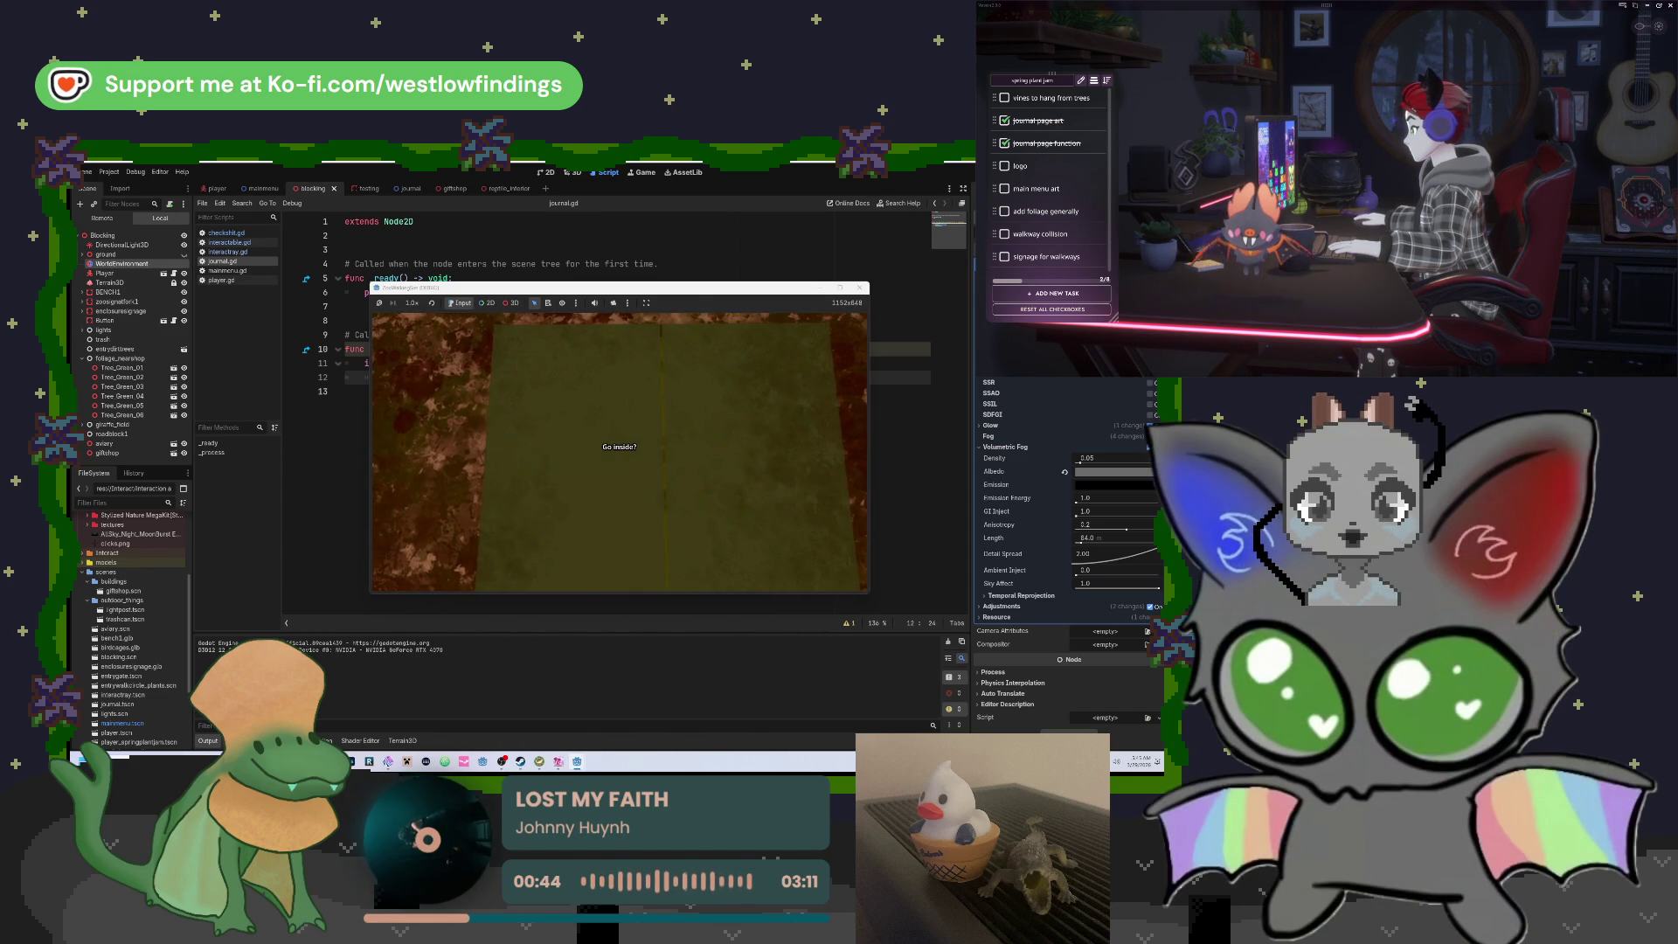
pyautogui.press('e')
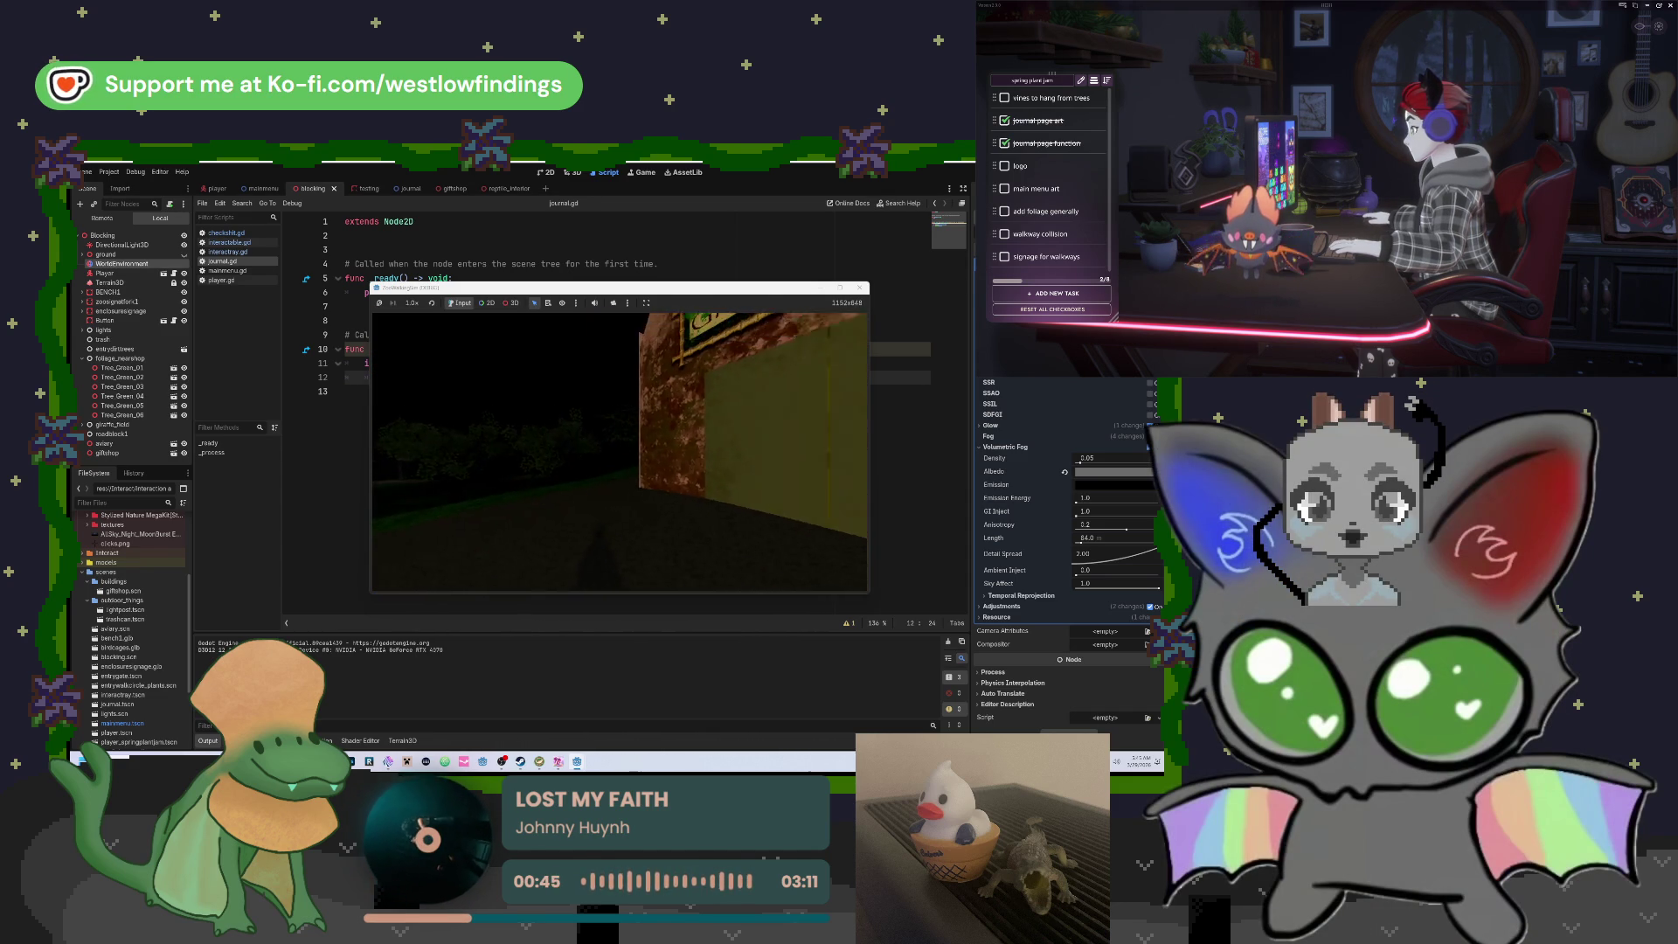
pyautogui.press('d')
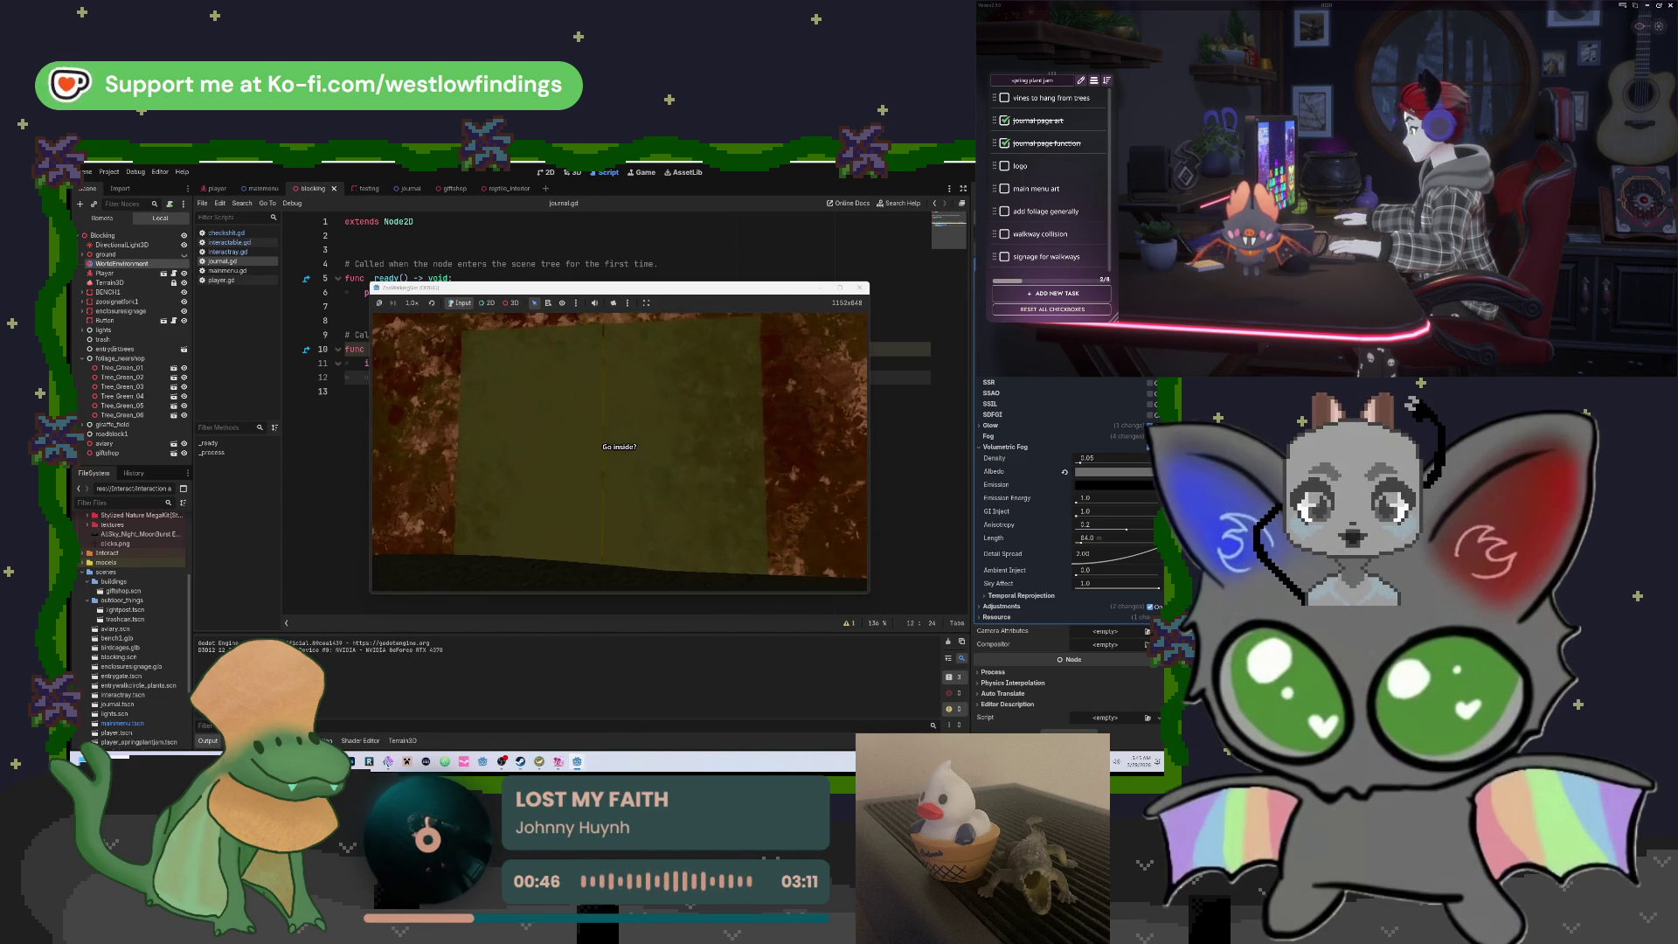
pyautogui.press('s')
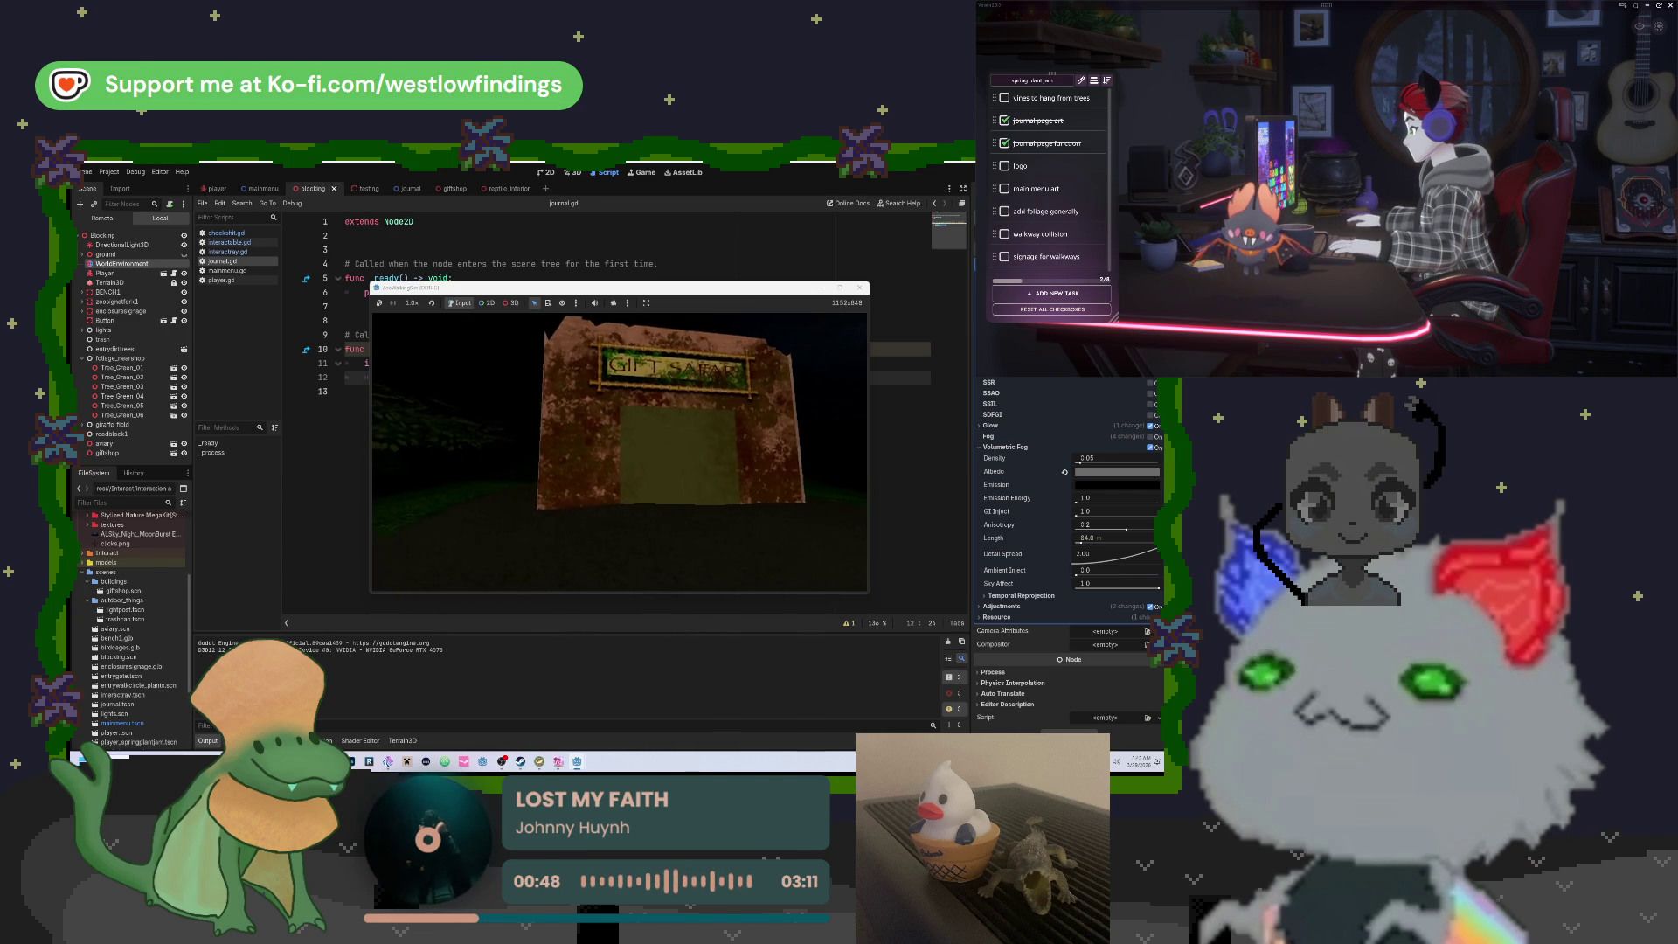
pyautogui.press('w')
# Approach and back away from the gift shop, looking around the lit building and trees.
pyautogui.press('s')
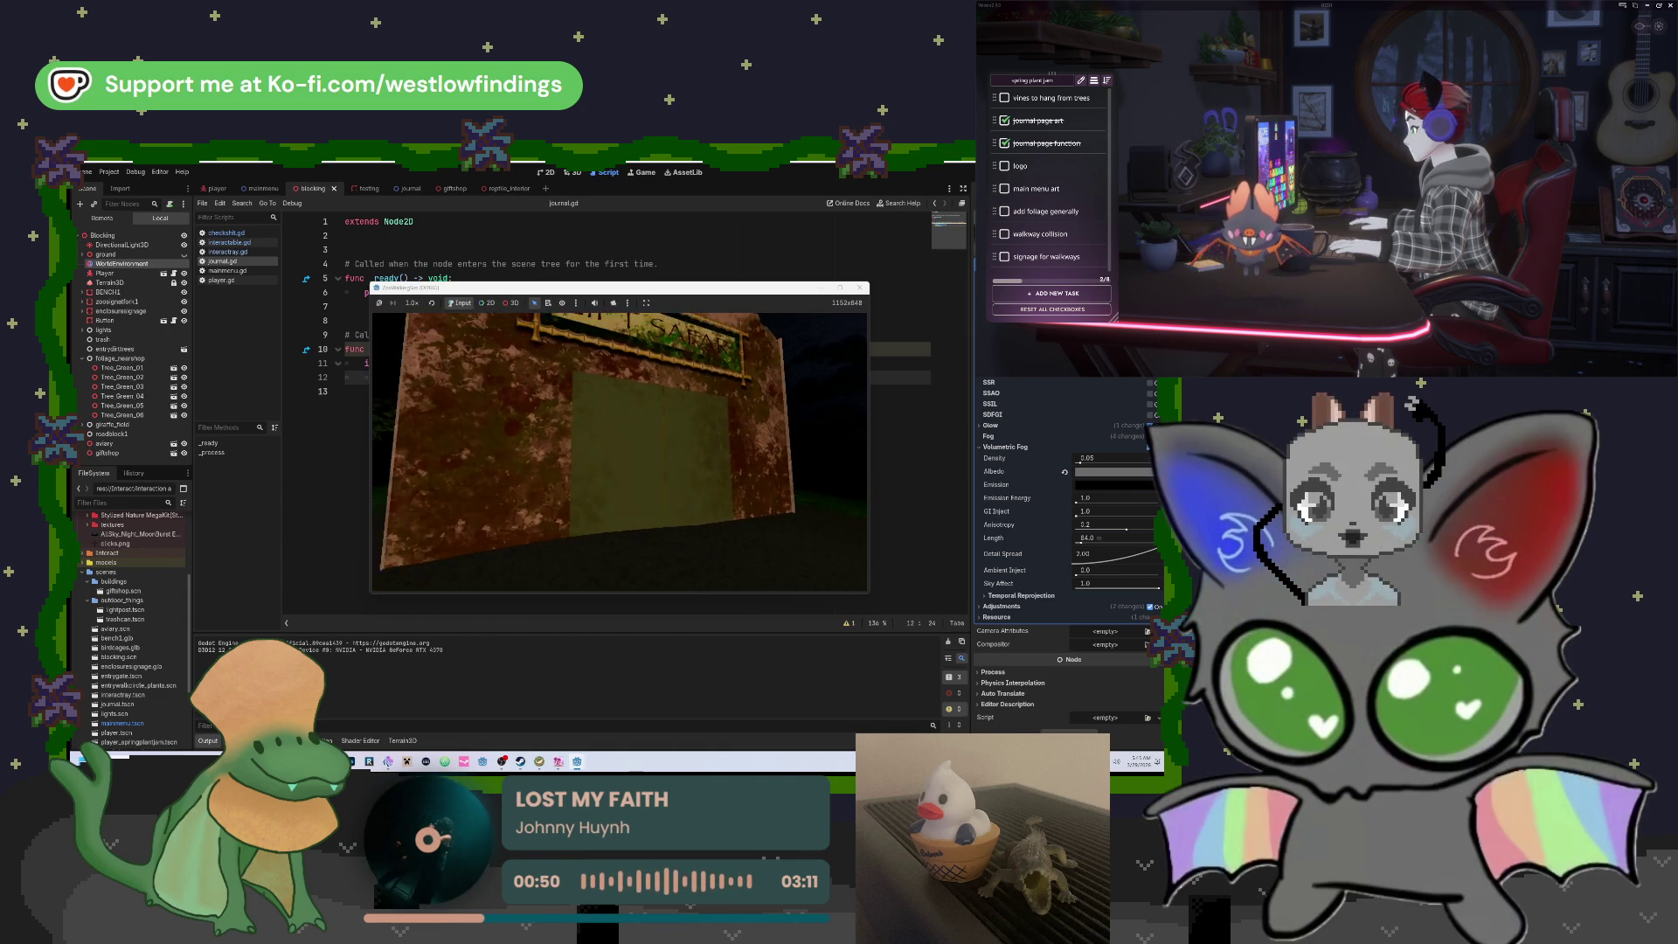
pyautogui.press('s')
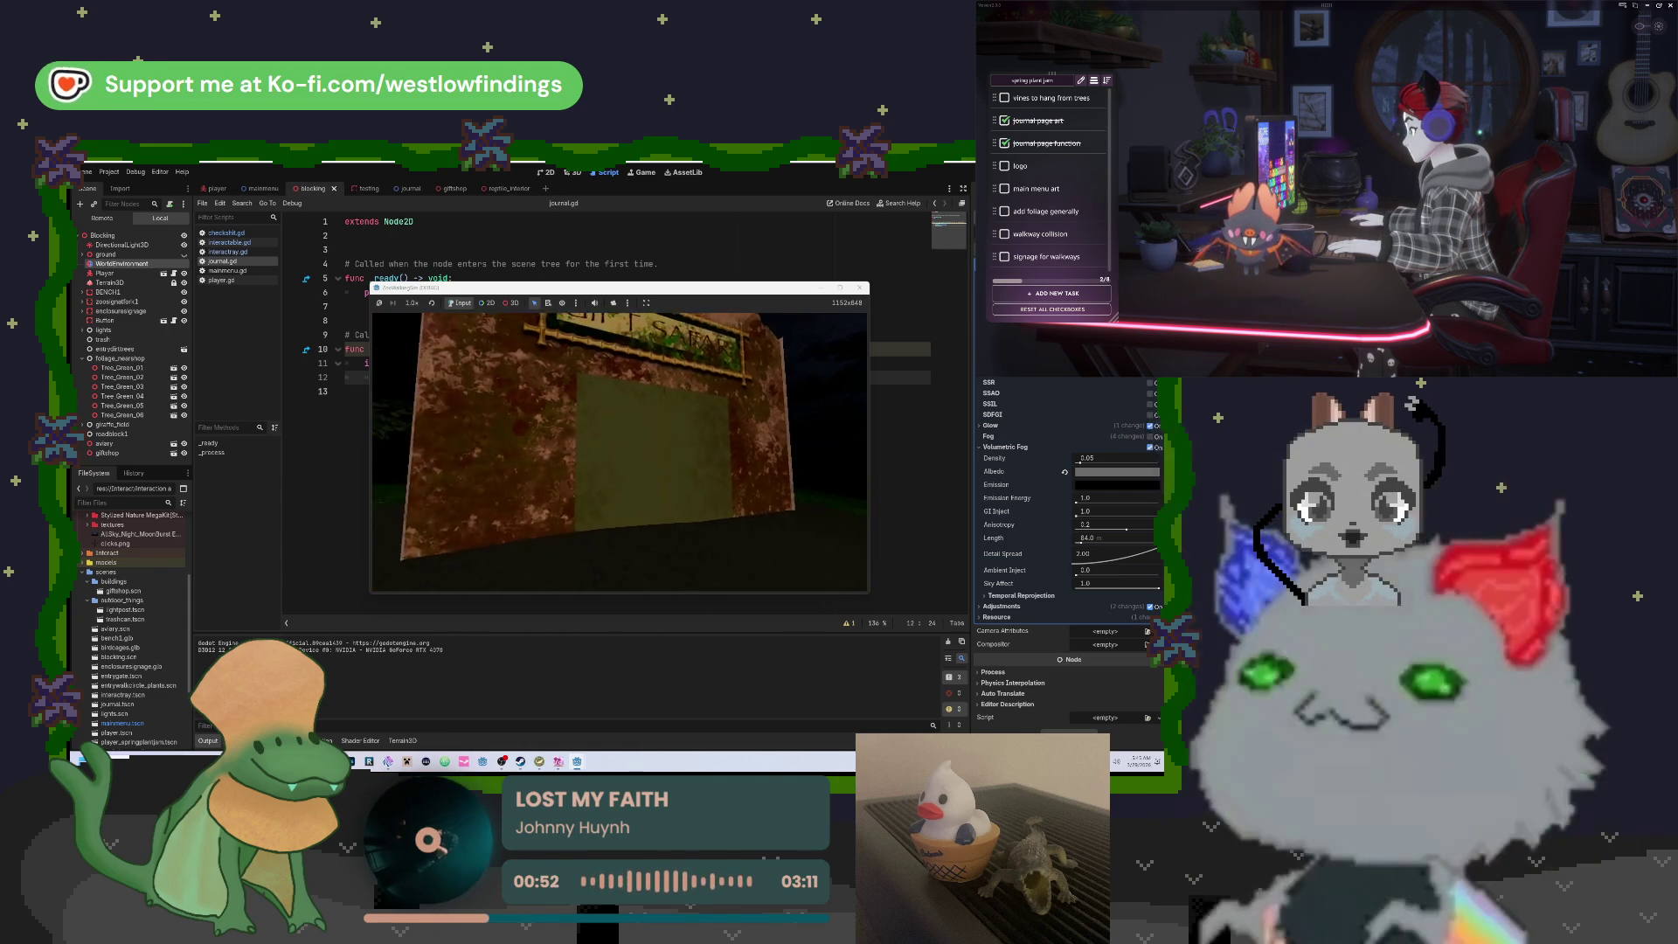
pyautogui.press('w')
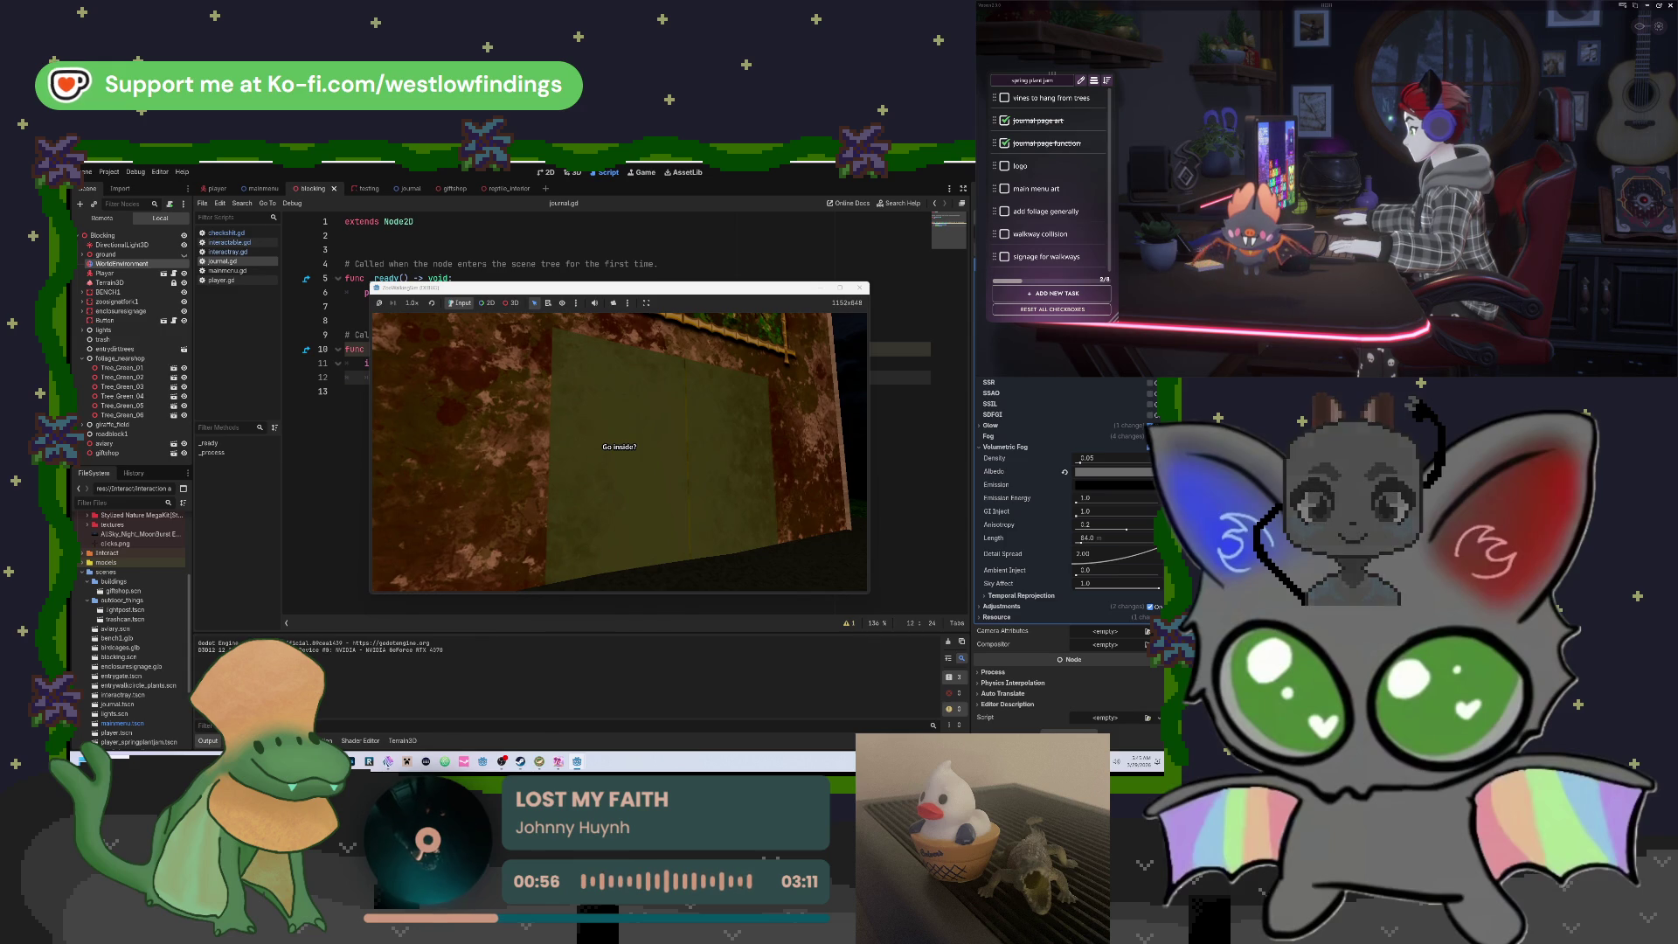
pyautogui.press('s')
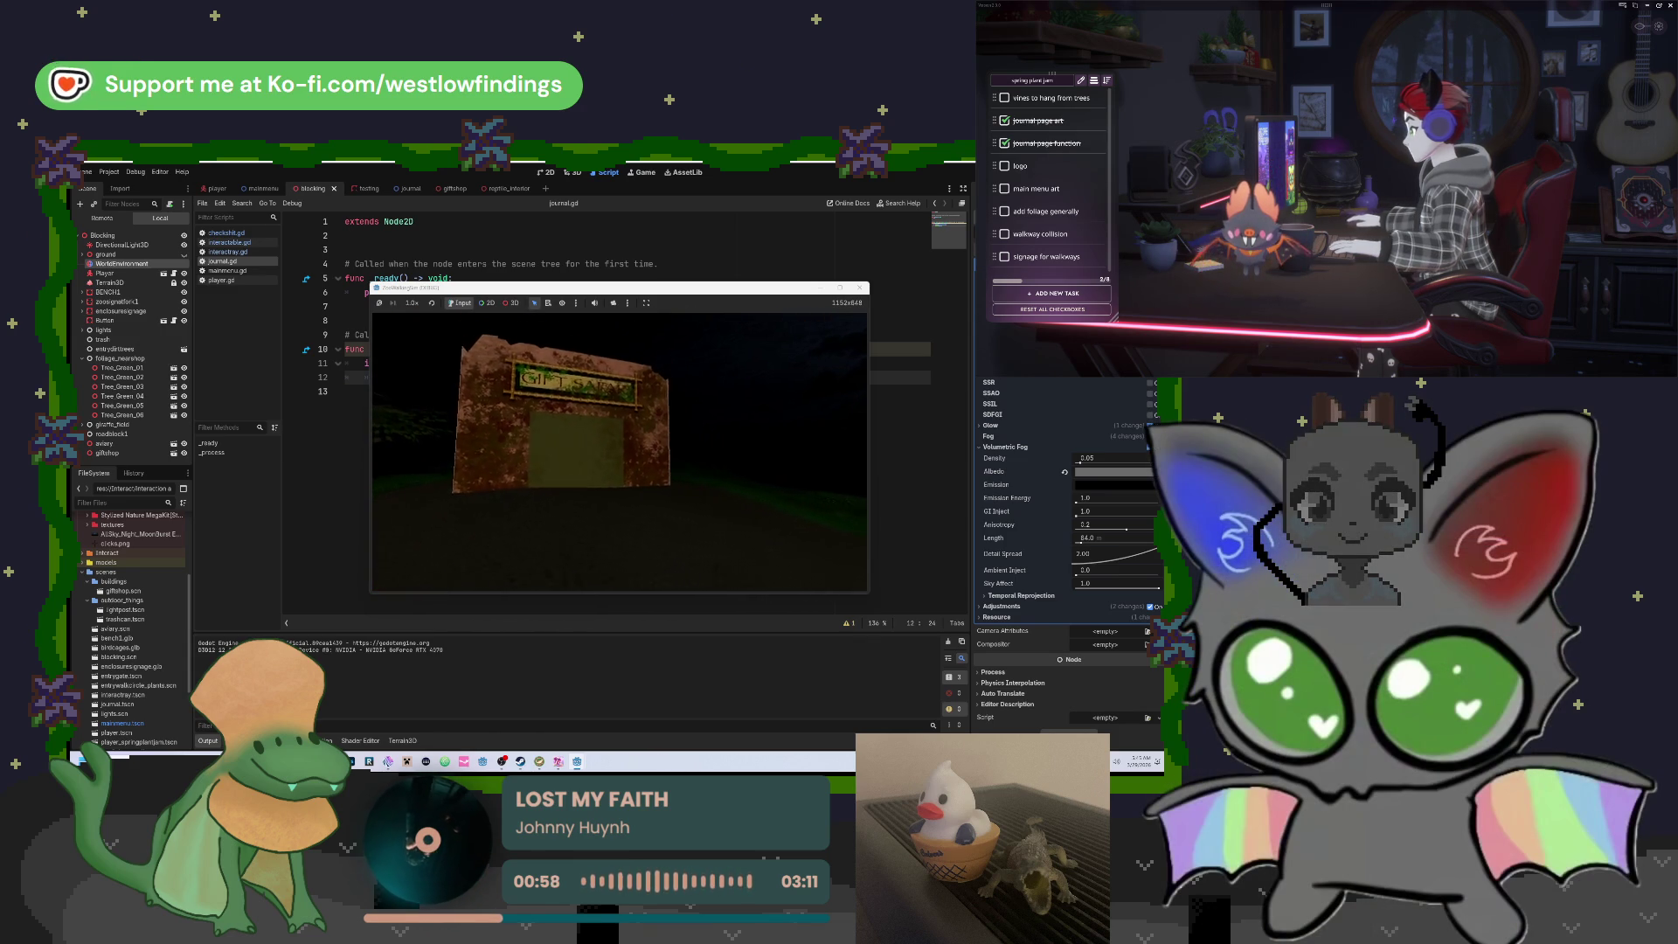
pyautogui.press('w')
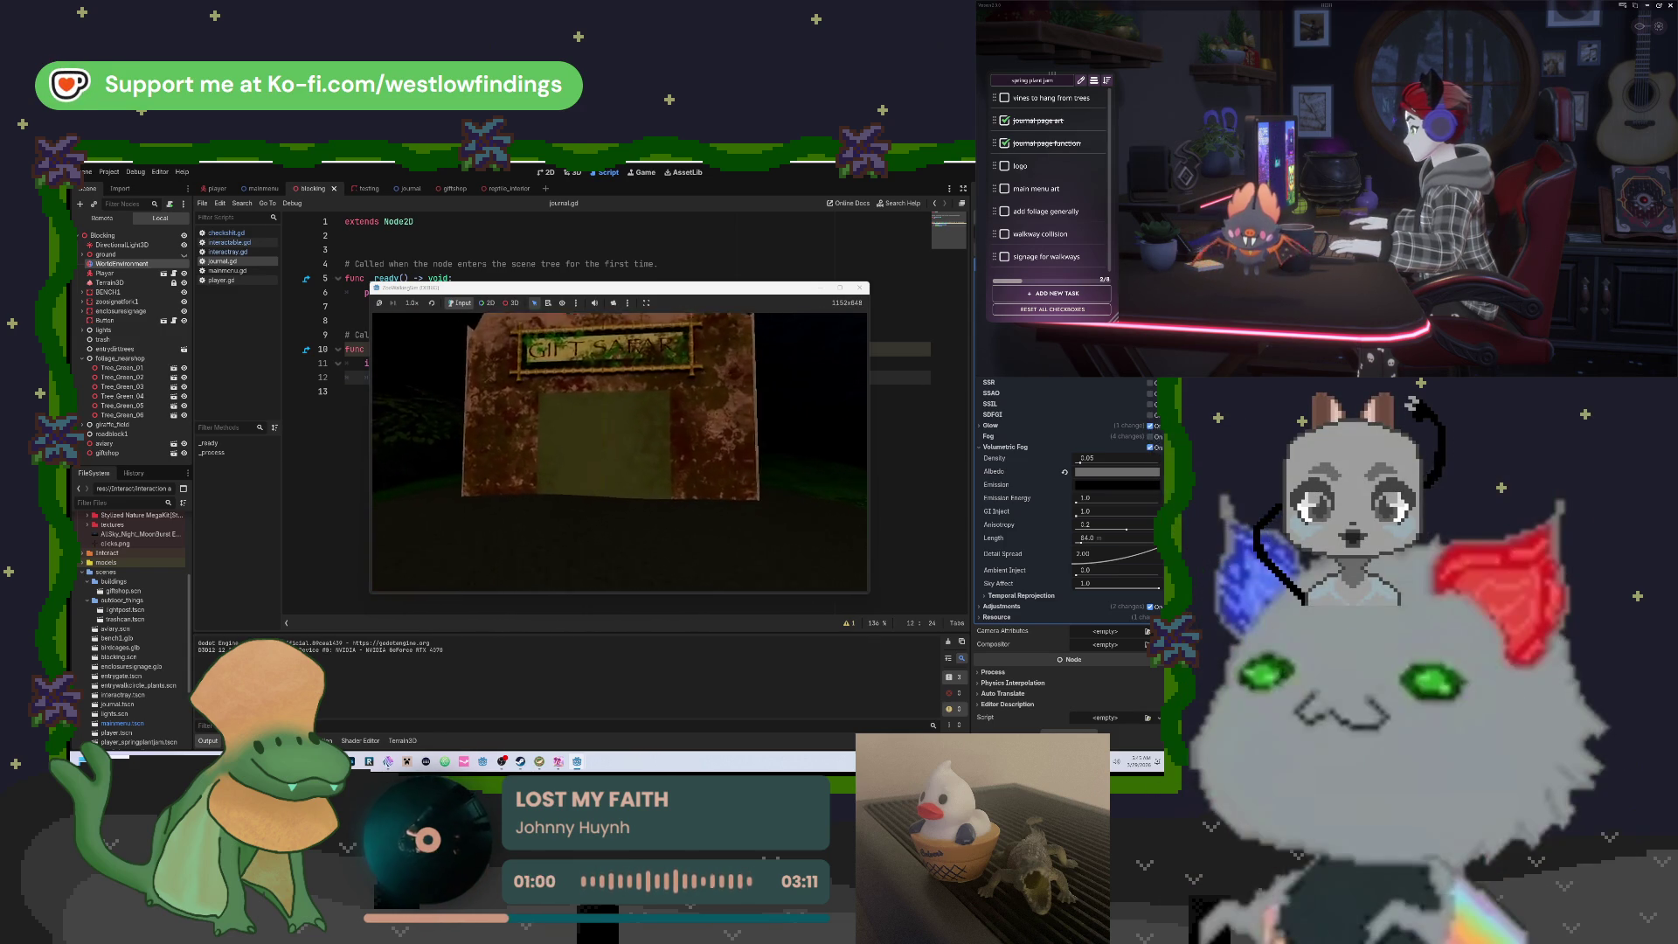
pyautogui.press('w')
pyautogui.press('a')
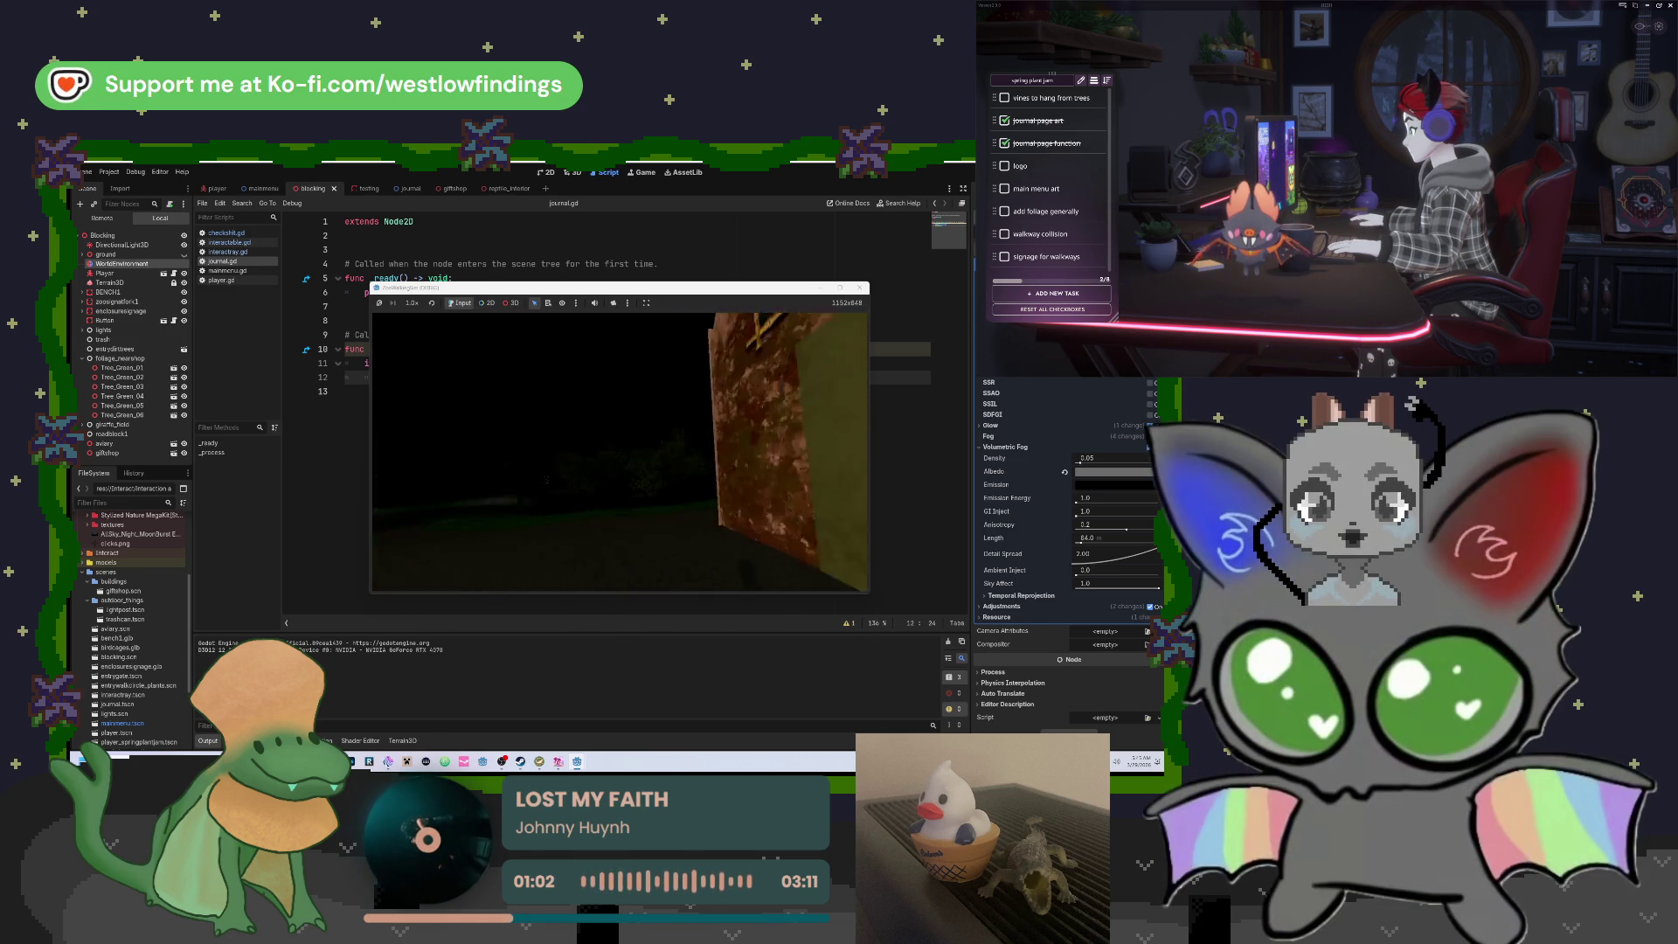
pyautogui.press('d')
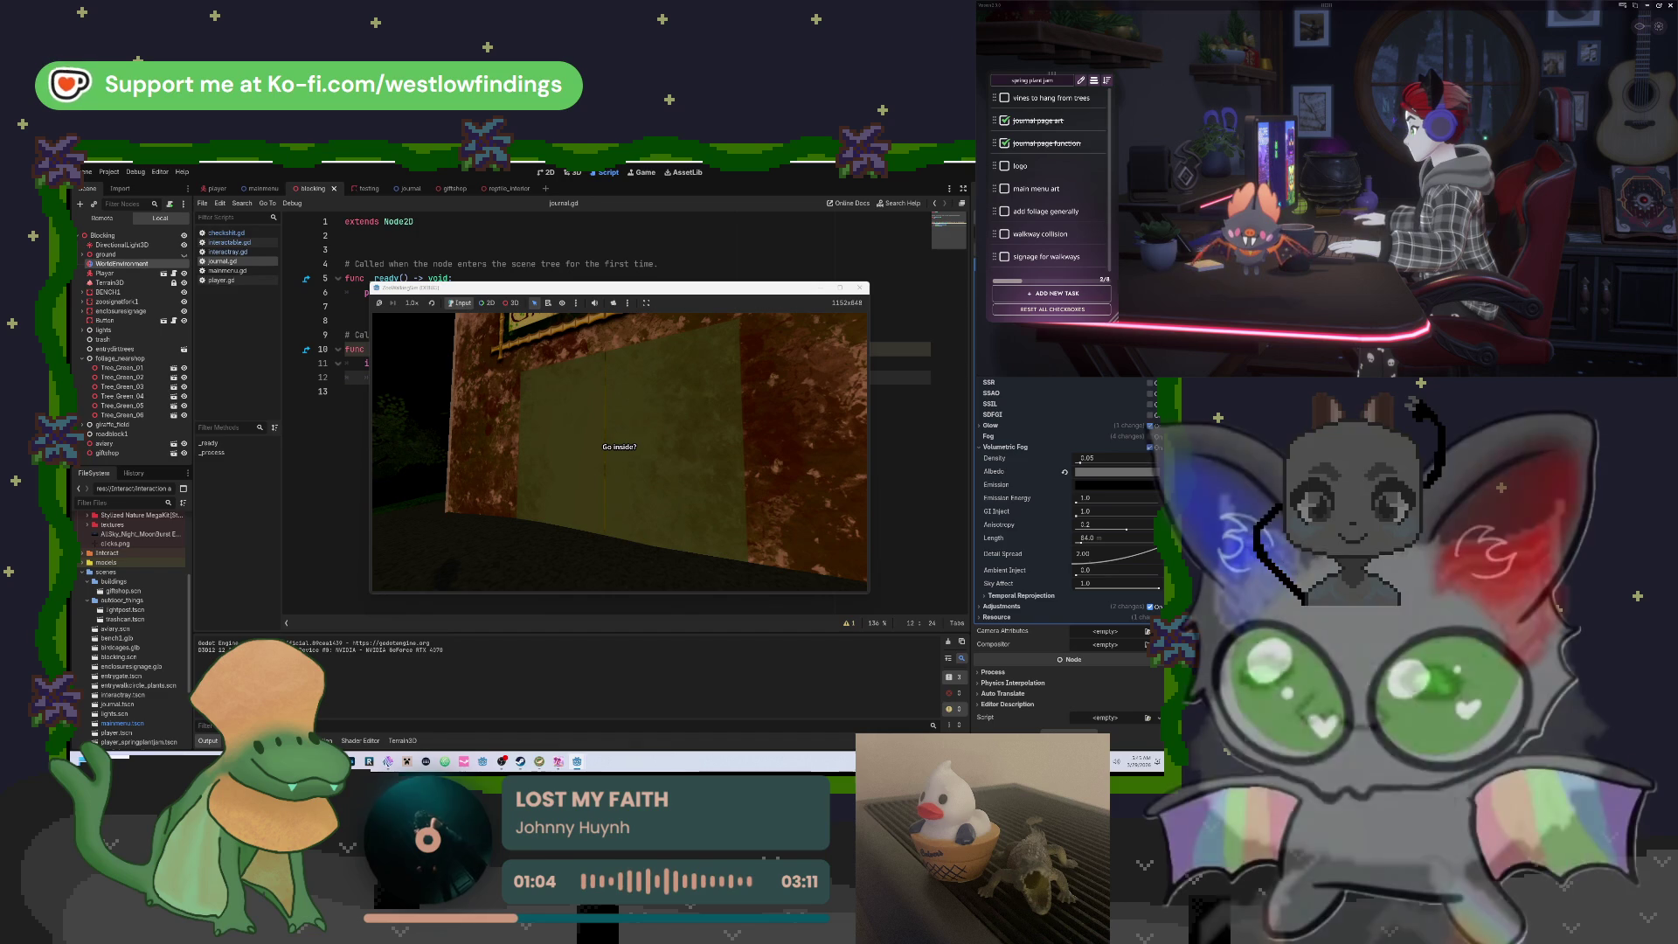
pyautogui.press('a')
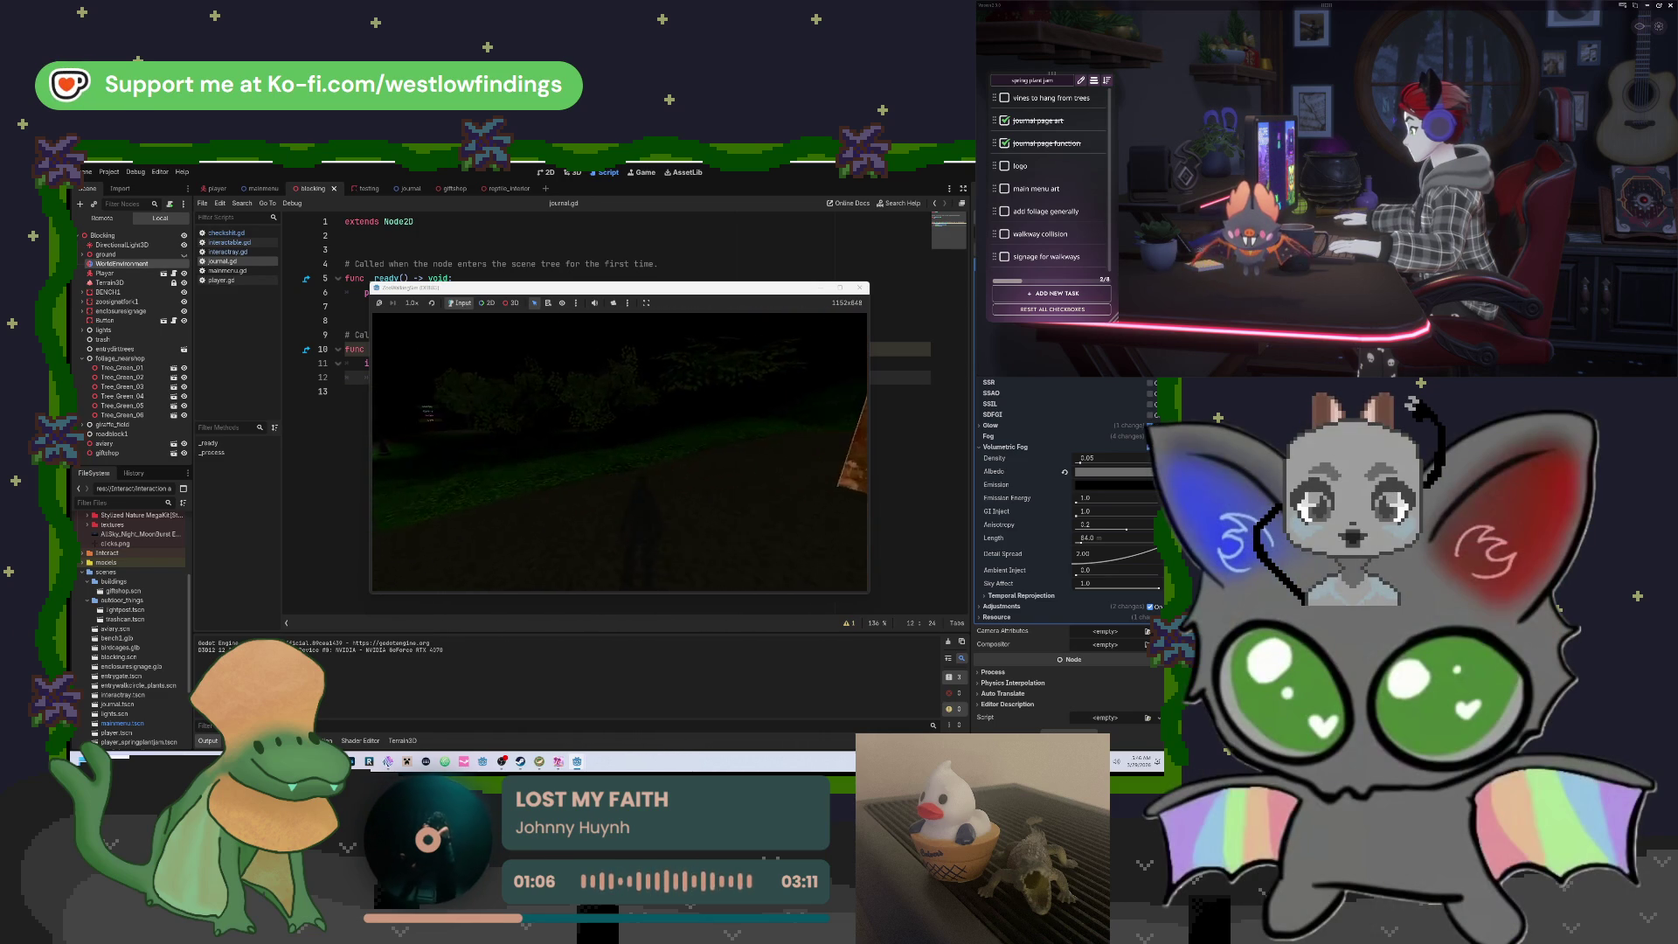
pyautogui.press('d')
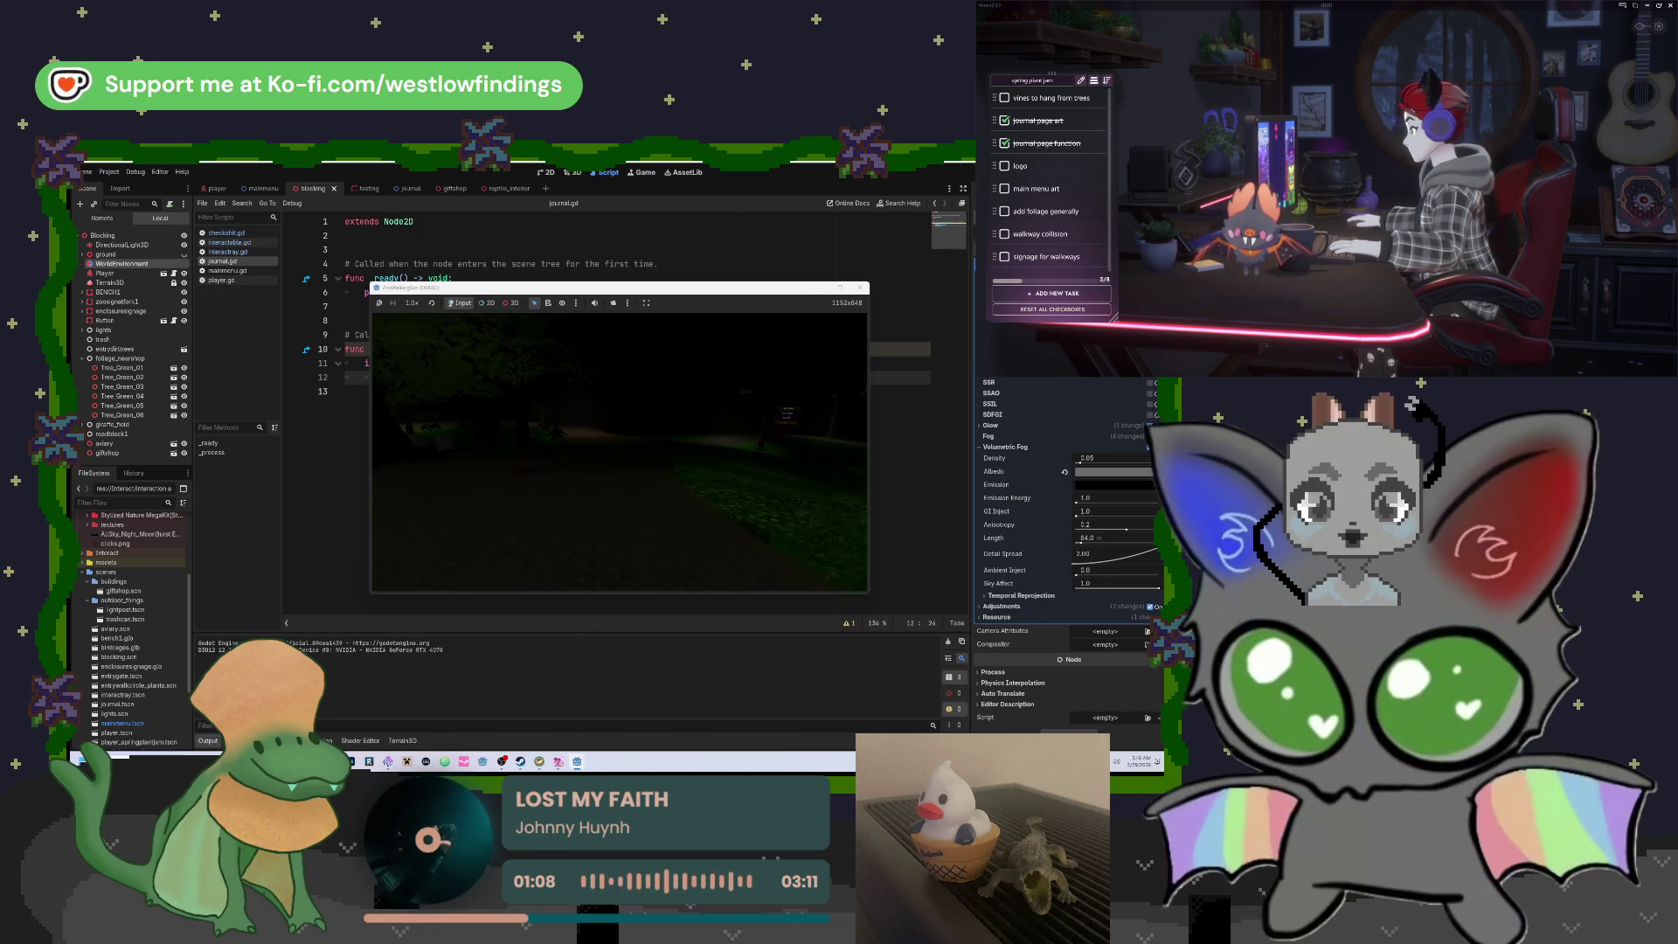
pyautogui.press('d')
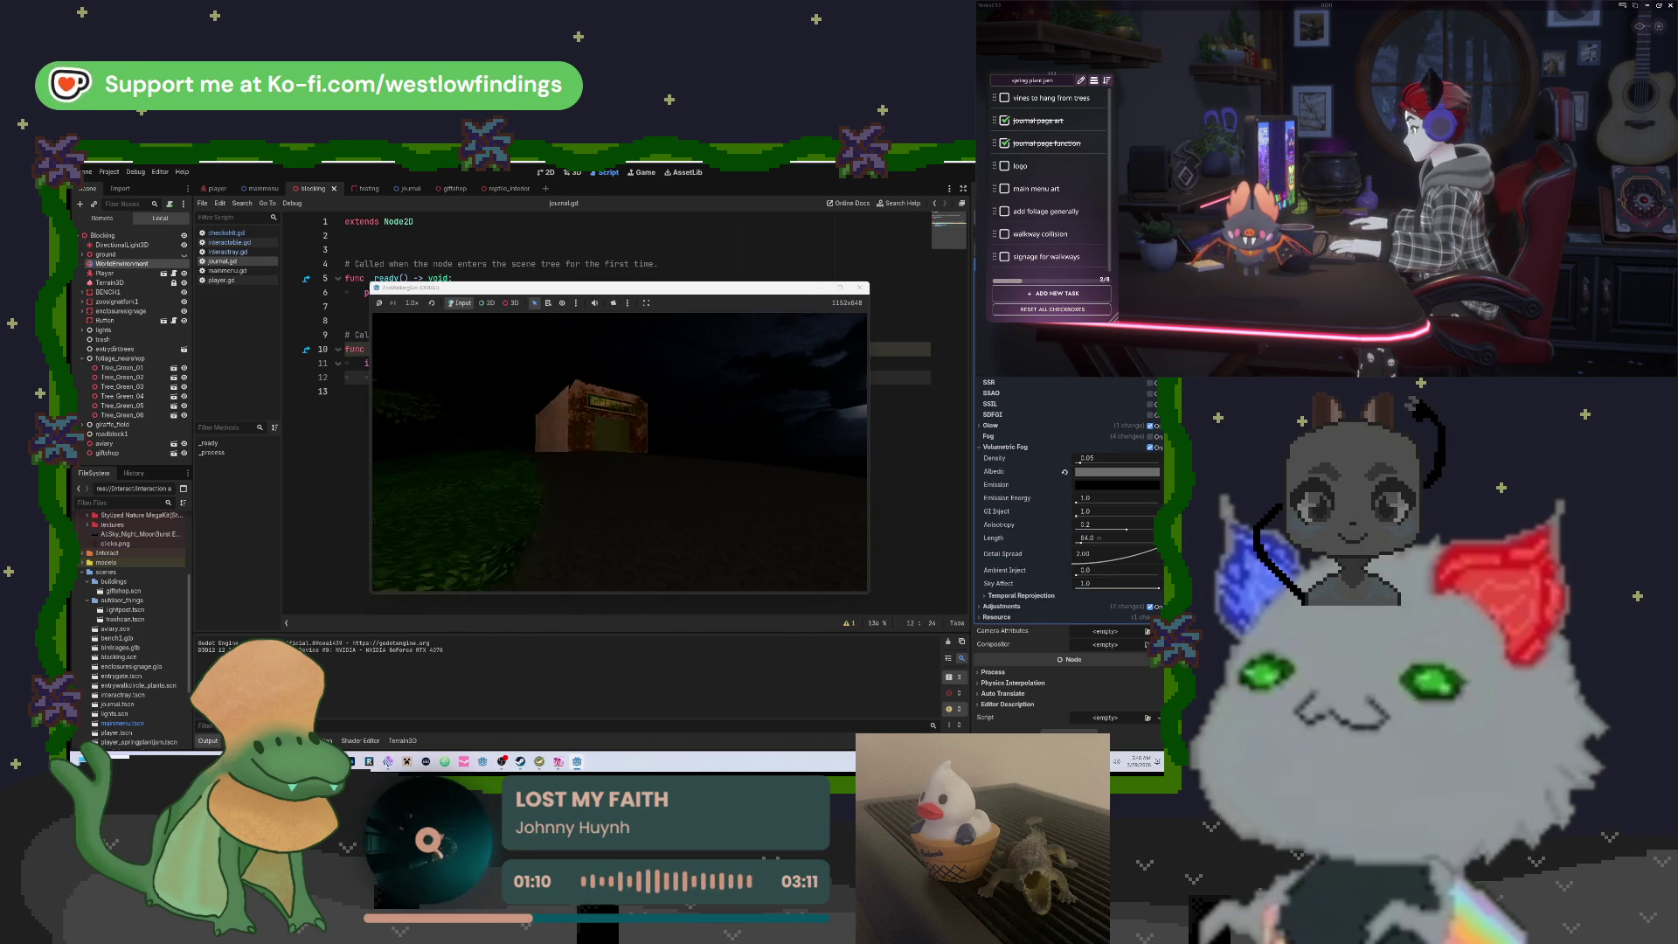
pyautogui.press('s')
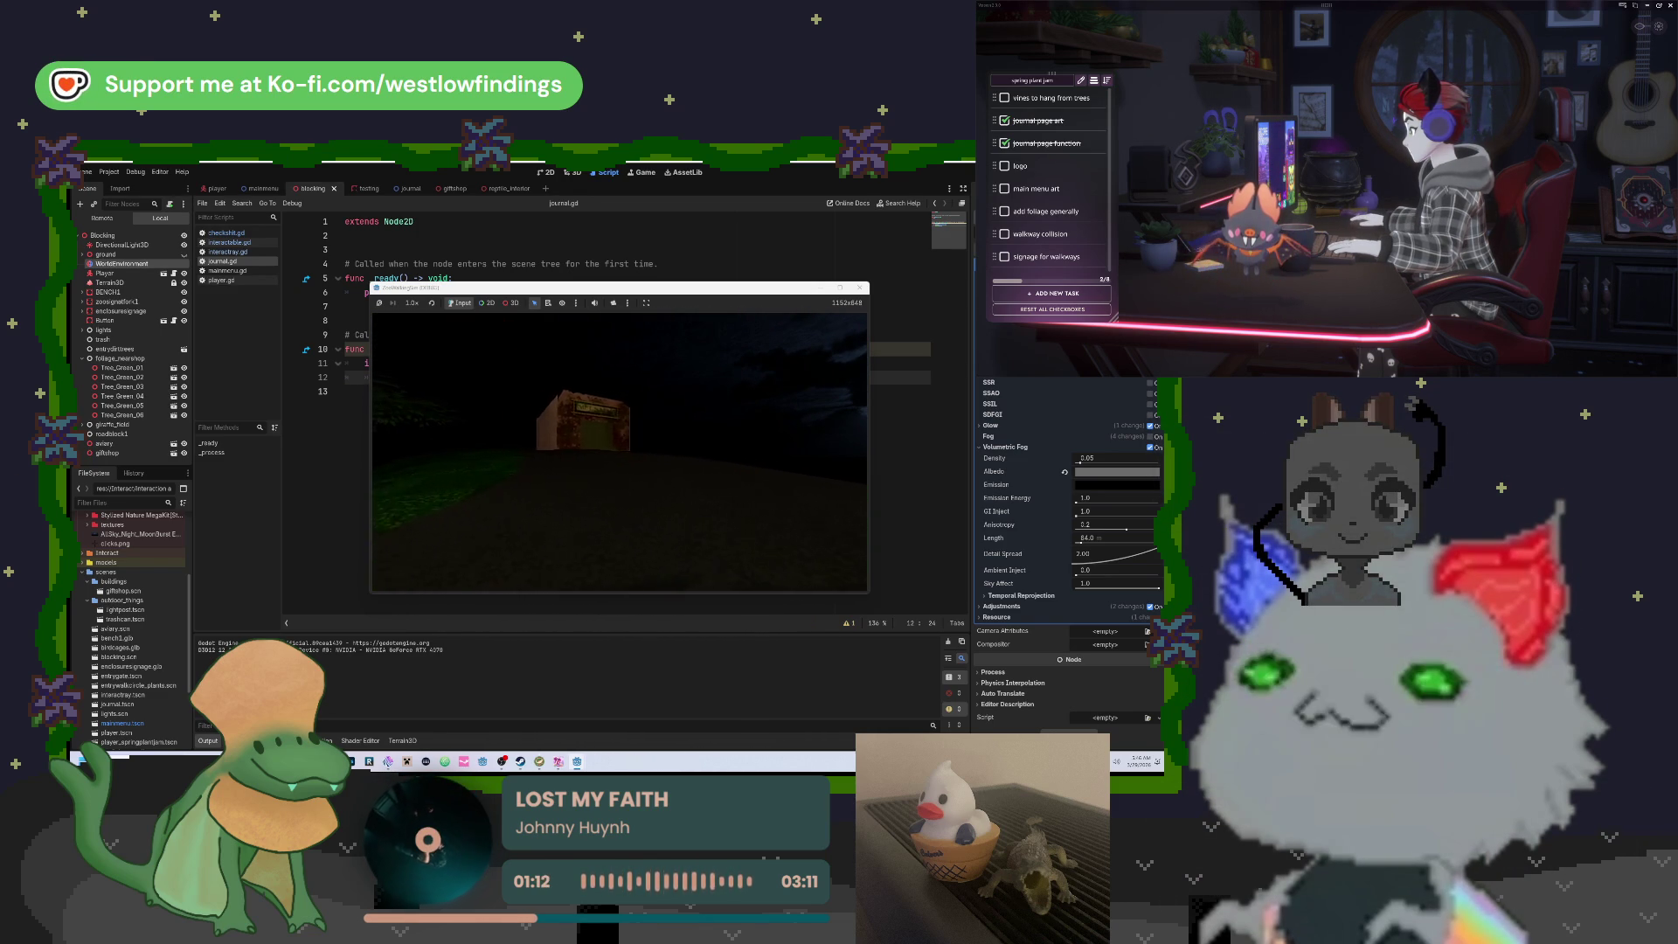
pyautogui.press('s')
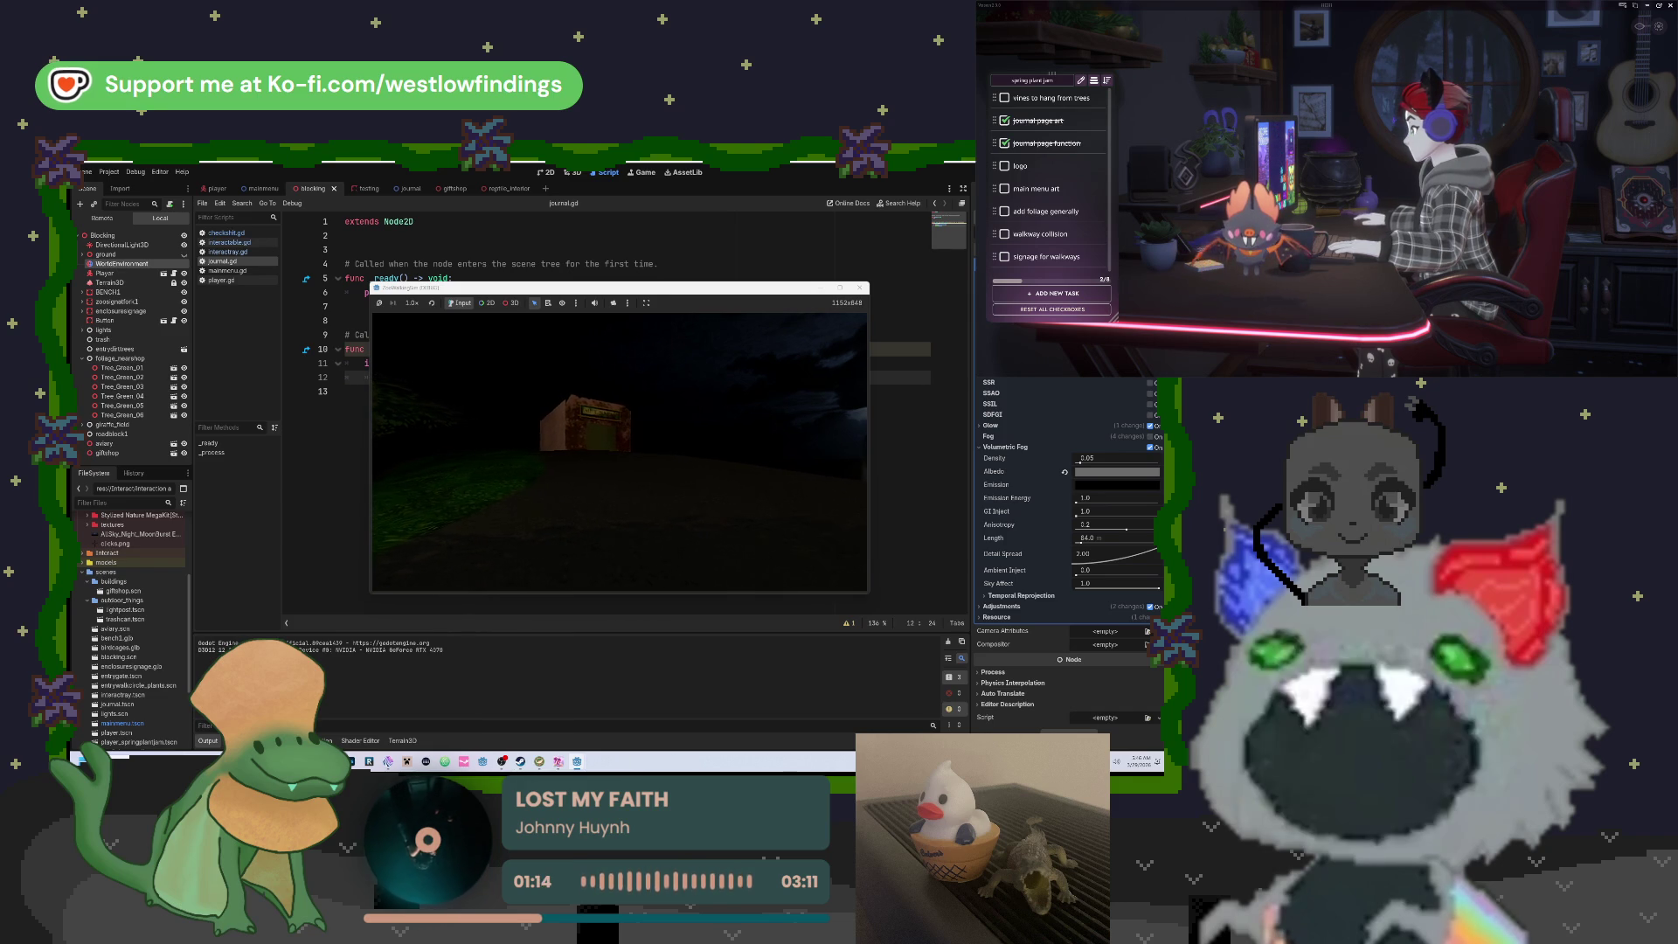
# Walk down the dark path past the lamp post and zoo signpost, then stop the game.
pyautogui.press('a')
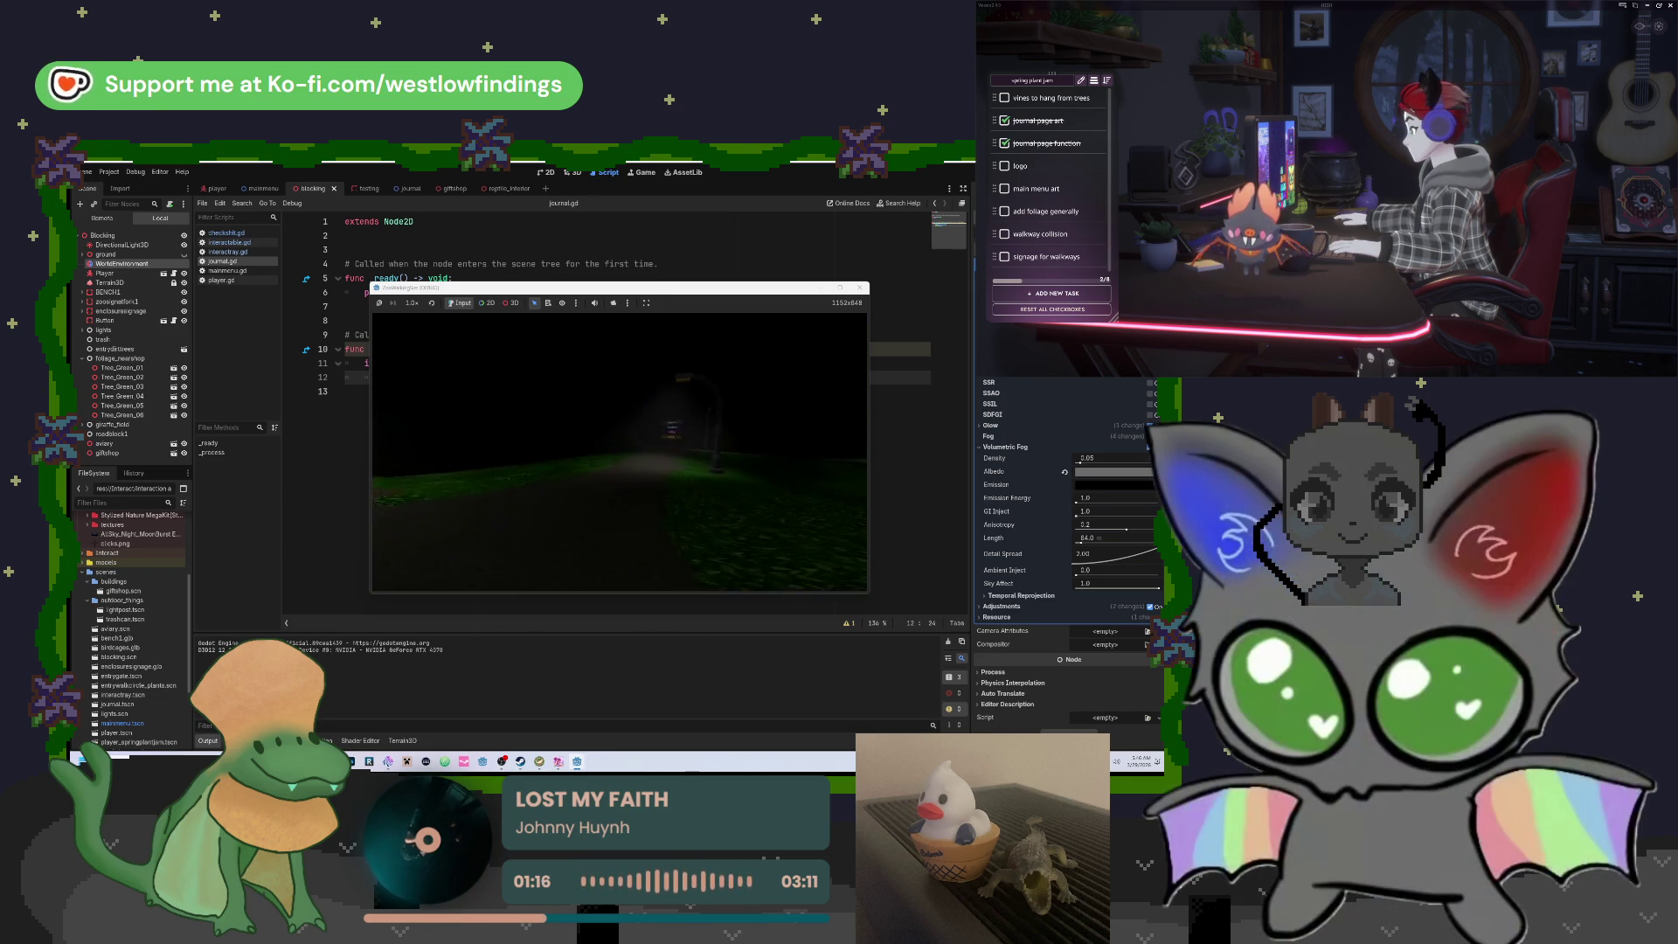
pyautogui.press('w')
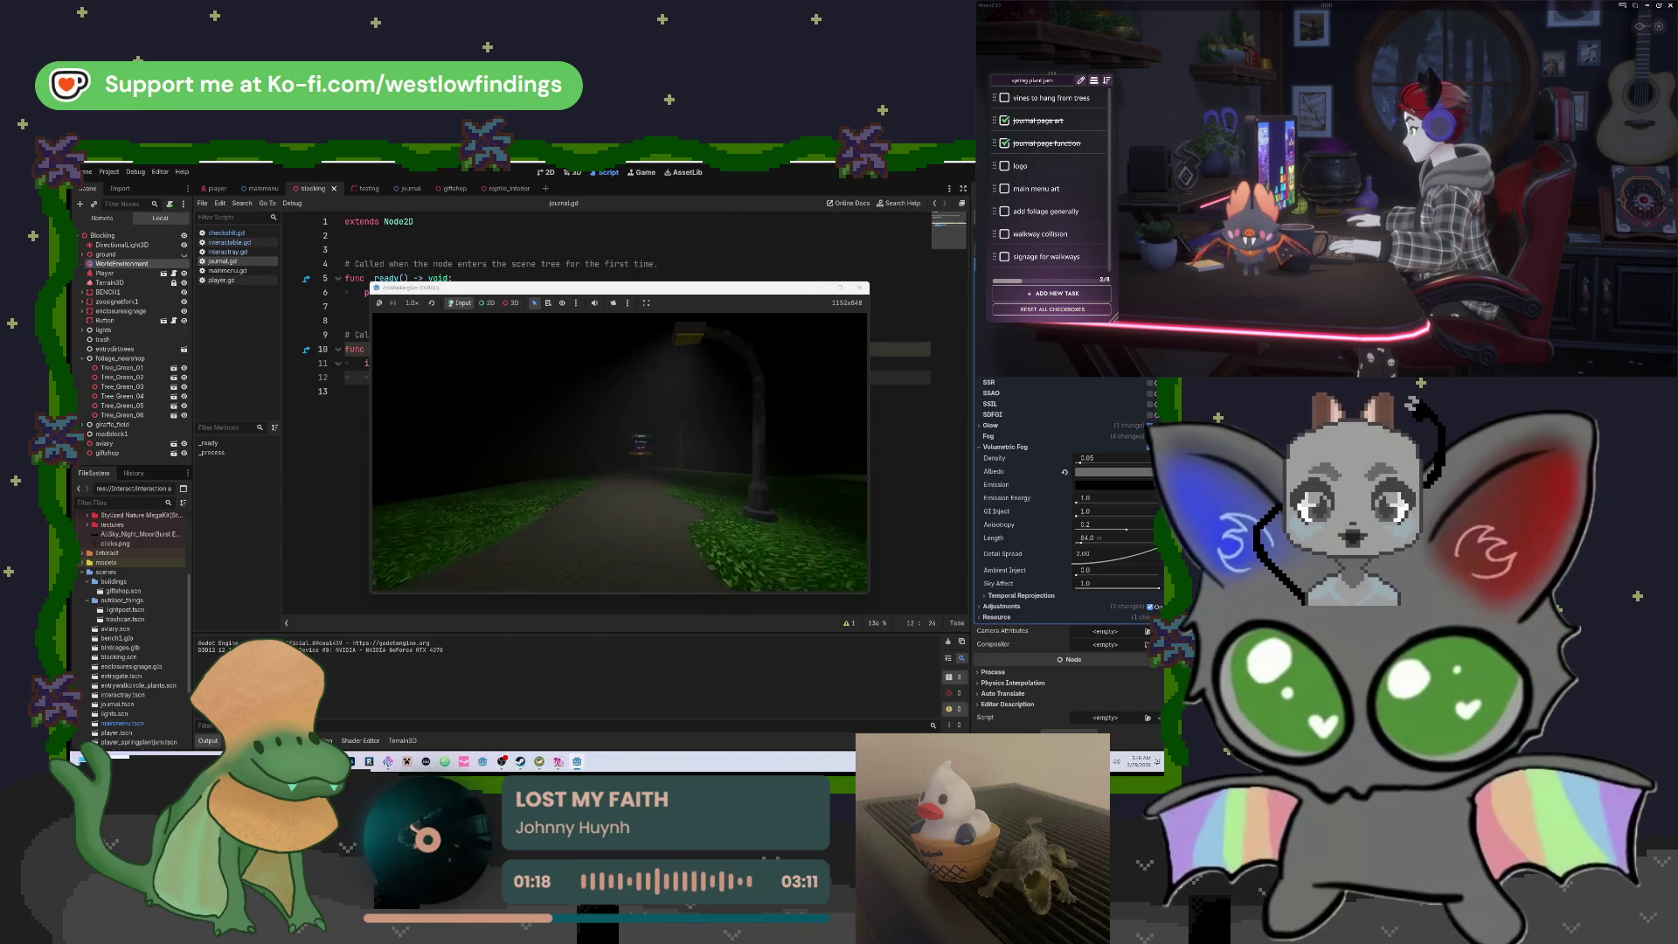
pyautogui.press('w')
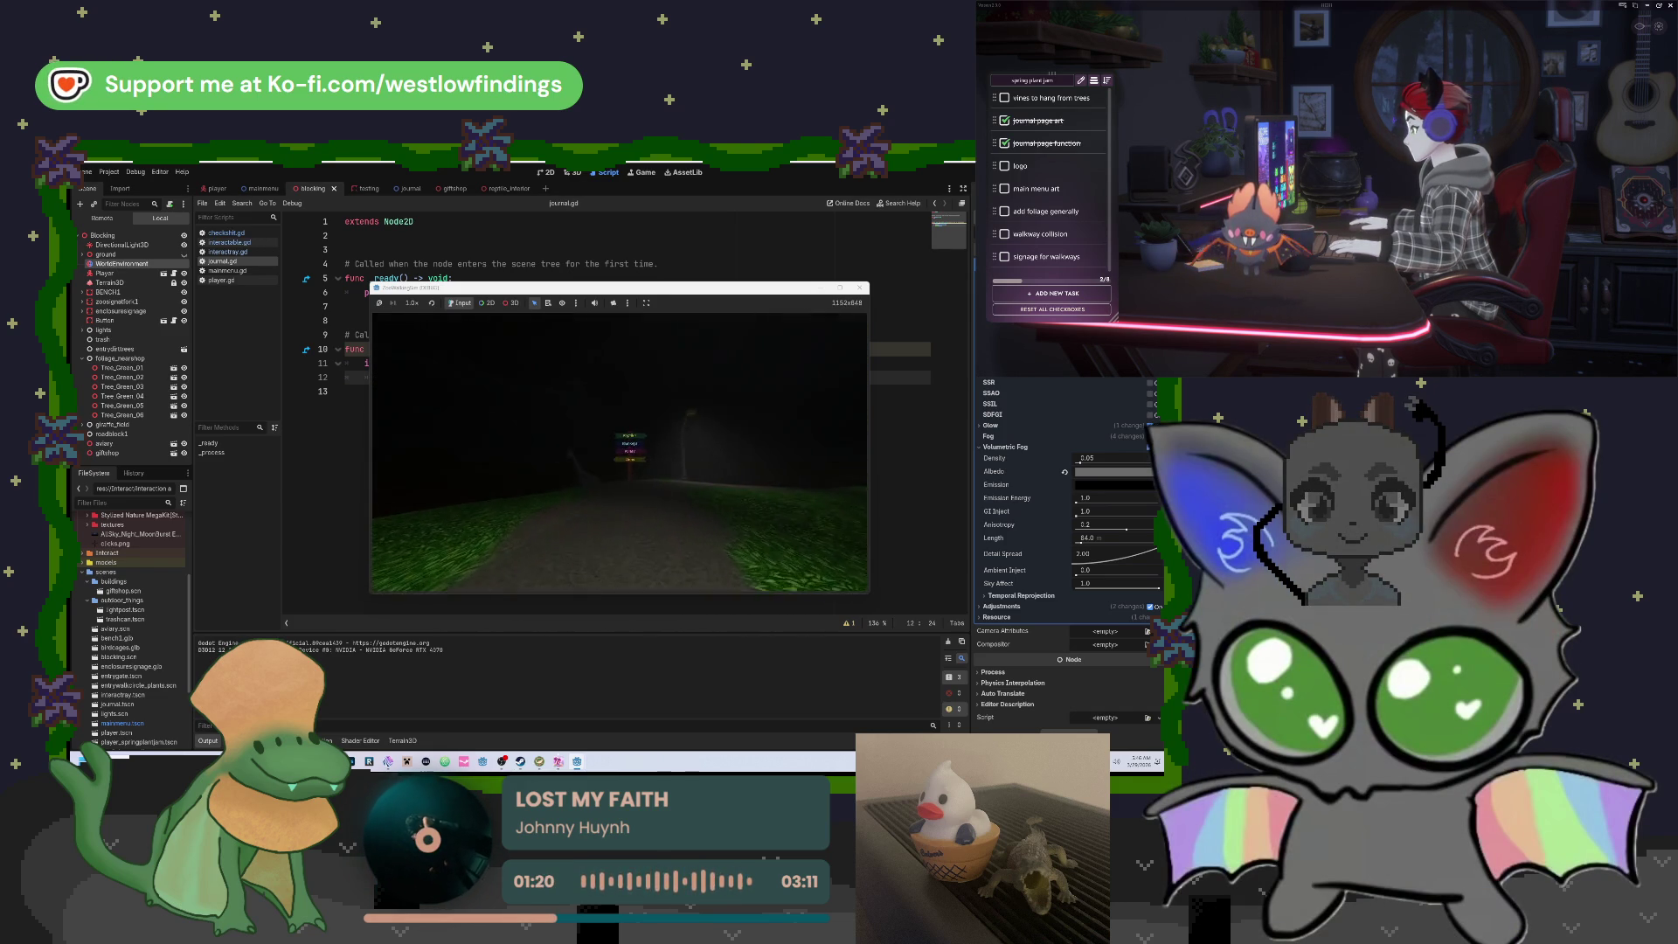
pyautogui.press('w')
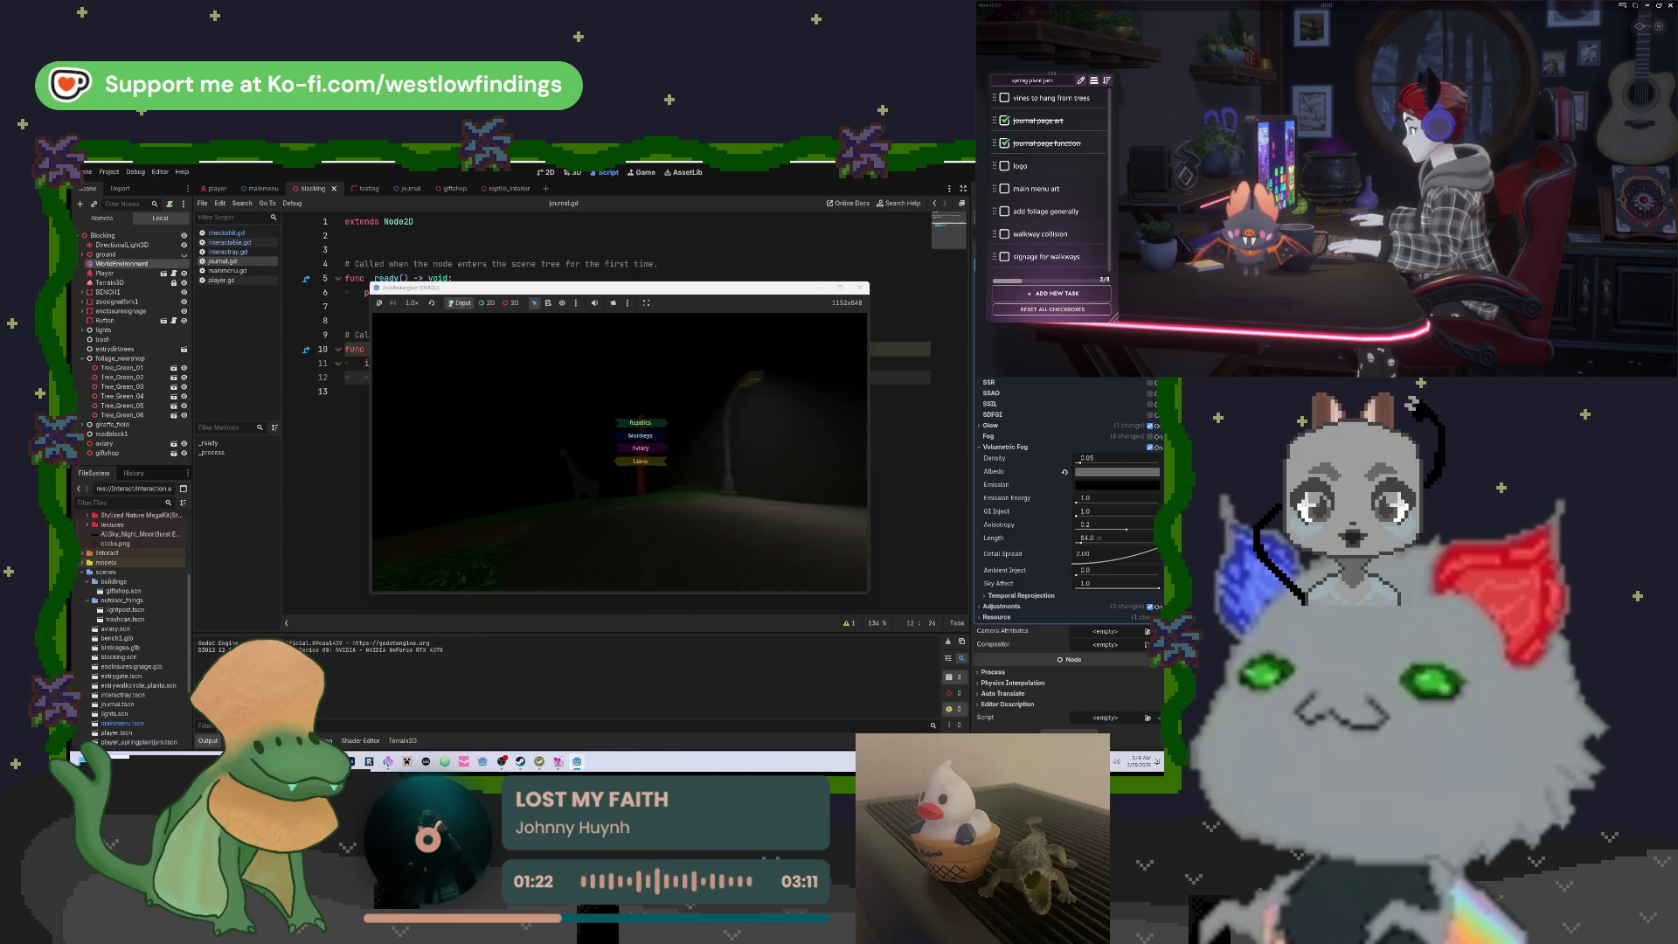
pyautogui.press('w')
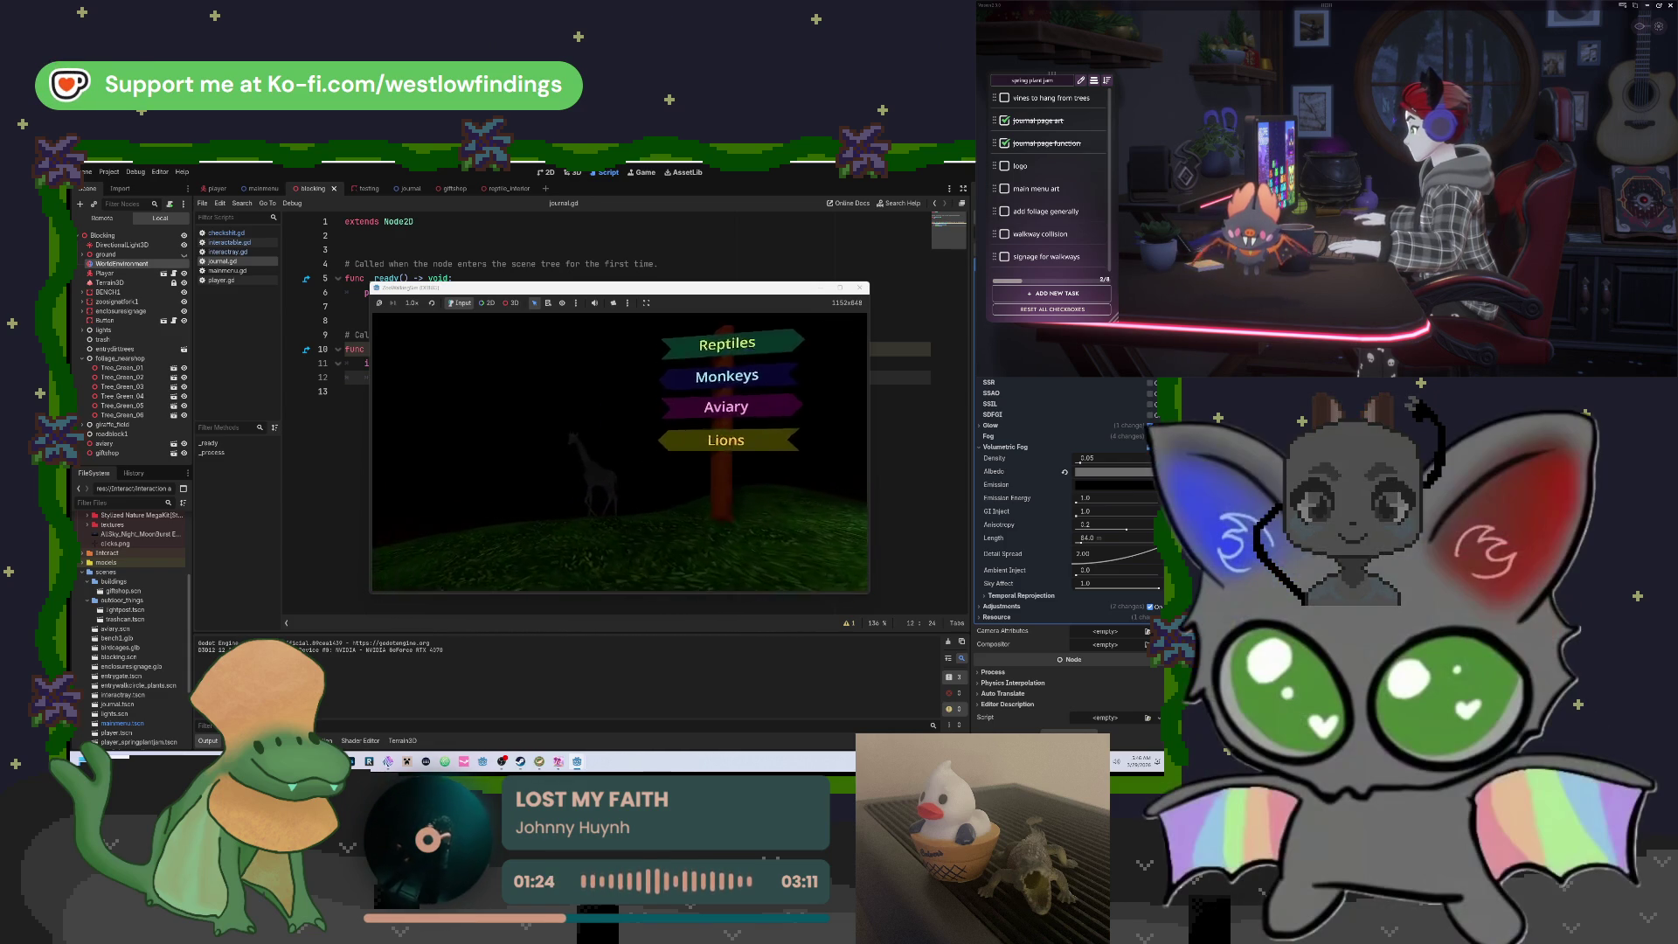
pyautogui.press('w')
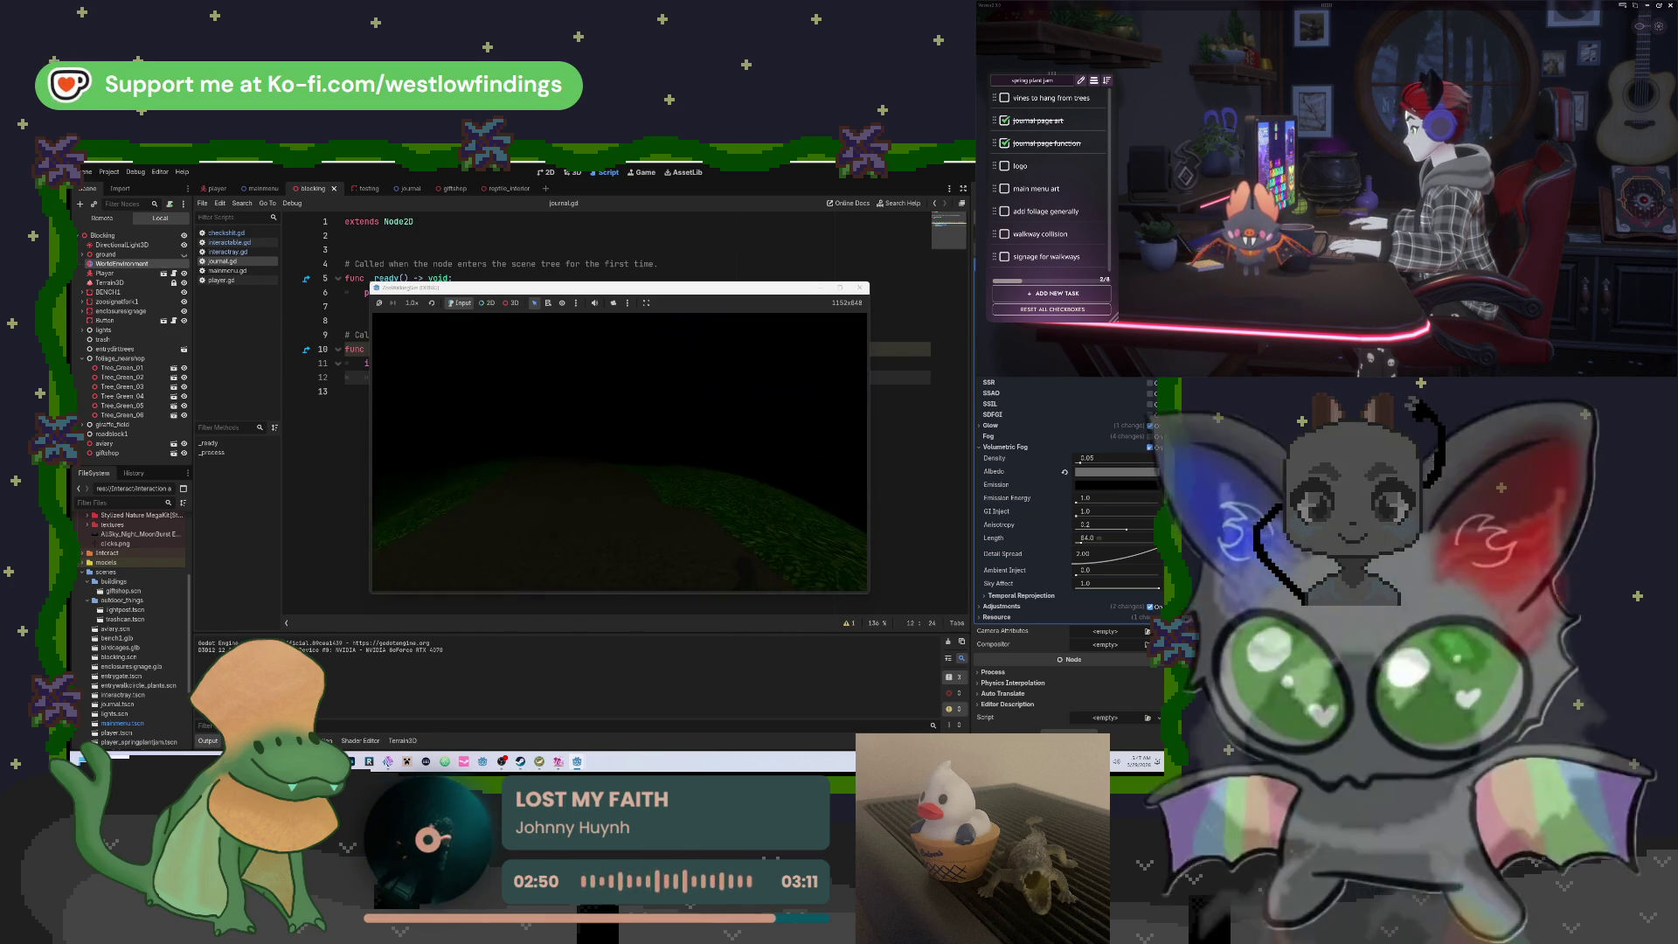
pyautogui.press('F8')
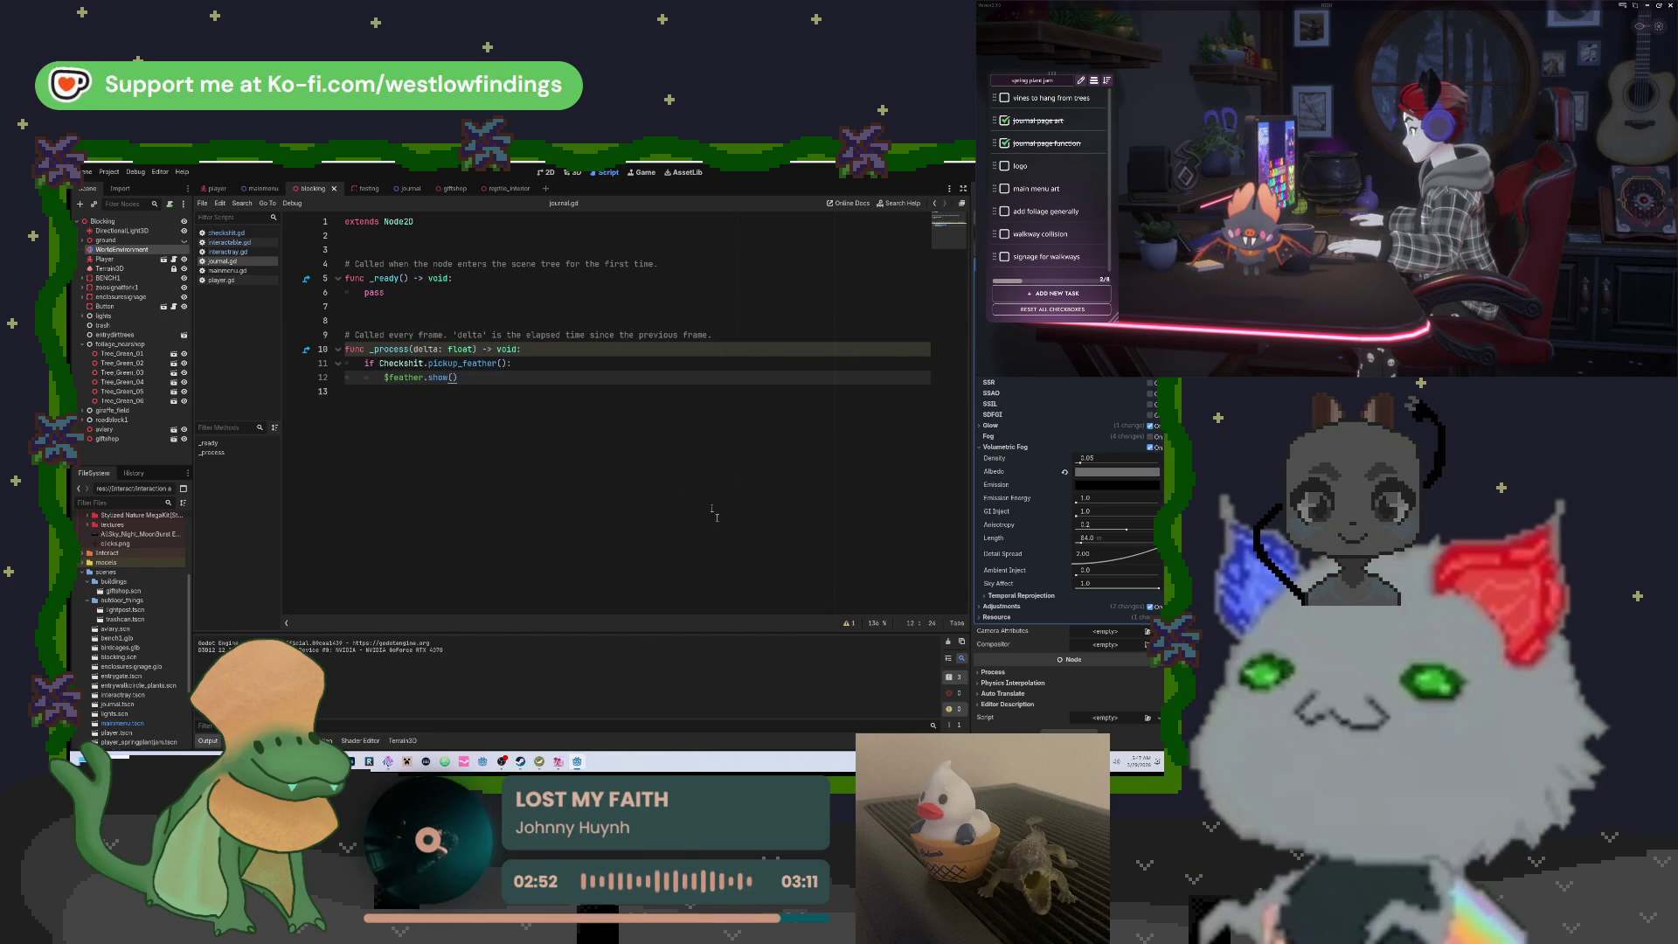
# Switch to the 3D view and move the editor camera over the parrot perch and trees.
pyautogui.click(573, 174)
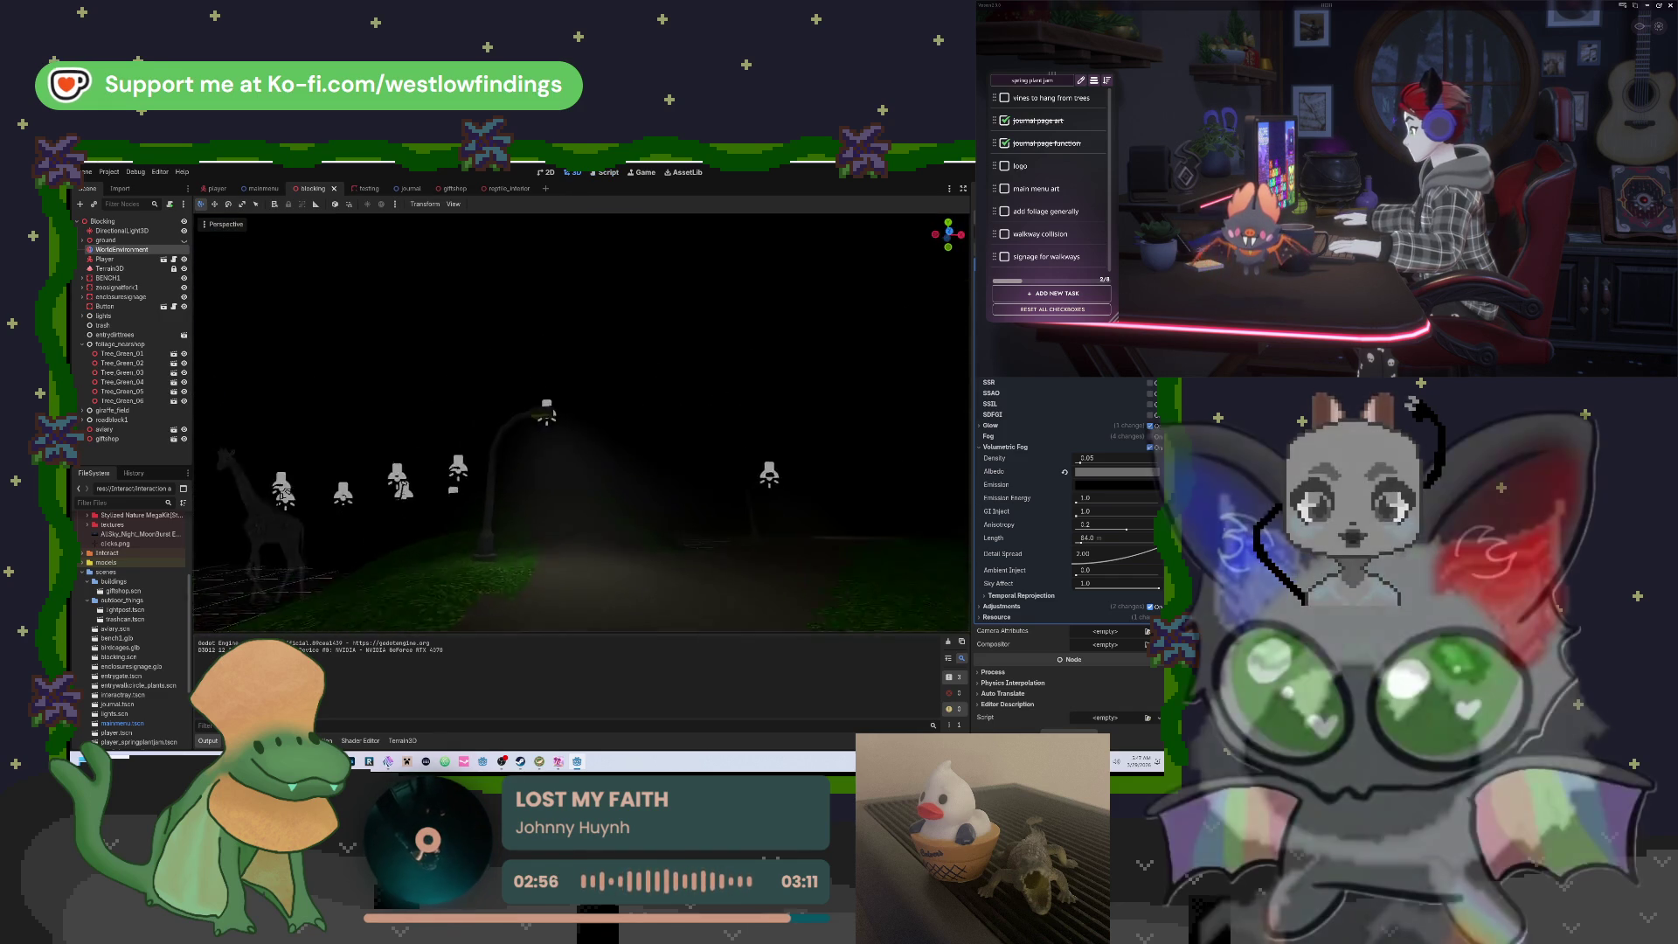
pyautogui.scroll(3, 581, 424)
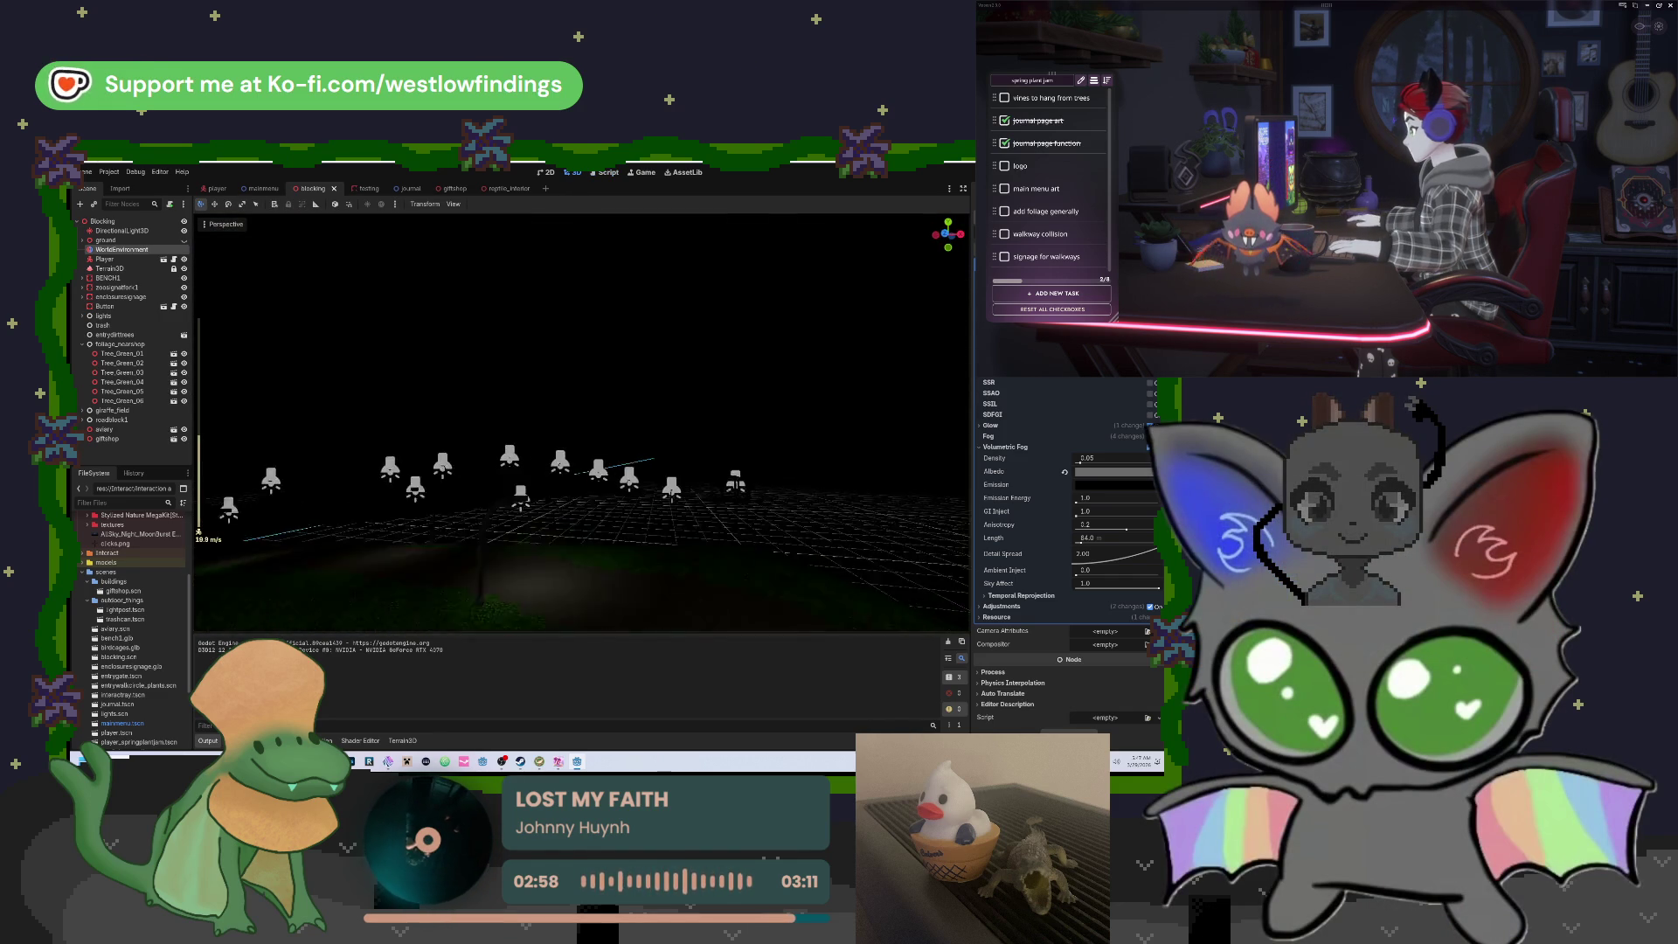
pyautogui.press('w')
pyautogui.press('w')
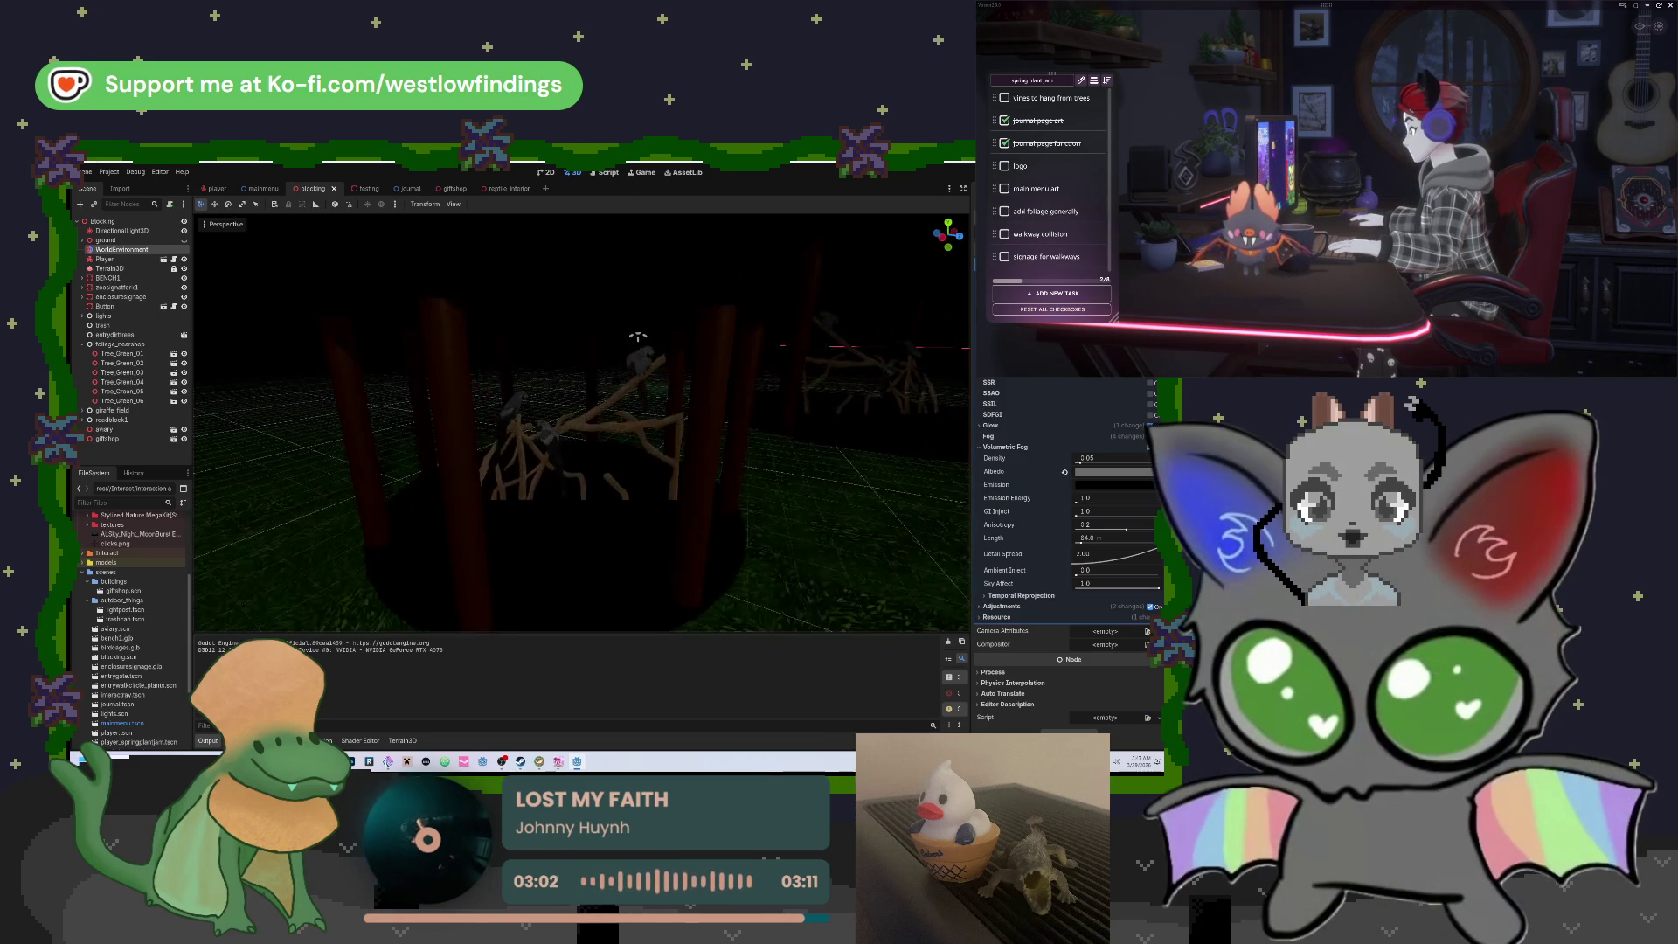
pyautogui.scroll(-5, 581, 424)
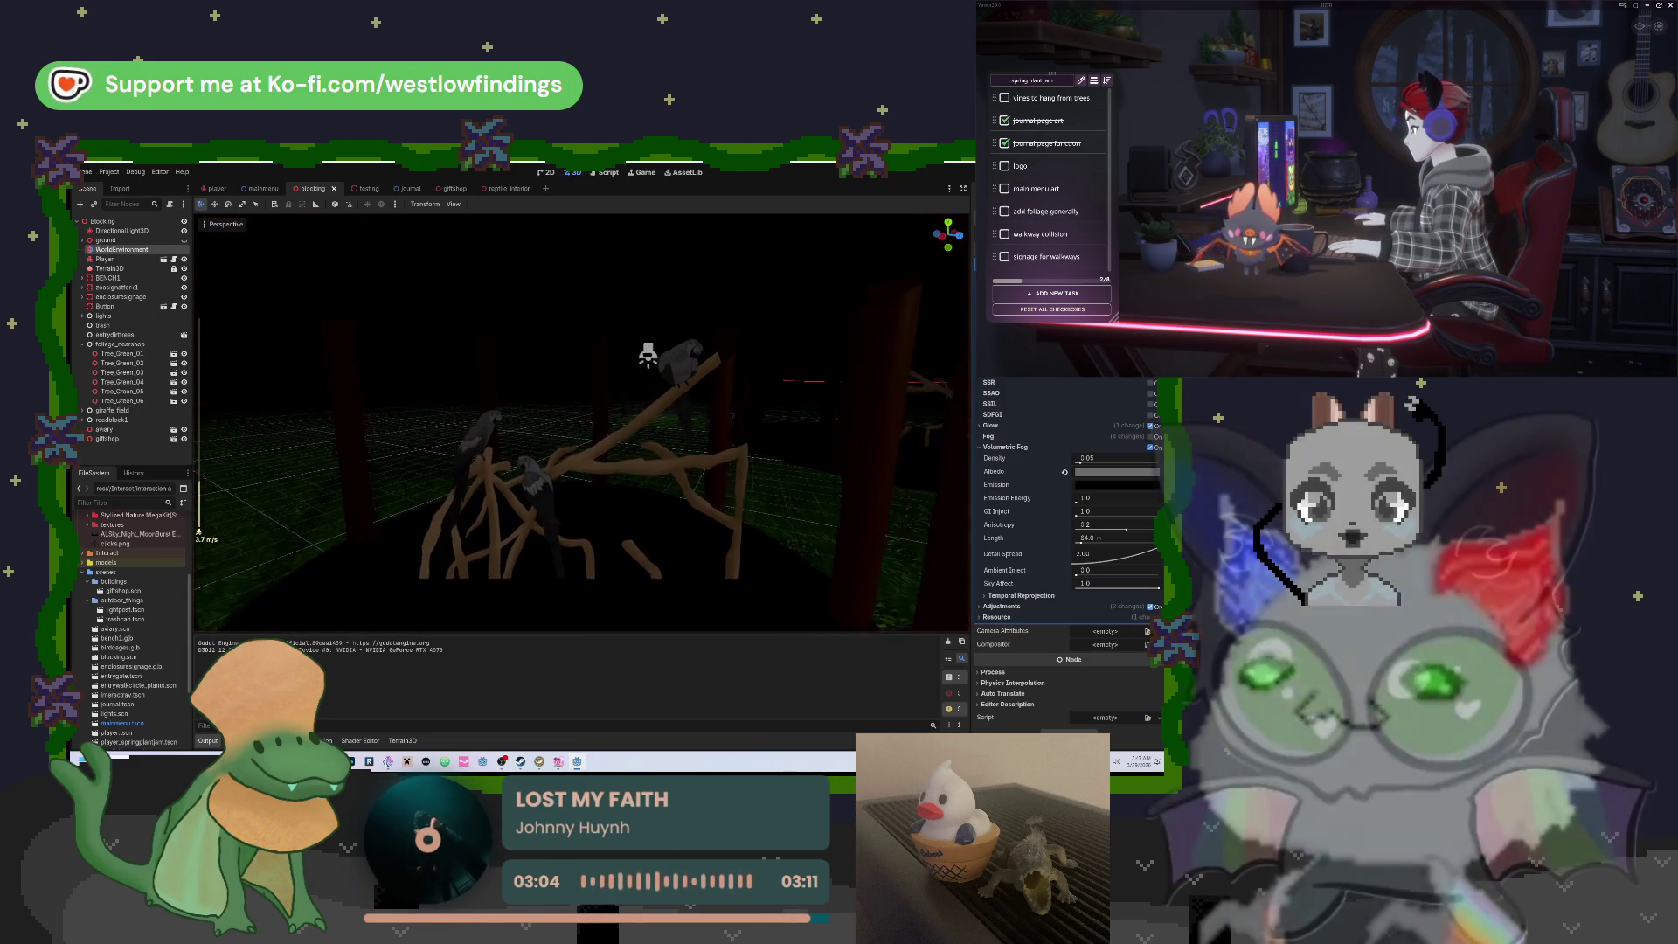
pyautogui.press('w')
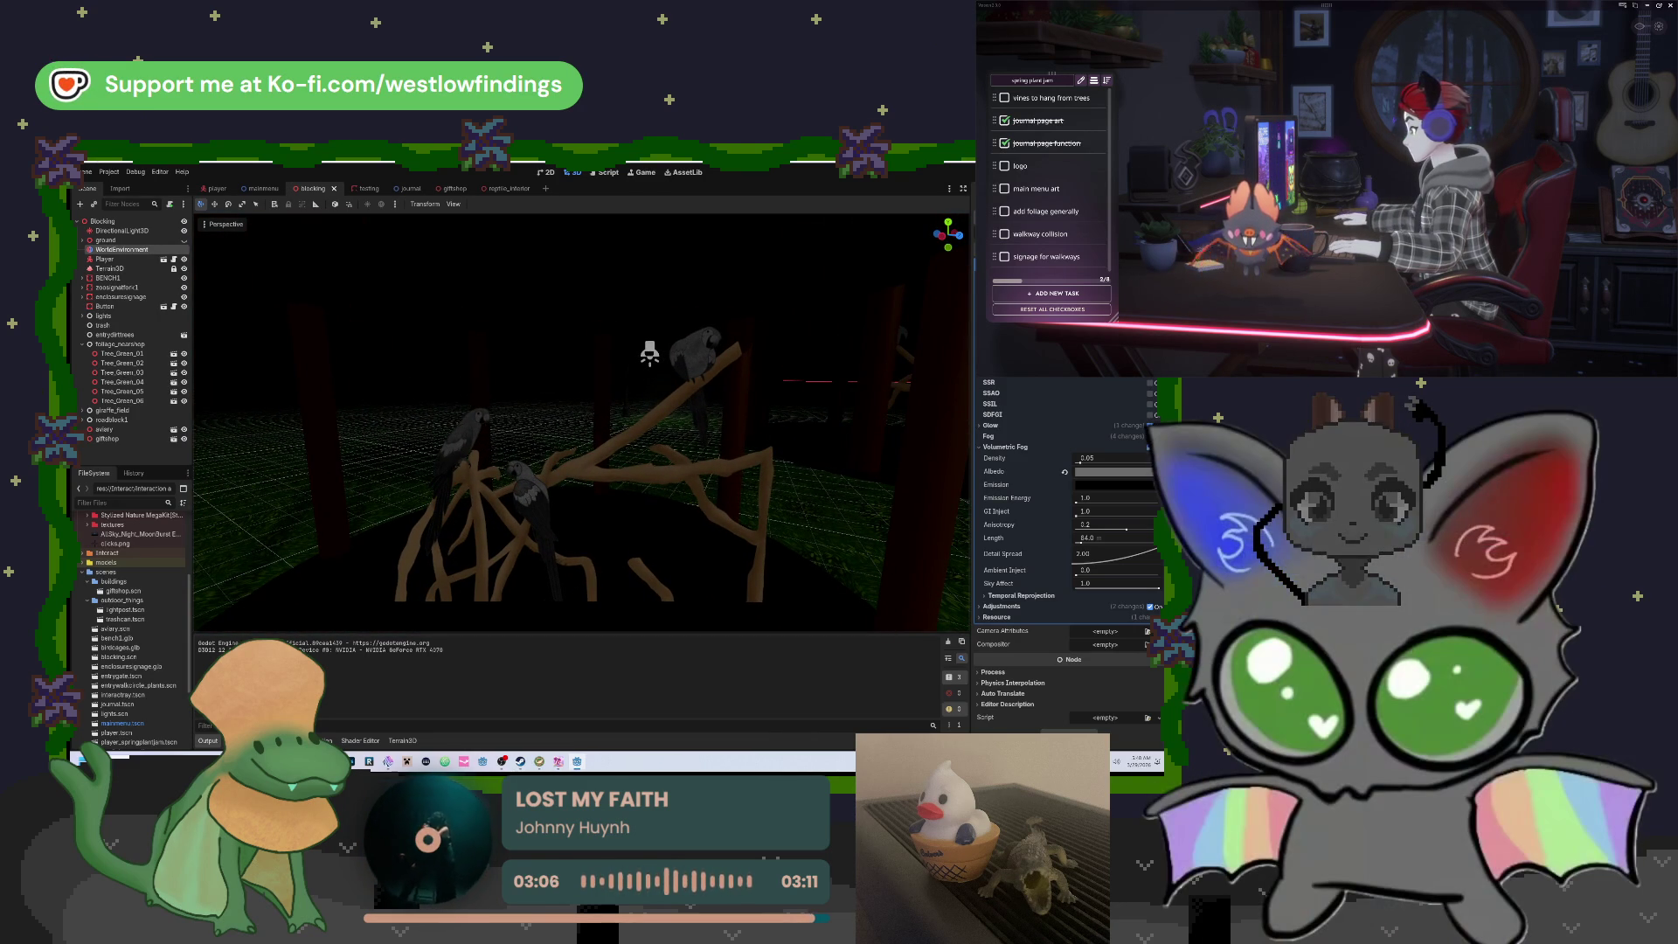
pyautogui.moveTo(581, 411)
pyautogui.mouseDown()
pyautogui.moveTo(599, 490)
pyautogui.moveTo(598, 459)
pyautogui.mouseUp()
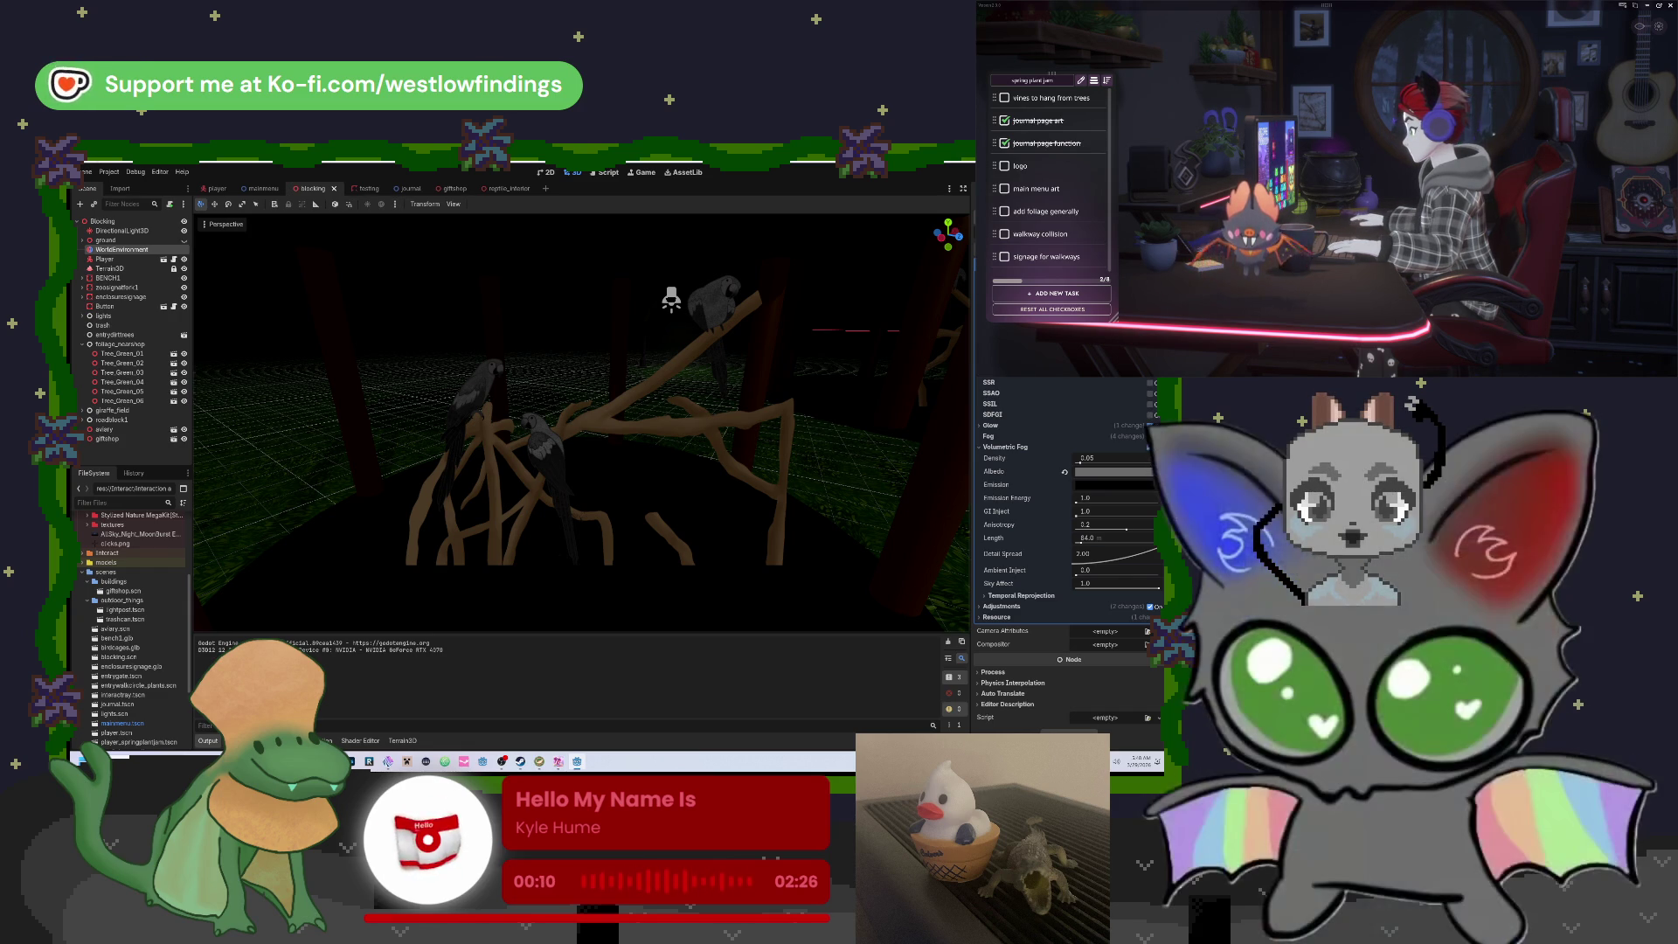
pyautogui.scroll(3, 581, 420)
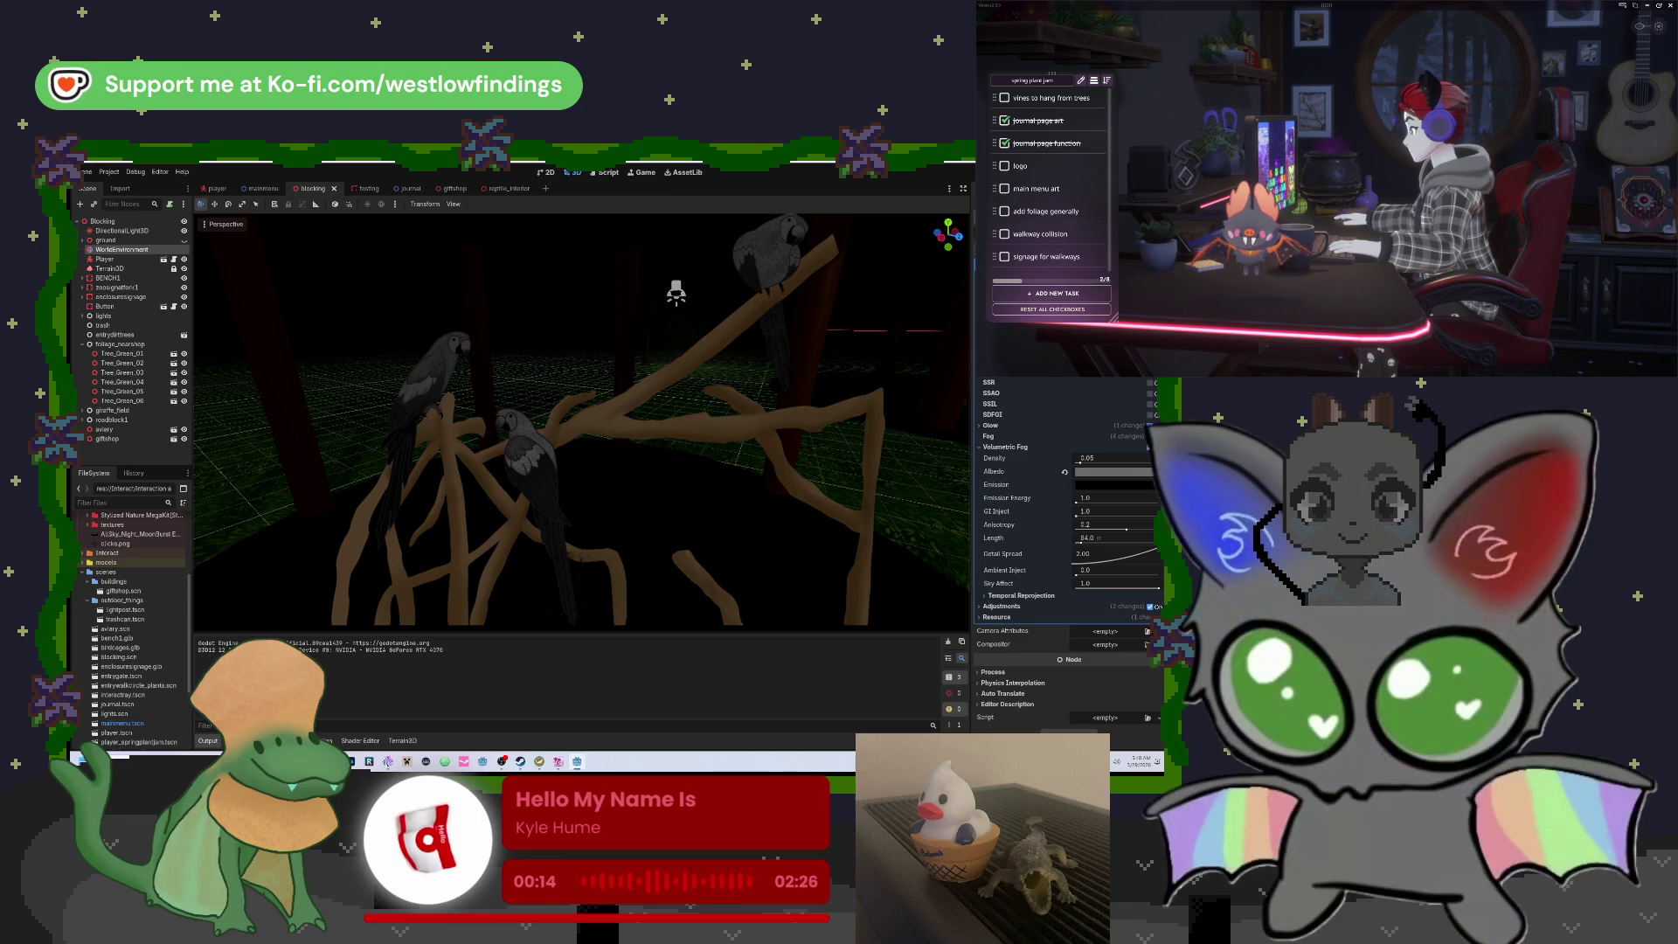
pyautogui.scroll(-5, 581, 420)
pyautogui.scroll(-4, 593, 434)
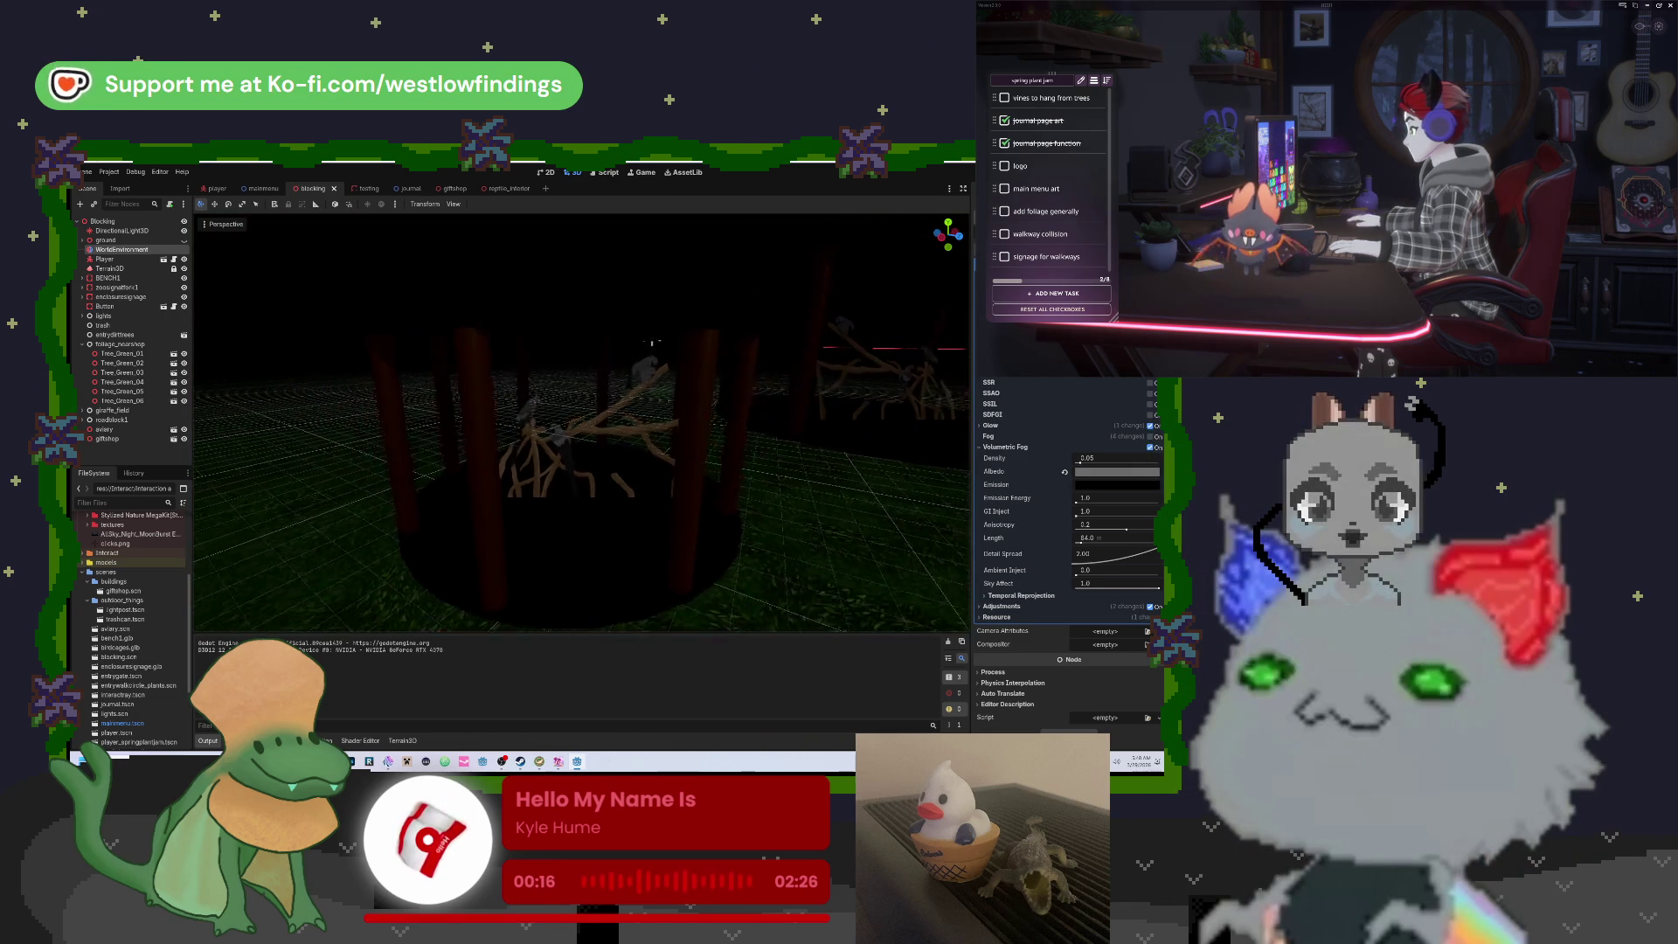
pyautogui.moveTo(593, 434); pyautogui.dragTo(537, 427)
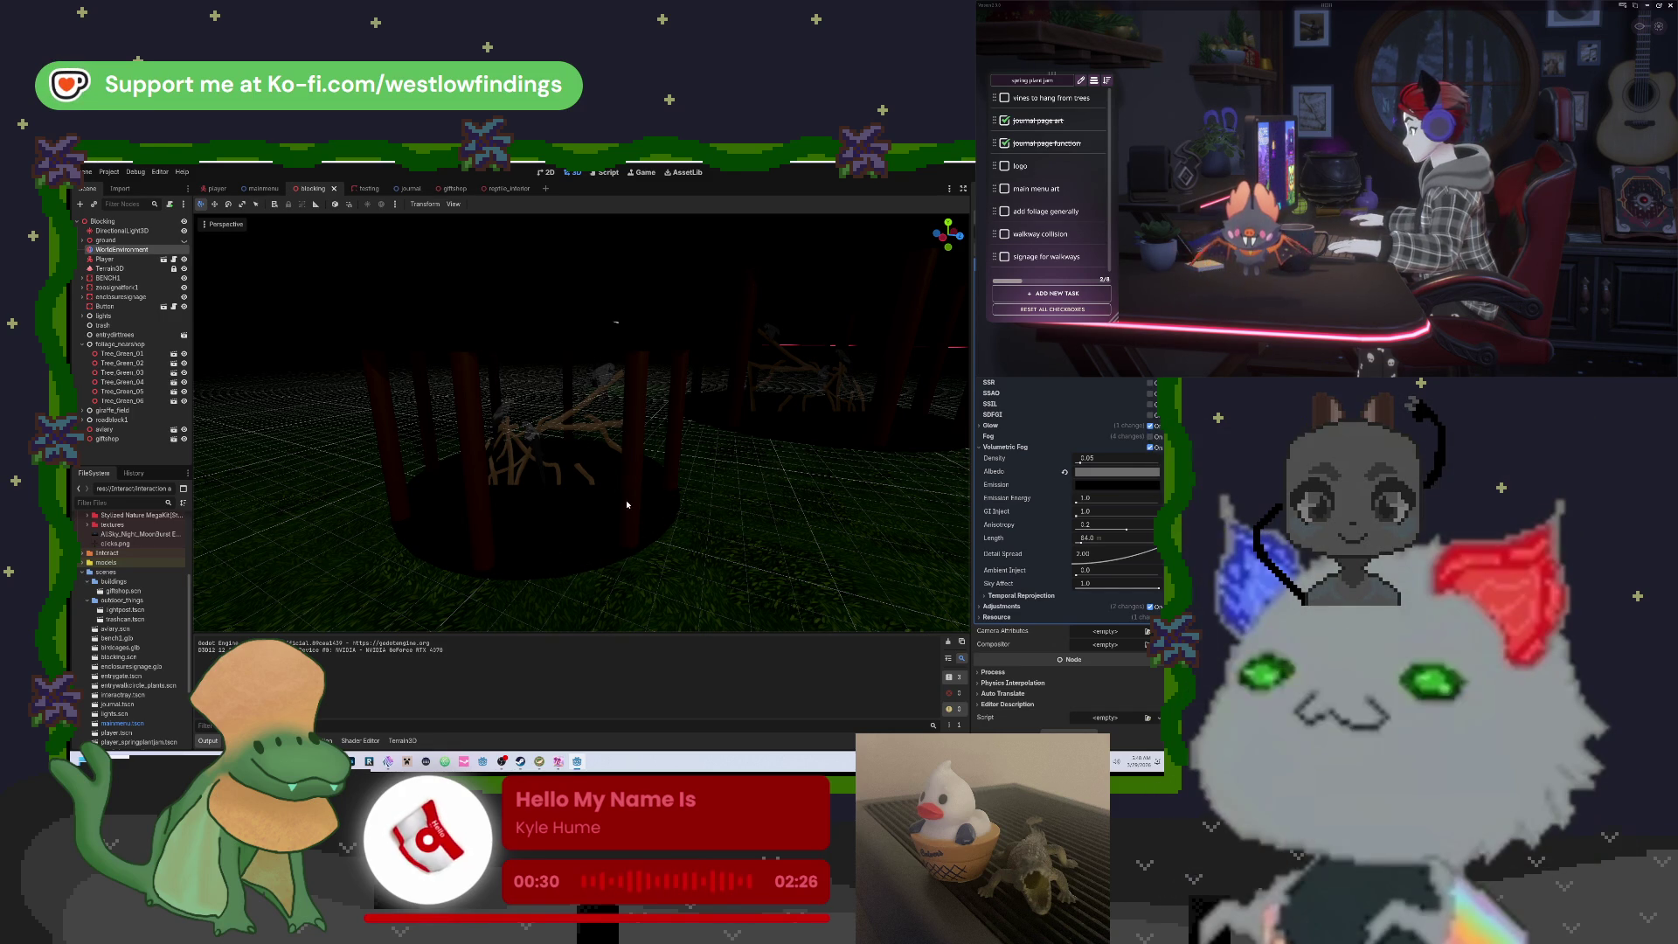
pyautogui.moveTo(397, 442); pyautogui.dragTo(429, 455)
# Fly the camera through the night scene toward the lamp post, then turn off Volumetric Fog.
pyautogui.press('w')
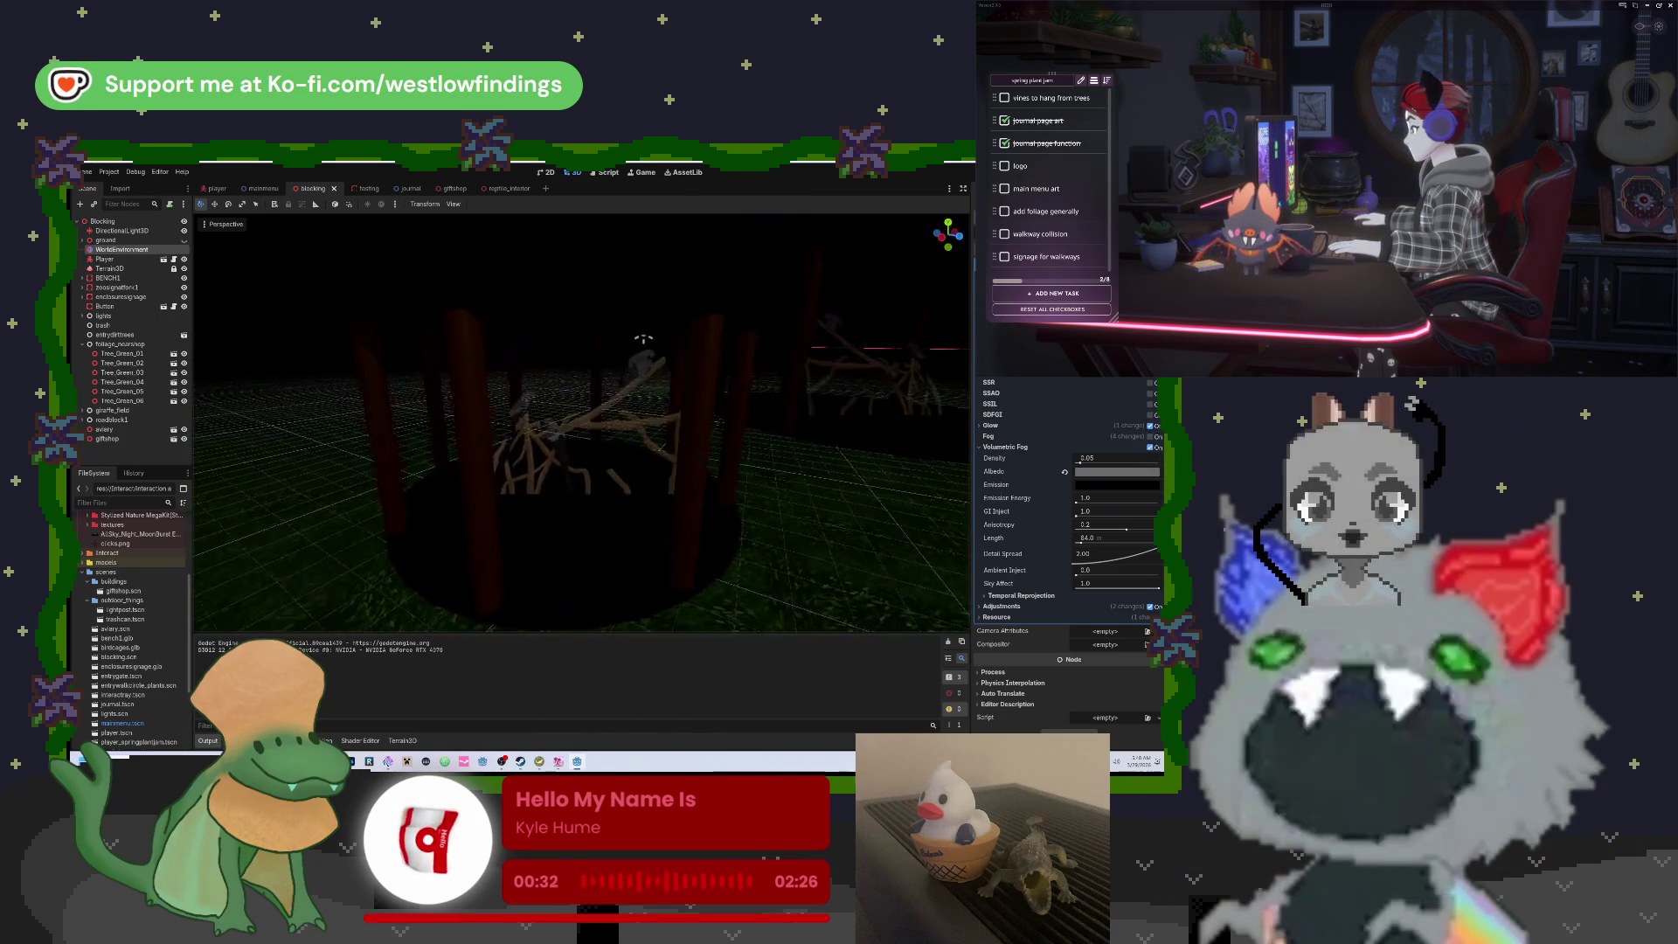
pyautogui.press('w')
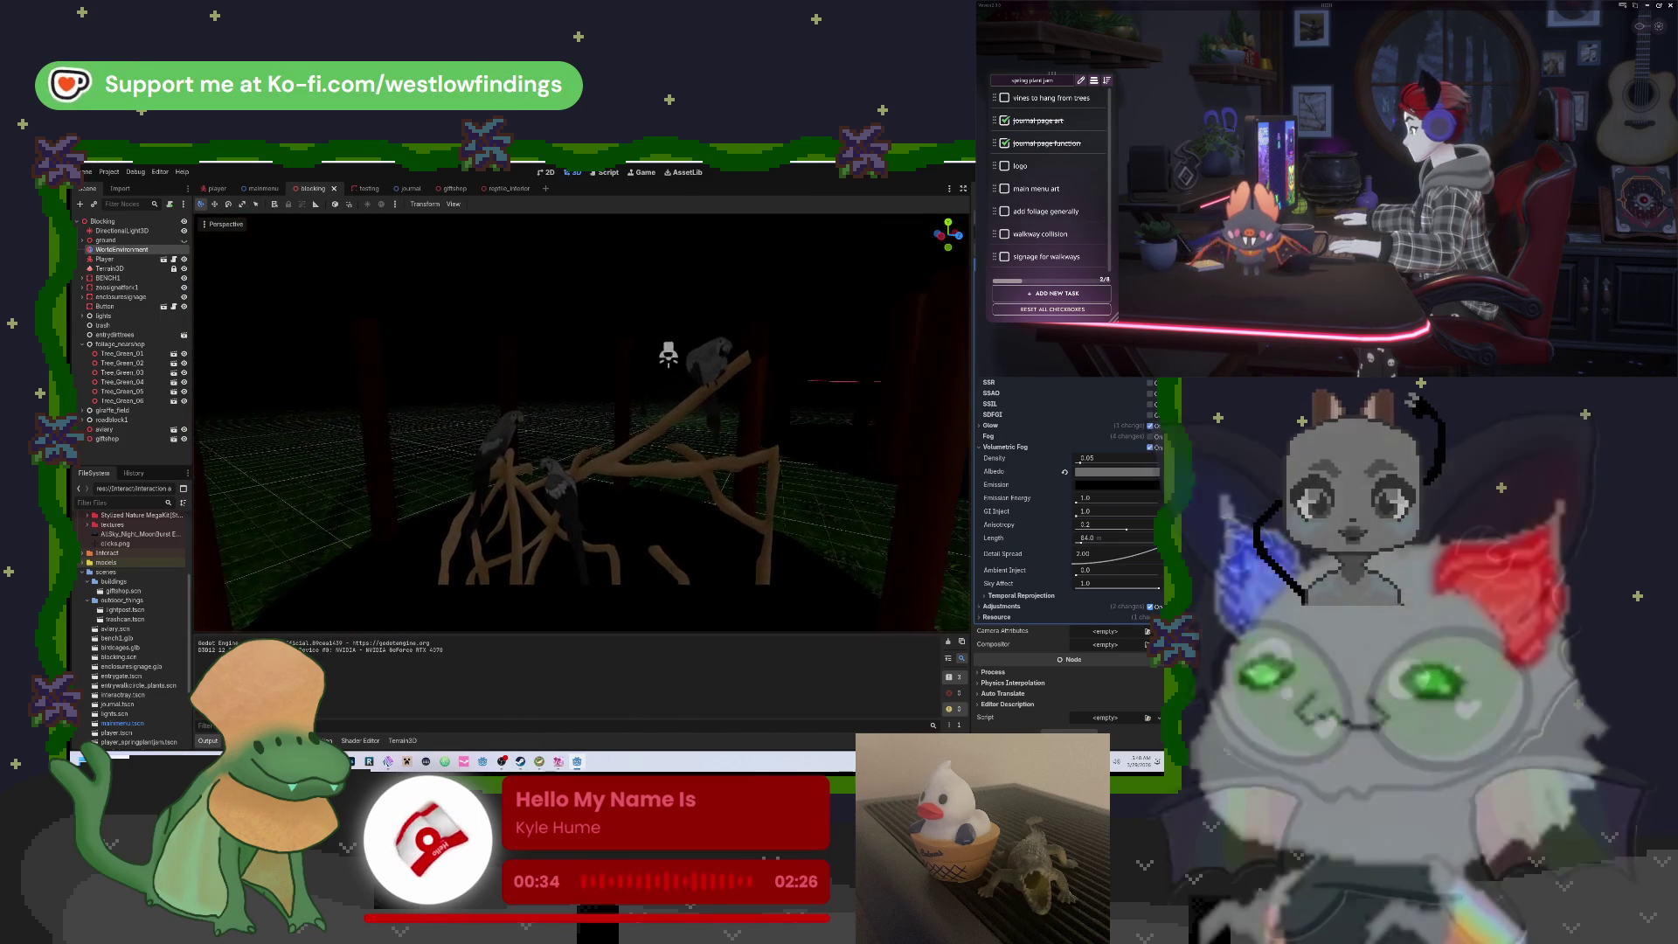
pyautogui.press('s')
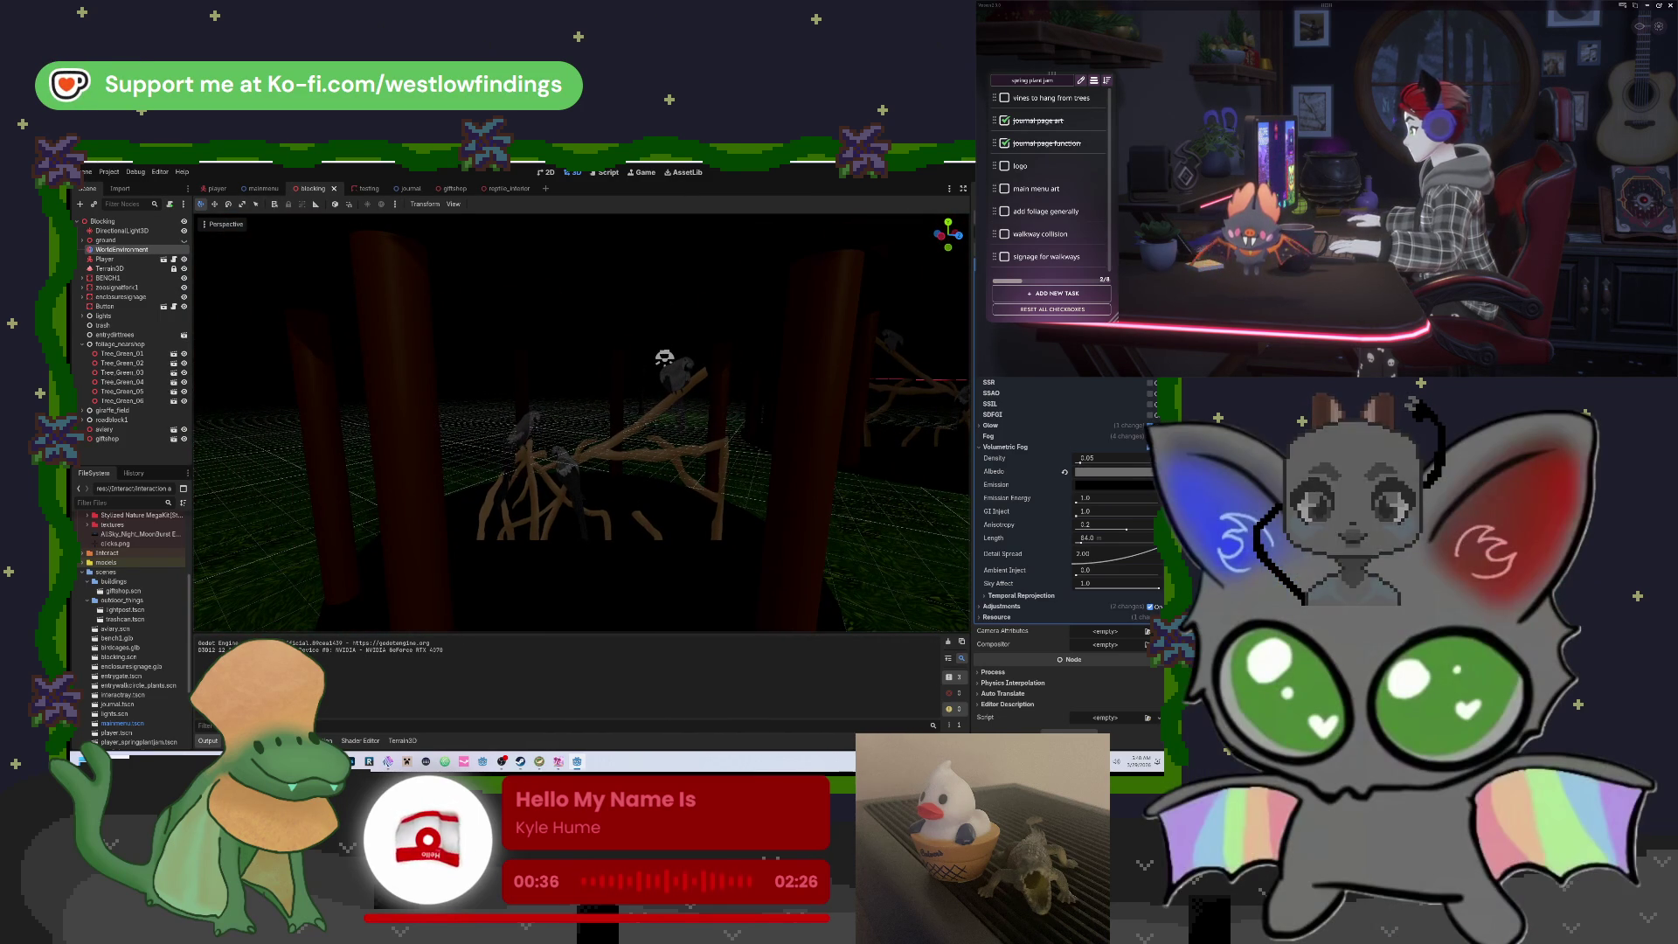
pyautogui.press('s')
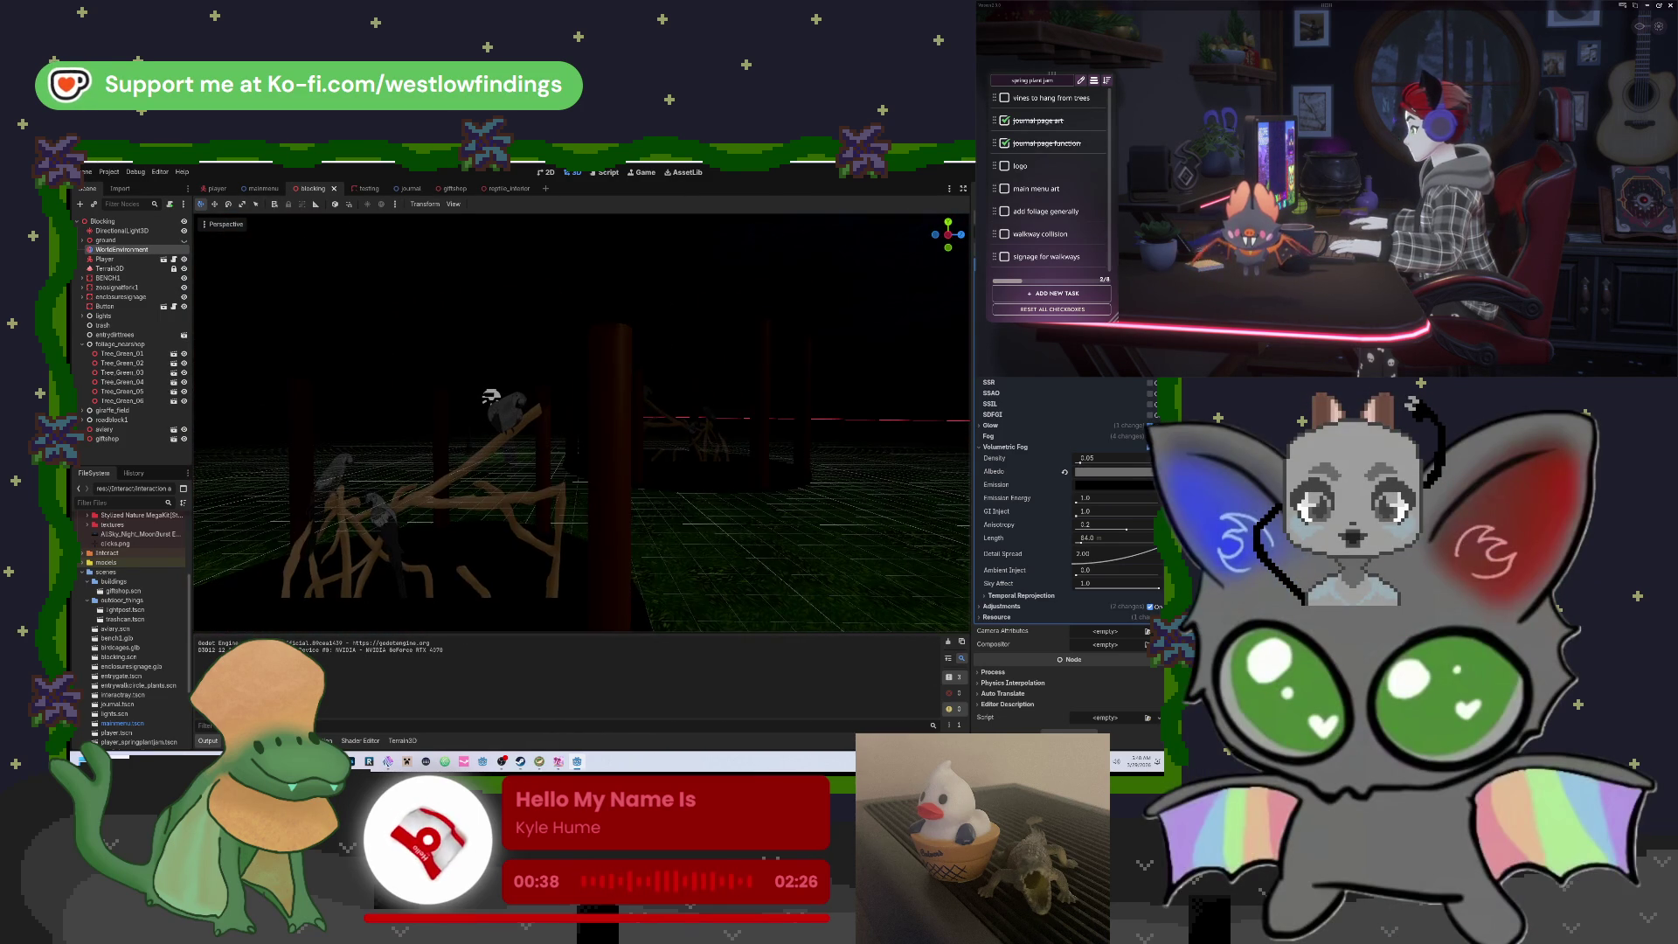
pyautogui.press('s')
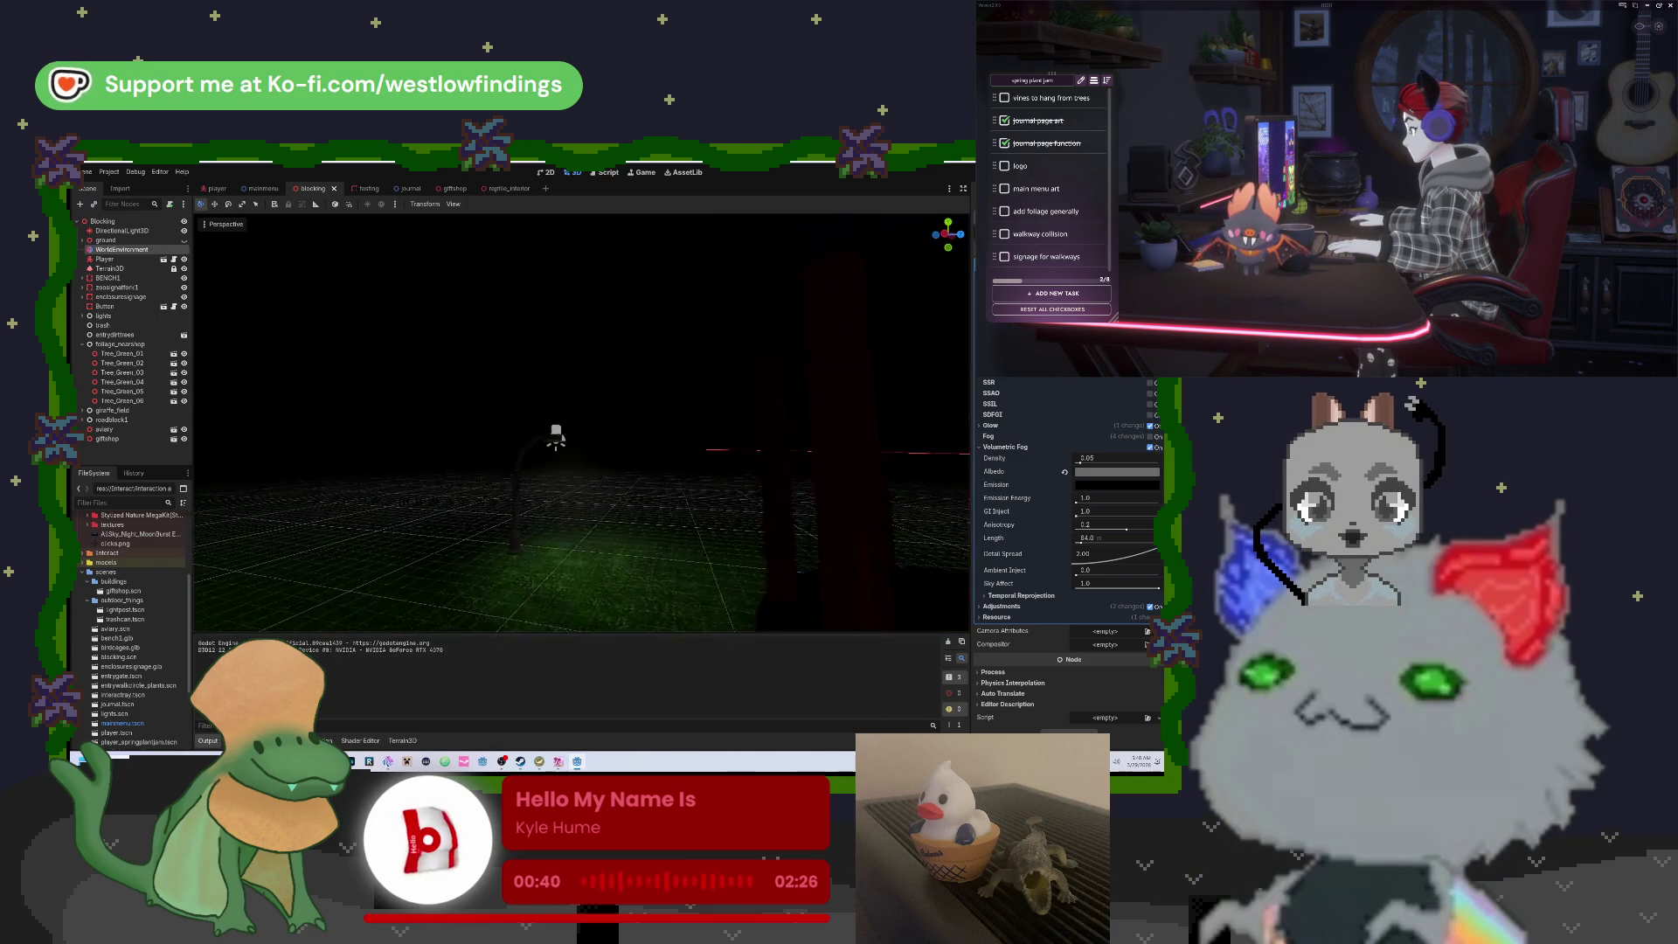
pyautogui.press('s')
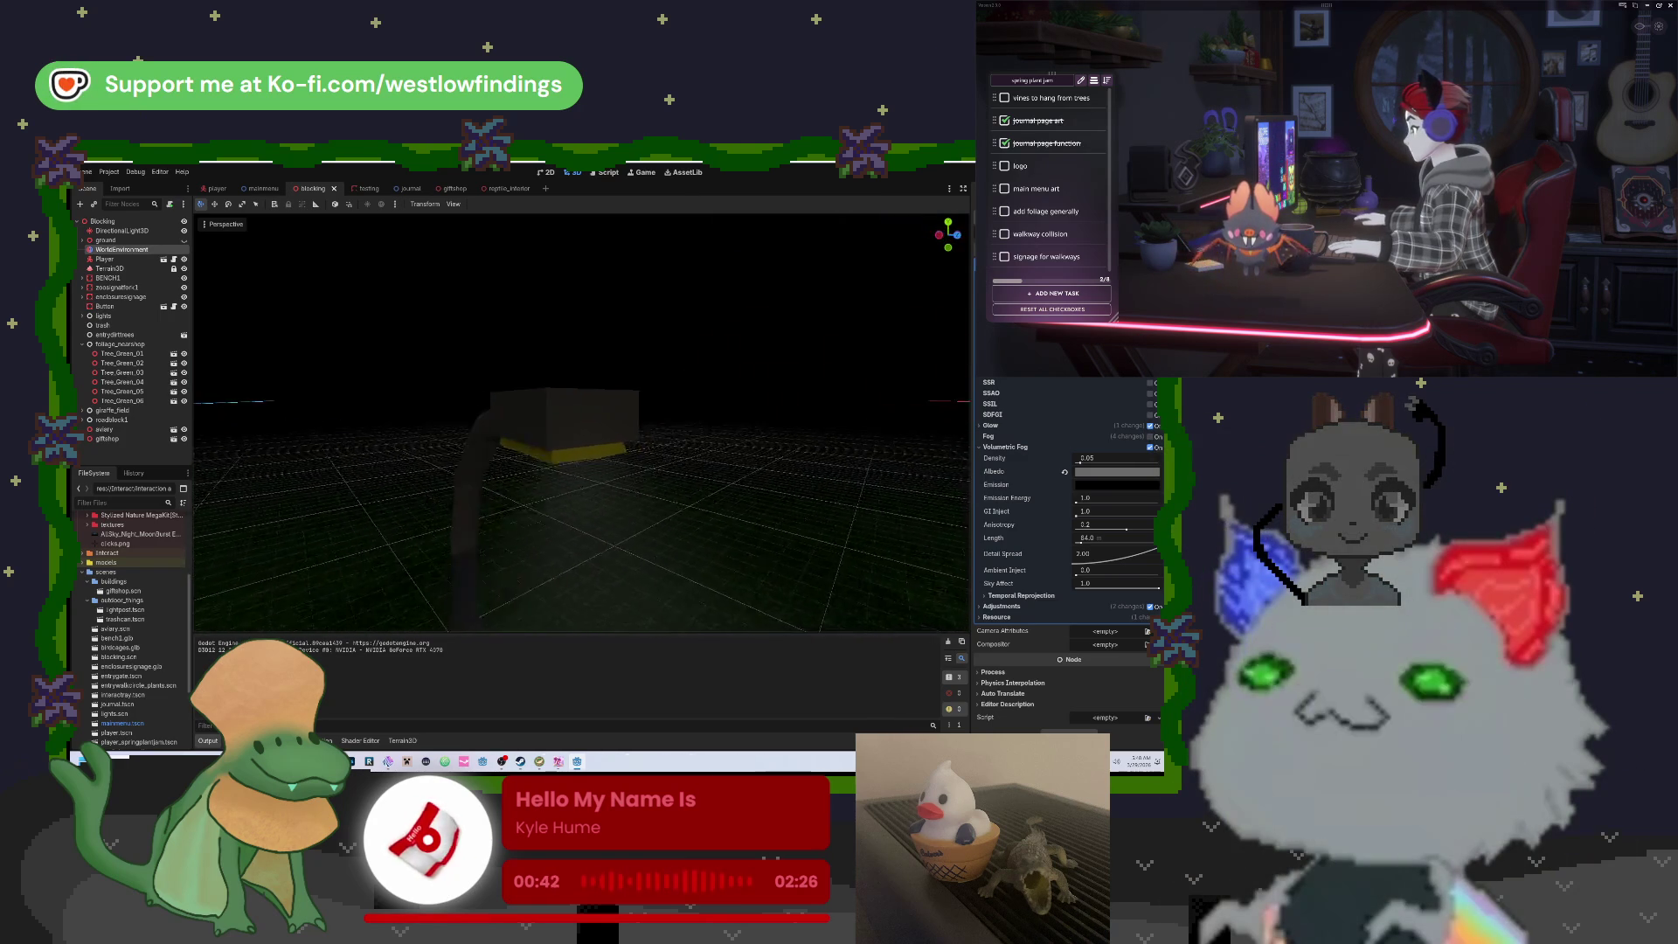
pyautogui.press('s')
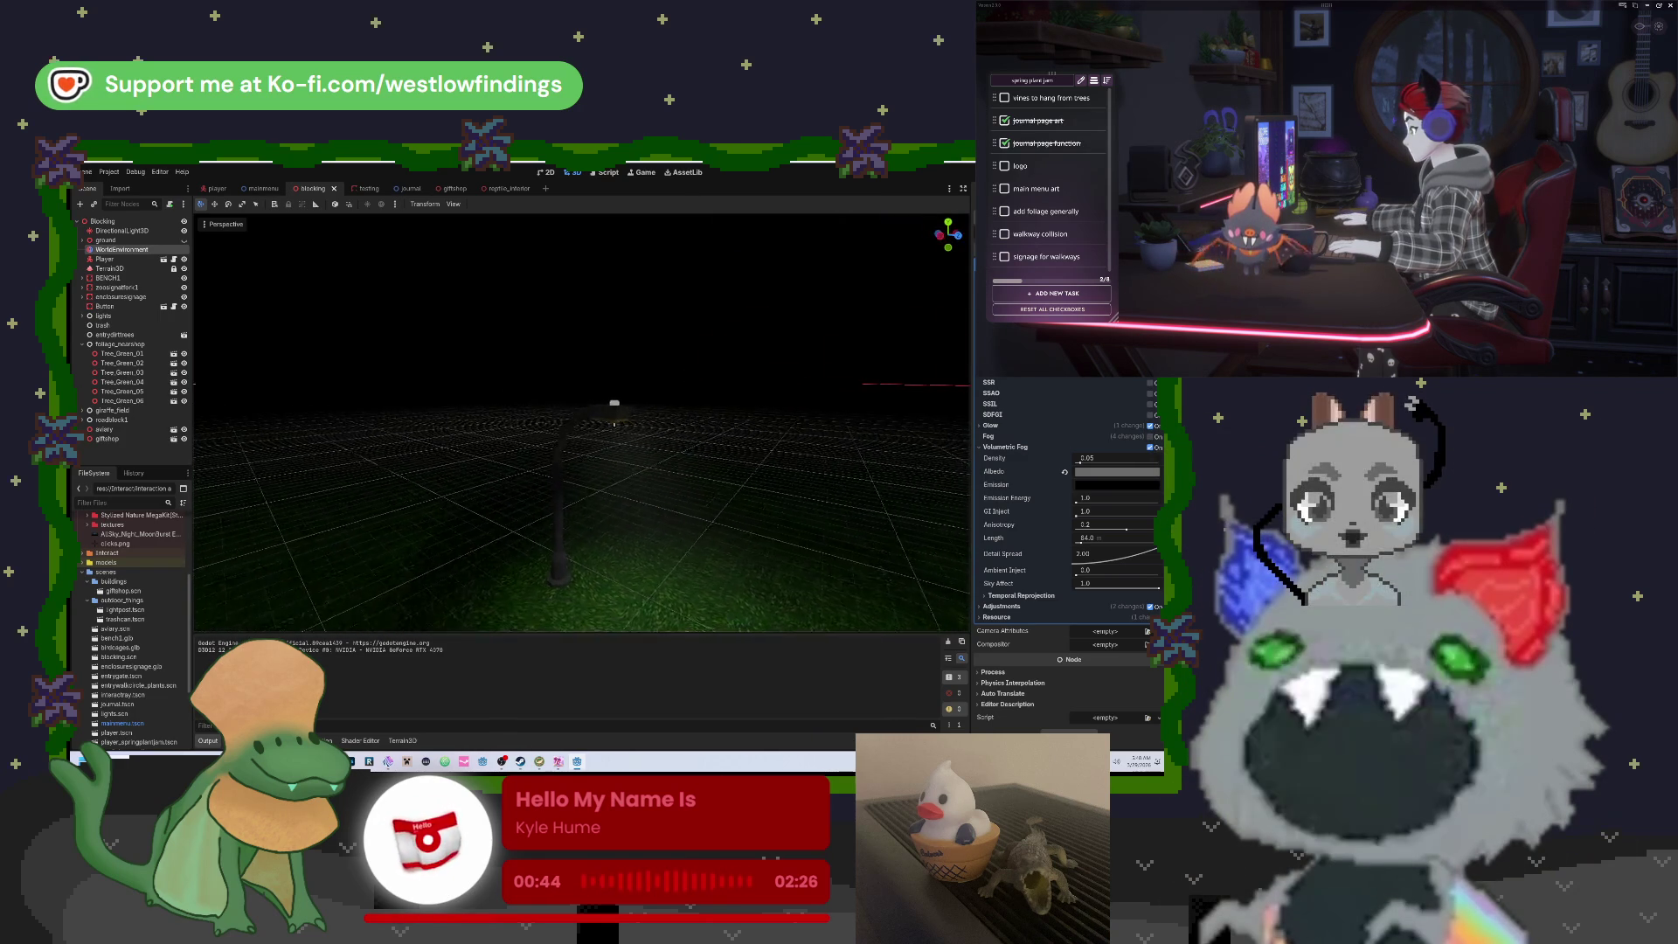
pyautogui.press('s')
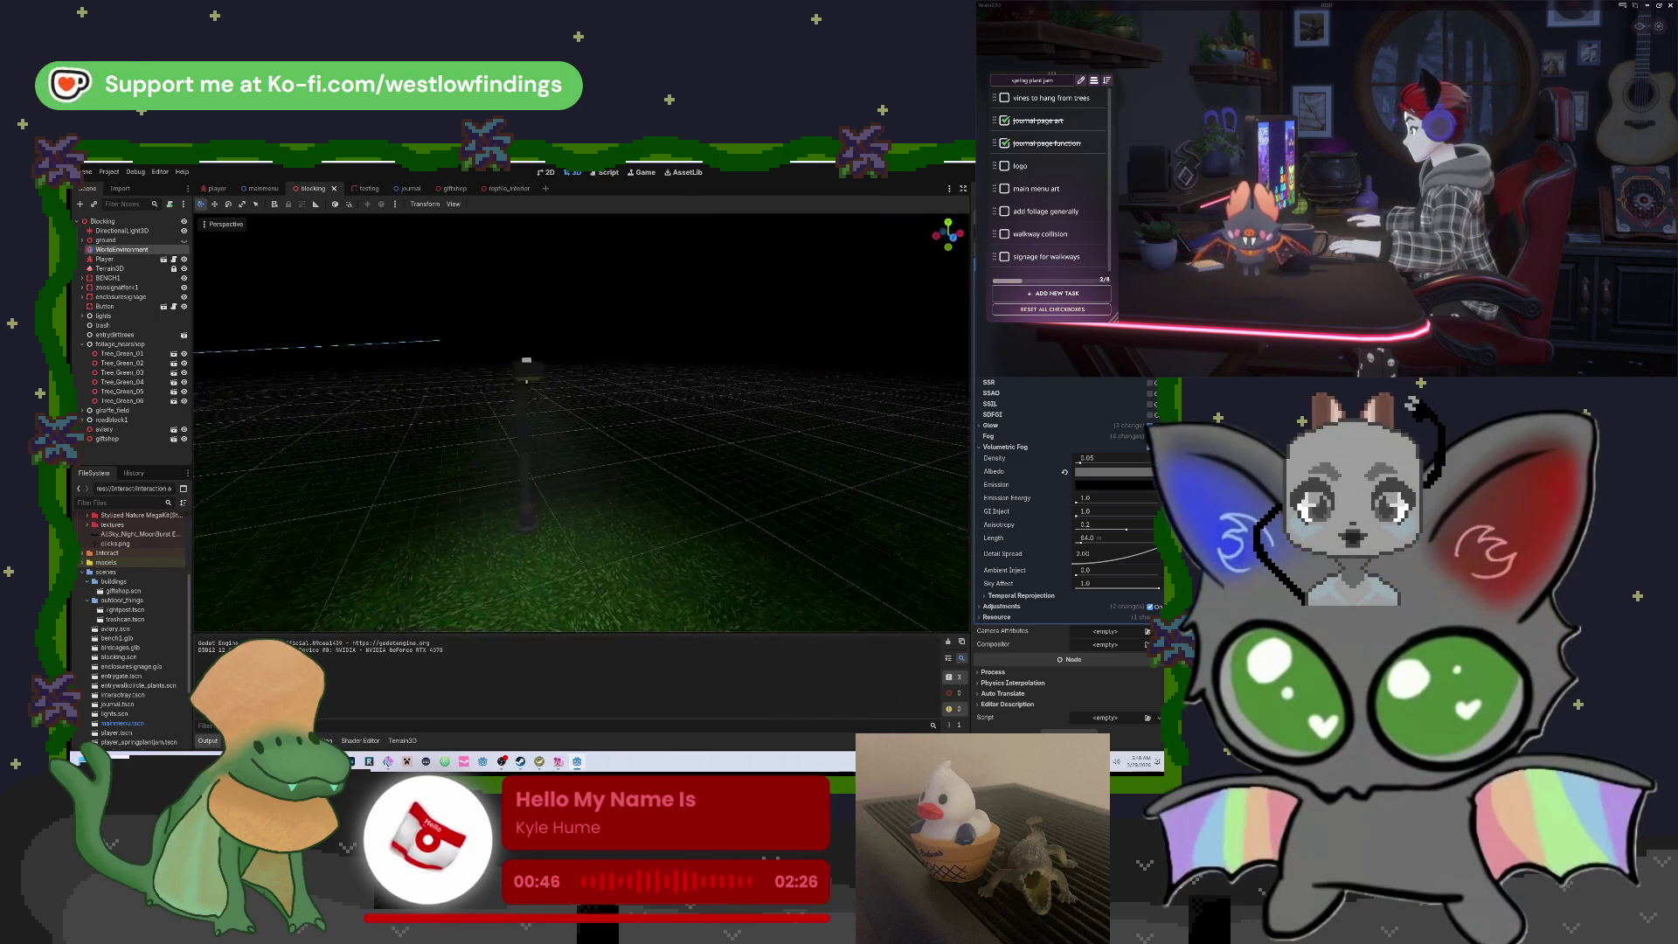
pyautogui.press('s')
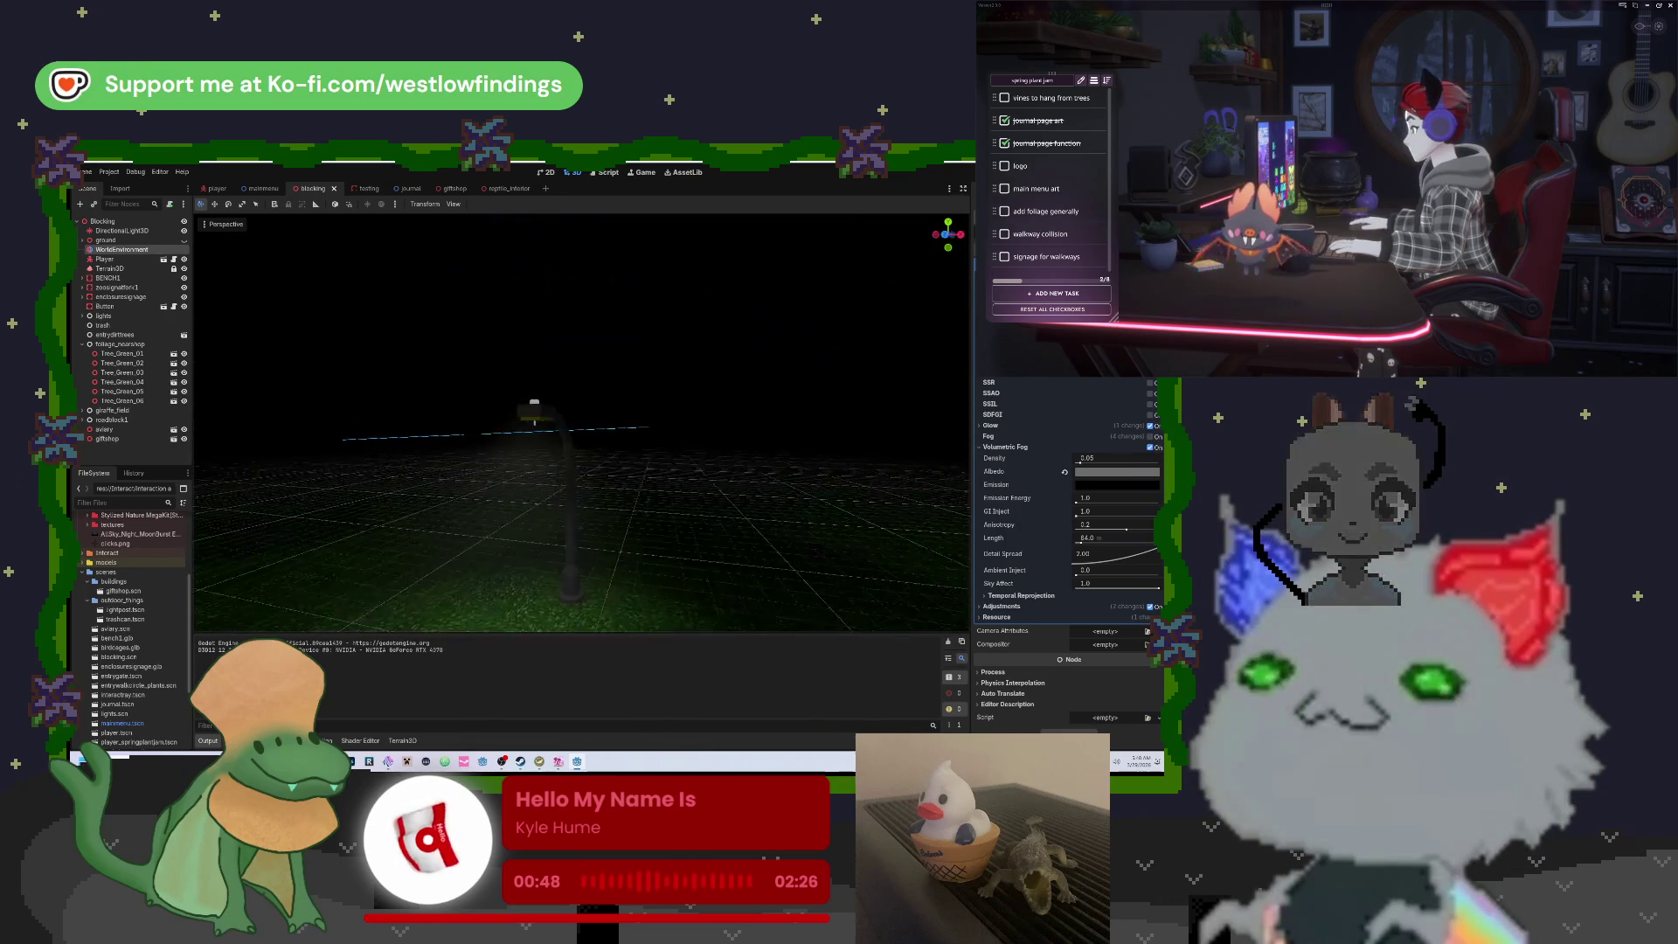
pyautogui.press('s')
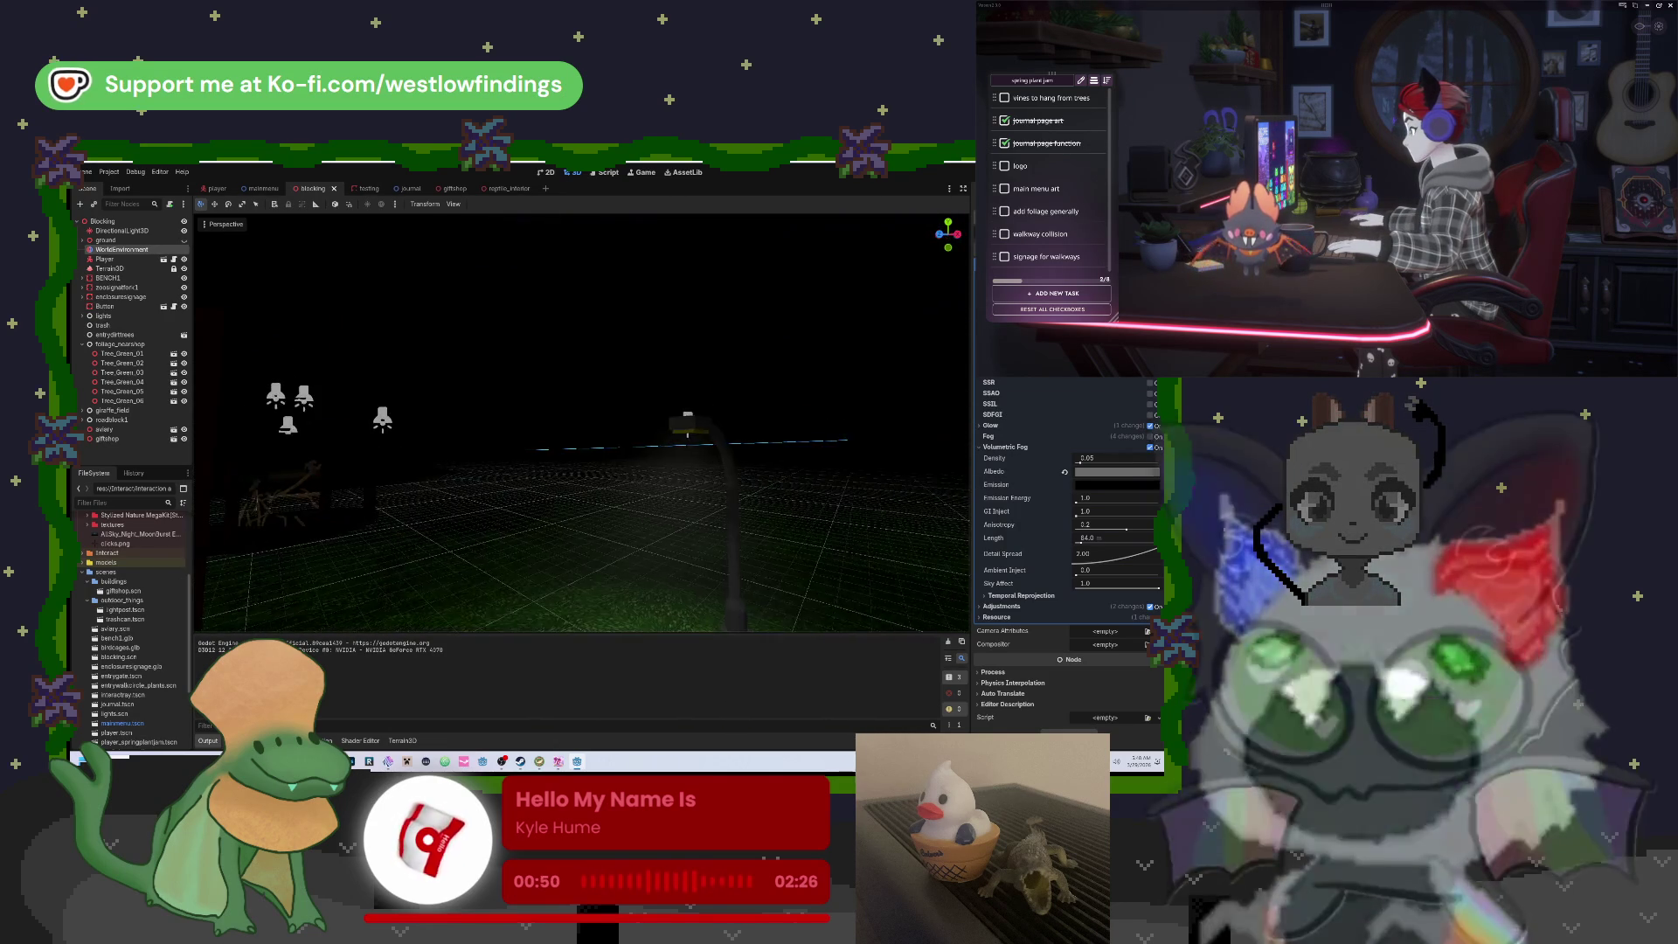
pyautogui.press('a')
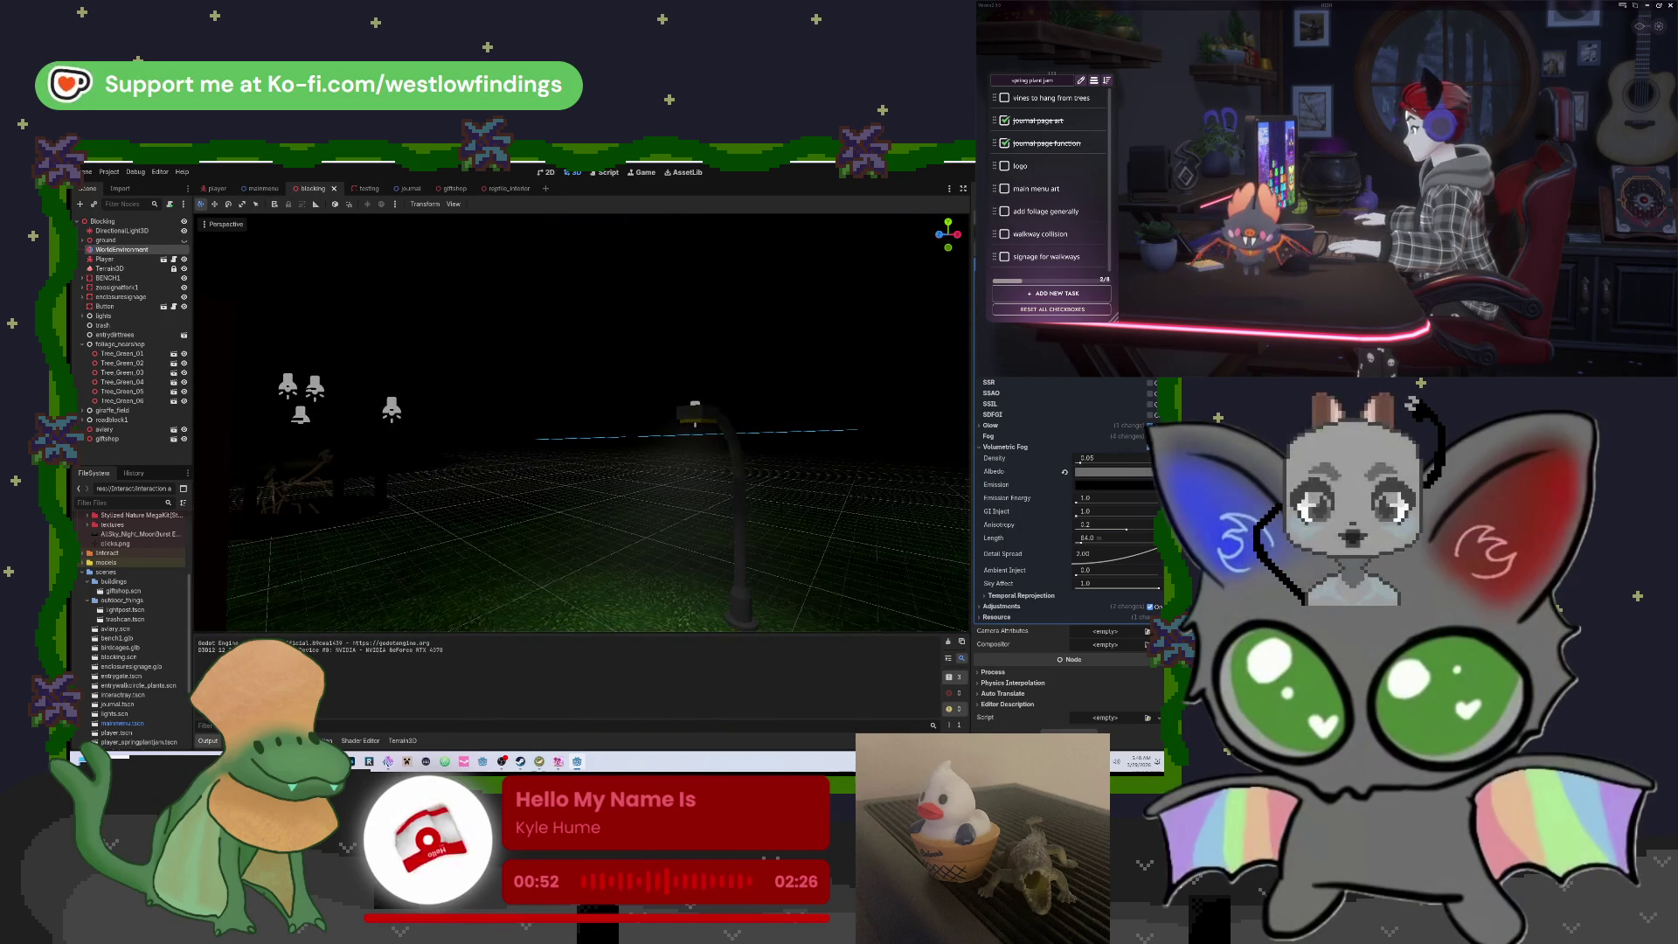
pyautogui.press('d')
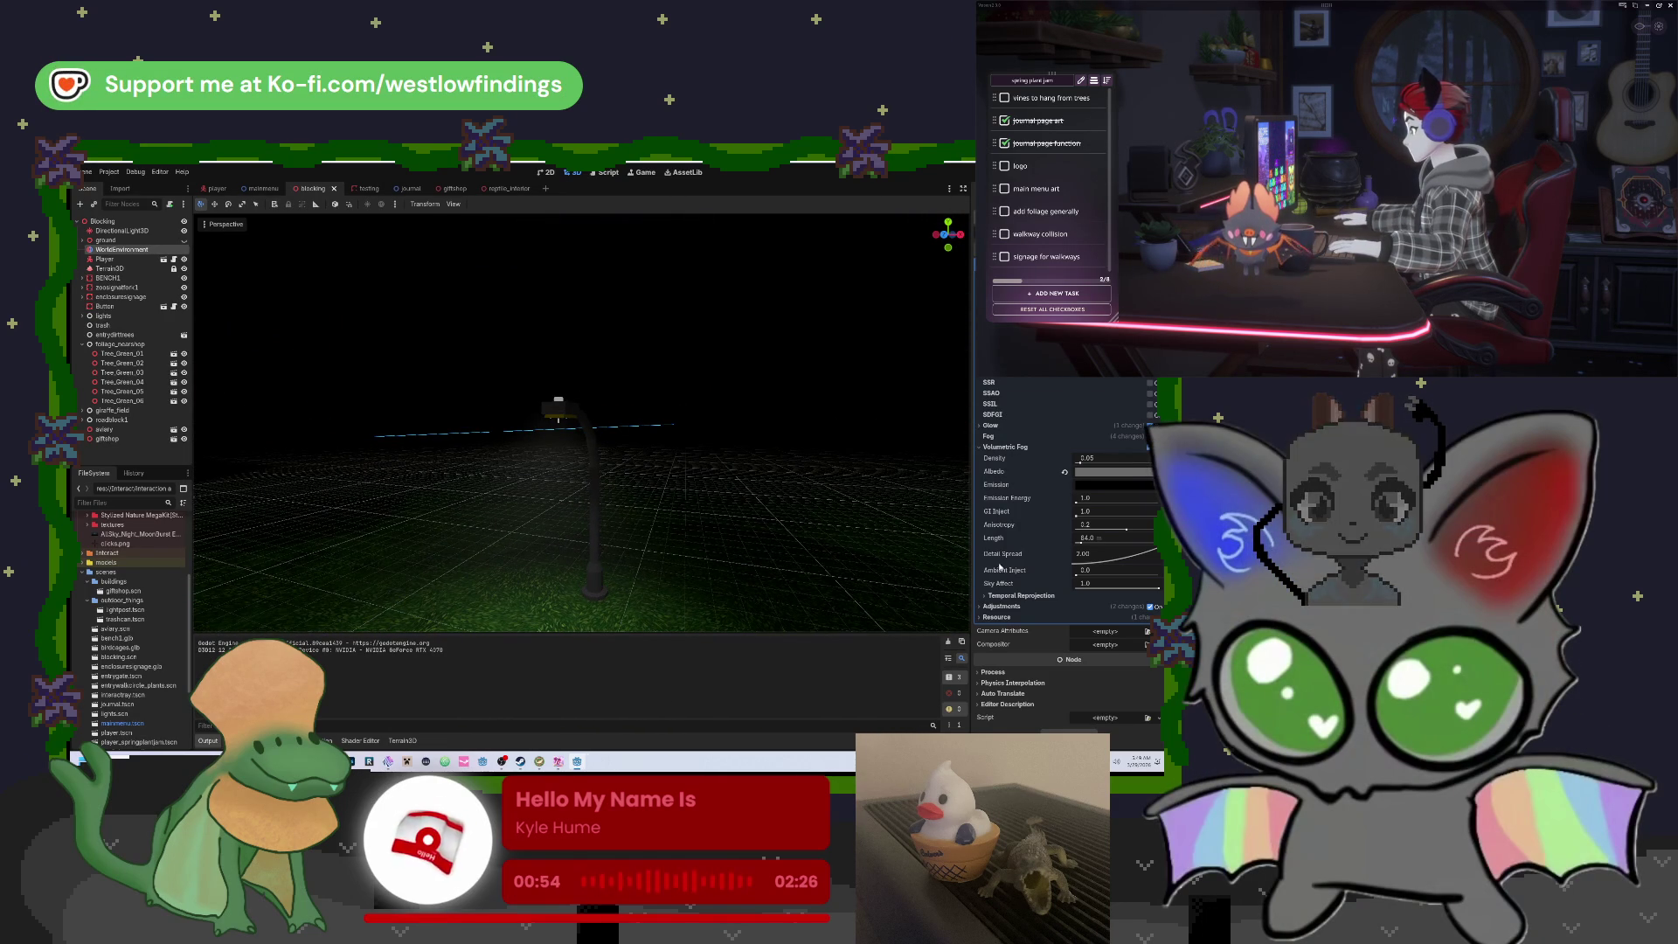
pyautogui.click(1150, 447)
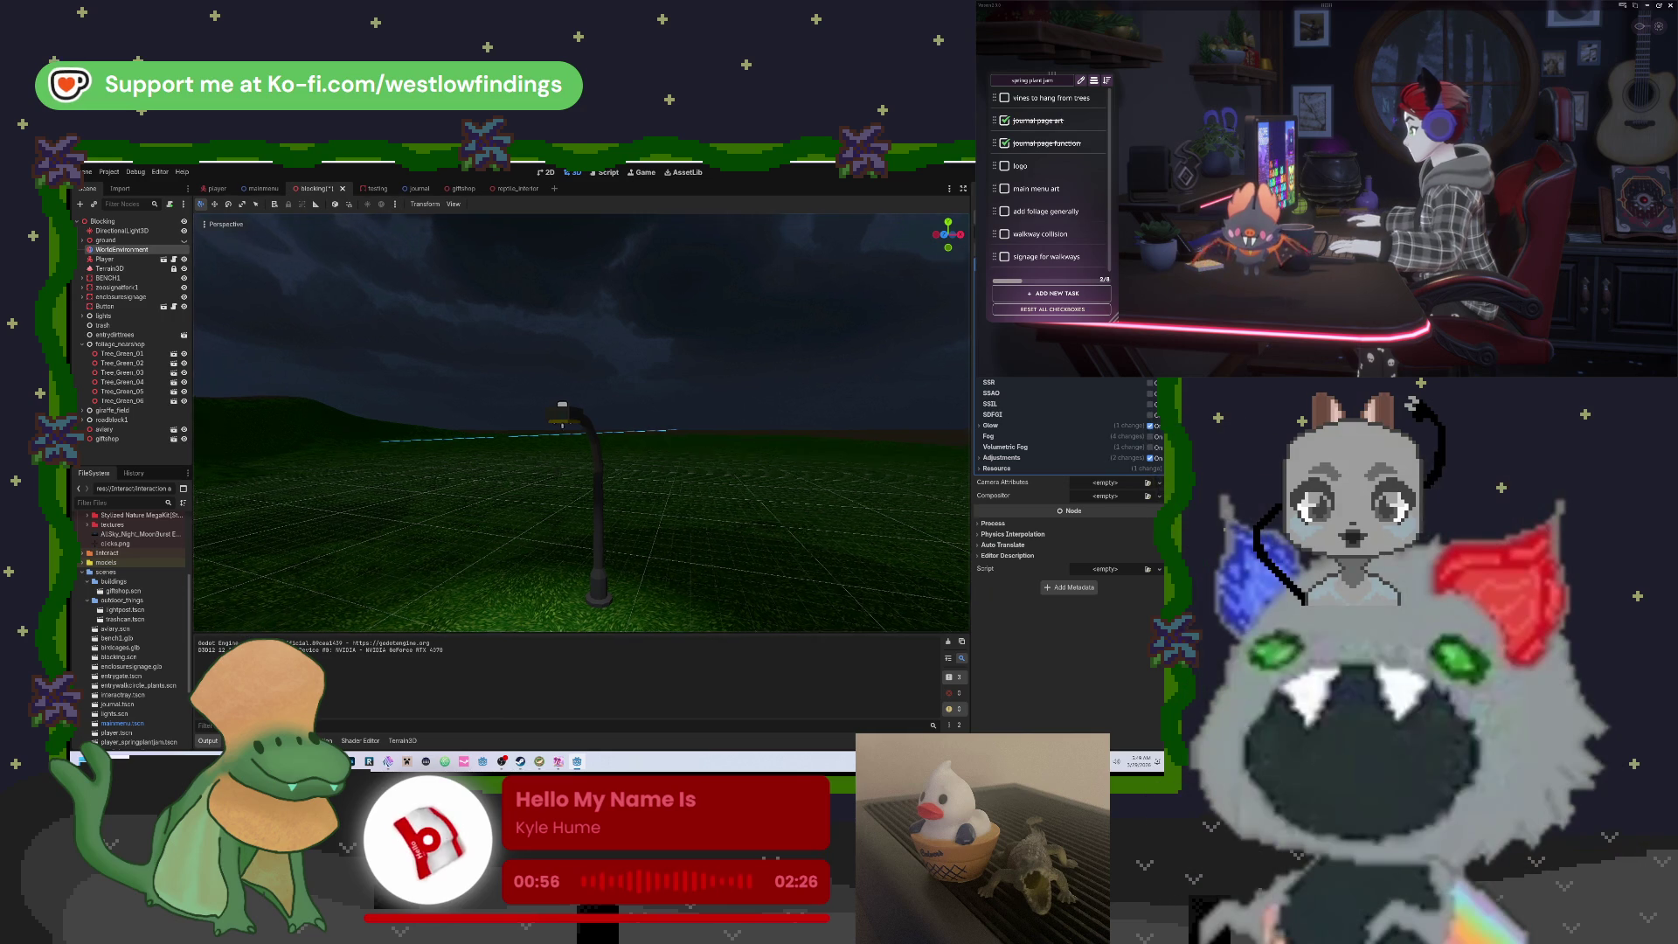
pyautogui.press('a')
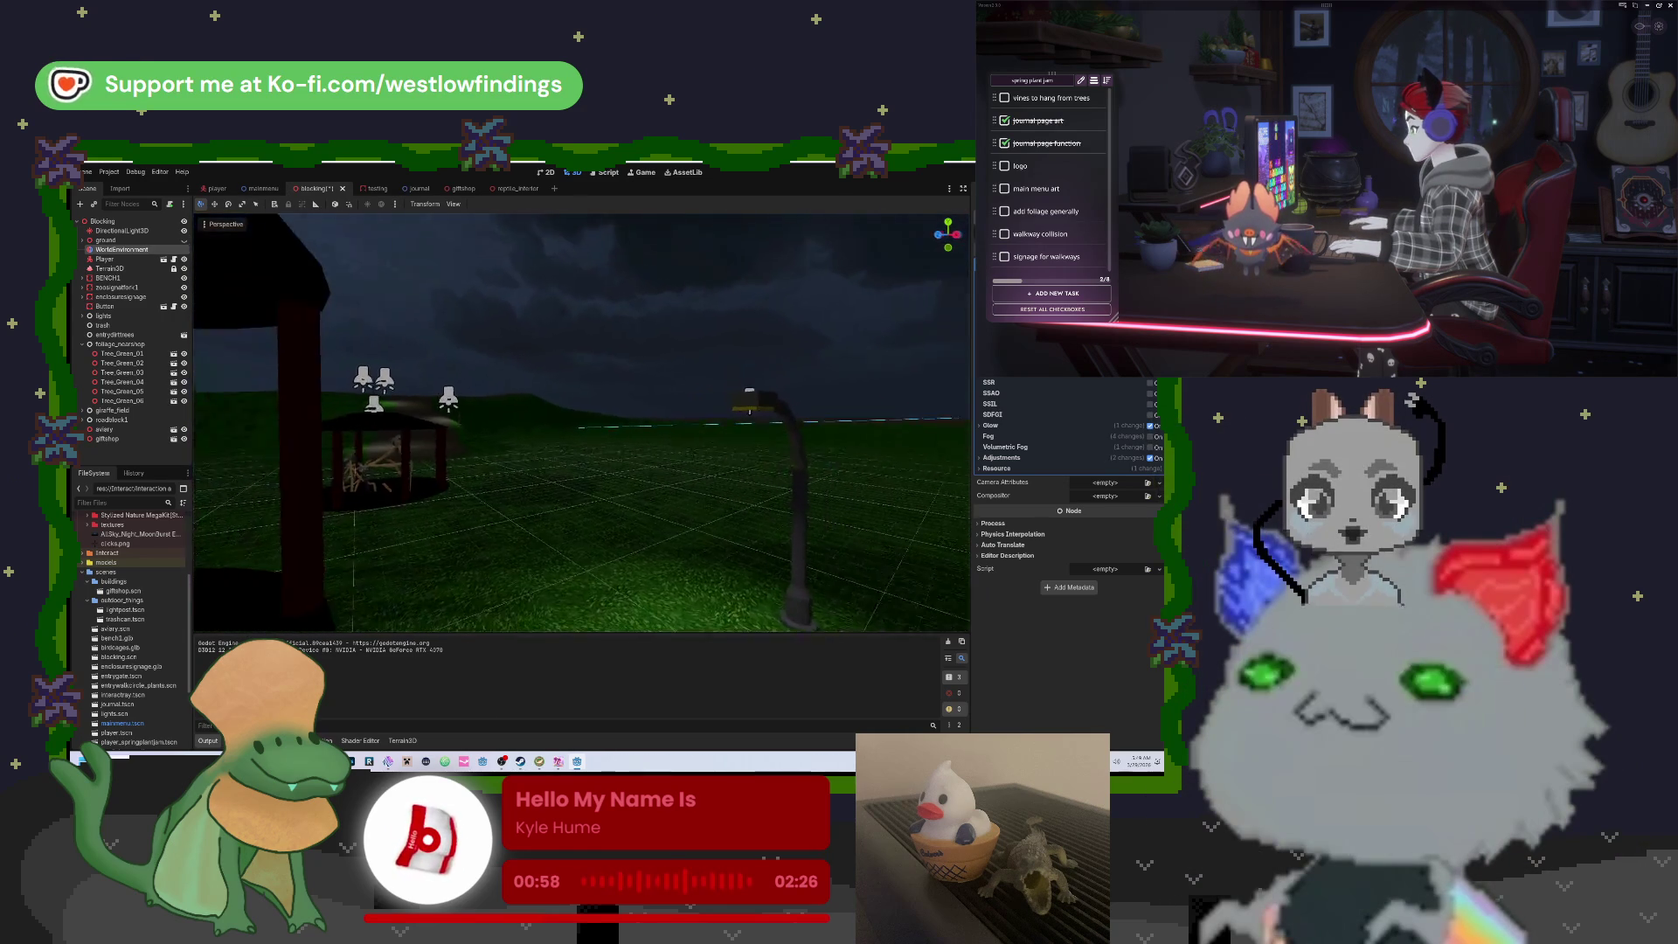
pyautogui.press('w')
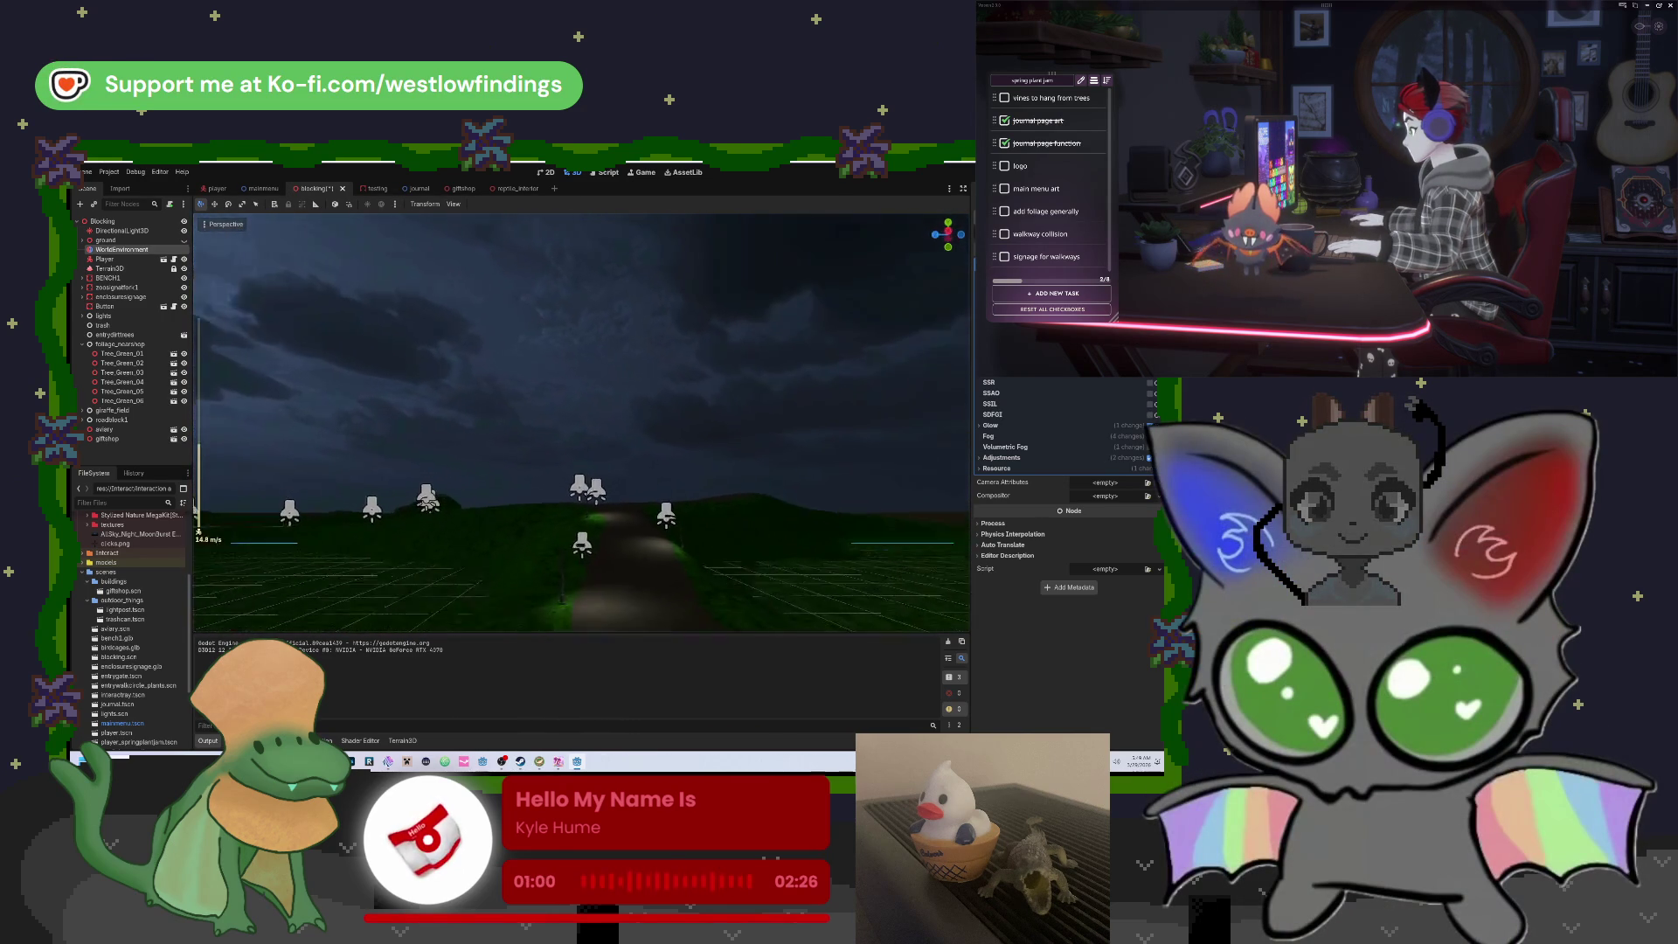
pyautogui.scroll(2, 582, 422)
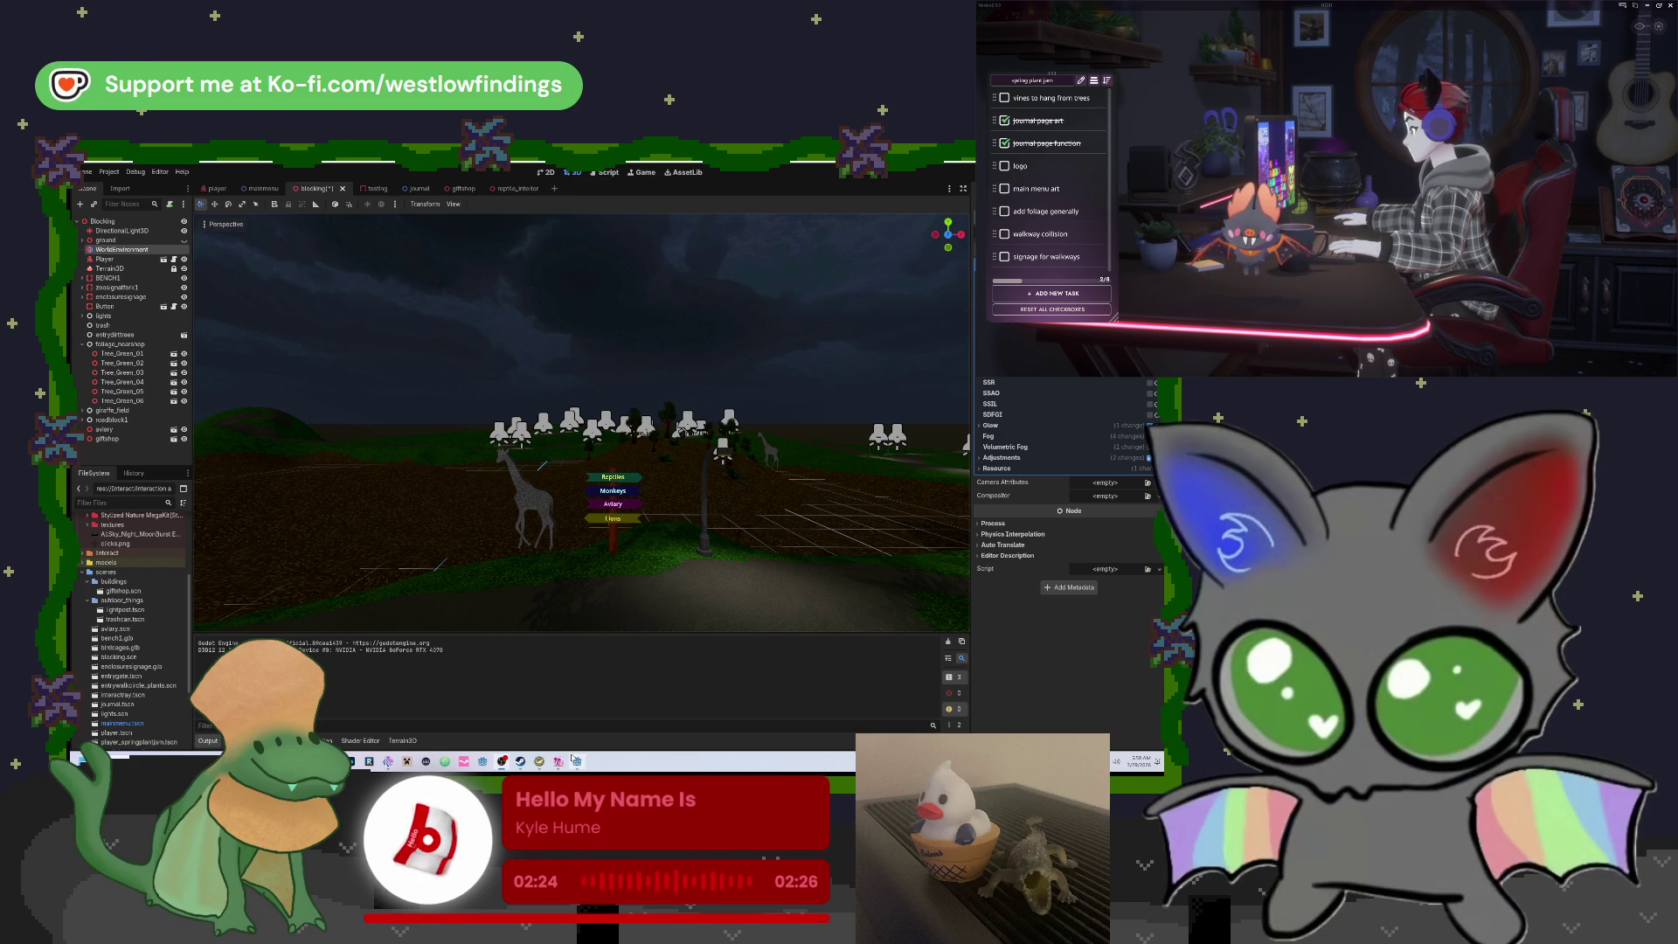
pyautogui.hotkey('ctrl', 's')
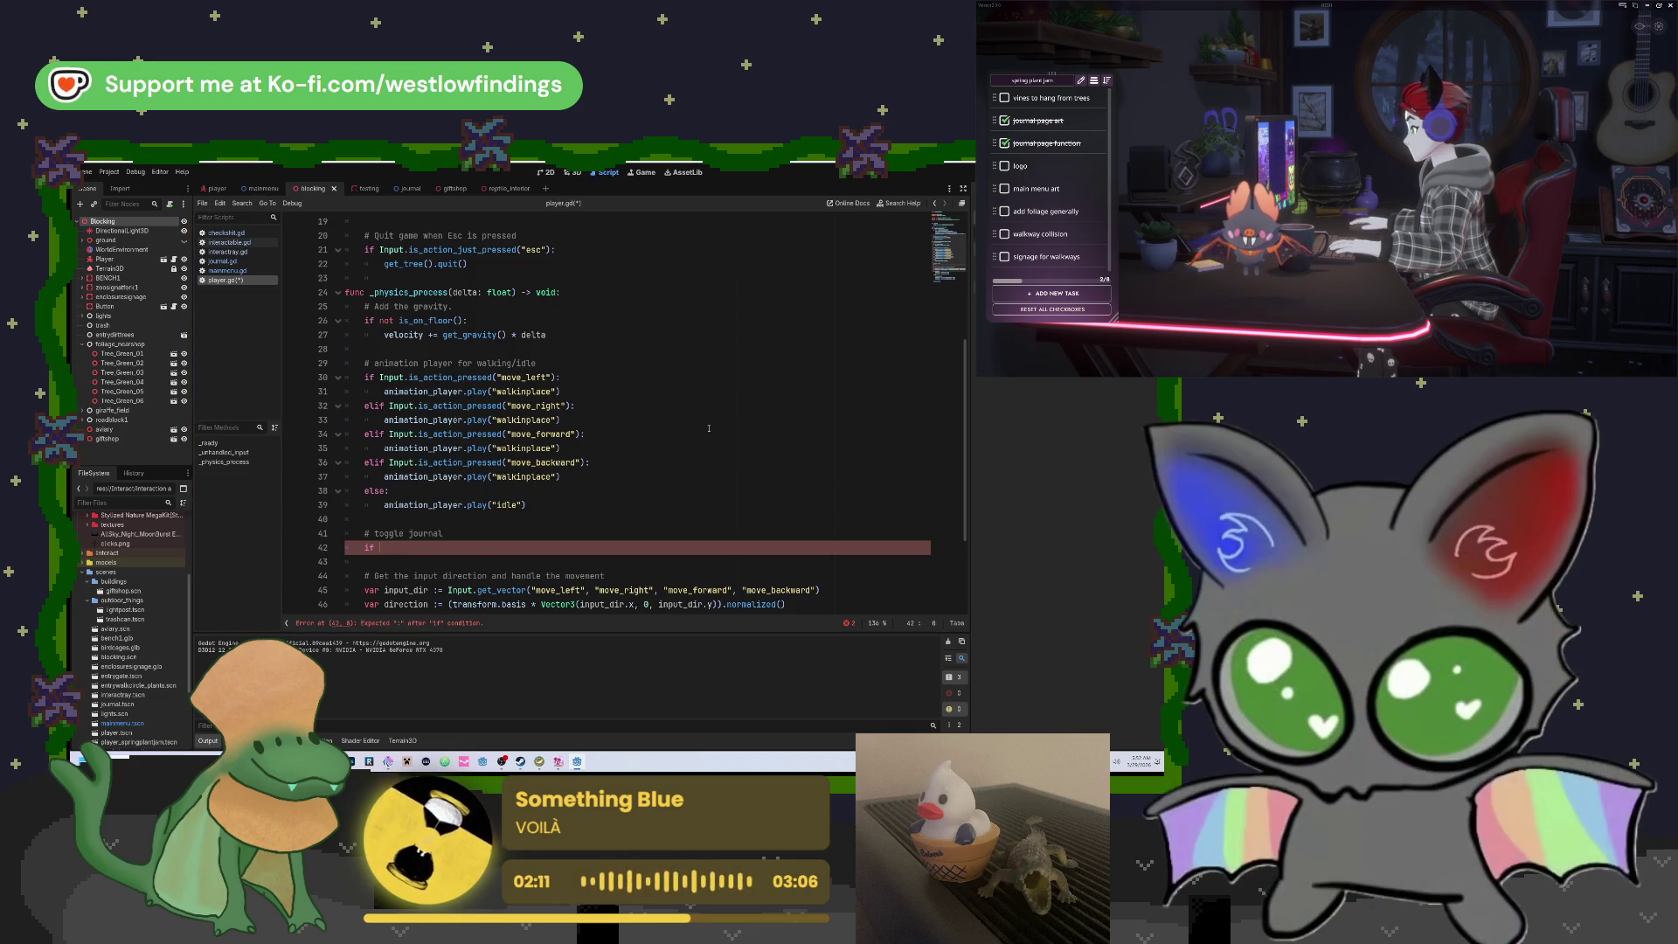
# In player.gd, add an if Input.is_action_pressed("journal") condition on the empty line.
pyautogui.press('Tab')
pyautogui.write('if Input')
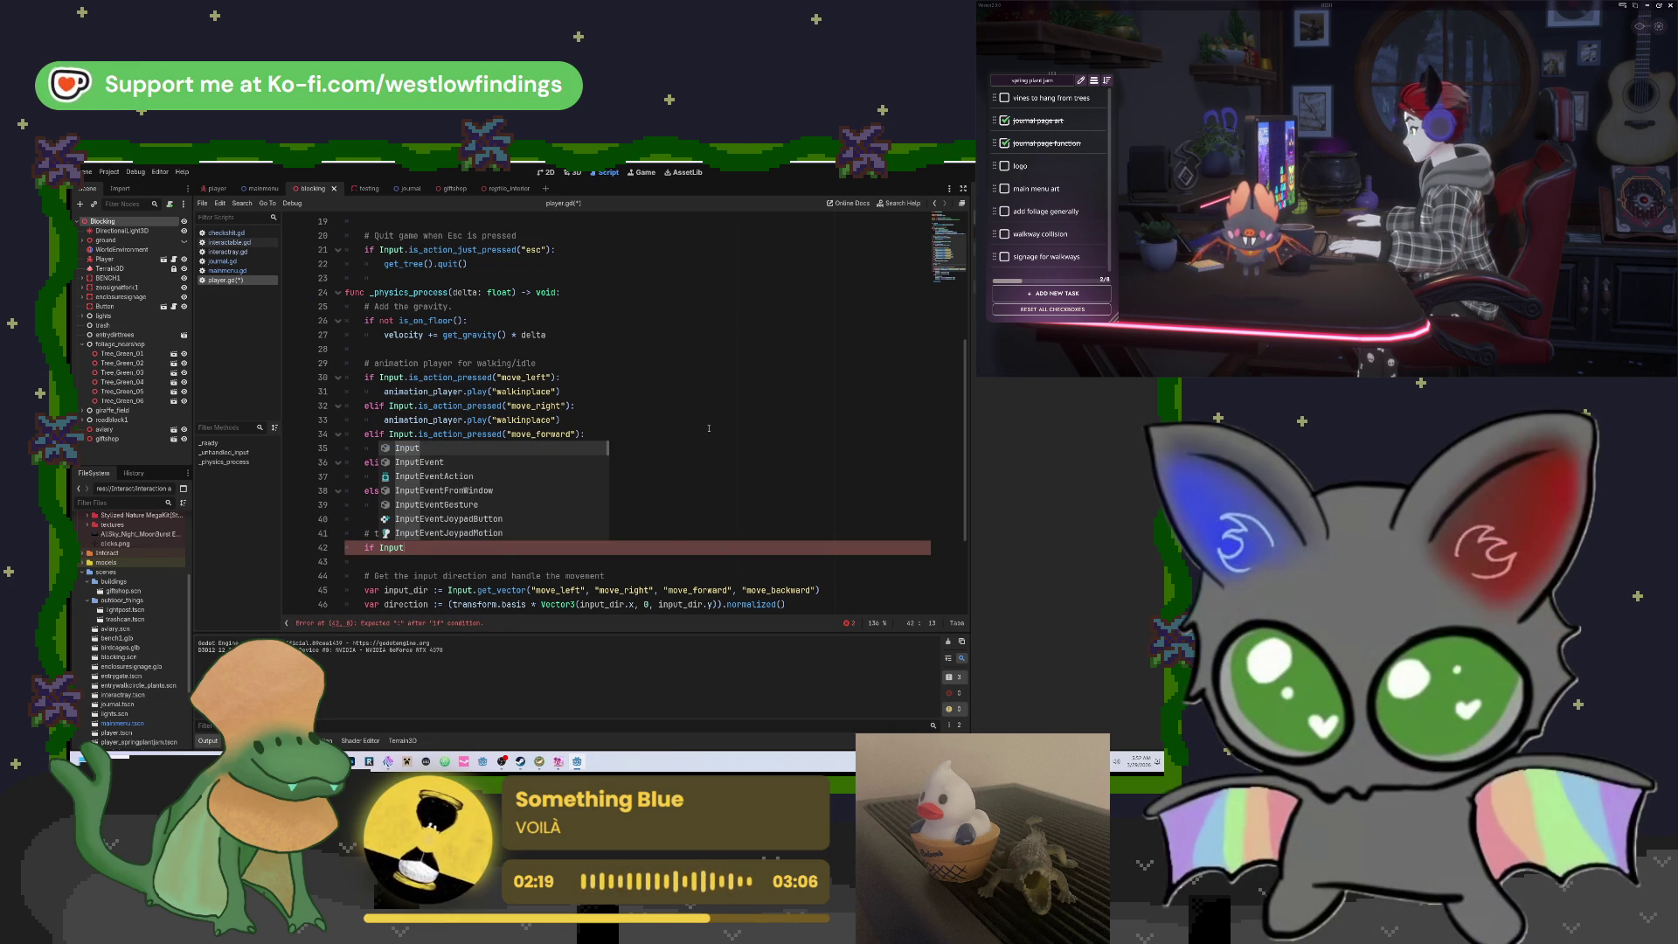
pyautogui.write('.isac')
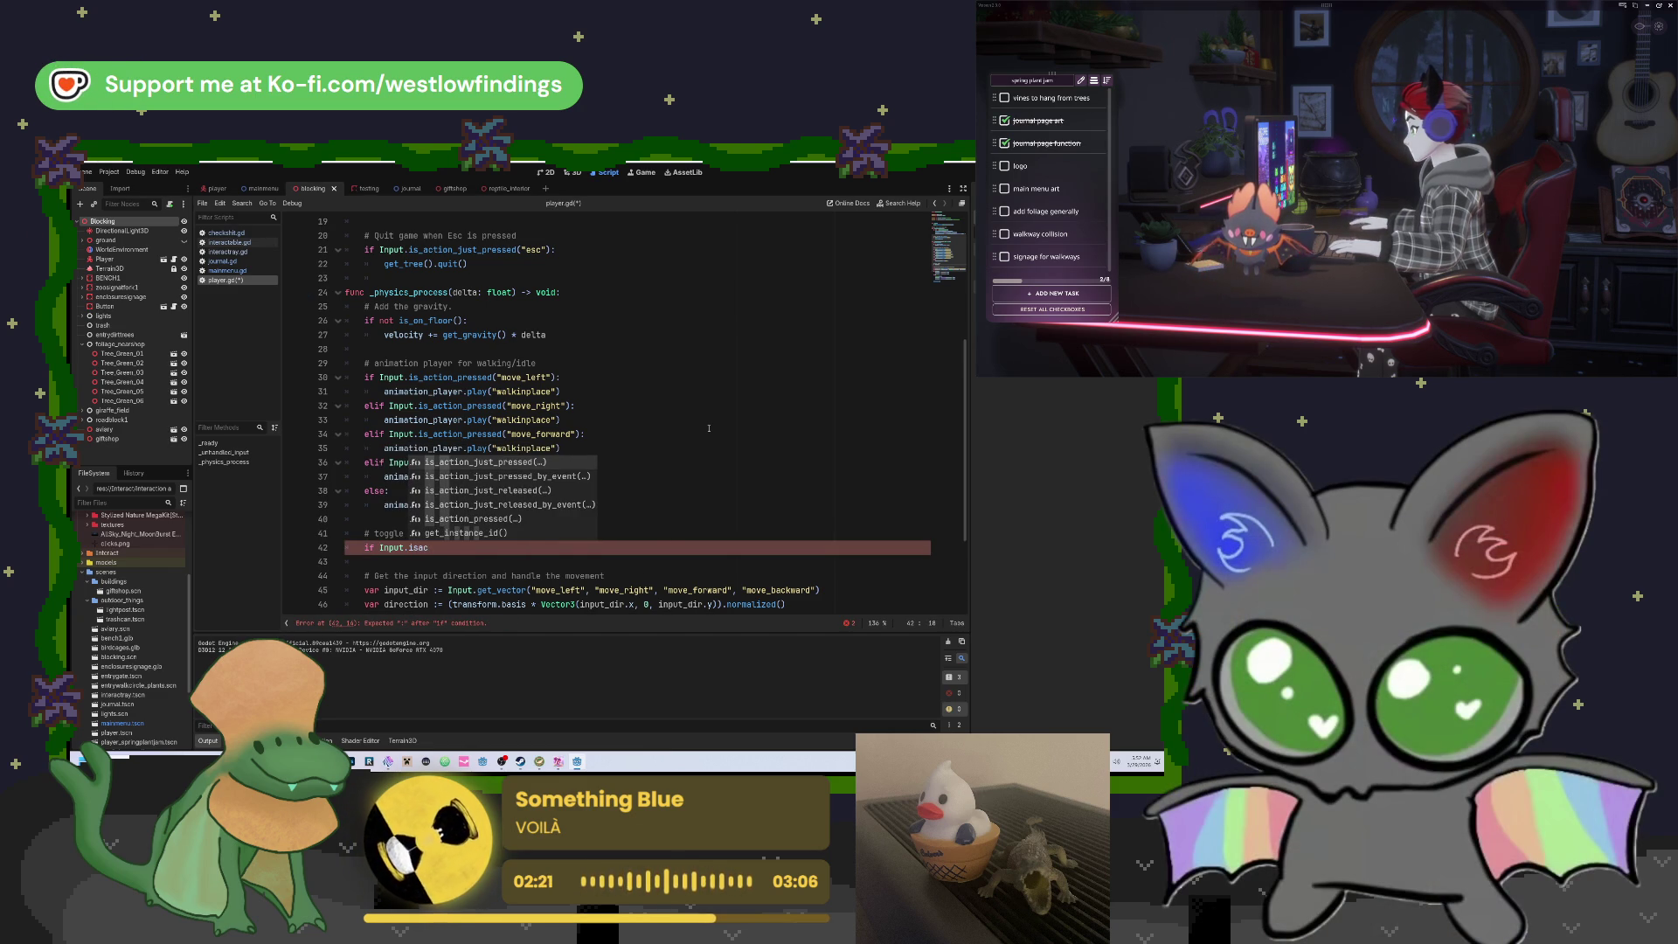
pyautogui.press('Down')
pyautogui.press('Down')
pyautogui.press('Down')
pyautogui.press('Return')
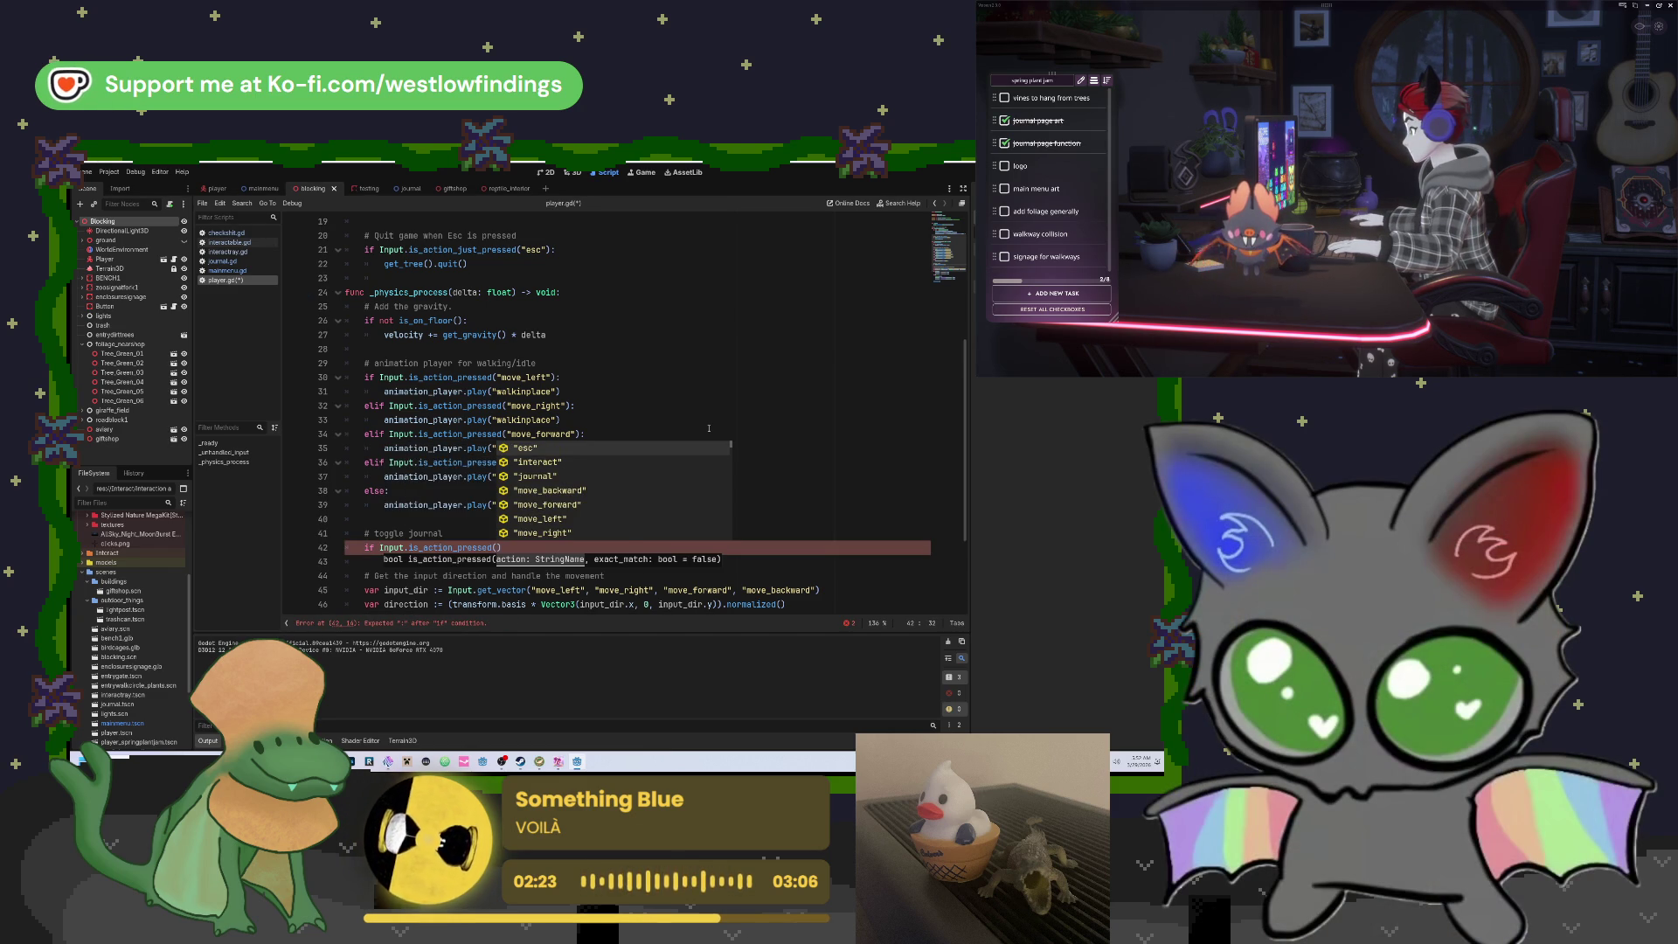
pyautogui.press('Down')
pyautogui.press('Down')
pyautogui.press('Return')
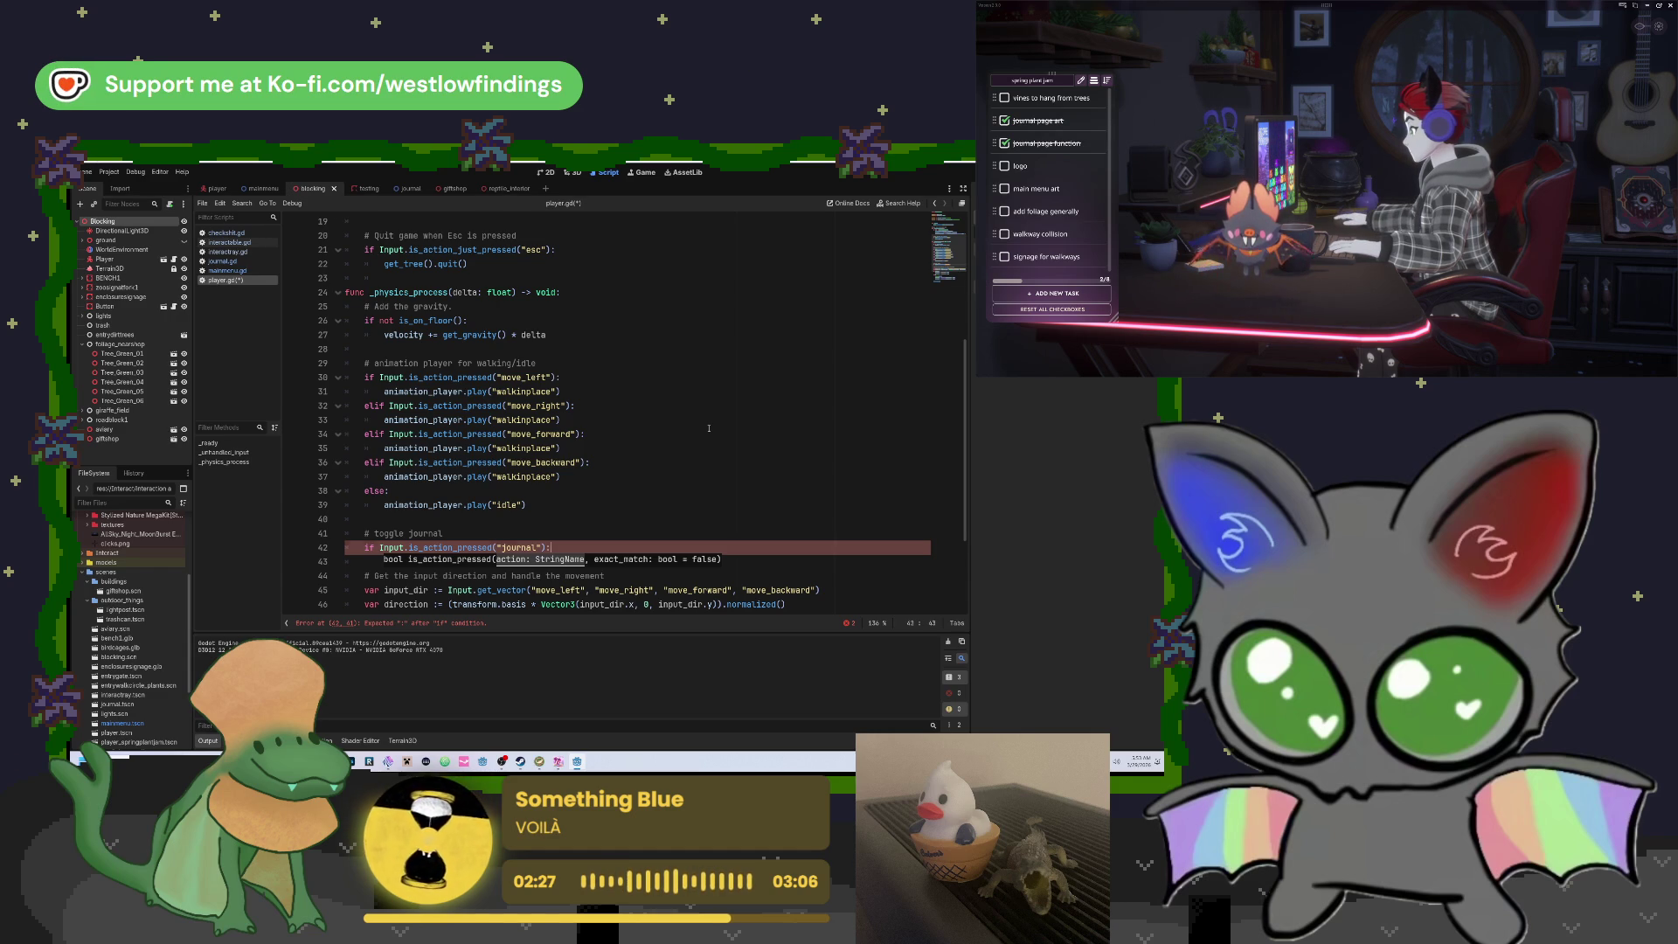
pyautogui.press('Return')
# Under it, call get_tree().change_scene_to_file with the journal scene, then select both lines.
pyautogui.write('et')
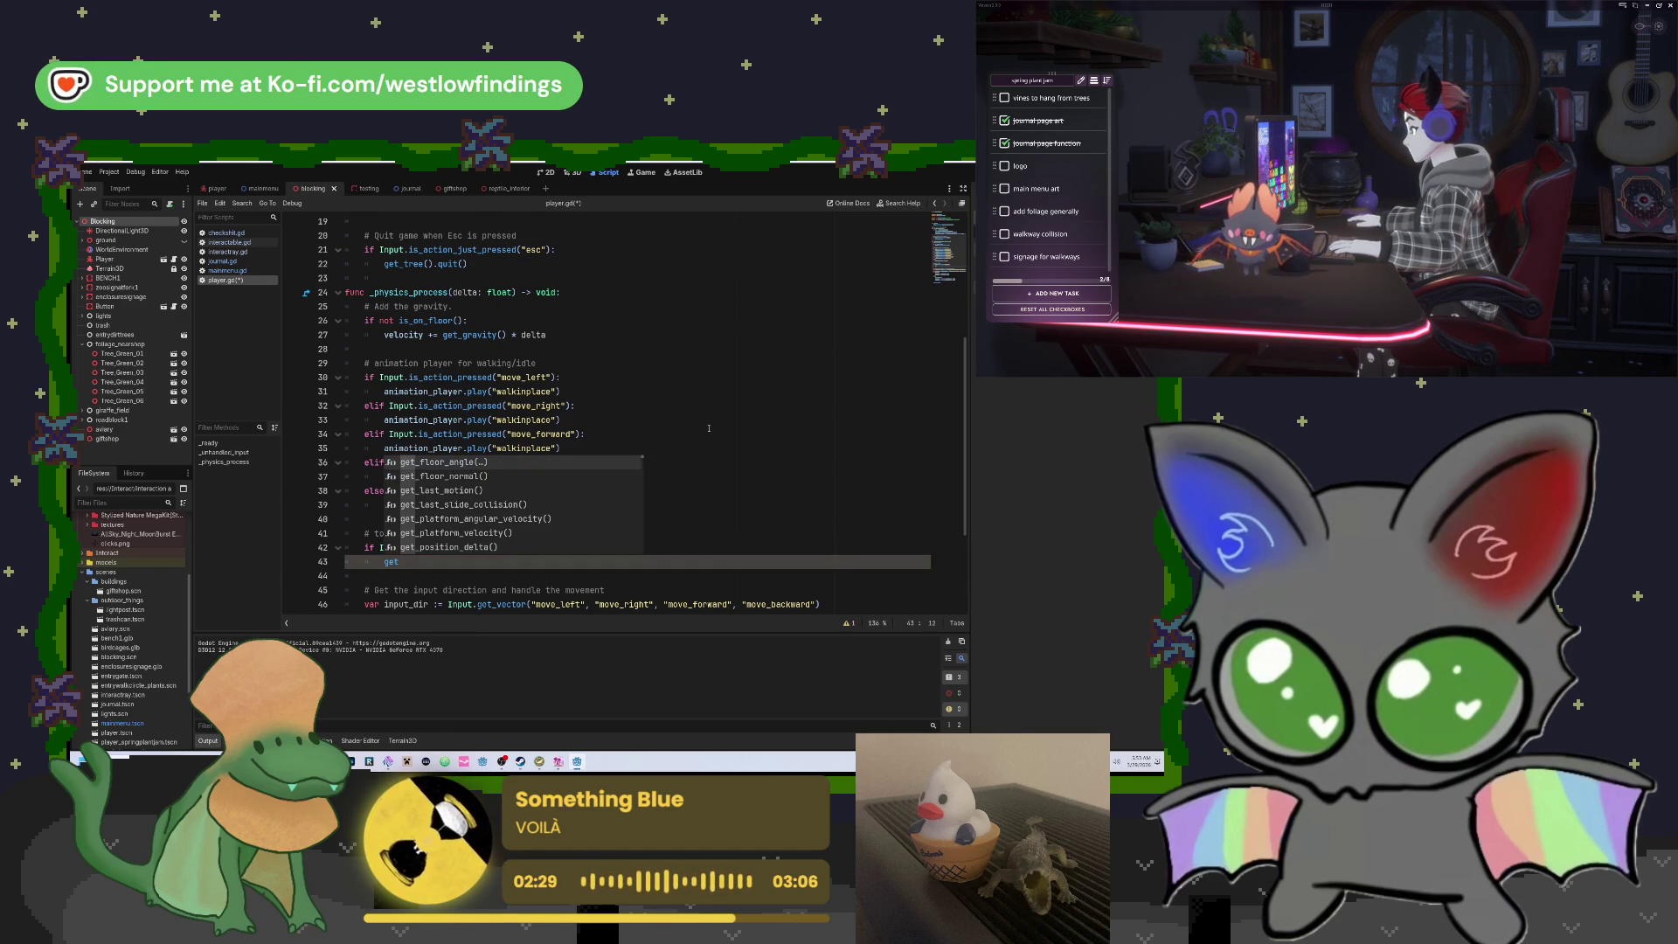
pyautogui.press('BackSpace')
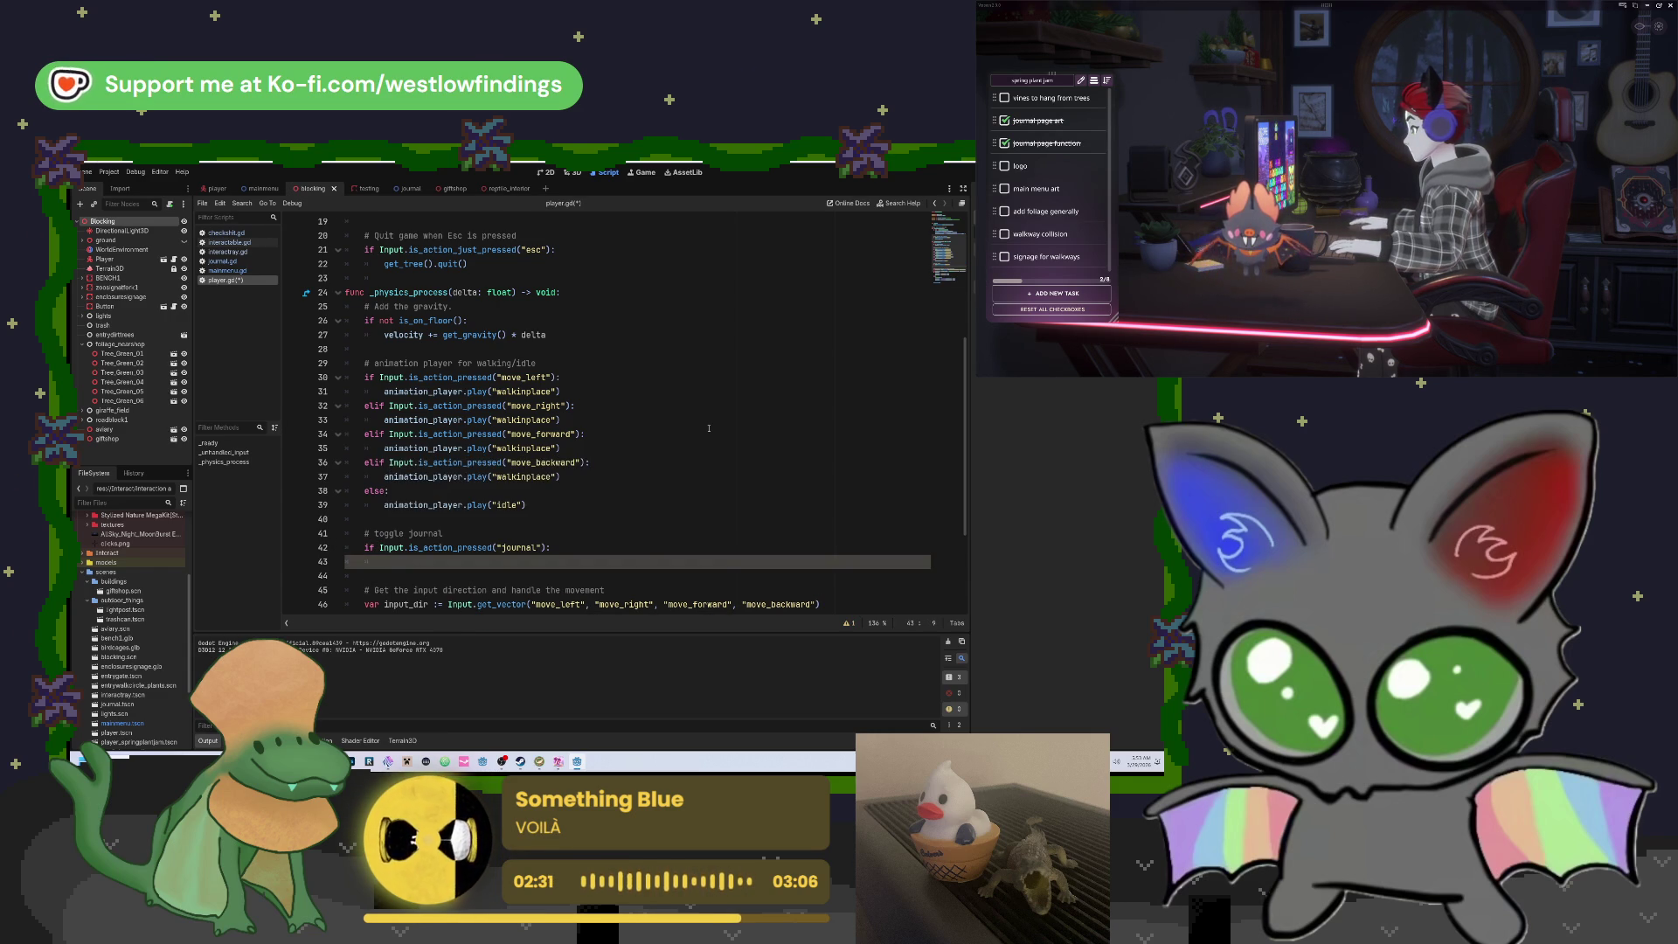
pyautogui.write('t_tree')
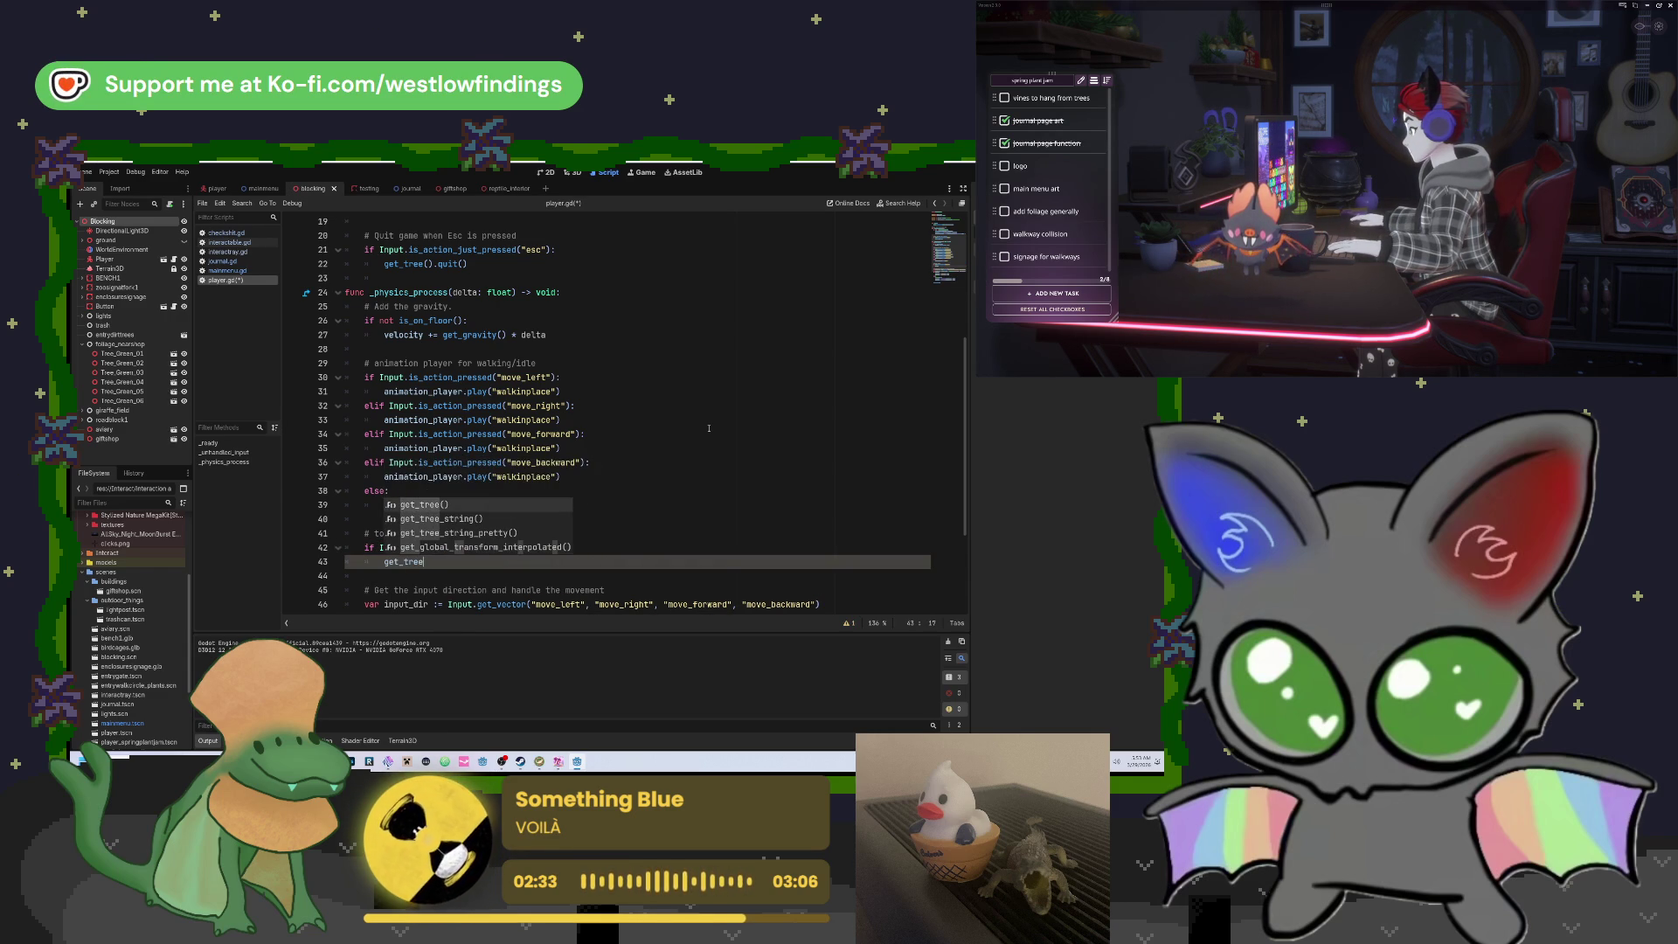
pyautogui.press('Return')
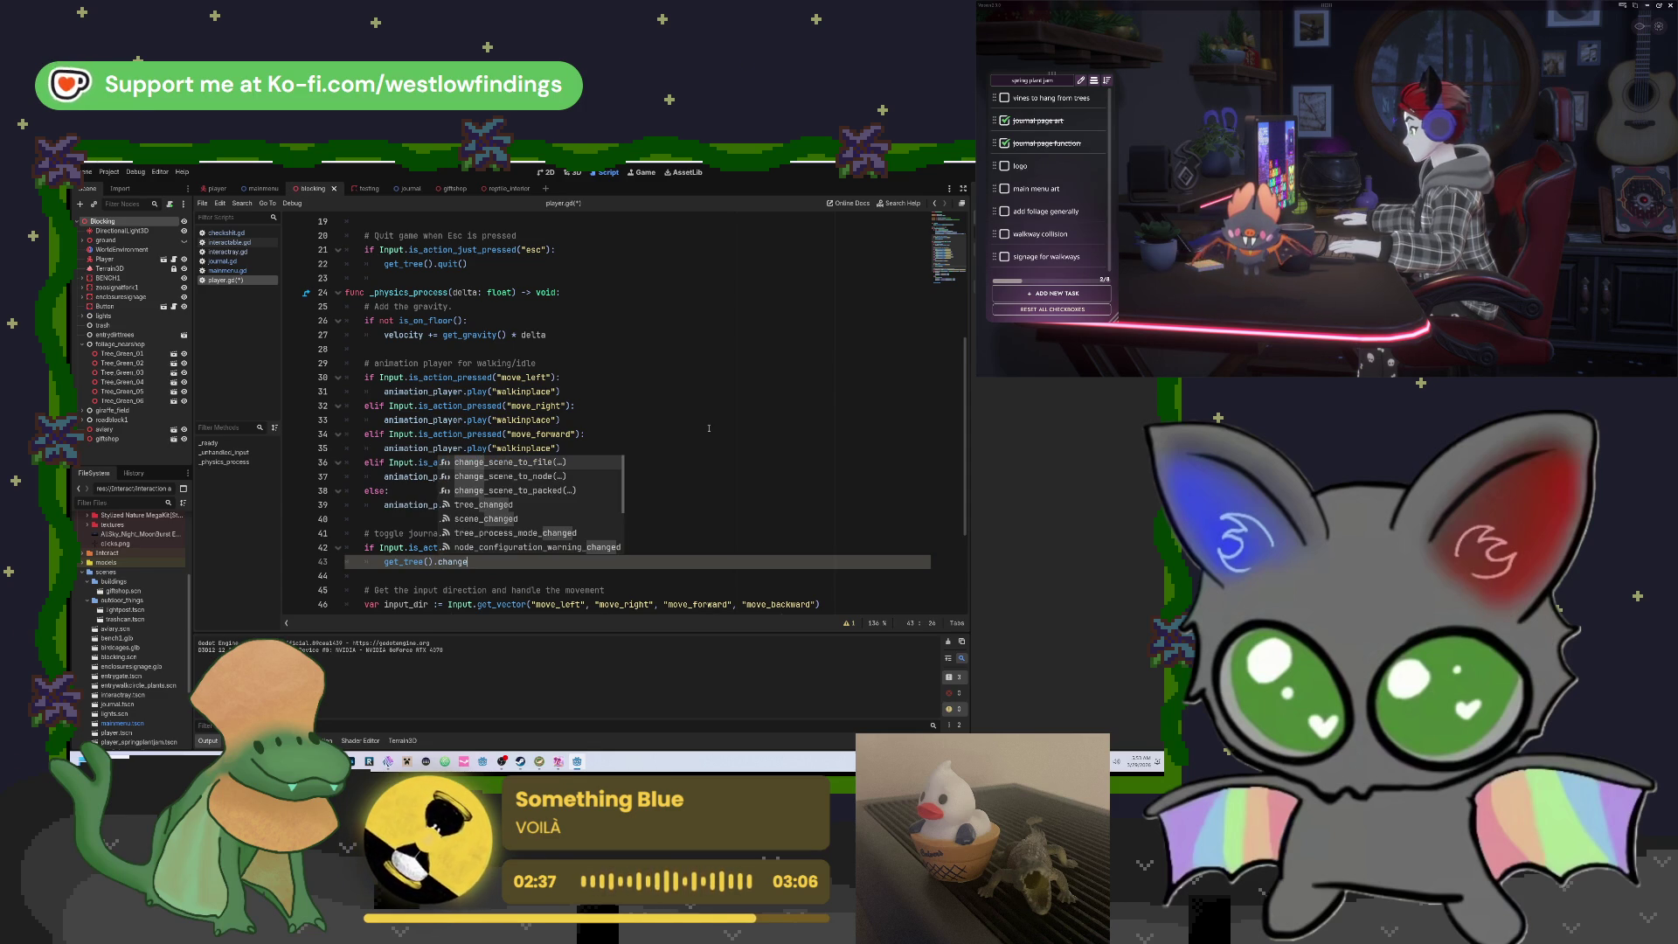
pyautogui.press('Return')
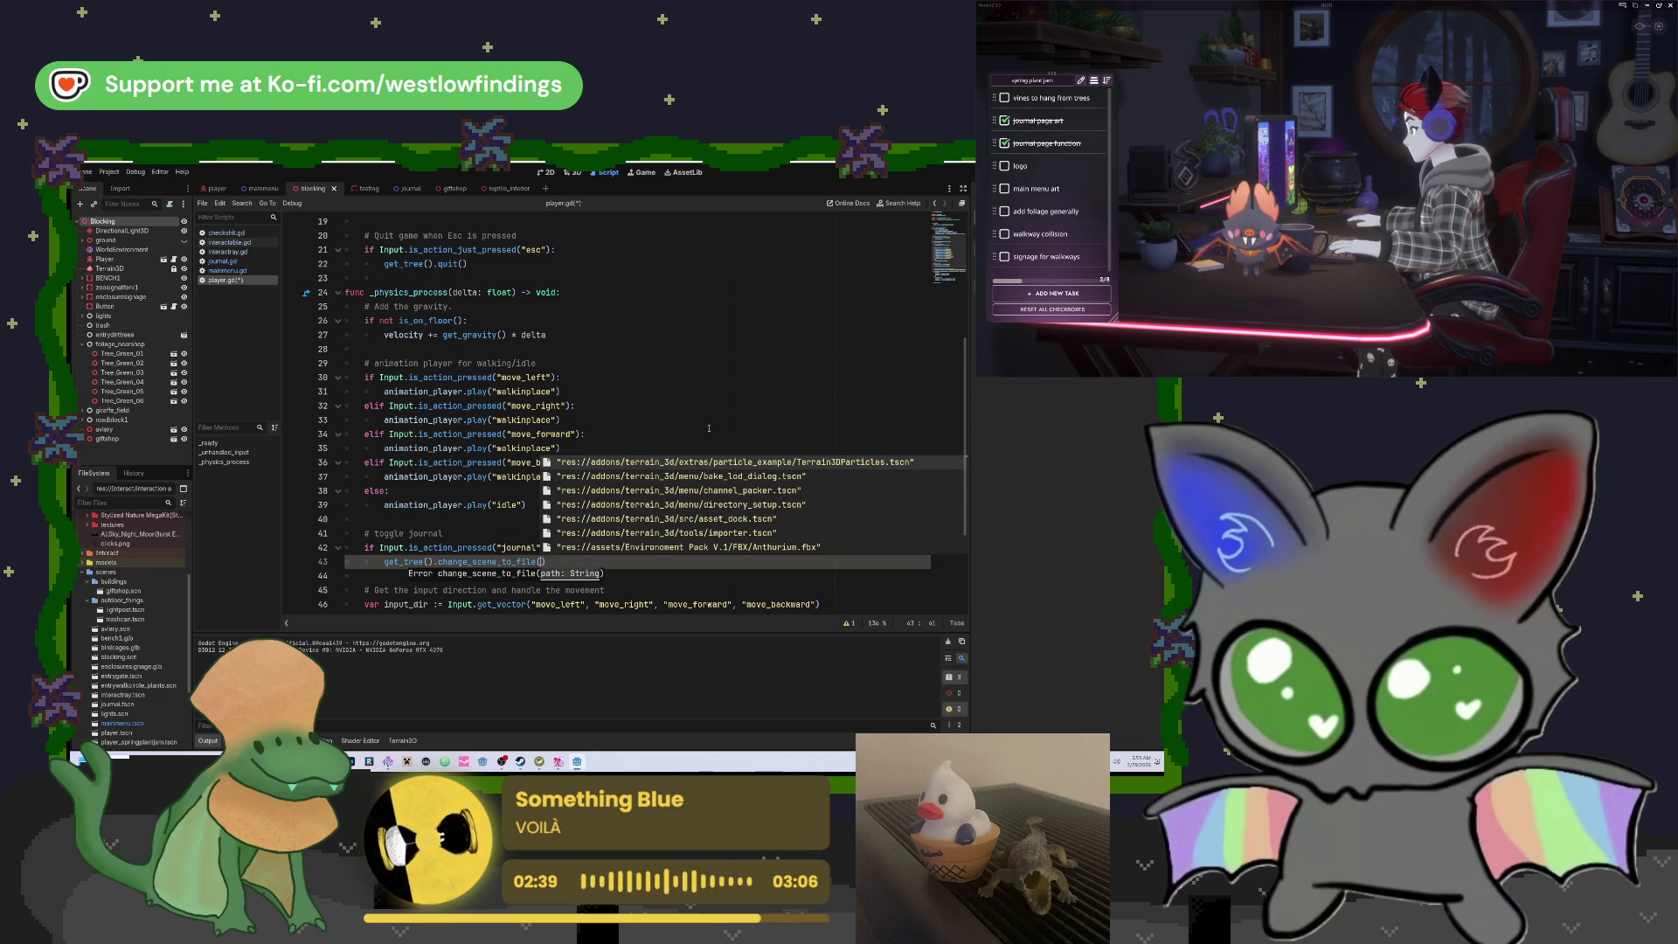
pyautogui.write('joun')
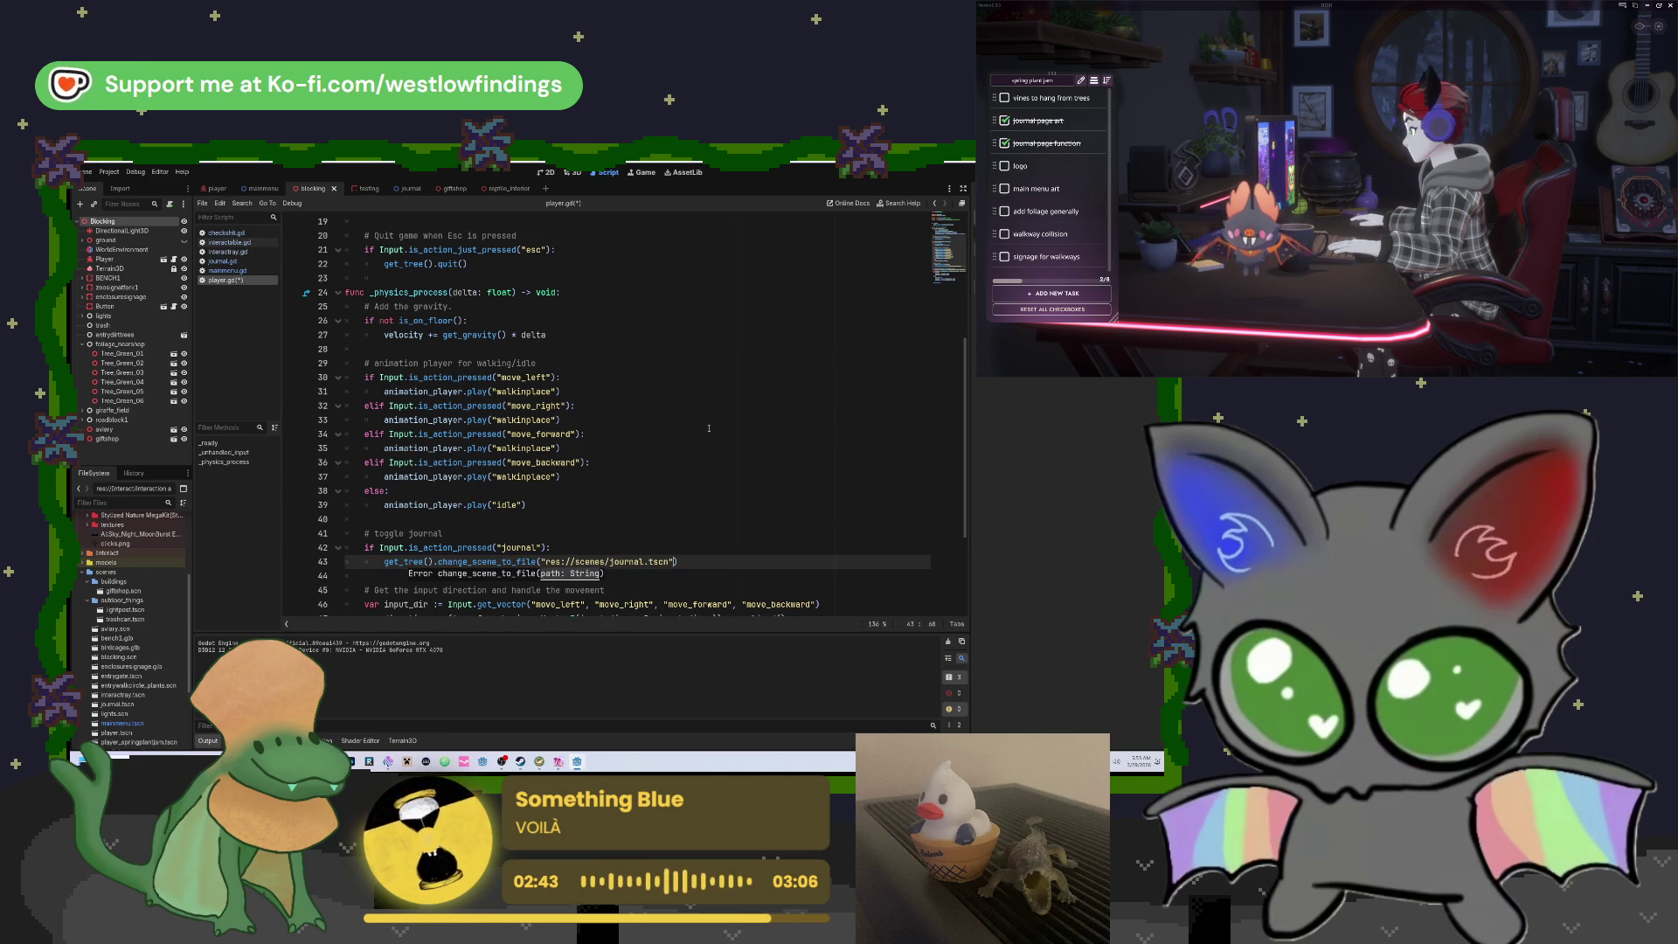
pyautogui.scroll(-3, 697, 387)
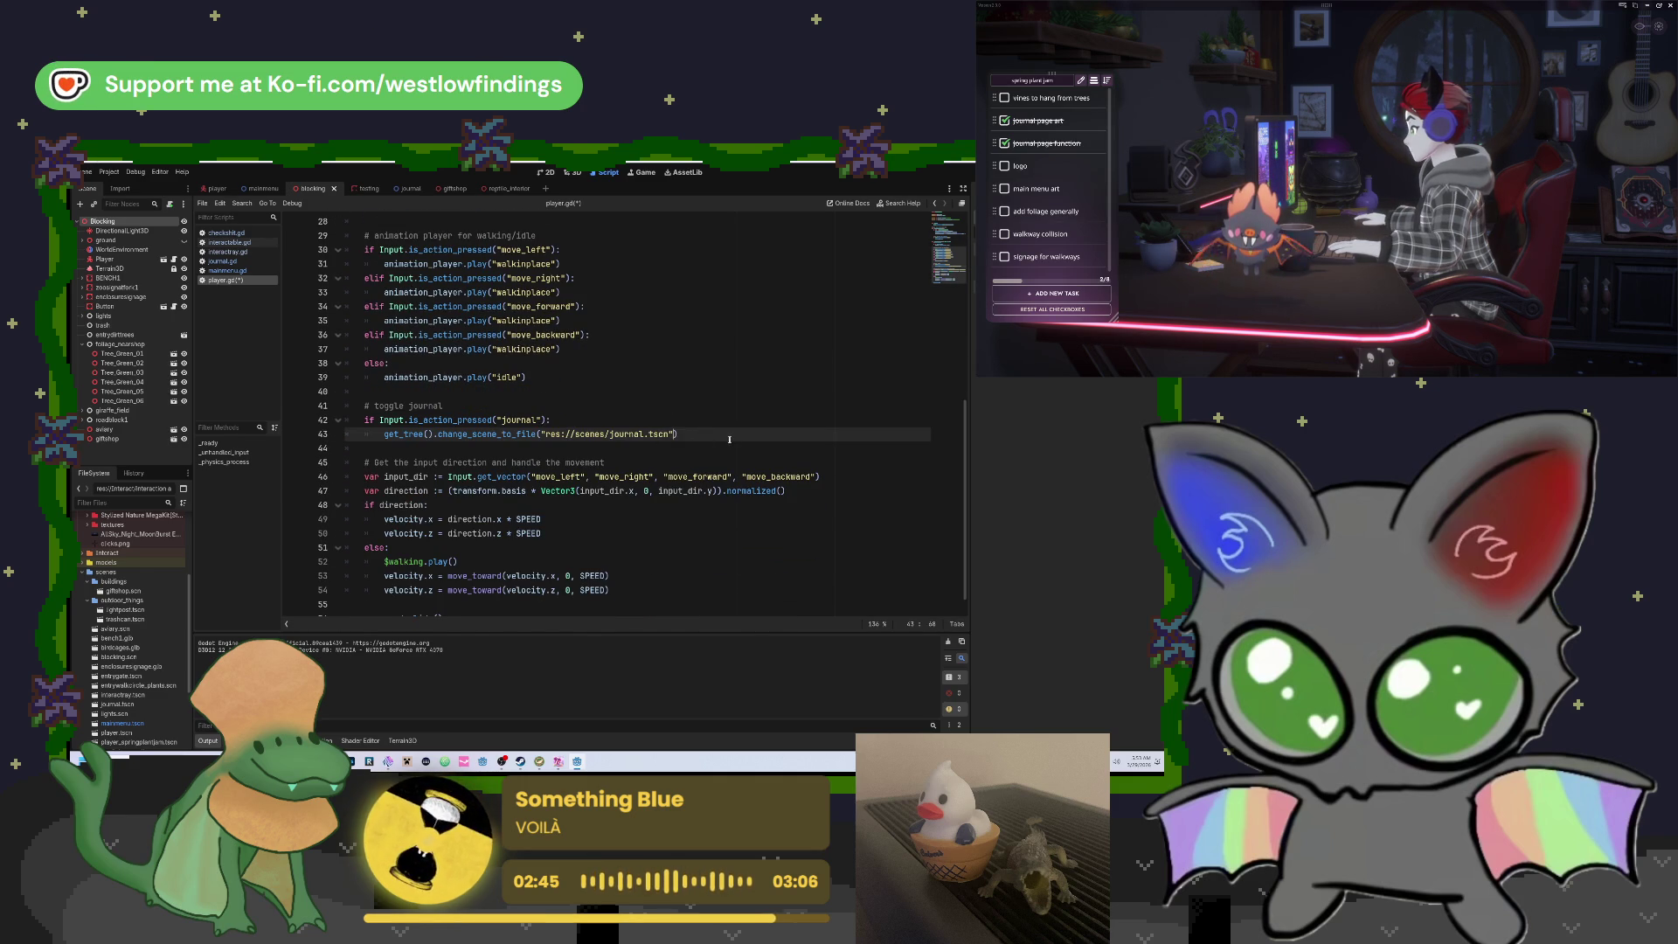
pyautogui.moveTo(678, 435); pyautogui.dragTo(346, 420)
pyautogui.hotkey('ctrl', 'c')
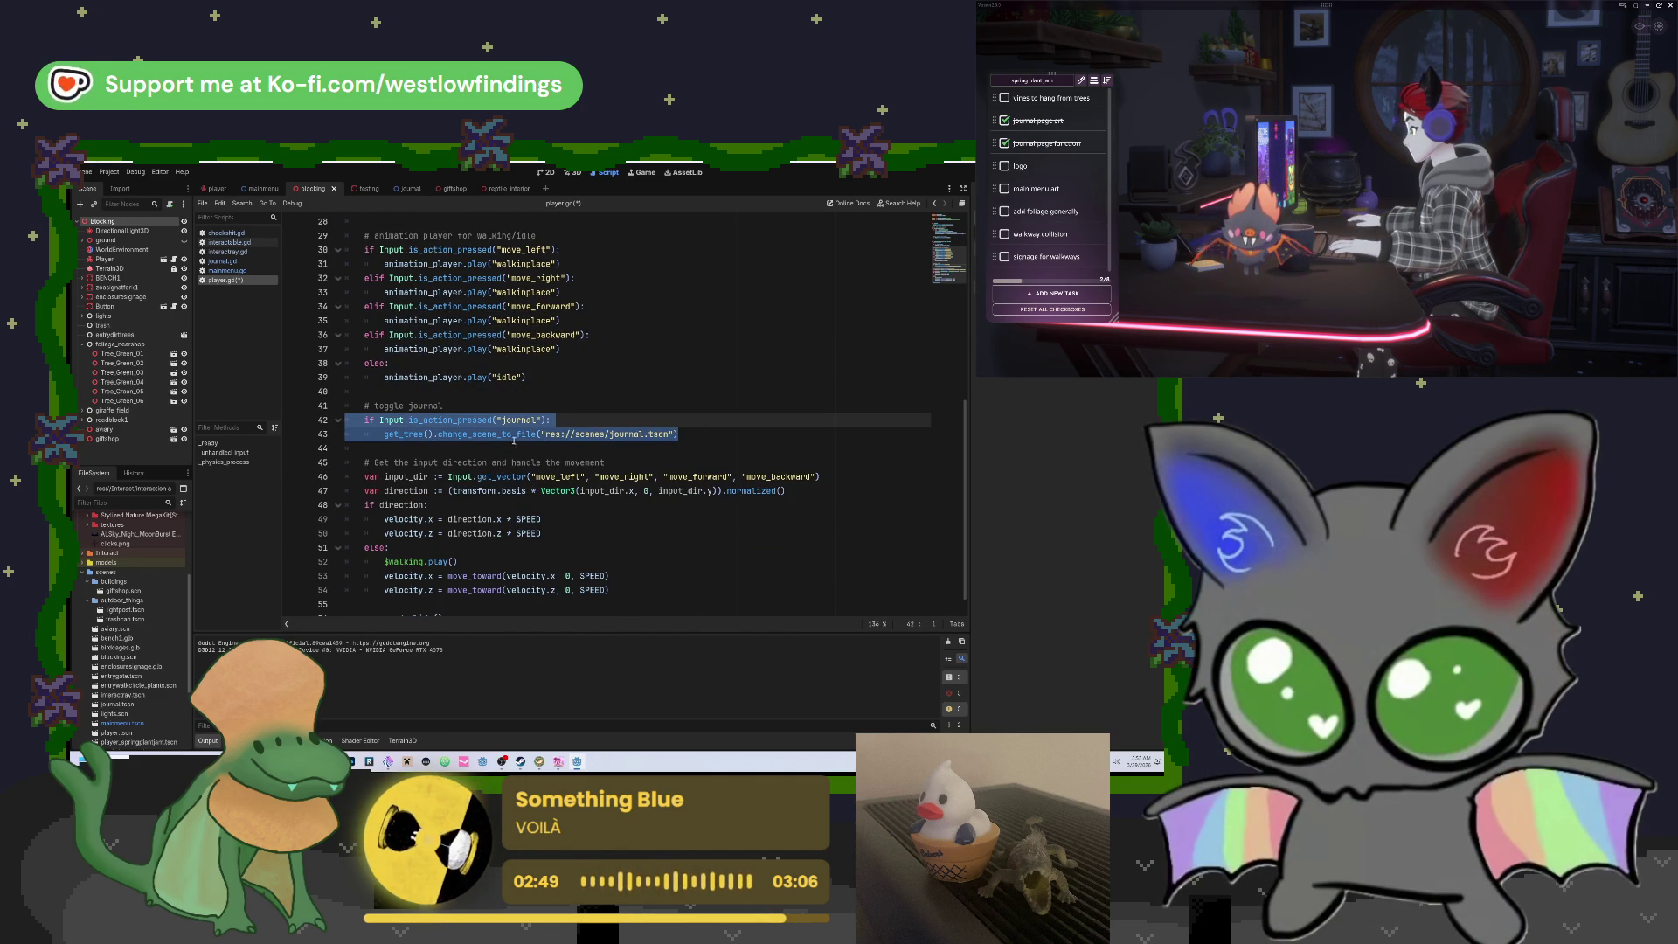
pyautogui.scroll(-1, 356, 423)
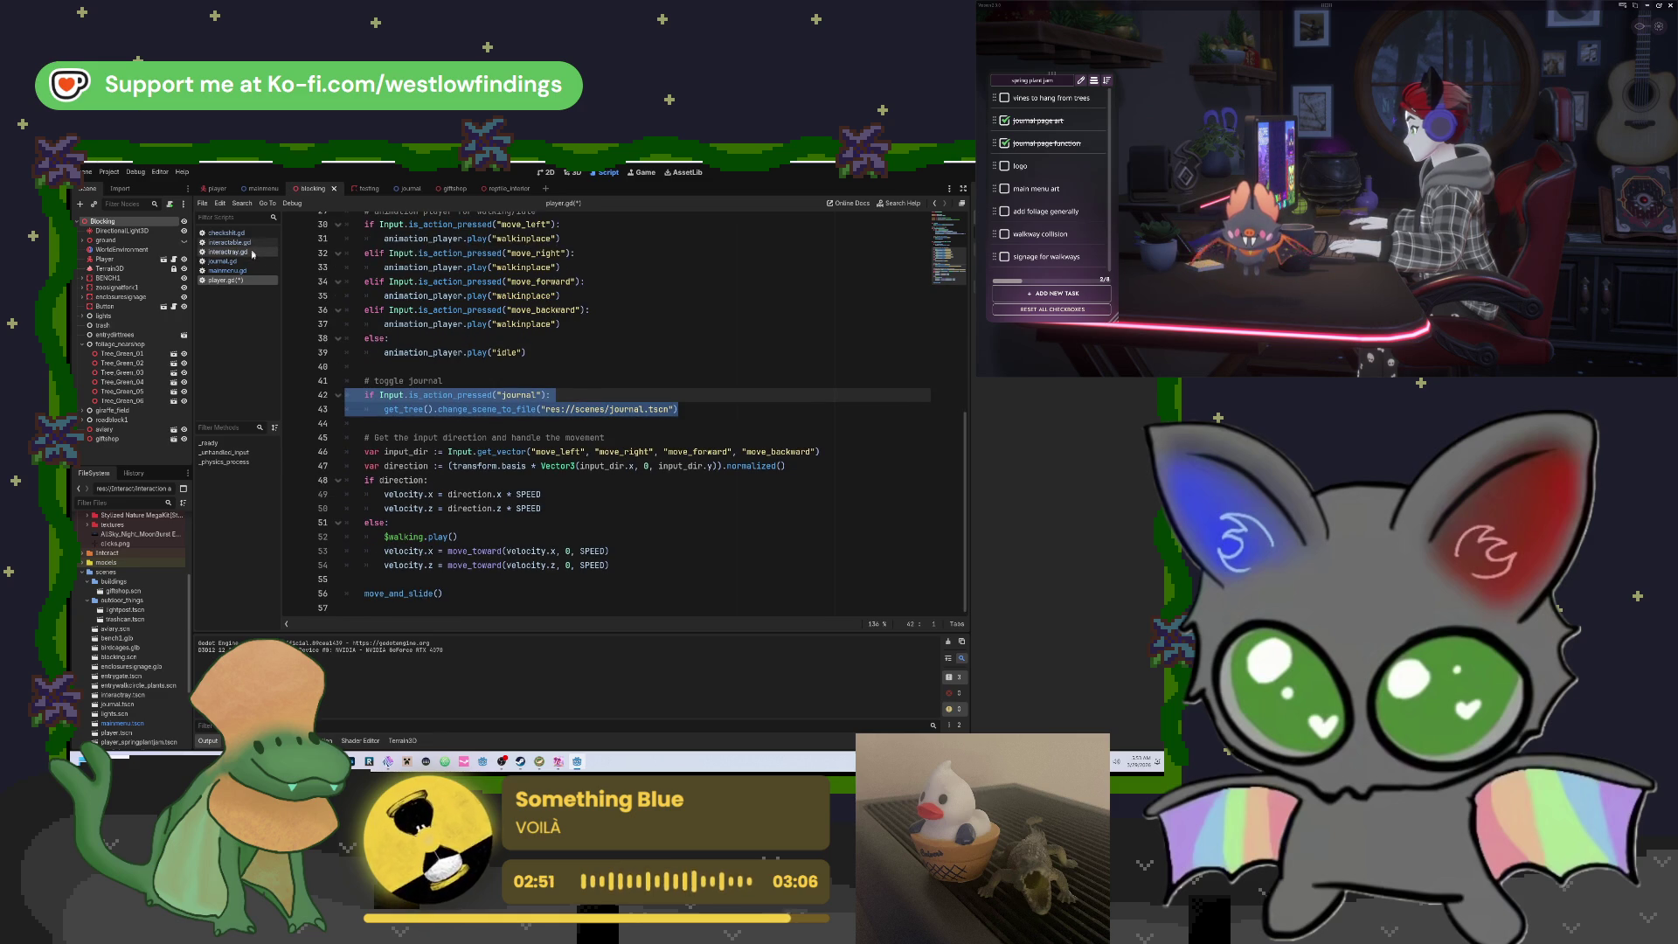
# Paste the journal toggle check into journal.gd after the feather check and fix its indentation.
pyautogui.click(223, 261)
pyautogui.click(500, 394)
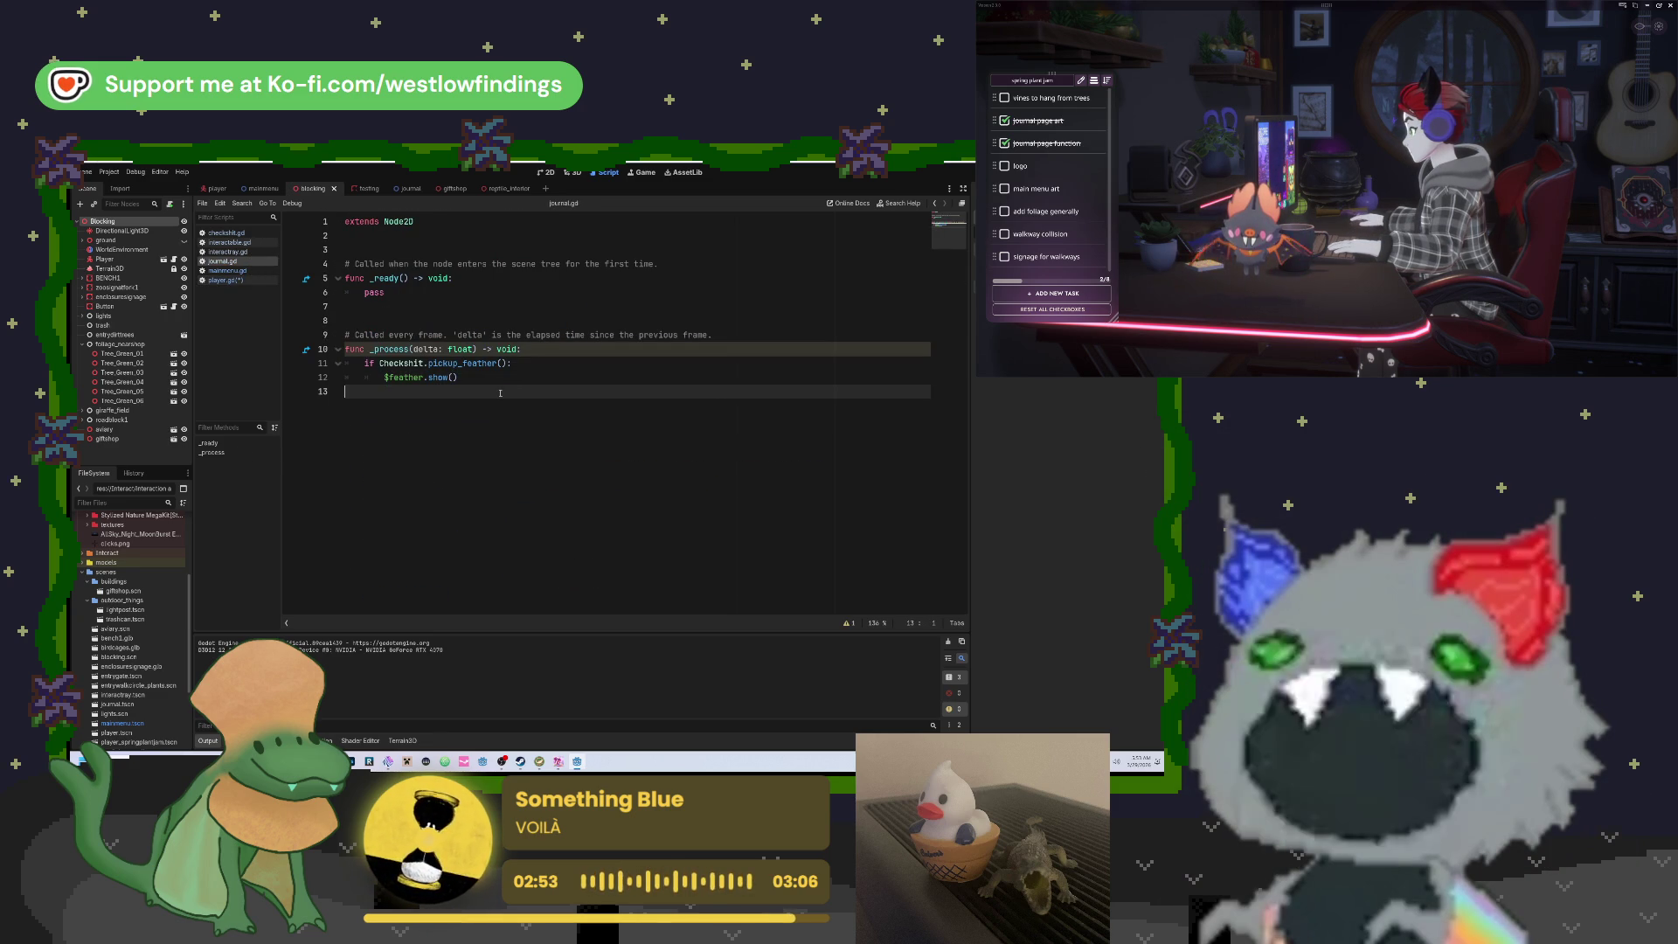
pyautogui.press('BackSpace')
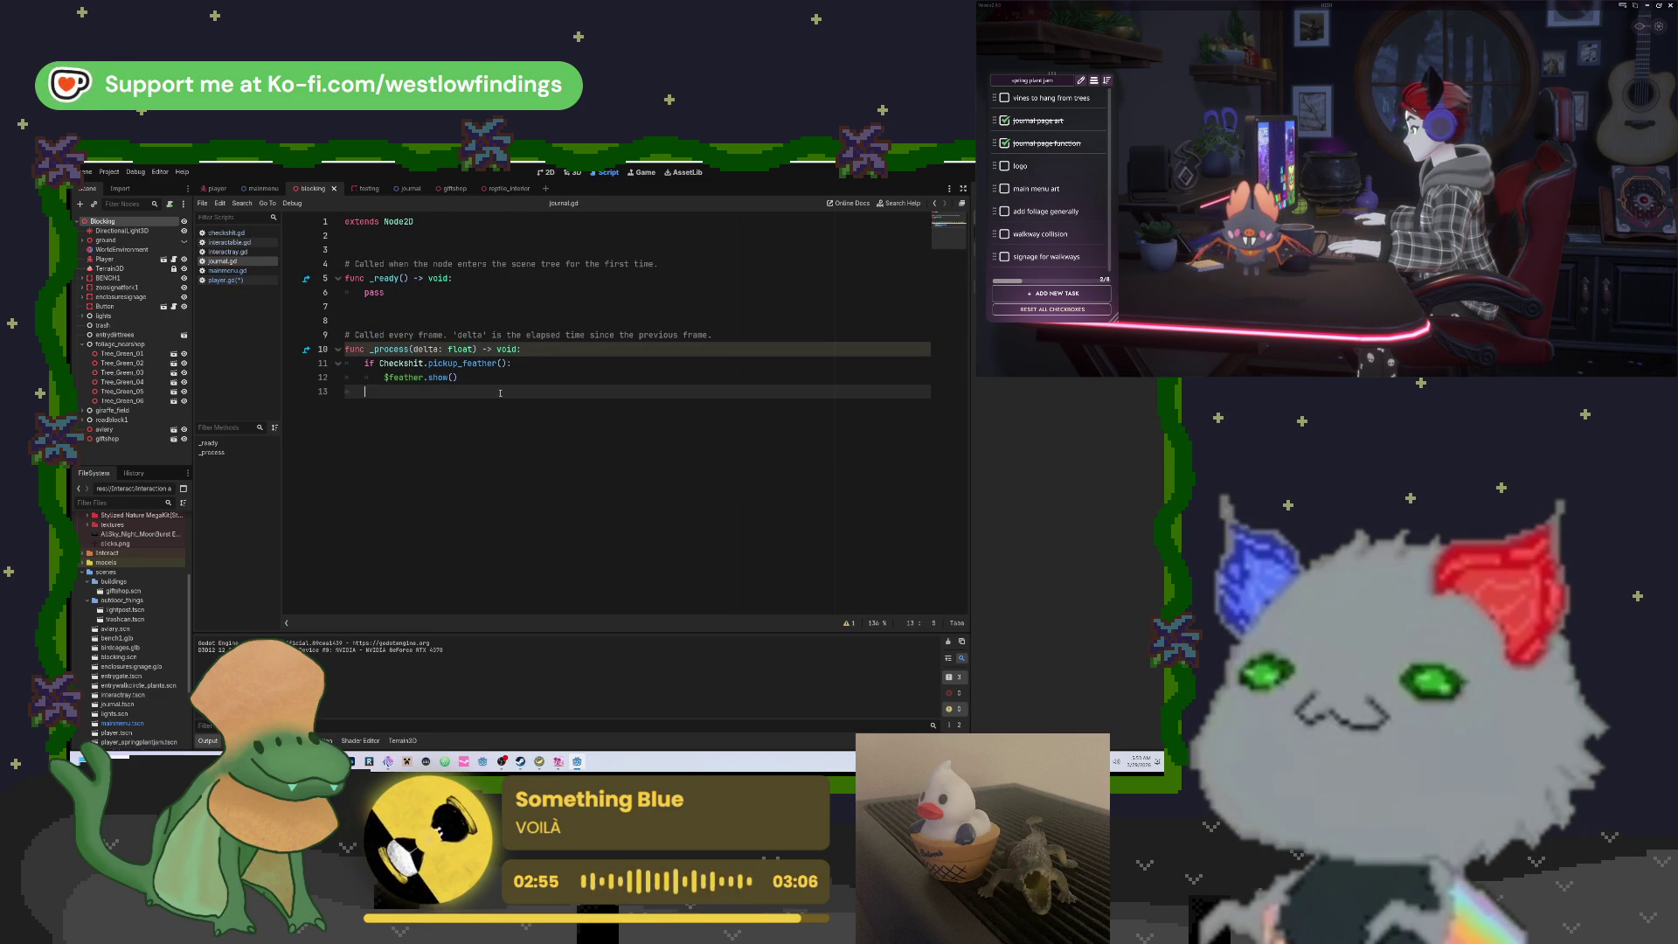
pyautogui.hotkey('ctrl', 'v')
pyautogui.press('Up')
pyautogui.hotkey('ctrl', 'shift', 'Return')
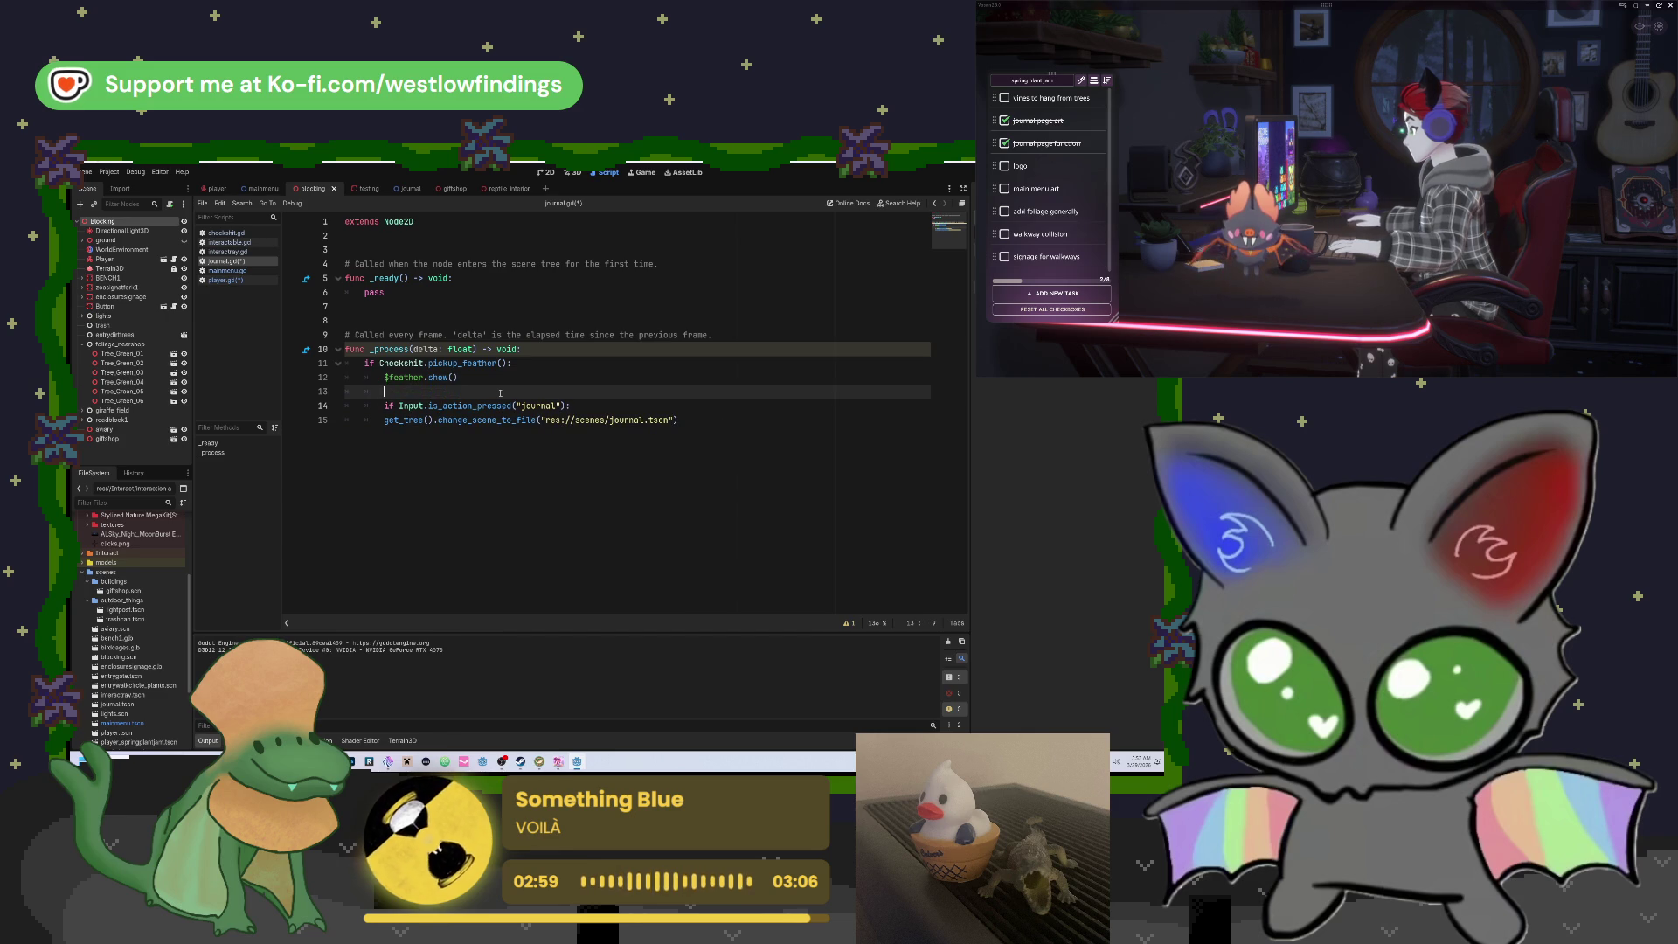
pyautogui.press('Down')
pyautogui.press('BackSpace')
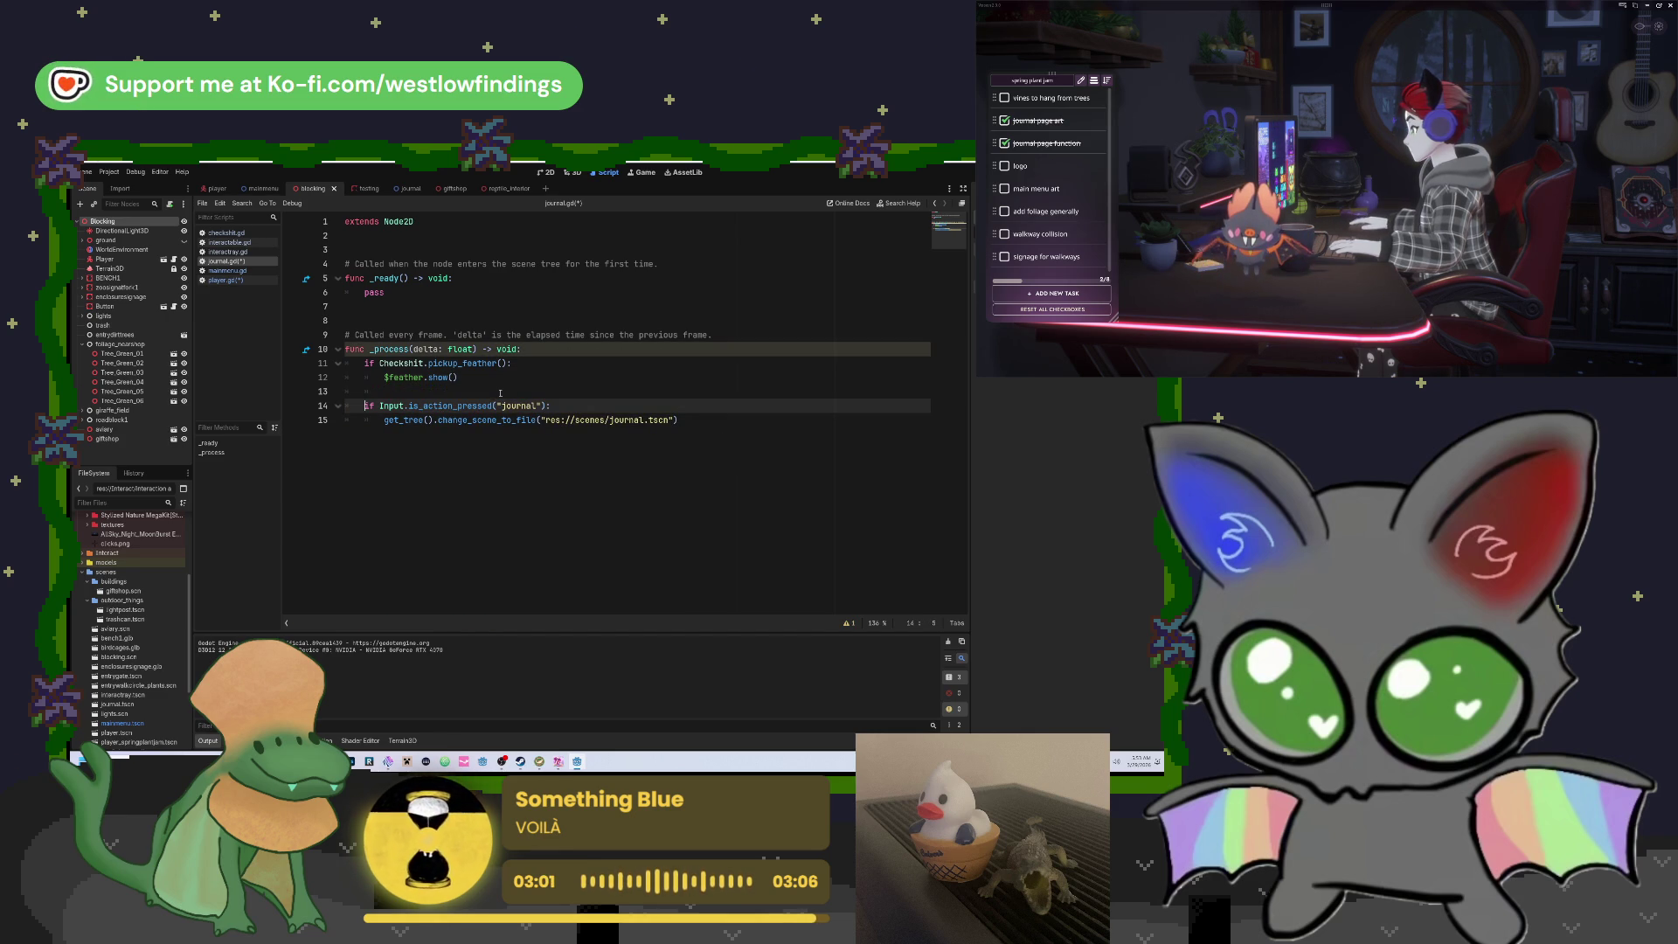
# Replace the pasted scene path with res://scenes/blocking.scn.
pyautogui.click(669, 420)
pyautogui.moveTo(669, 420); pyautogui.dragTo(543, 422)
pyautogui.write('"')
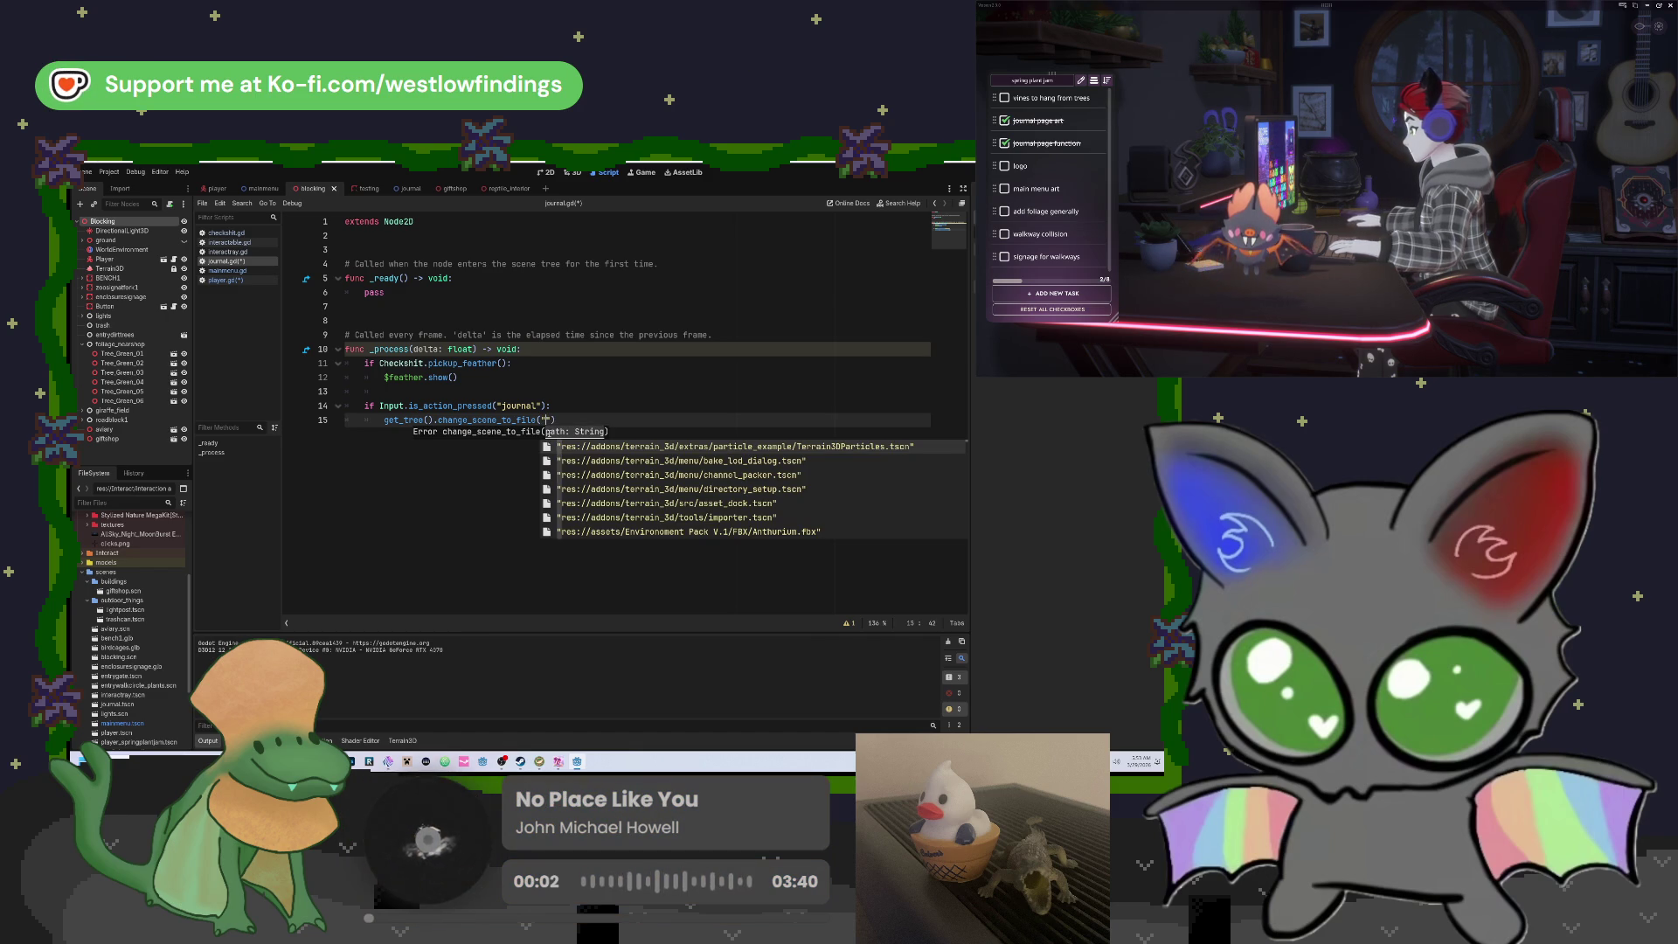
pyautogui.write('blockin')
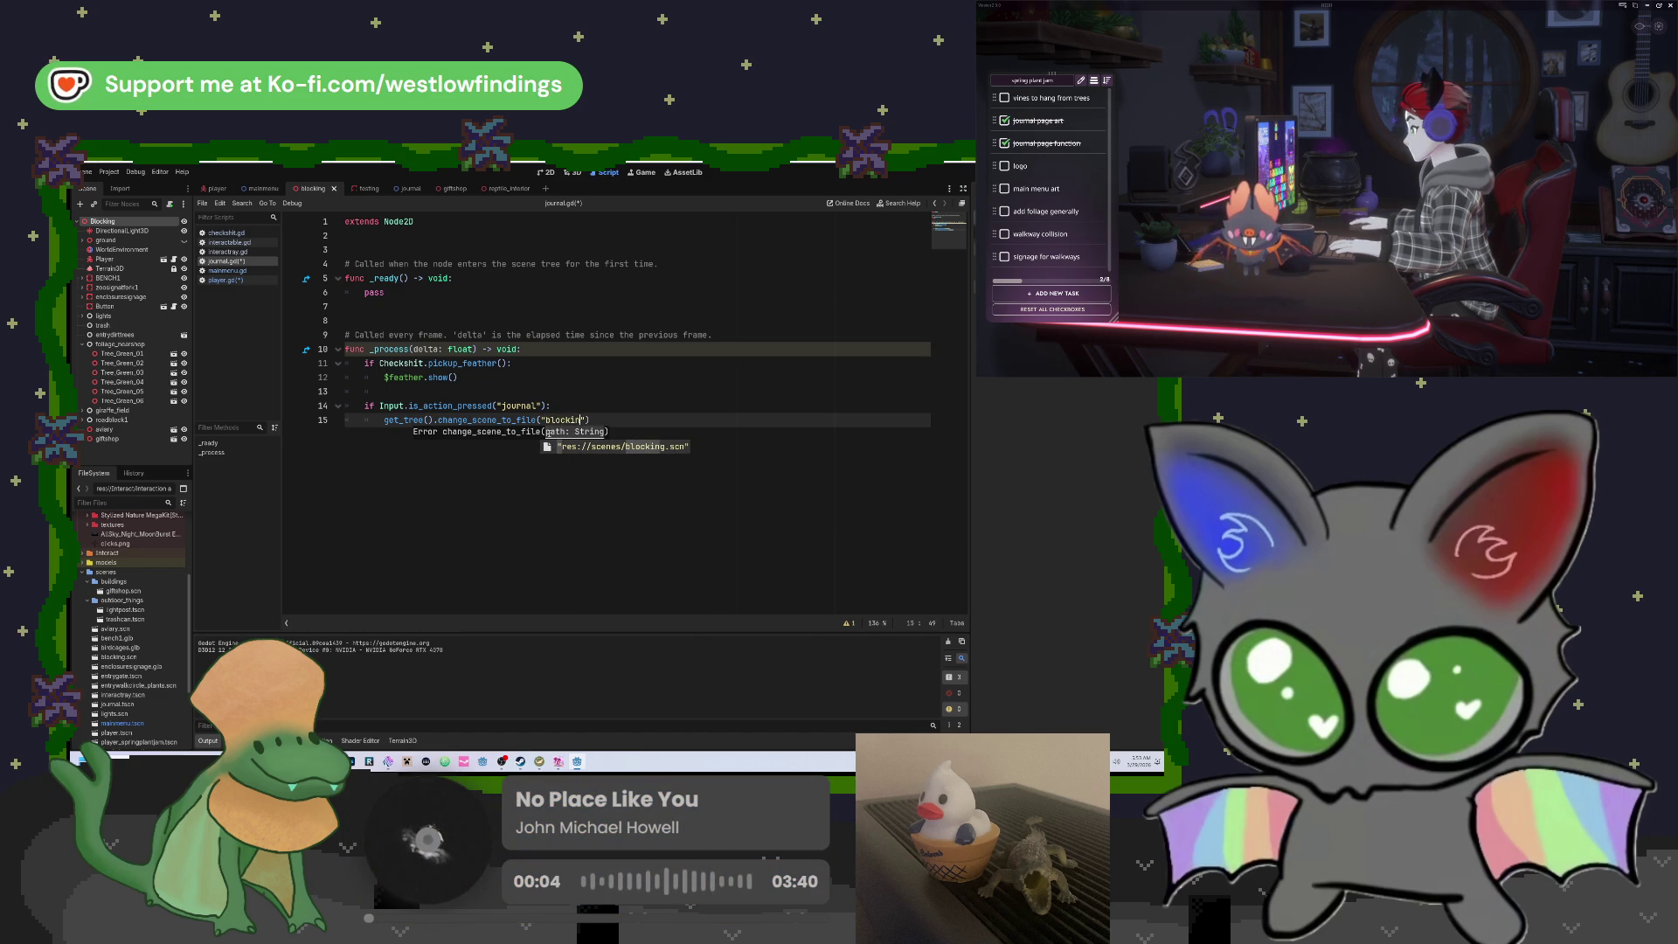
pyautogui.press('Return')
pyautogui.press('End')
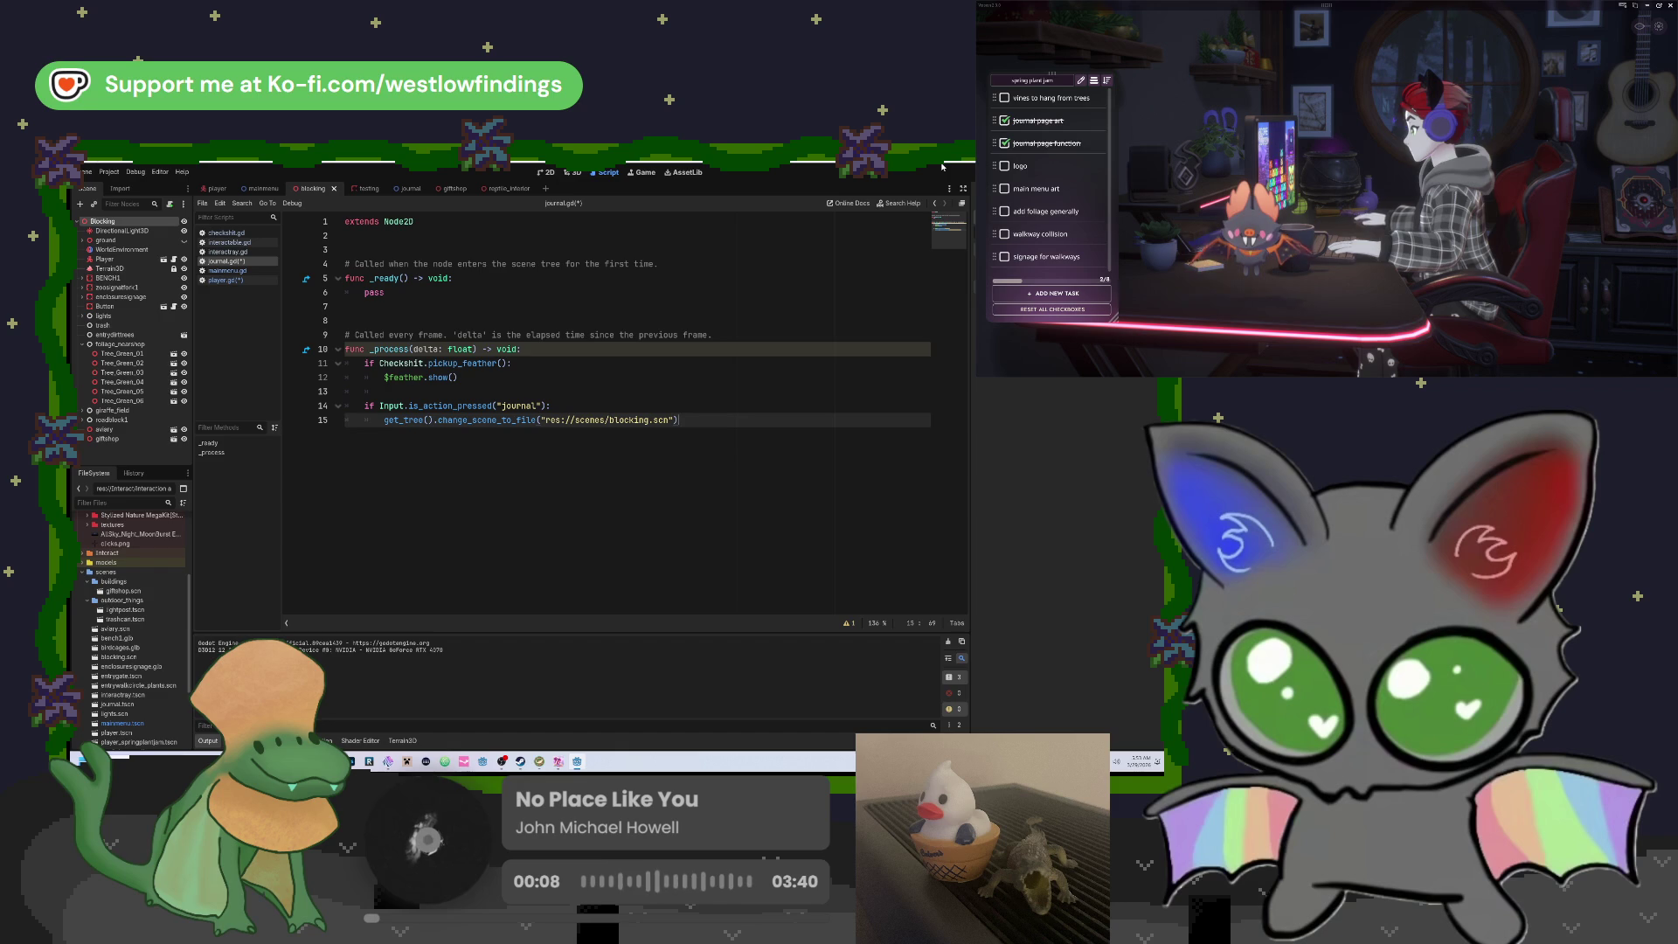
# Run the game, start it from the menu, open and close the journal with J, then stop it.
pyautogui.press('F5')
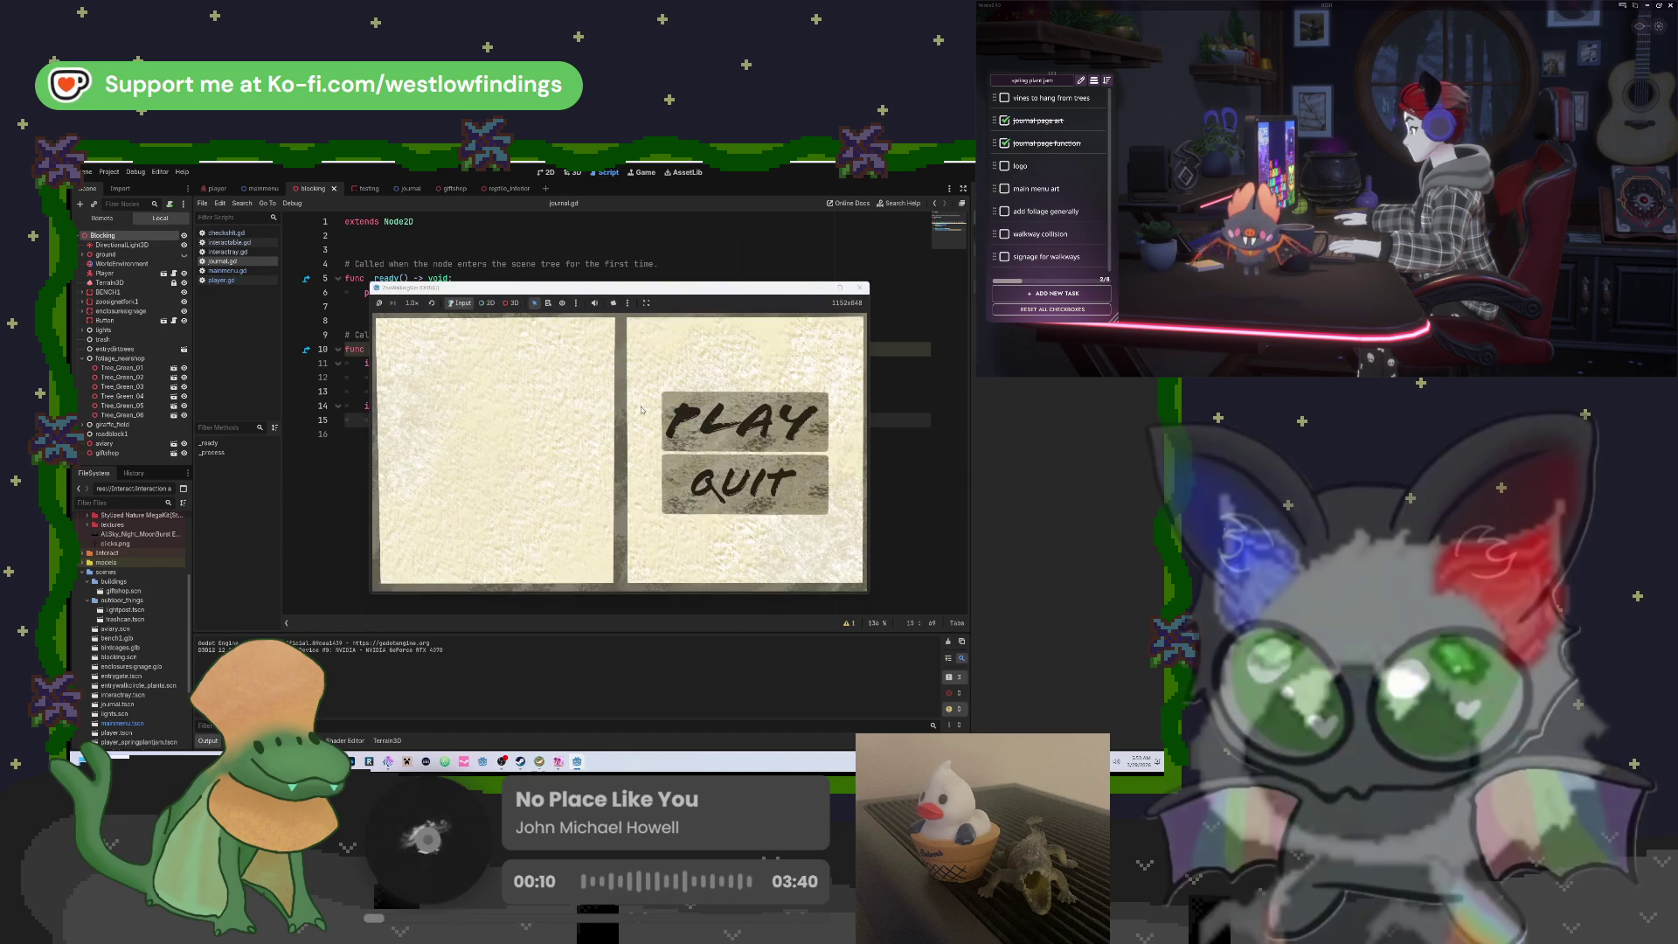
pyautogui.click(759, 430)
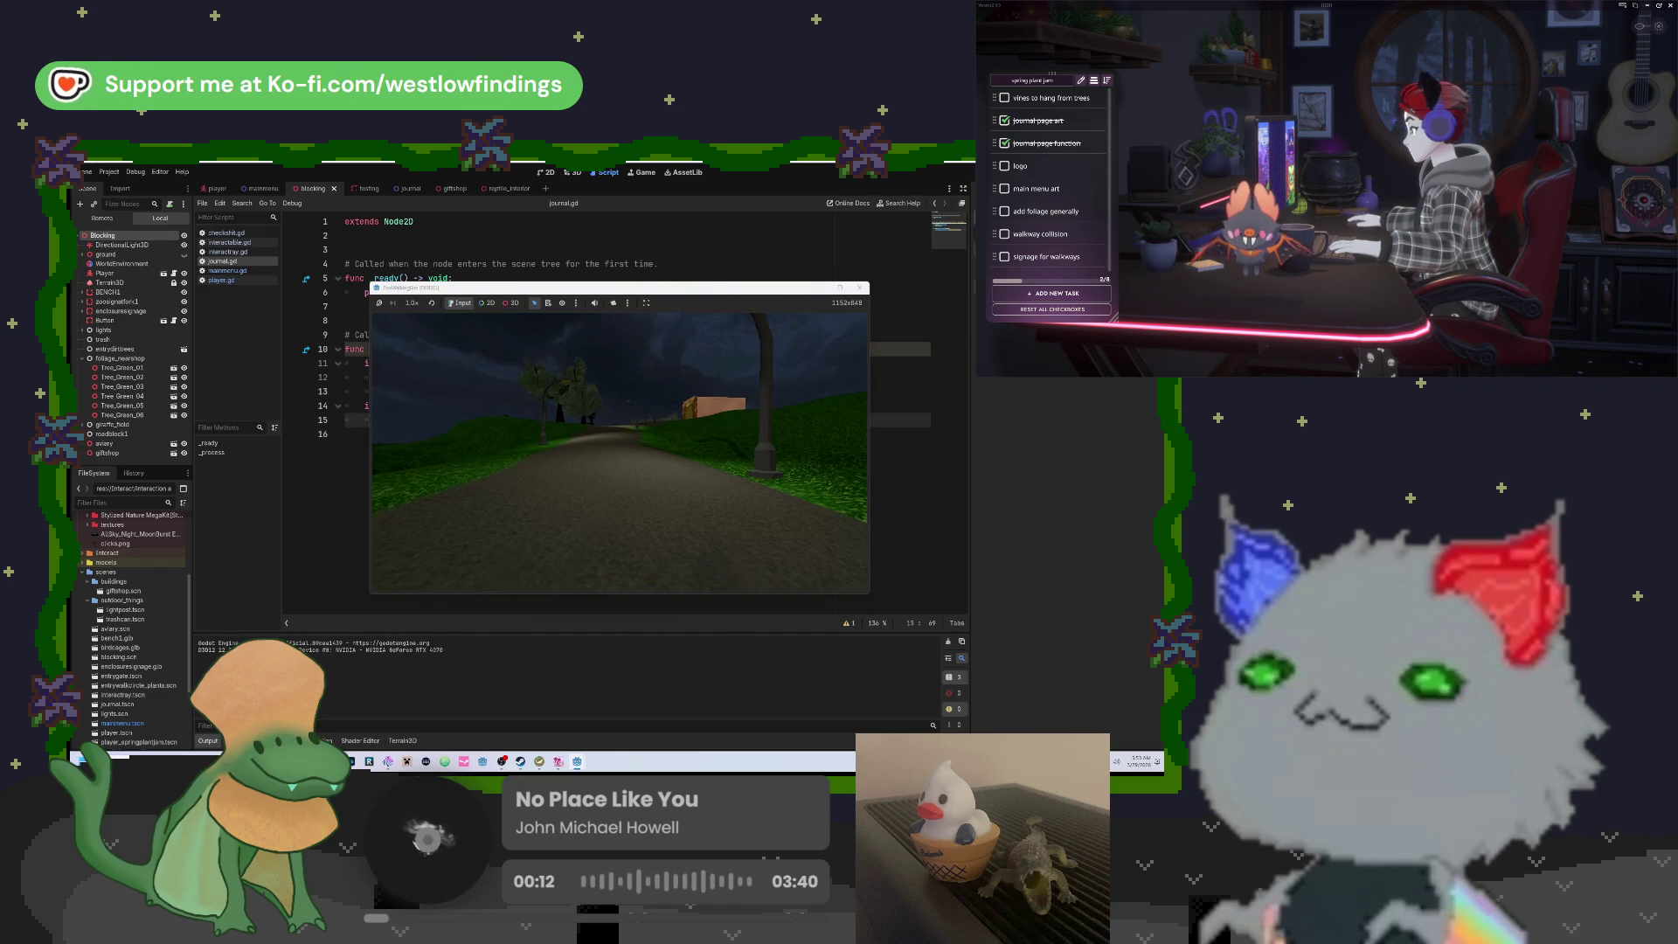
pyautogui.press('j')
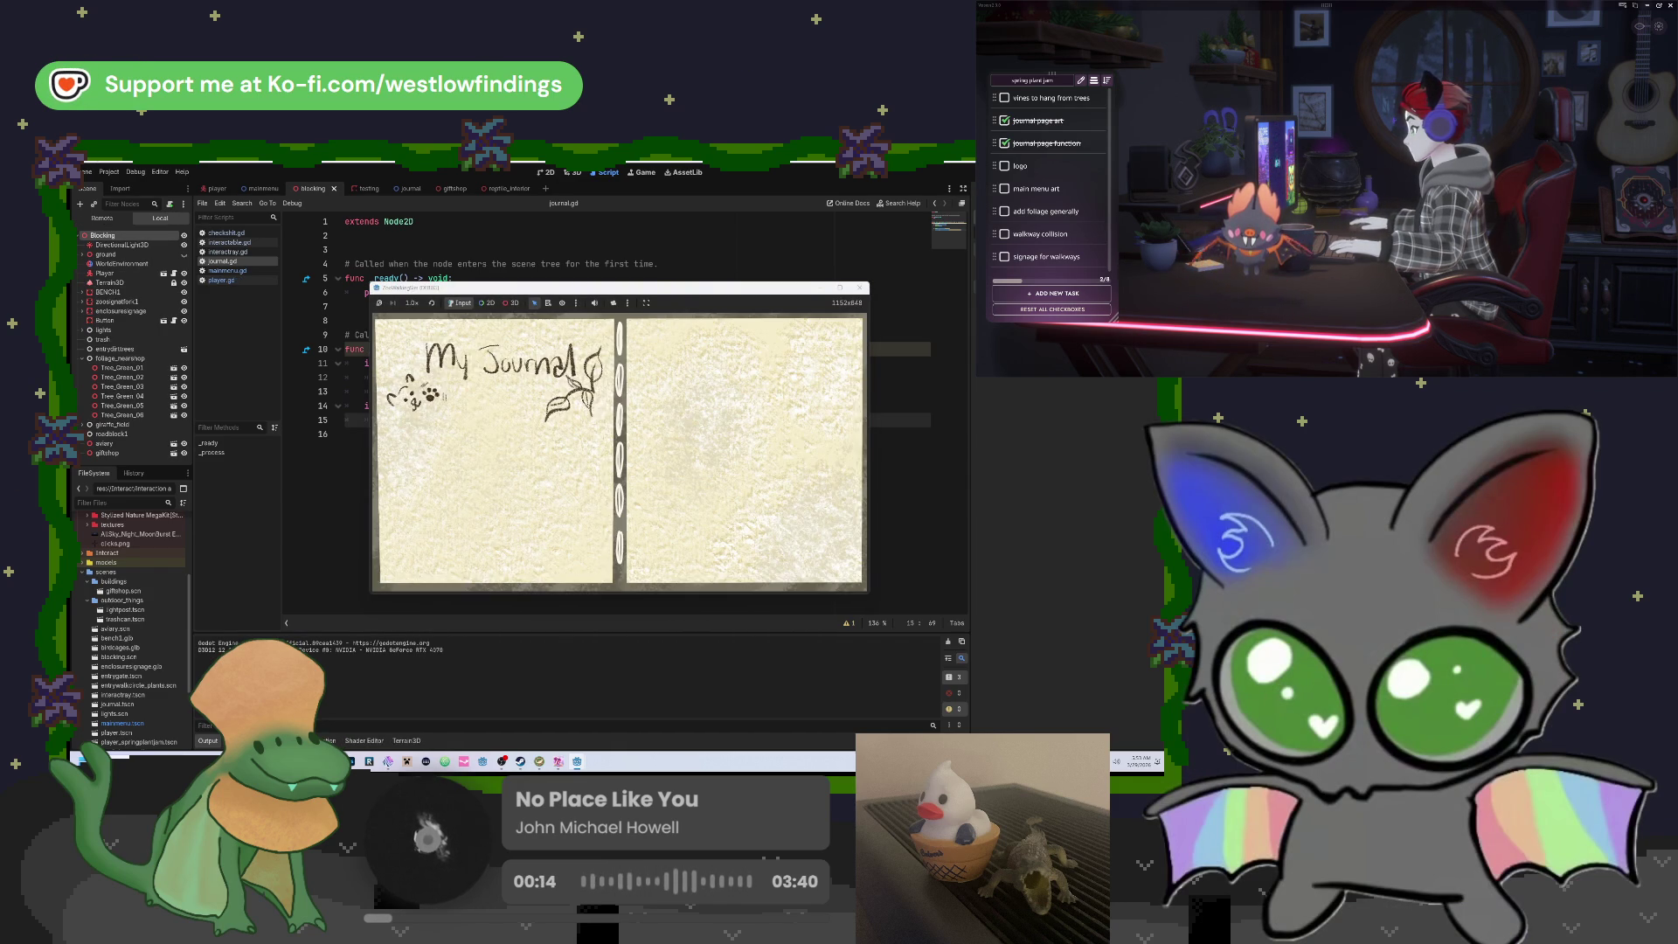
pyautogui.press('j')
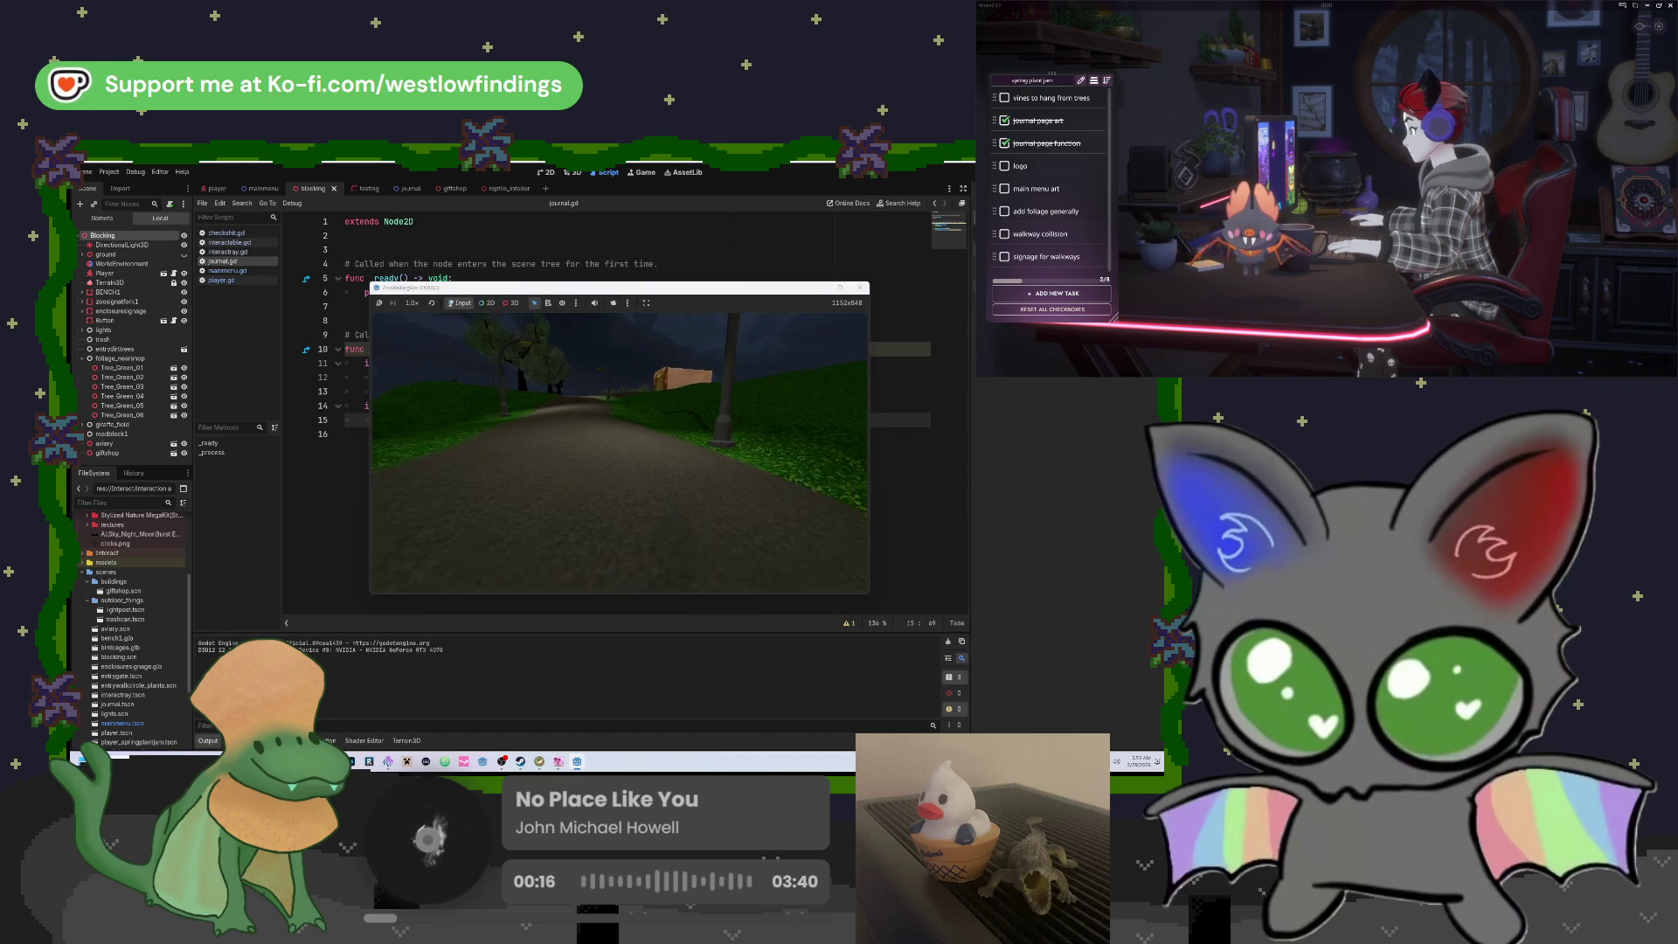
pyautogui.press('j')
pyautogui.press('j')
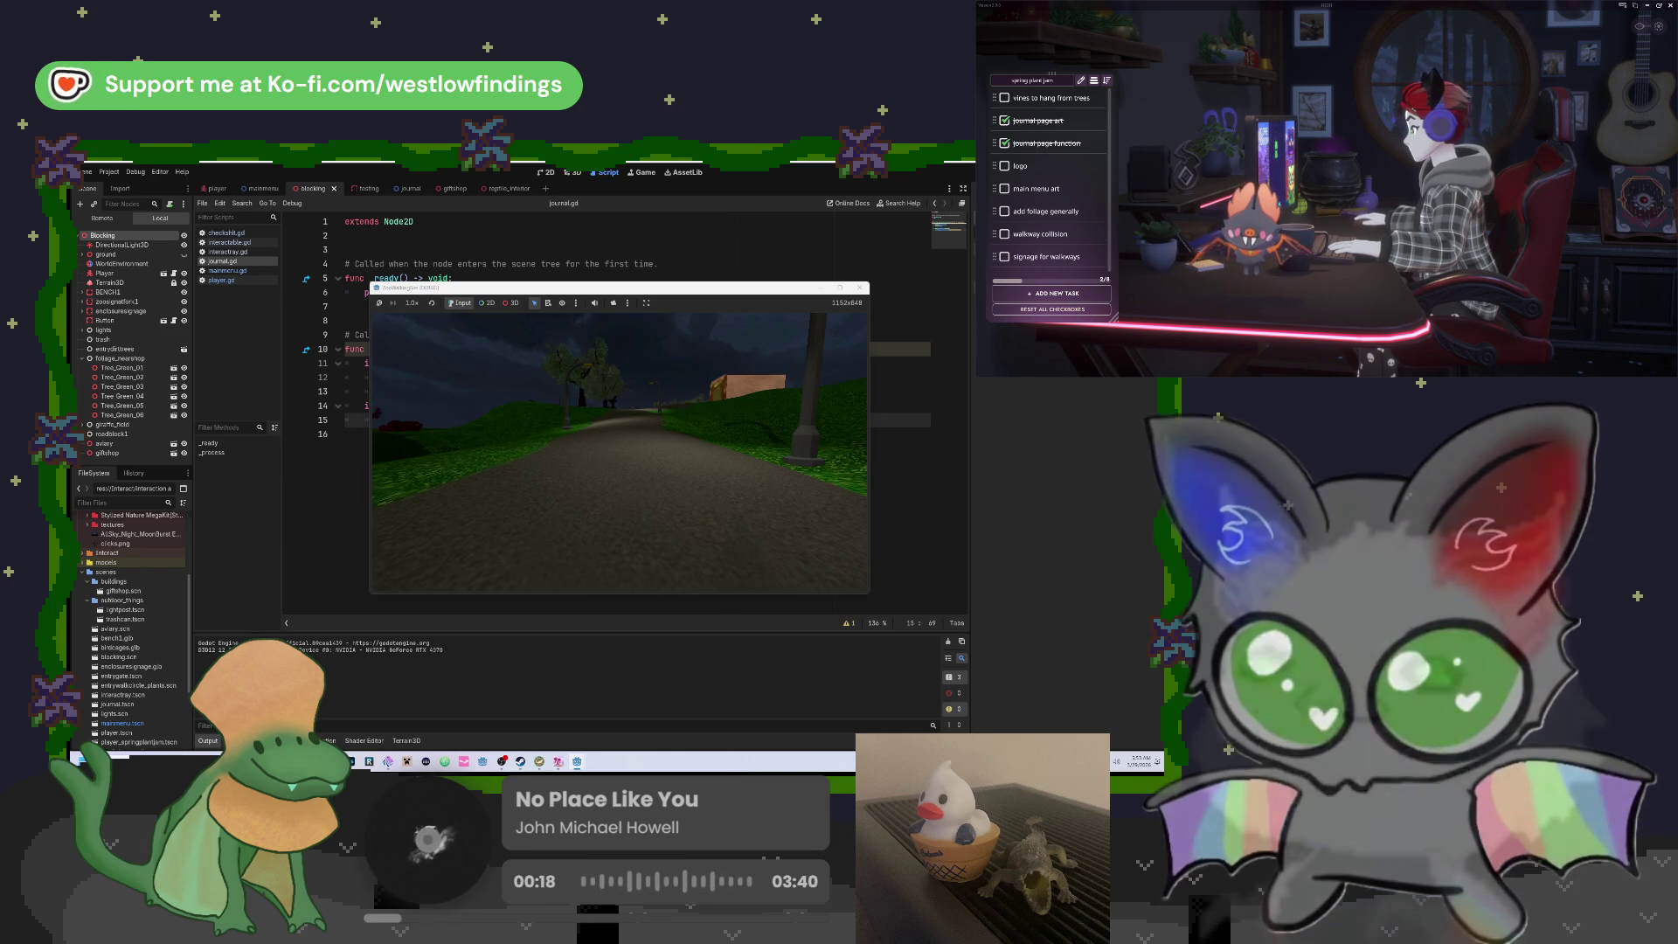
pyautogui.press('F8')
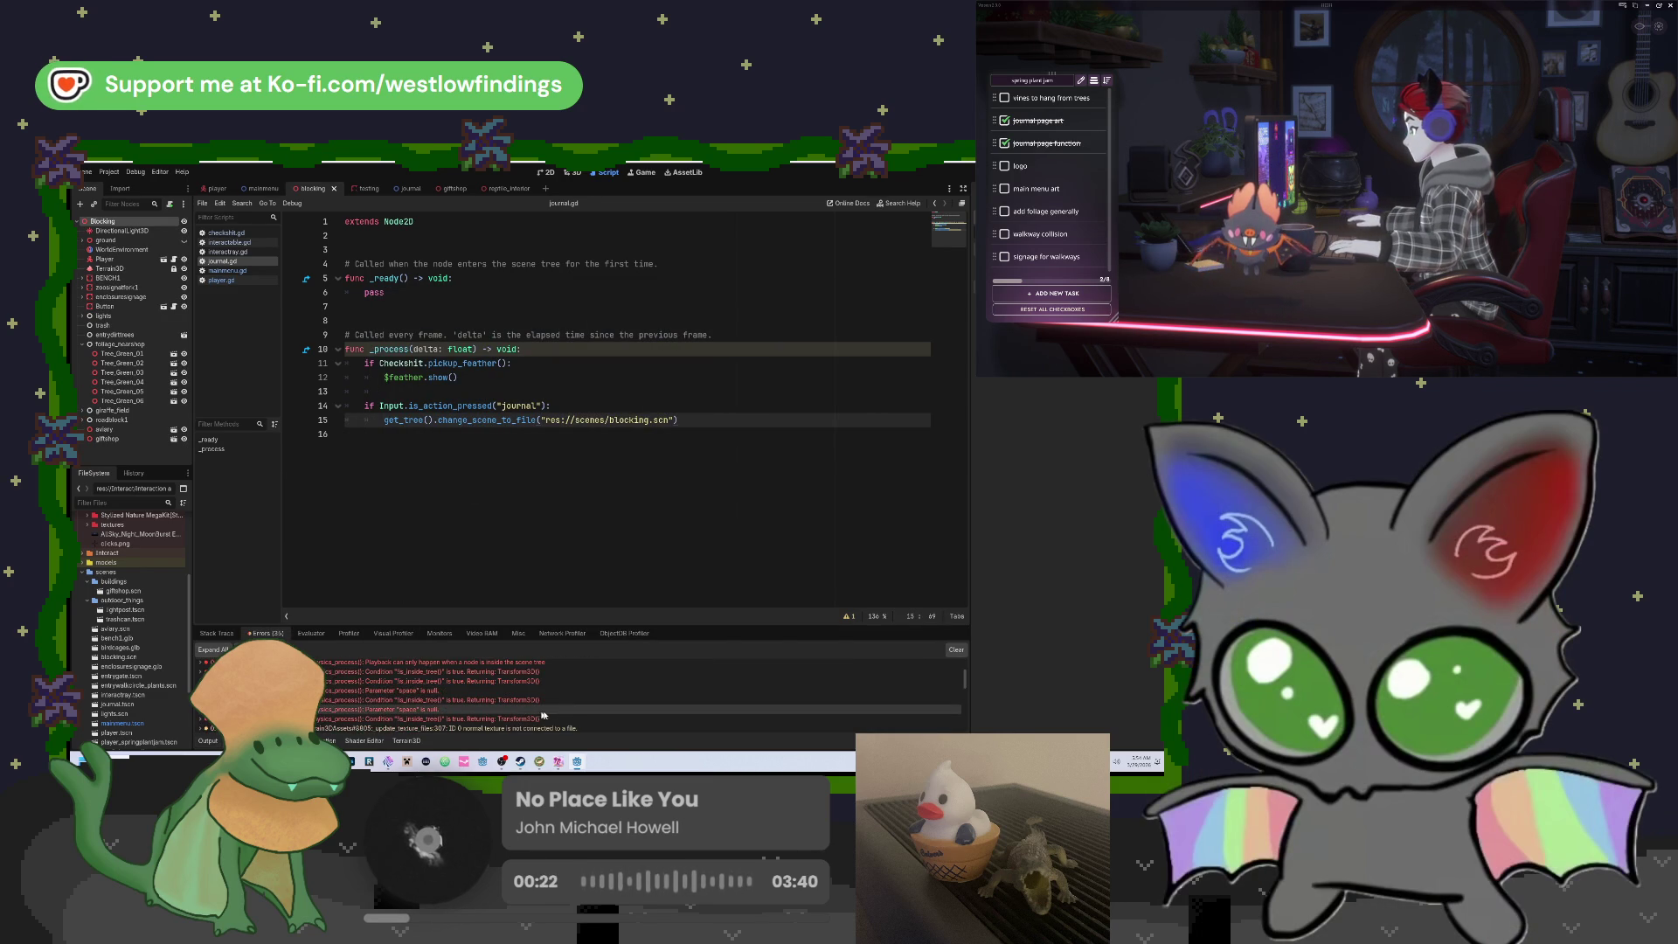
pyautogui.scroll(-3, 547, 710)
pyautogui.scroll(-2, 560, 700)
pyautogui.scroll(-3, 560, 700)
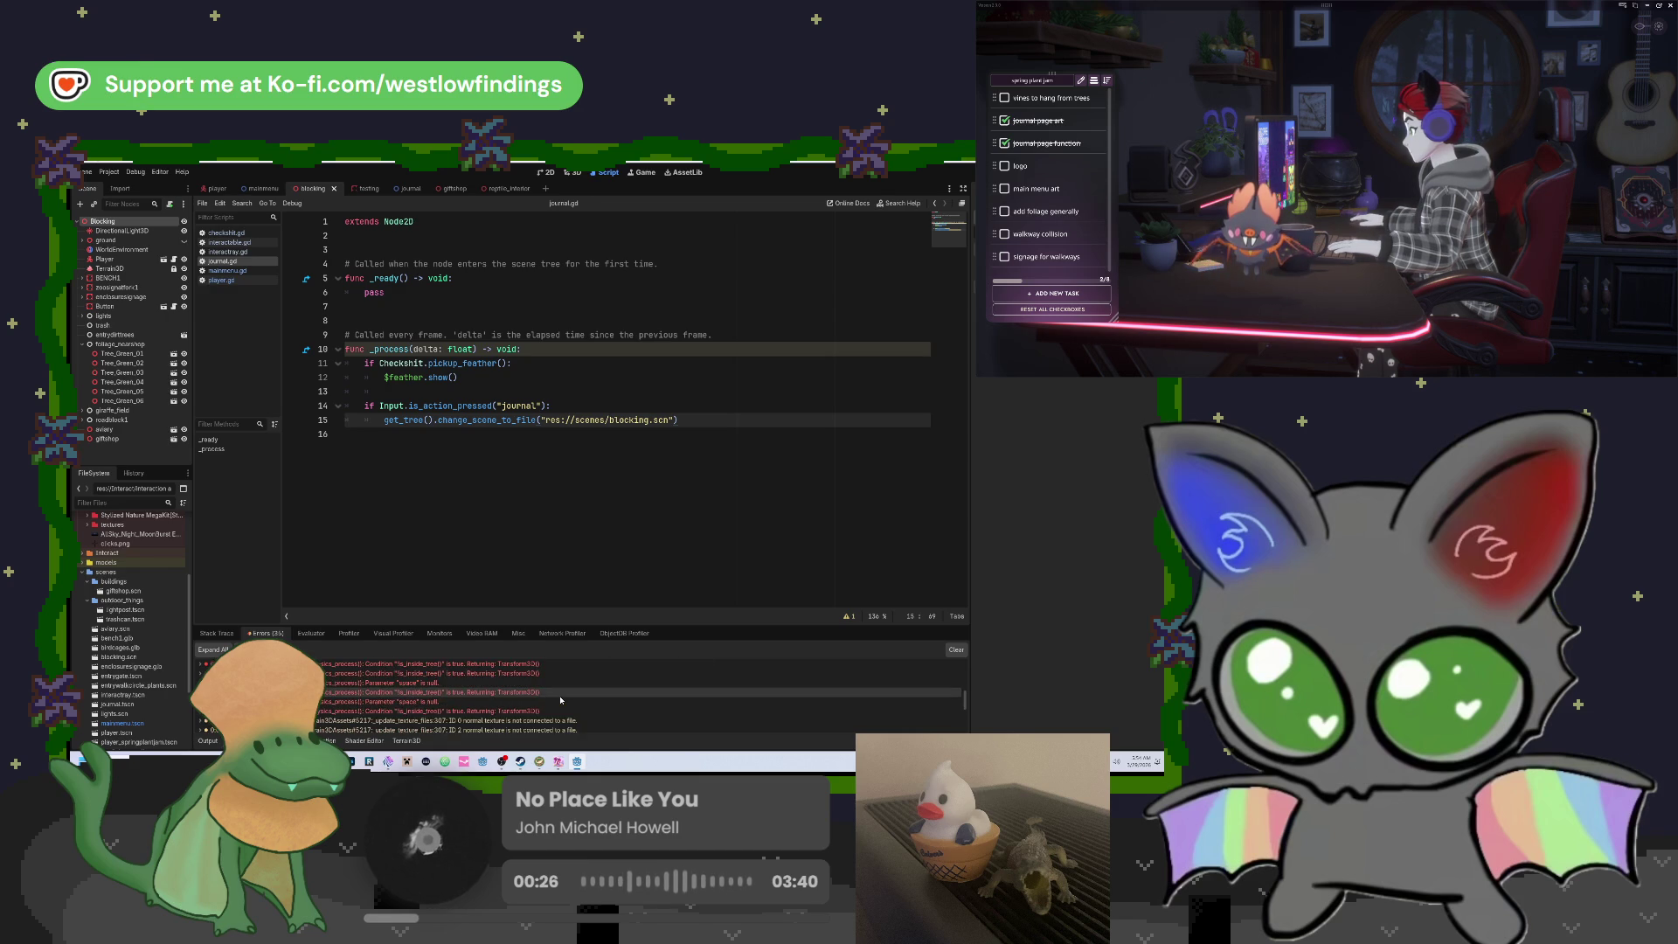
pyautogui.scroll(-3, 560, 700)
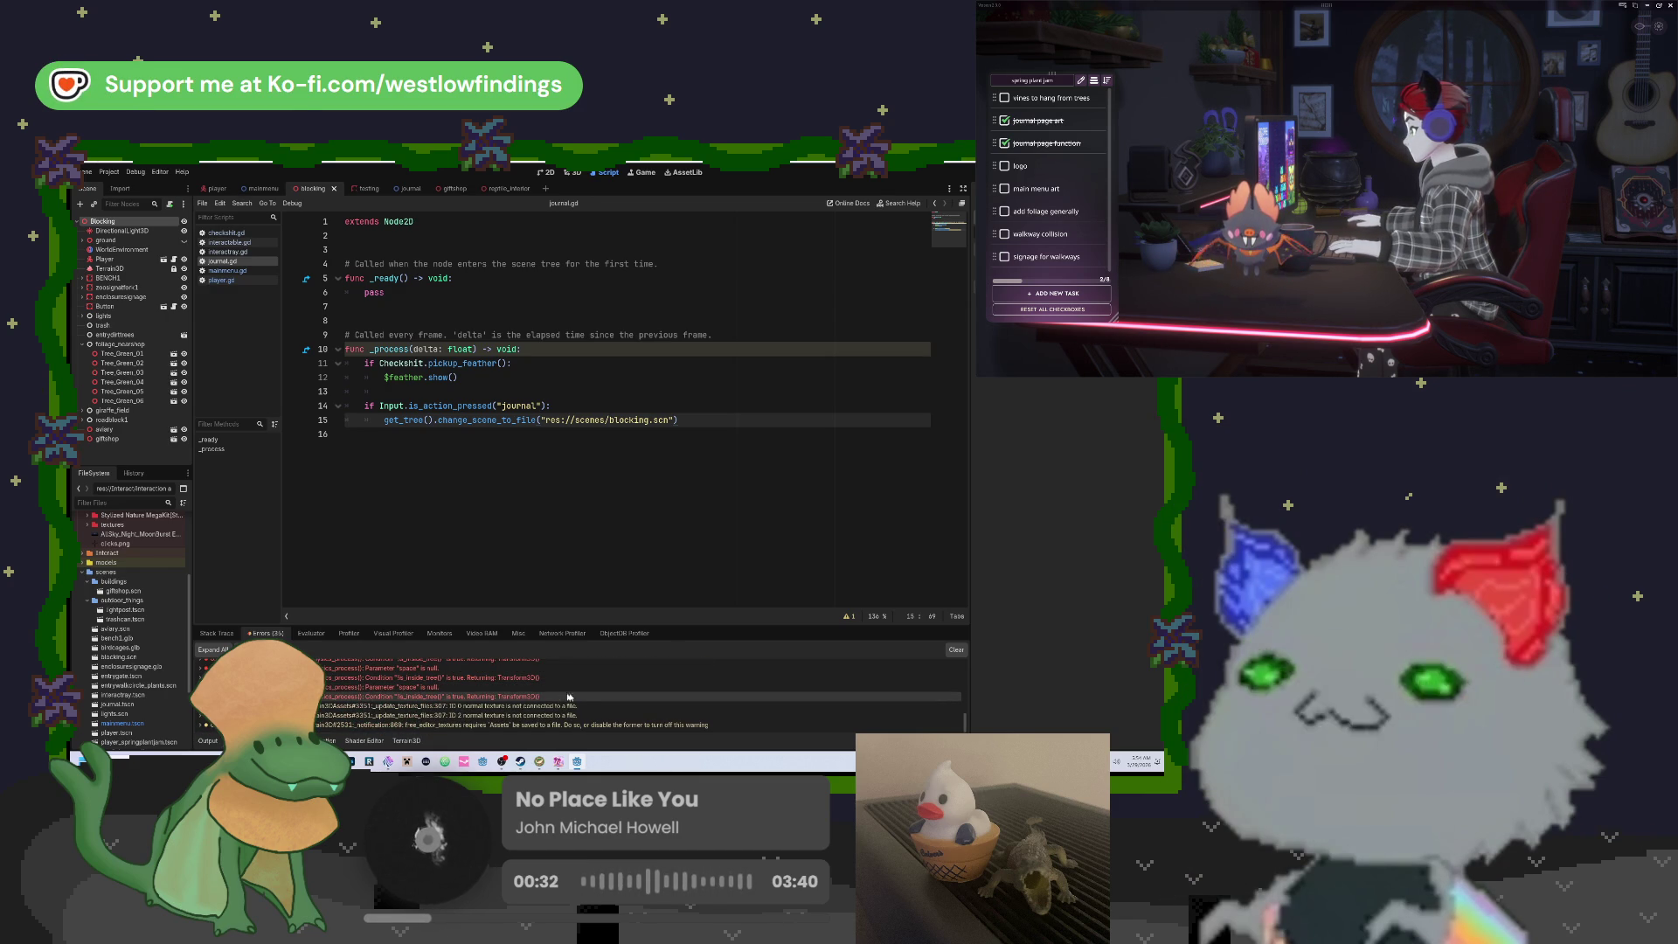
pyautogui.scroll(-3, 577, 689)
pyautogui.scroll(10, 587, 681)
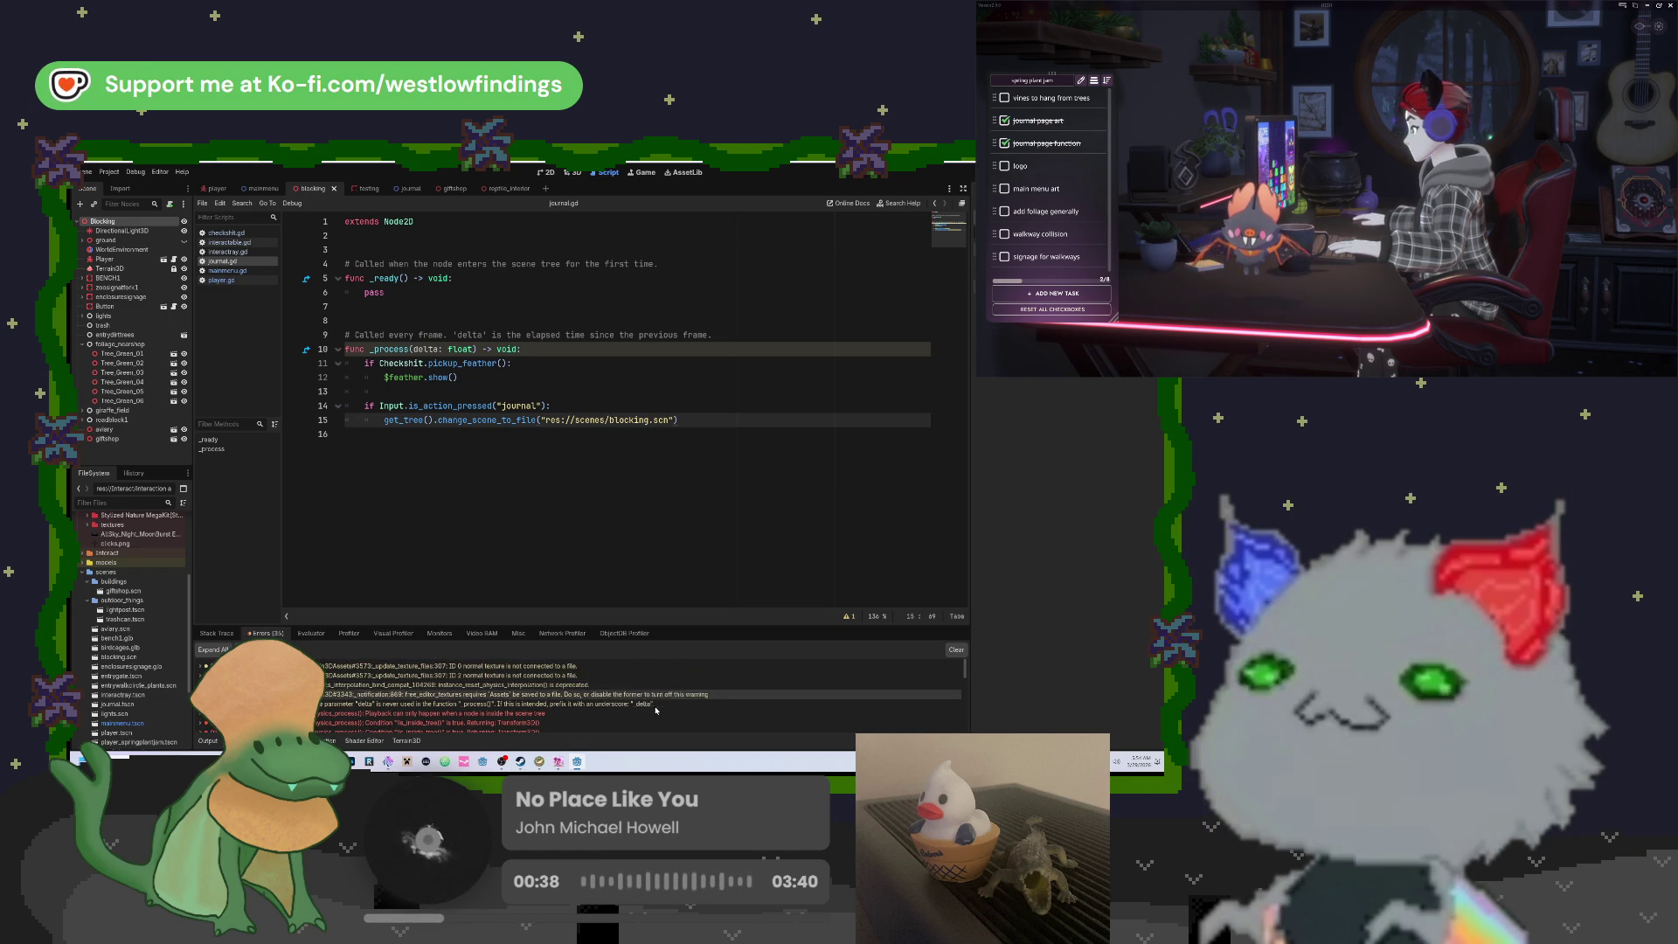
pyautogui.scroll(-3, 642, 713)
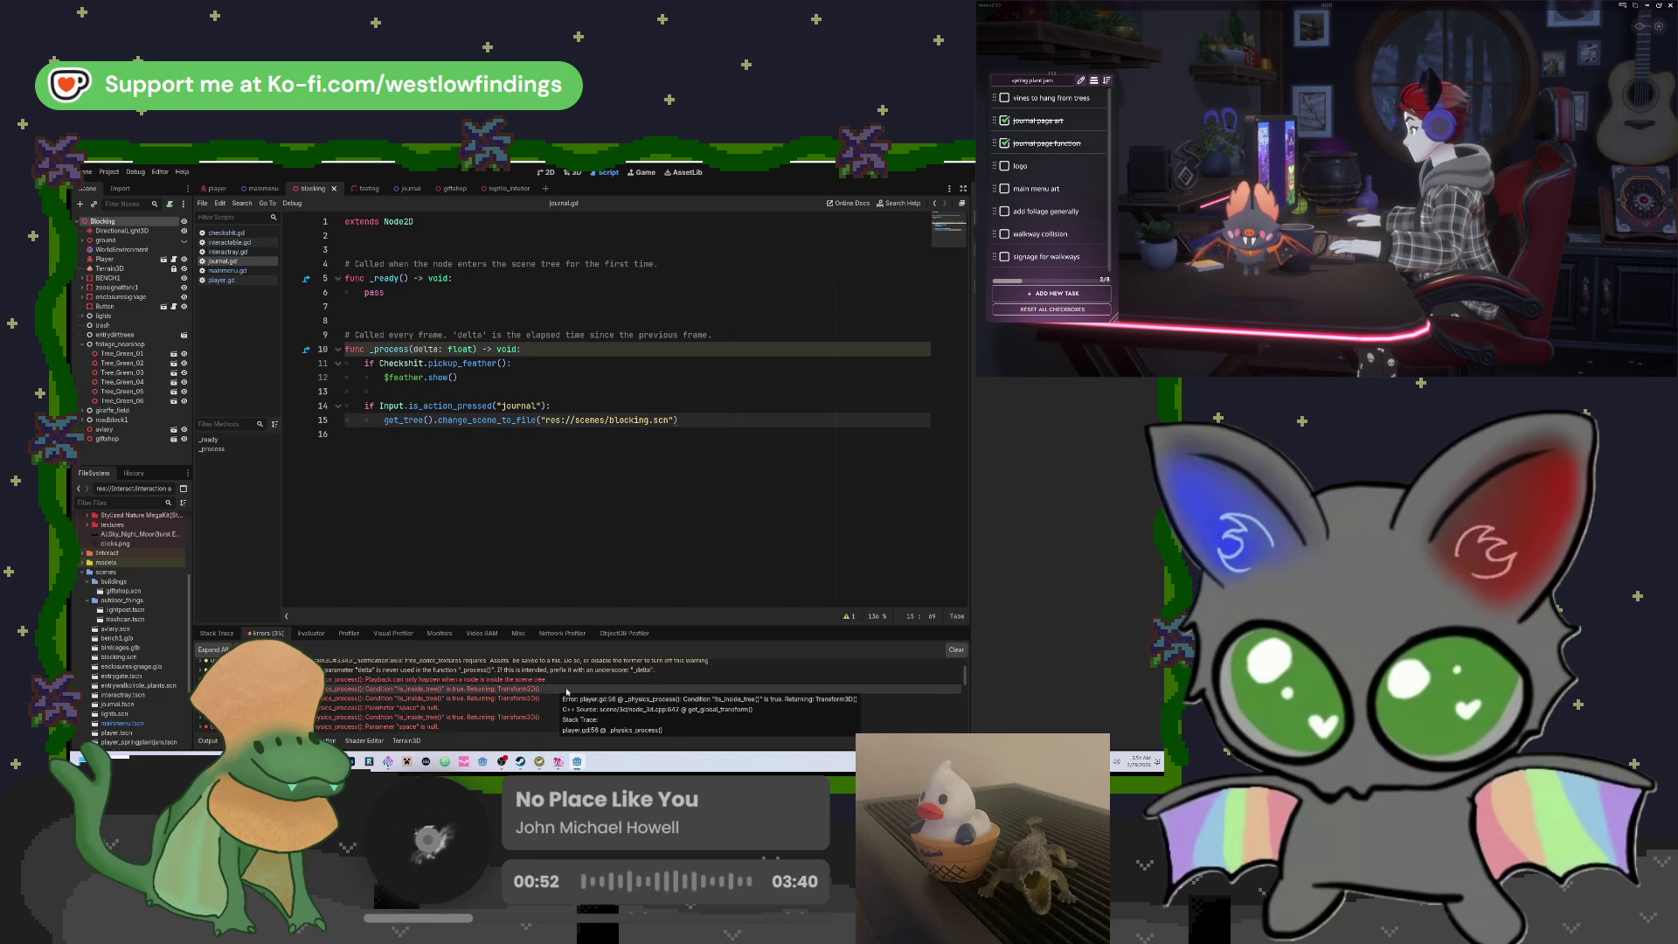
pyautogui.scroll(-1, 566, 691)
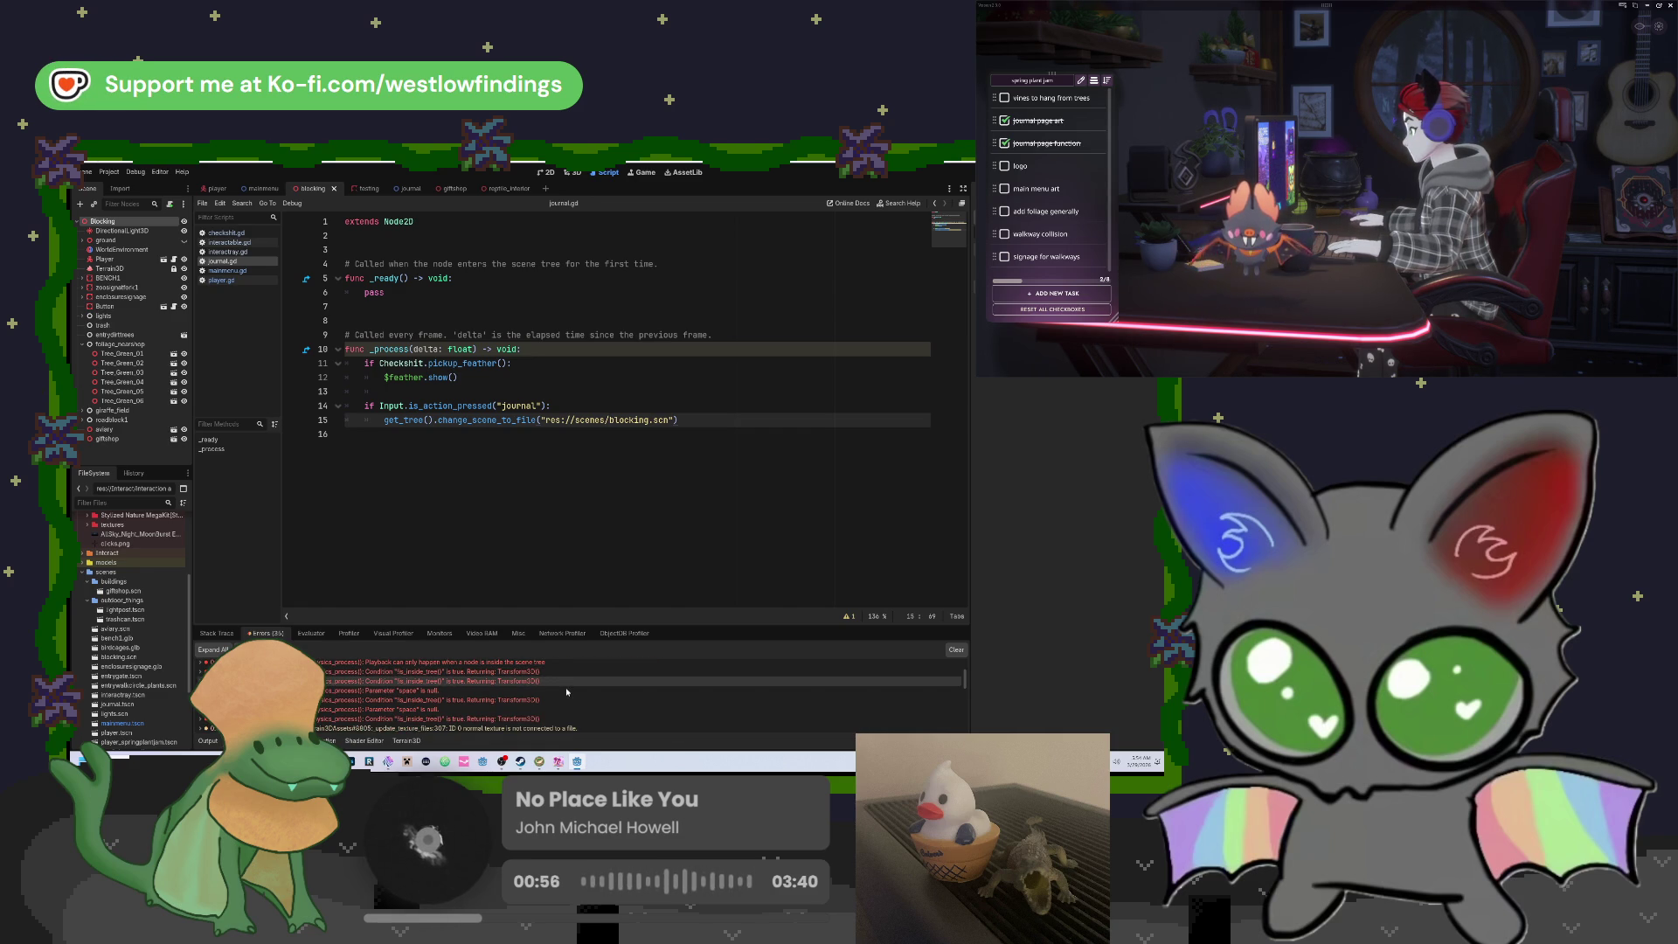
pyautogui.scroll(-2, 567, 692)
pyautogui.scroll(-2, 567, 691)
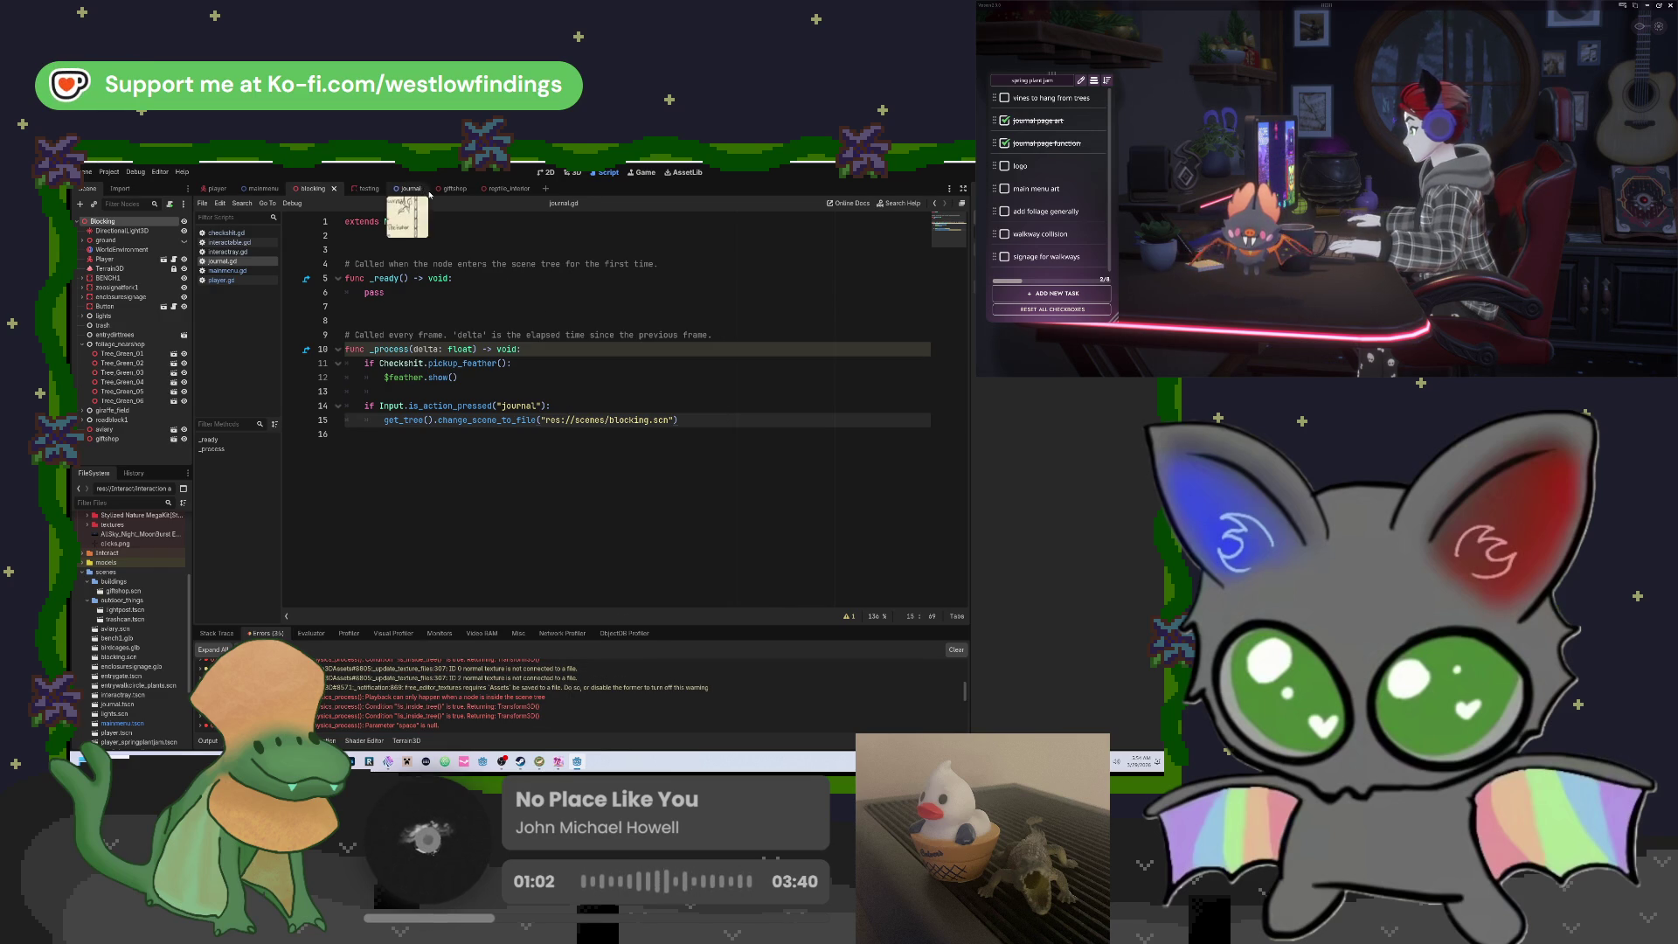
pyautogui.scroll(-3, 619, 681)
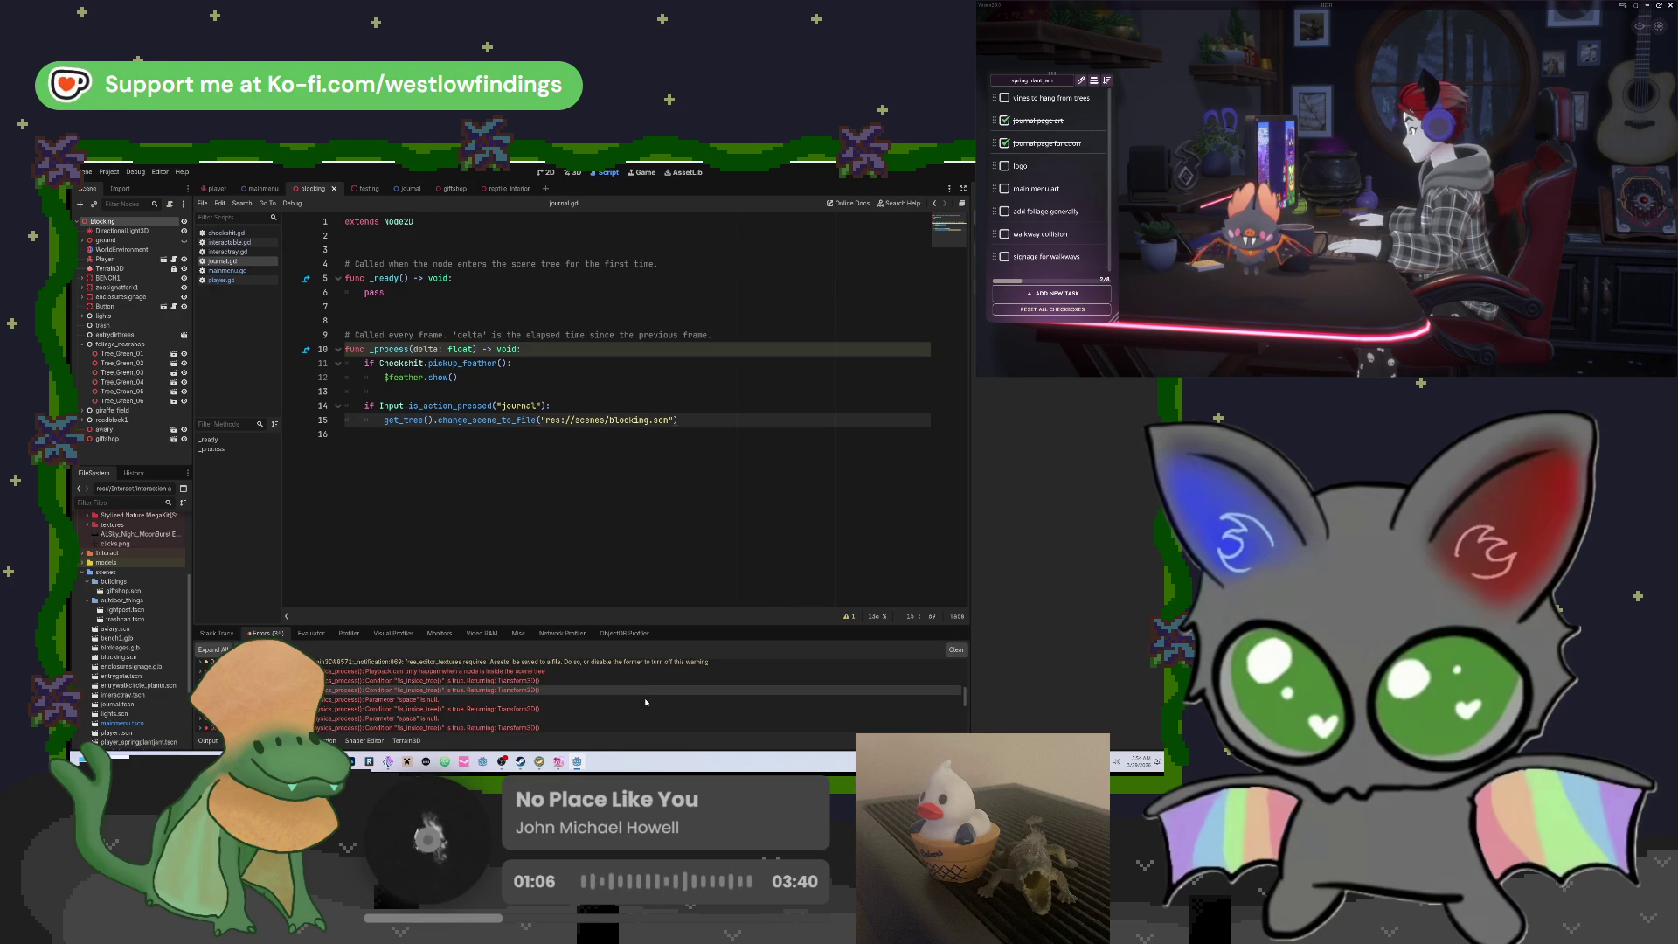
pyautogui.scroll(3, 645, 702)
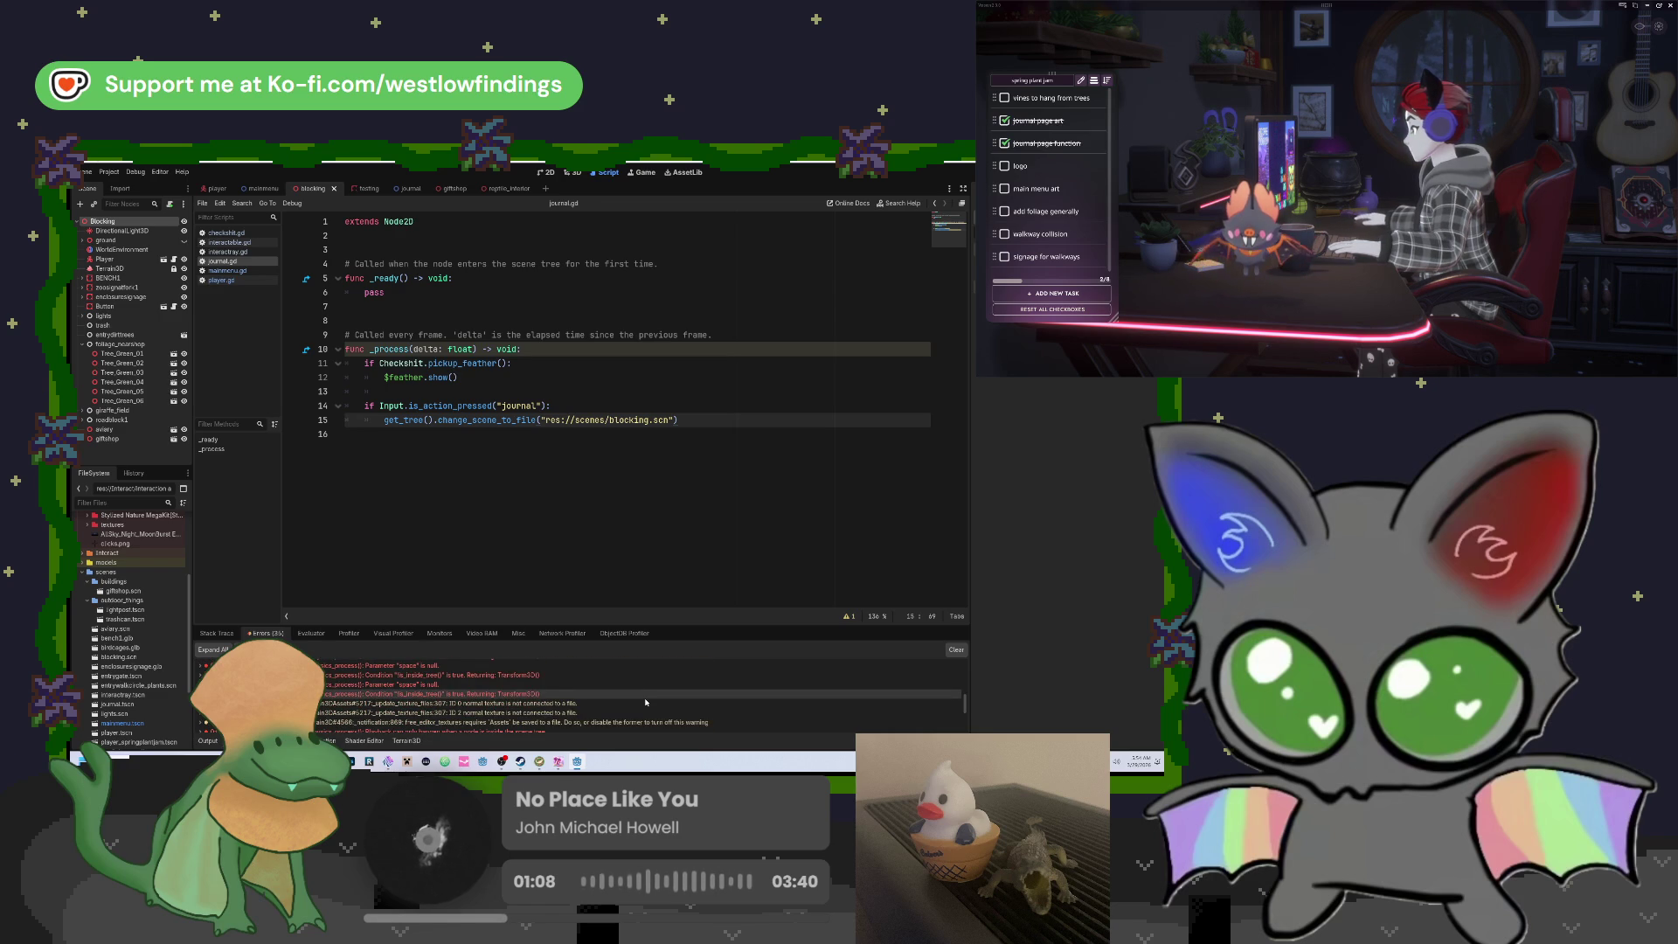
pyautogui.scroll(-3, 645, 702)
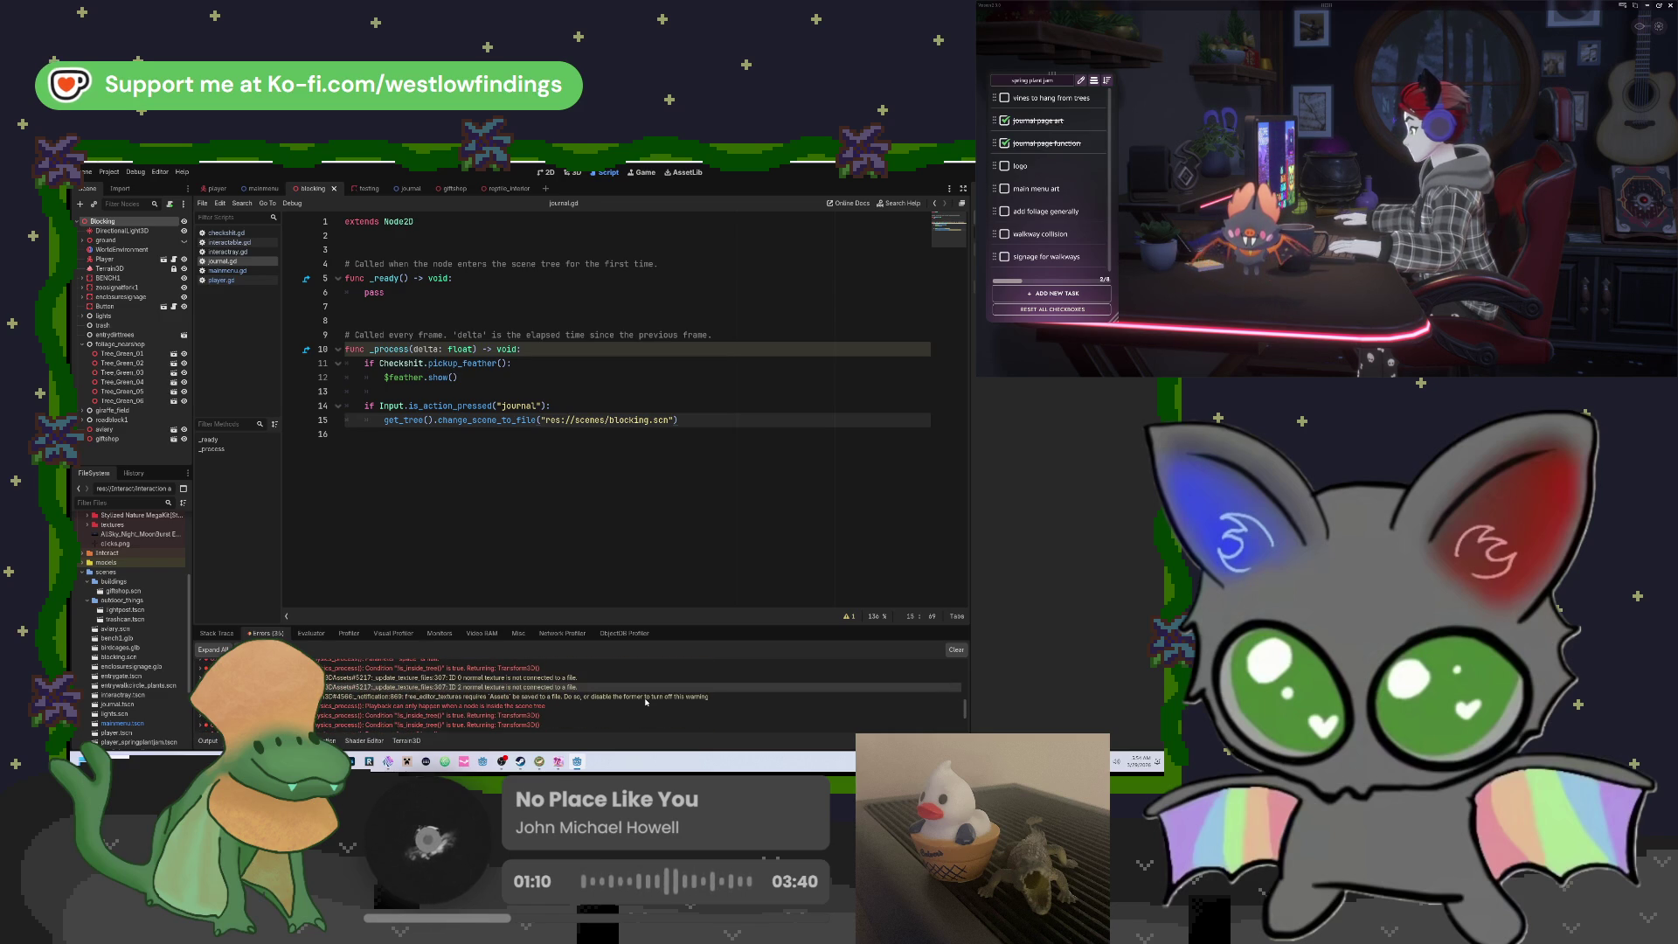
pyautogui.scroll(-3, 645, 702)
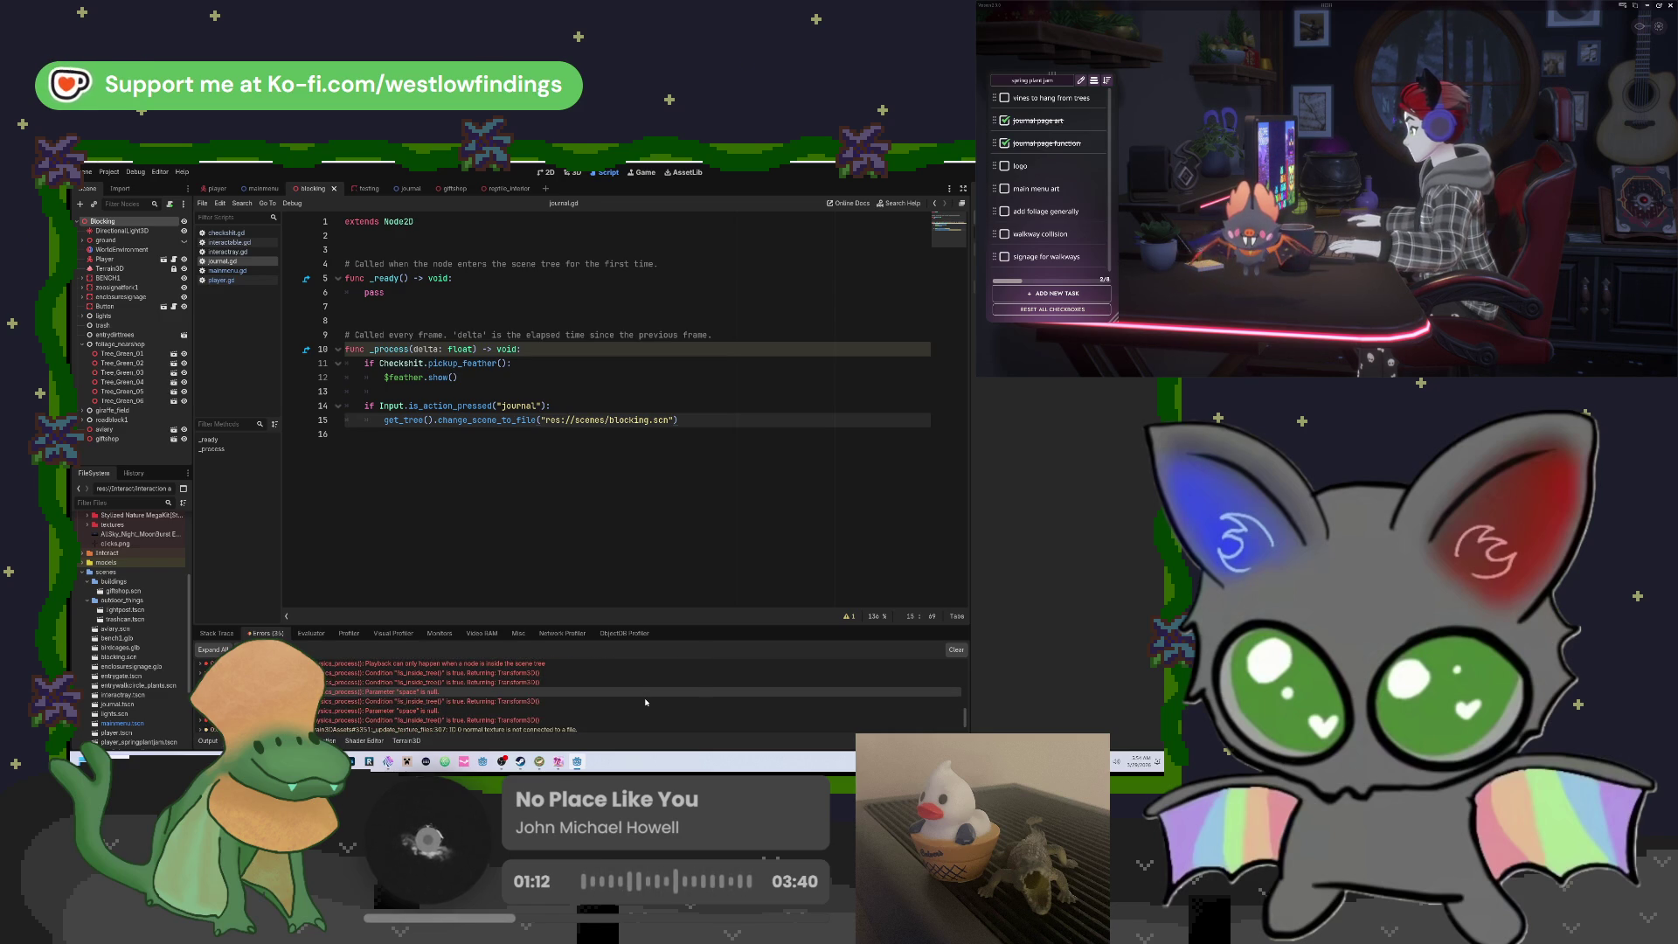
pyautogui.scroll(-2, 645, 702)
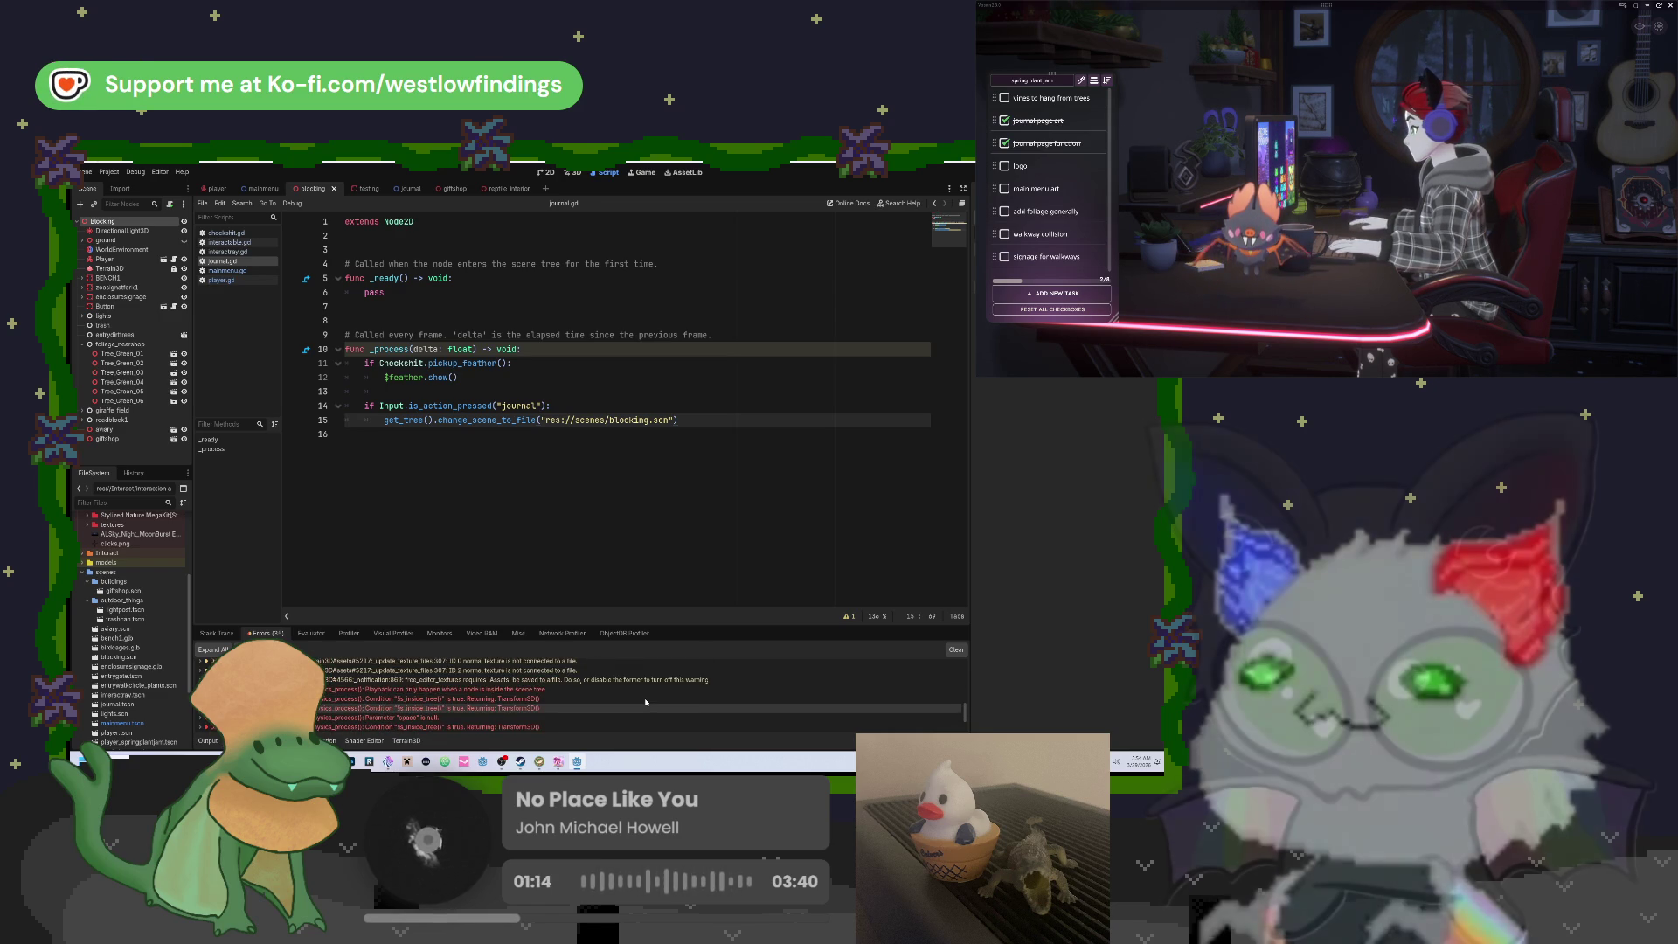
pyautogui.scroll(-3, 660, 708)
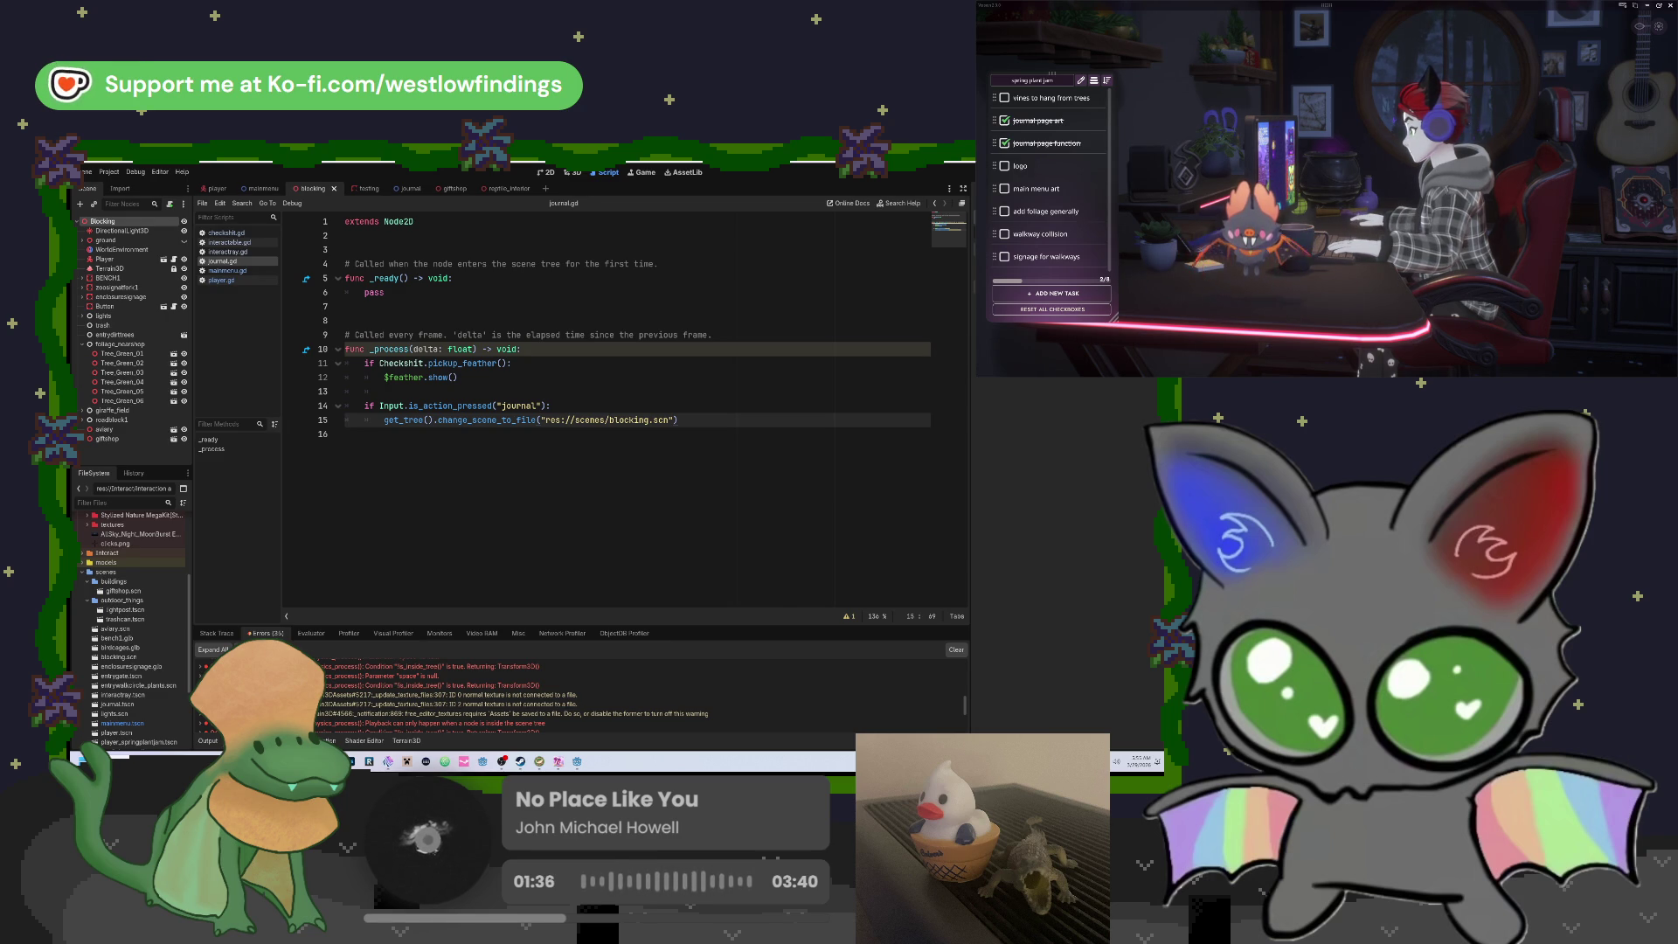
# Replace the scene-change call on line 15 with a call to change_scene().
pyautogui.moveTo(437, 420); pyautogui.dragTo(403, 420)
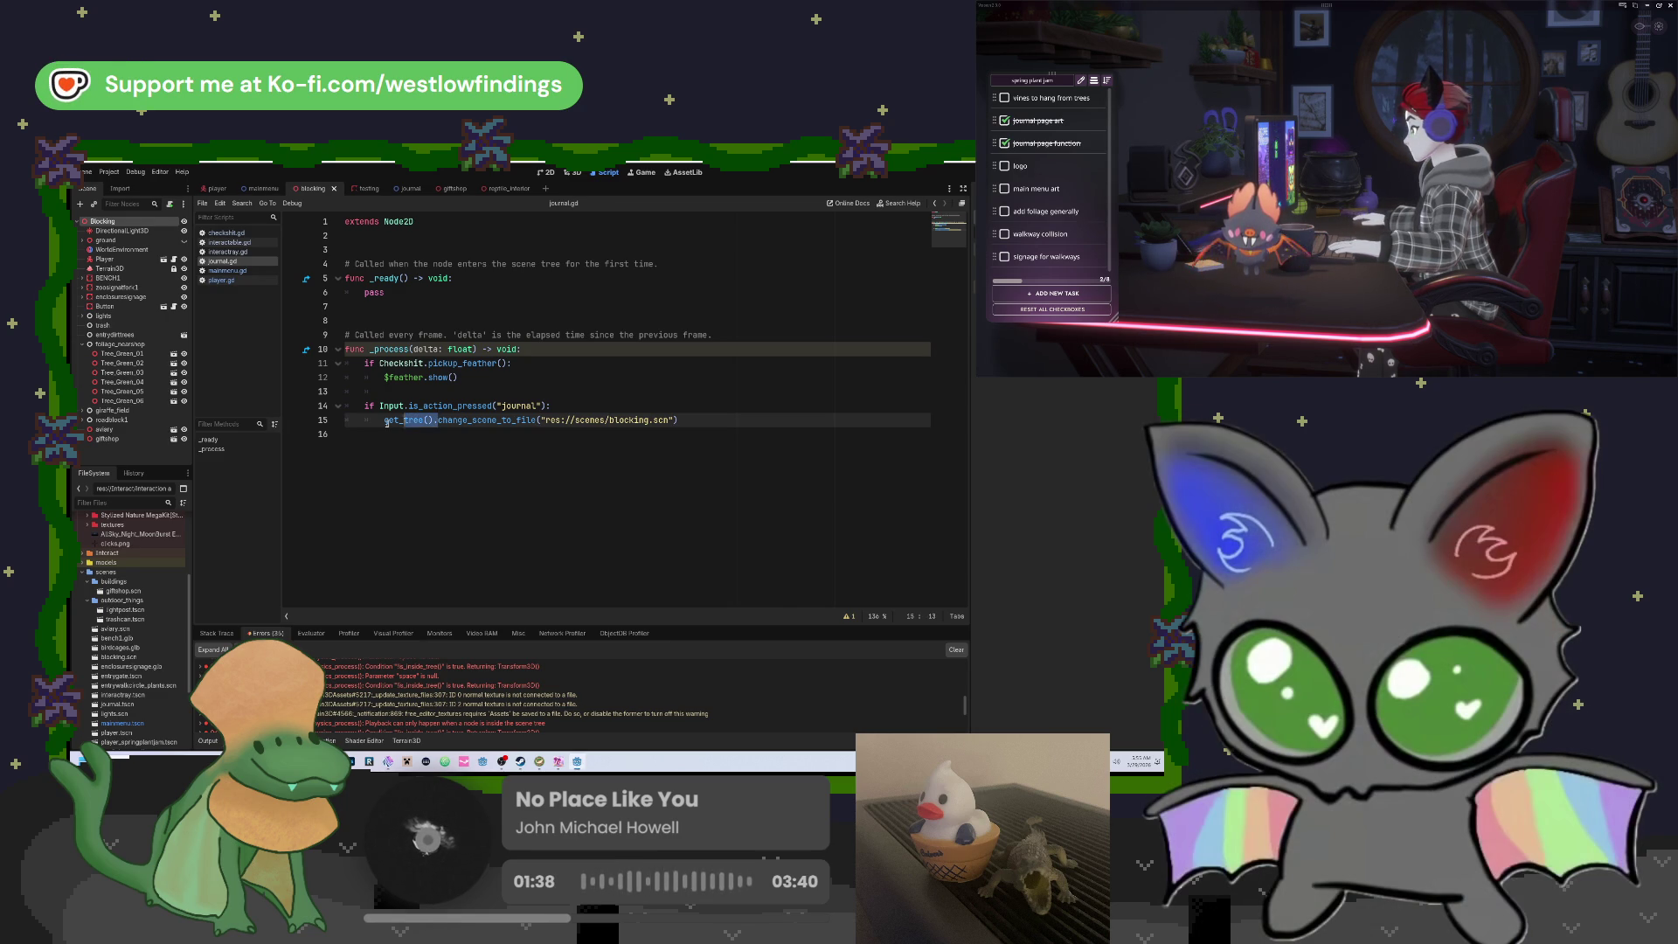
pyautogui.press('BackSpace')
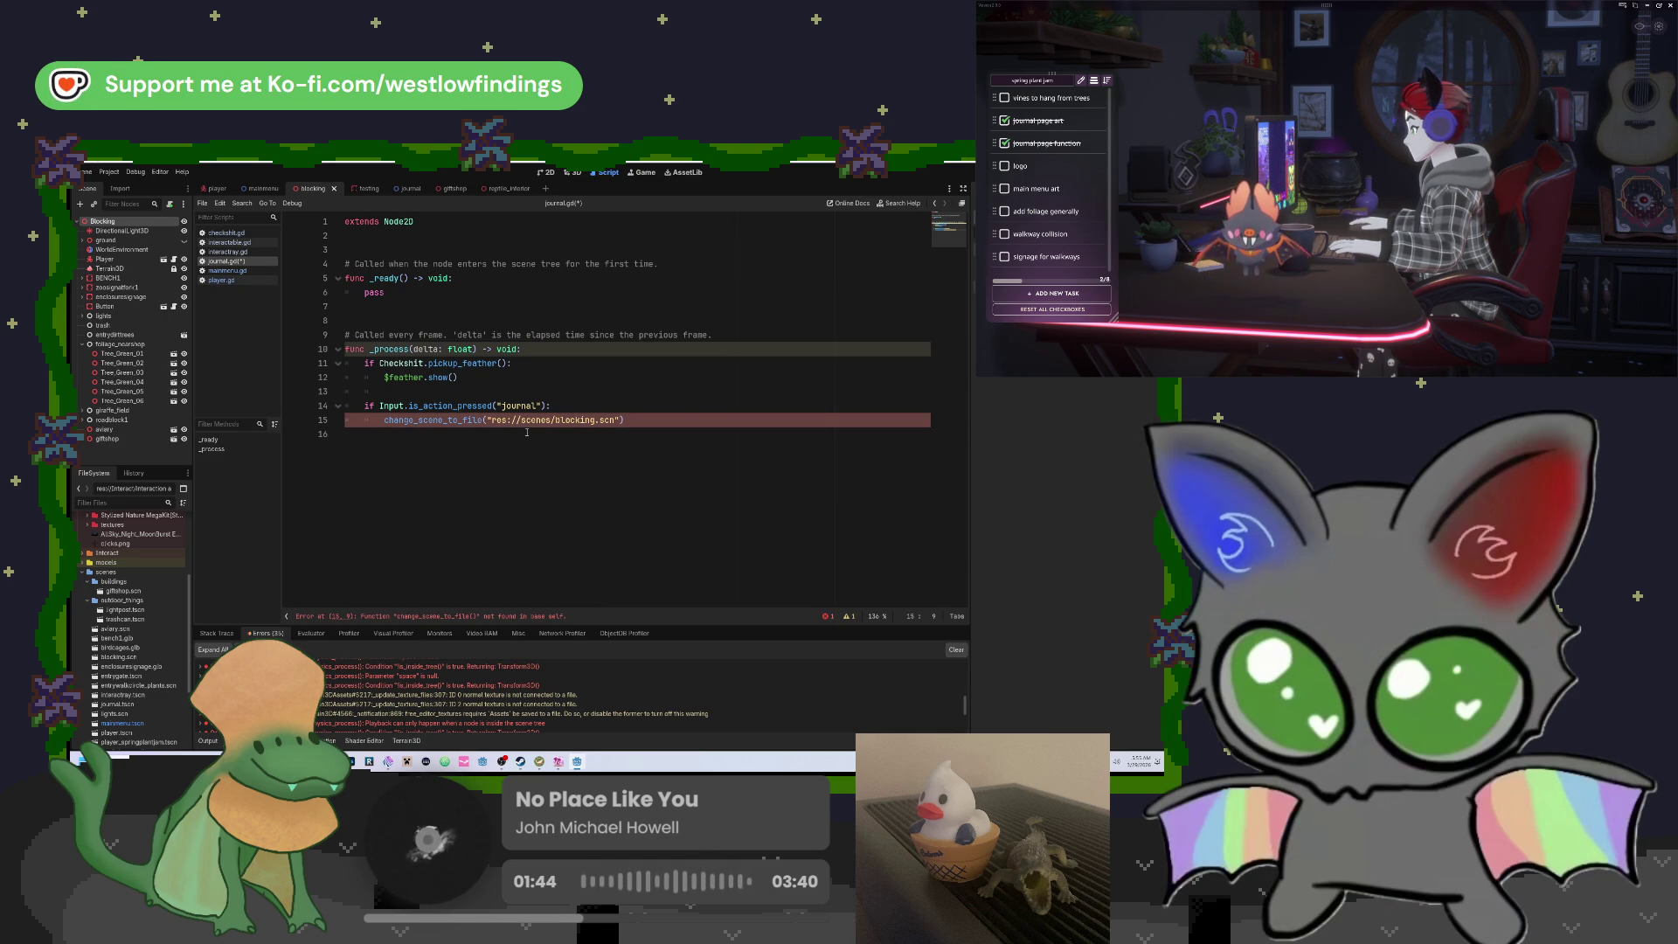
pyautogui.moveTo(523, 425)
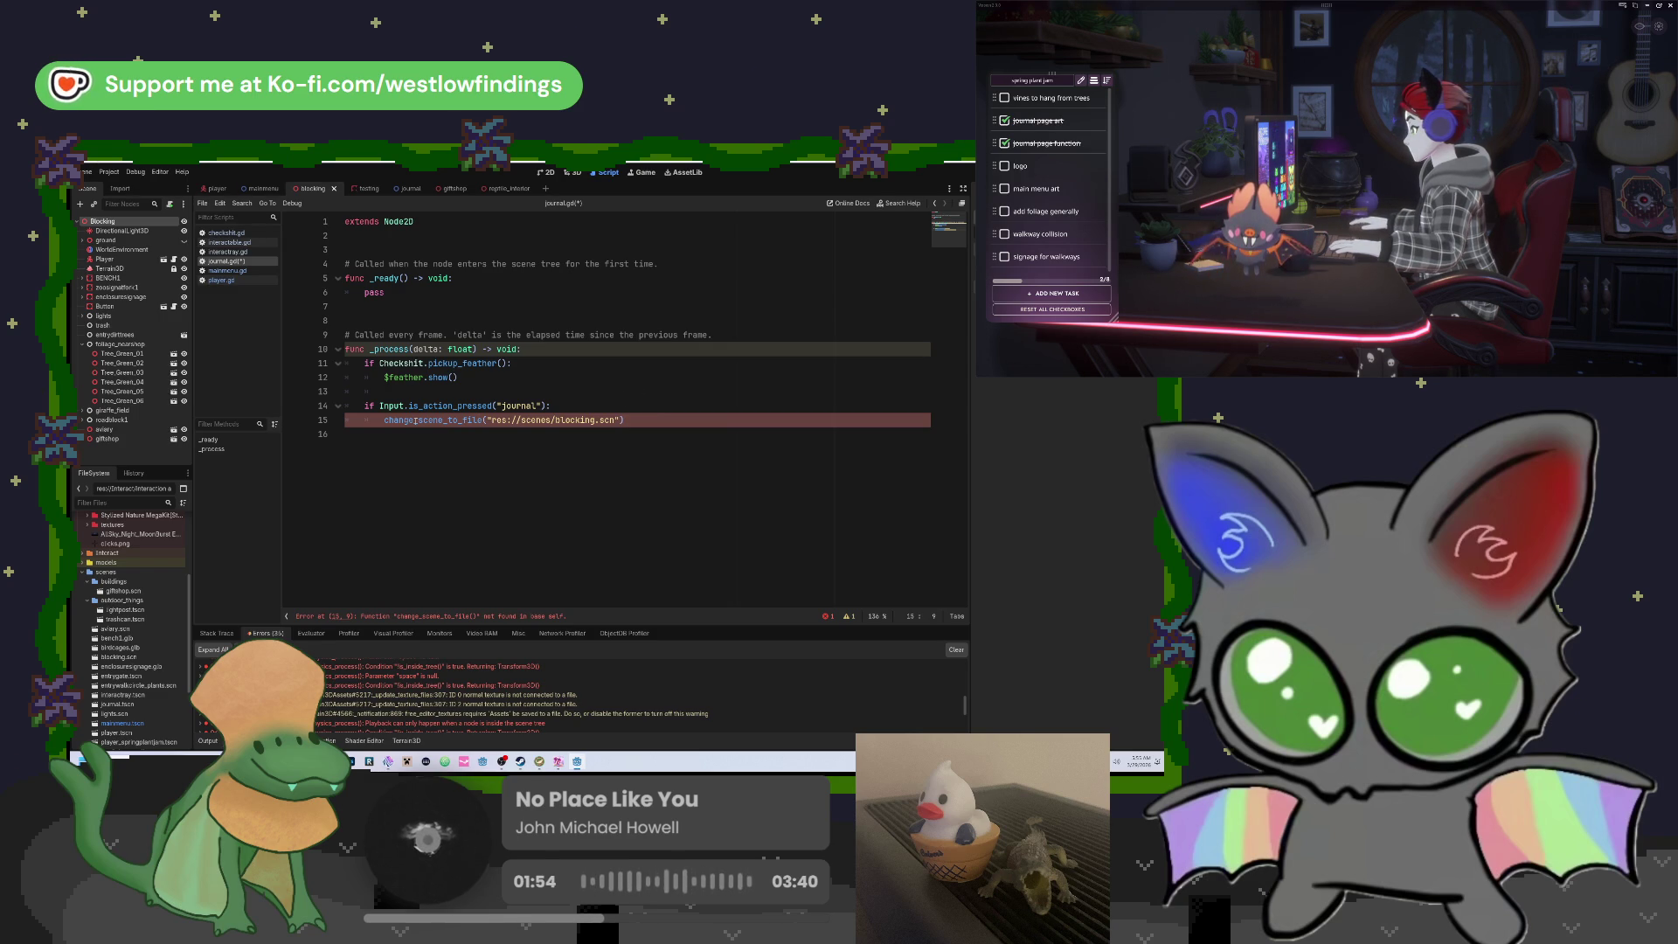
pyautogui.moveTo(415, 420); pyautogui.dragTo(683, 422)
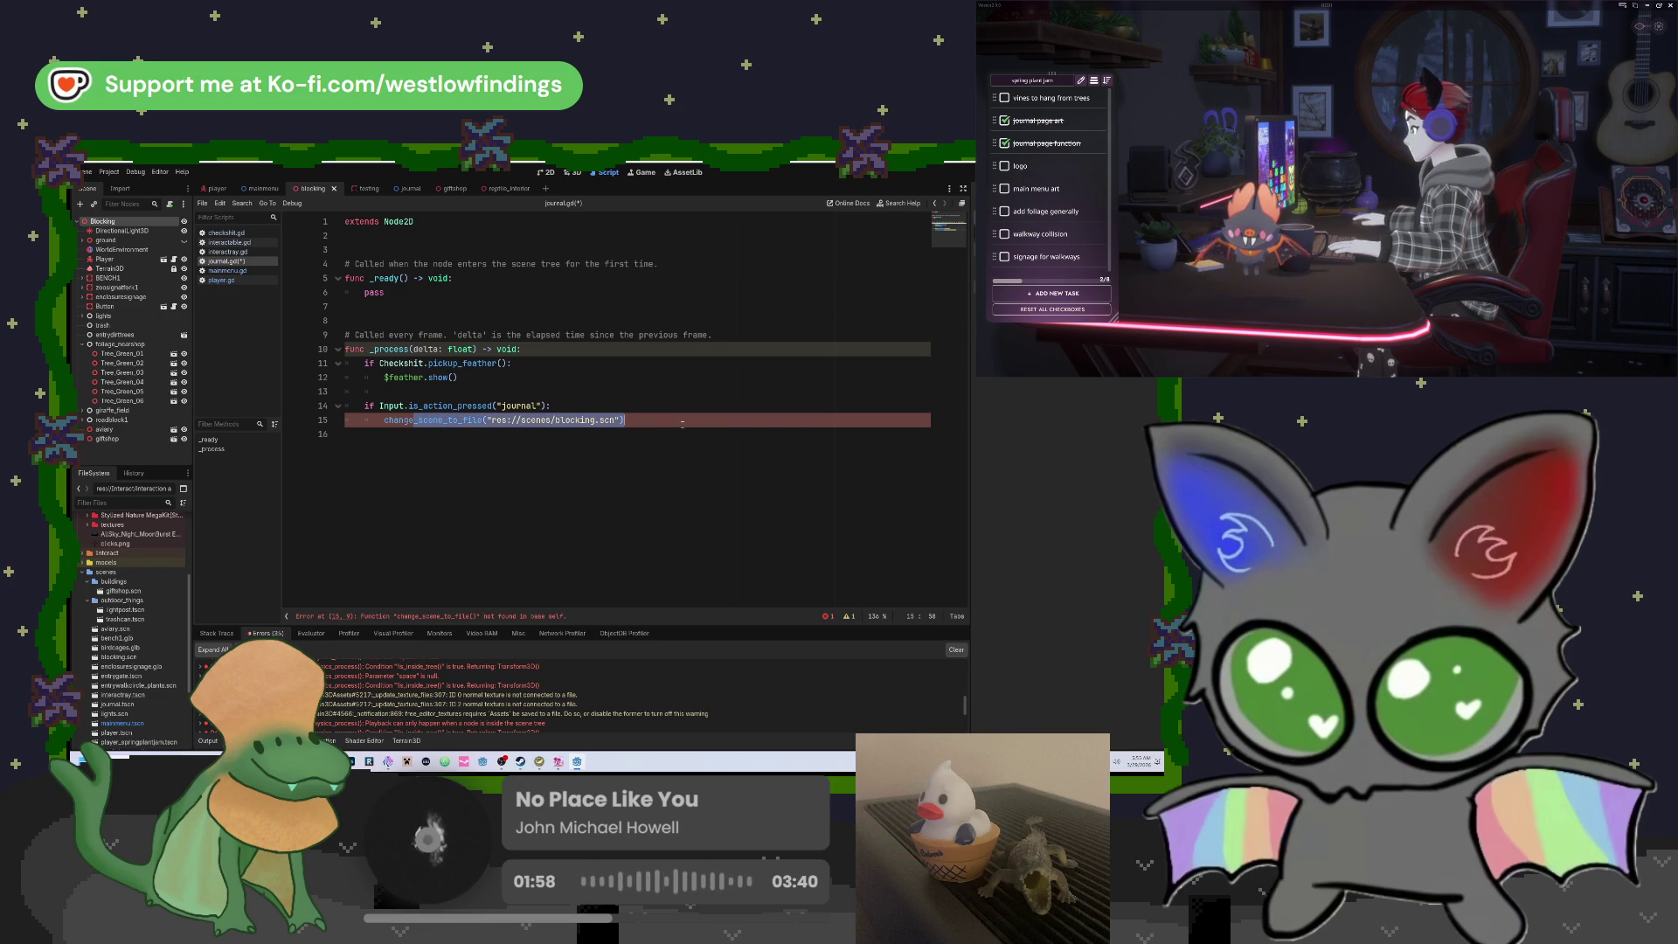
pyautogui.press('BackSpace')
pyautogui.write('scene()')
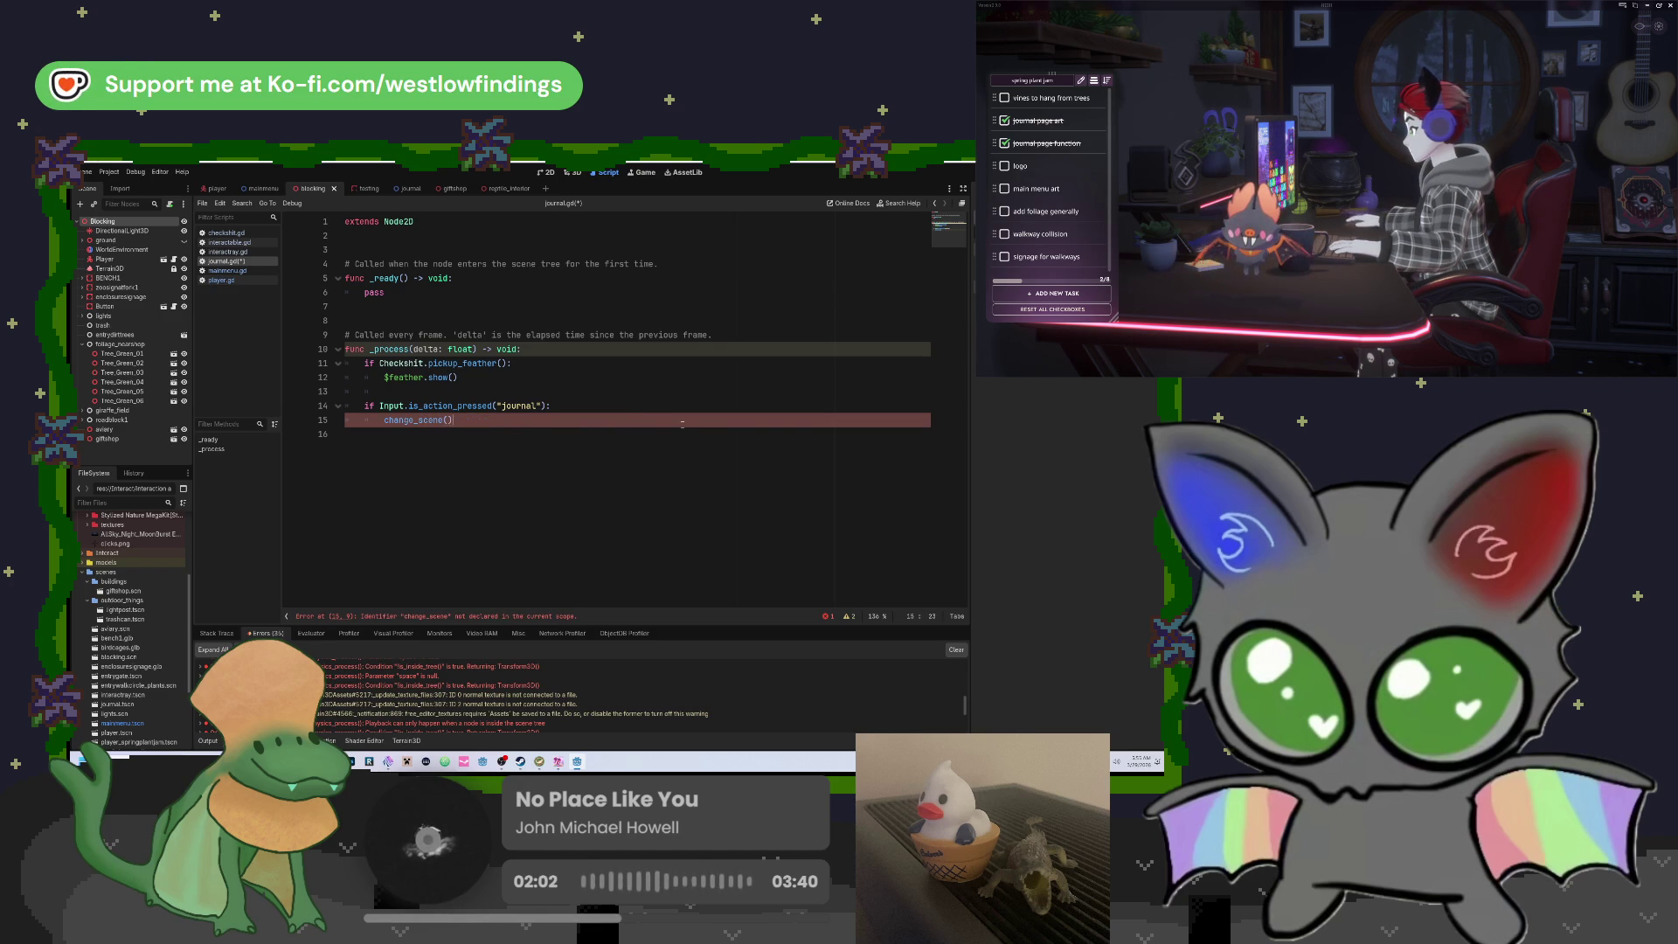
pyautogui.press('Return')
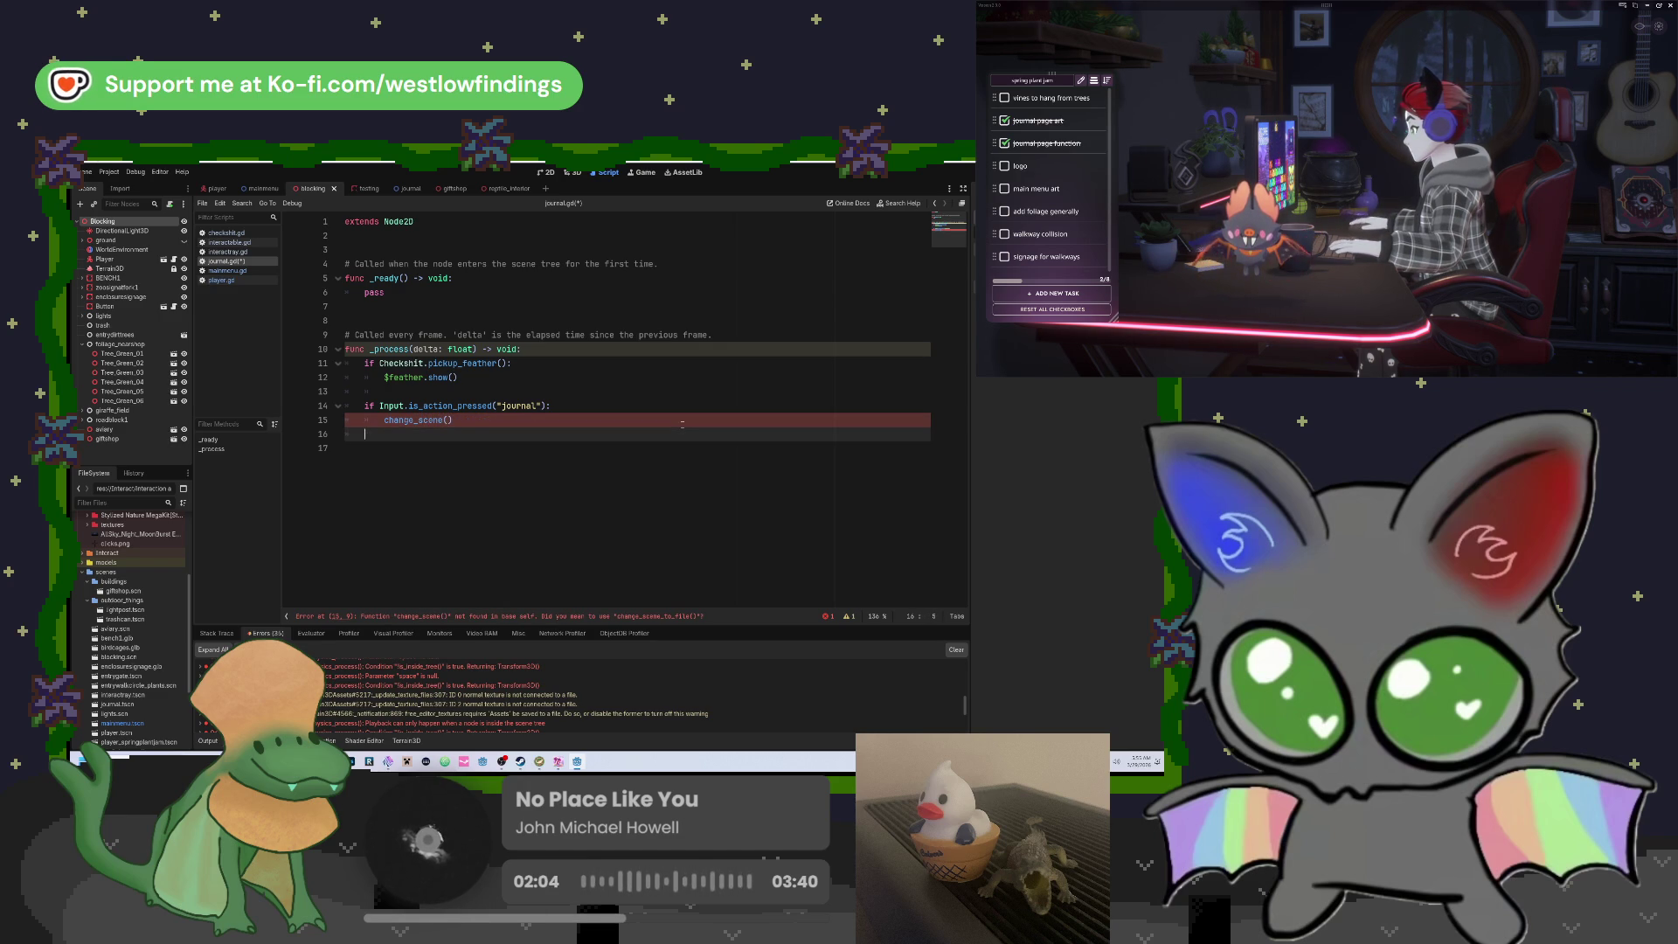
# Add a new change_scene() function header below the journal check.
pyautogui.press('Tab')
pyautogui.press('Return')
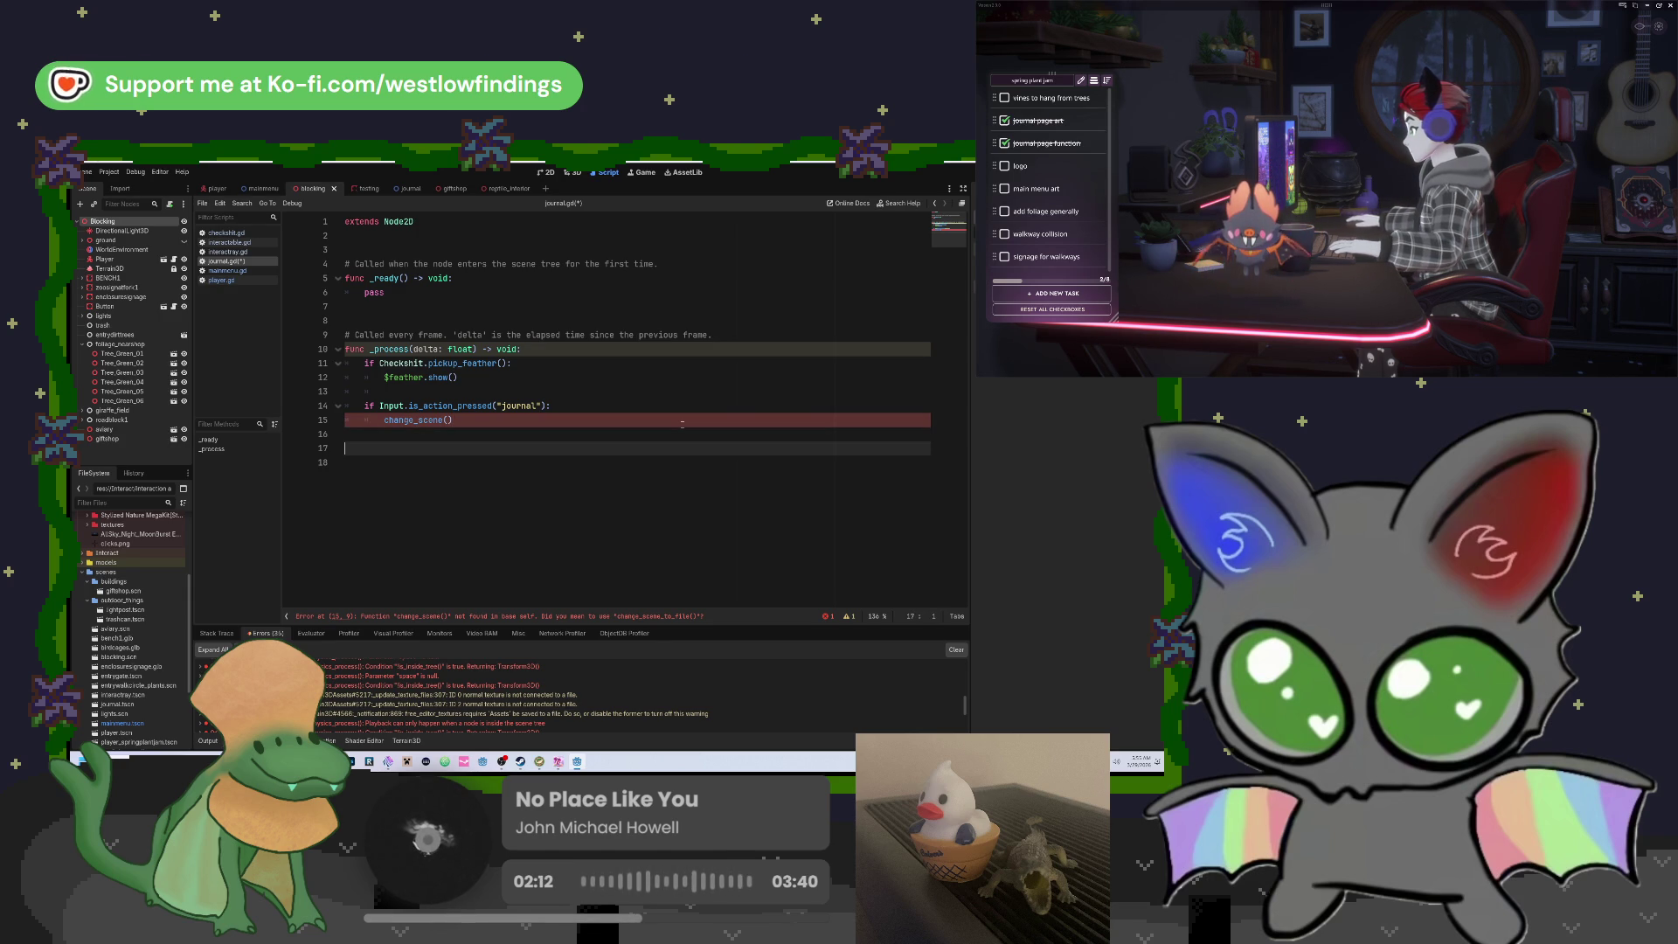
pyautogui.write('changfe')
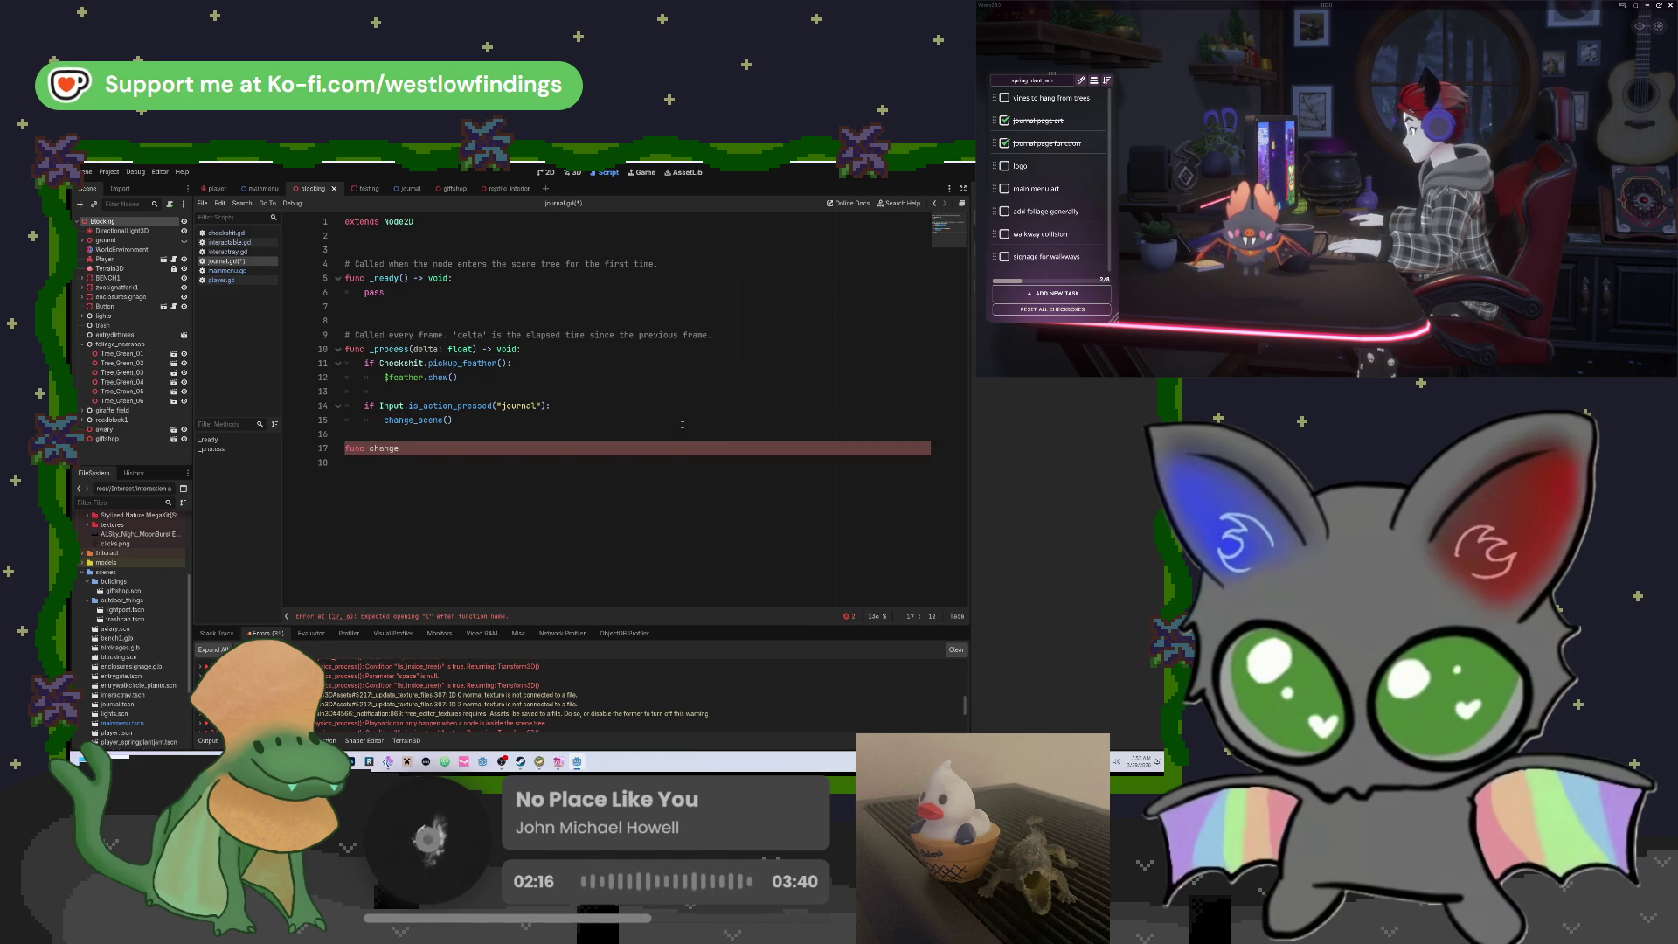
pyautogui.write(' _scene')
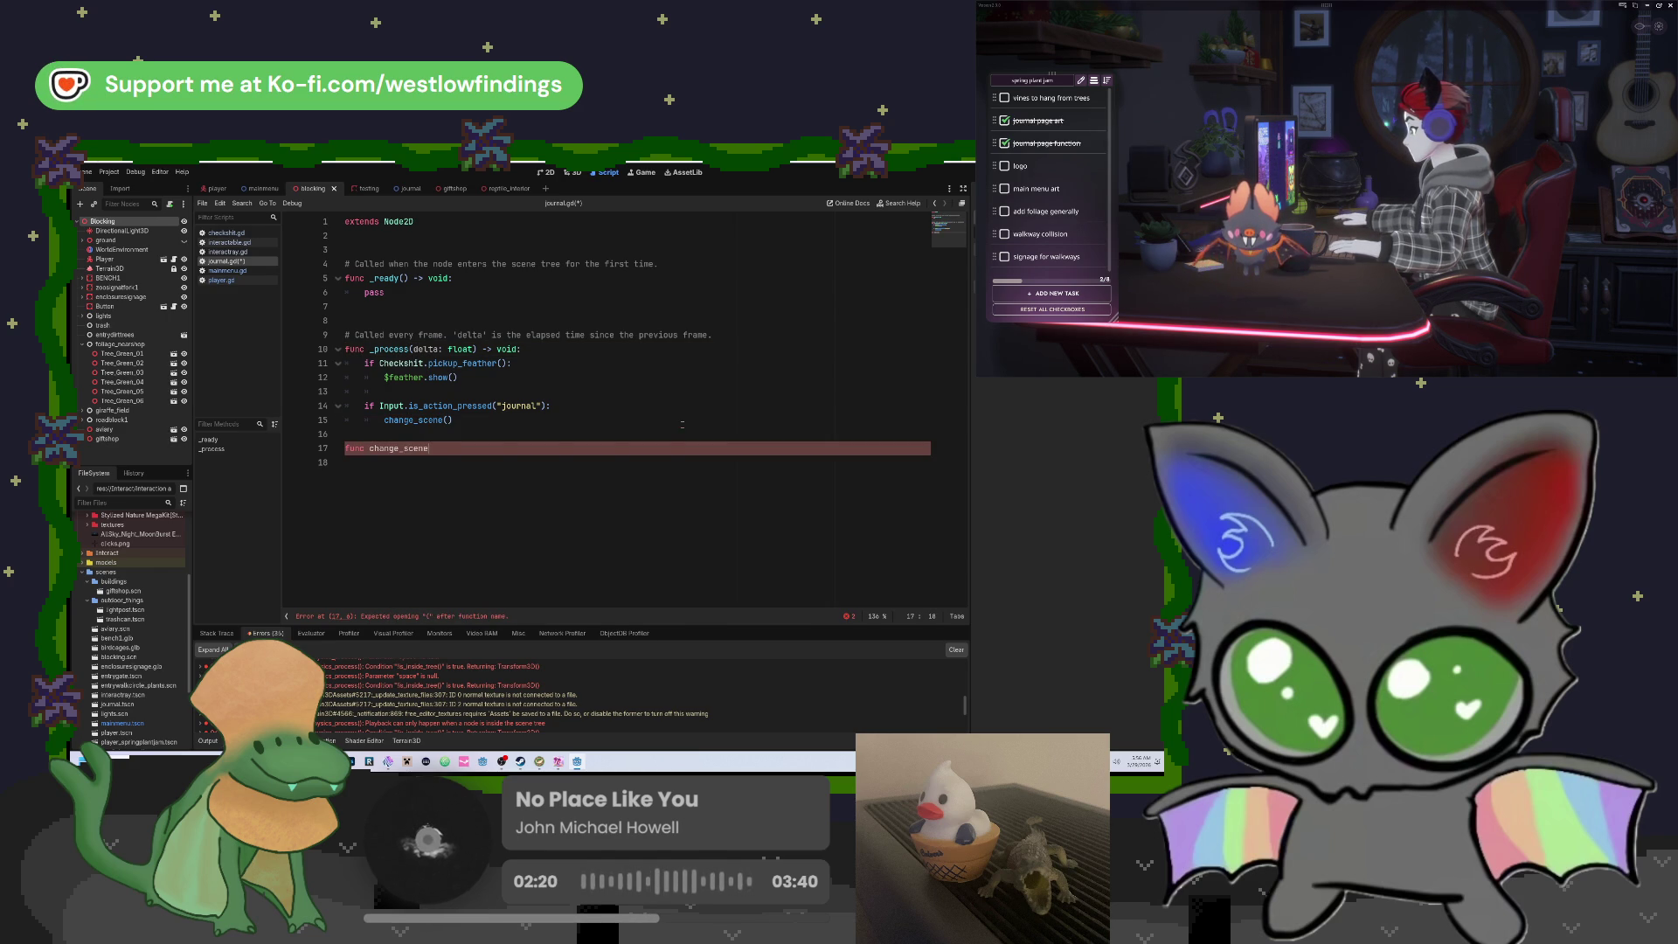
pyautogui.write('():')
pyautogui.press('Return')
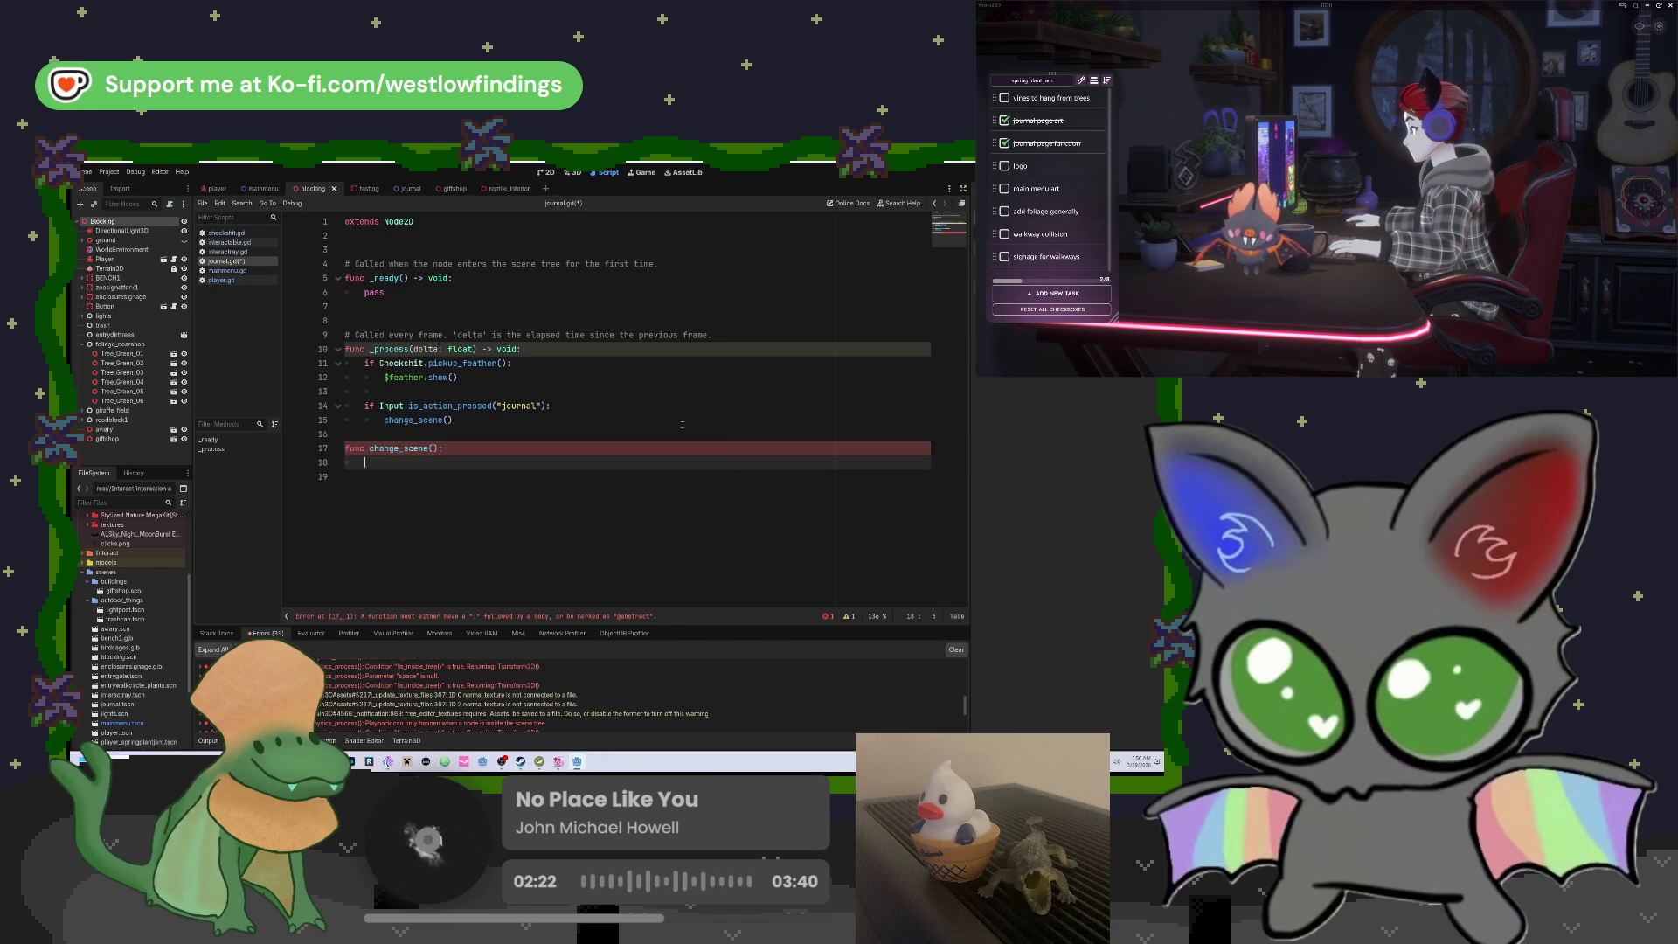
# Make change_scene() call get_tree().change_scene_to_file("res://scenes/blocking.scn"), then select the function.
pyautogui.write('get_tree')
pyautogui.press('Return')
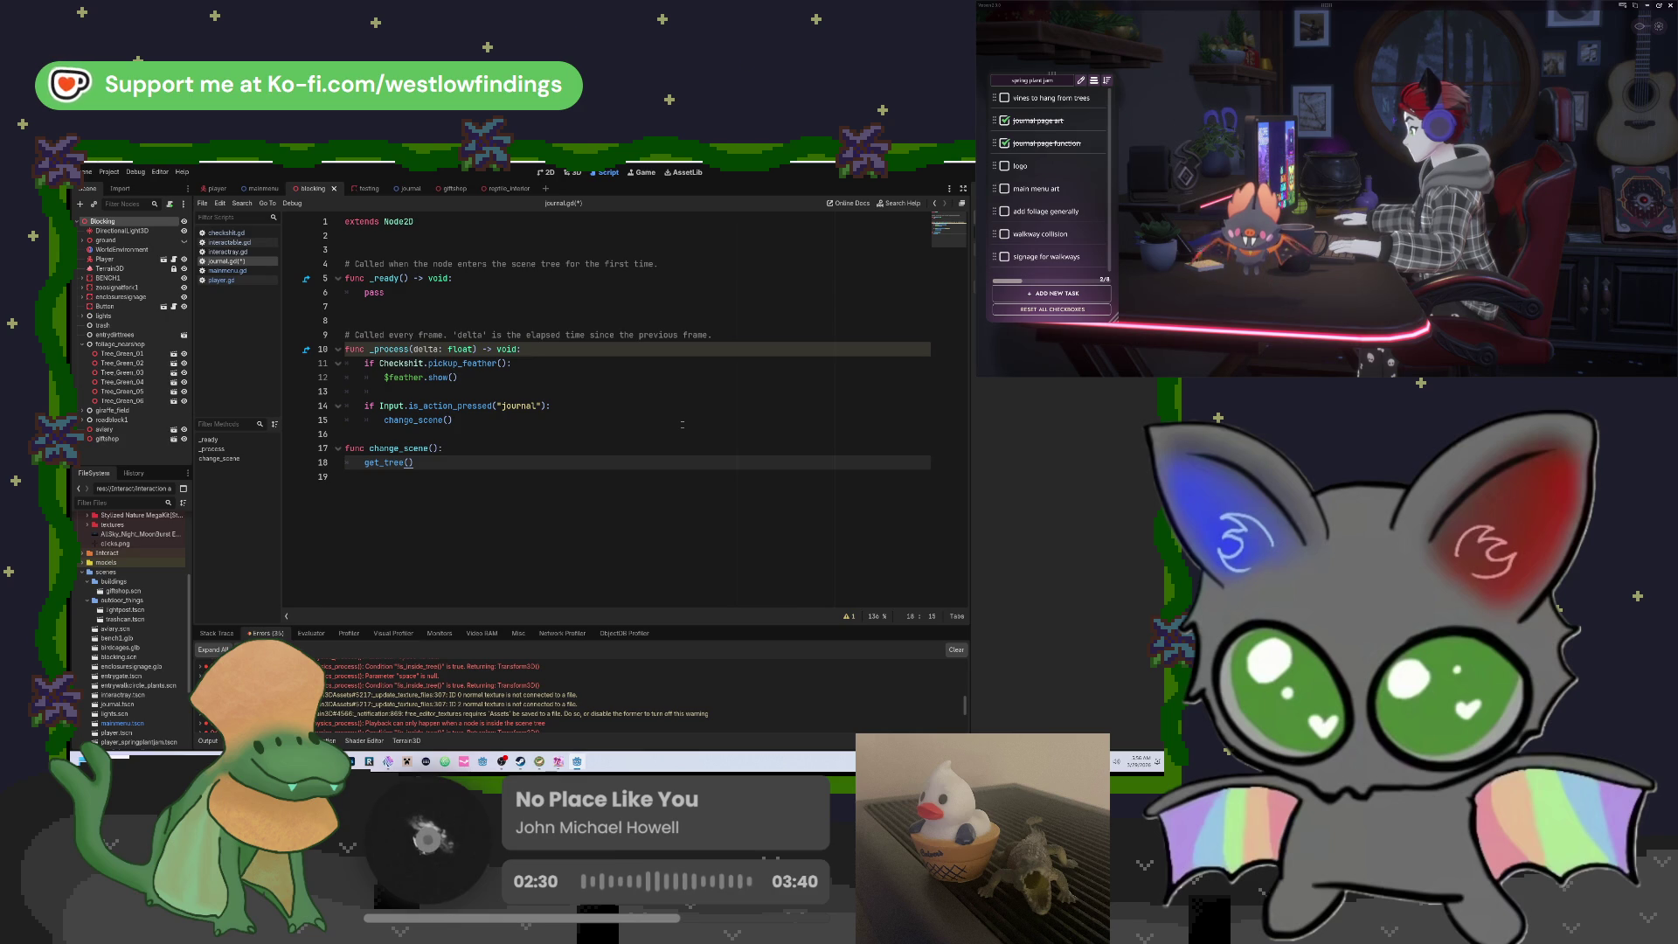
pyautogui.write('.change_sc')
pyautogui.press('Return')
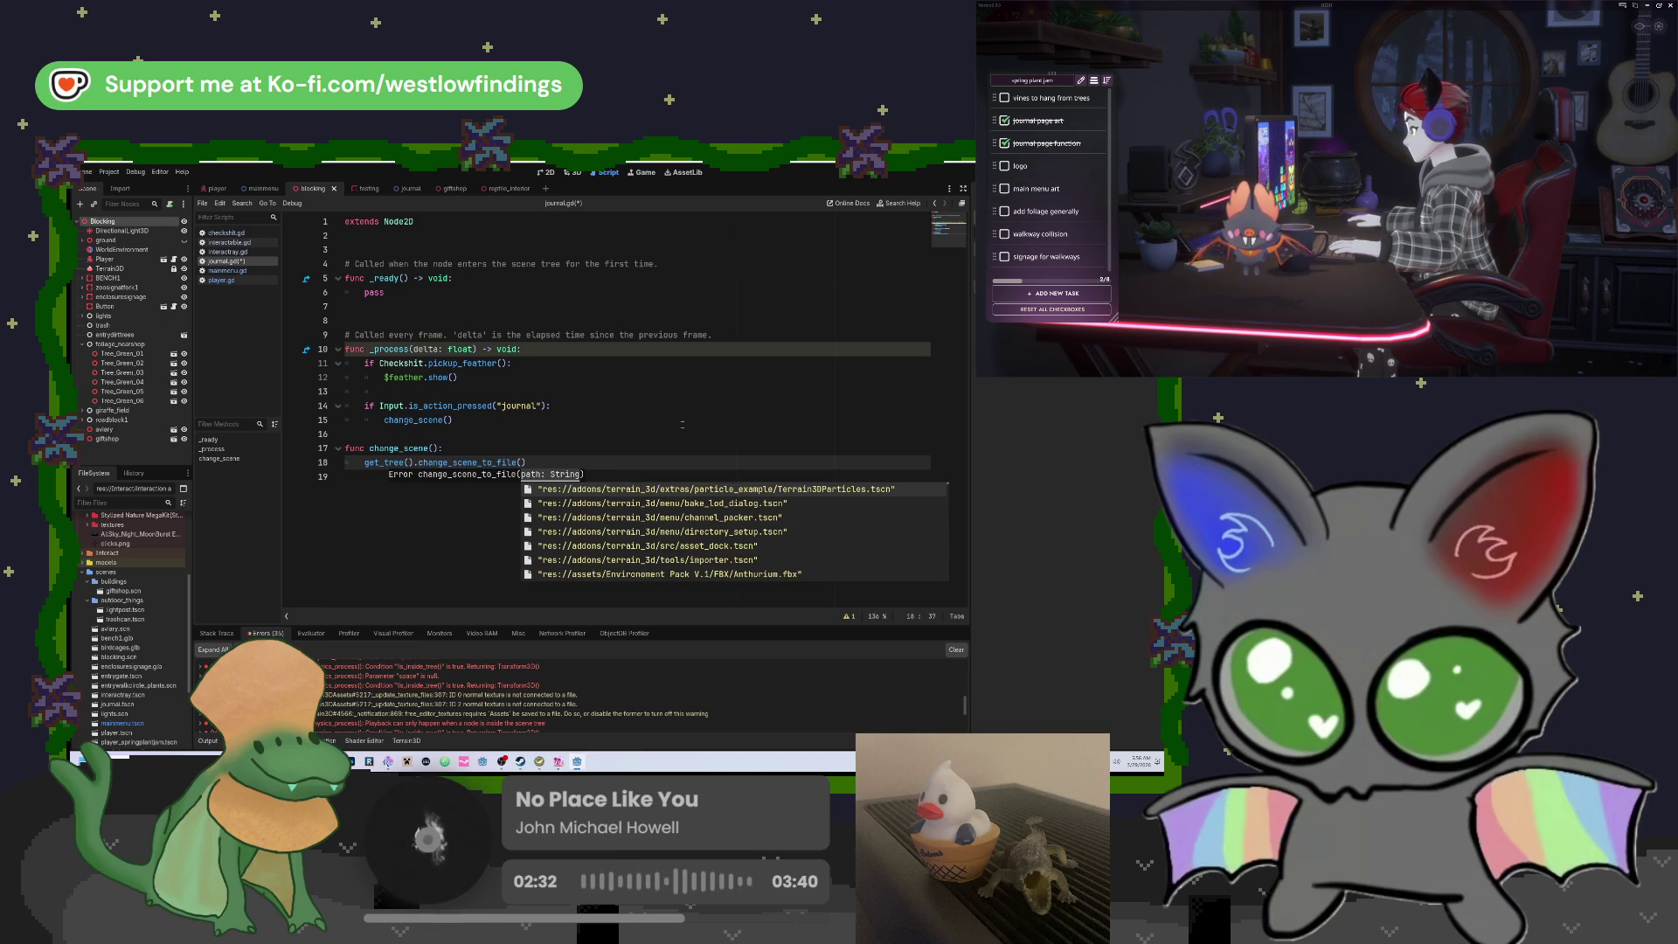
pyautogui.write('block')
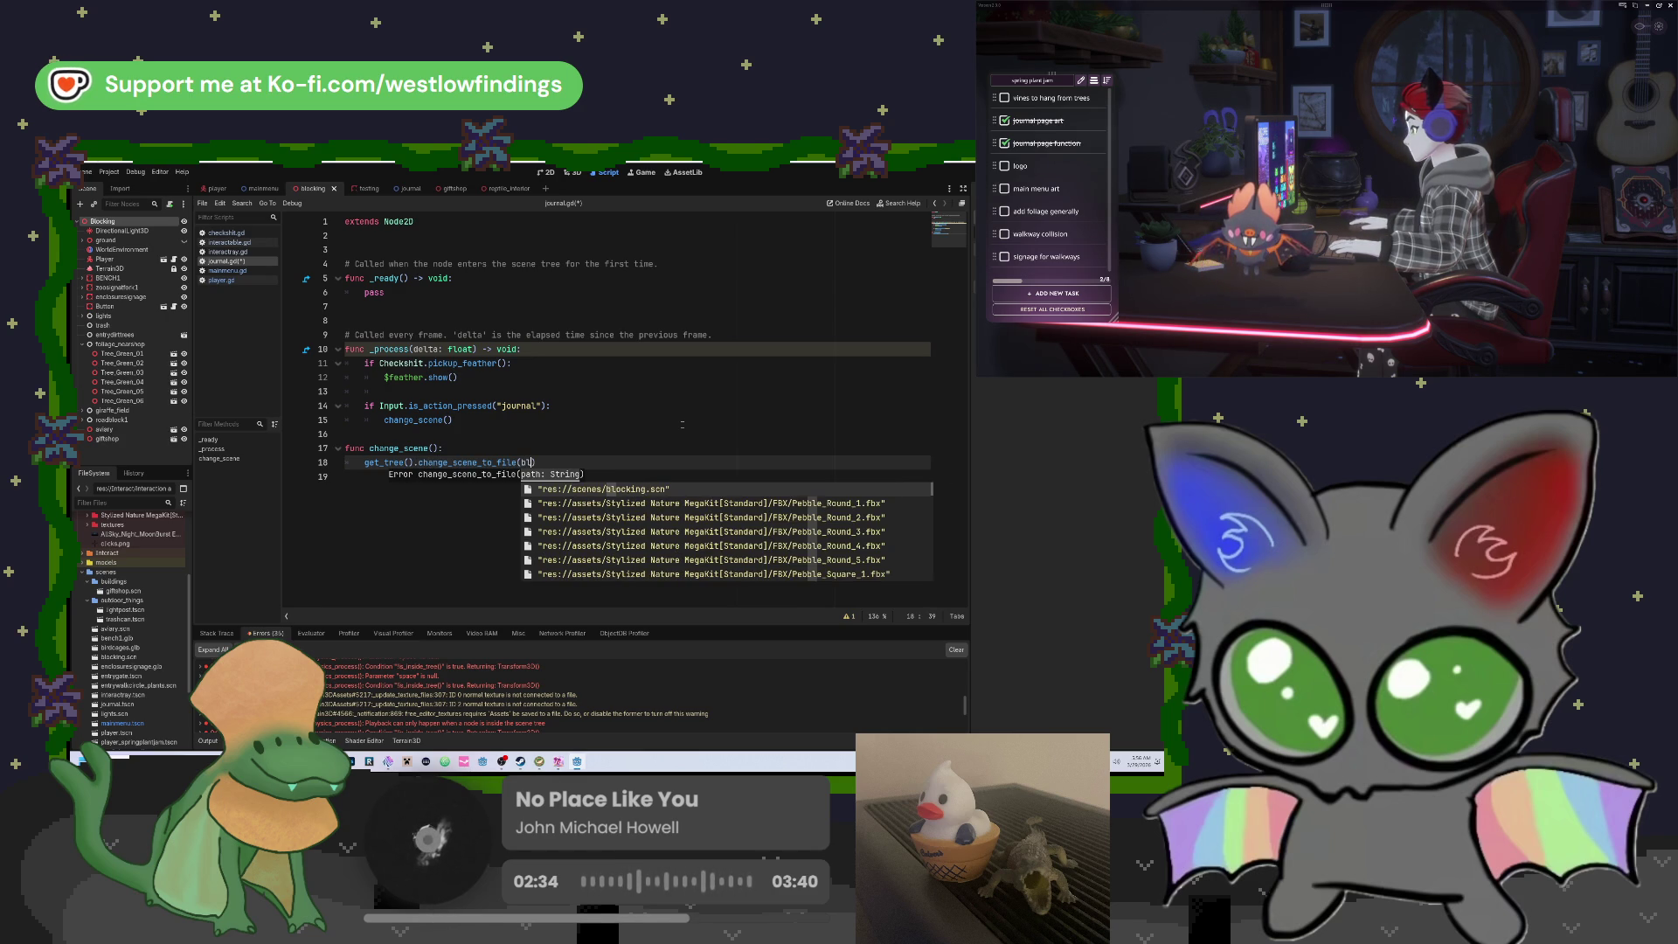
pyautogui.press('Return')
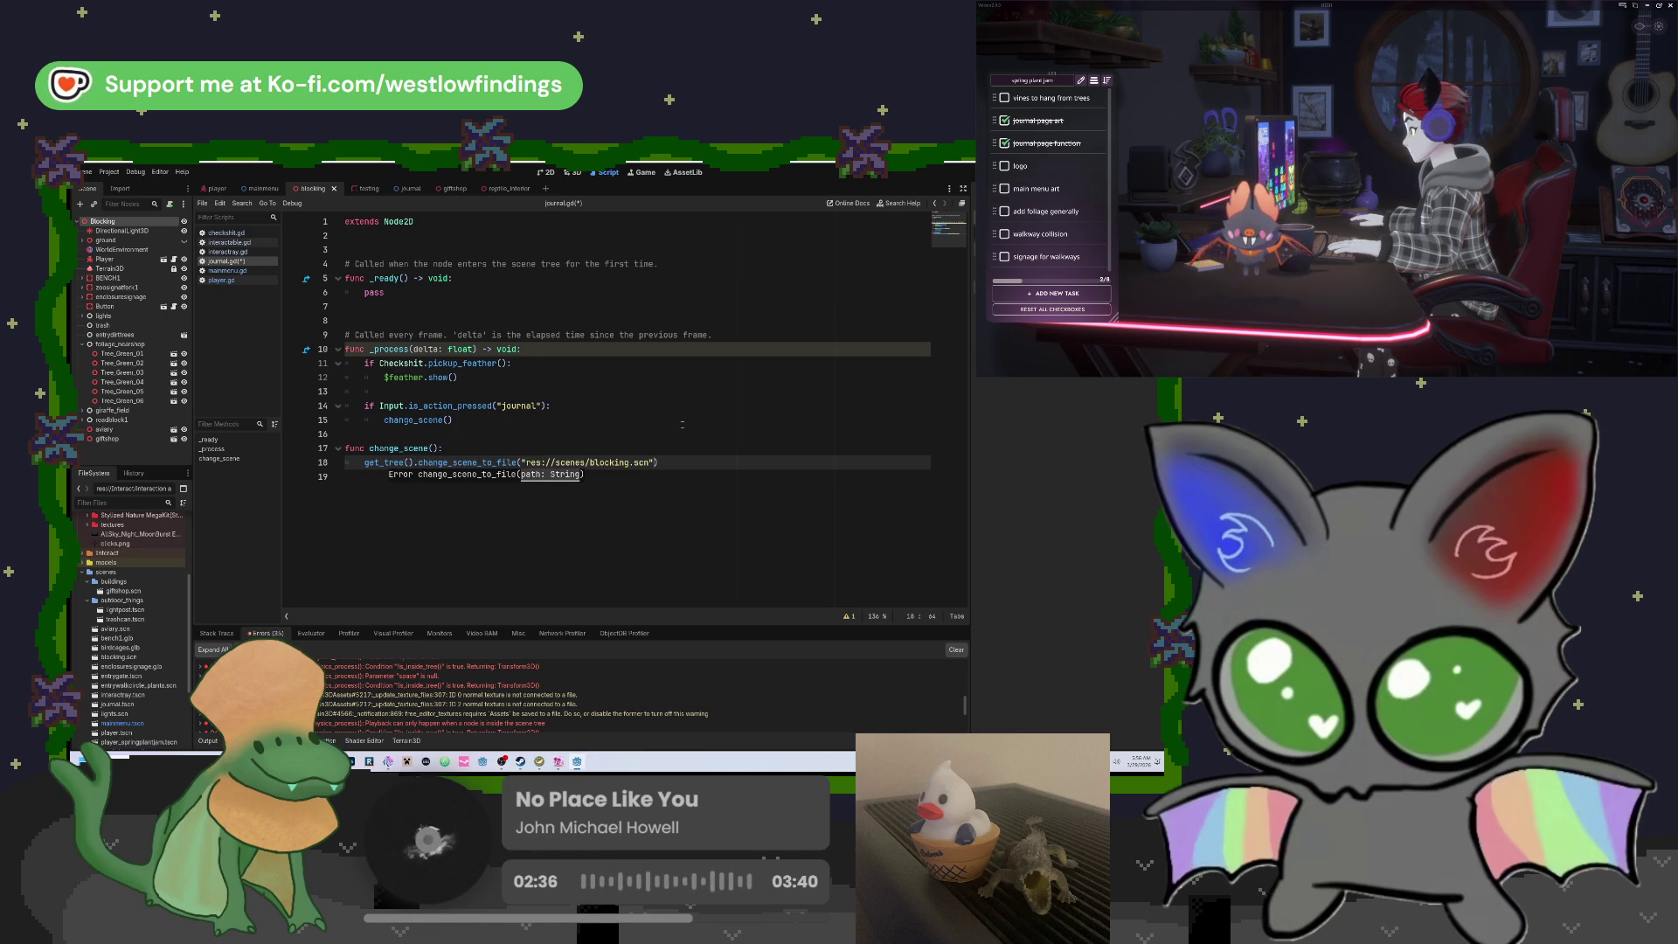
pyautogui.click(707, 434)
pyautogui.moveTo(692, 468); pyautogui.dragTo(326, 450)
pyautogui.hotkey('ctrl', 'c')
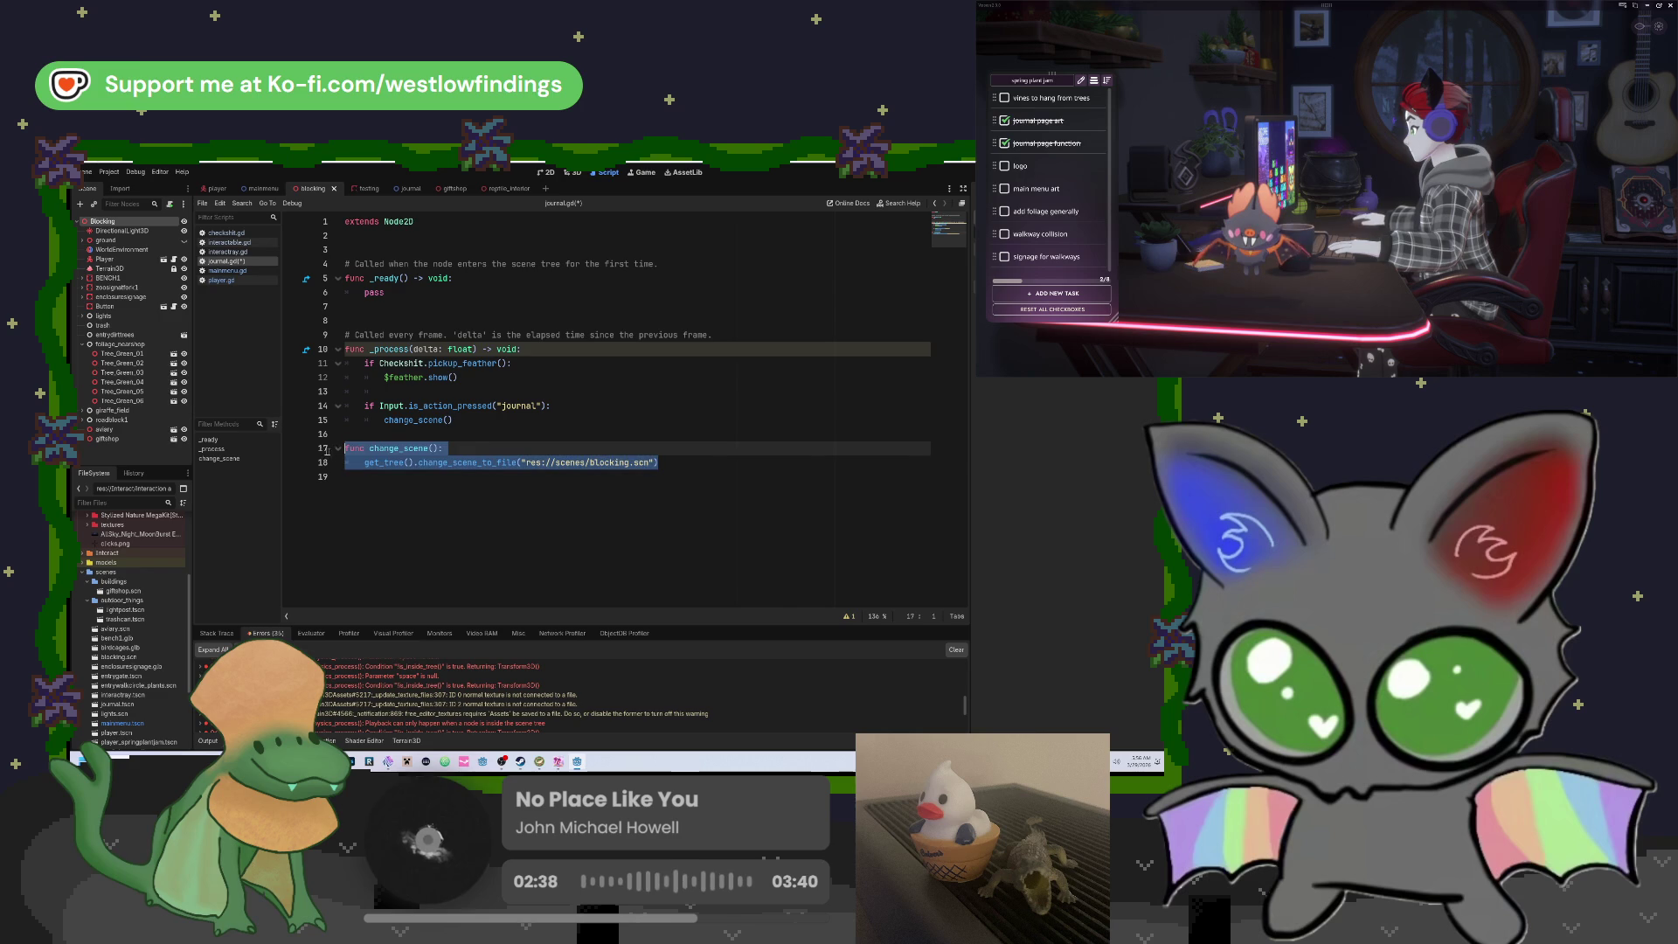
# In player.gd, paste the copied change_scene function over the journal toggle block on lines 42–43.
pyautogui.click(262, 280)
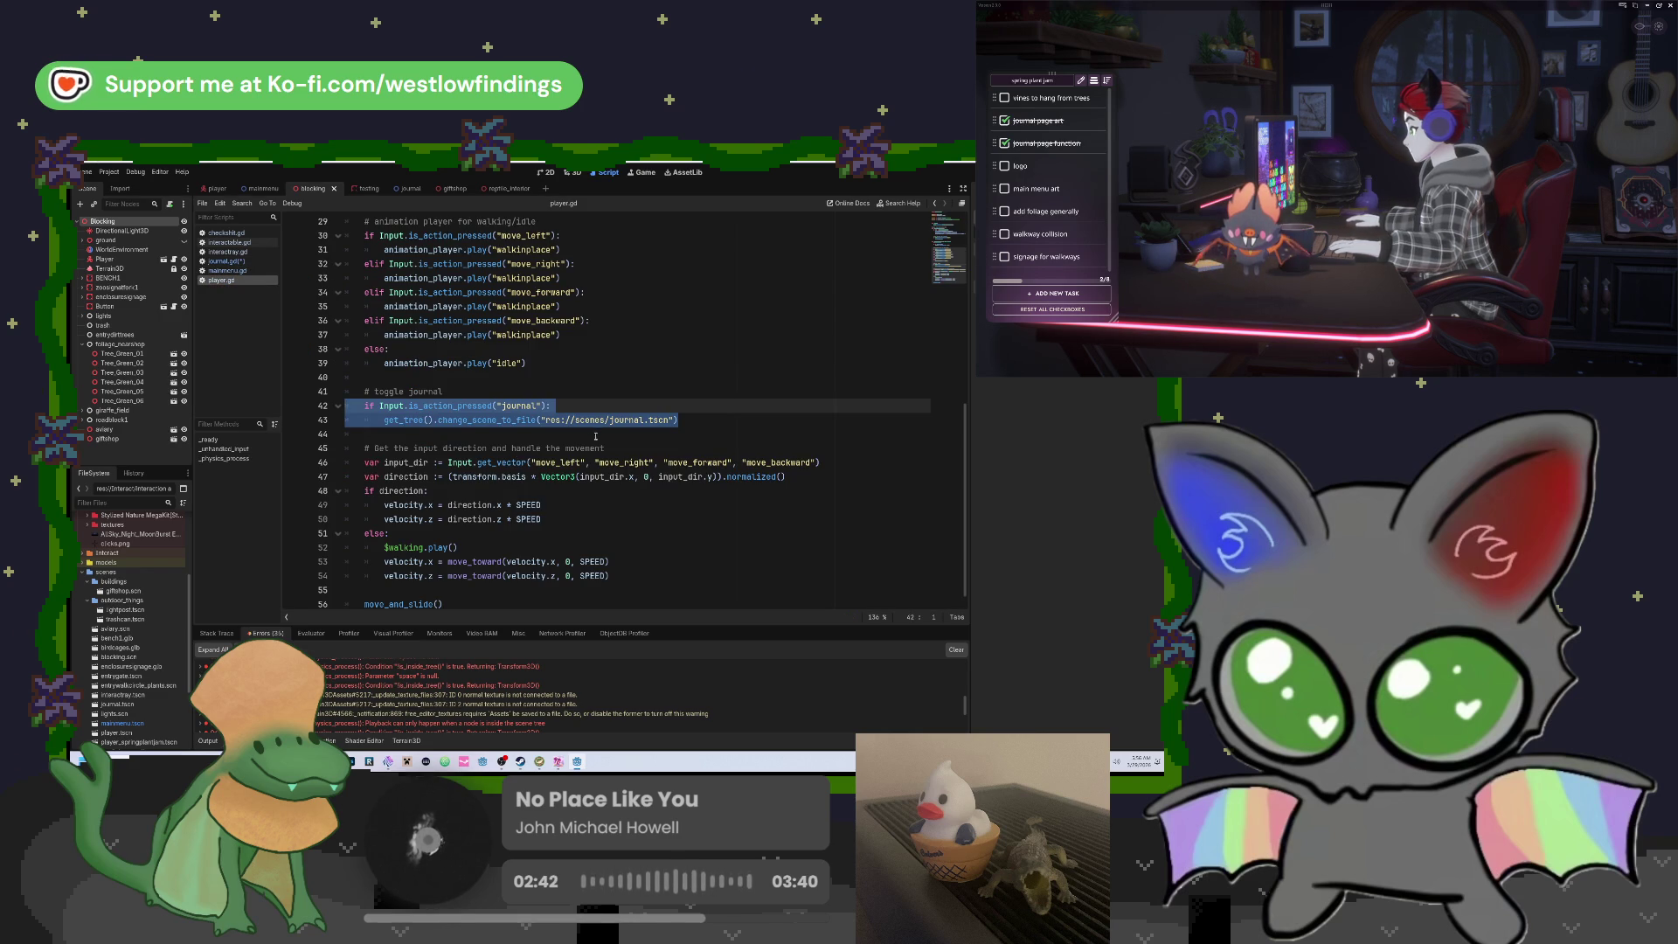
pyautogui.click(684, 421)
pyautogui.moveTo(679, 421); pyautogui.dragTo(324, 405)
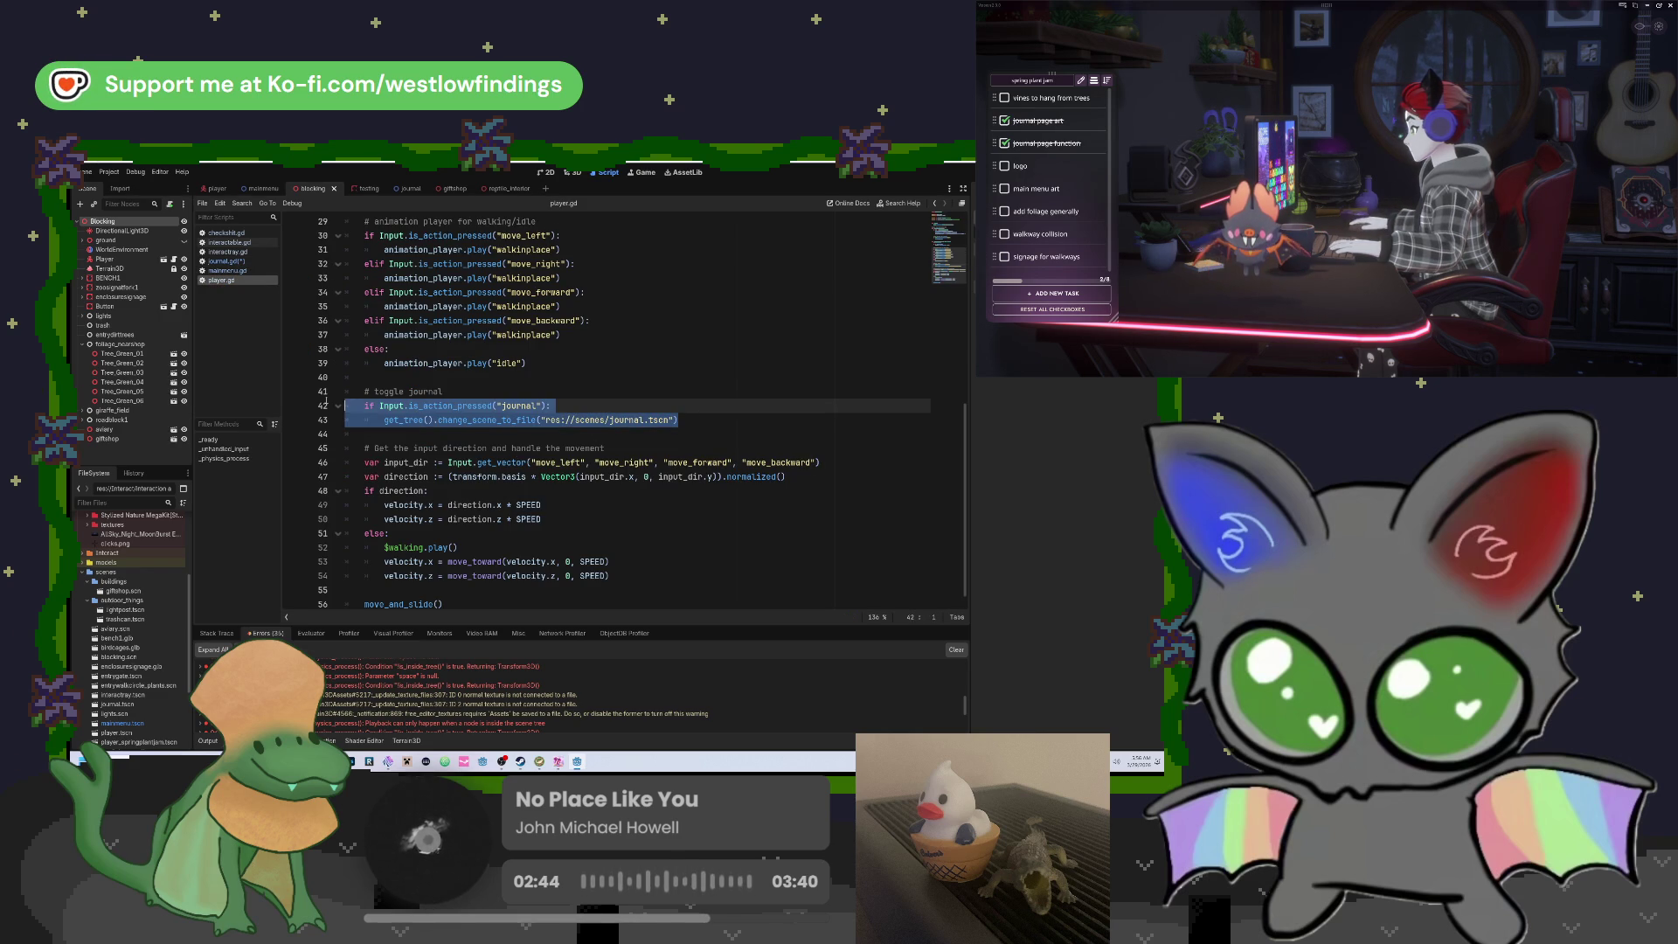
pyautogui.hotkey('ctrl', 'v')
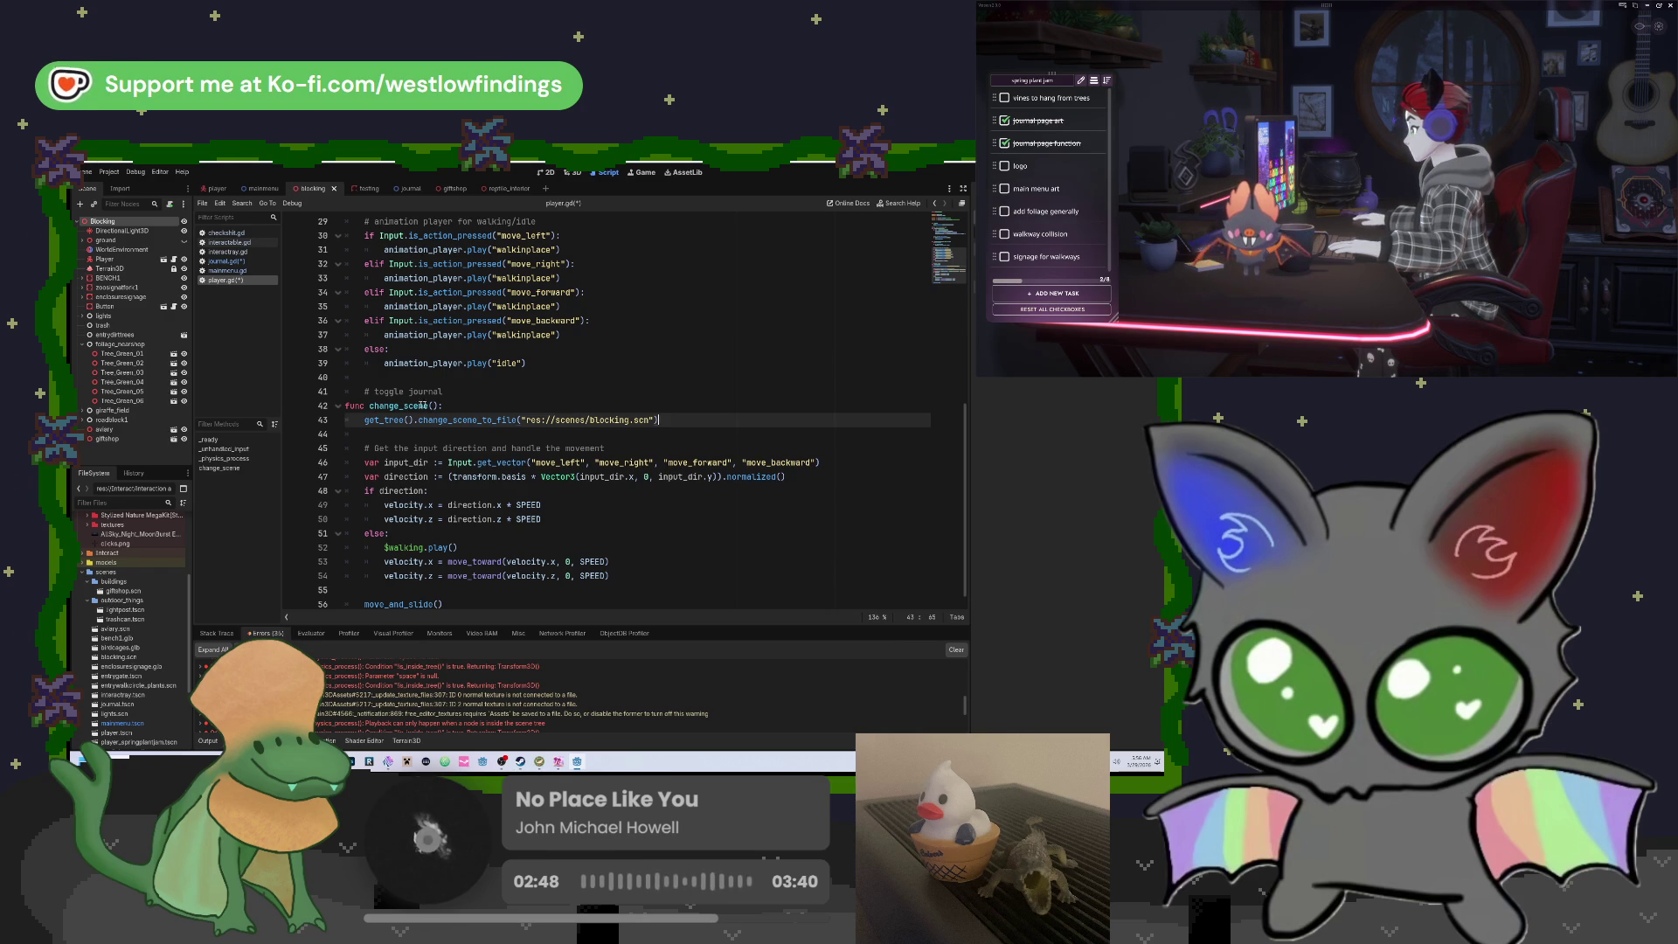
# Delete the function pasted mid-script and the leftover toggle journal comment.
pyautogui.scroll(3, 429, 406)
pyautogui.press('Up')
pyautogui.press('Home')
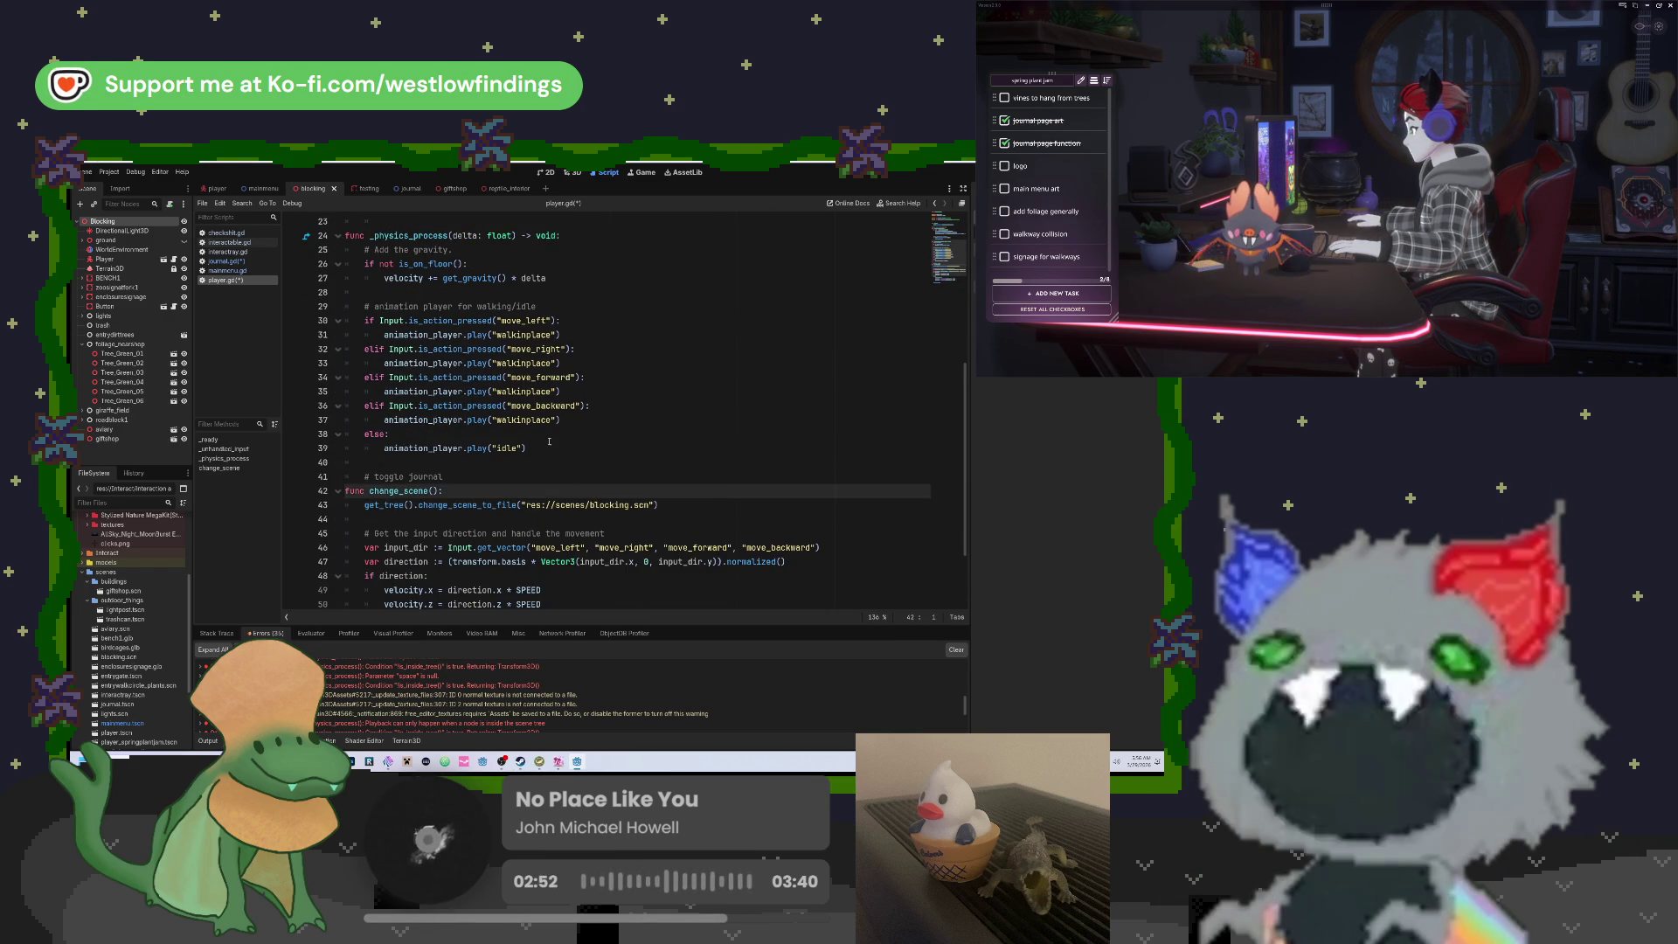
pyautogui.scroll(-1, 549, 442)
pyautogui.hotkey('shift', 'Down')
pyautogui.hotkey('ctrl', 'c')
pyautogui.hotkey('shift', 'End')
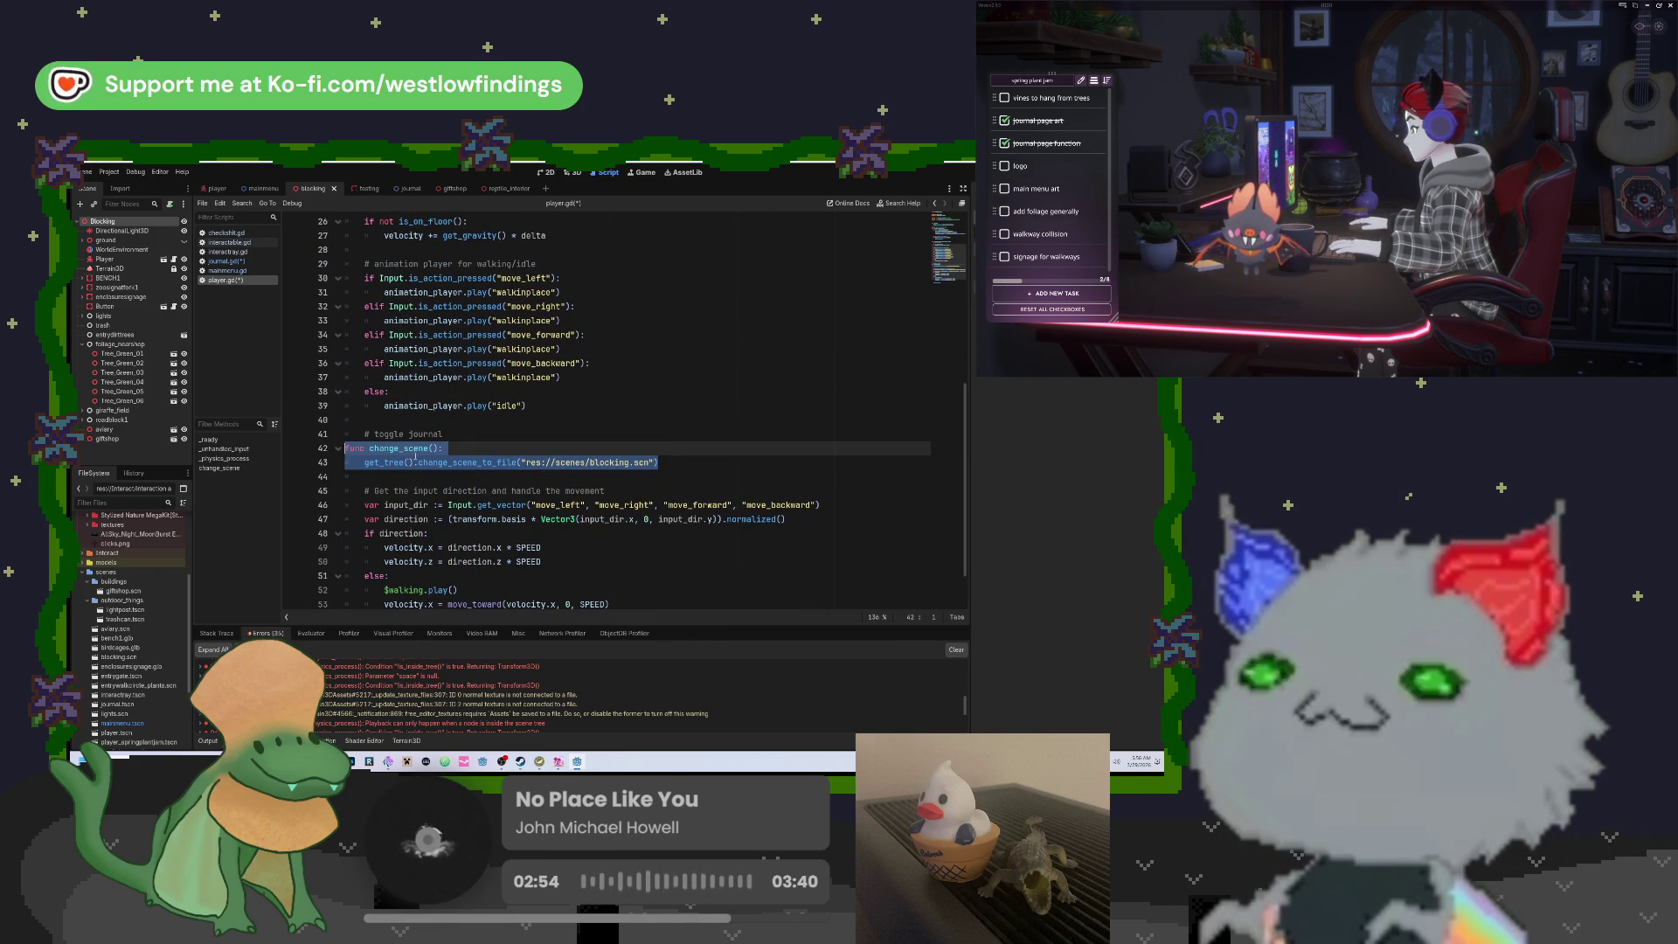
pyautogui.press('BackSpace')
pyautogui.press('BackSpace')
pyautogui.press('BackSpace')
pyautogui.hotkey('ctrl', 'BackSpace')
pyautogui.hotkey('ctrl', 'BackSpace')
pyautogui.hotkey('ctrl', 'BackSpace')
# Paste change_scene after move_and_slide() and point its path to res://scenes/journal.tscn.
pyautogui.scroll(2, 479, 382)
pyautogui.scroll(-3, 479, 382)
pyautogui.click(462, 595)
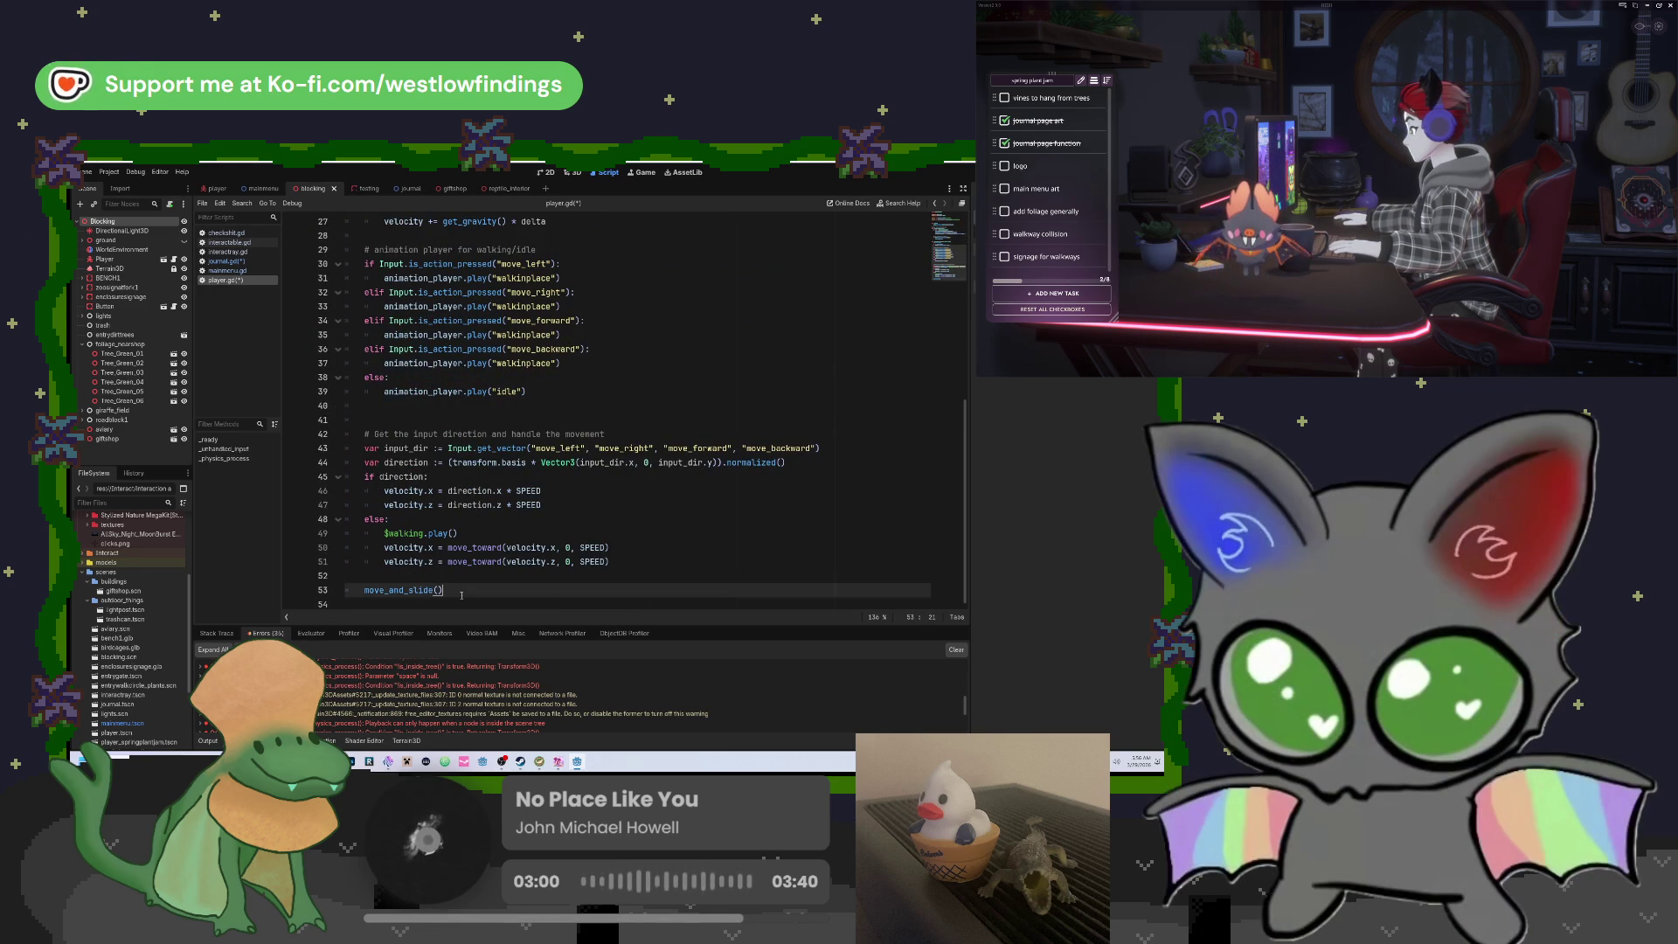
pyautogui.press('Return')
pyautogui.press('Return')
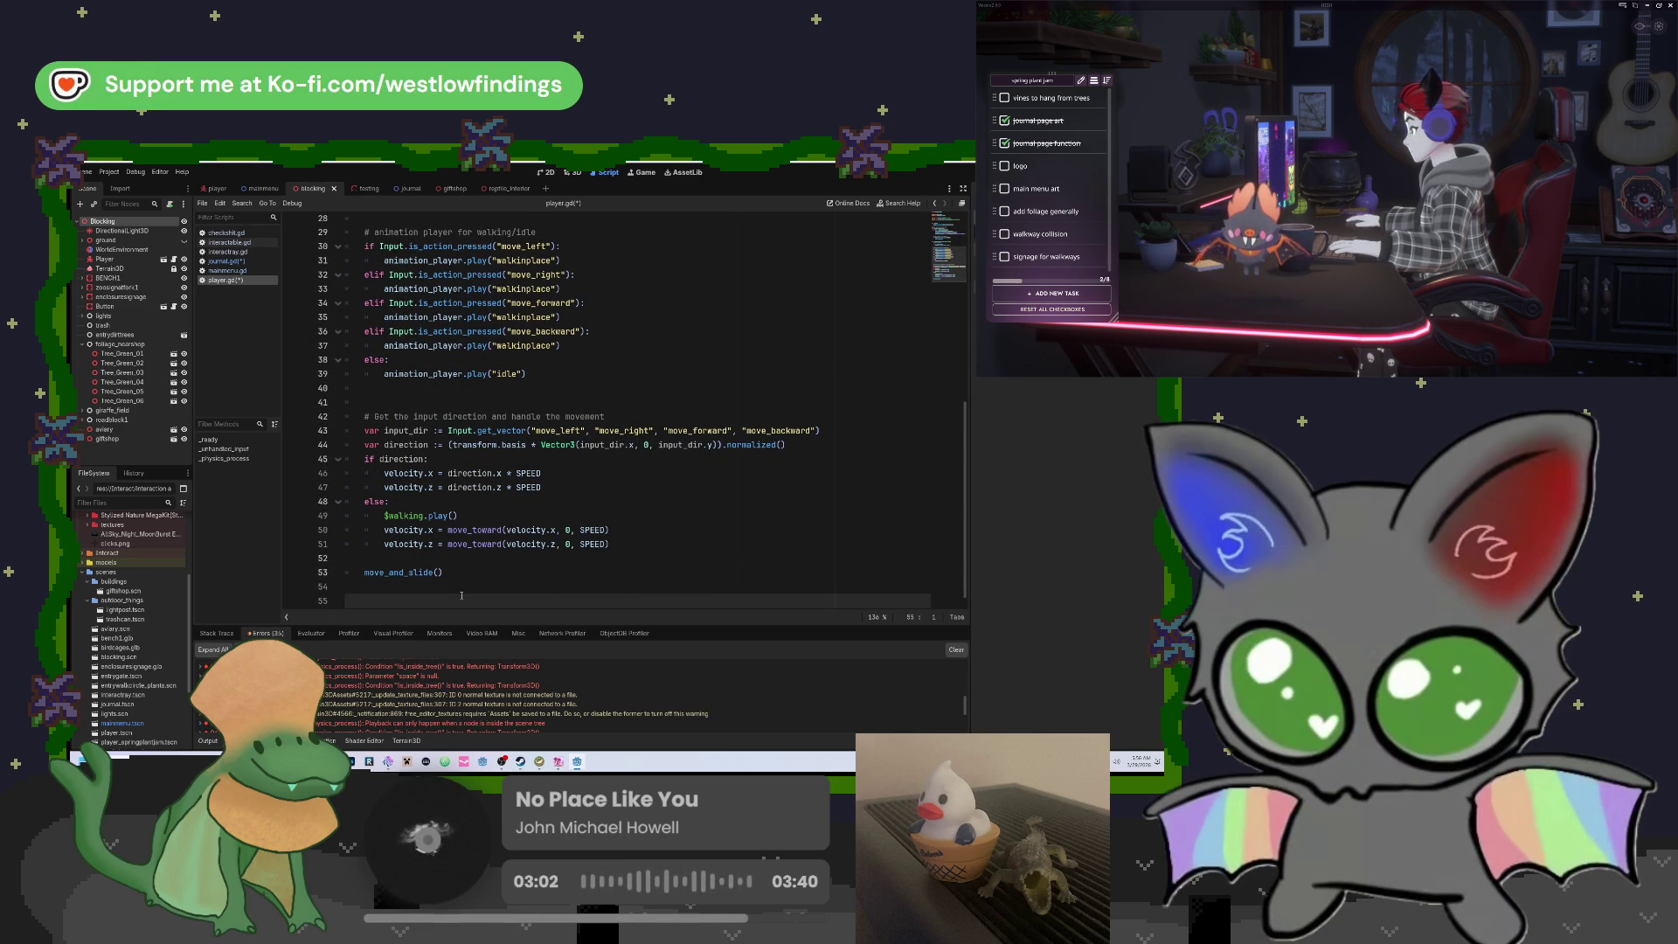
pyautogui.hotkey('ctrl', 'v')
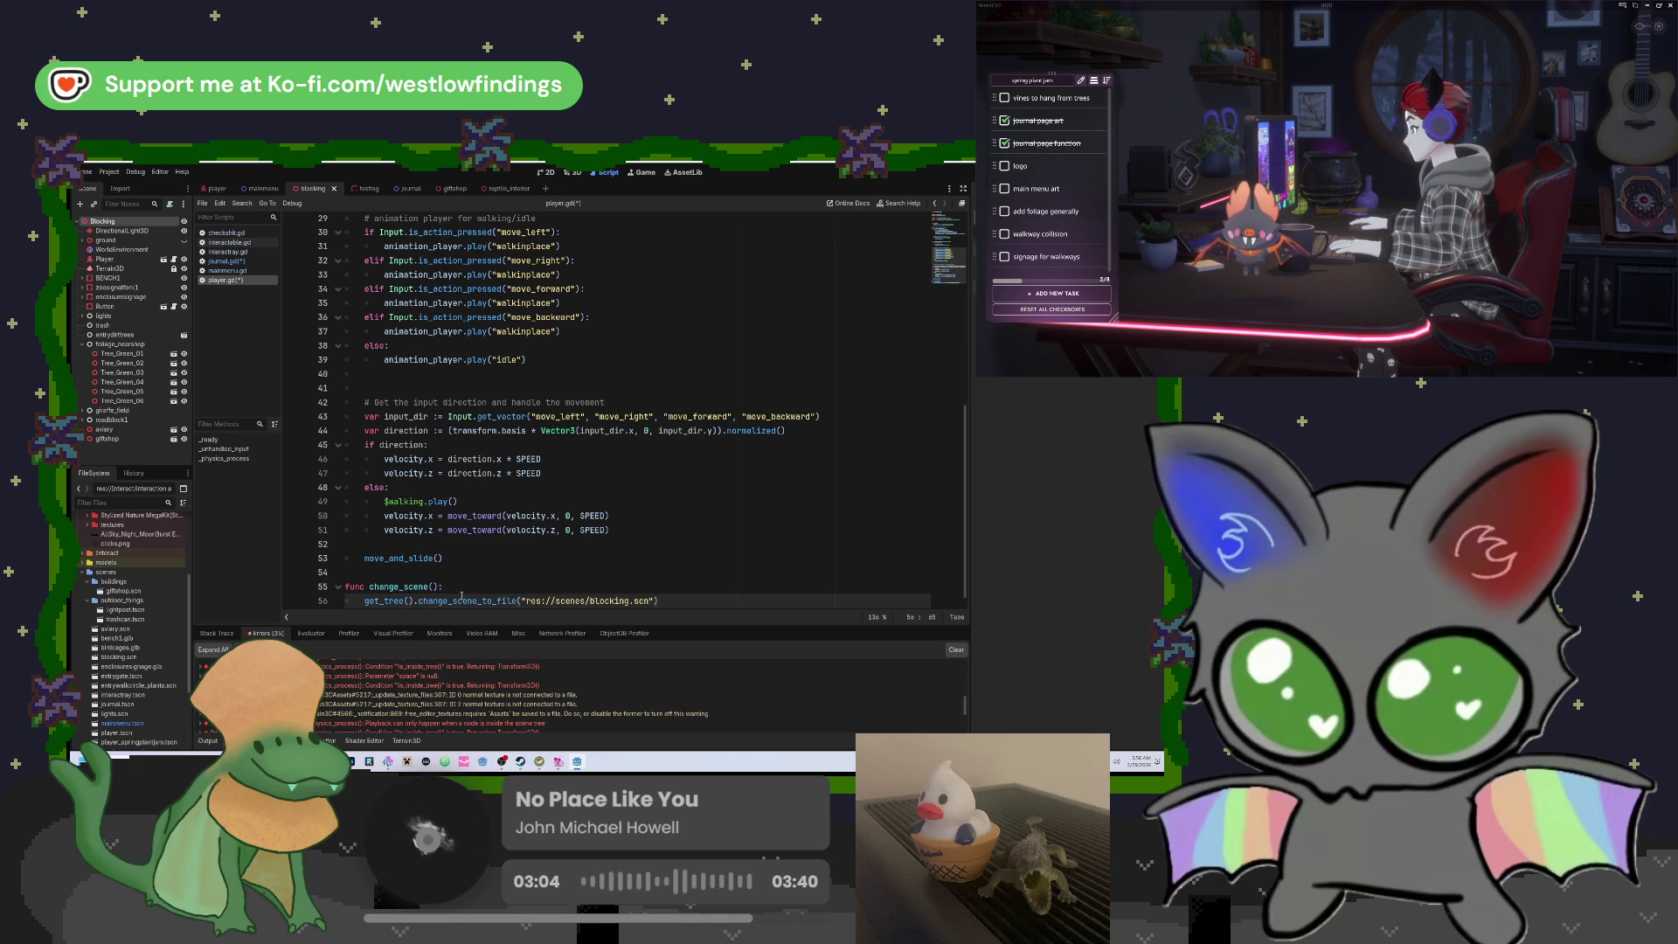
pyautogui.scroll(-1, 461, 596)
pyautogui.moveTo(630, 590); pyautogui.dragTo(591, 590)
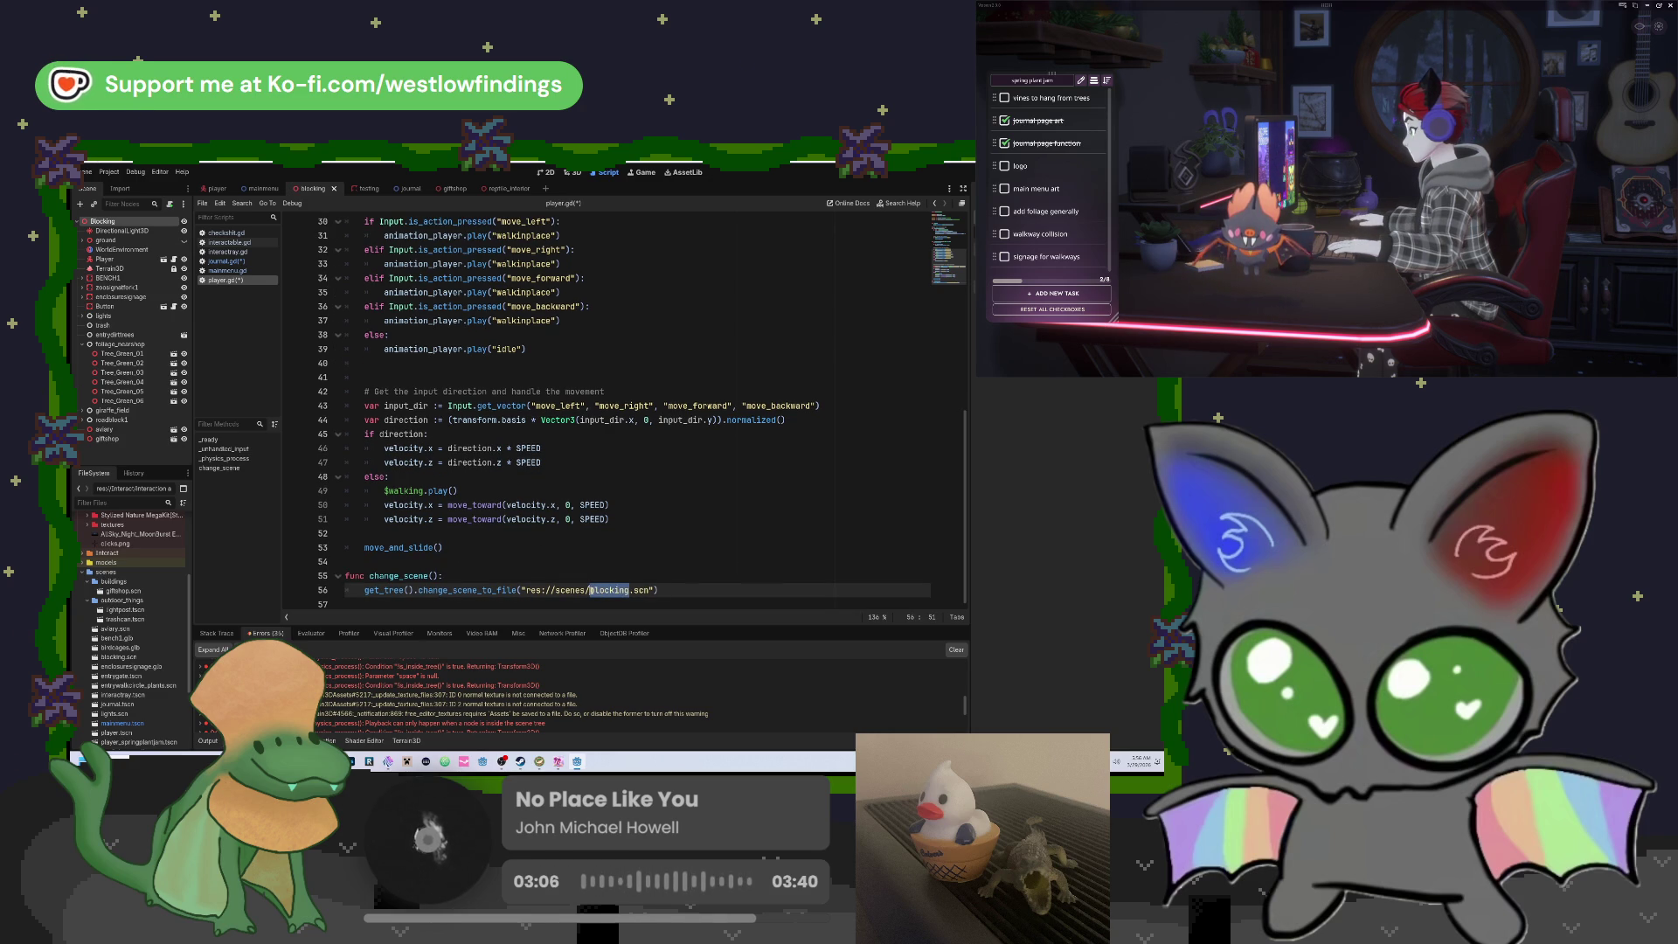
pyautogui.write('journal')
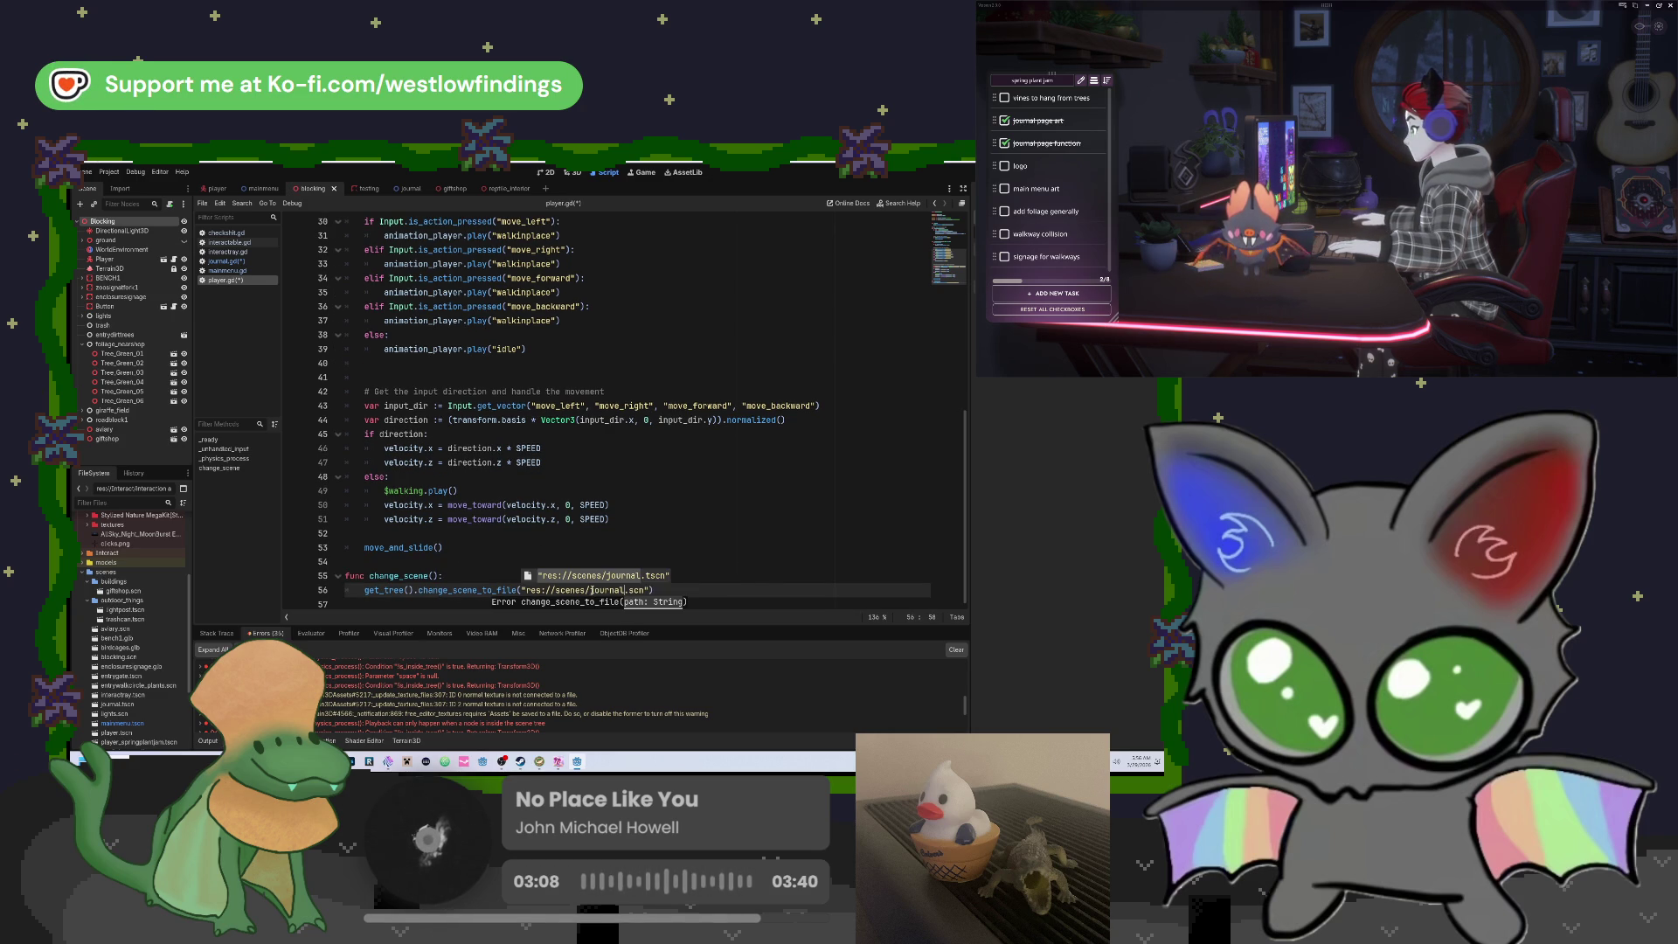
pyautogui.press('Return')
pyautogui.press('End')
# Tidy the blank line before change_scene and add a '#toggle journal' comment above the movement code.
pyautogui.click(548, 575)
pyautogui.click(542, 567)
pyautogui.press('Return')
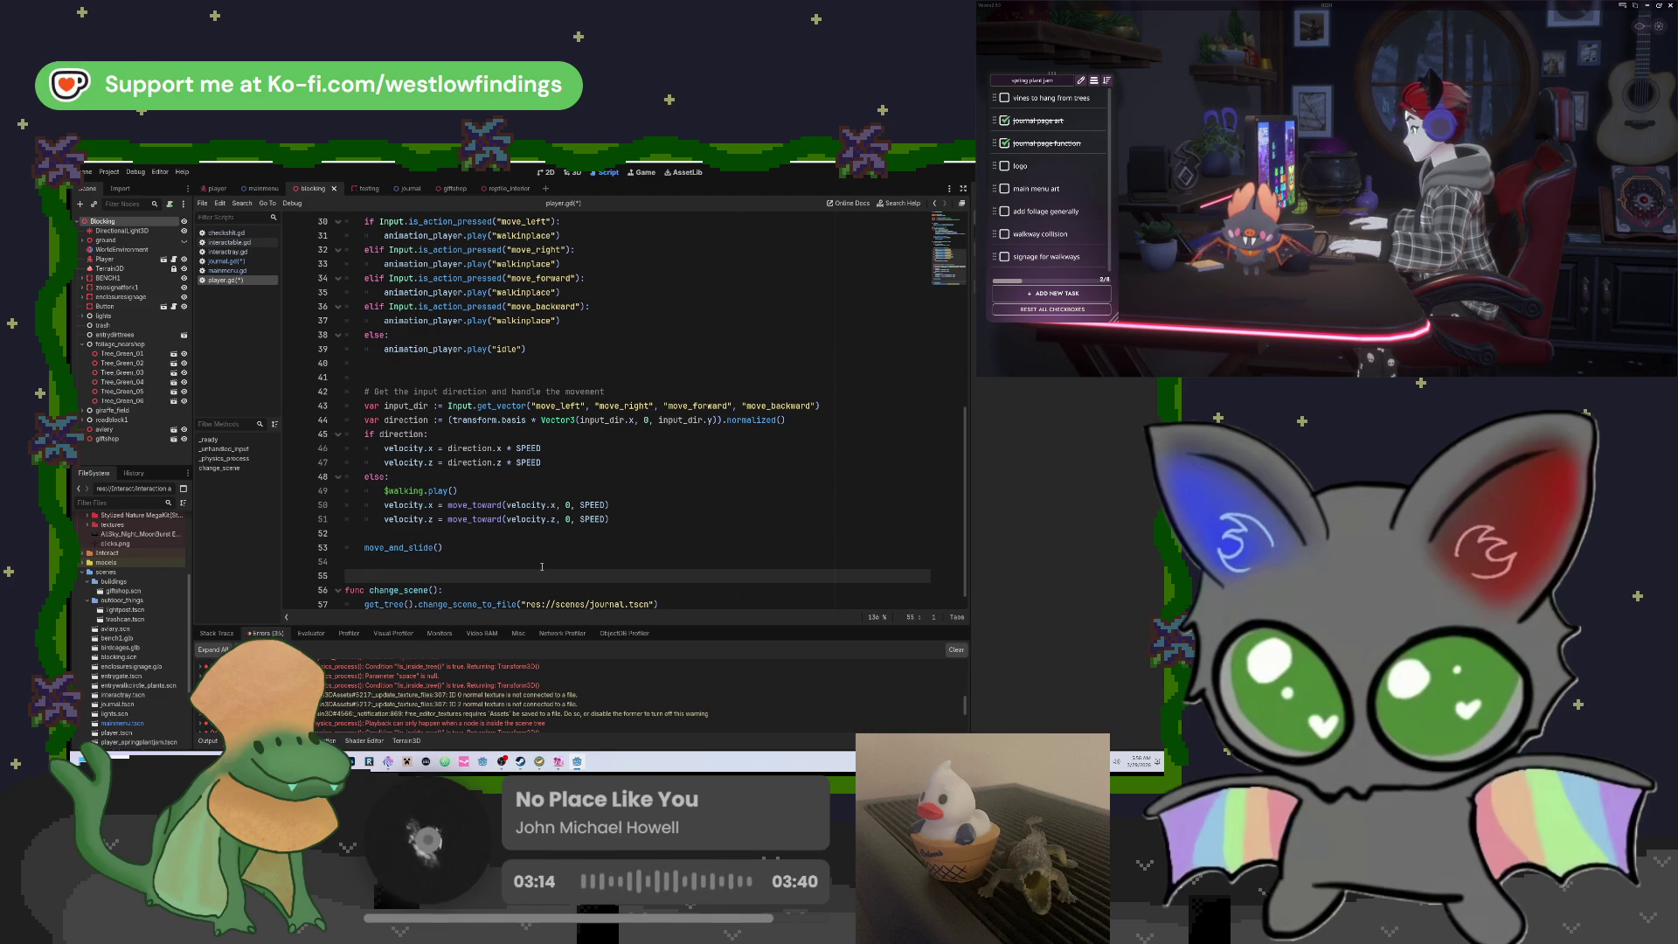
pyautogui.press('BackSpace')
pyautogui.press('Up')
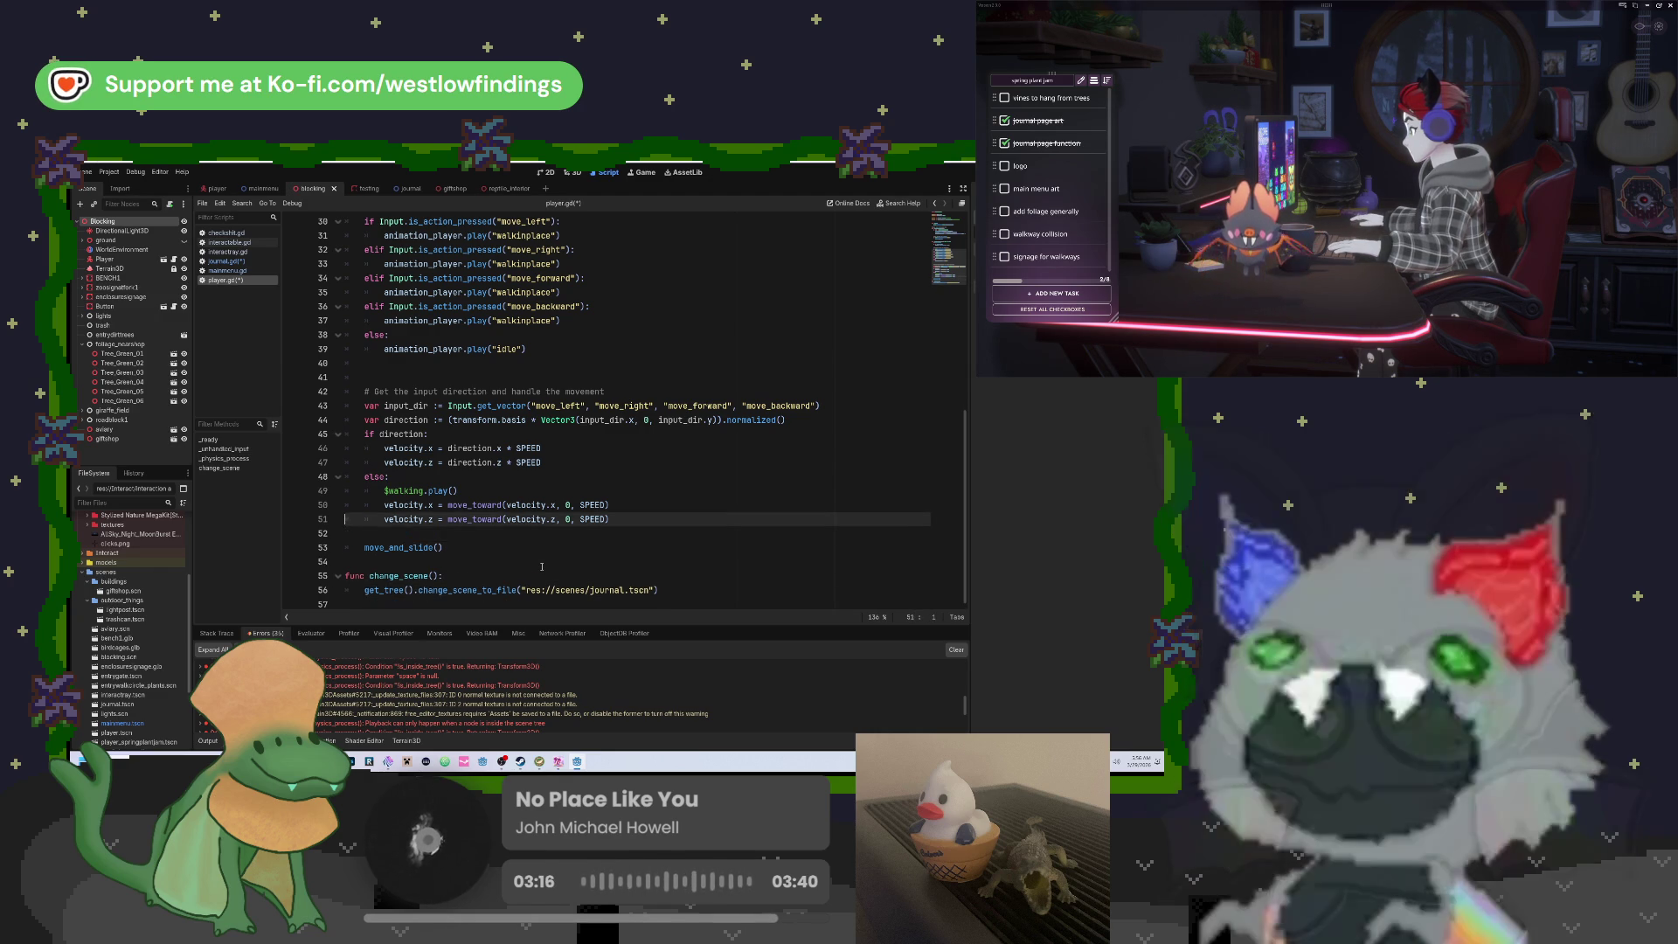
pyautogui.press('Up')
pyautogui.scroll(8, 464, 510)
pyautogui.click(435, 534)
pyautogui.scroll(-5, 446, 524)
pyautogui.click(422, 498)
pyautogui.write('#toggle journal')
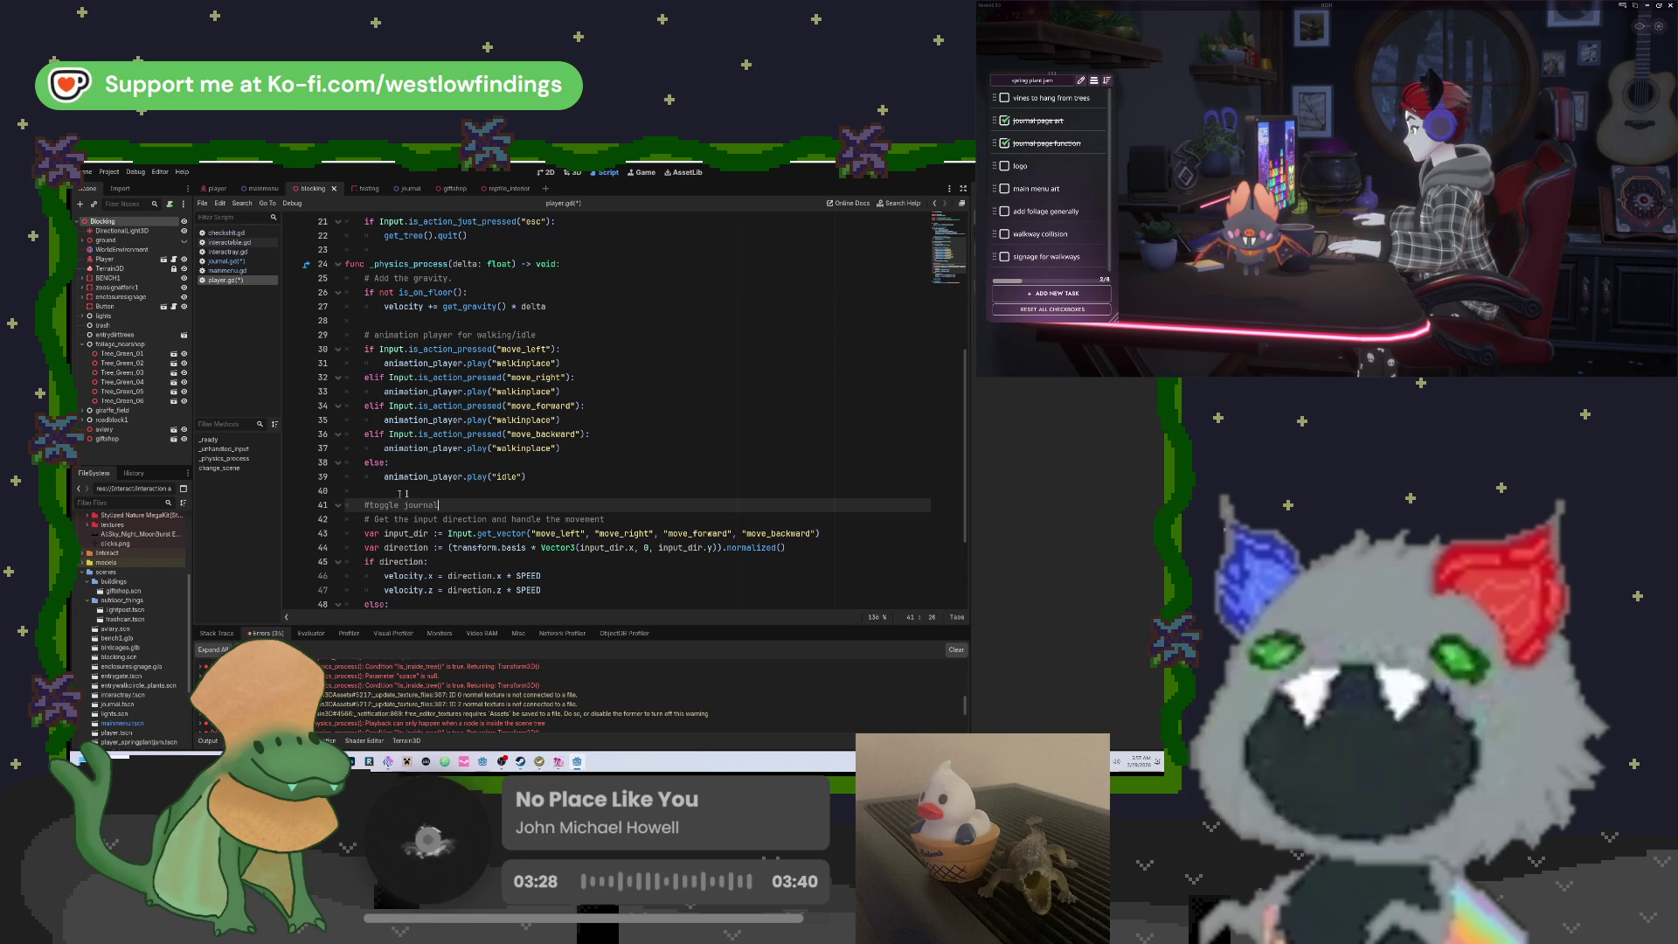
# Under '#toggle journal', add an 'if Input.is_action_just_pressed("journal"):' check.
pyautogui.click(378, 501)
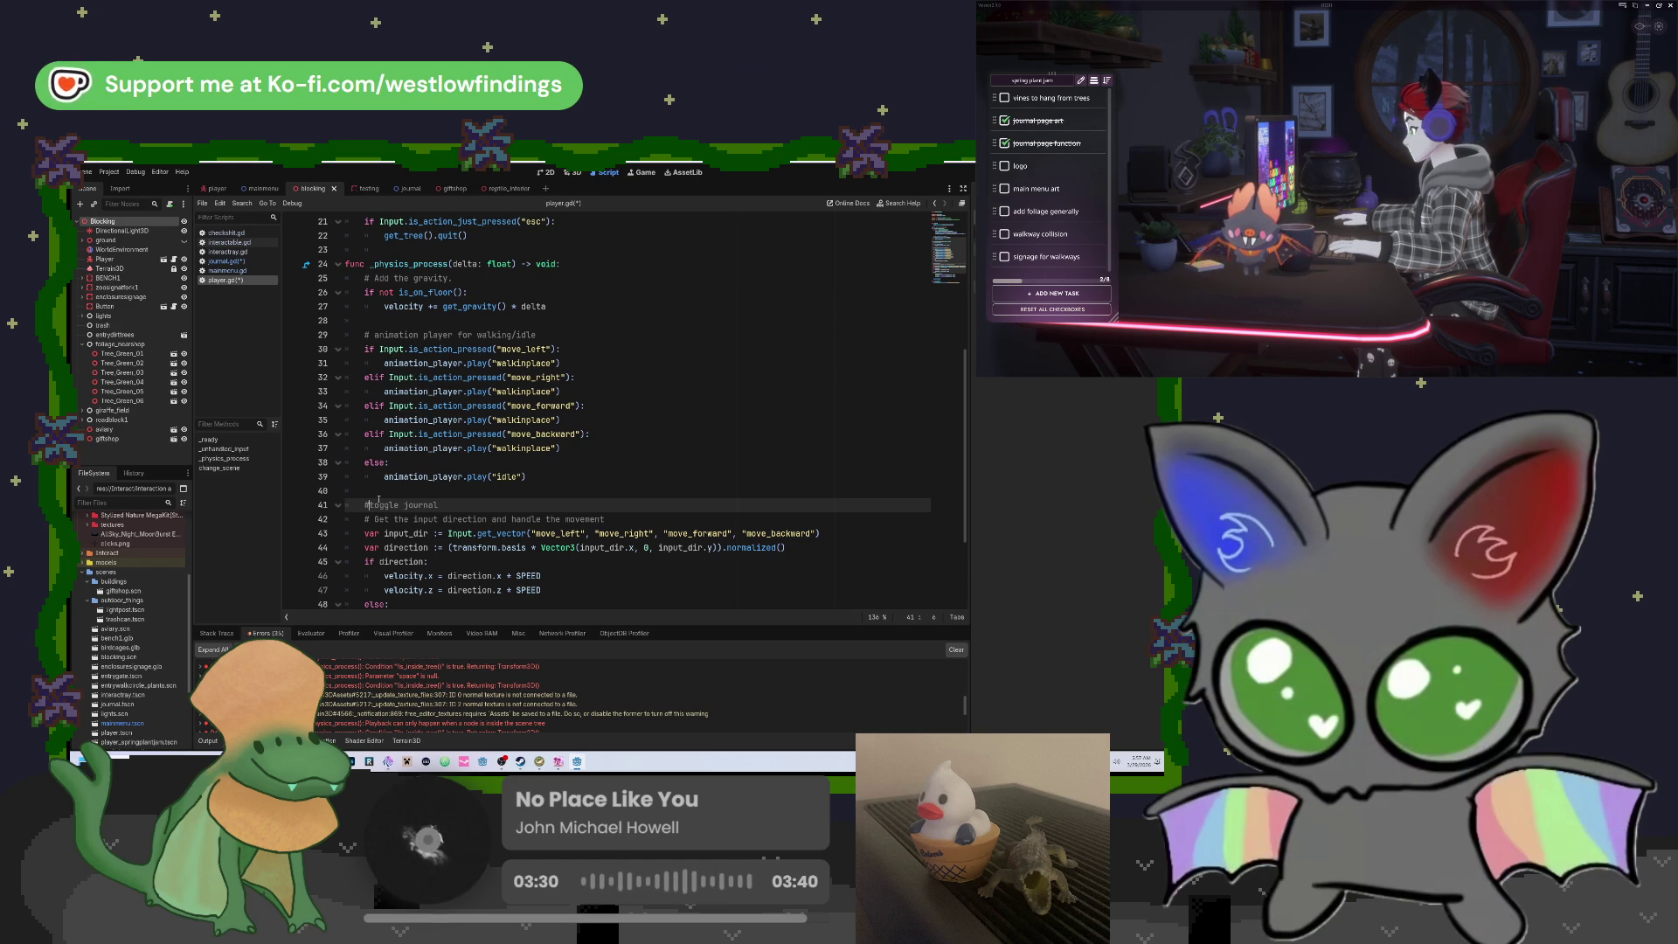
pyautogui.press('Down')
pyautogui.press('Up')
pyautogui.press('End')
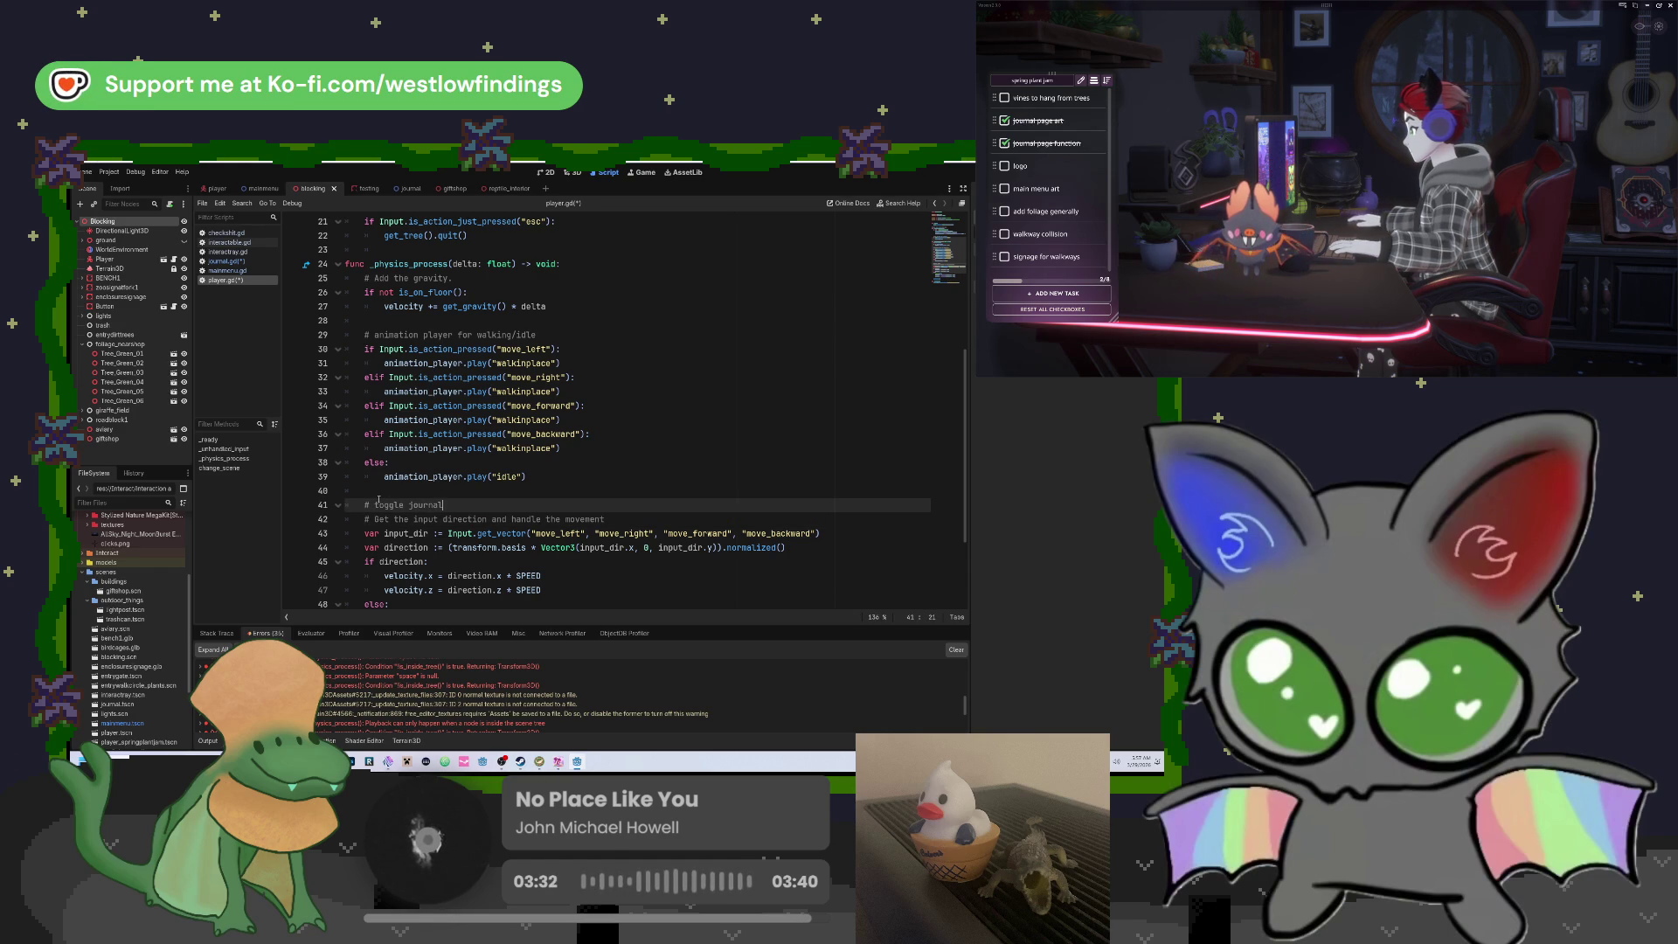
pyautogui.press('Return')
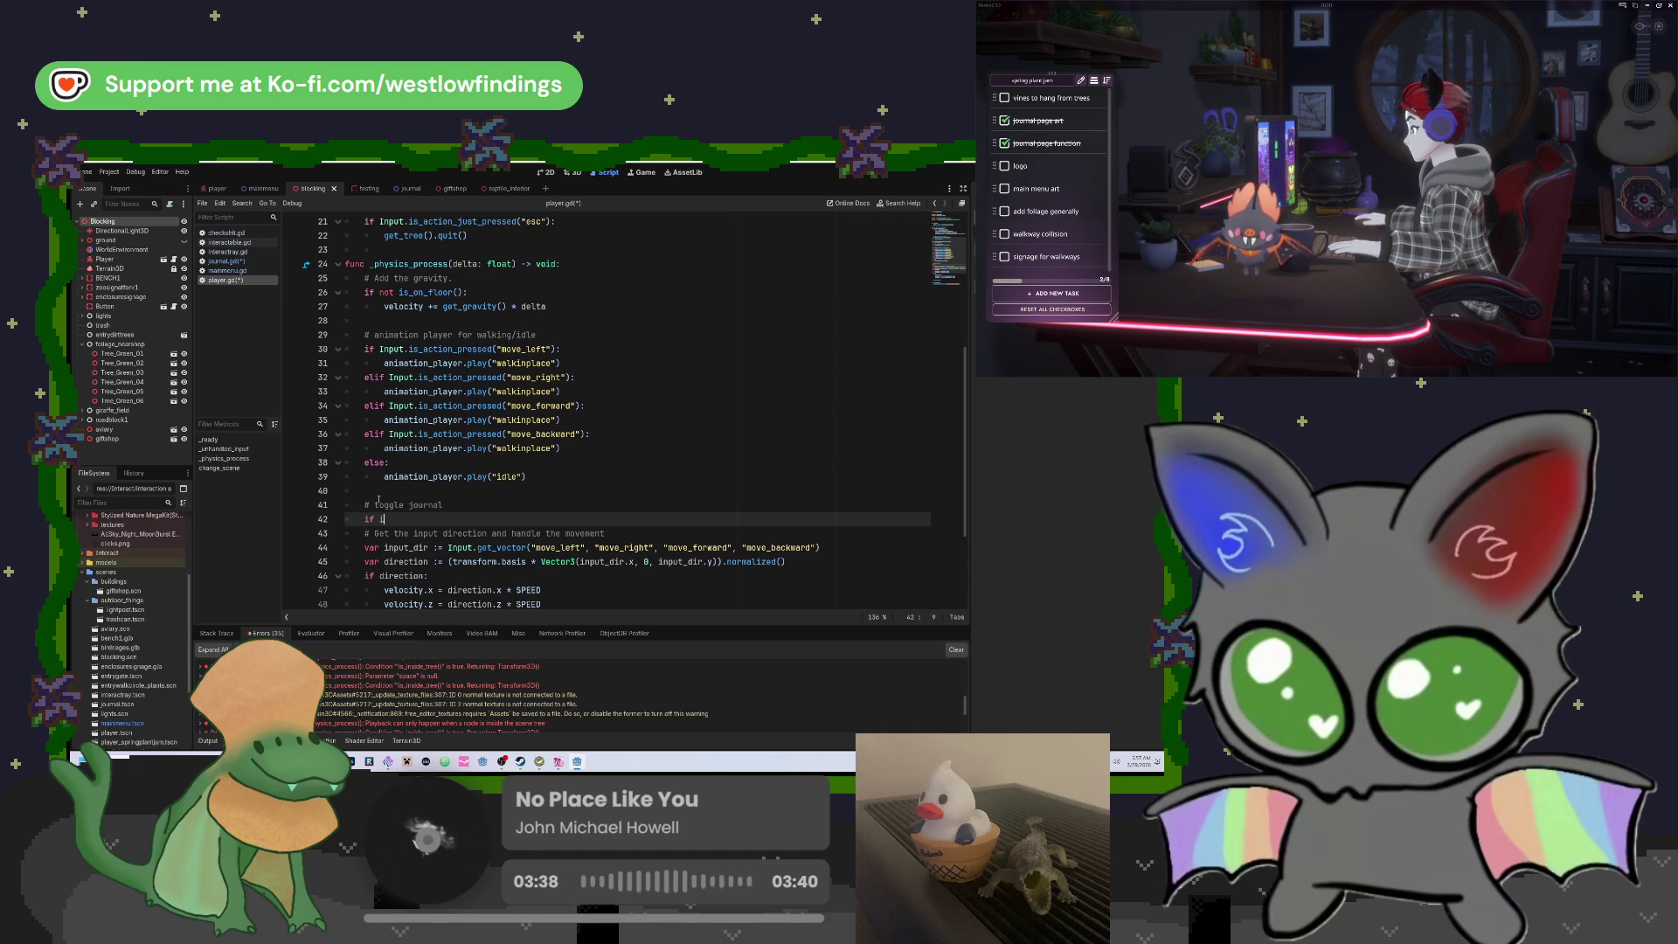
pyautogui.write('n')
pyautogui.press('BackSpace')
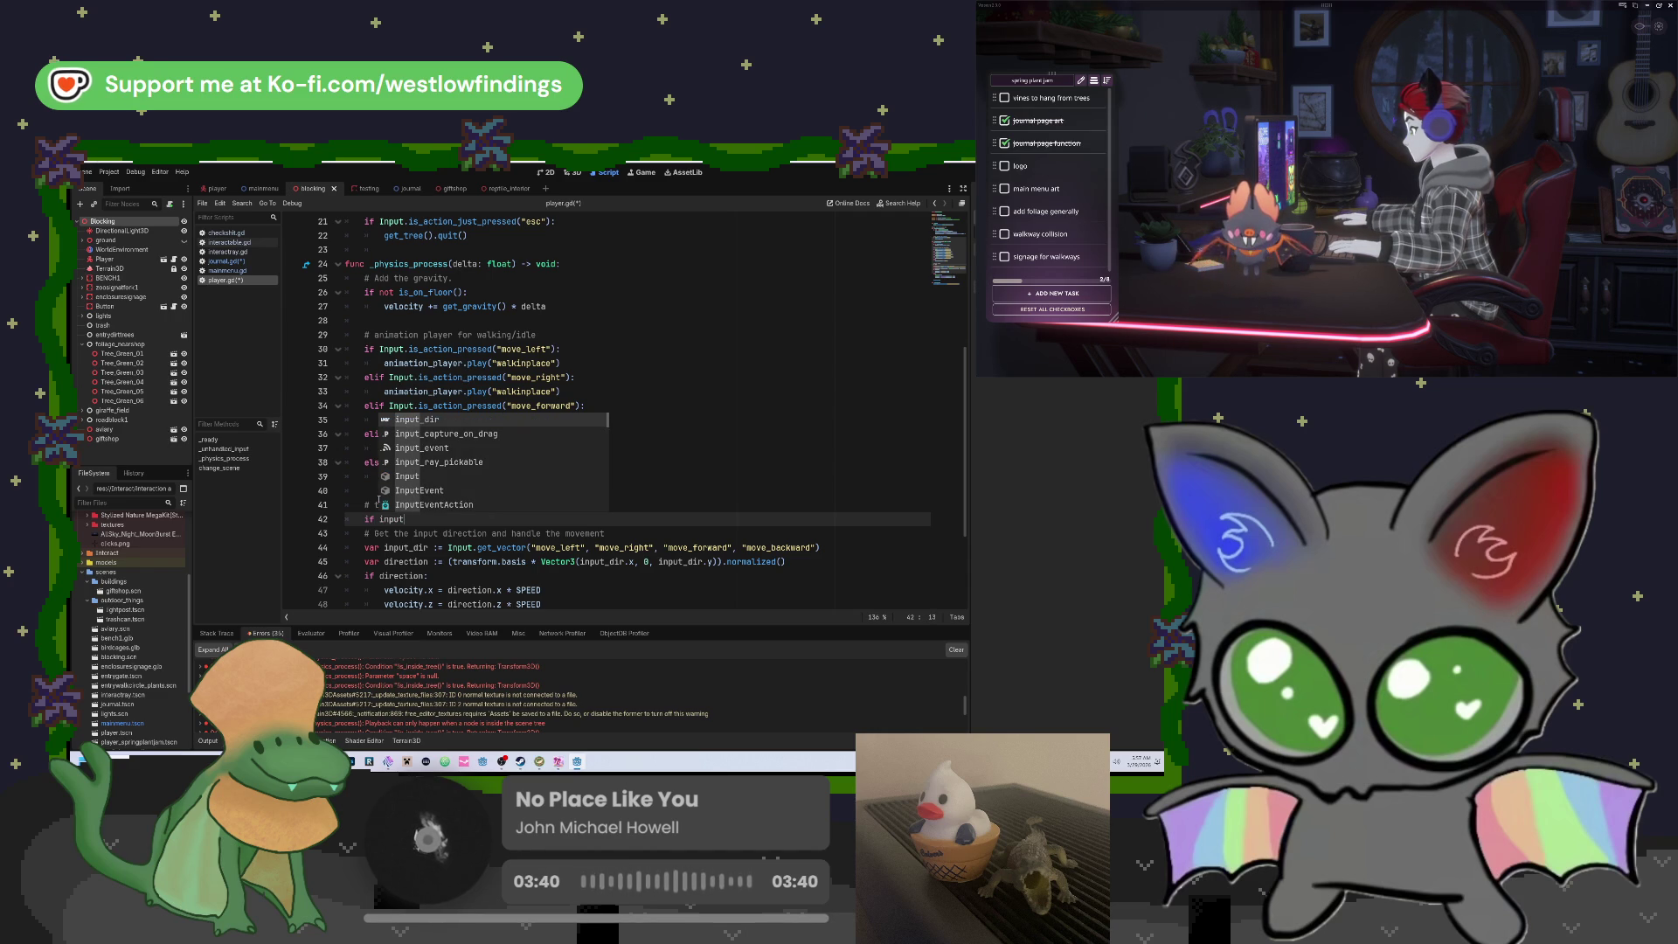
pyautogui.press('BackSpace')
pyautogui.write('Input')
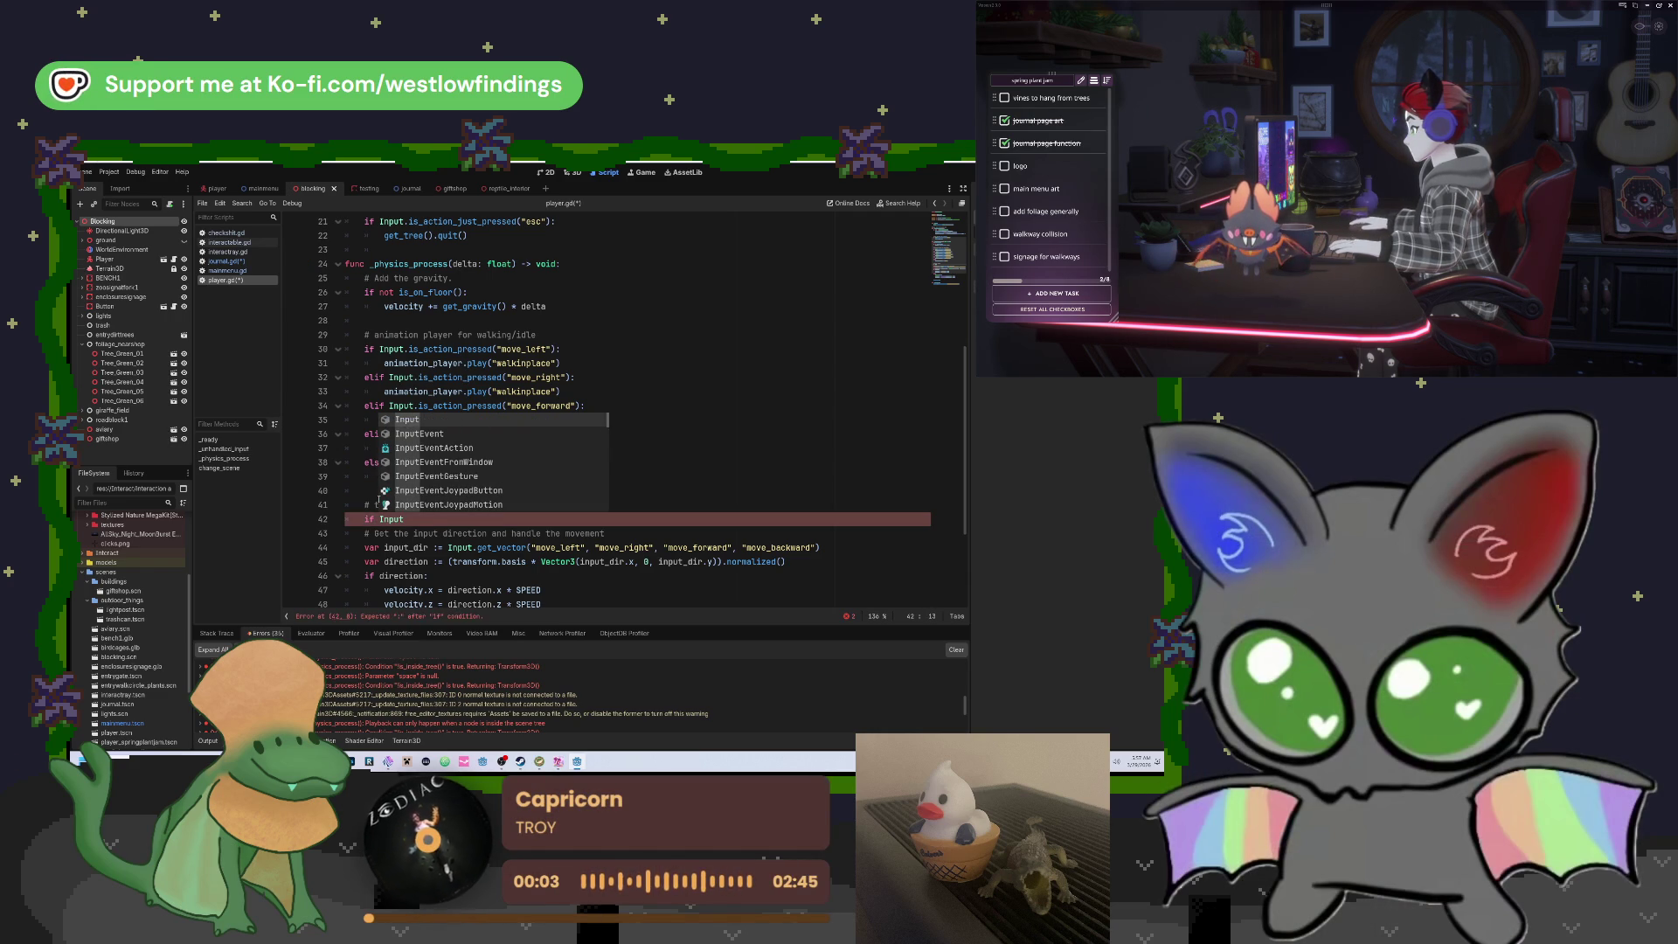
pyautogui.write('.is_act')
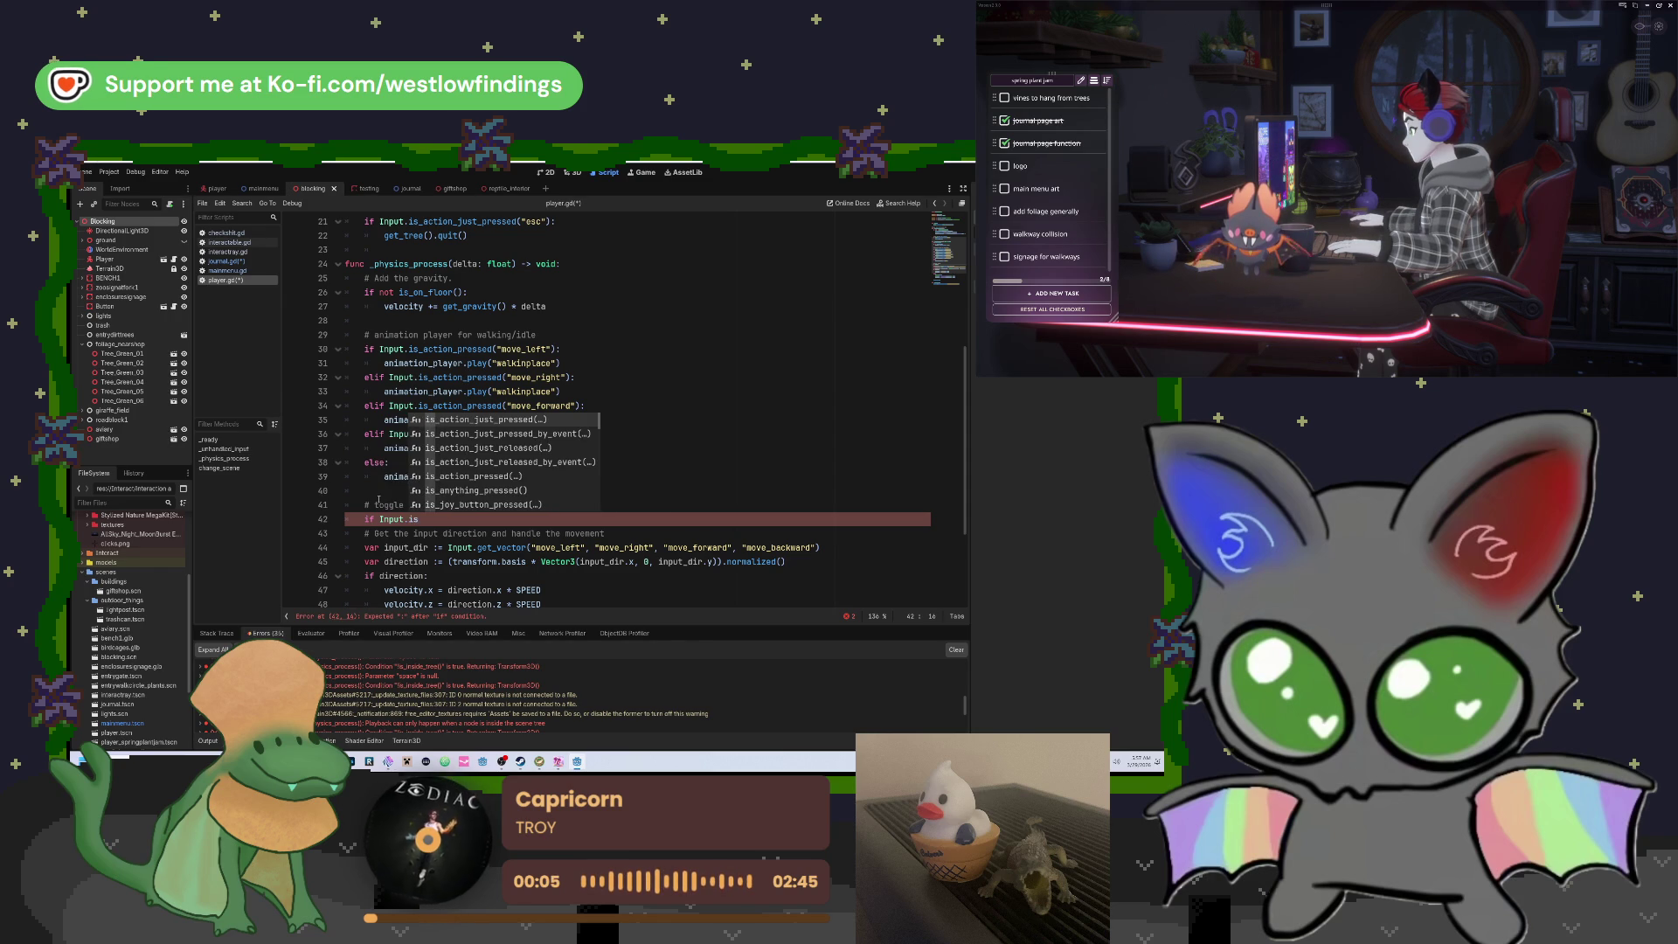
pyautogui.press('Return')
pyautogui.press('Down')
pyautogui.press('Down')
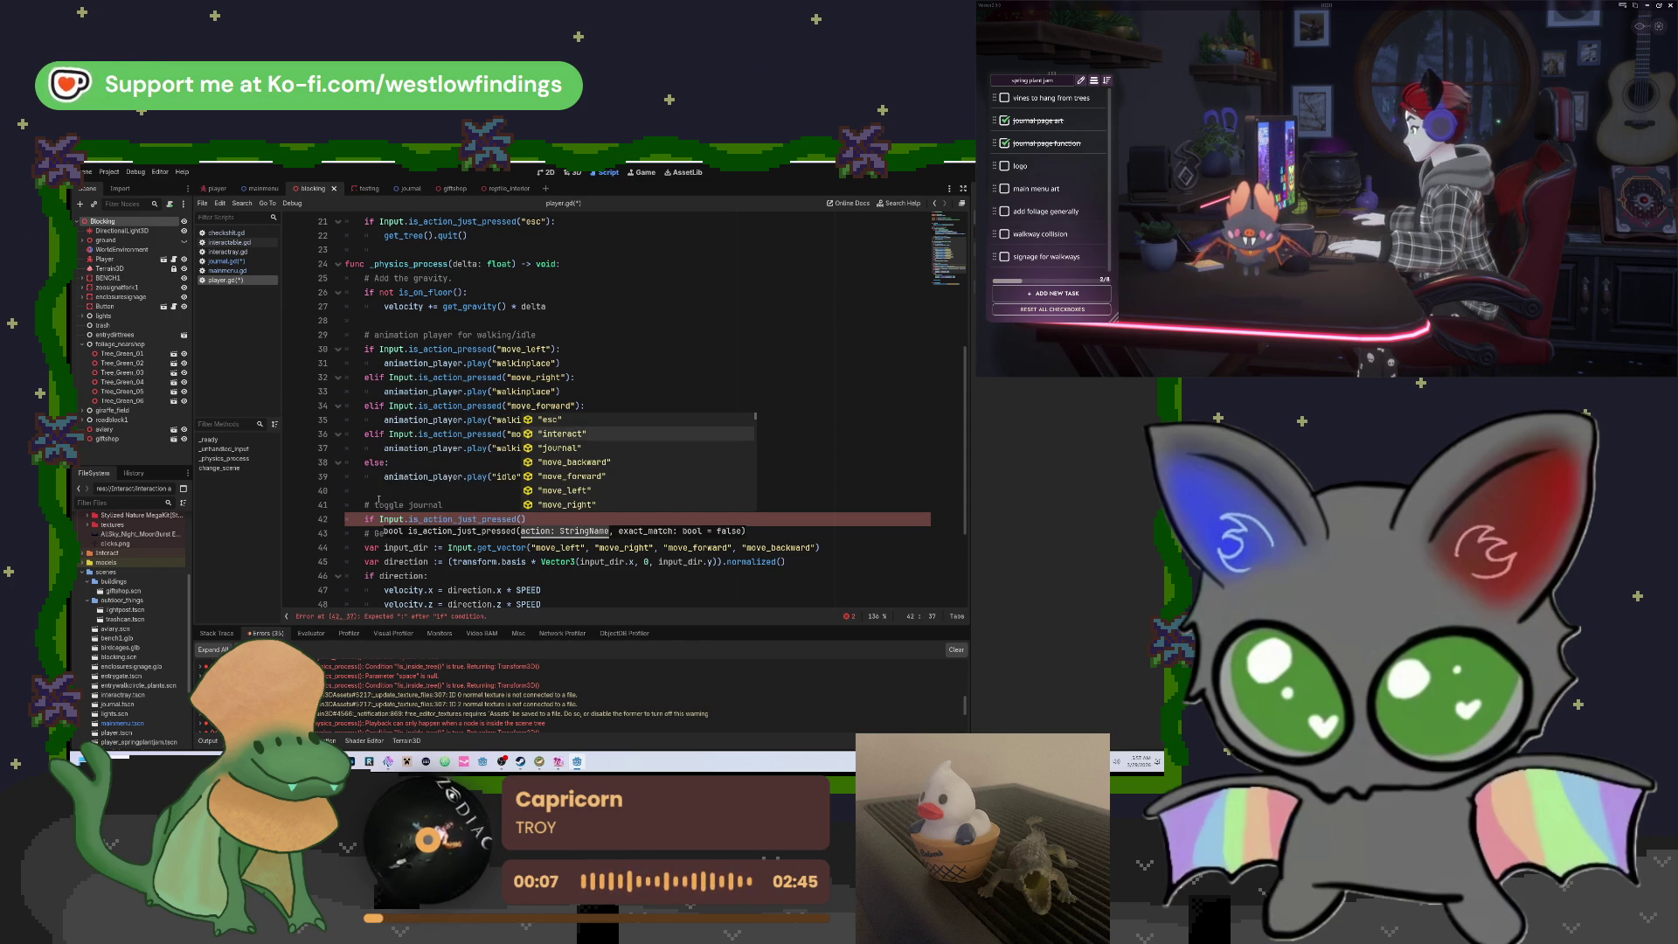
pyautogui.press('Return')
pyautogui.press('End')
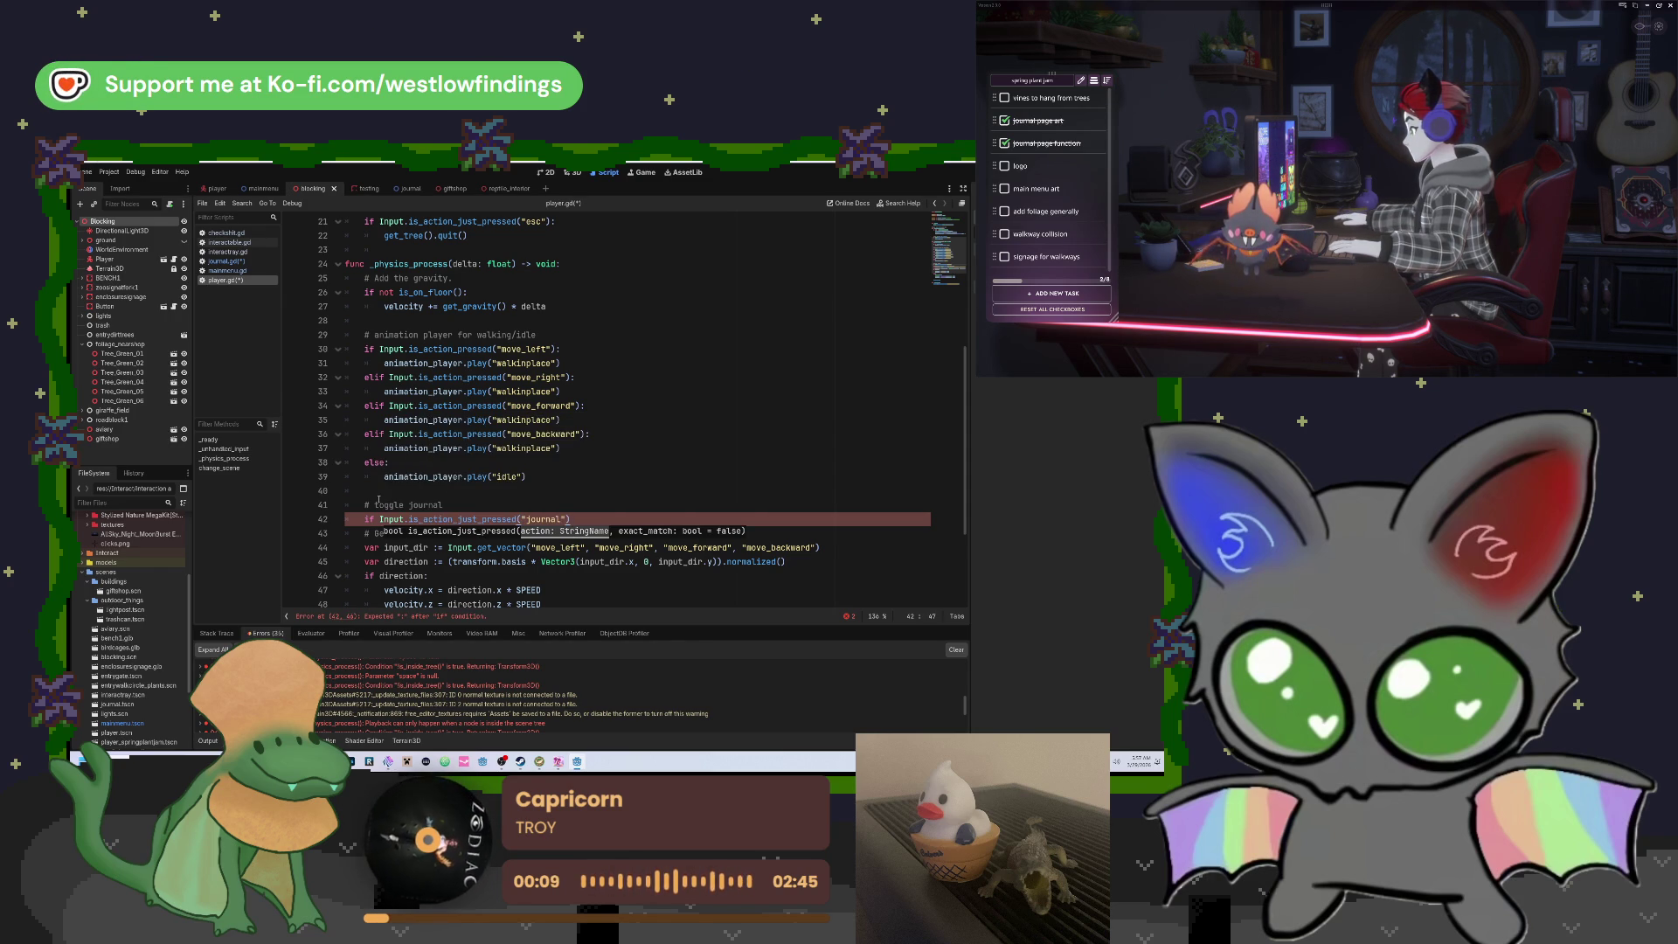
pyautogui.write(':')
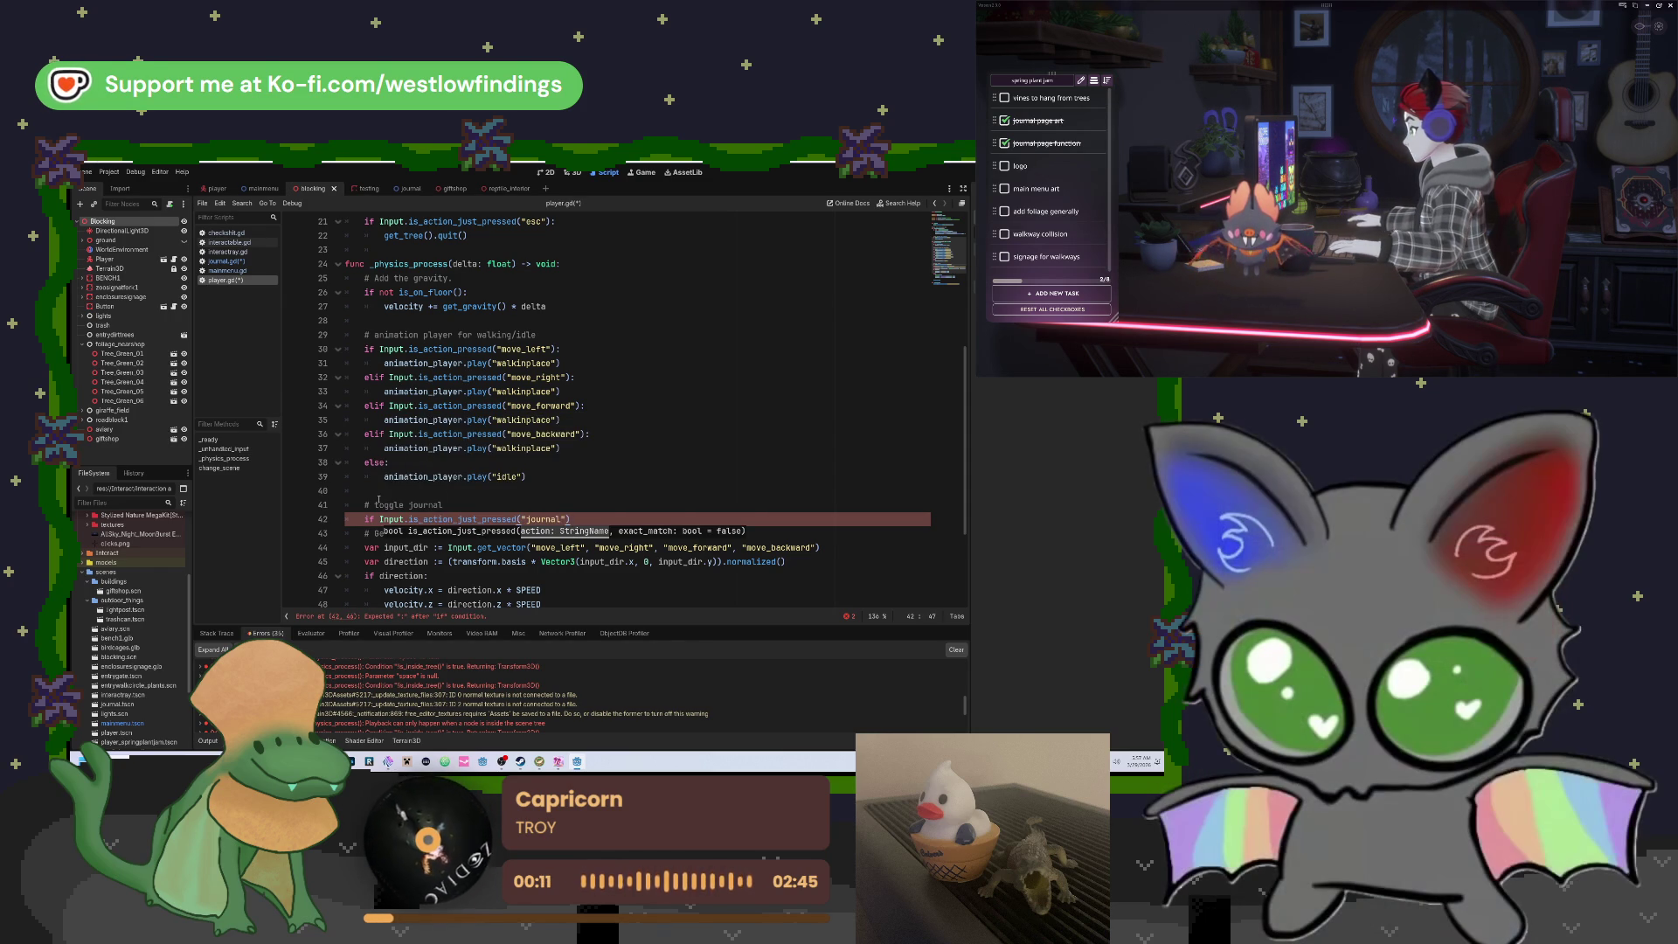
# Call change_scene() inside the journal check, then save and run the game with F5.
pyautogui.press('Return')
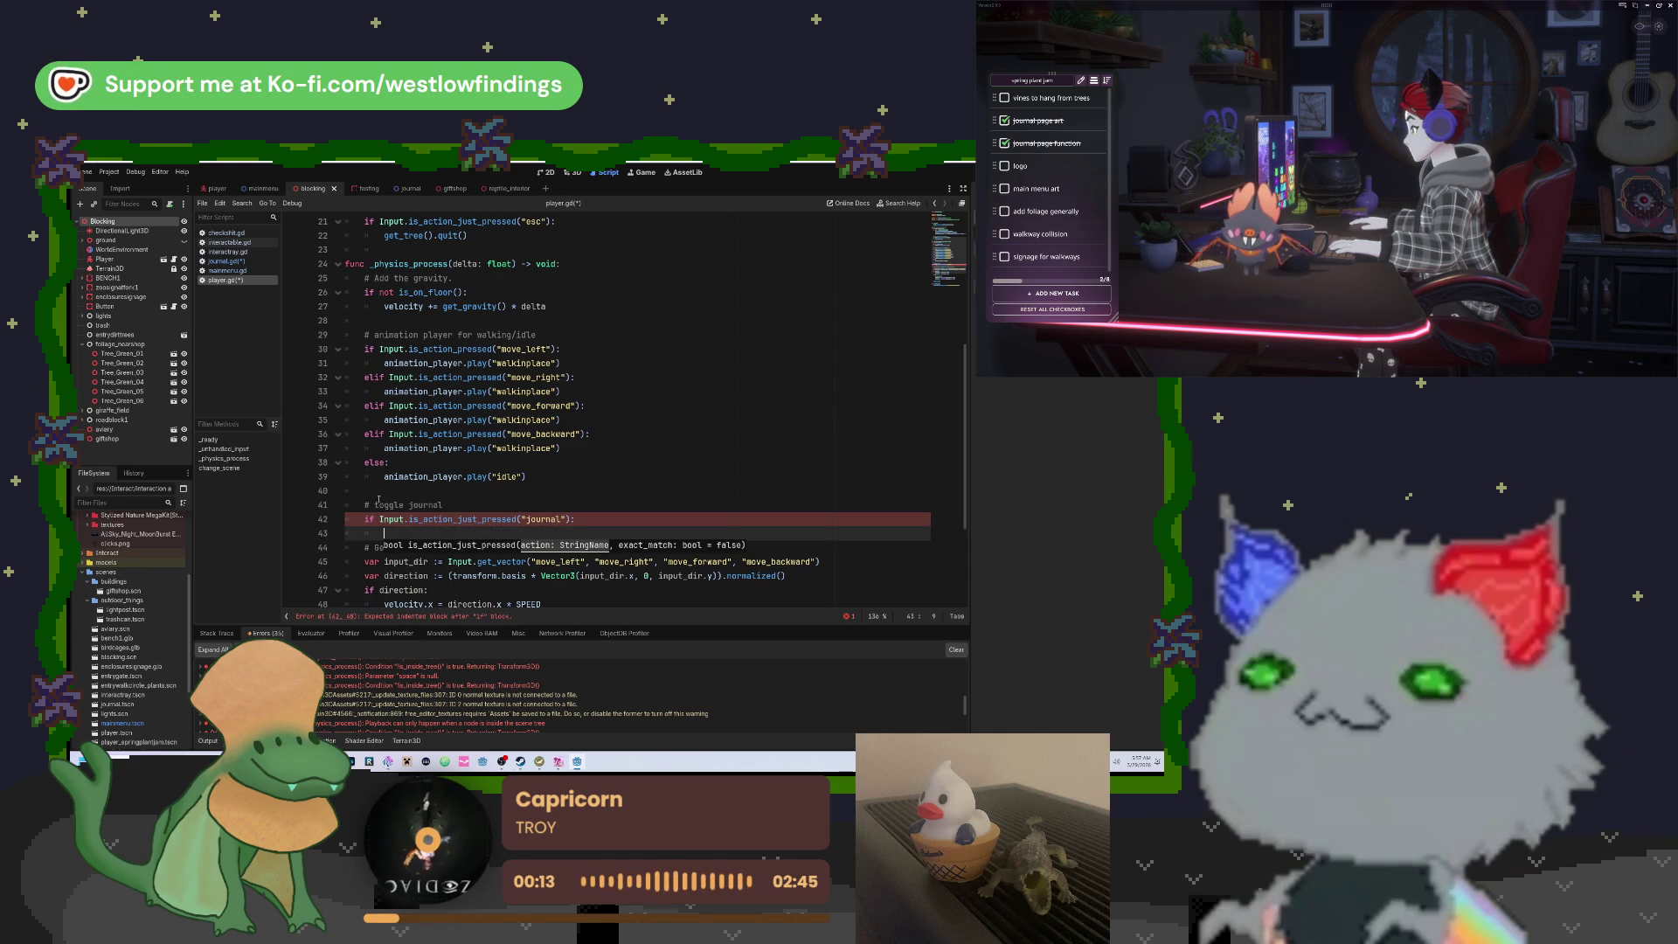
pyautogui.write('change_sc')
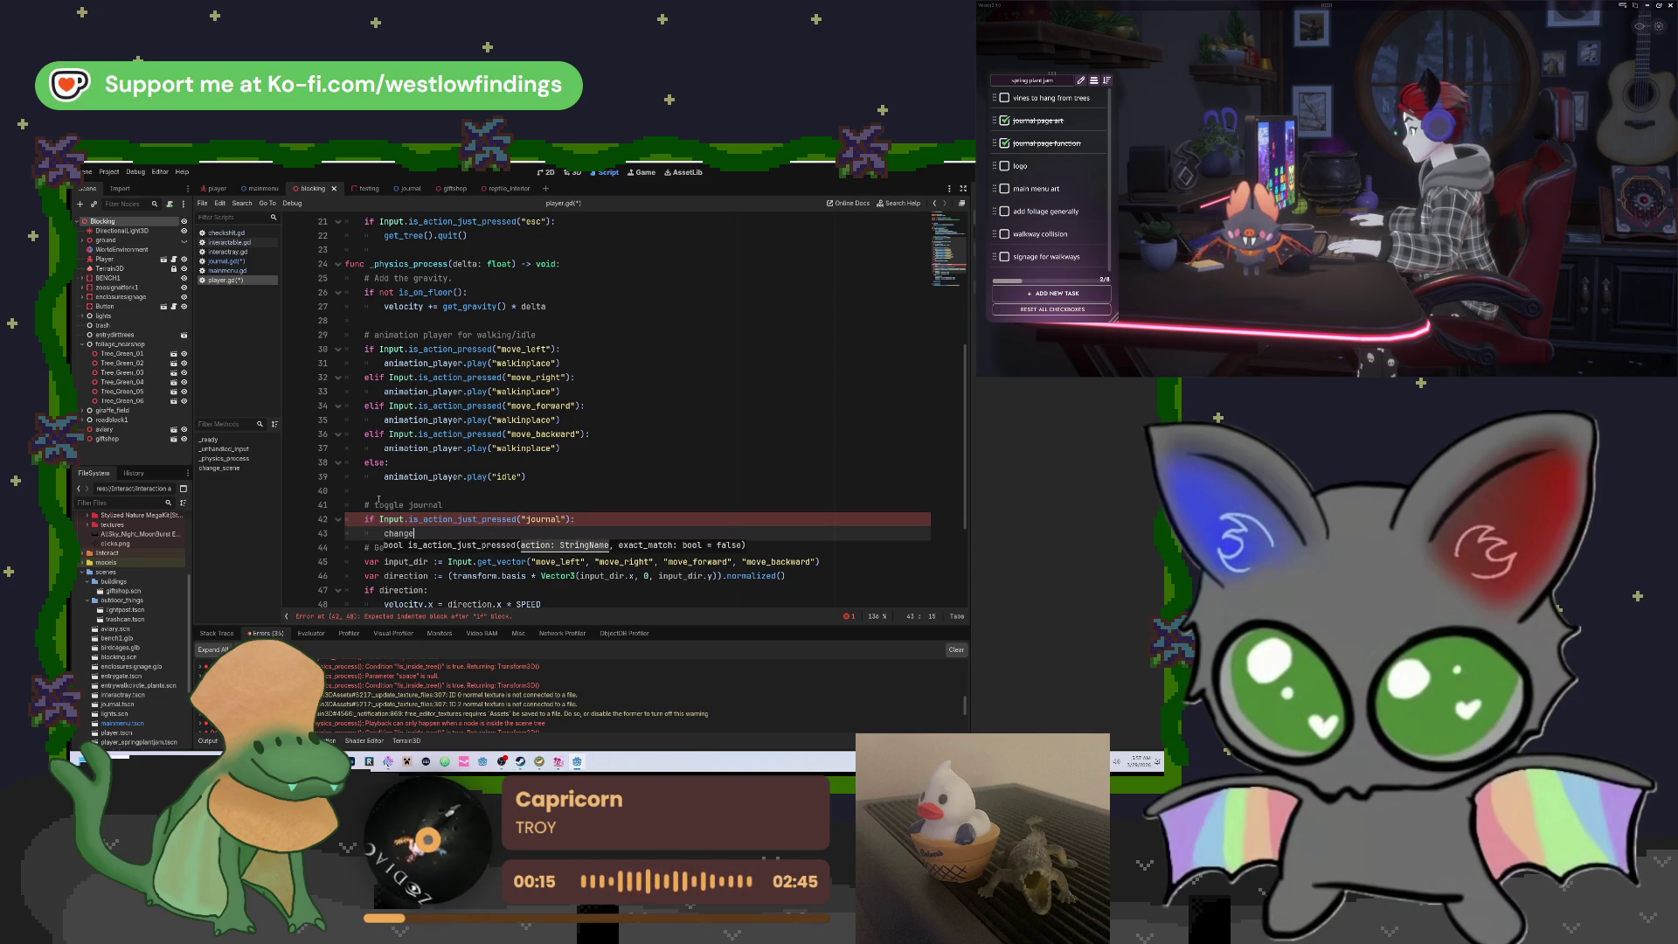
pyautogui.press('Return')
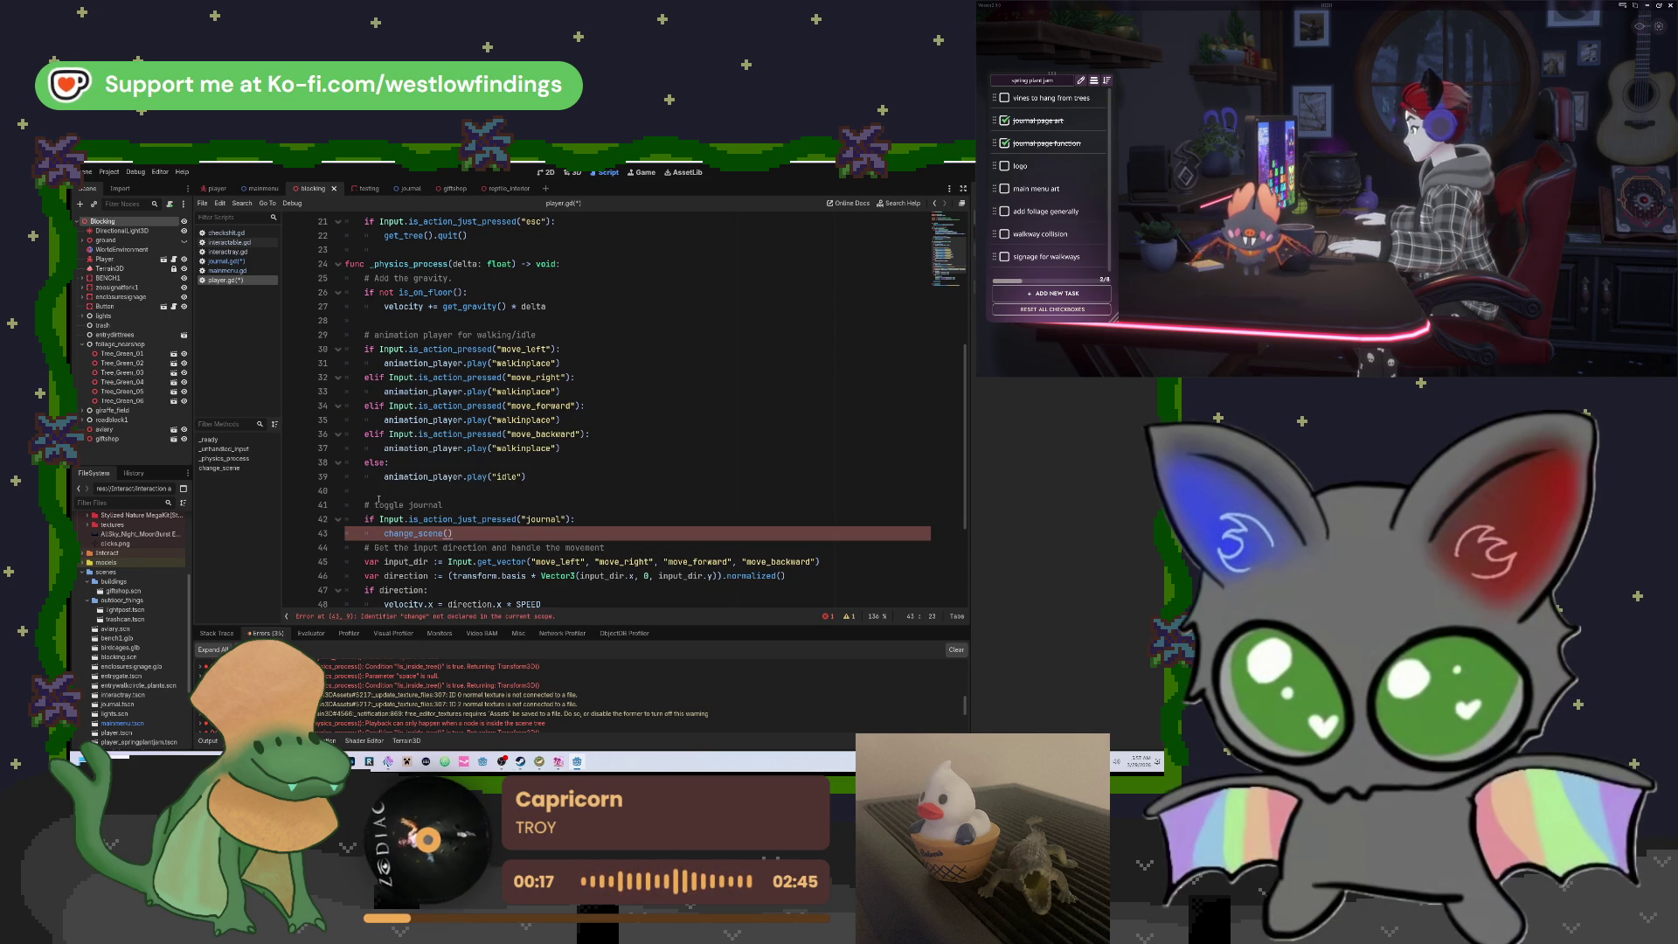
pyautogui.press('Return')
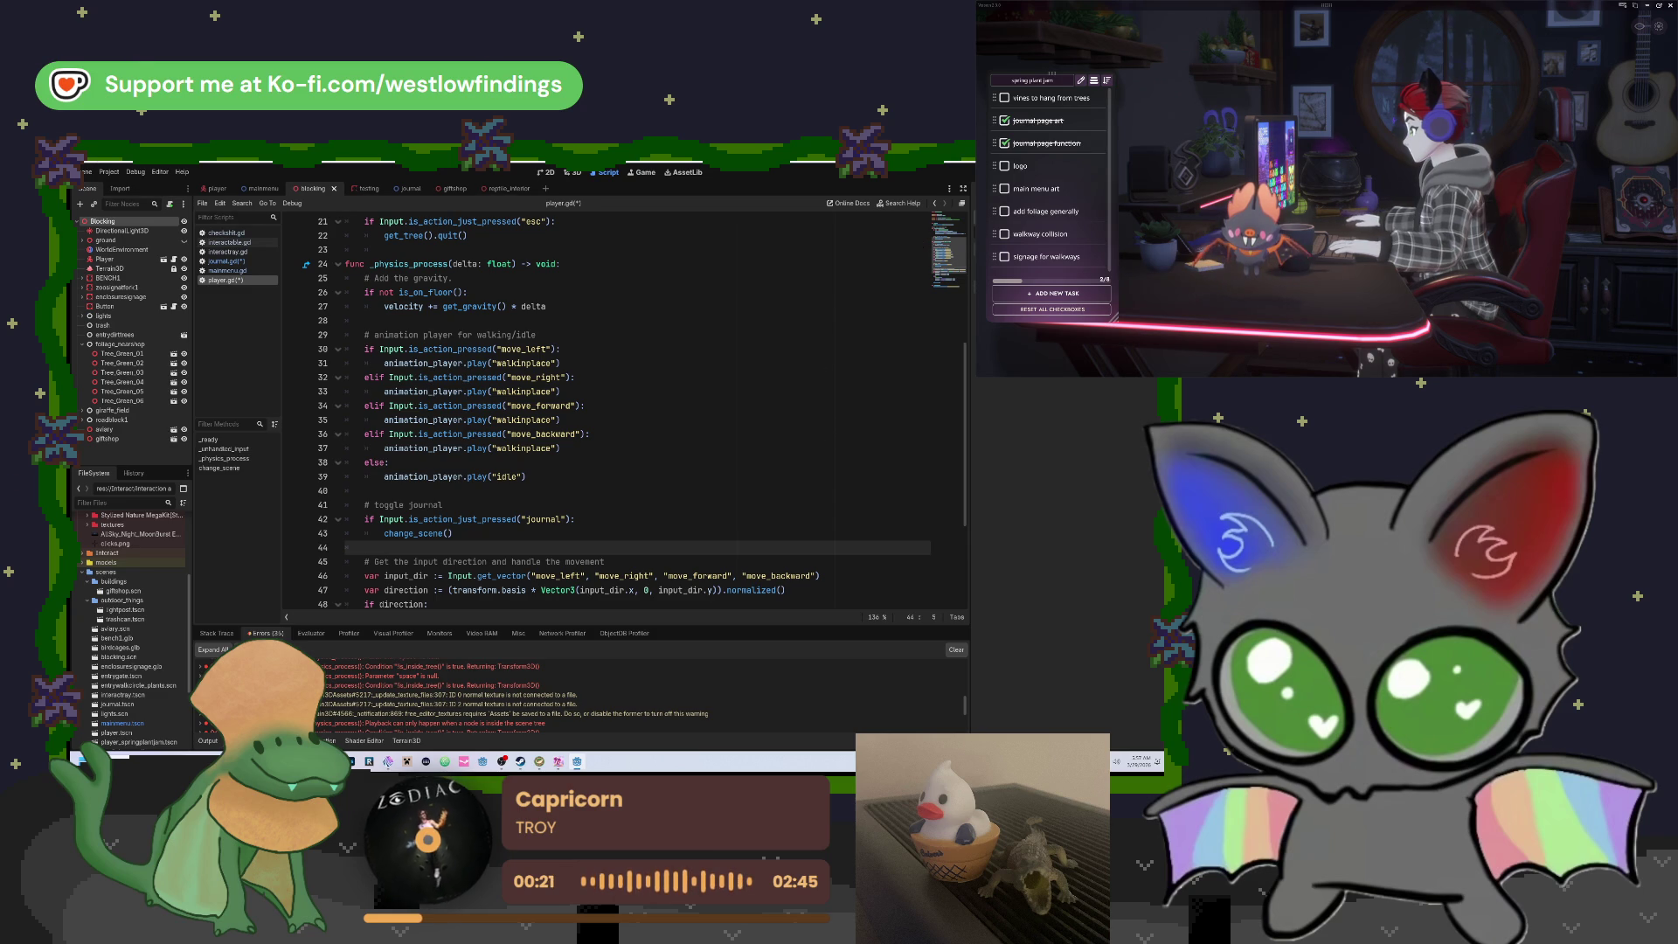
pyautogui.press('F5')
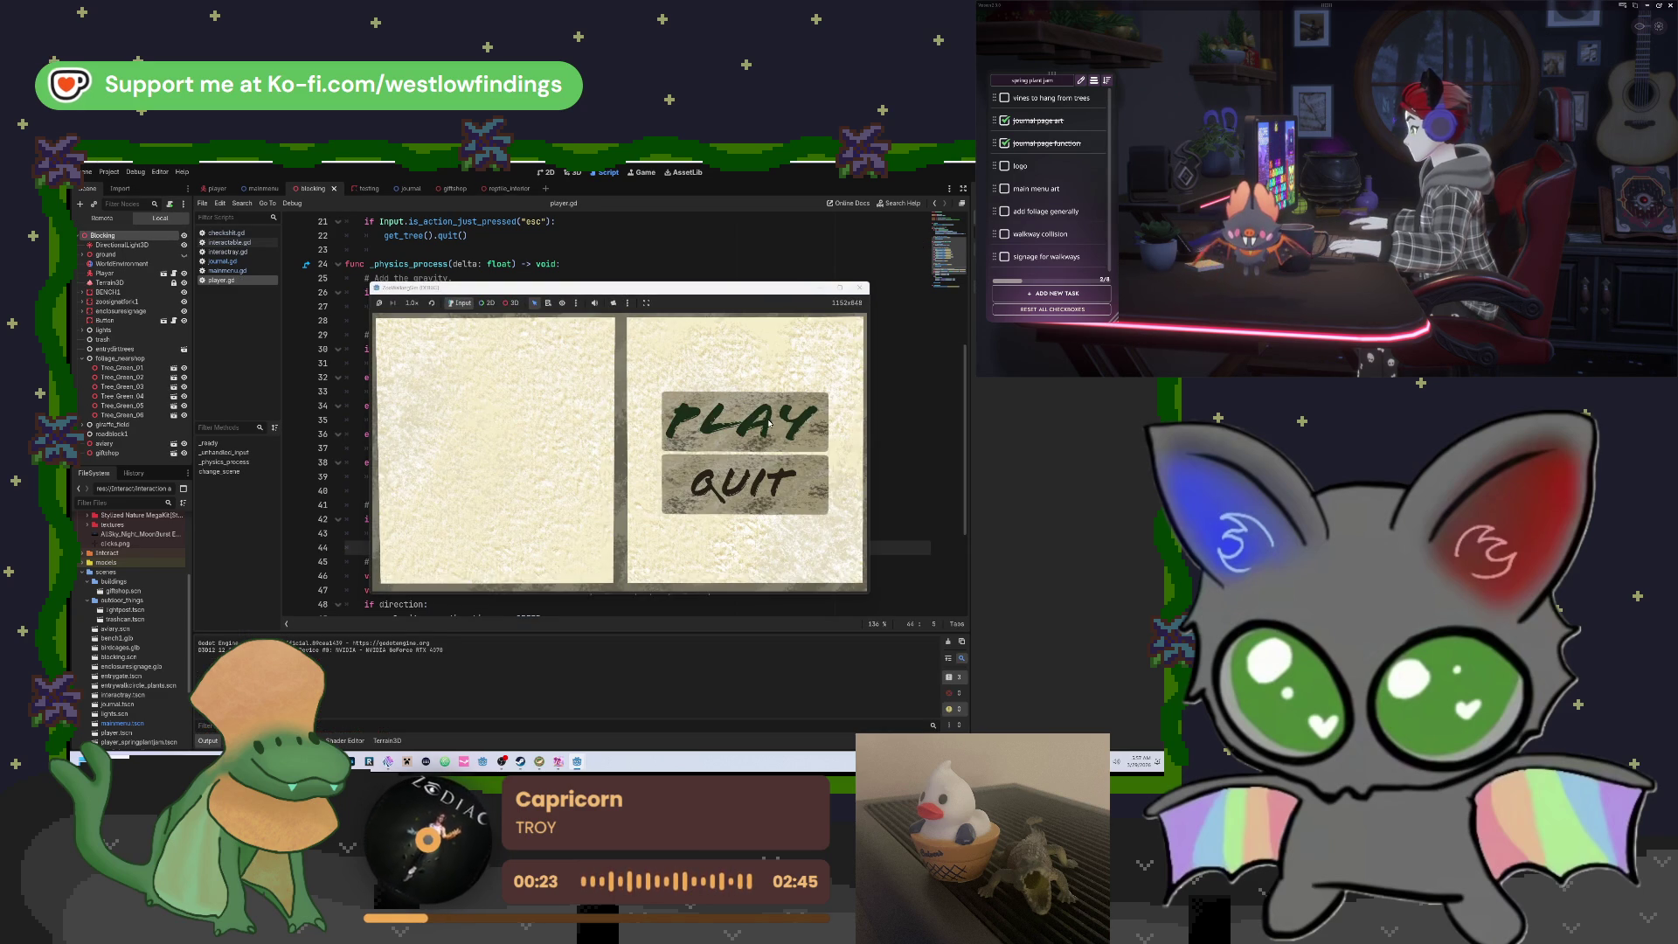
# Start the game with PLAY, toggle the My Journal book with J several times, then quit.
pyautogui.click(769, 423)
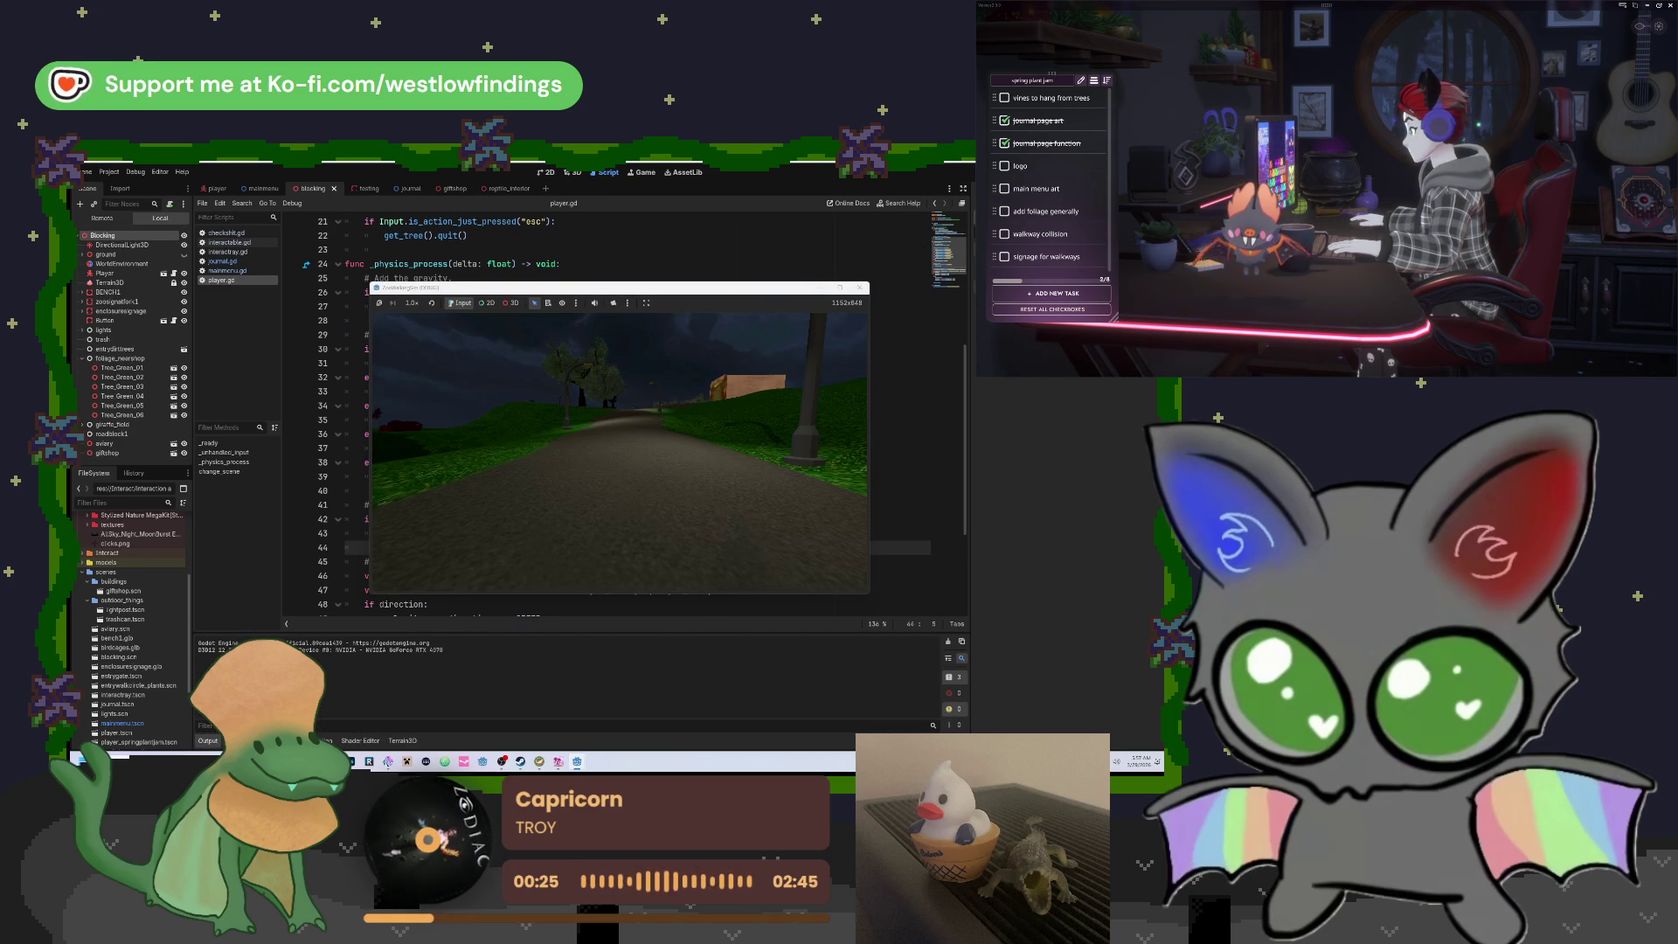
pyautogui.press('j')
pyautogui.press('j')
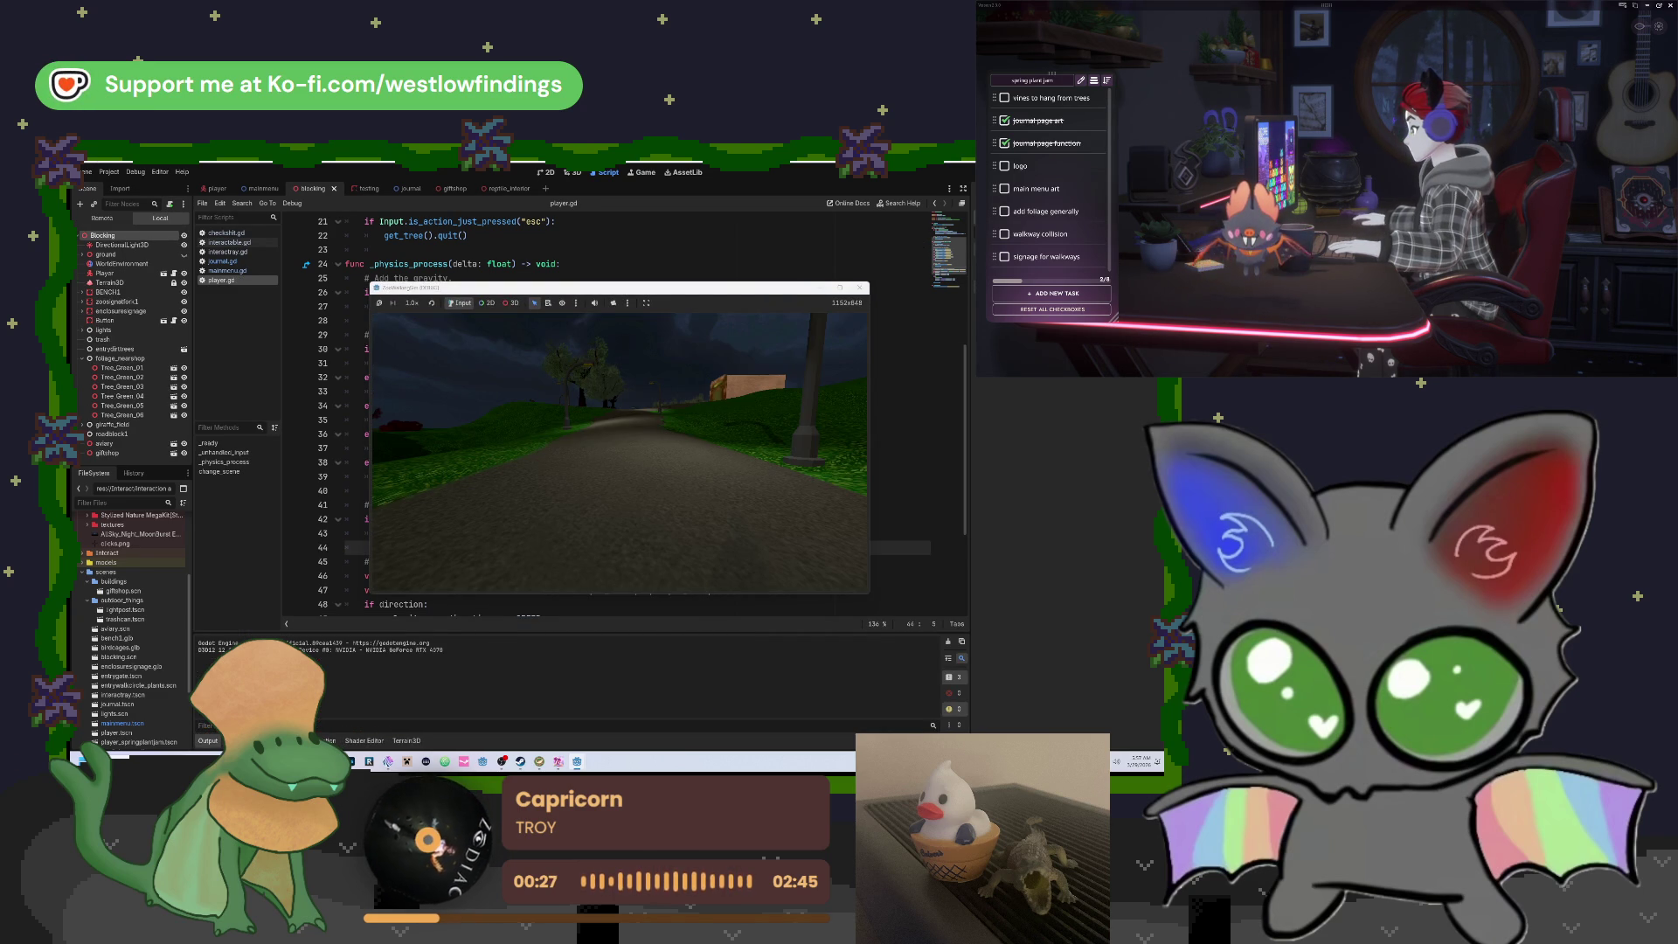
pyautogui.press('j')
pyautogui.press('j')
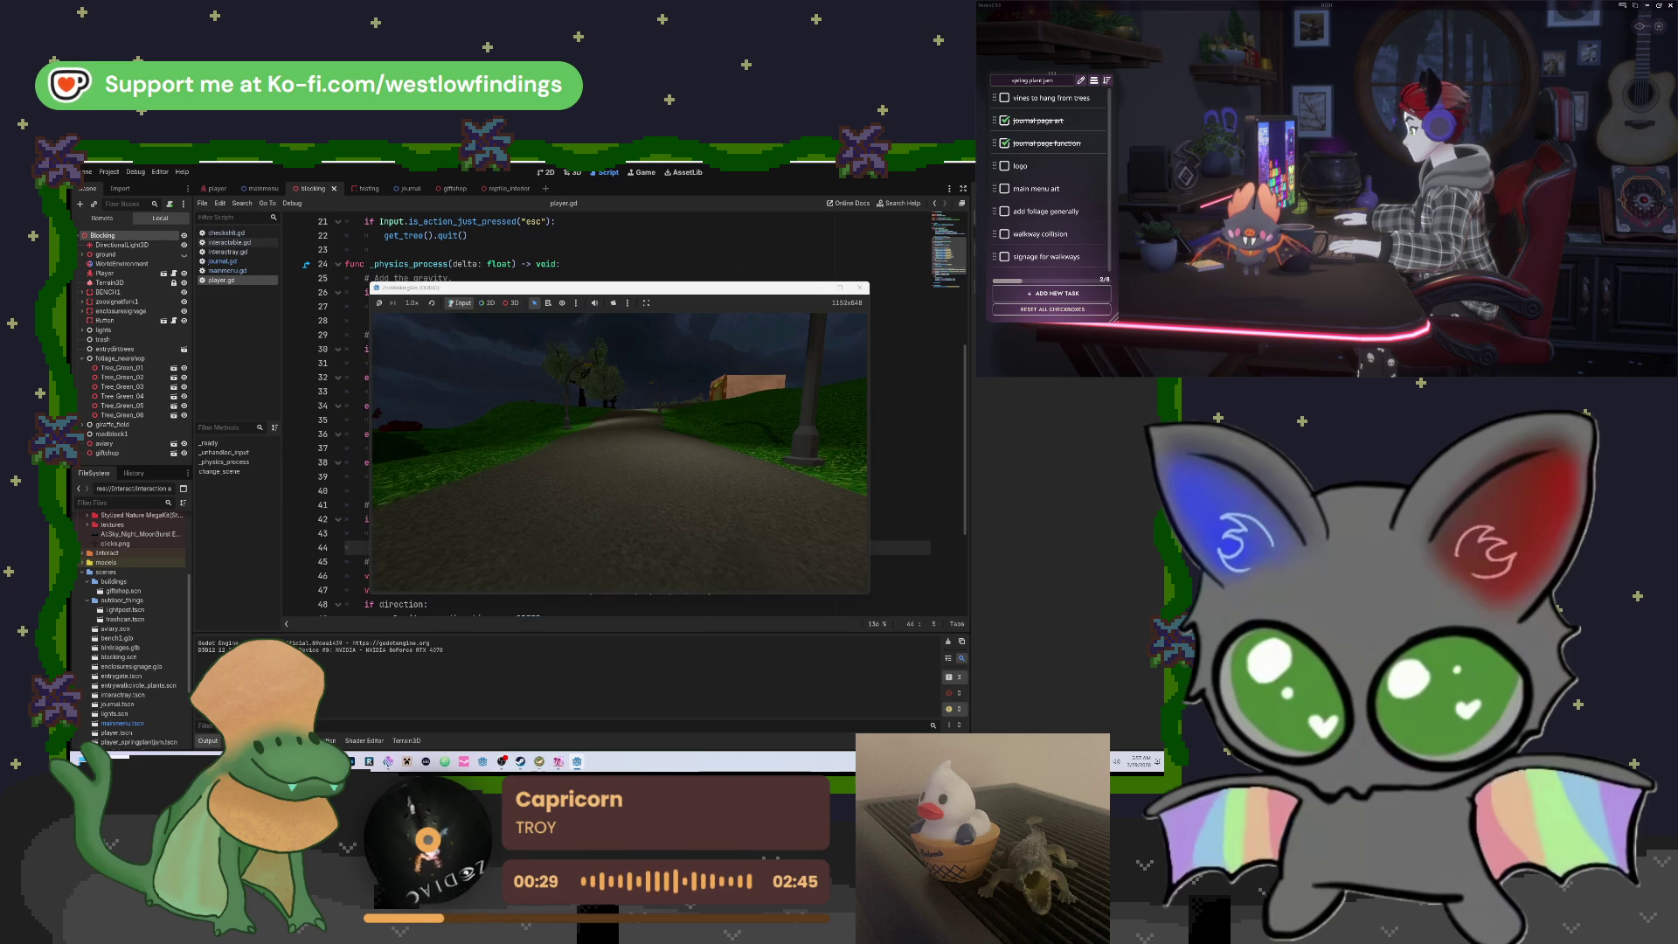
pyautogui.press('j')
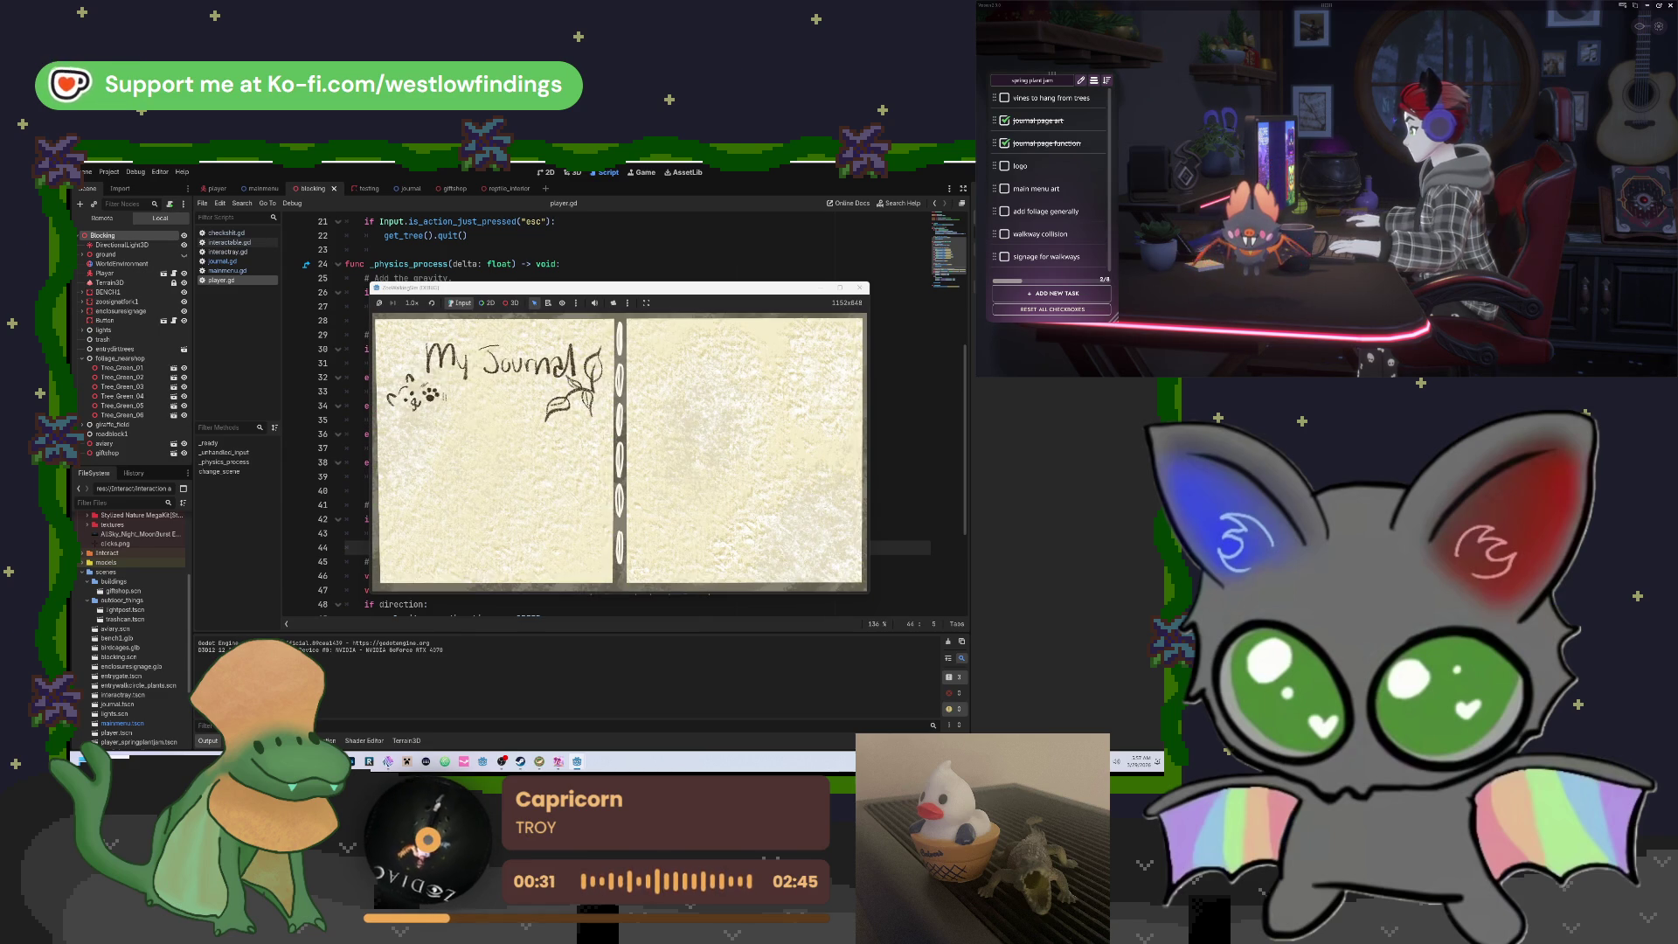
pyautogui.press('j')
pyautogui.press('Escape')
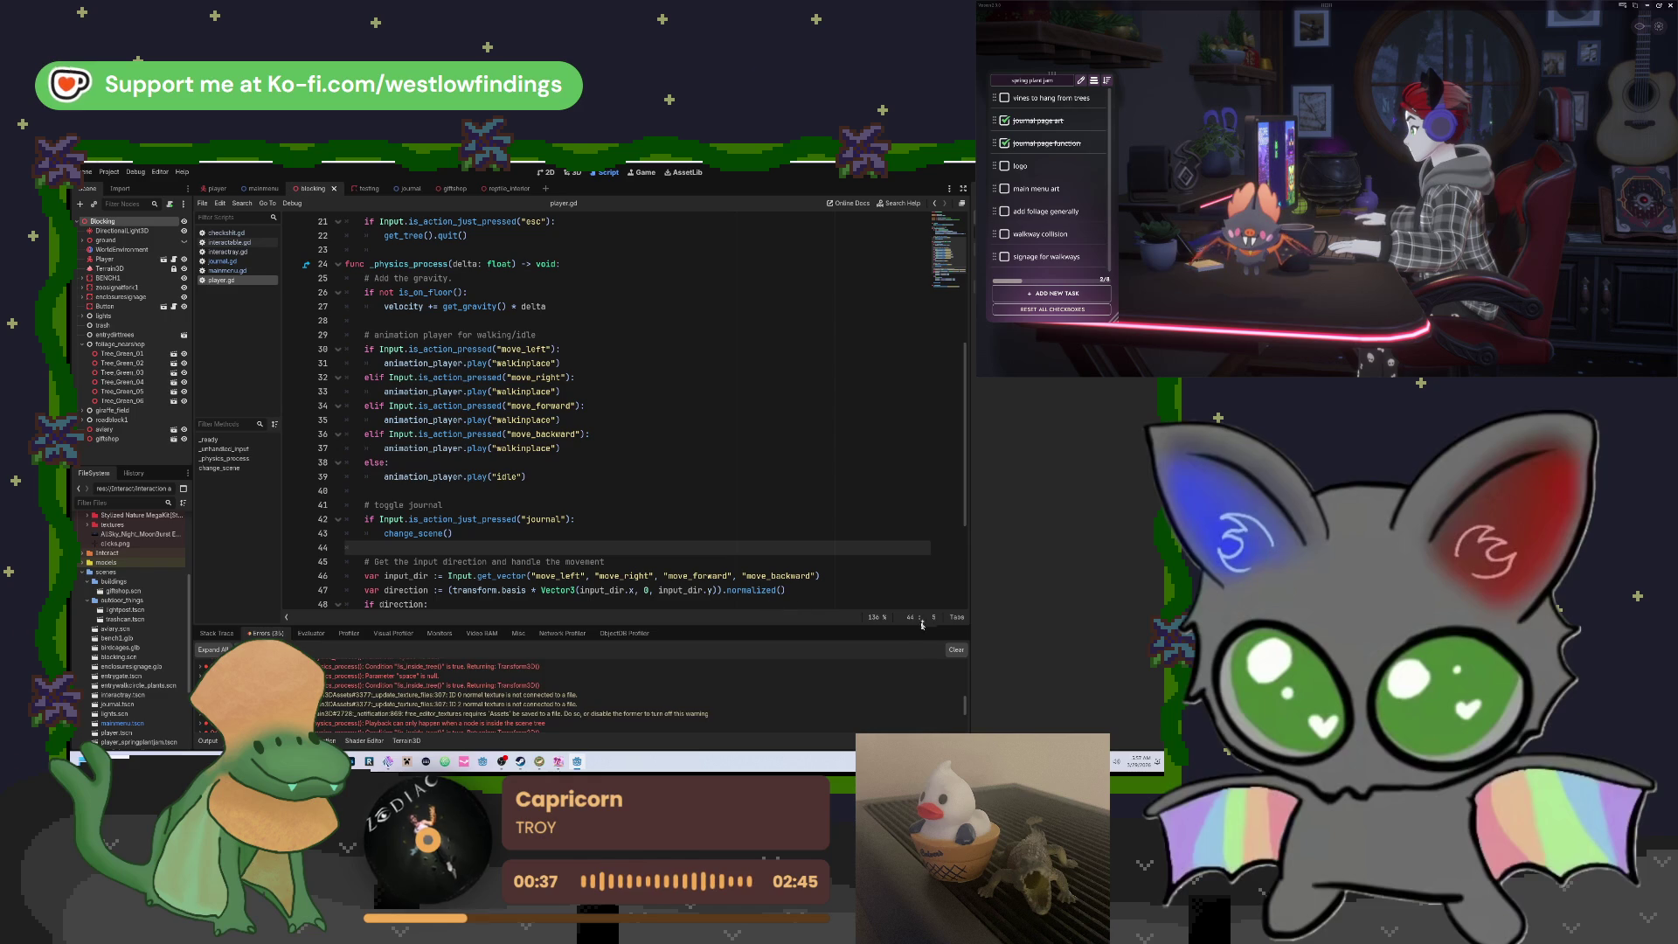
# Relaunch the game, enter the park, open and close the journal with J, and quit.
pyautogui.press('F5')
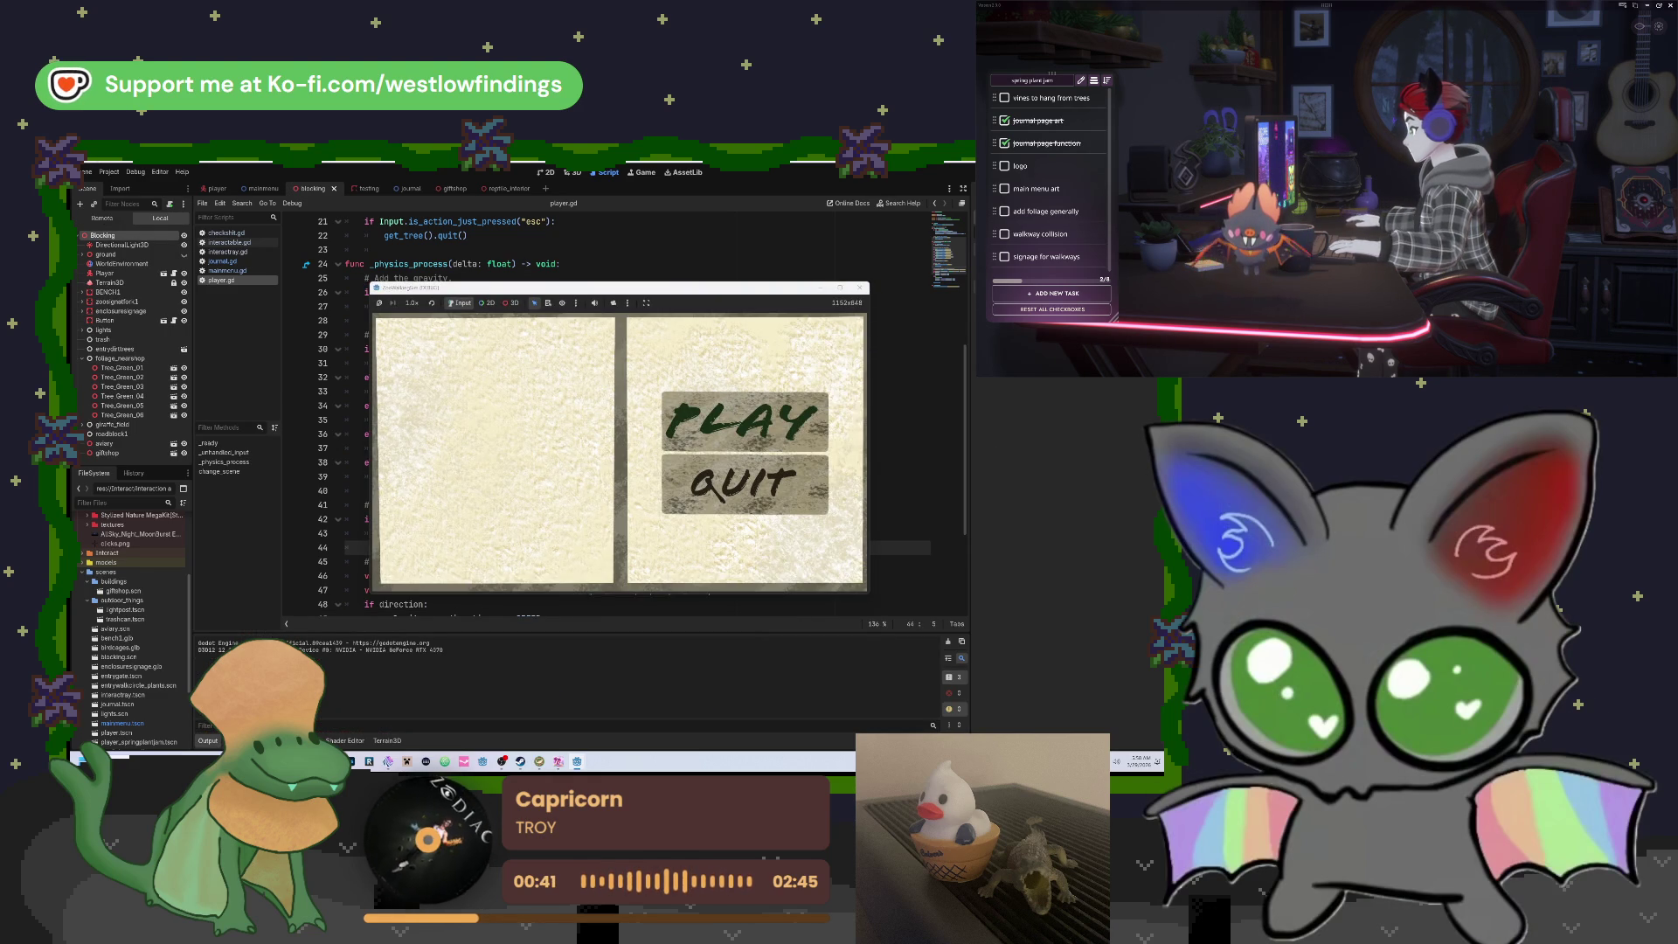
pyautogui.press('Return')
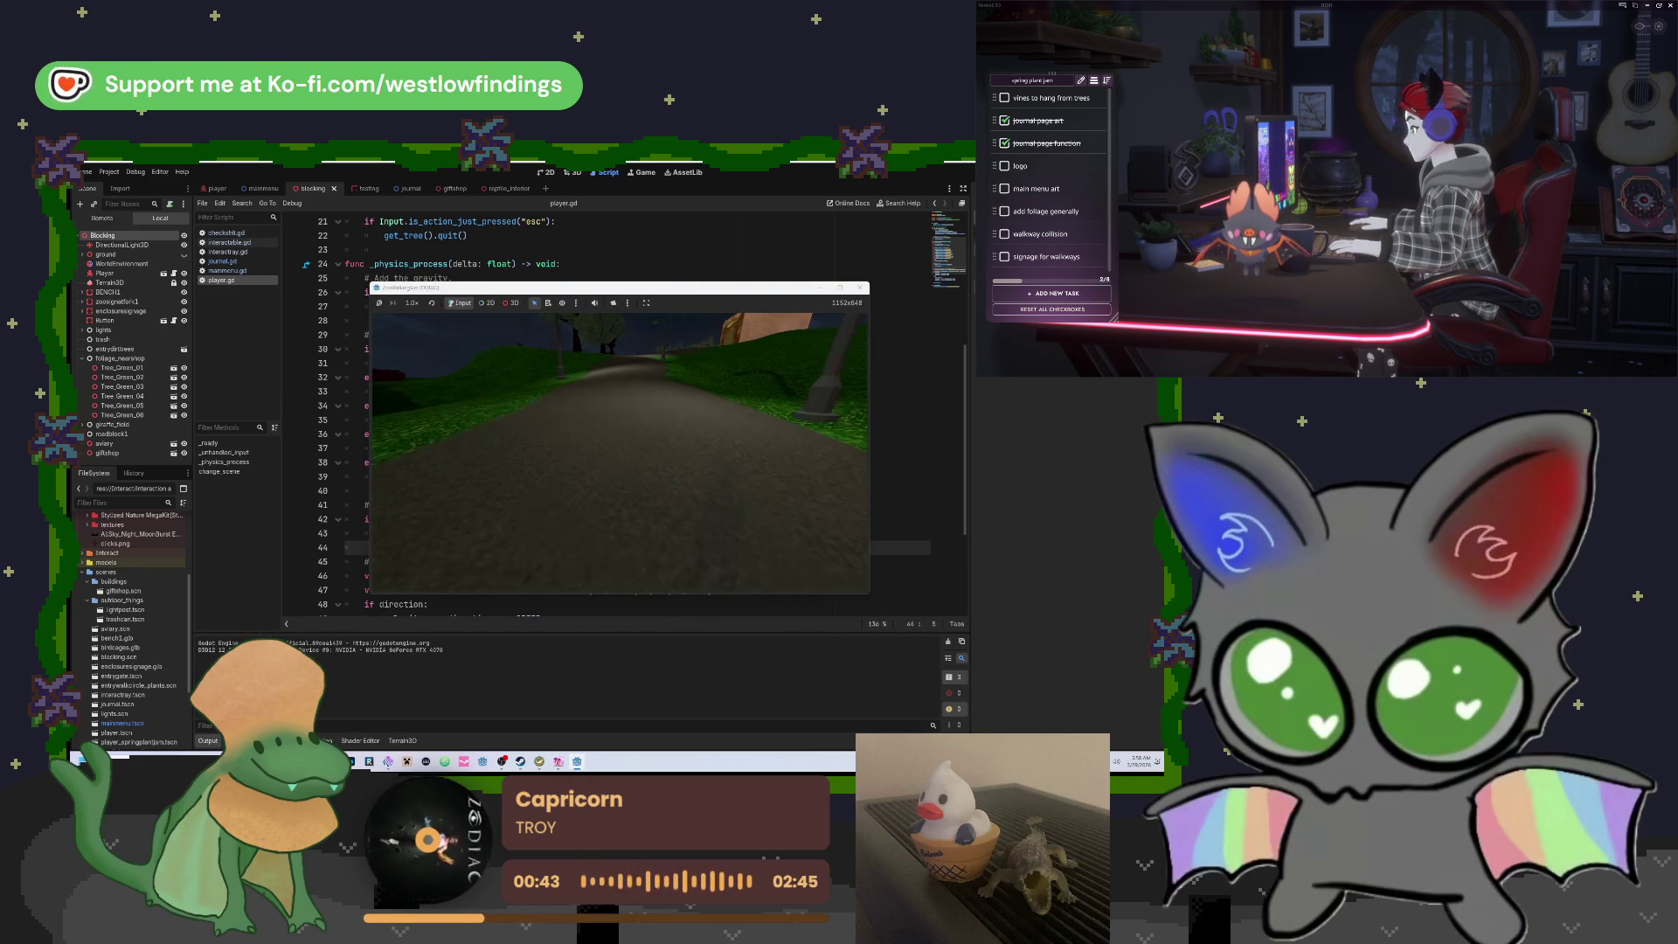
pyautogui.press('j')
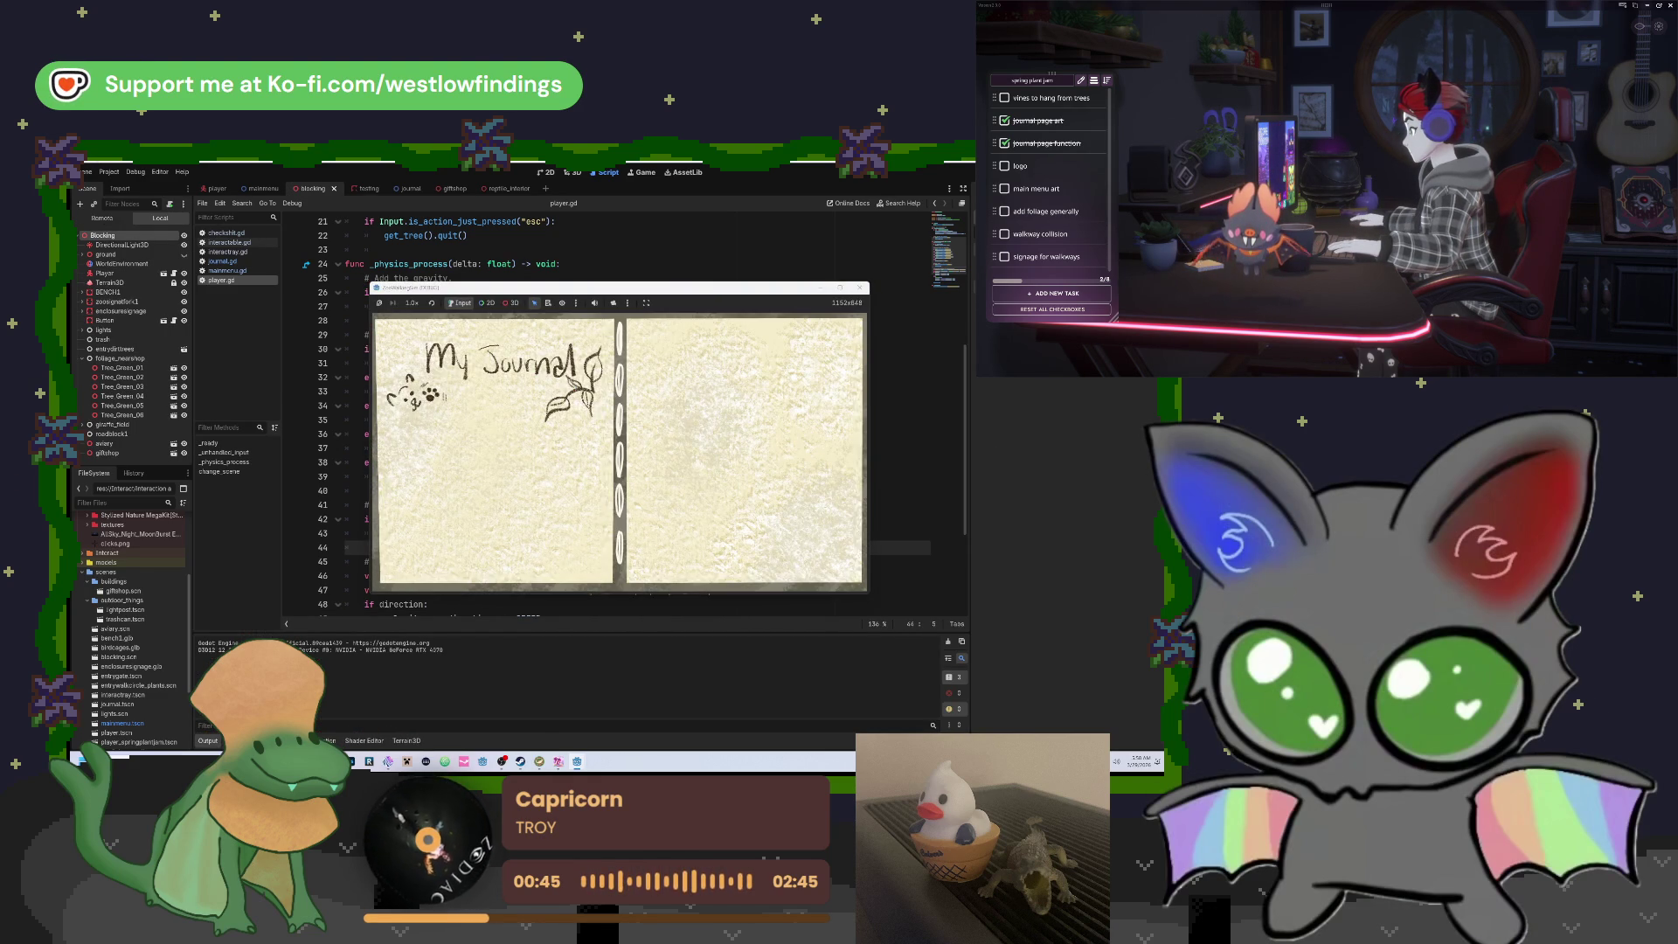
pyautogui.press('j')
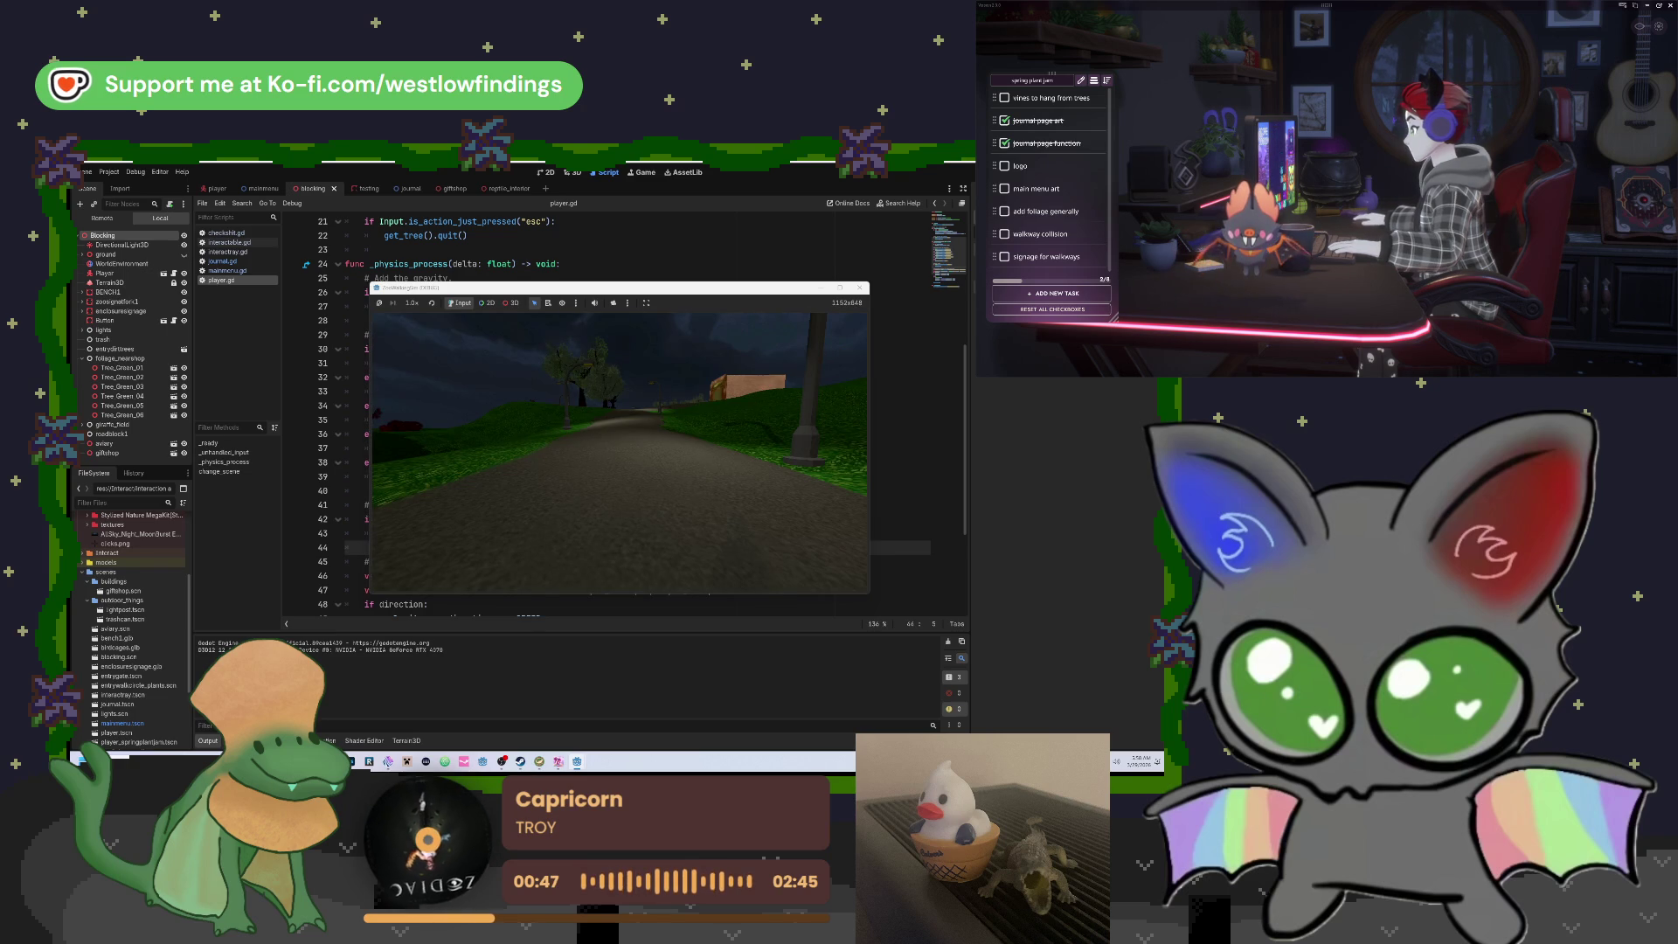
pyautogui.press('Escape')
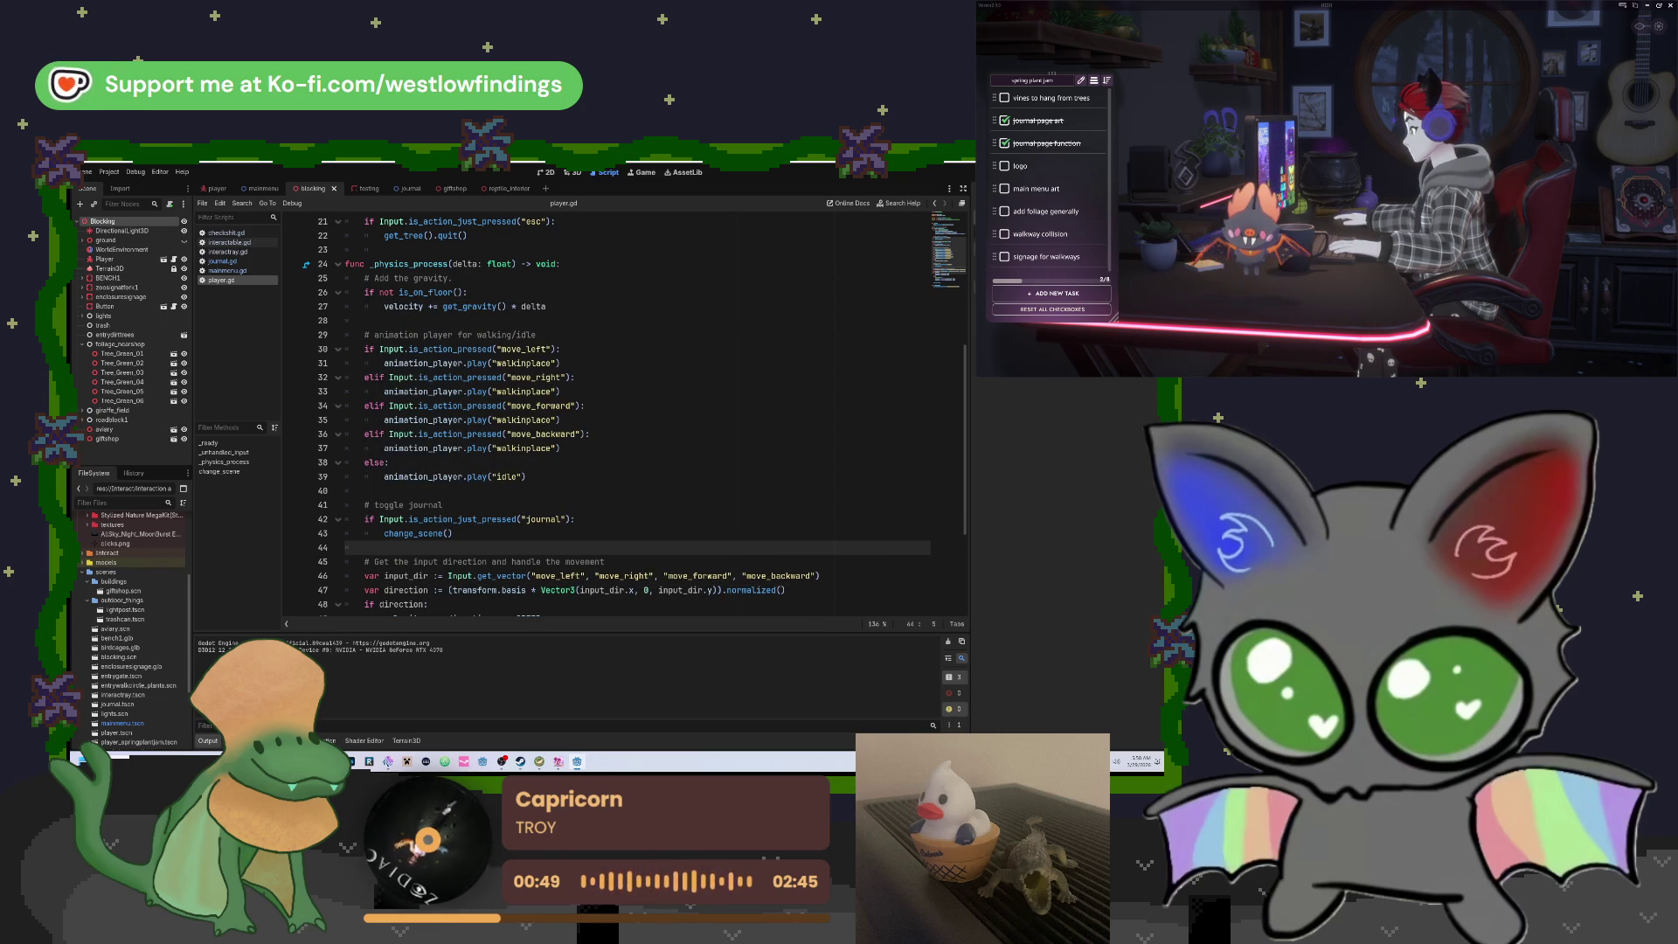
# Jump from the walking-animation playback error to the $walking.play() line and expand its stack trace.
pyautogui.scroll(-2, 516, 680)
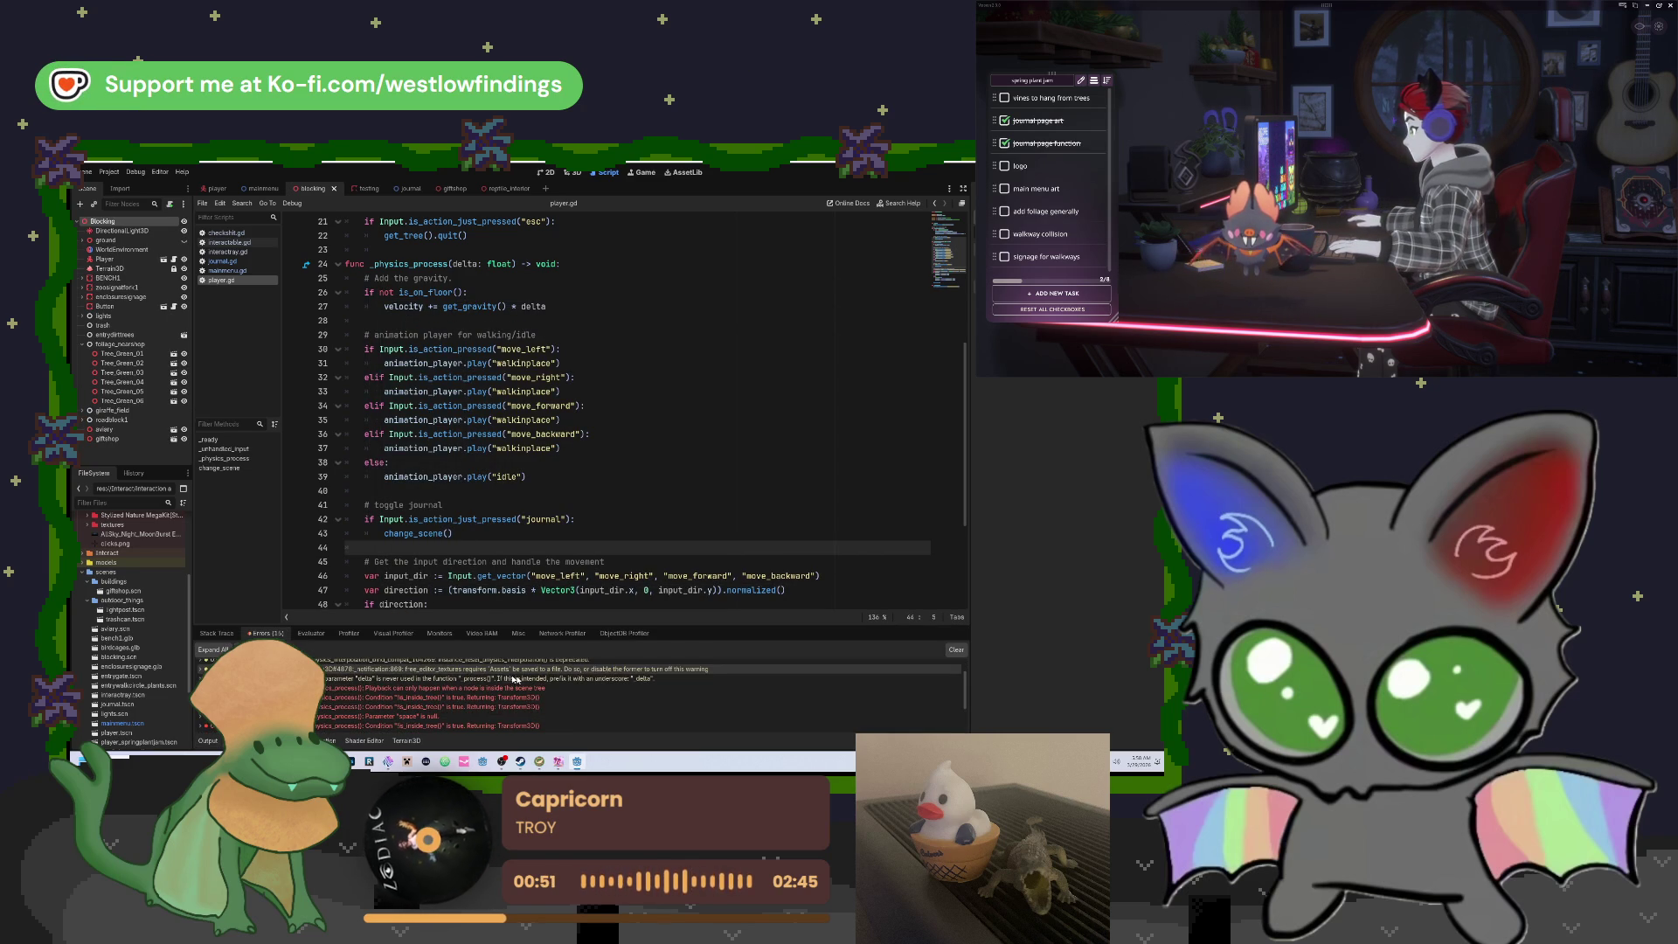
pyautogui.moveTo(585, 703)
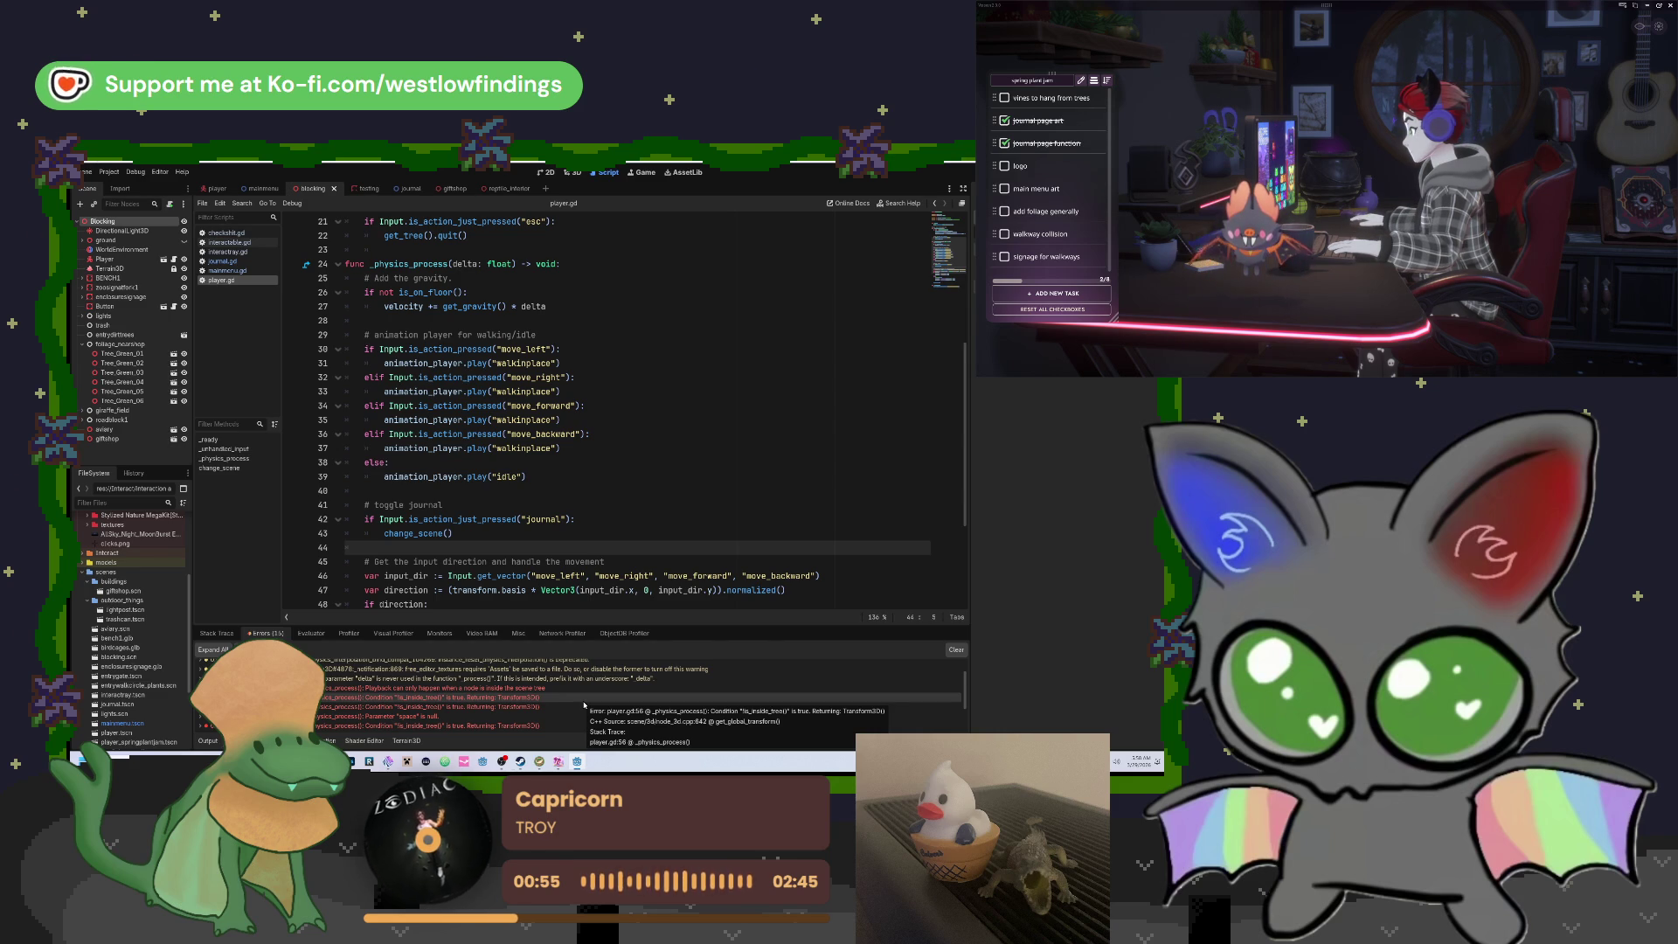
pyautogui.click(447, 690)
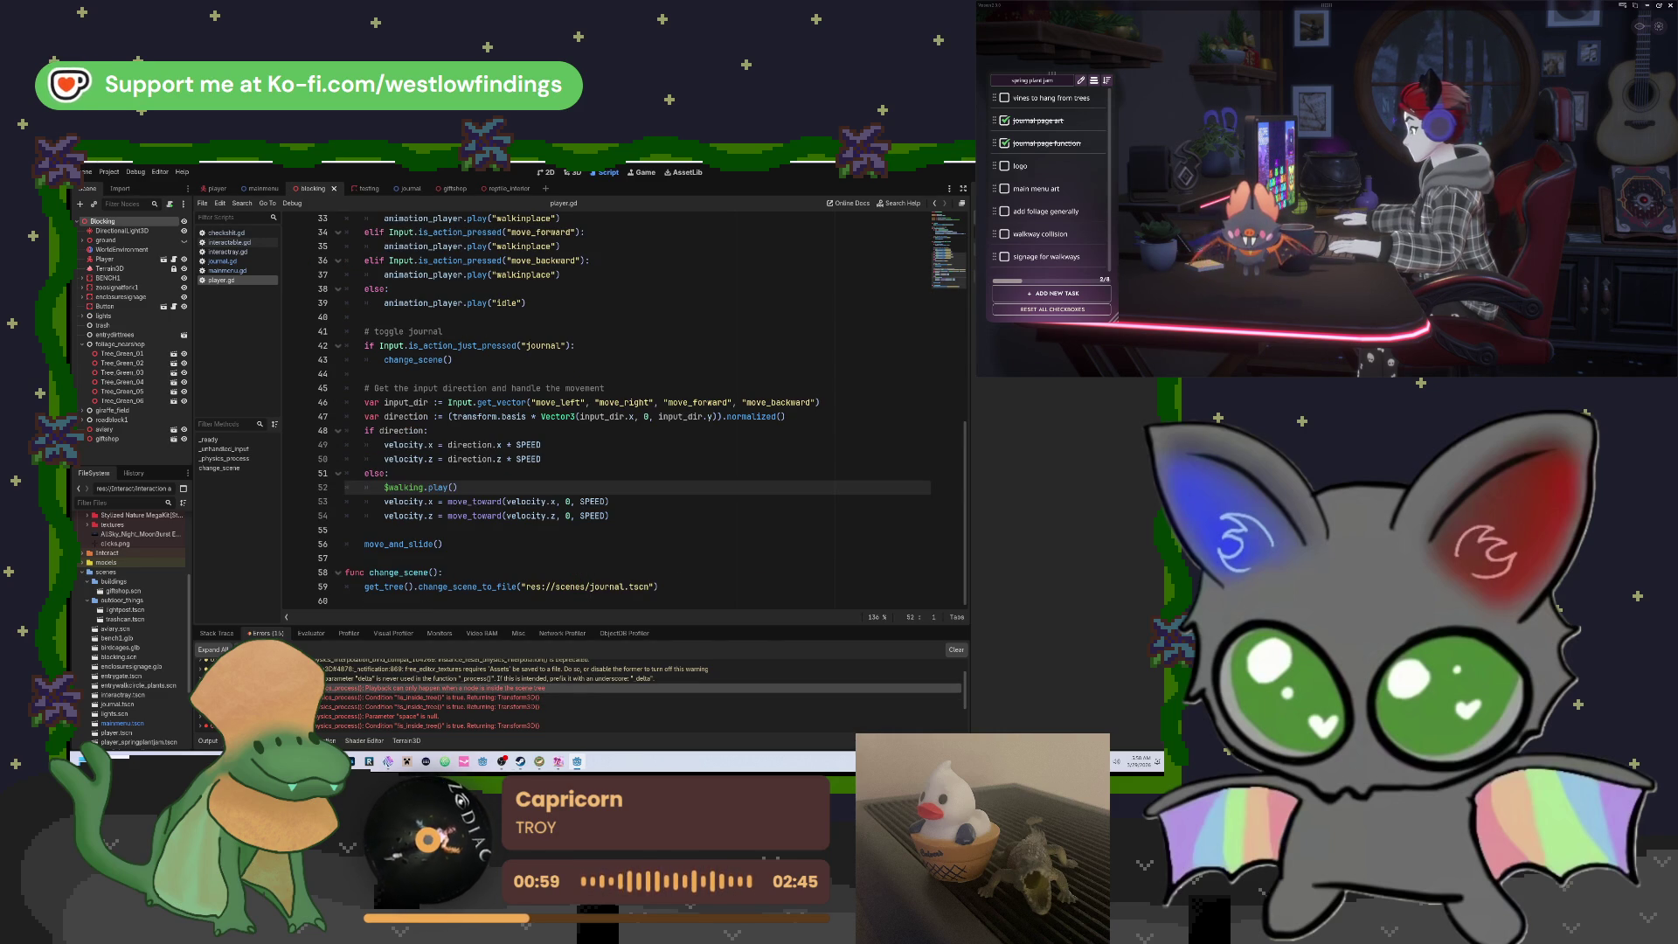
pyautogui.doubleClick(447, 691)
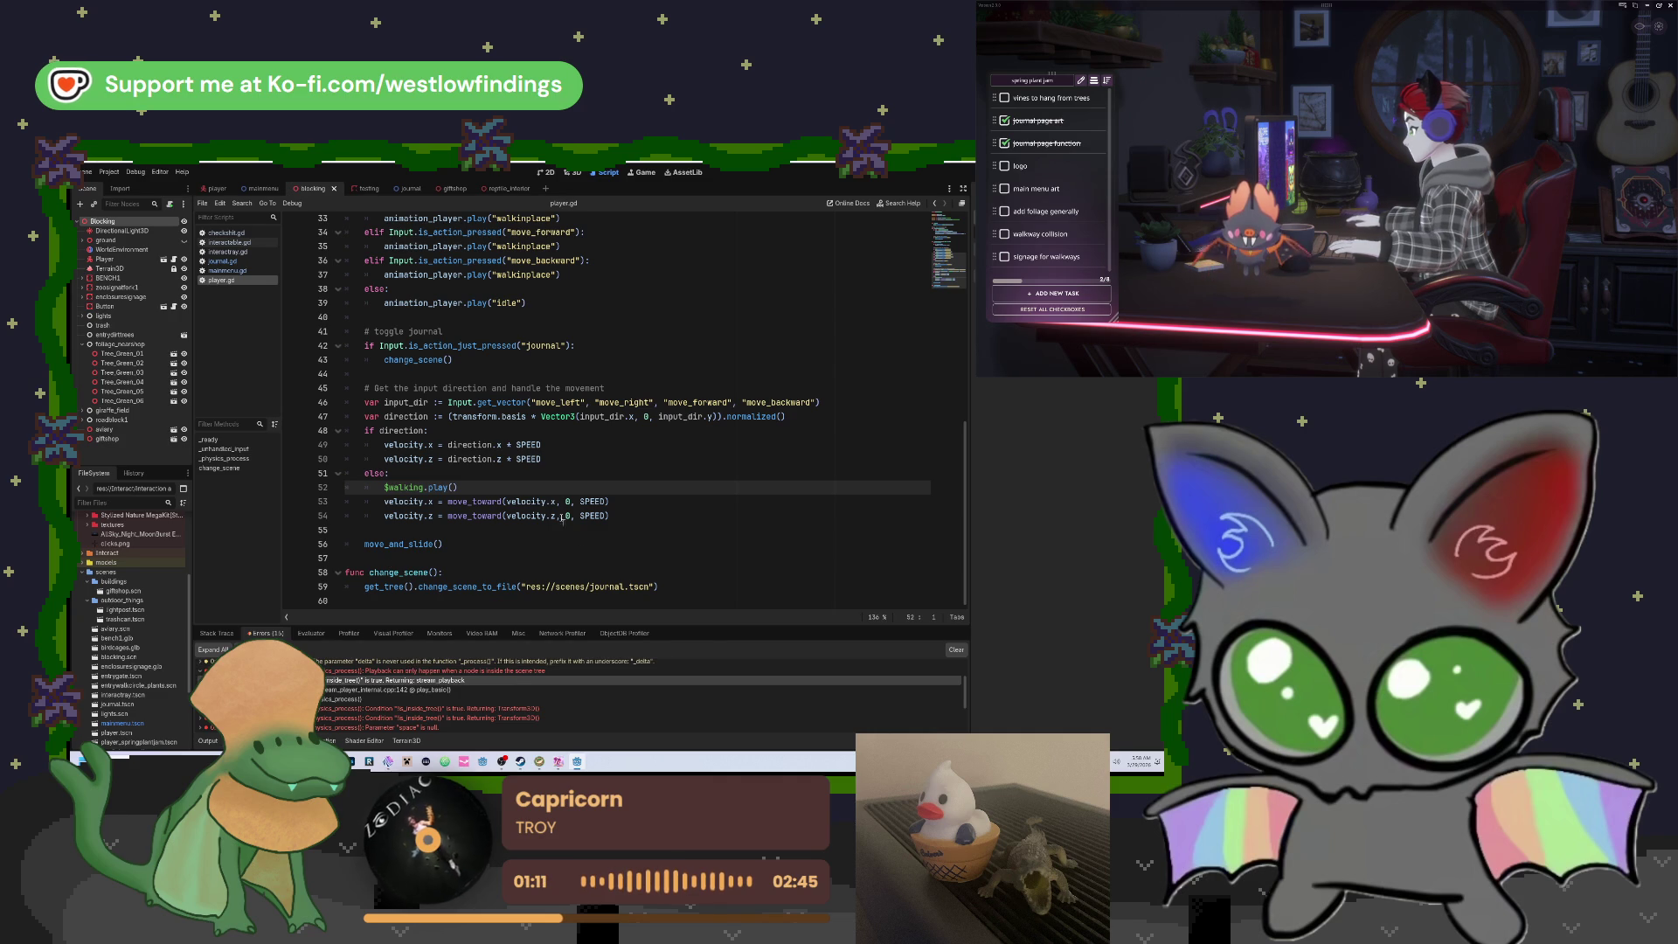
pyautogui.scroll(4, 463, 518)
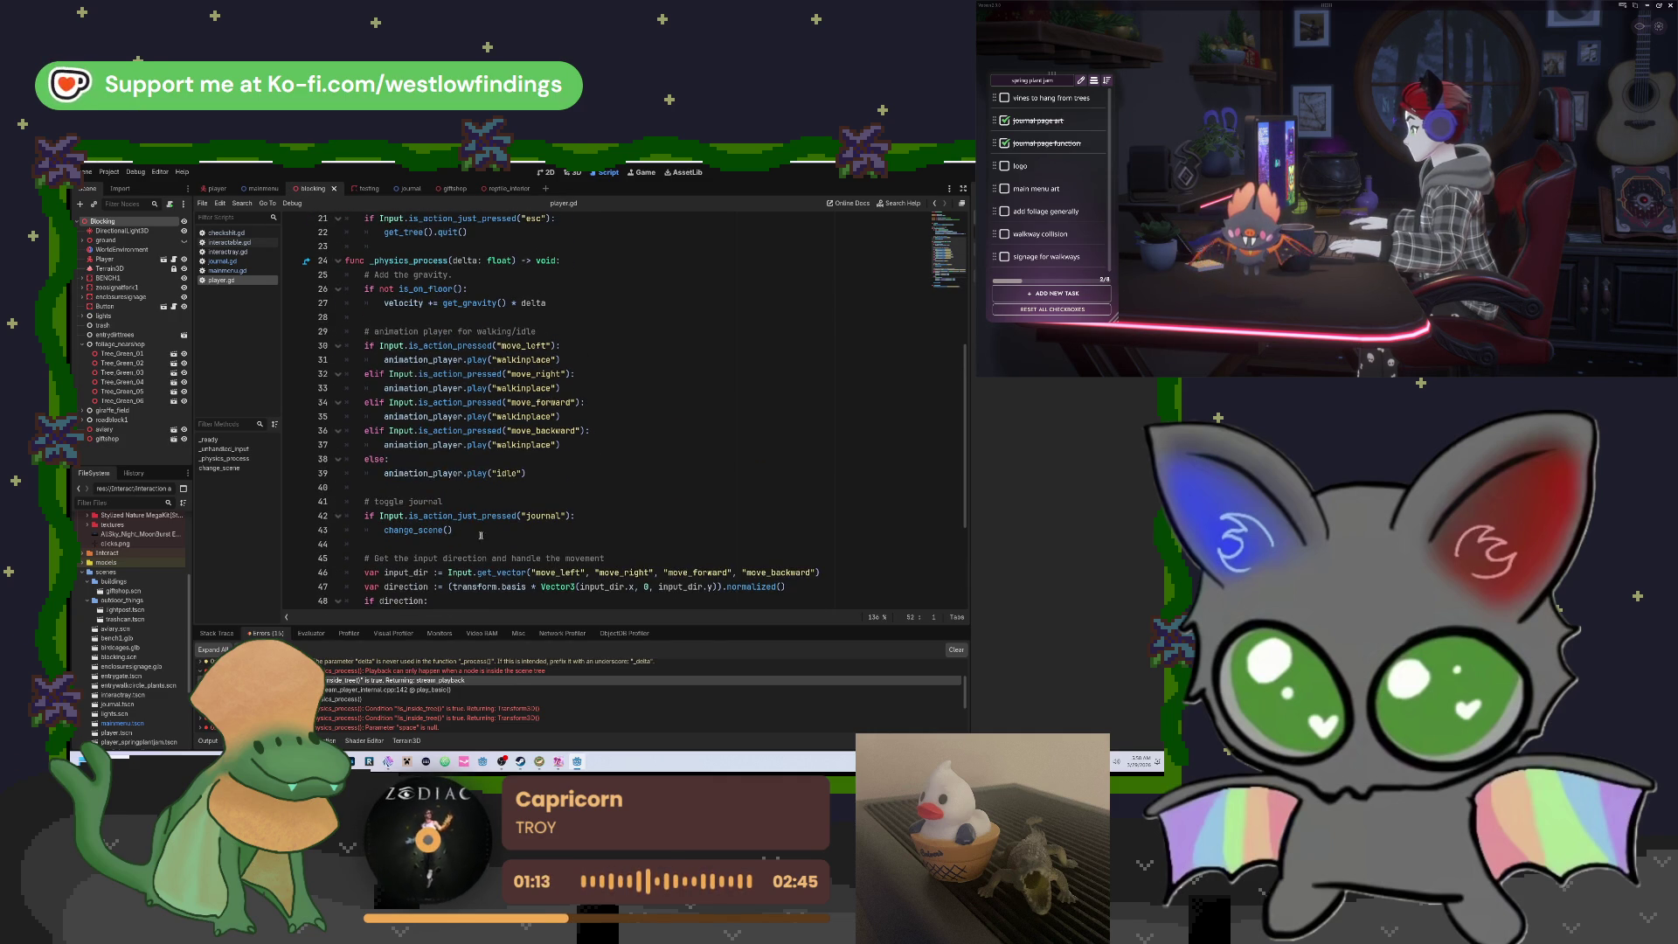
# Delete the journal input check, its change_scene() call and the toggle journal comment from _physics_process.
pyautogui.moveTo(480, 535); pyautogui.dragTo(343, 520)
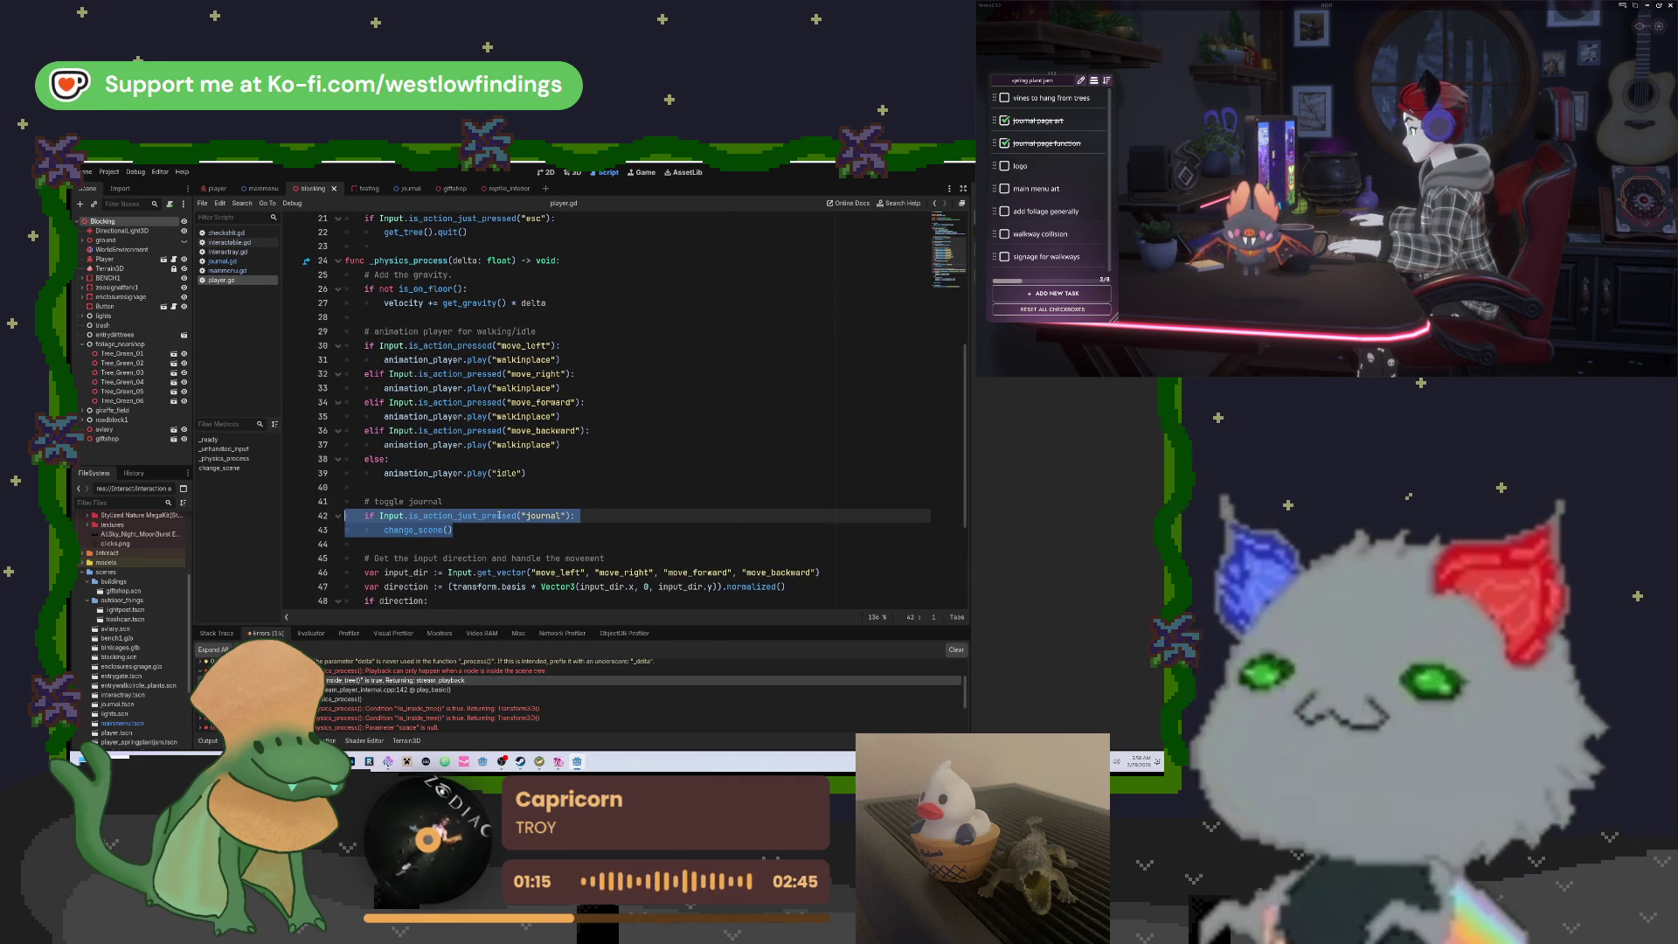
pyautogui.press('BackSpace')
pyautogui.press('Up')
pyautogui.hotkey('ctrl', 'shift', 'k')
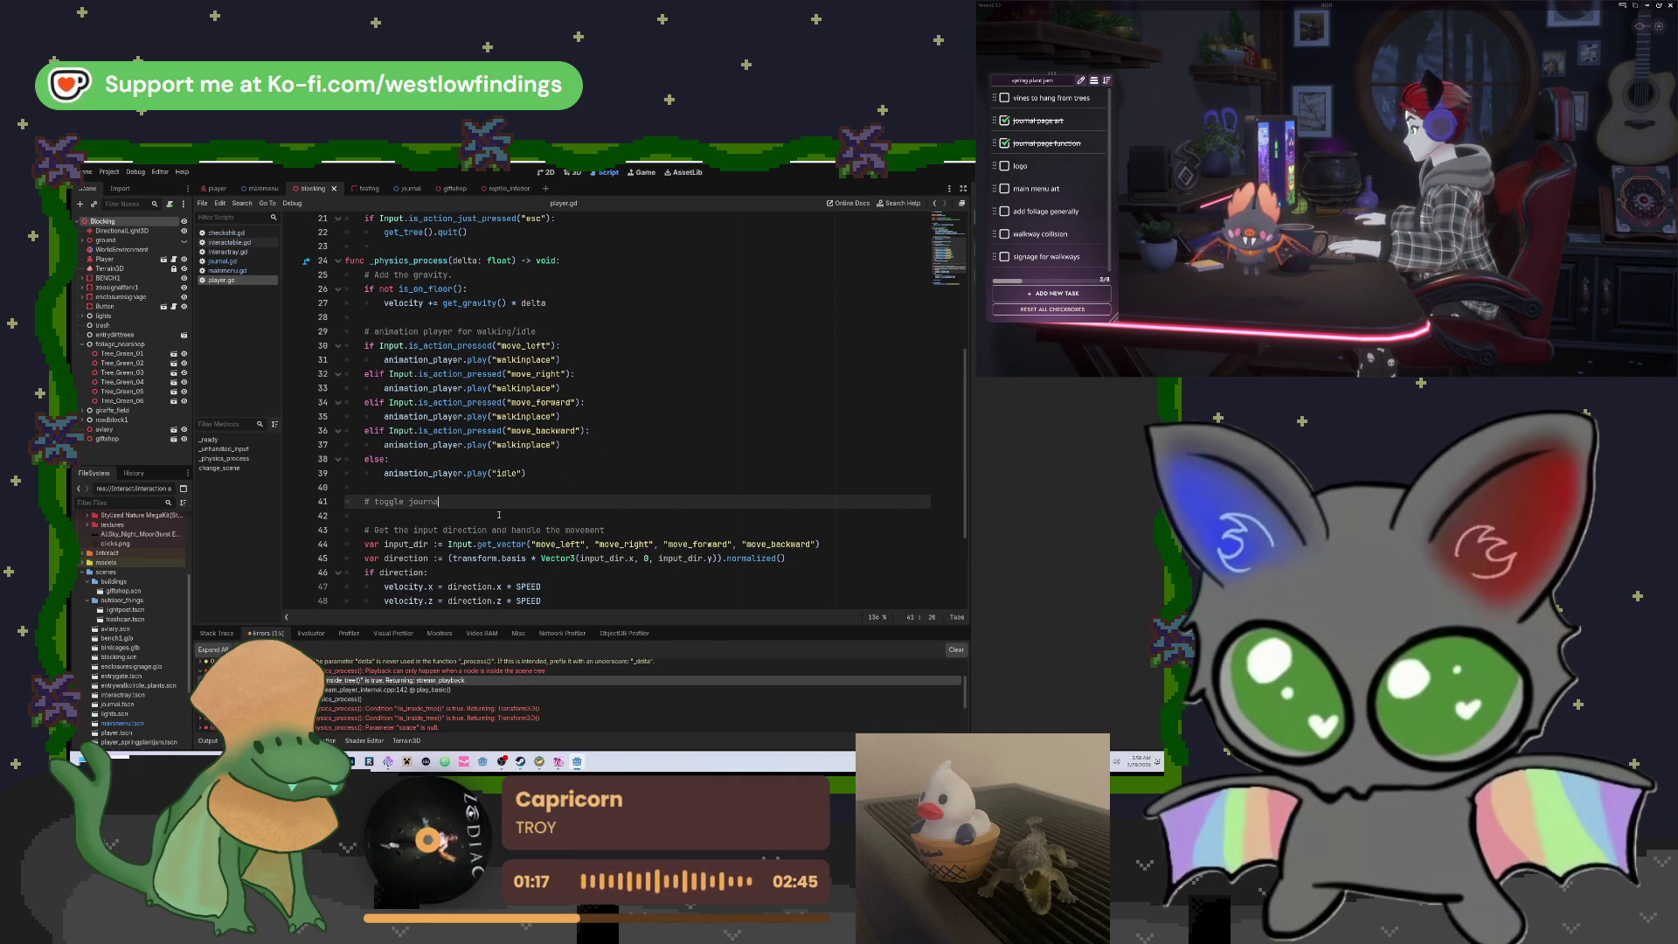
pyautogui.press('BackSpace')
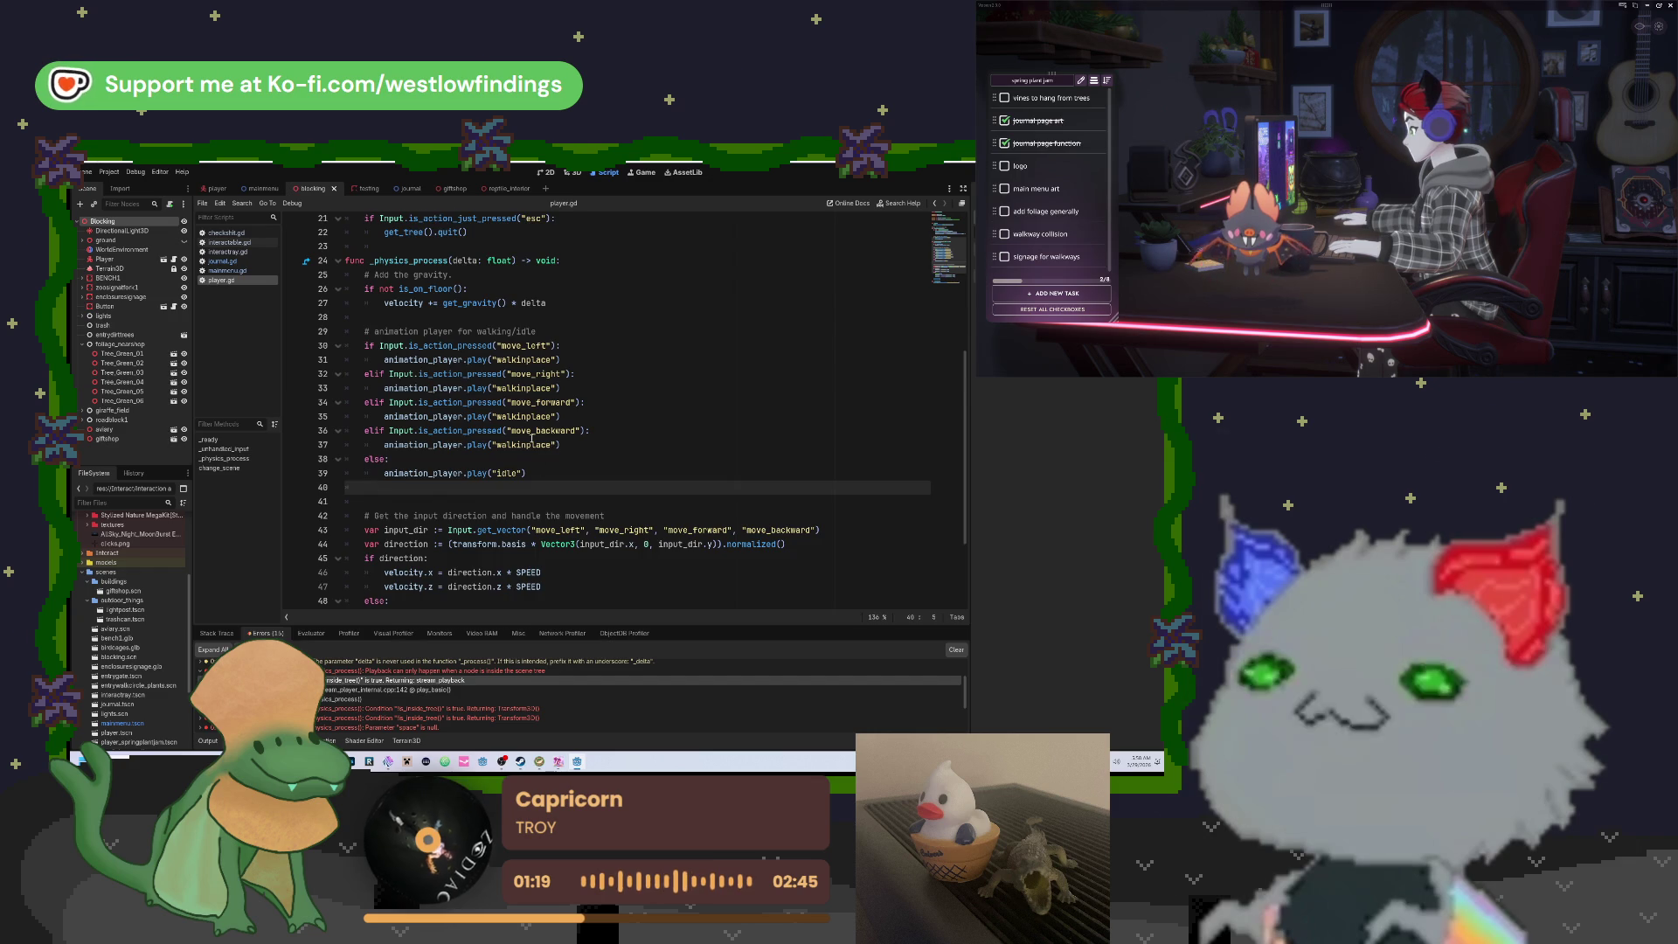
pyautogui.scroll(-3, 444, 586)
pyautogui.click(431, 565)
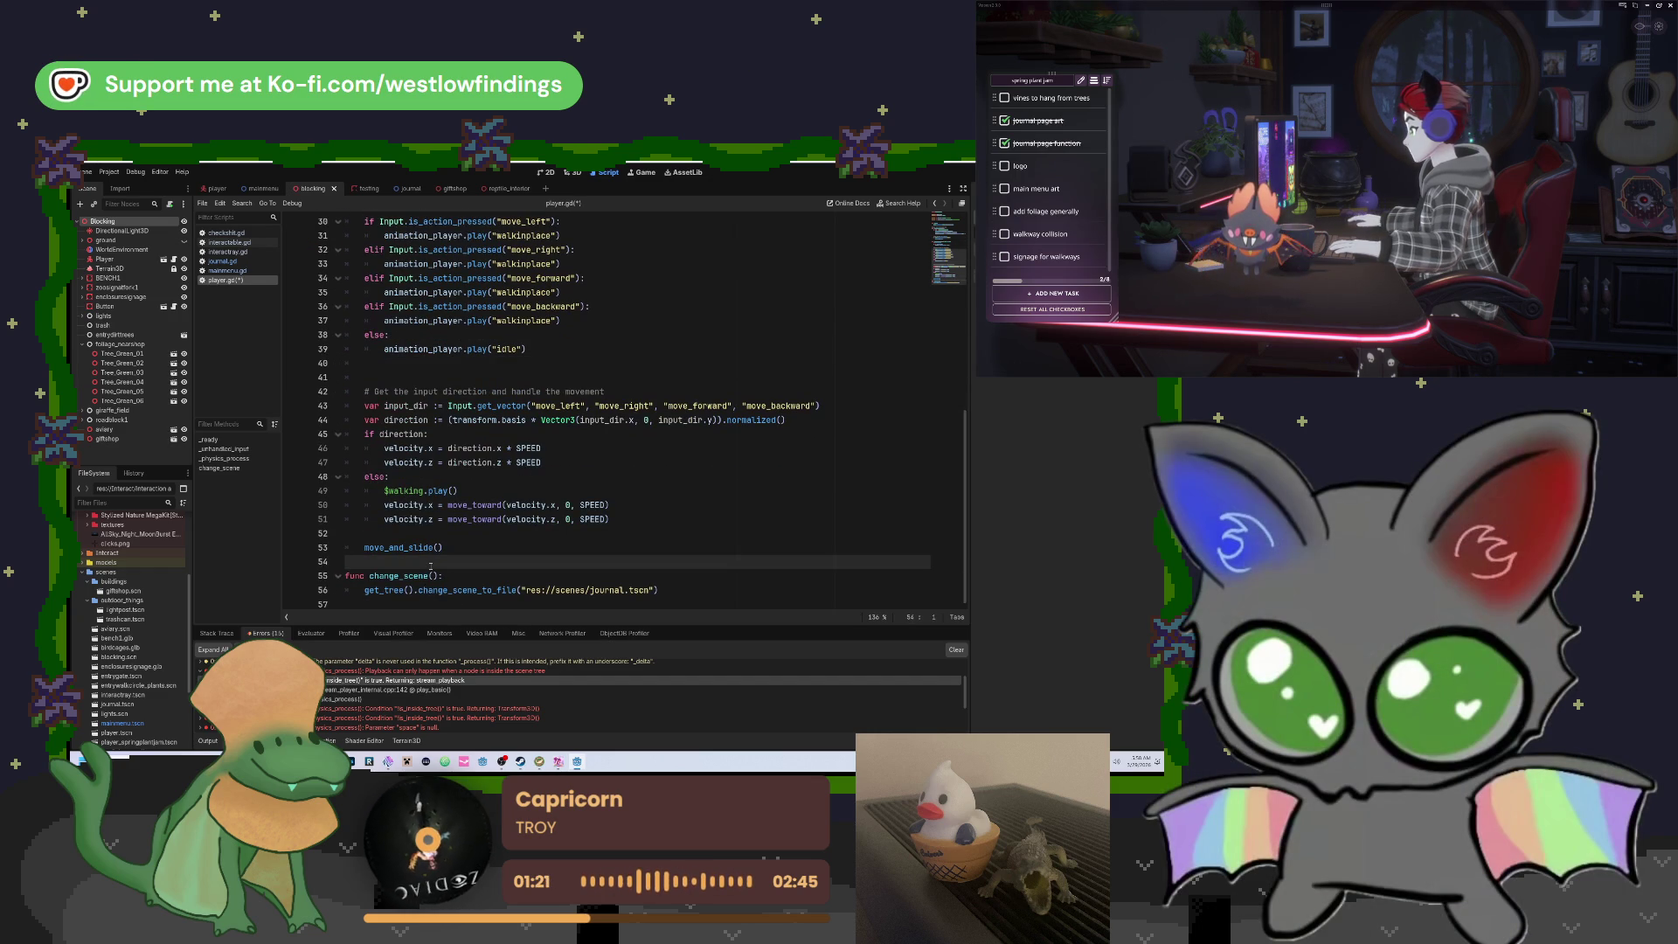
pyautogui.press('Return')
pyautogui.write('nc')
pyautogui.scroll(-1, 459, 549)
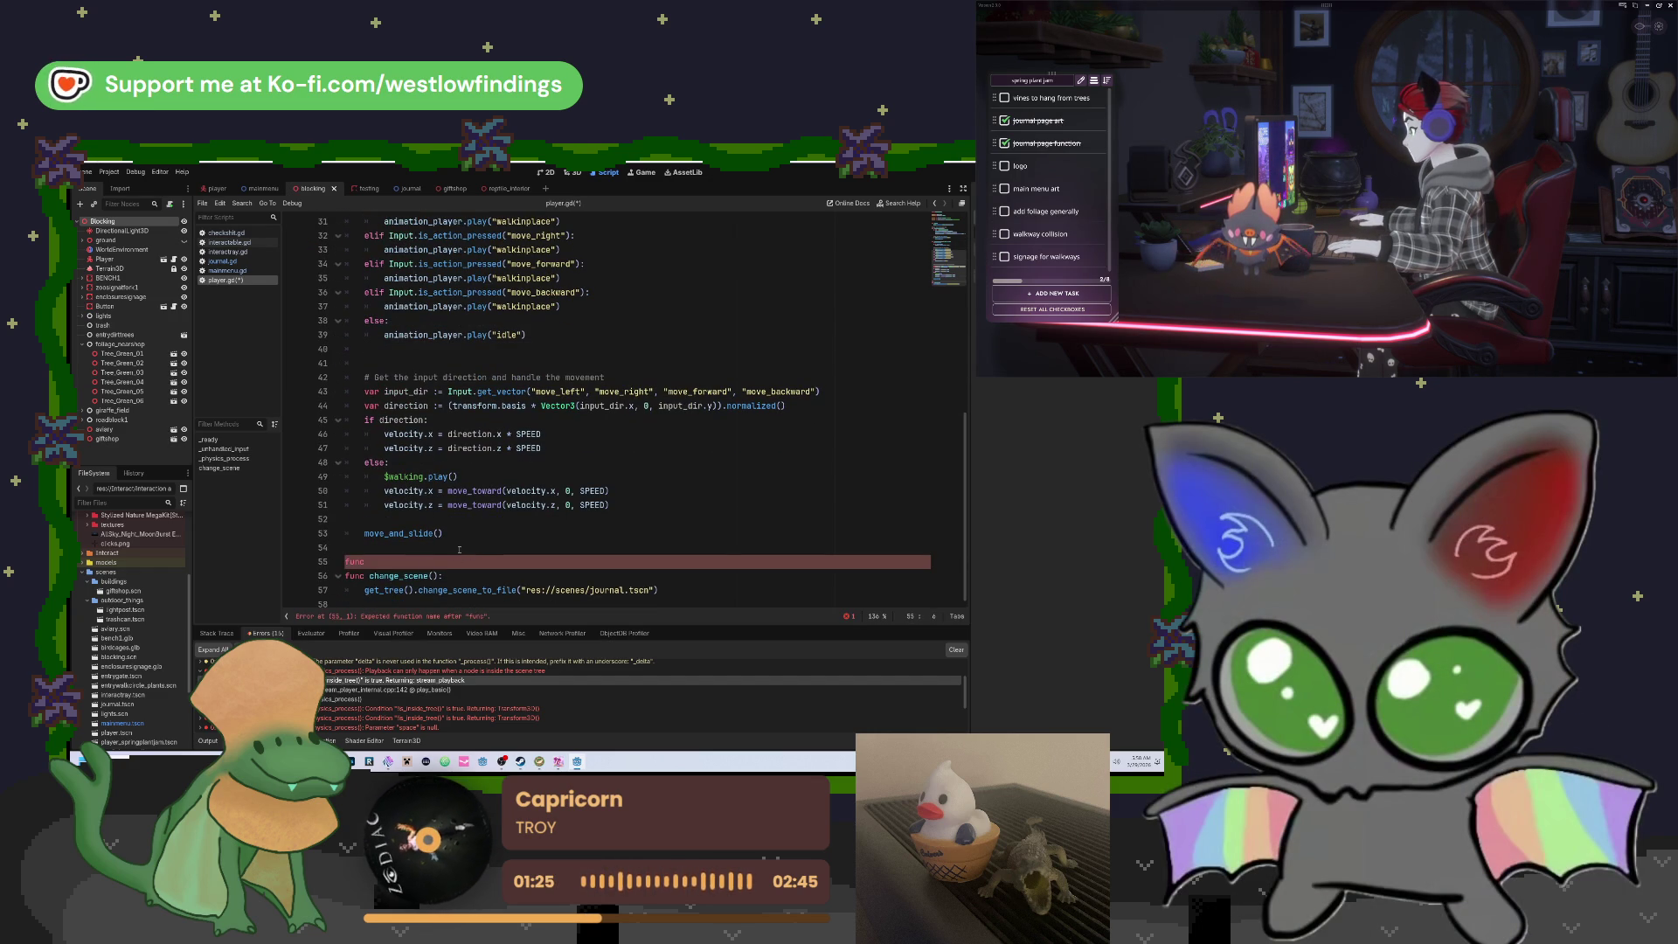
pyautogui.press('BackSpace')
pyautogui.press('BackSpace')
pyautogui.press('BackSpace')
# Copy one of the error messages from the debugger's Errors list.
pyautogui.scroll(-3, 548, 680)
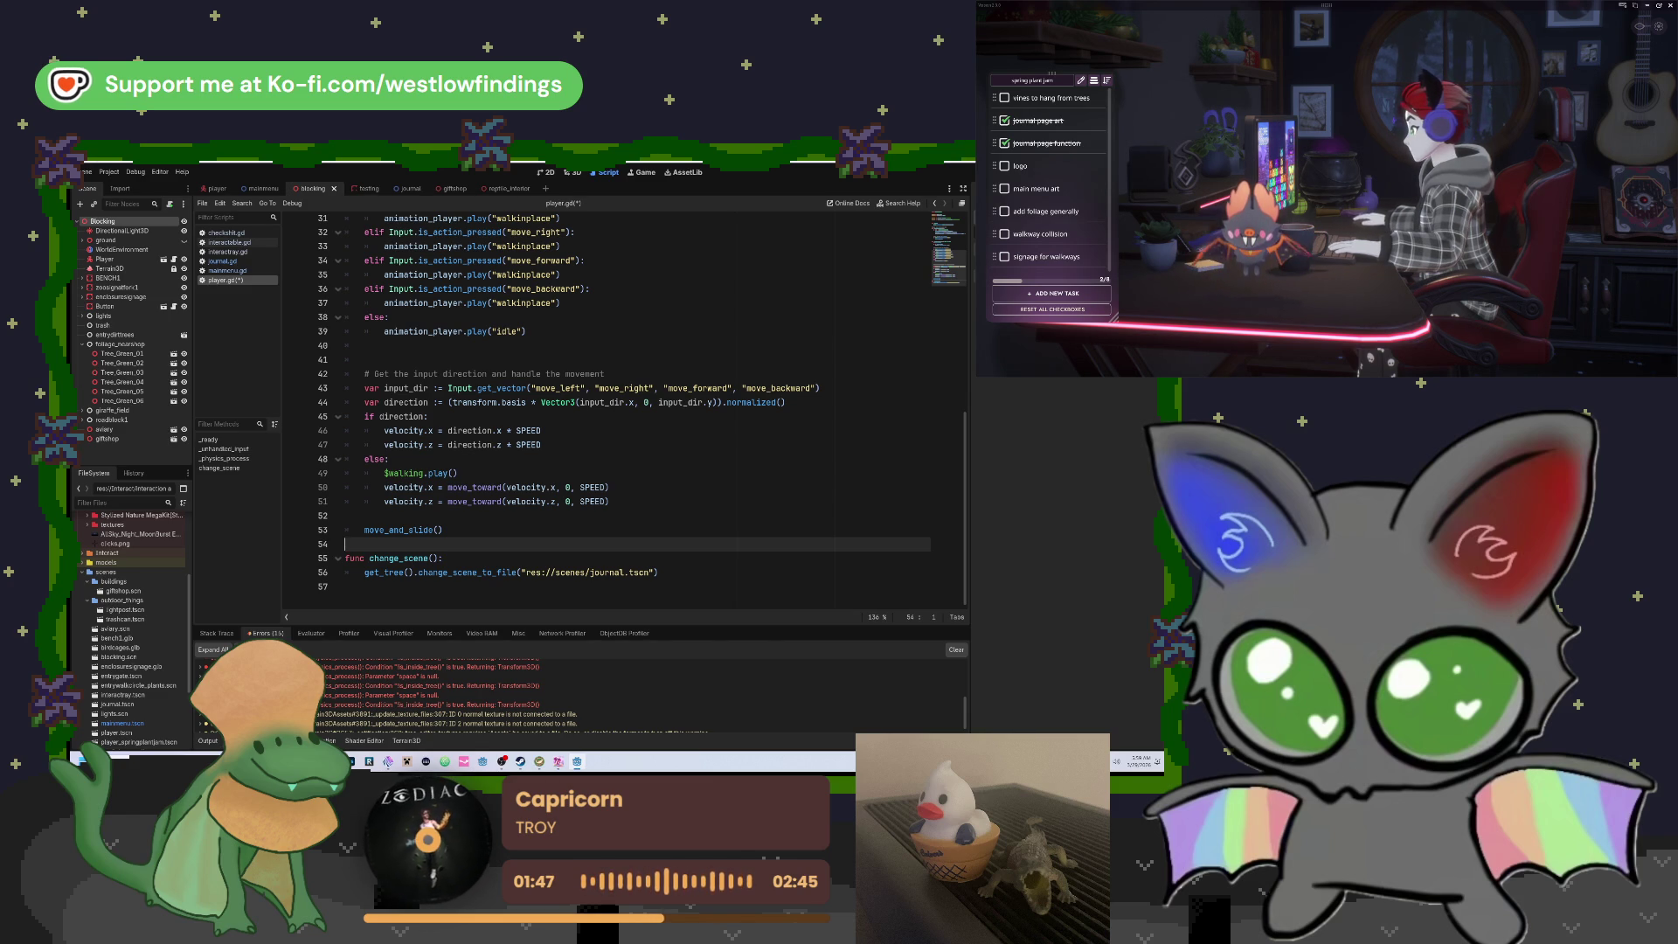
pyautogui.scroll(5, 572, 697)
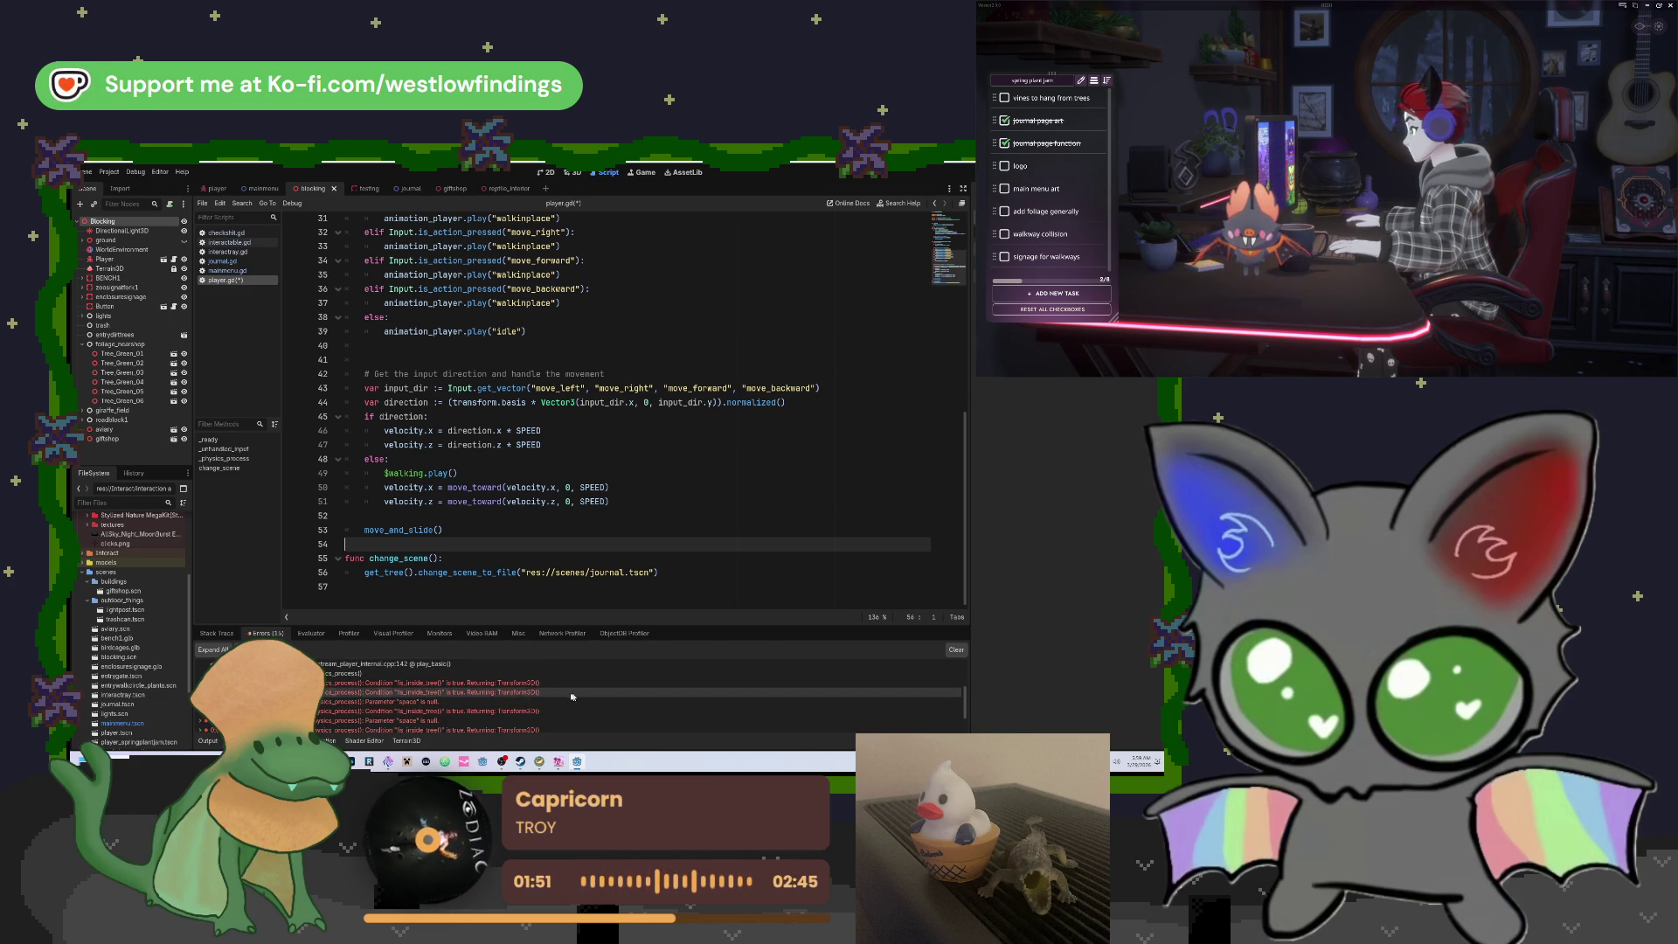
pyautogui.rightClick(411, 687)
pyautogui.click(412, 690)
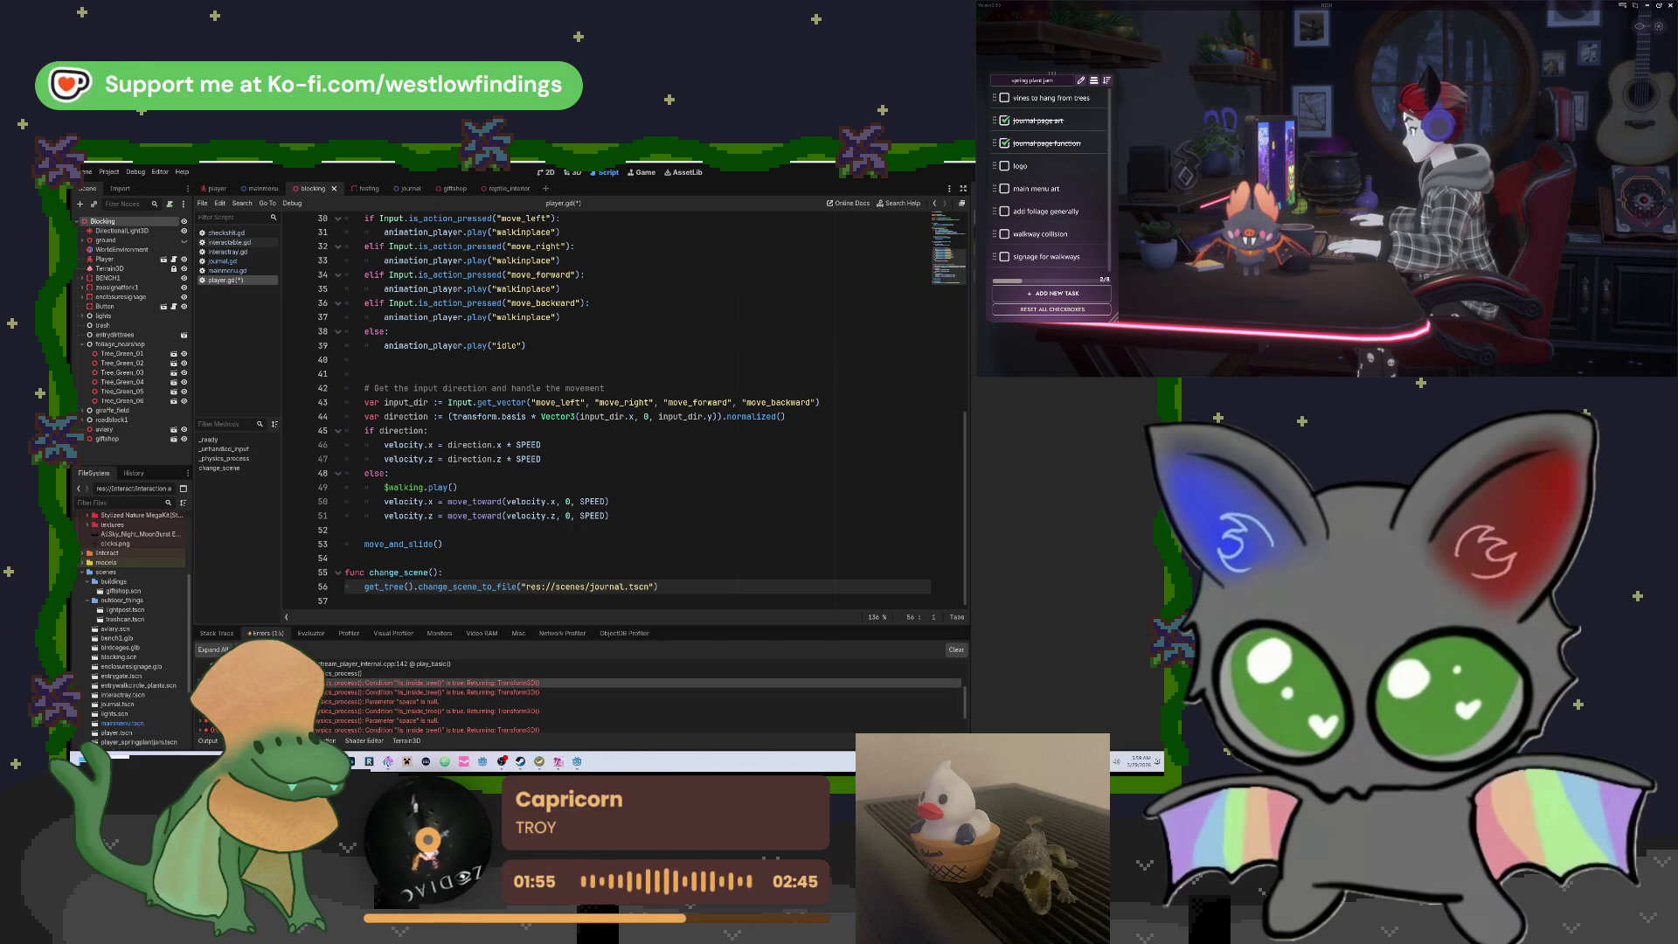
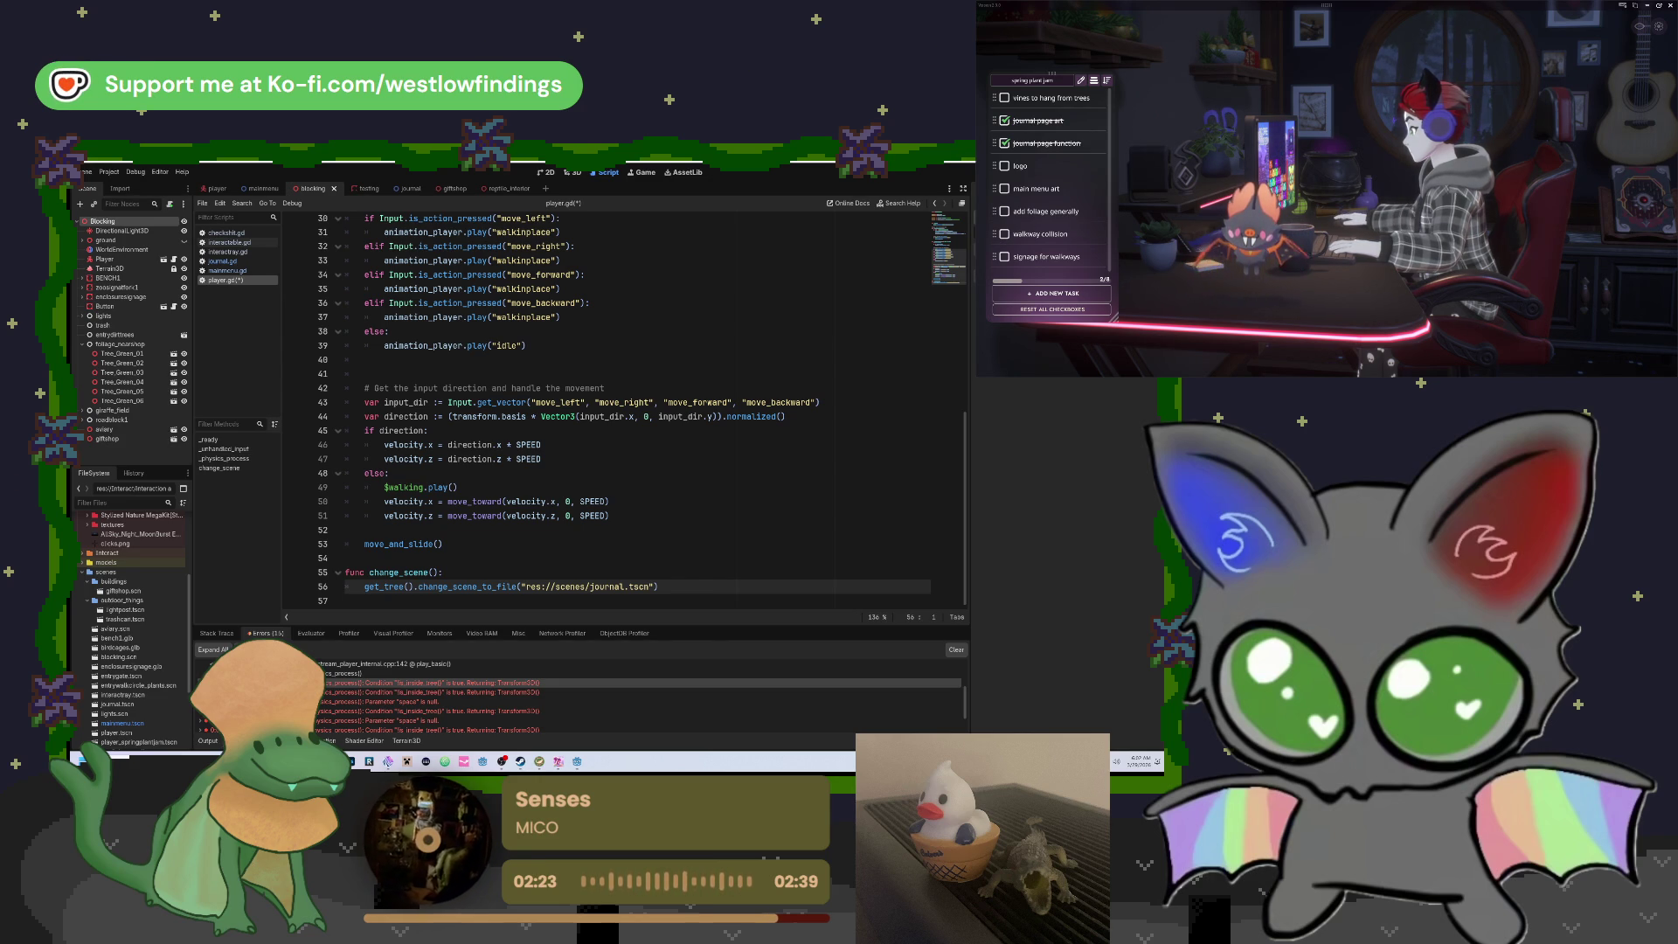
# Scroll player.gd to the top and switch to the pickup-tracking checklist script.
pyautogui.scroll(10, 546, 518)
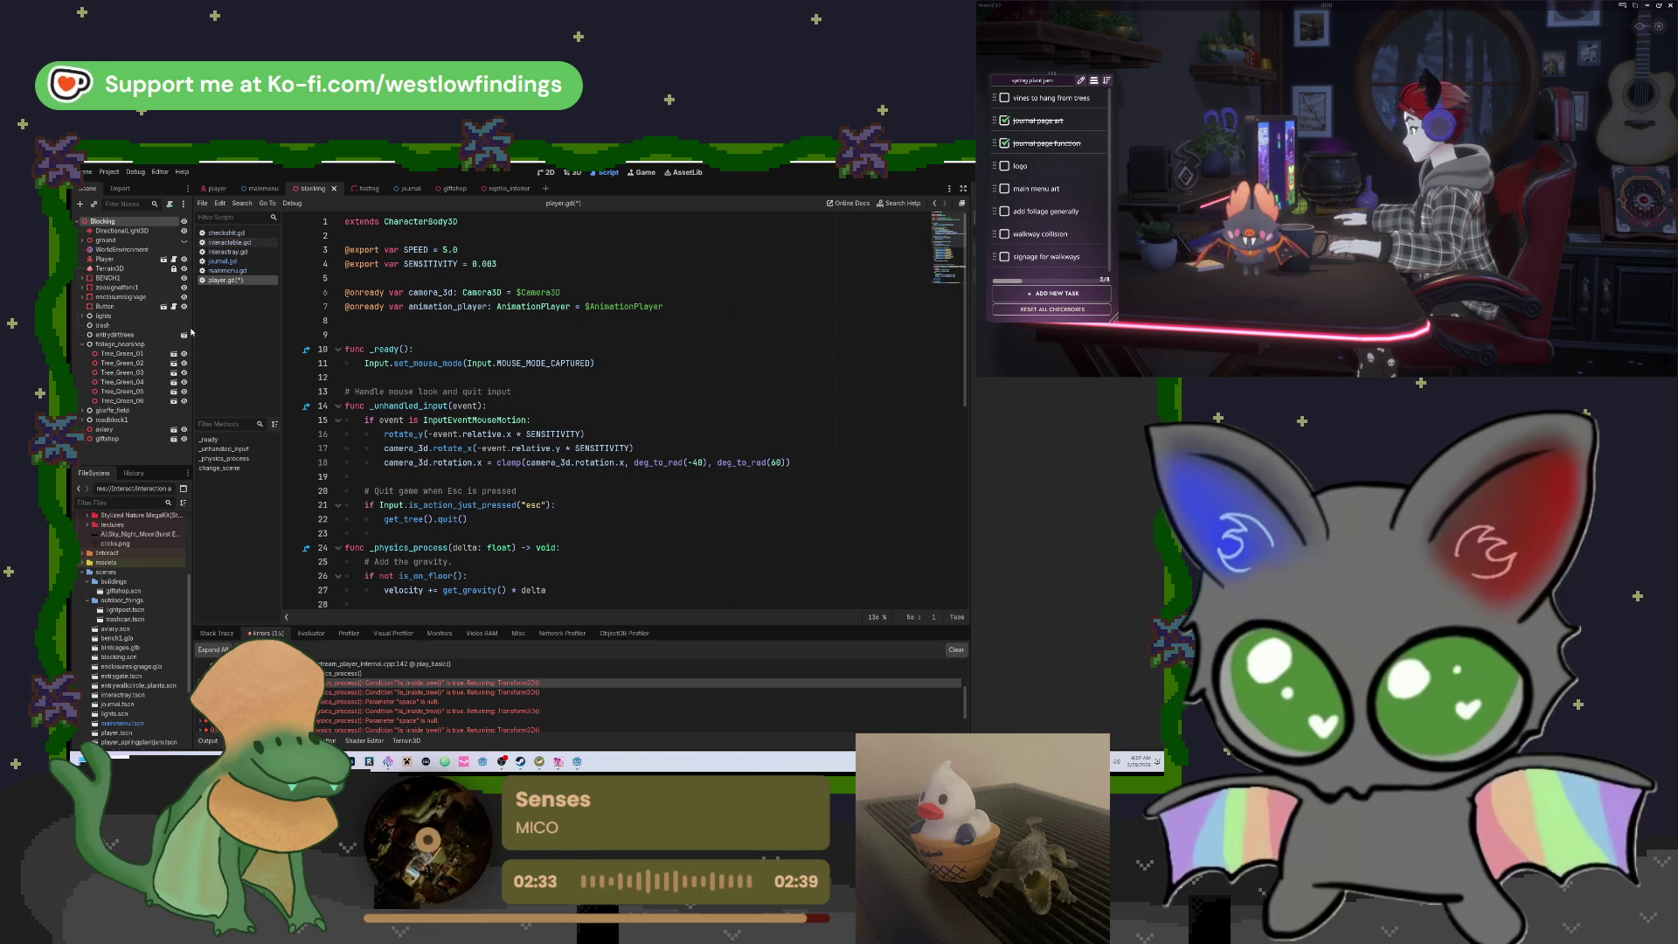
pyautogui.click(226, 233)
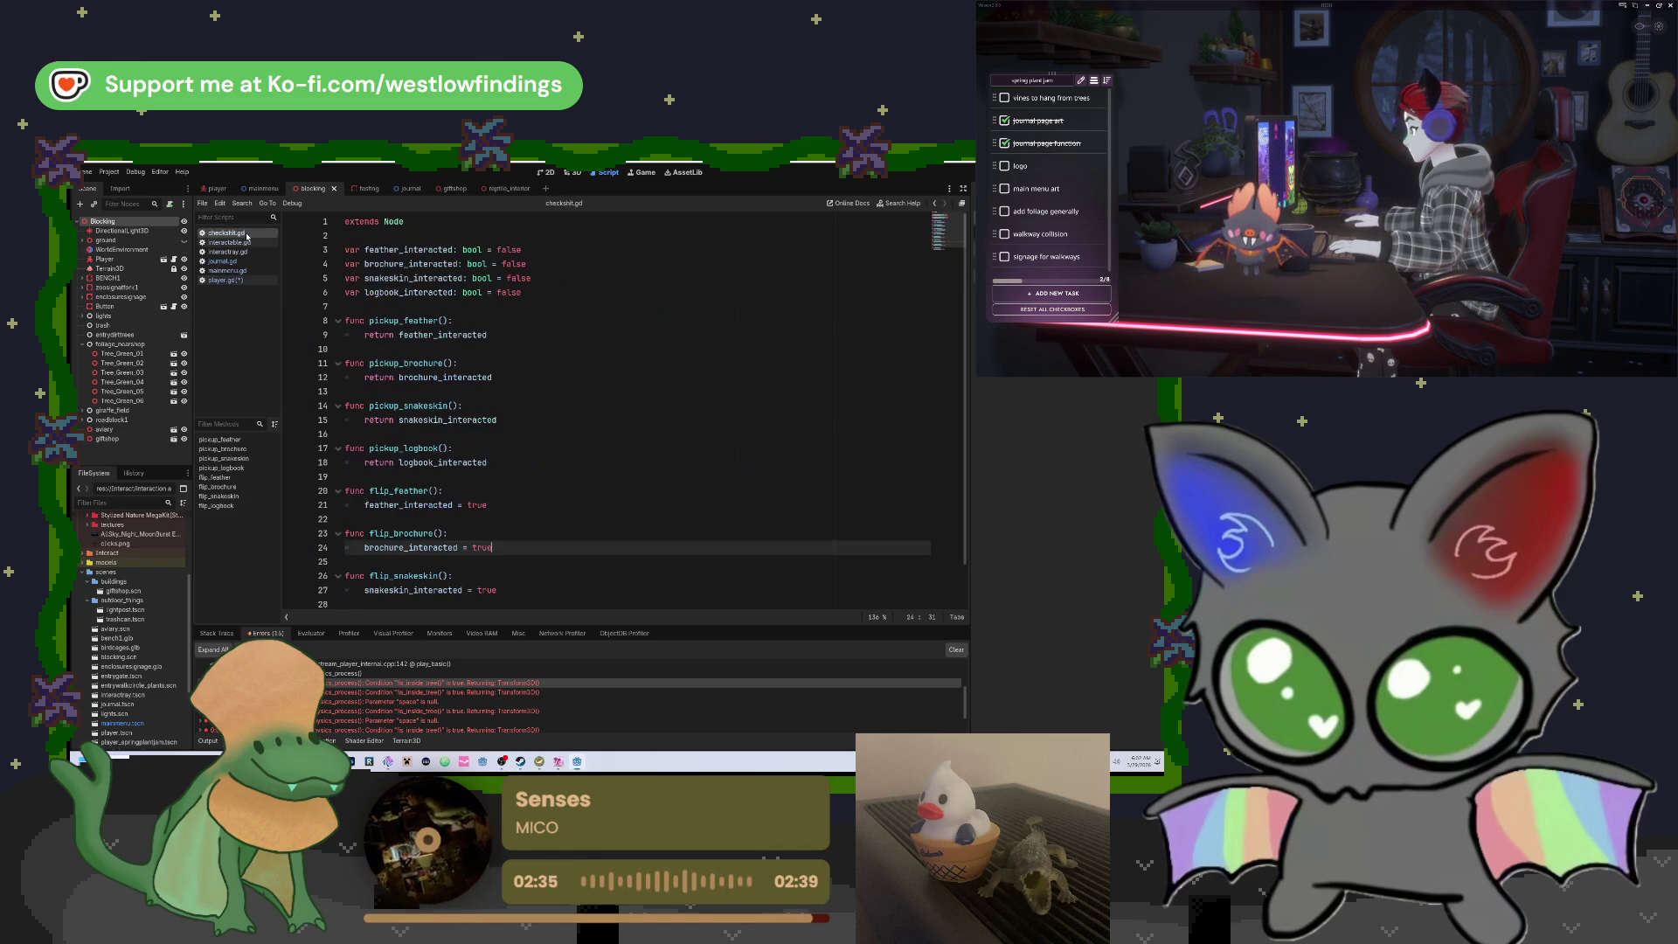
# Insert blank lines below extends Node and locate journal.tscn in the menus folder.
pyautogui.click(350, 235)
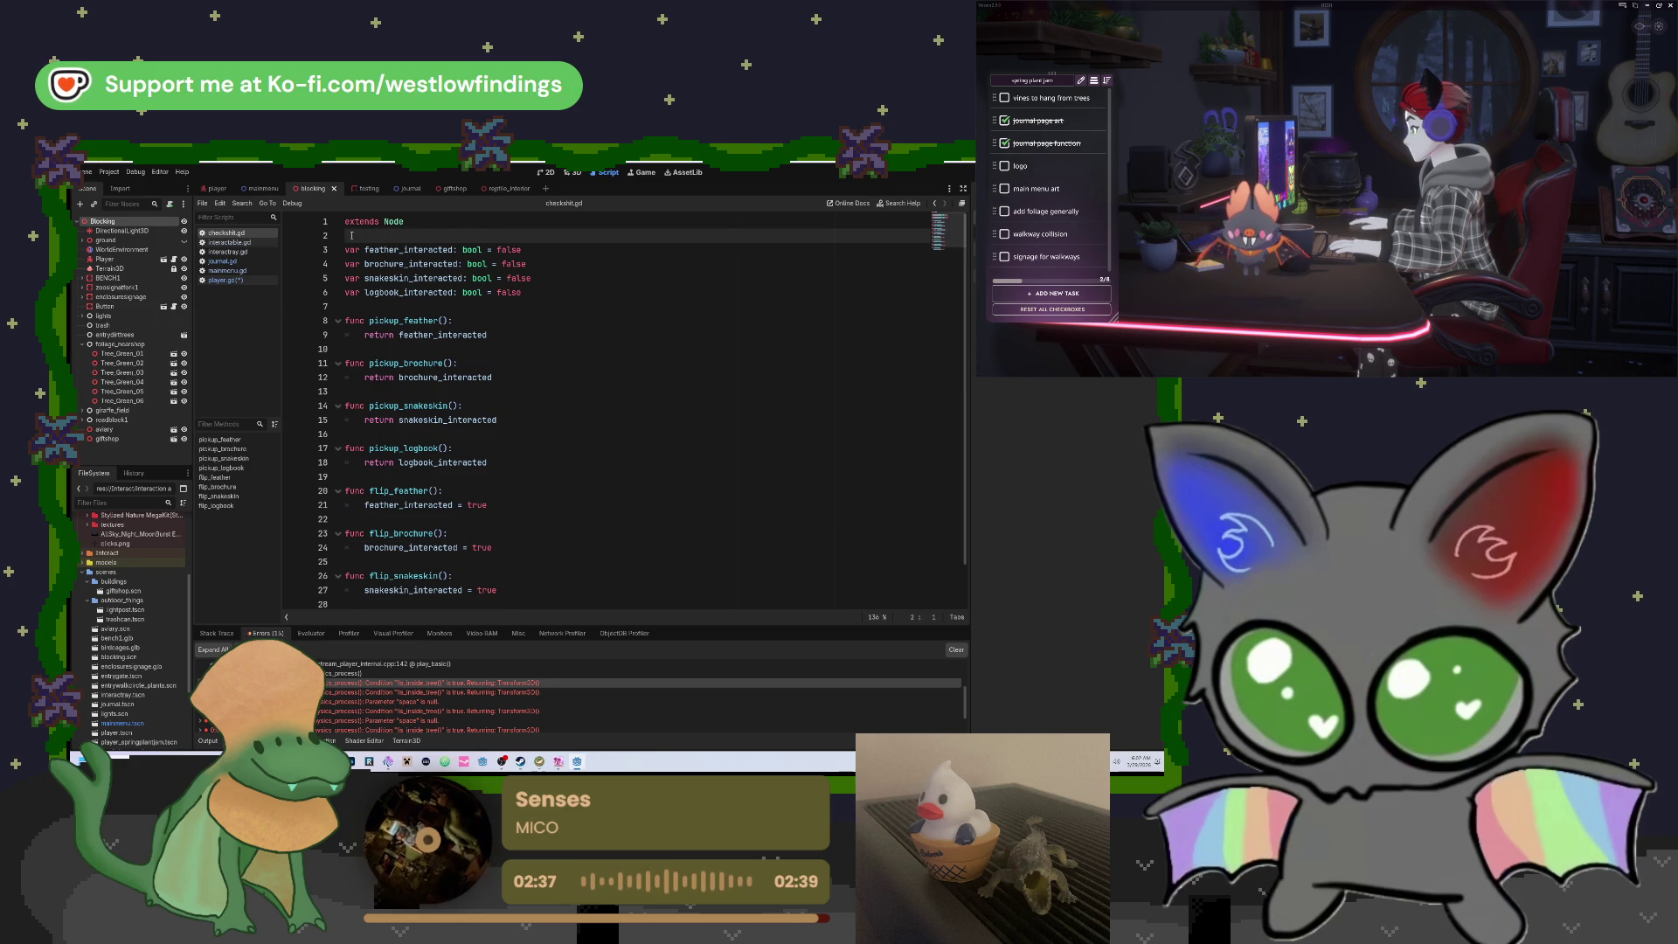
pyautogui.press('Return')
pyautogui.press('Return')
pyautogui.press('Up')
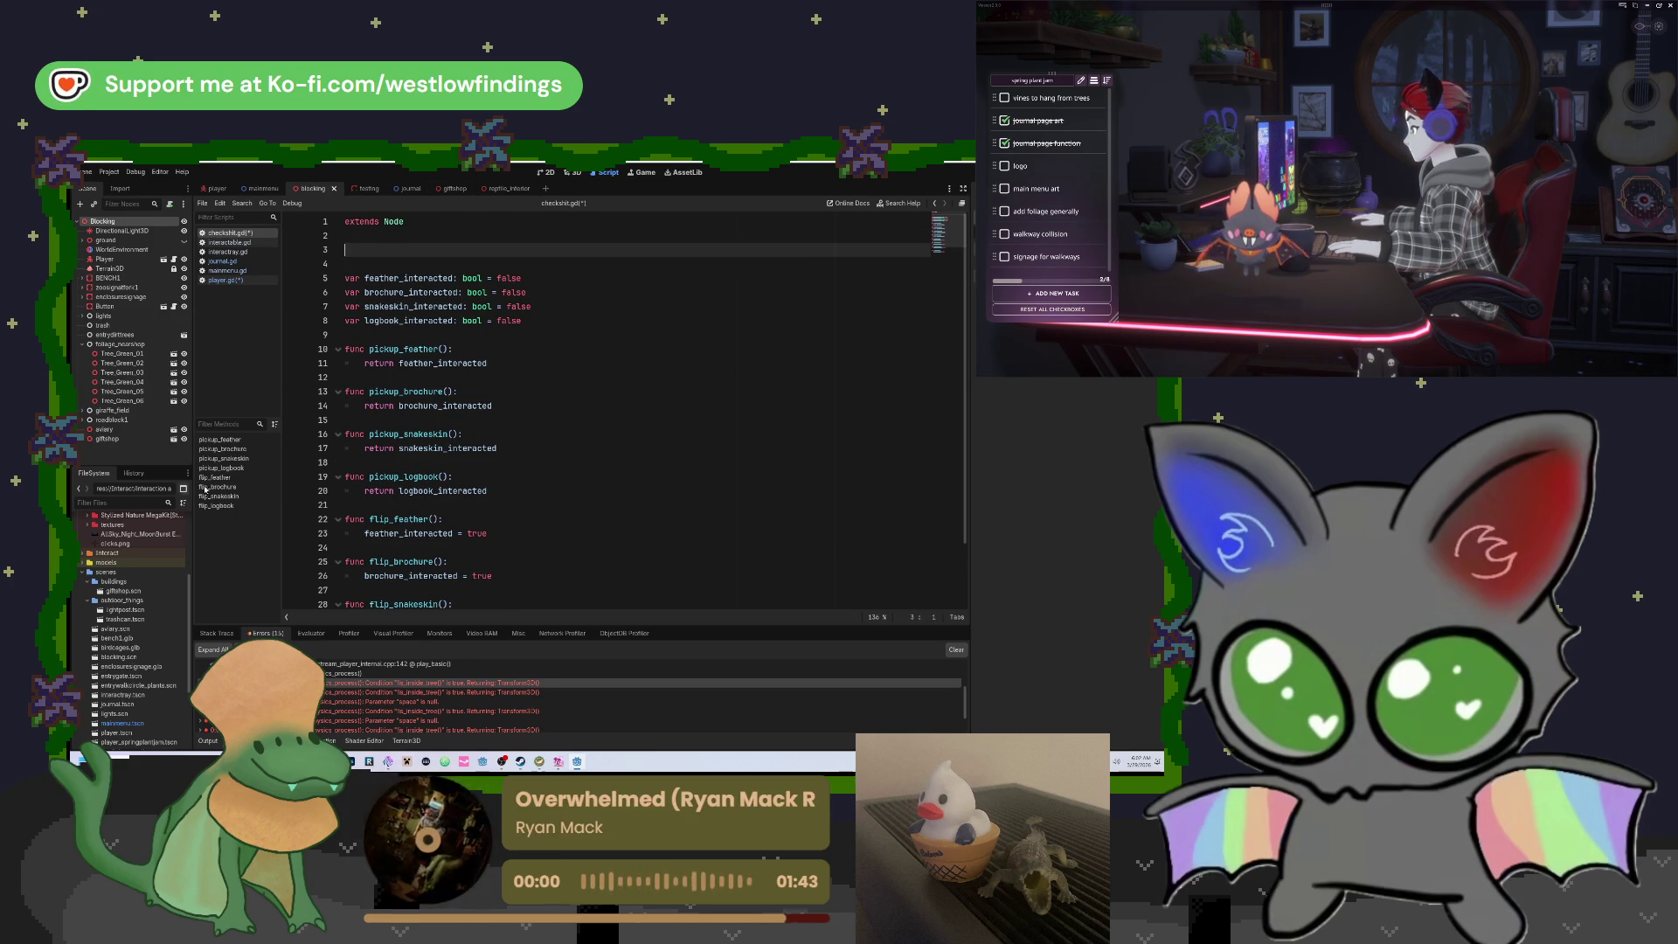
pyautogui.scroll(3, 122, 611)
pyautogui.click(89, 596)
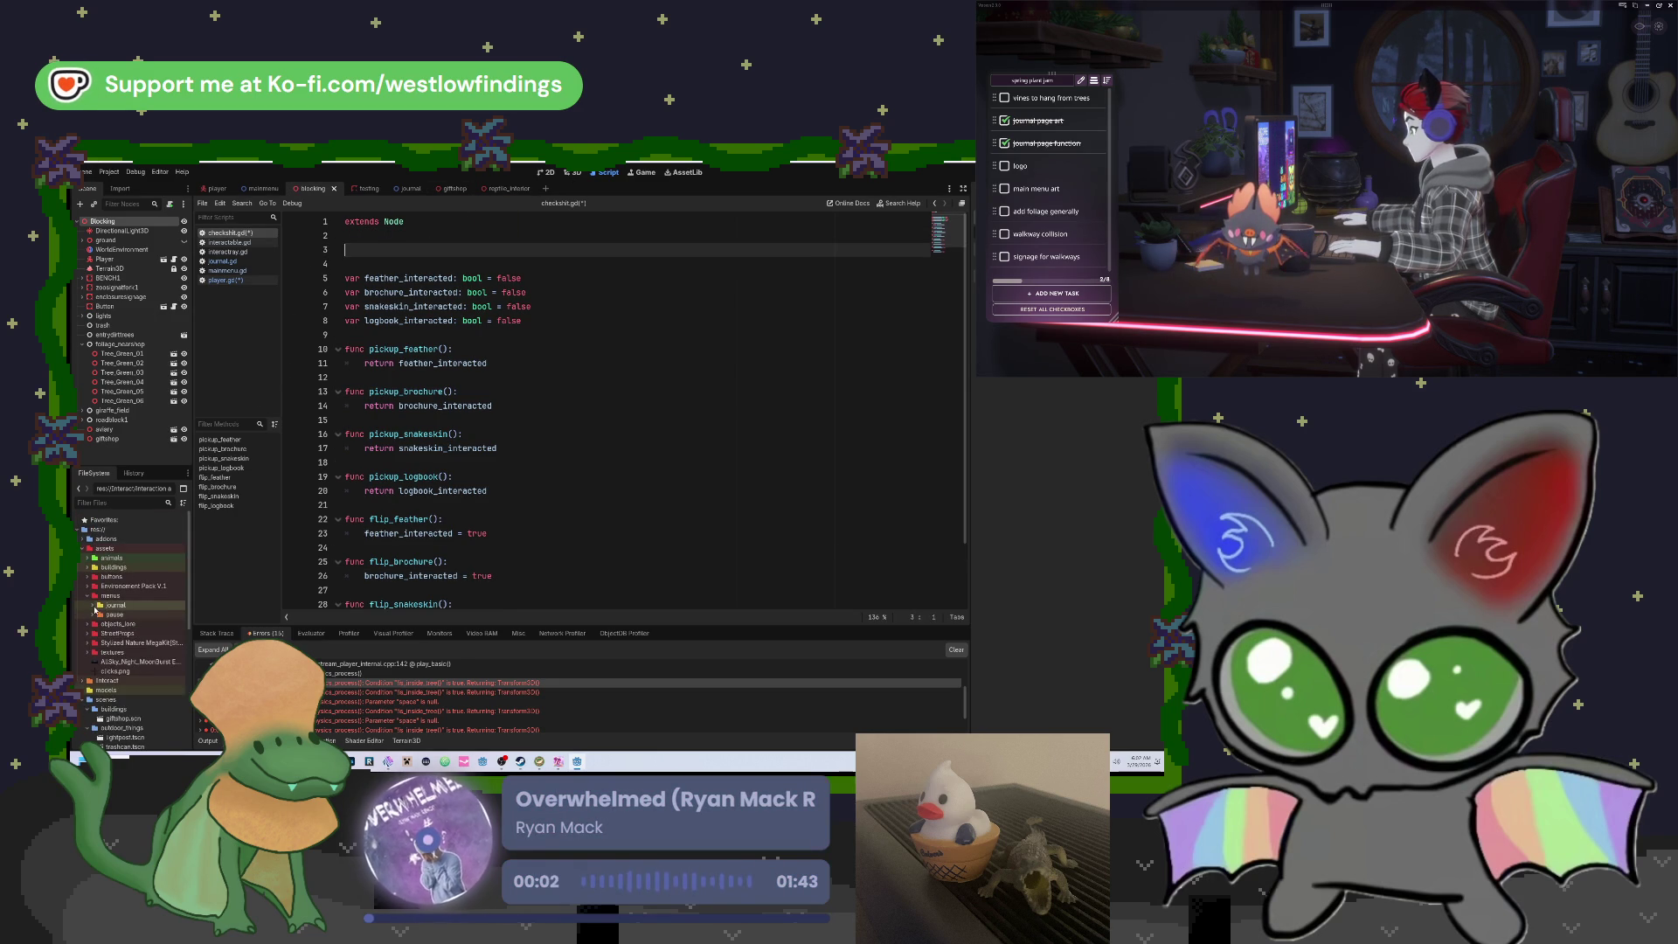
pyautogui.scroll(-5, 114, 616)
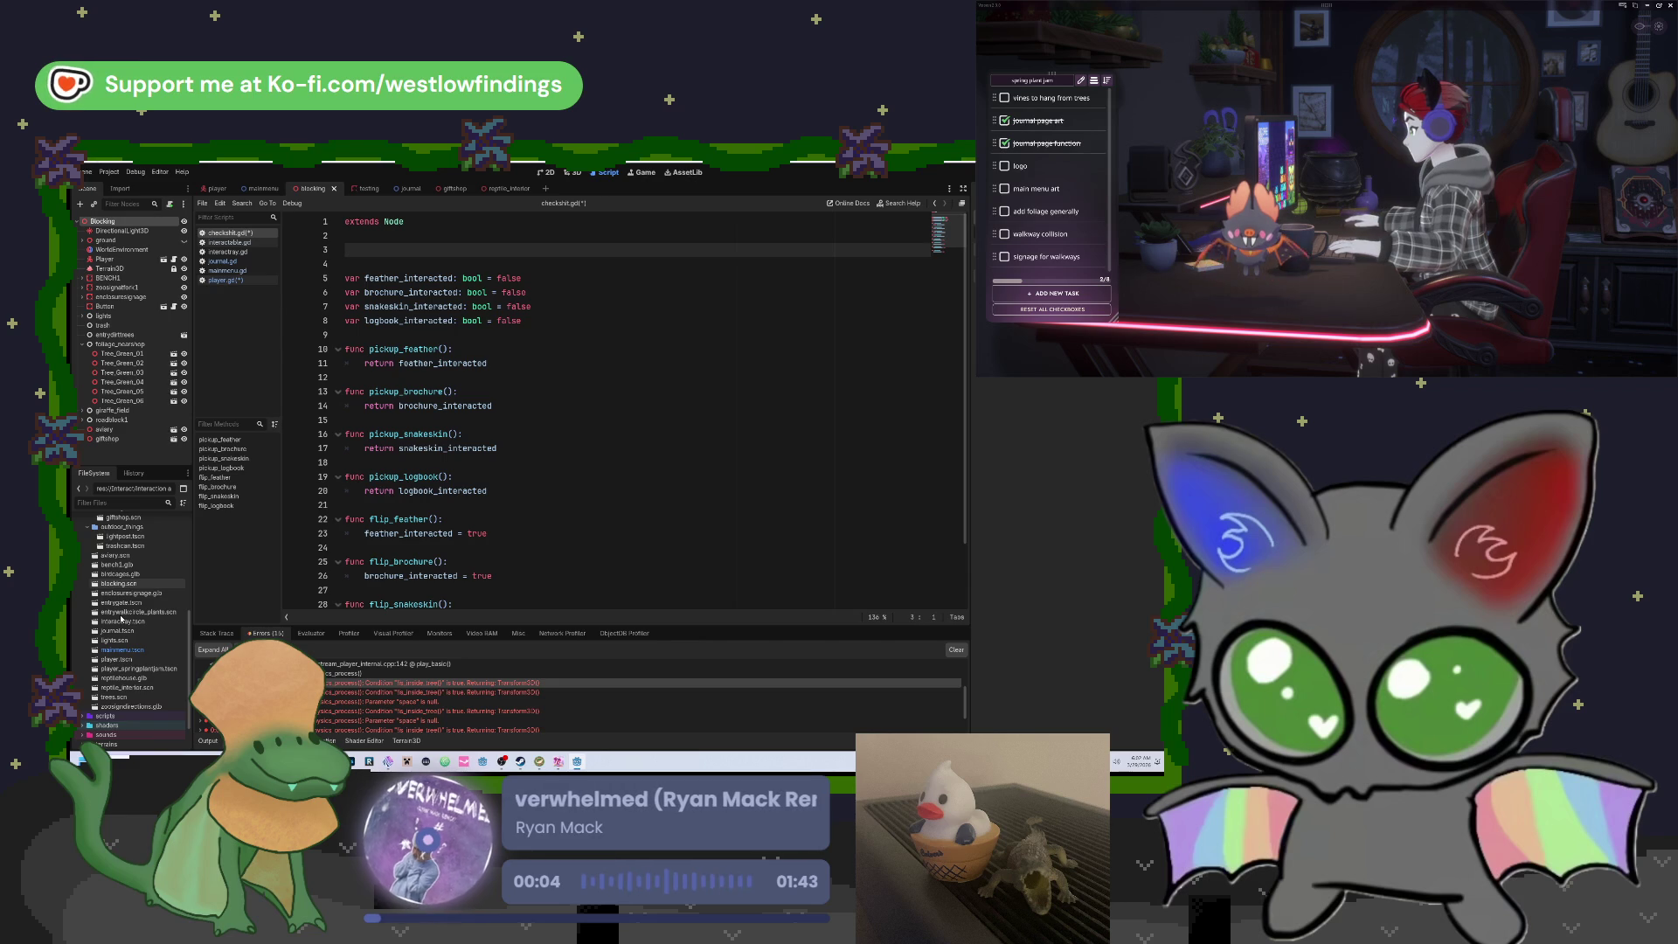
pyautogui.click(117, 631)
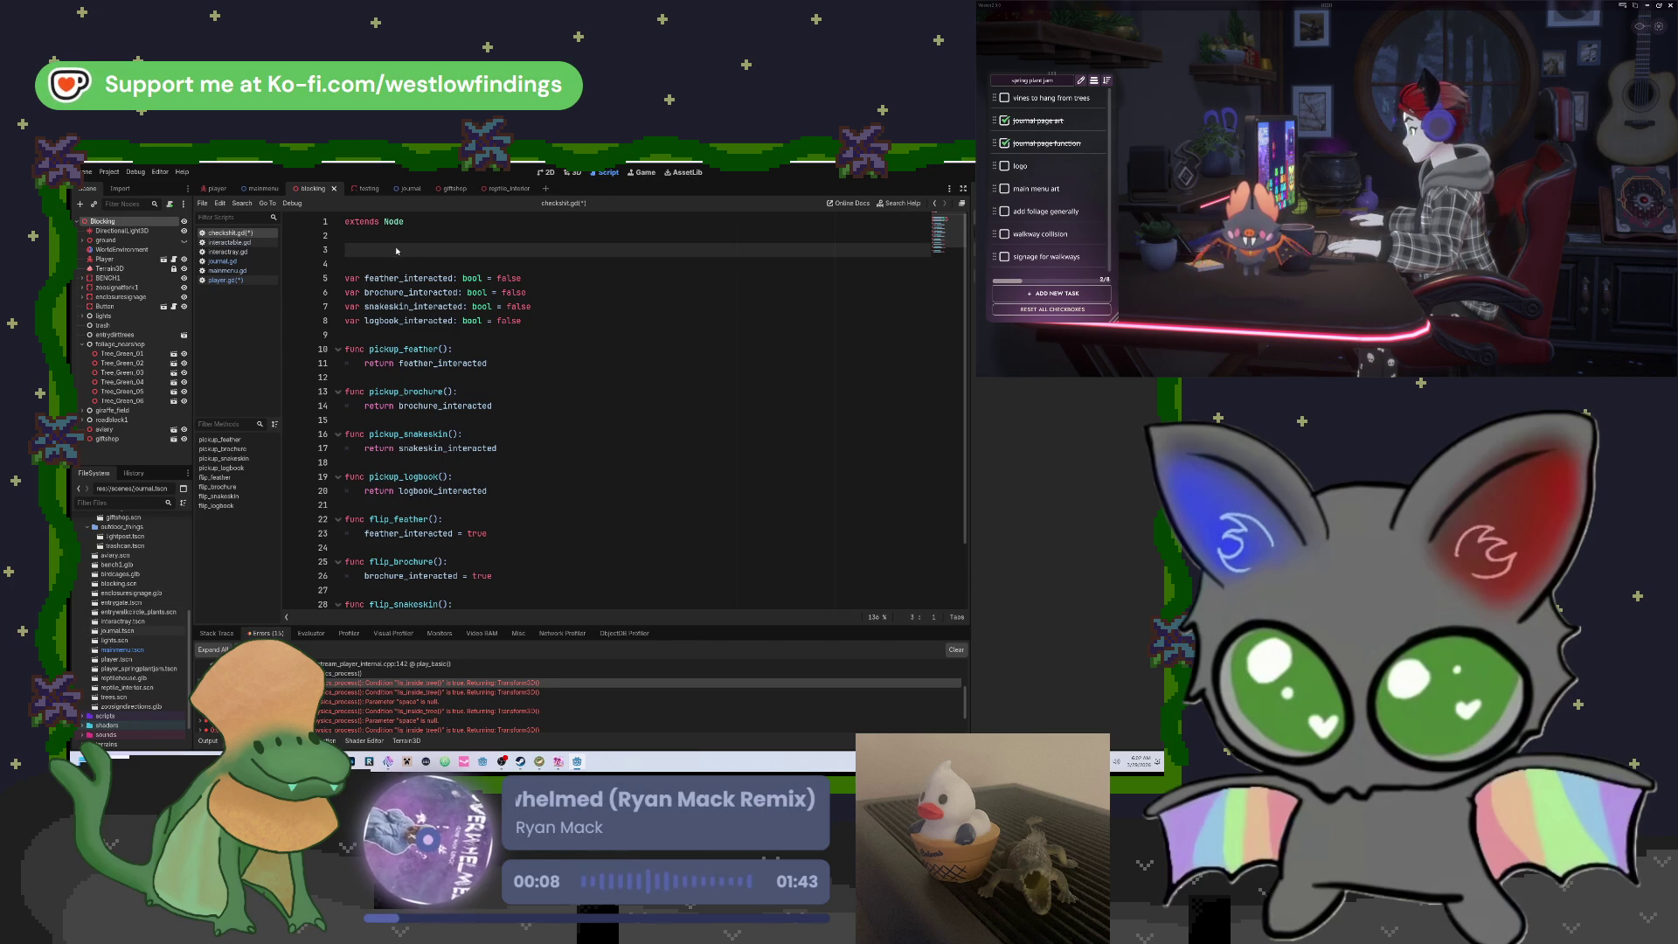
pyautogui.moveTo(114, 633)
pyautogui.mouseDown()
pyautogui.moveTo(437, 352)
pyautogui.moveTo(411, 255)
pyautogui.moveTo(385, 247)
pyautogui.mouseUp()
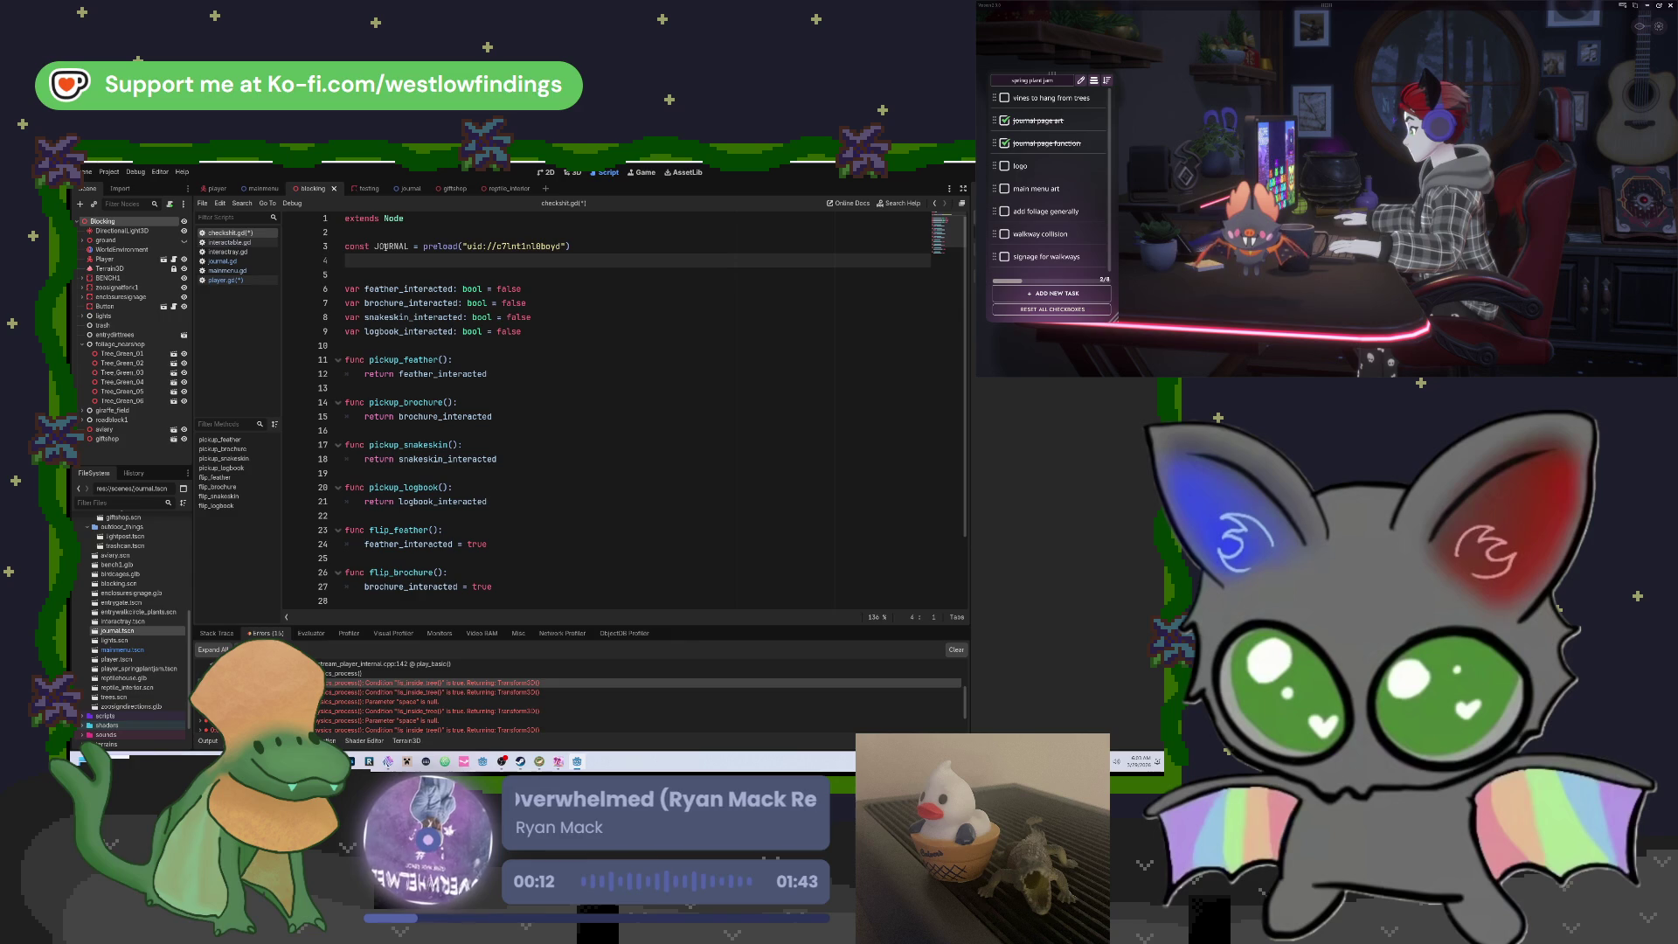
pyautogui.hotkey('ctrl', 'z')
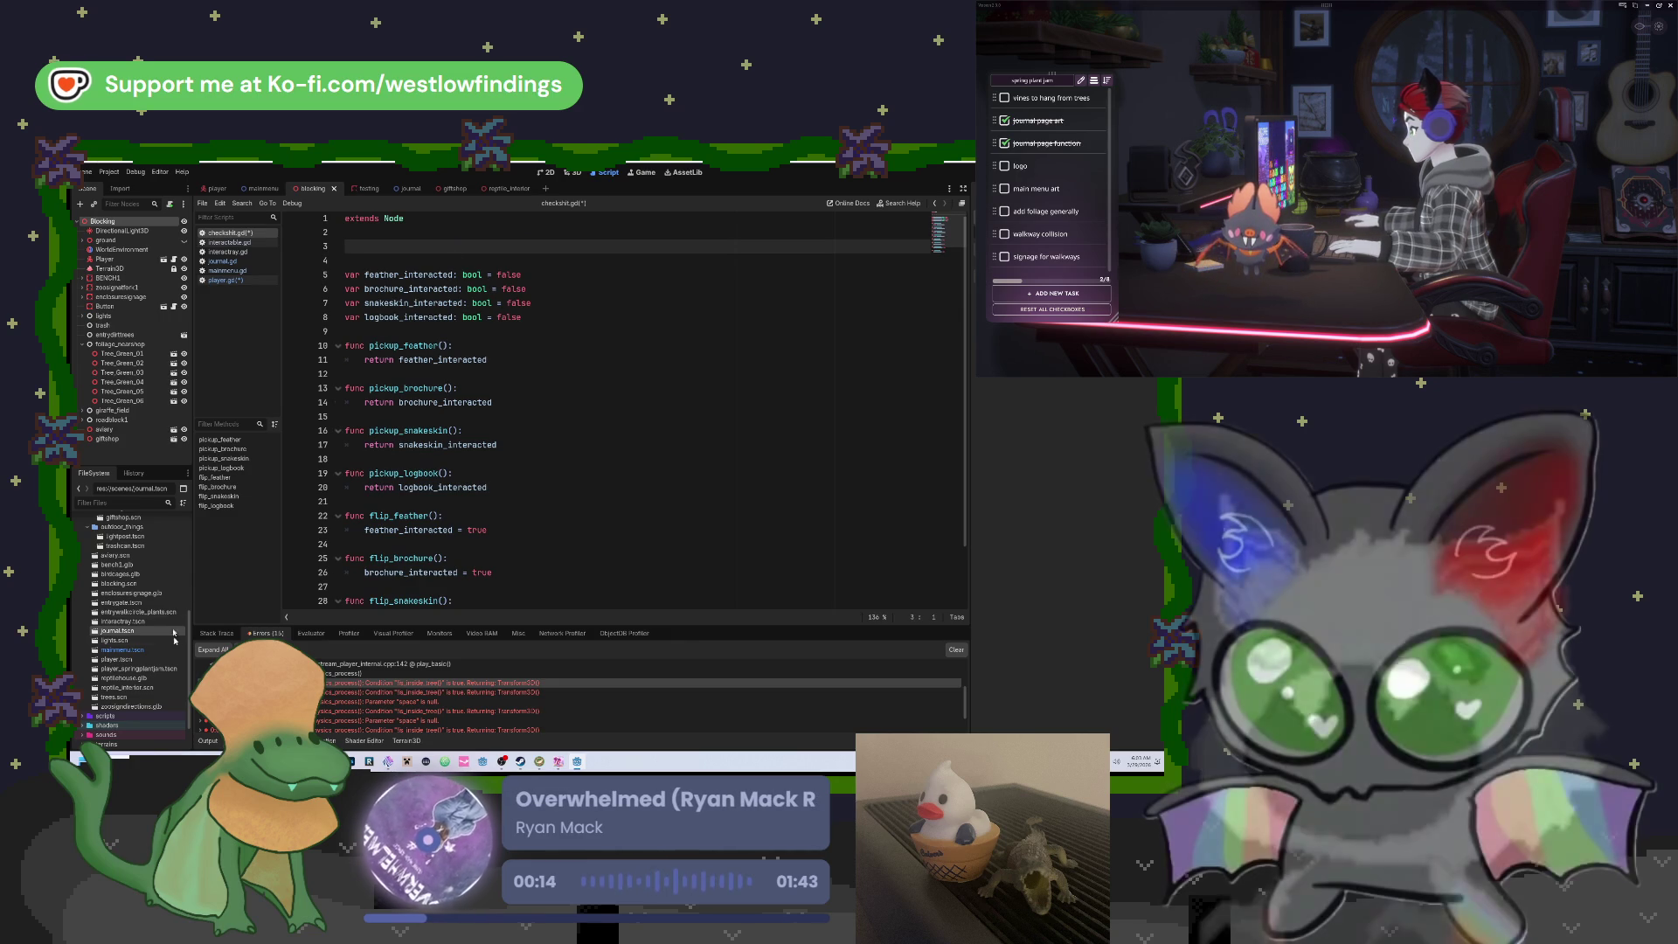
pyautogui.moveTo(175, 631)
pyautogui.mouseDown()
pyautogui.moveTo(419, 253)
pyautogui.moveTo(401, 232)
pyautogui.mouseUp()
pyautogui.hotkey('ctrl', 'z')
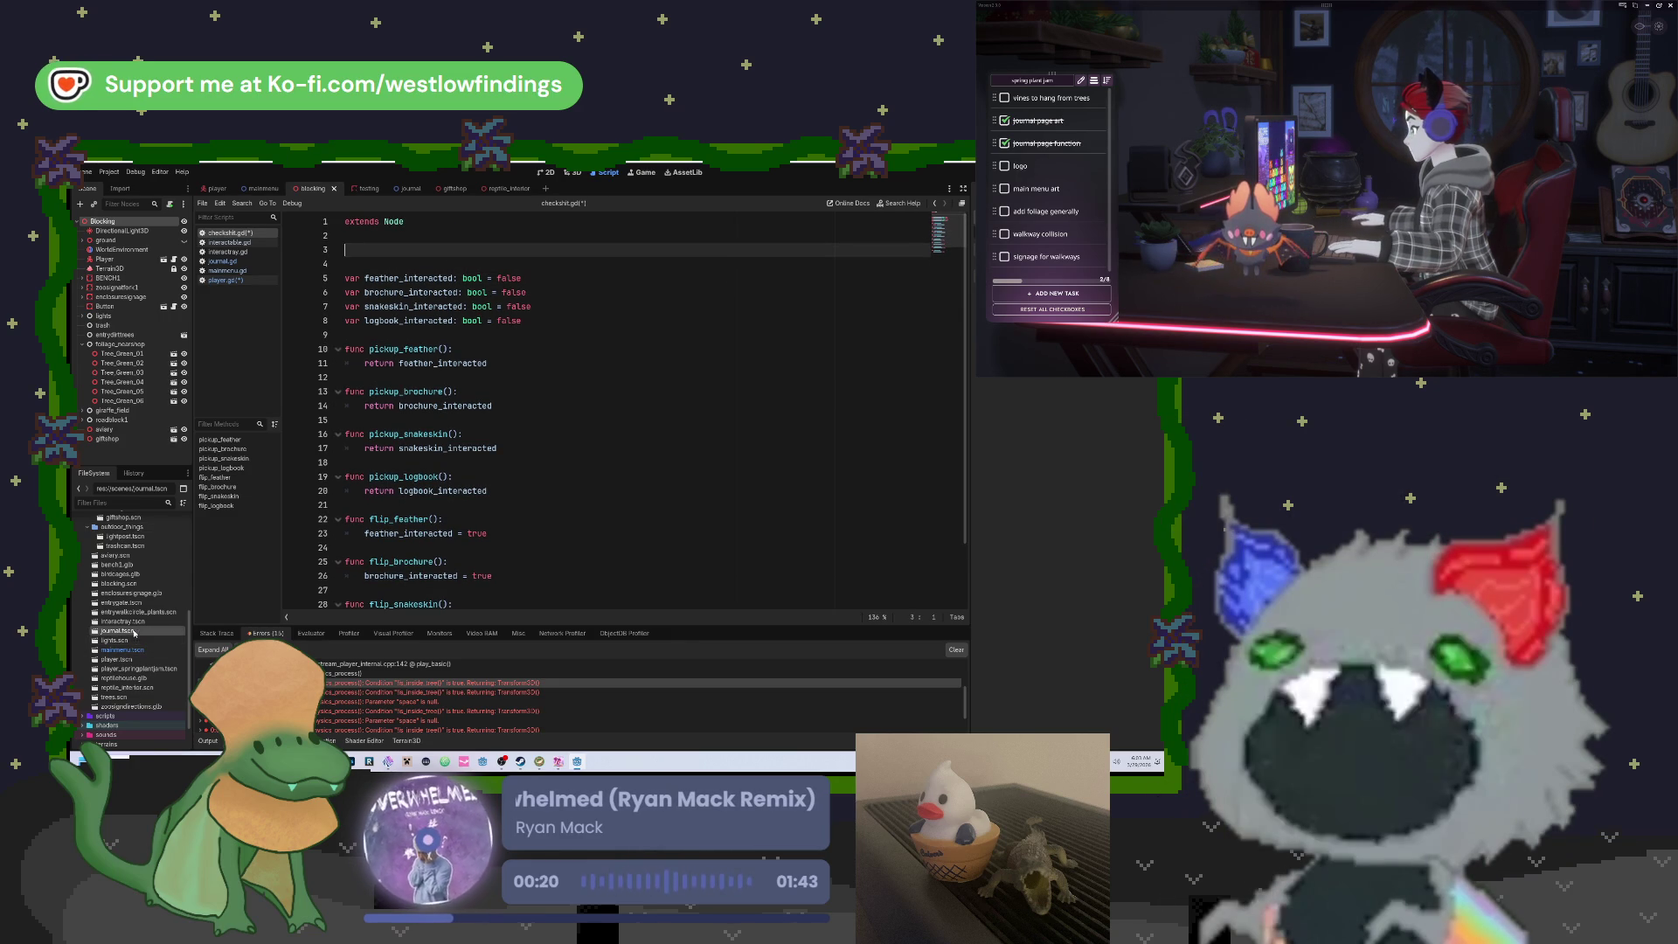
pyautogui.moveTo(131, 629); pyautogui.dragTo(403, 265)
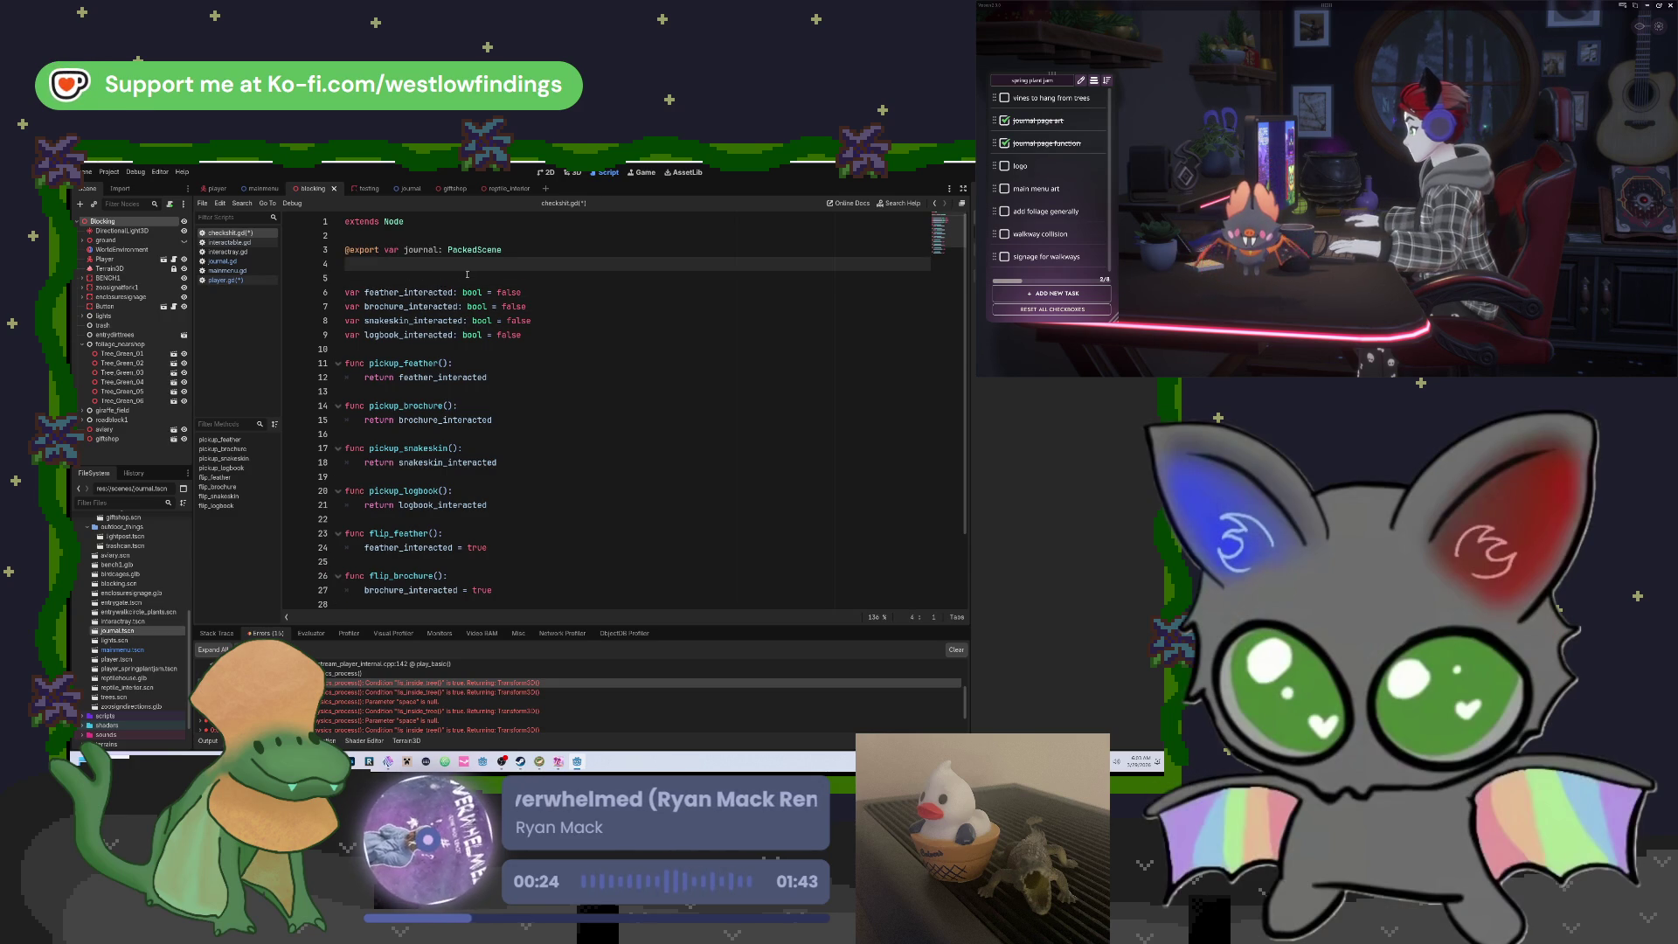
pyautogui.press('BackSpace')
pyautogui.moveTo(502, 250)
pyautogui.mouseDown()
pyautogui.moveTo(388, 250)
pyautogui.moveTo(404, 250)
pyautogui.mouseUp()
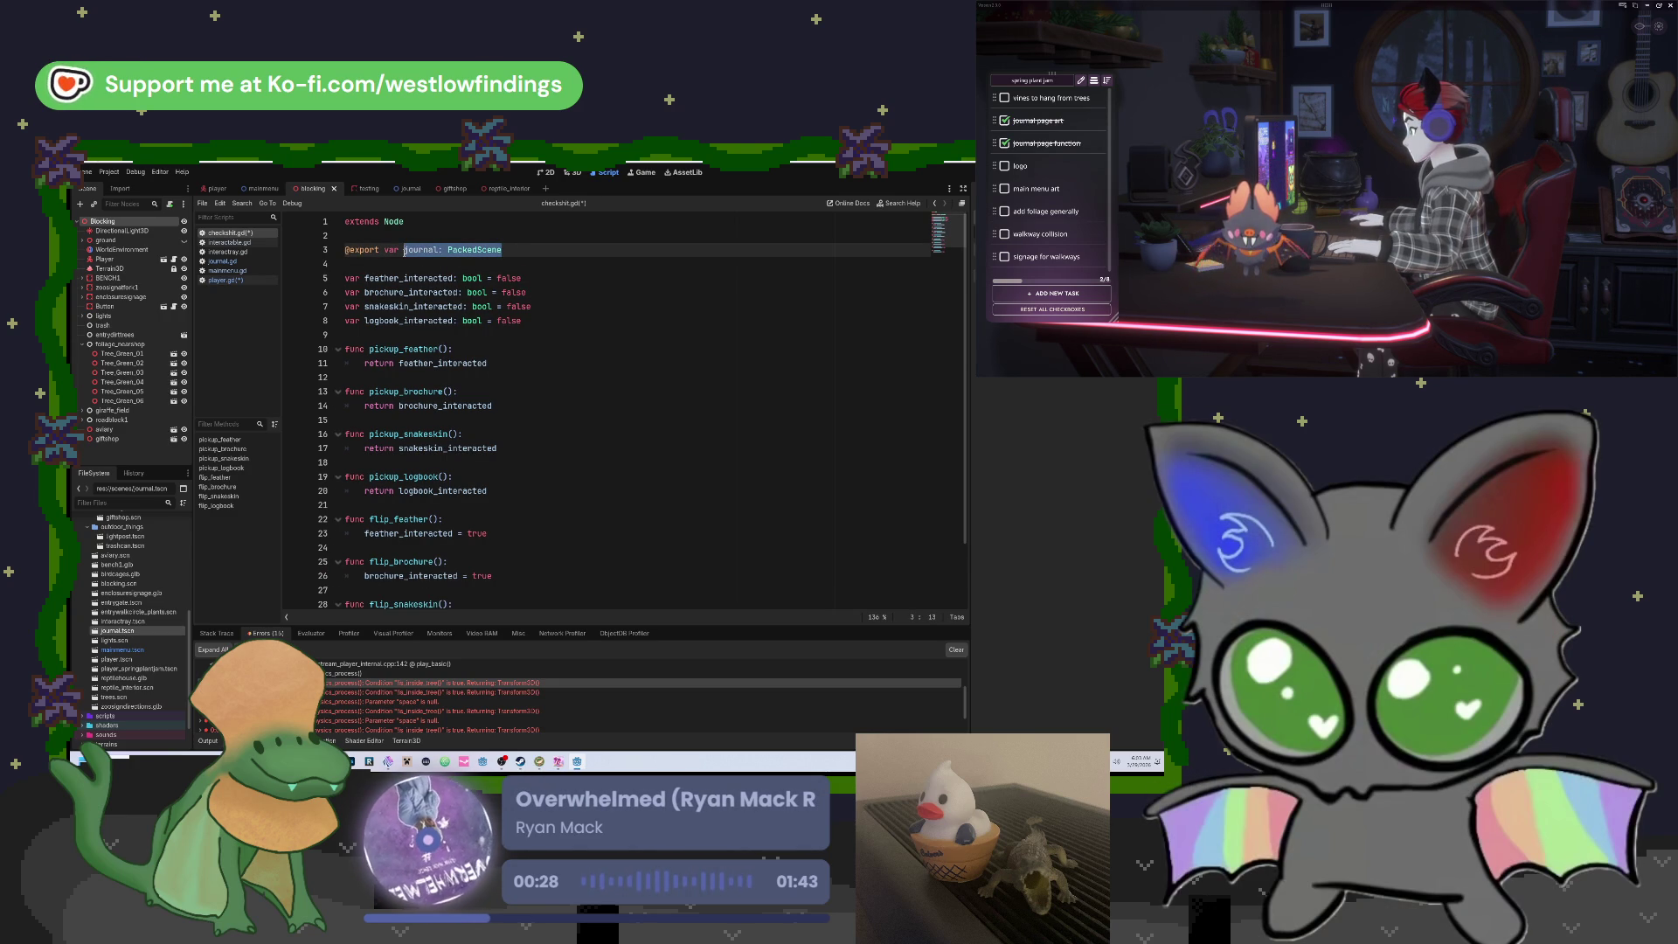
pyautogui.click(521, 249)
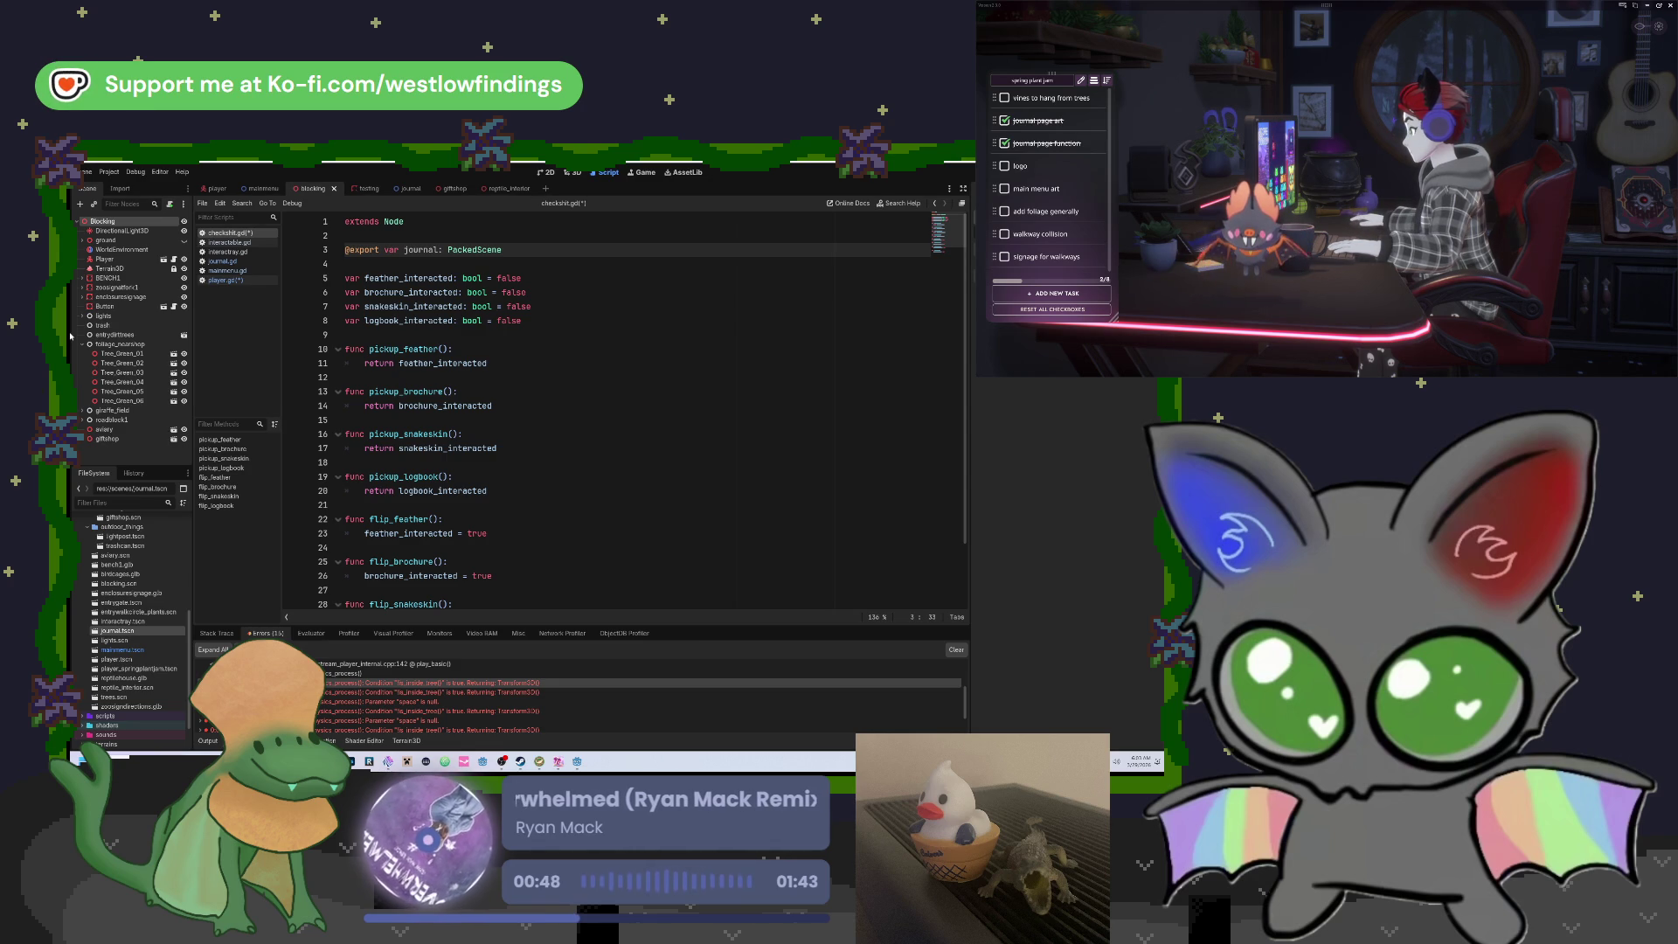
# Rename the exported variable to journaltoggle and assign it the "res://scenes/journal.tscn" path.
pyautogui.moveTo(501, 250); pyautogui.dragTo(403, 250)
pyautogui.write('j')
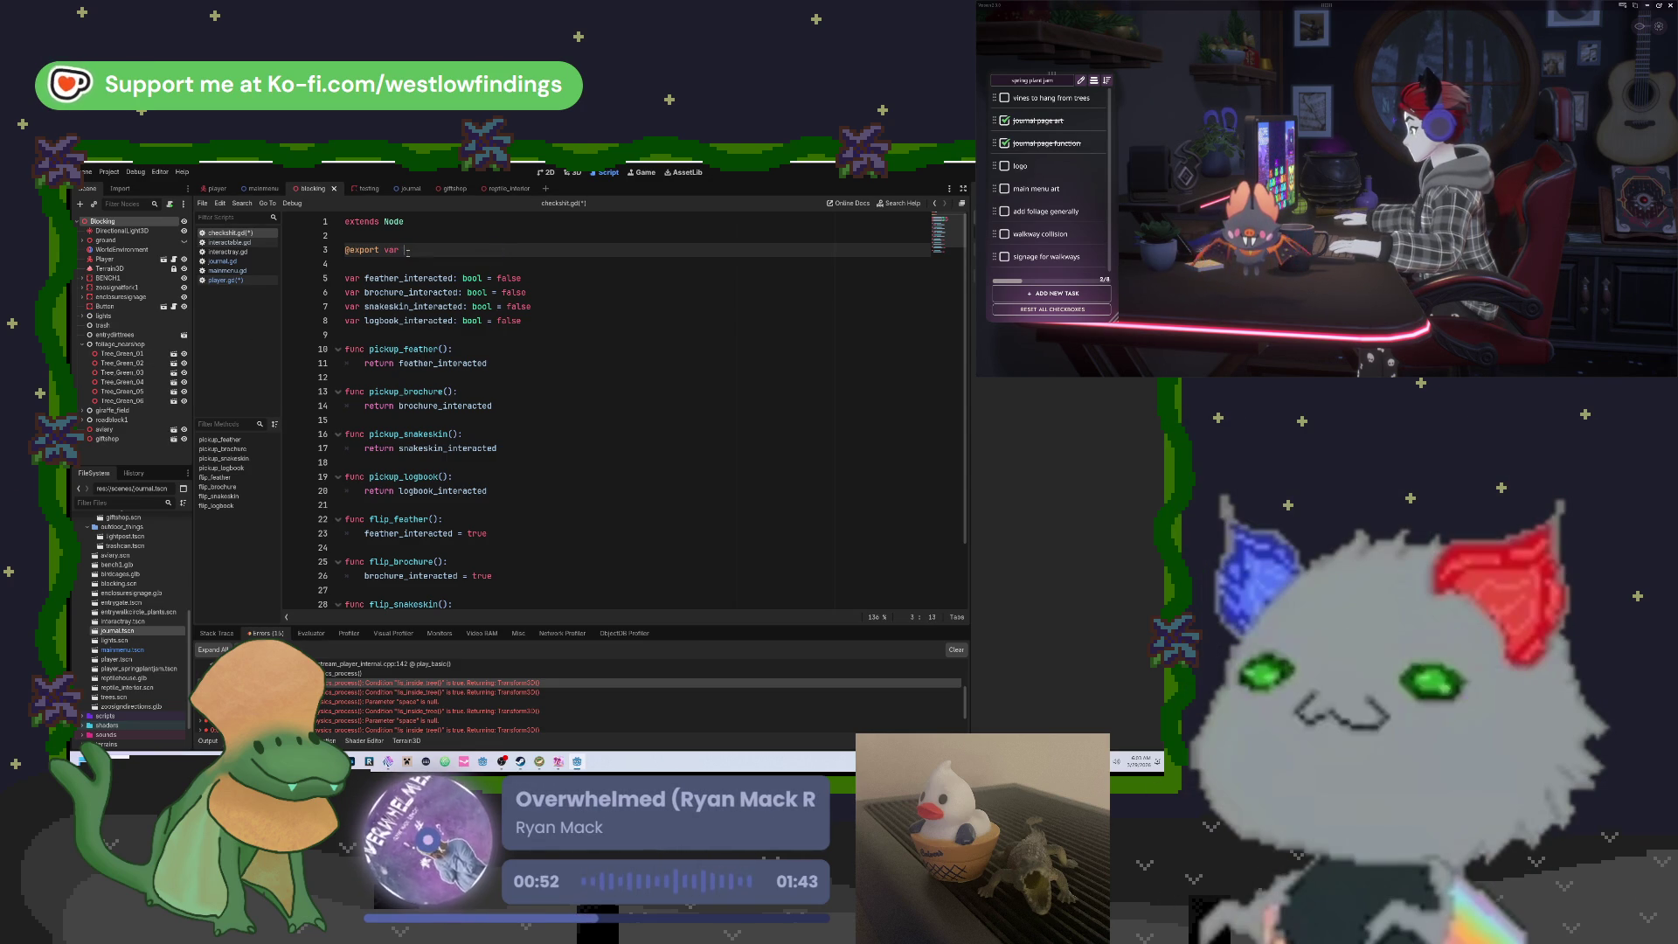
pyautogui.write('nal')
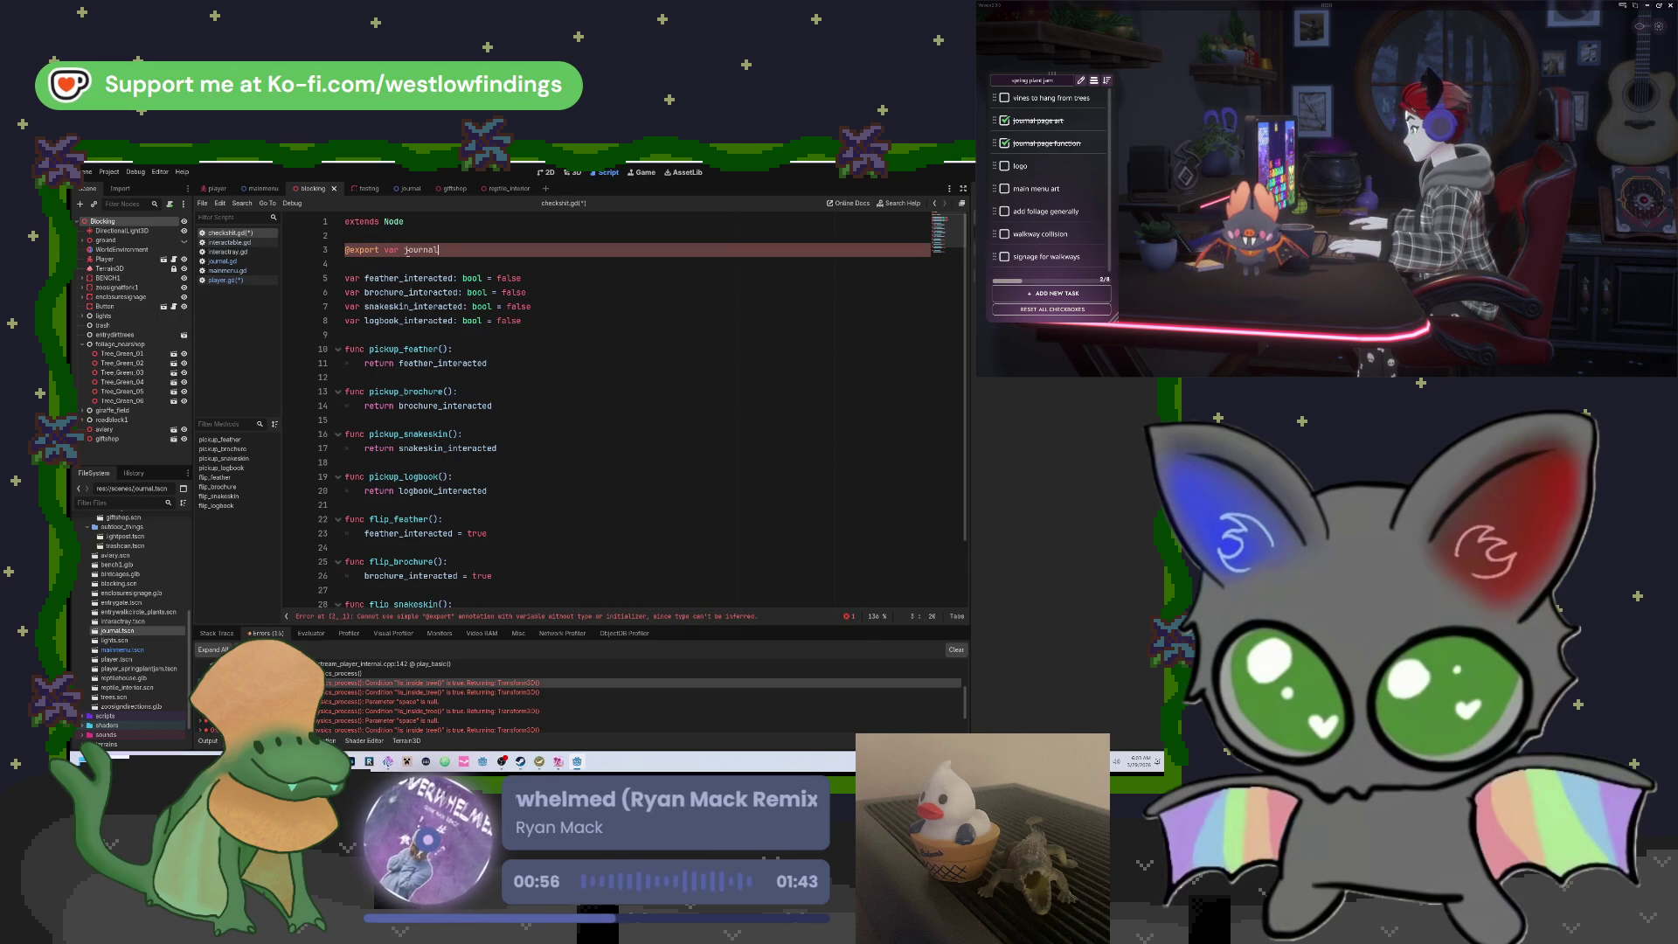
pyautogui.write('toggle =')
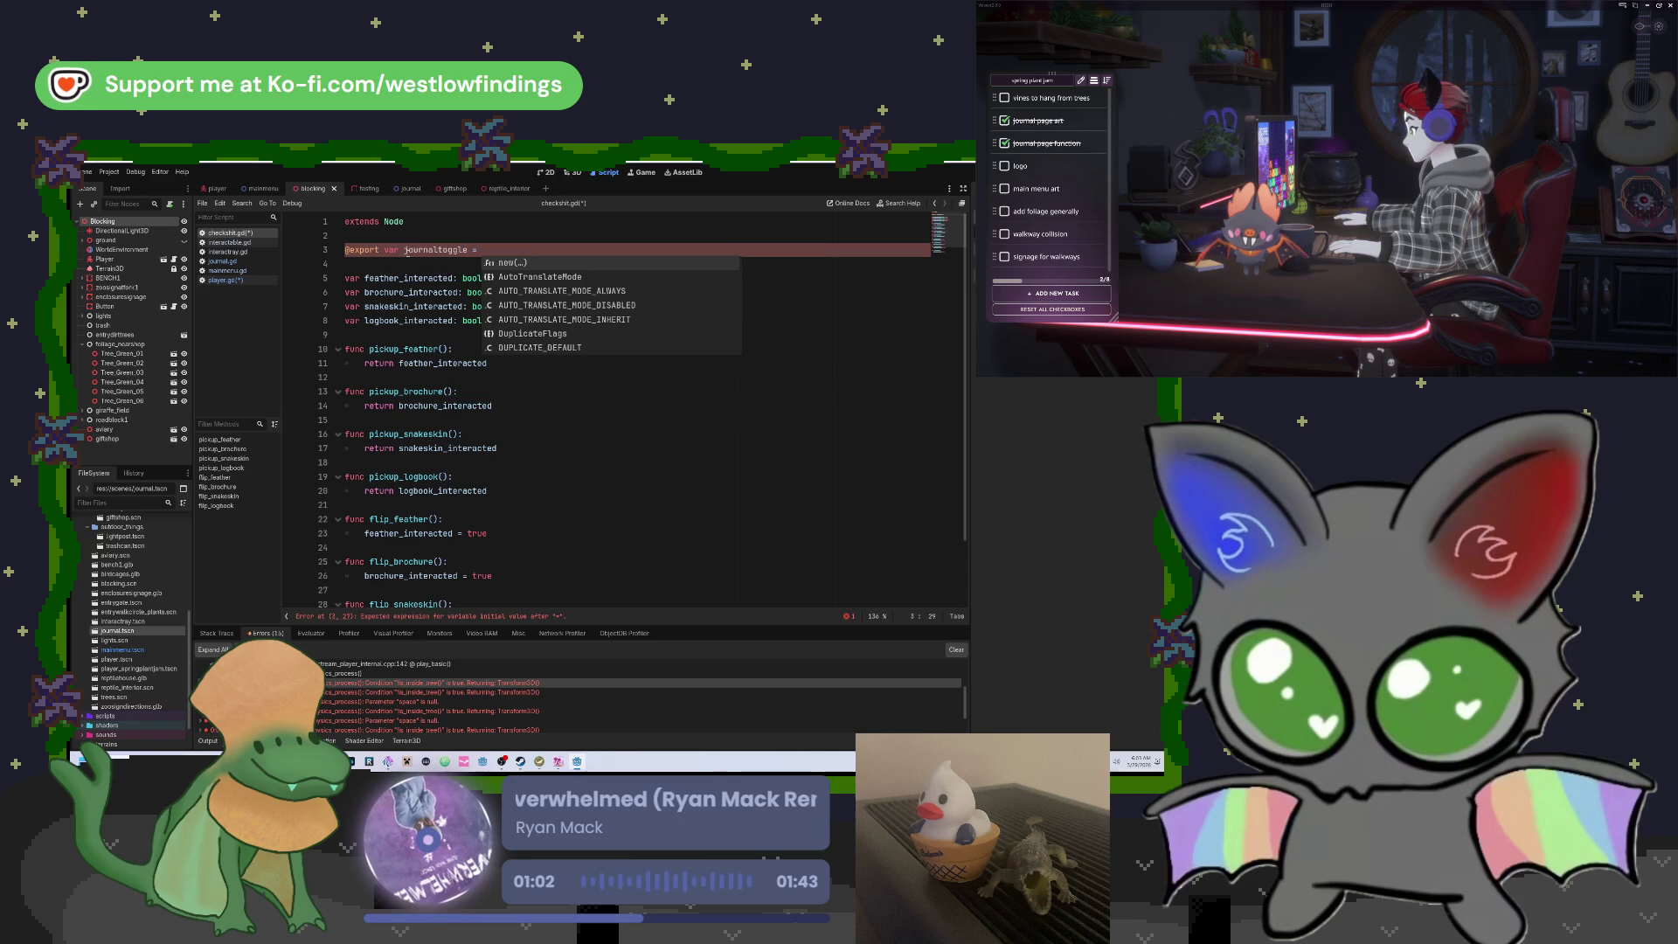
pyautogui.moveTo(117, 631)
pyautogui.mouseDown()
pyautogui.moveTo(382, 572)
pyautogui.moveTo(455, 288)
pyautogui.moveTo(565, 245)
pyautogui.mouseUp()
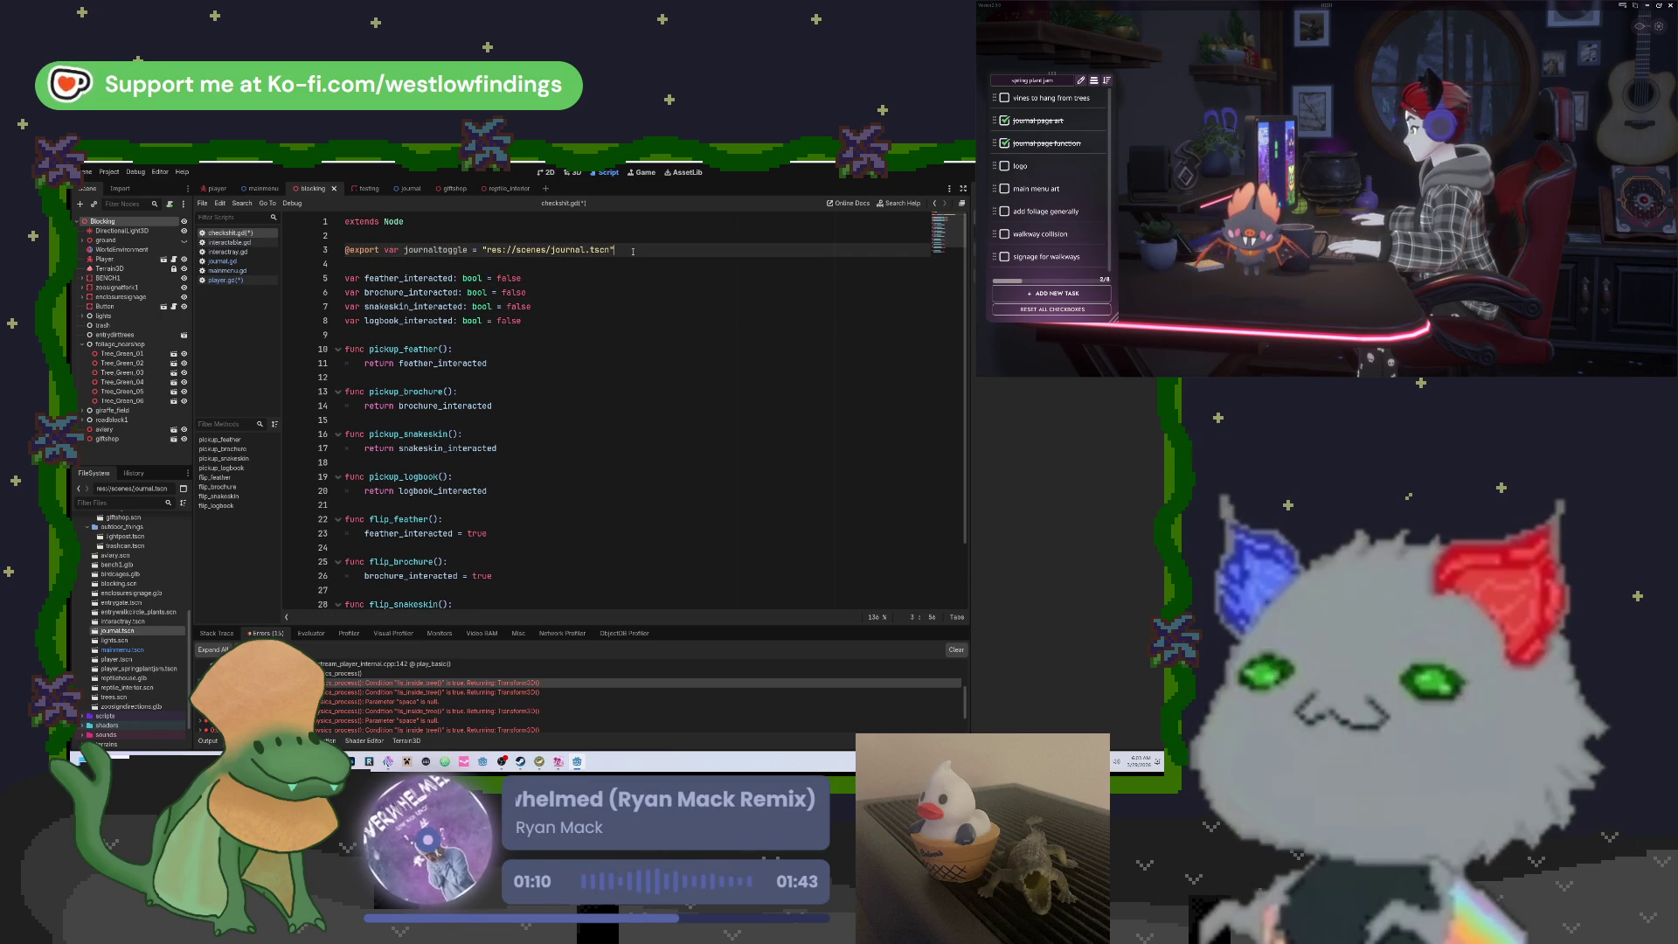
pyautogui.scroll(-1, 420, 363)
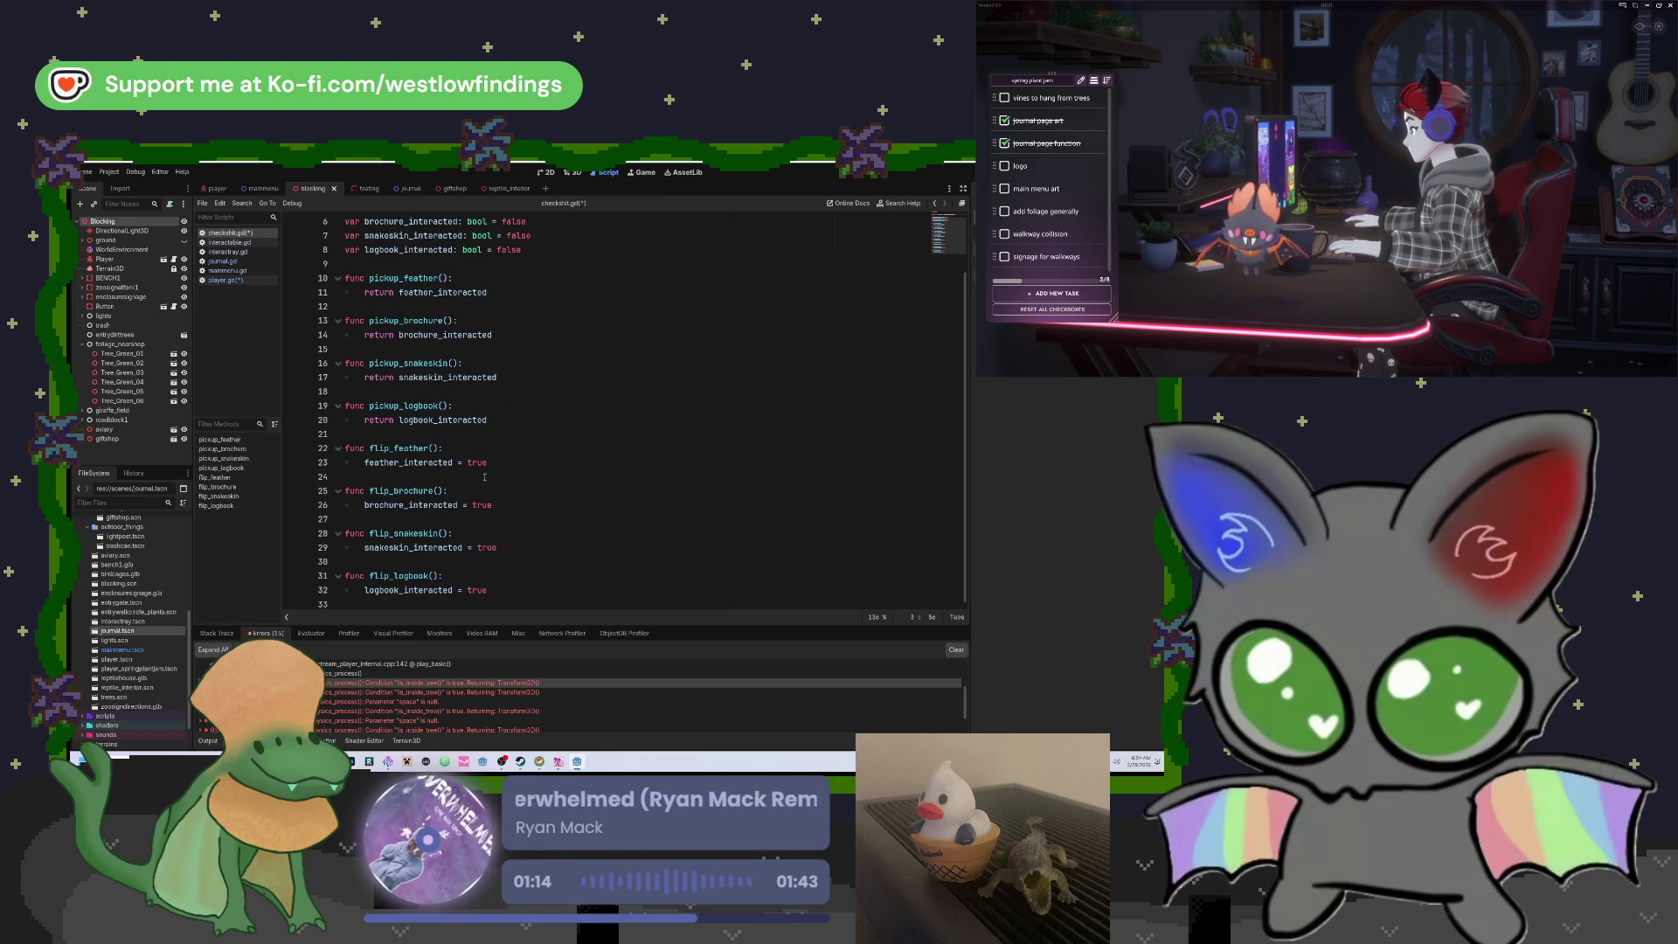
# Add a new line after the last function and insert _process from autocomplete.
pyautogui.scroll(1, 497, 419)
pyautogui.scroll(-2, 497, 419)
pyautogui.click(517, 583)
pyautogui.press('Down')
pyautogui.press('Return')
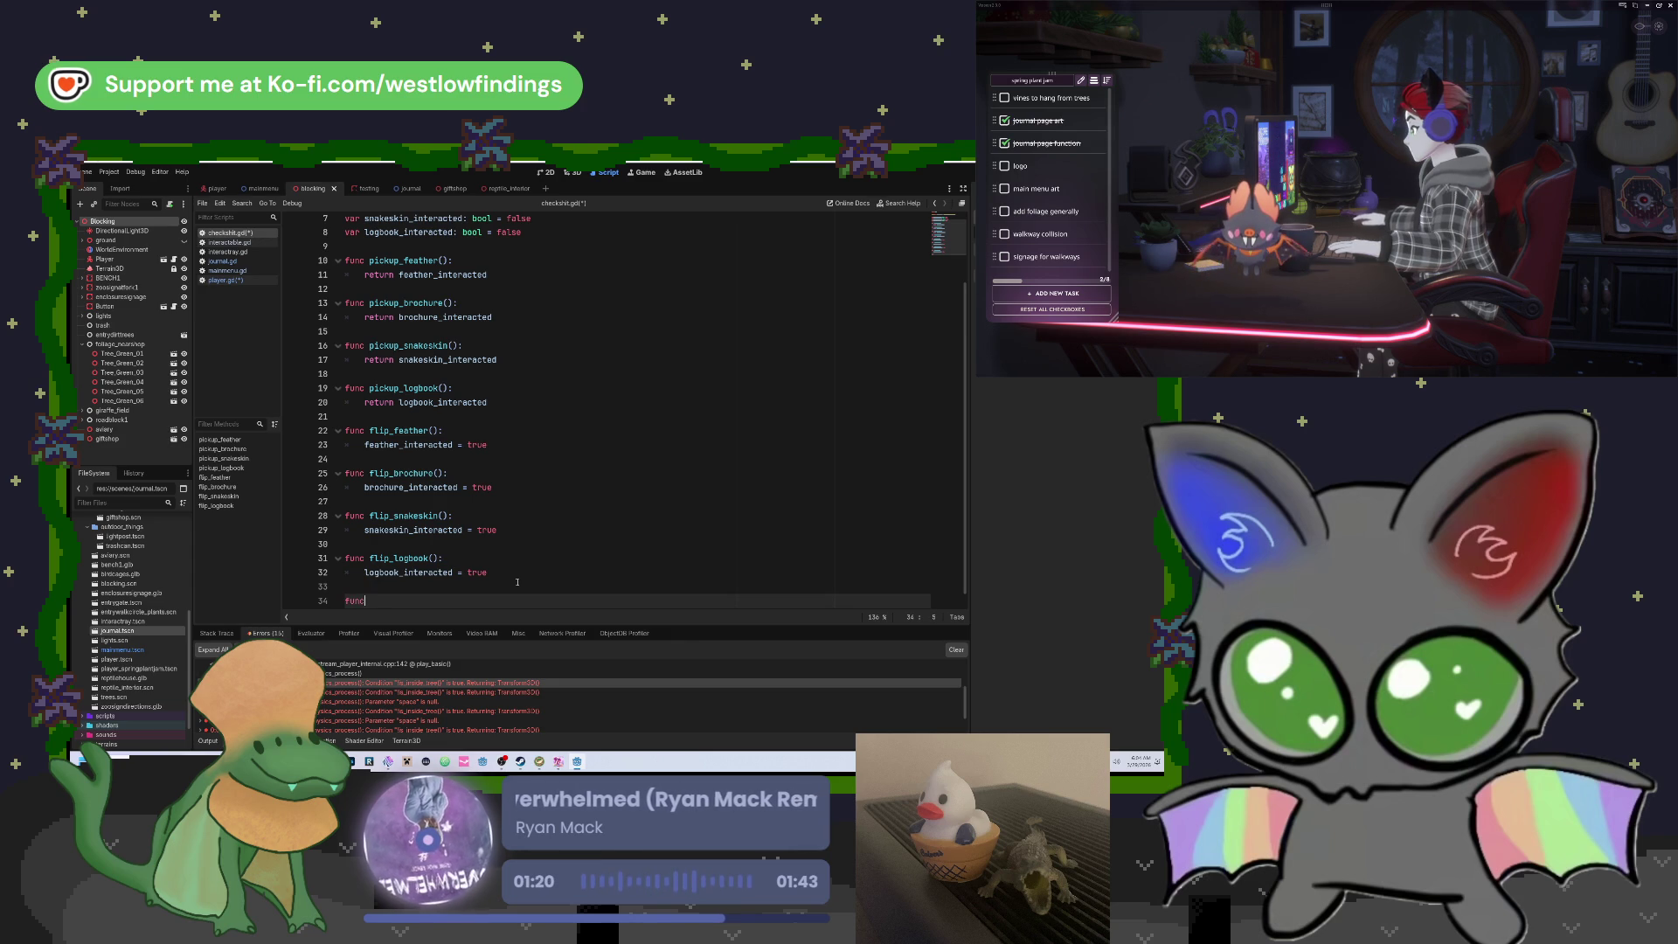
pyautogui.write('_process')
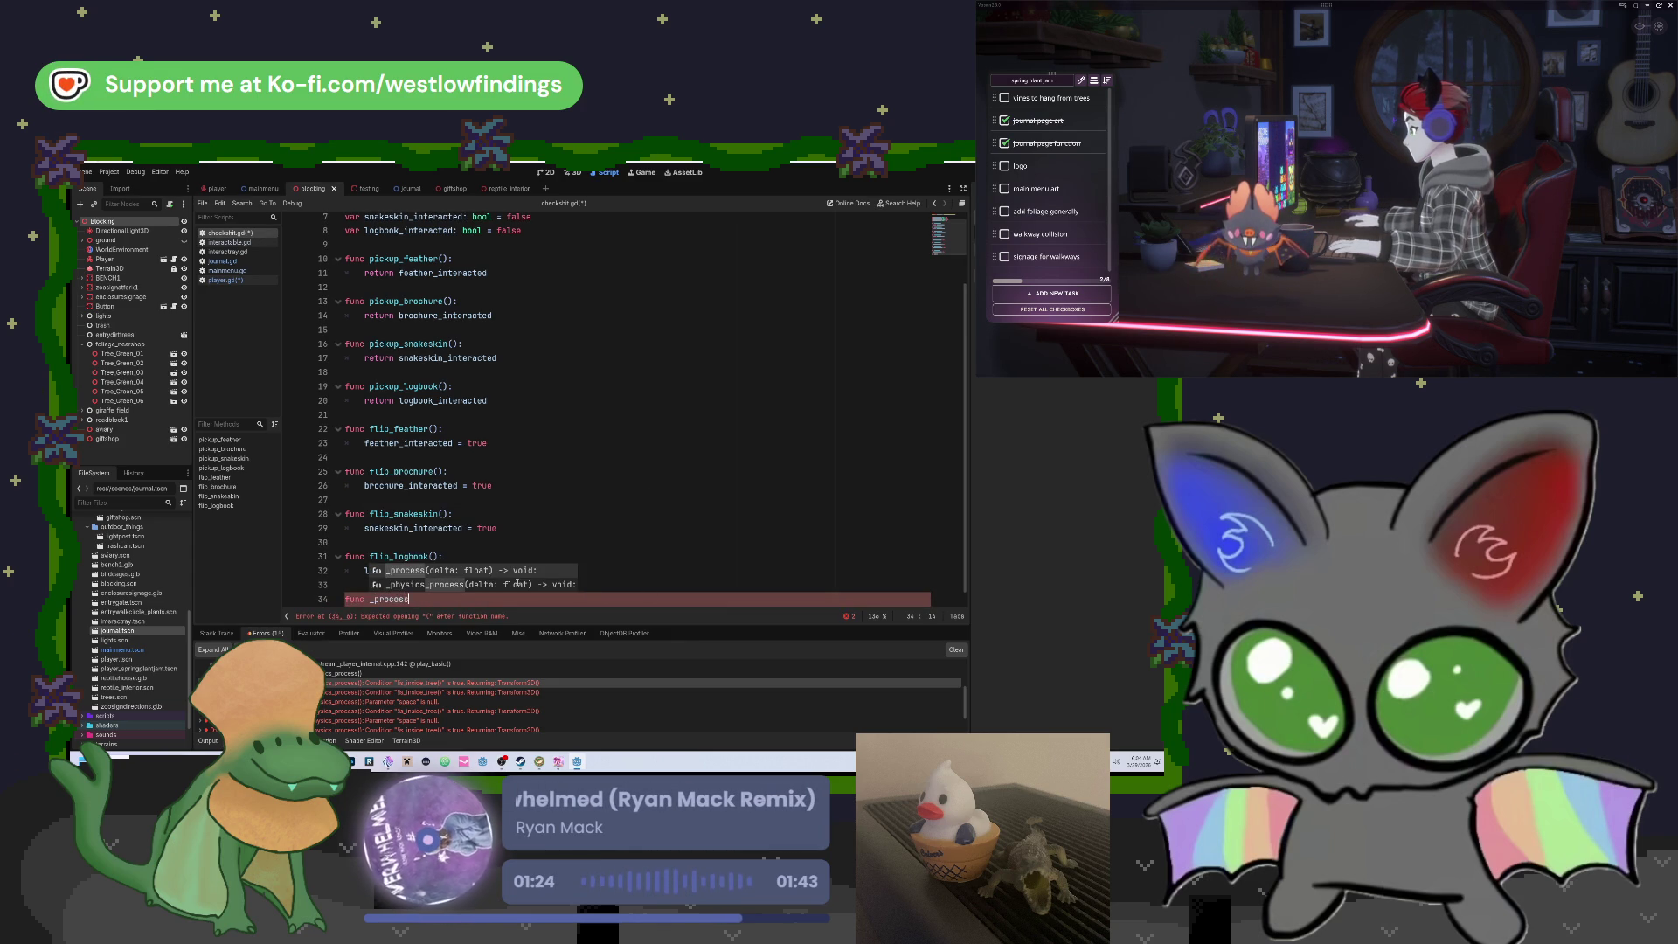
pyautogui.press('Return')
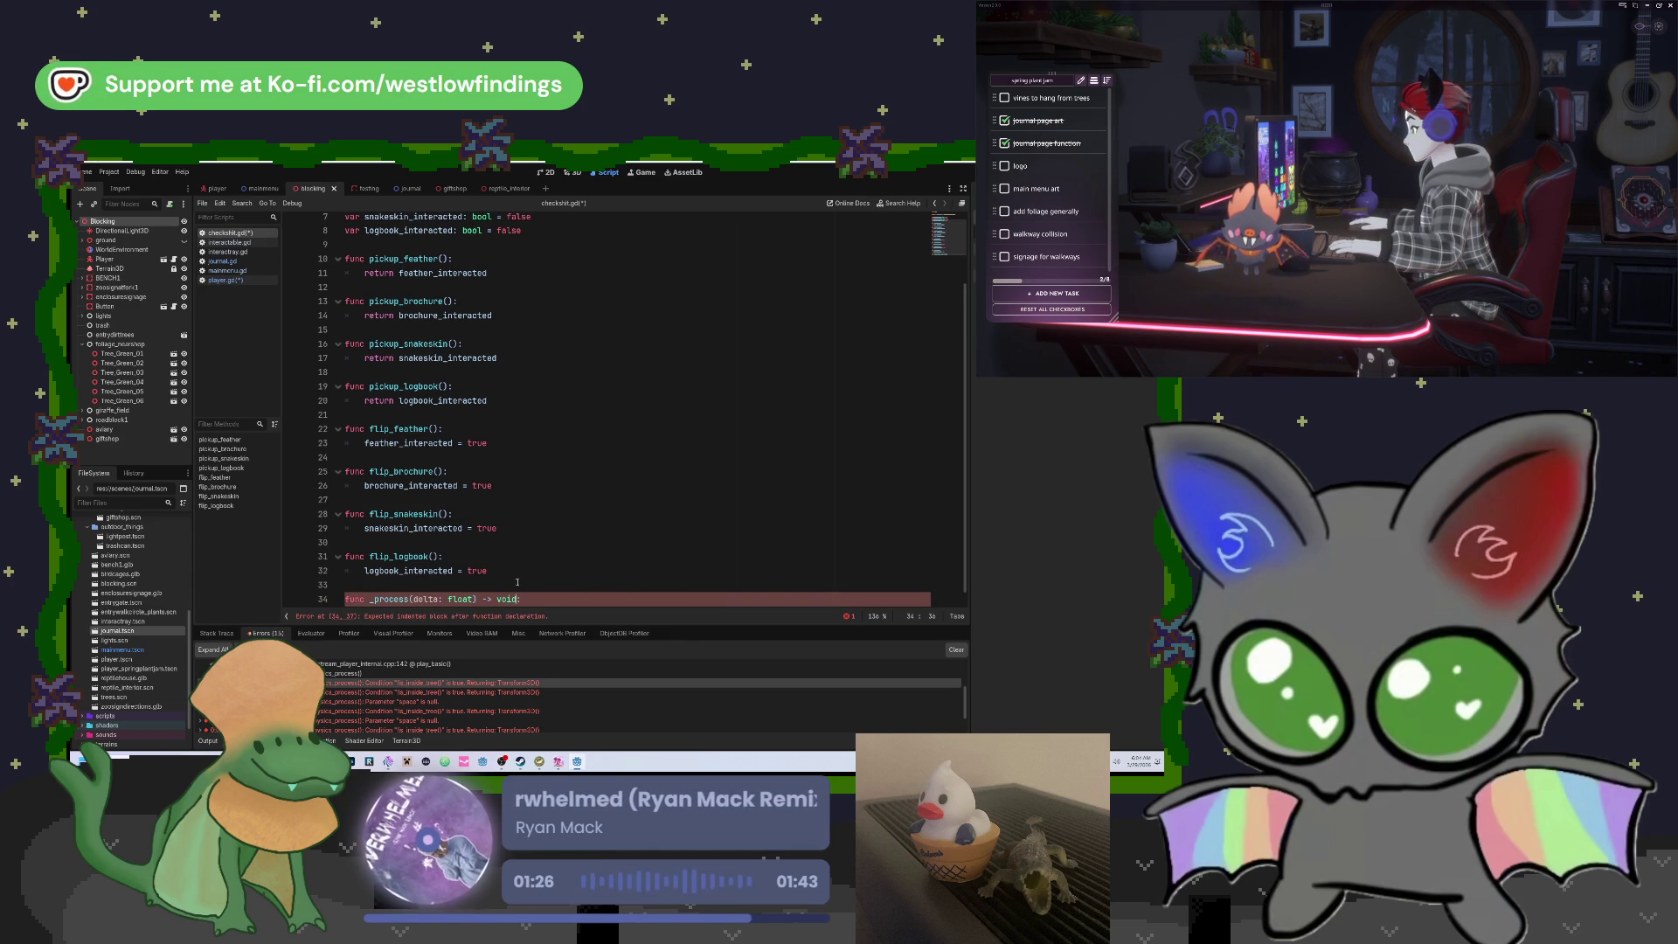
# Drop the float type hint so the signature reads func _process(delta):.
pyautogui.press('Left')
pyautogui.press('Left')
pyautogui.press('Left')
pyautogui.press('BackSpace')
pyautogui.press('BackSpace')
pyautogui.press('BackSpace')
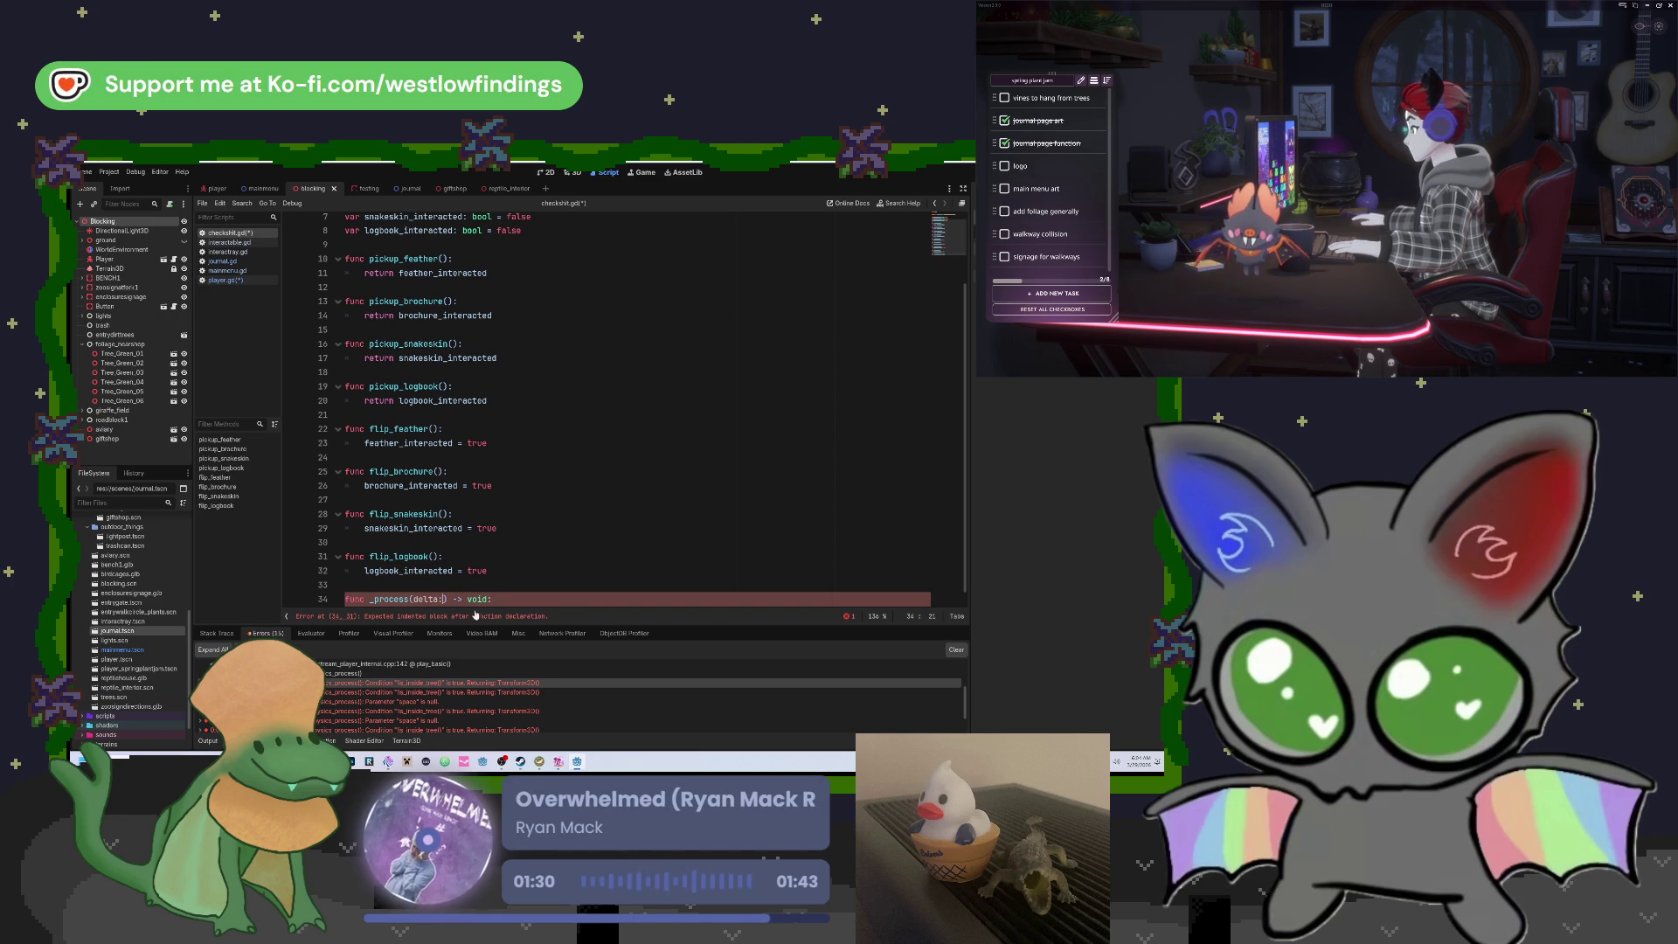
pyautogui.write('):')
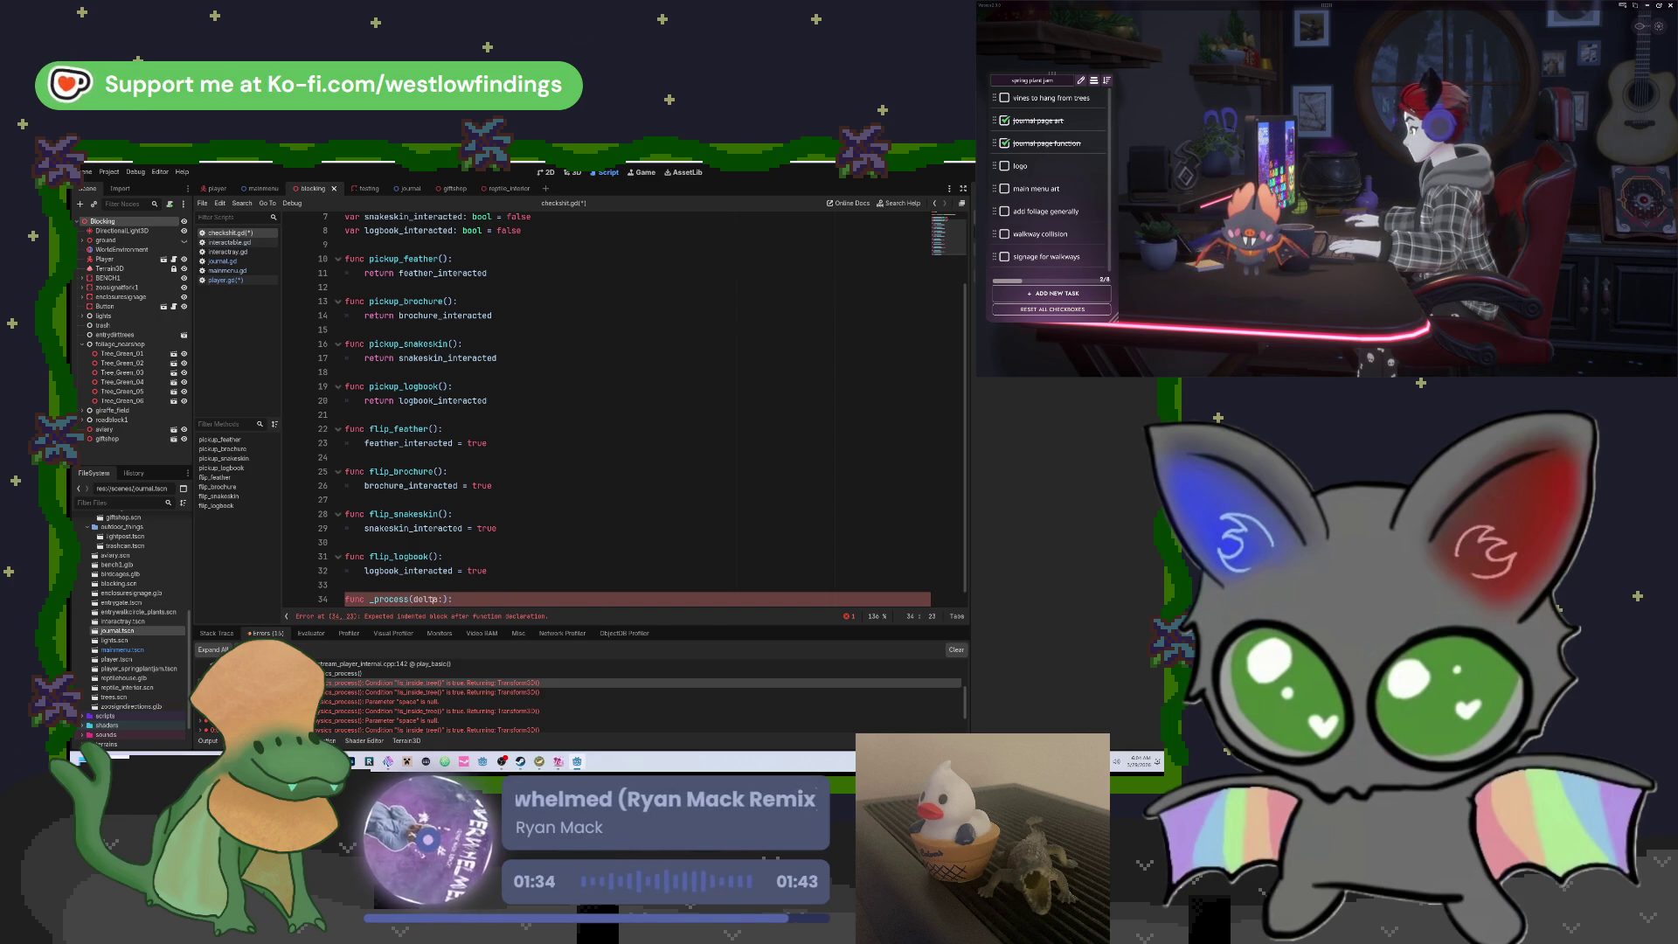
pyautogui.press('BackSpace')
pyautogui.press('BackSpace')
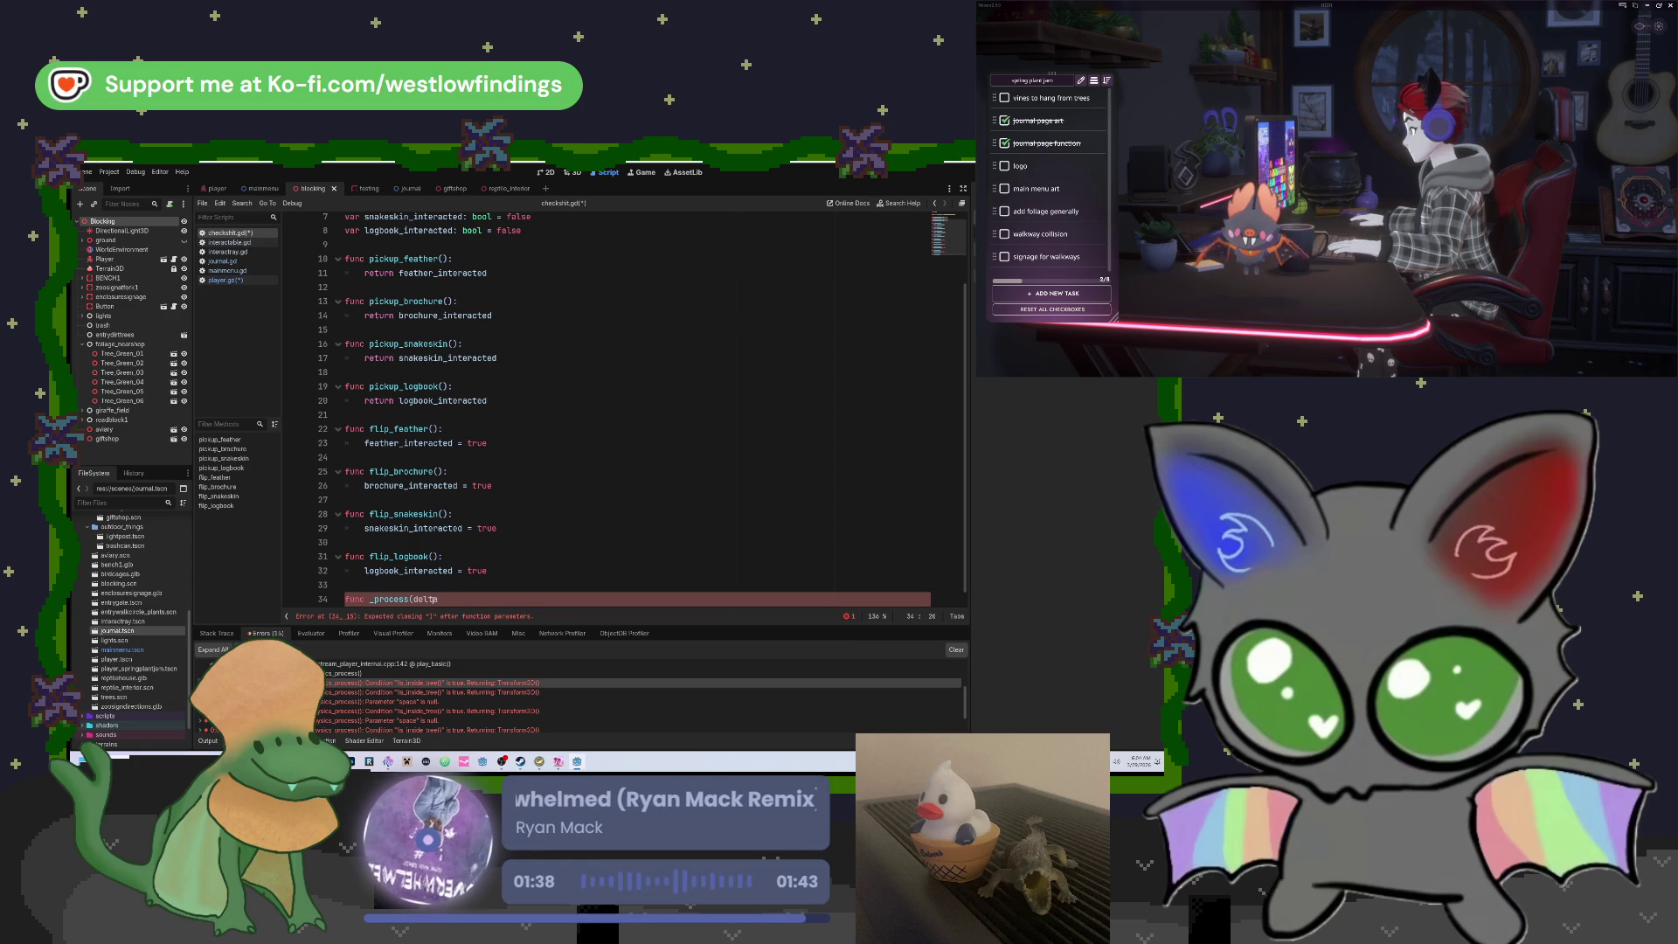
pyautogui.press('BackSpace')
pyautogui.press('BackSpace')
pyautogui.press('BackSpace')
pyautogui.press('BackSpace')
pyautogui.press('BackSpace')
pyautogui.press('BackSpace')
pyautogui.write('):')
pyautogui.press('Return')
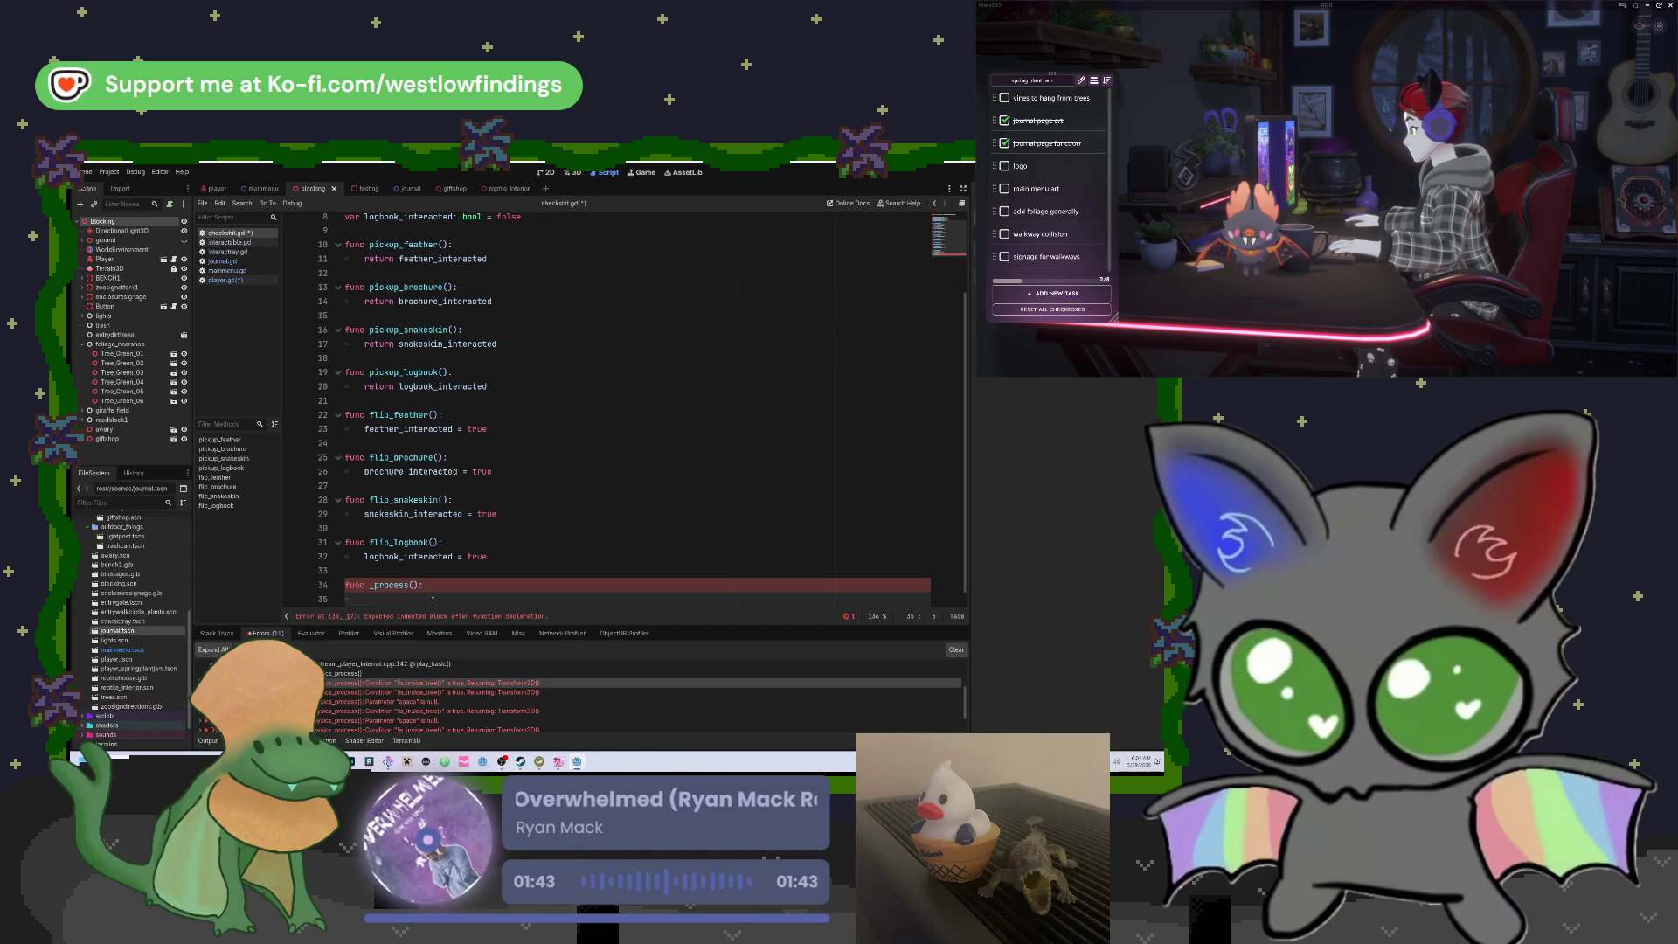
pyautogui.press('Up')
pyautogui.press('Right')
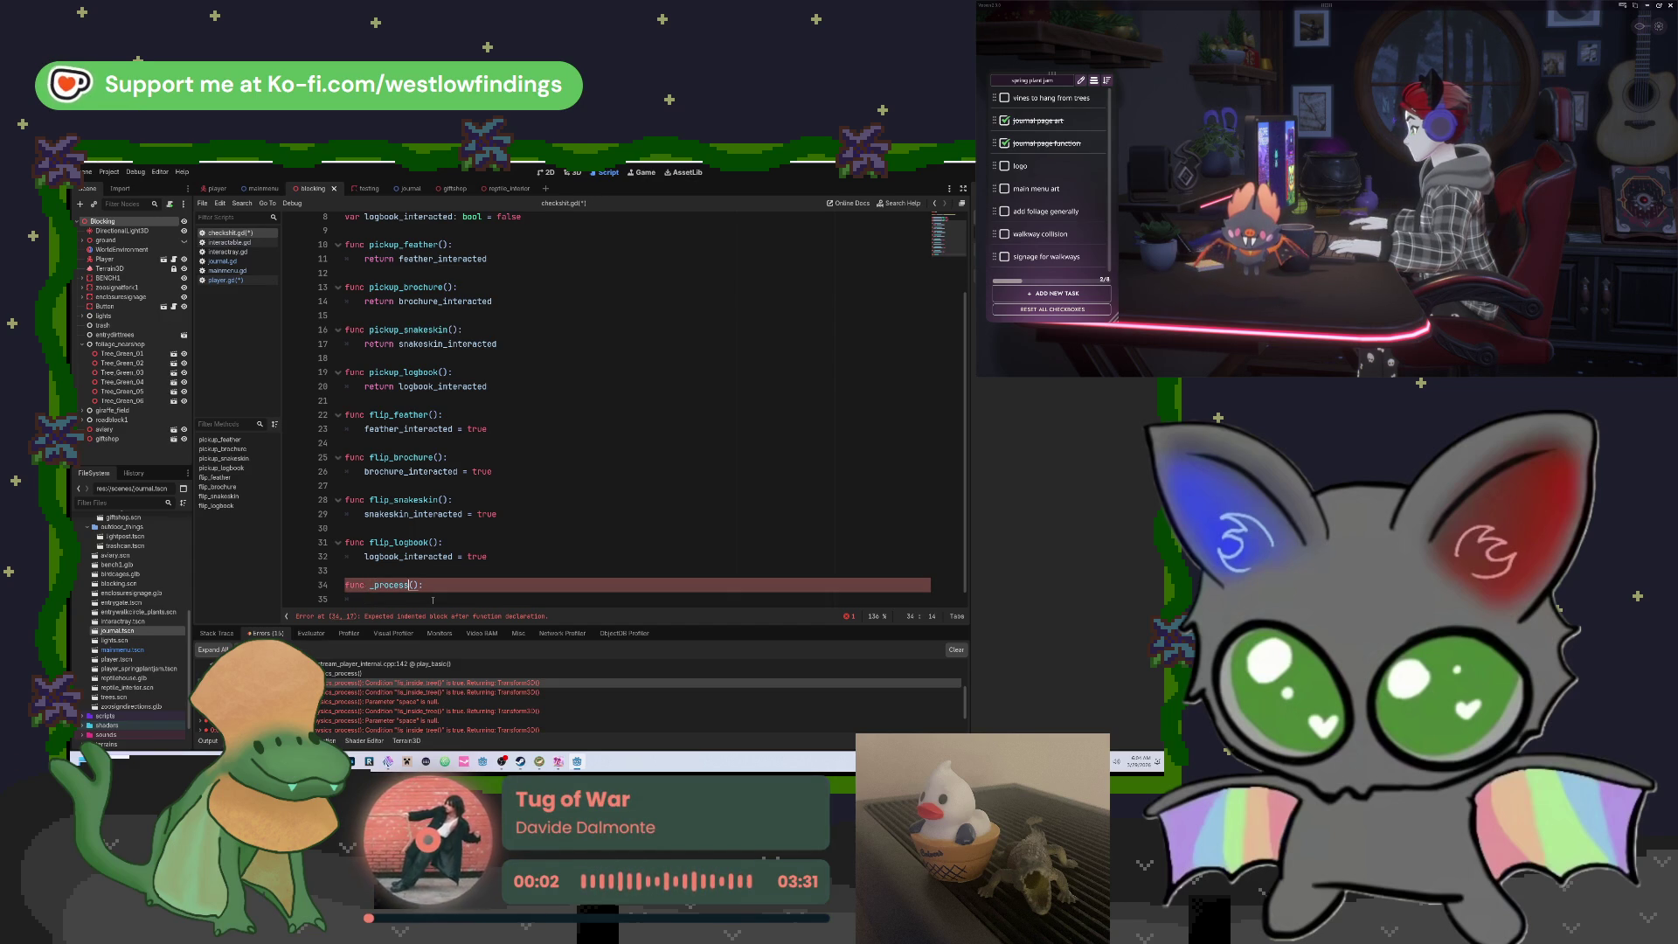
pyautogui.write('delta')
# Begin the function body with an unfinished if Input.is condition.
pyautogui.press('Down')
pyautogui.write('if in')
pyautogui.press('BackSpace')
pyautogui.press('BackSpace')
pyautogui.write('Input')
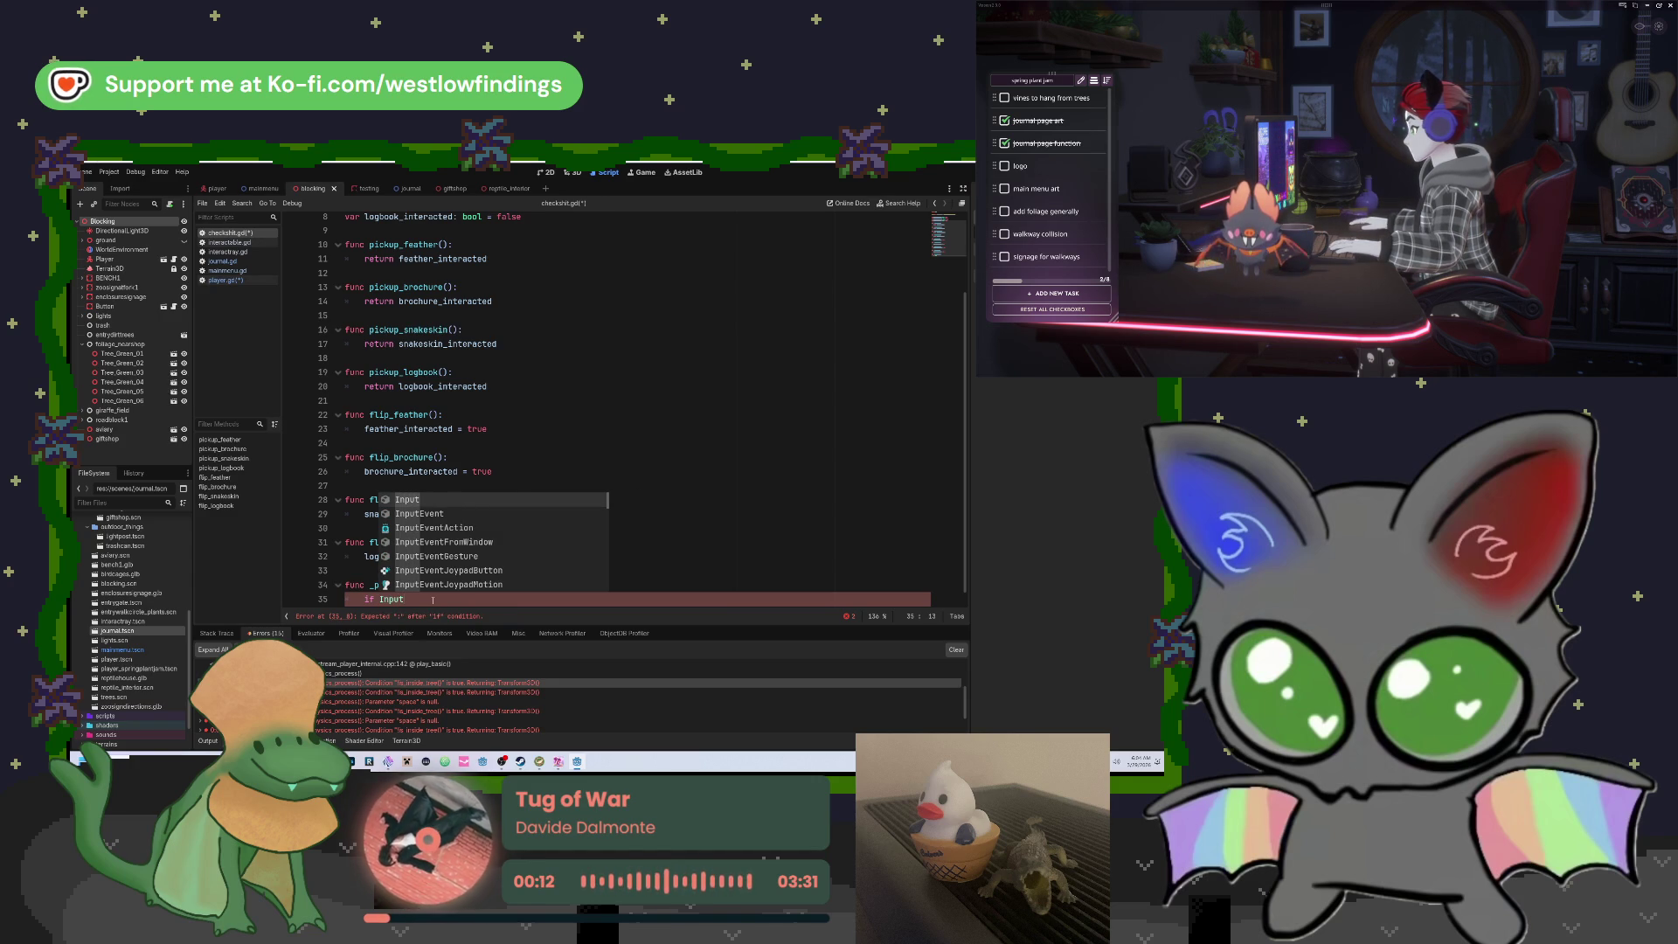
pyautogui.write('.is_action_just_pressed(')
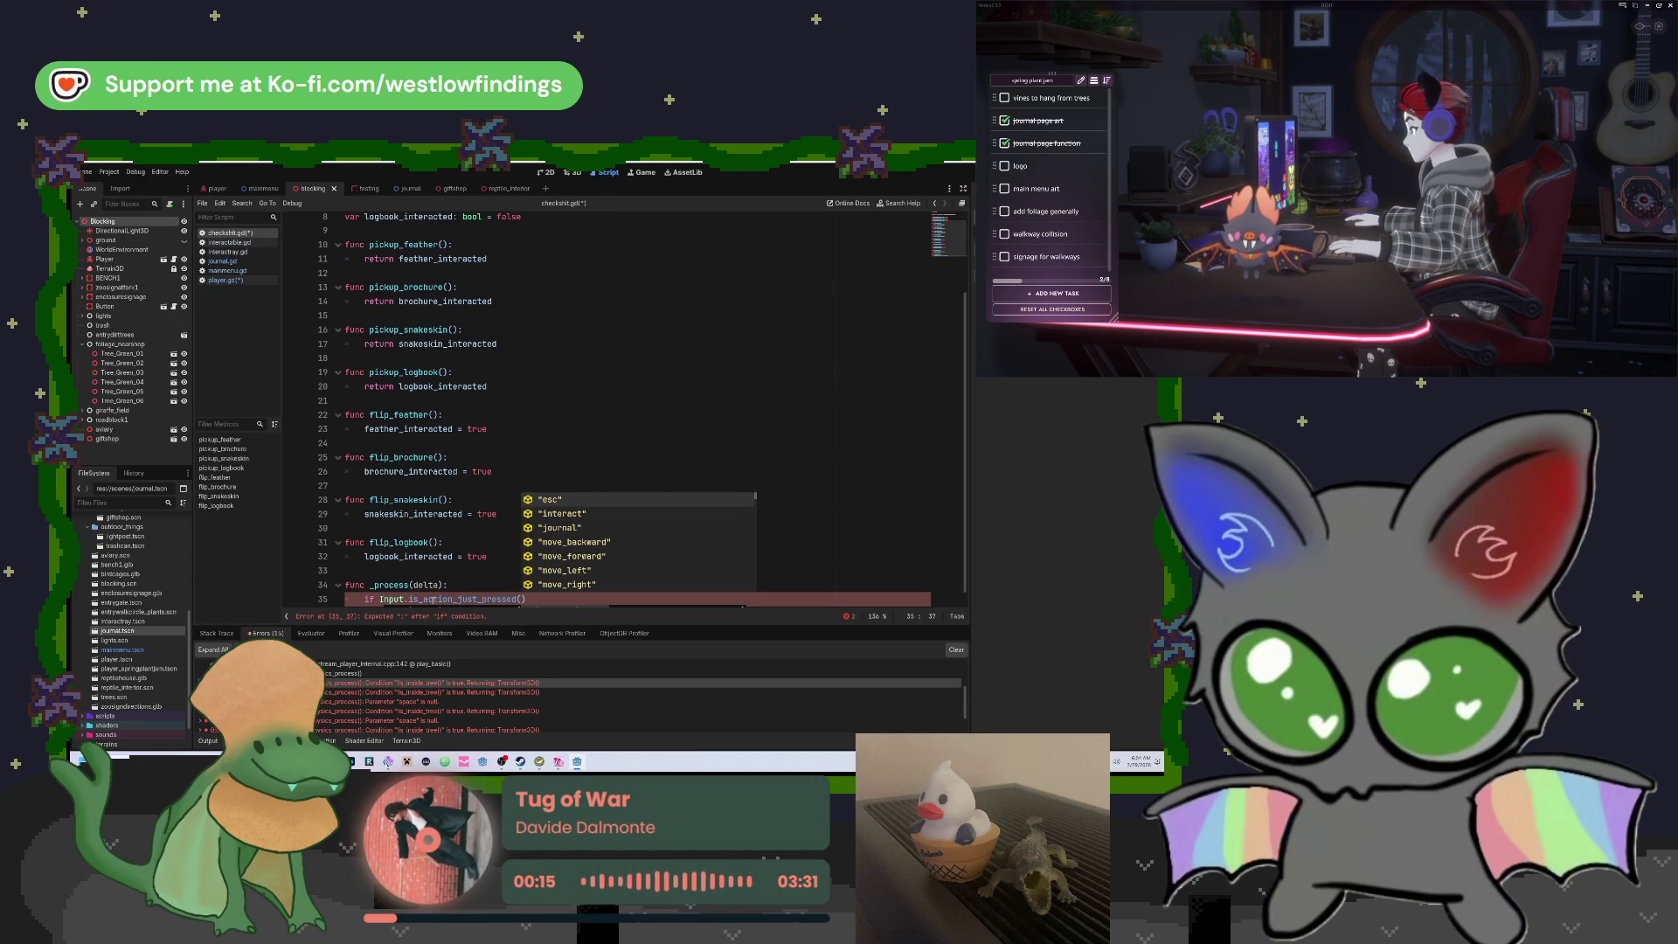
# Complete the condition's call as Input.is_action_pressed using autocomplete.
pyautogui.press('Return')
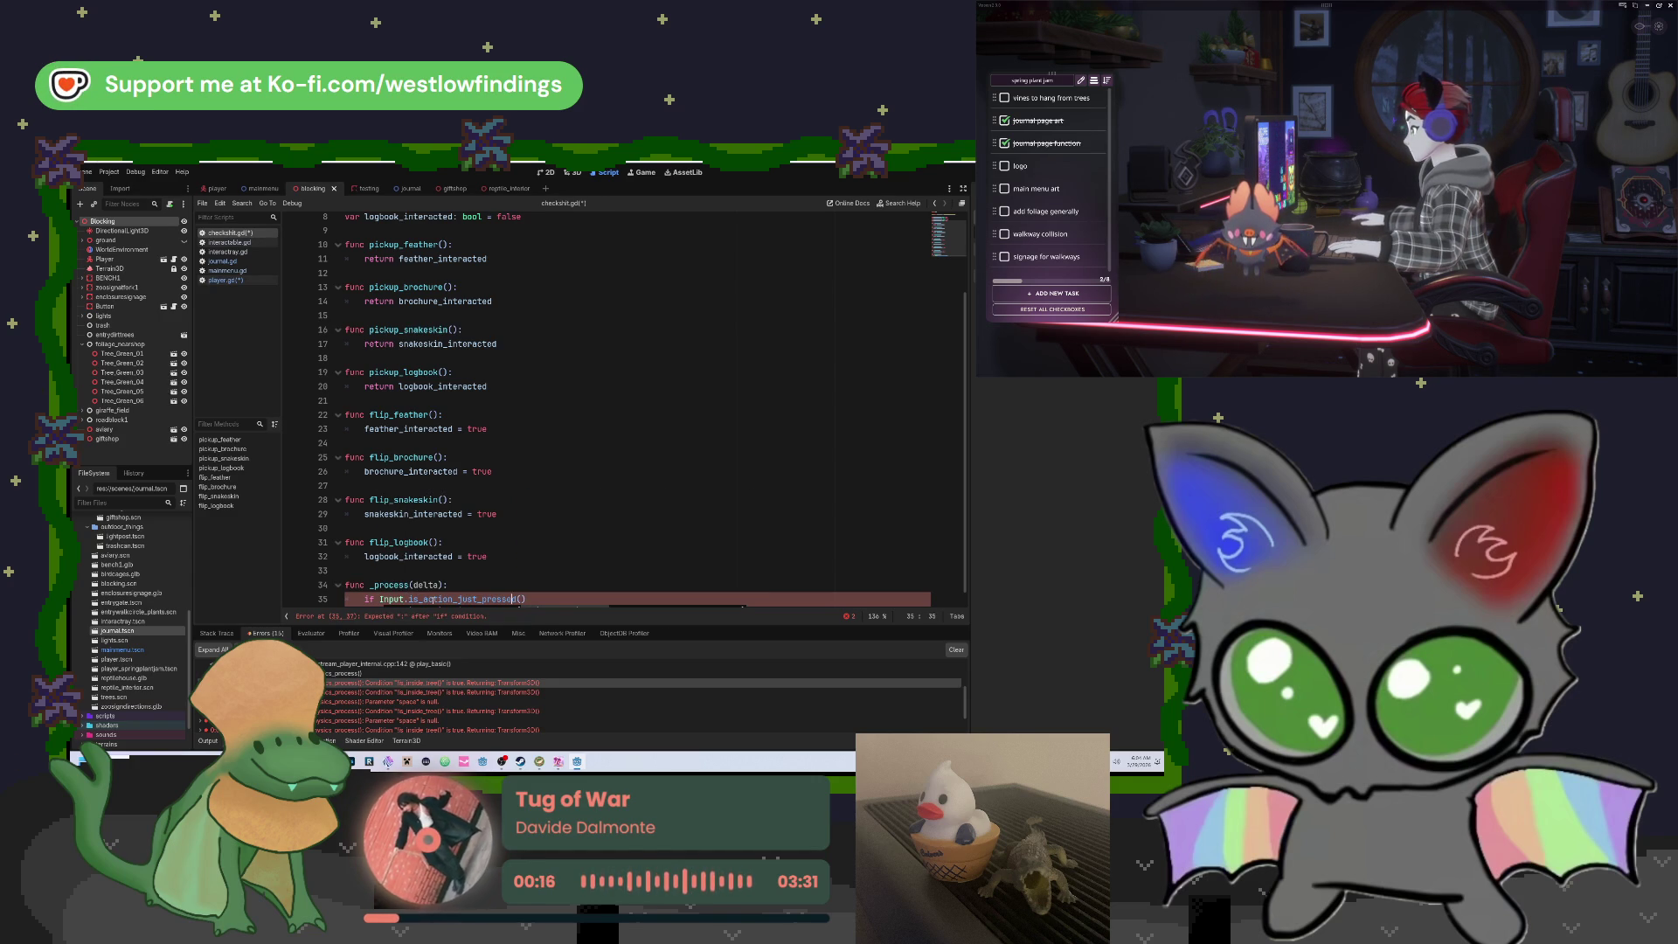
pyautogui.press('BackSpace')
pyautogui.press('BackSpace')
pyautogui.press('BackSpace')
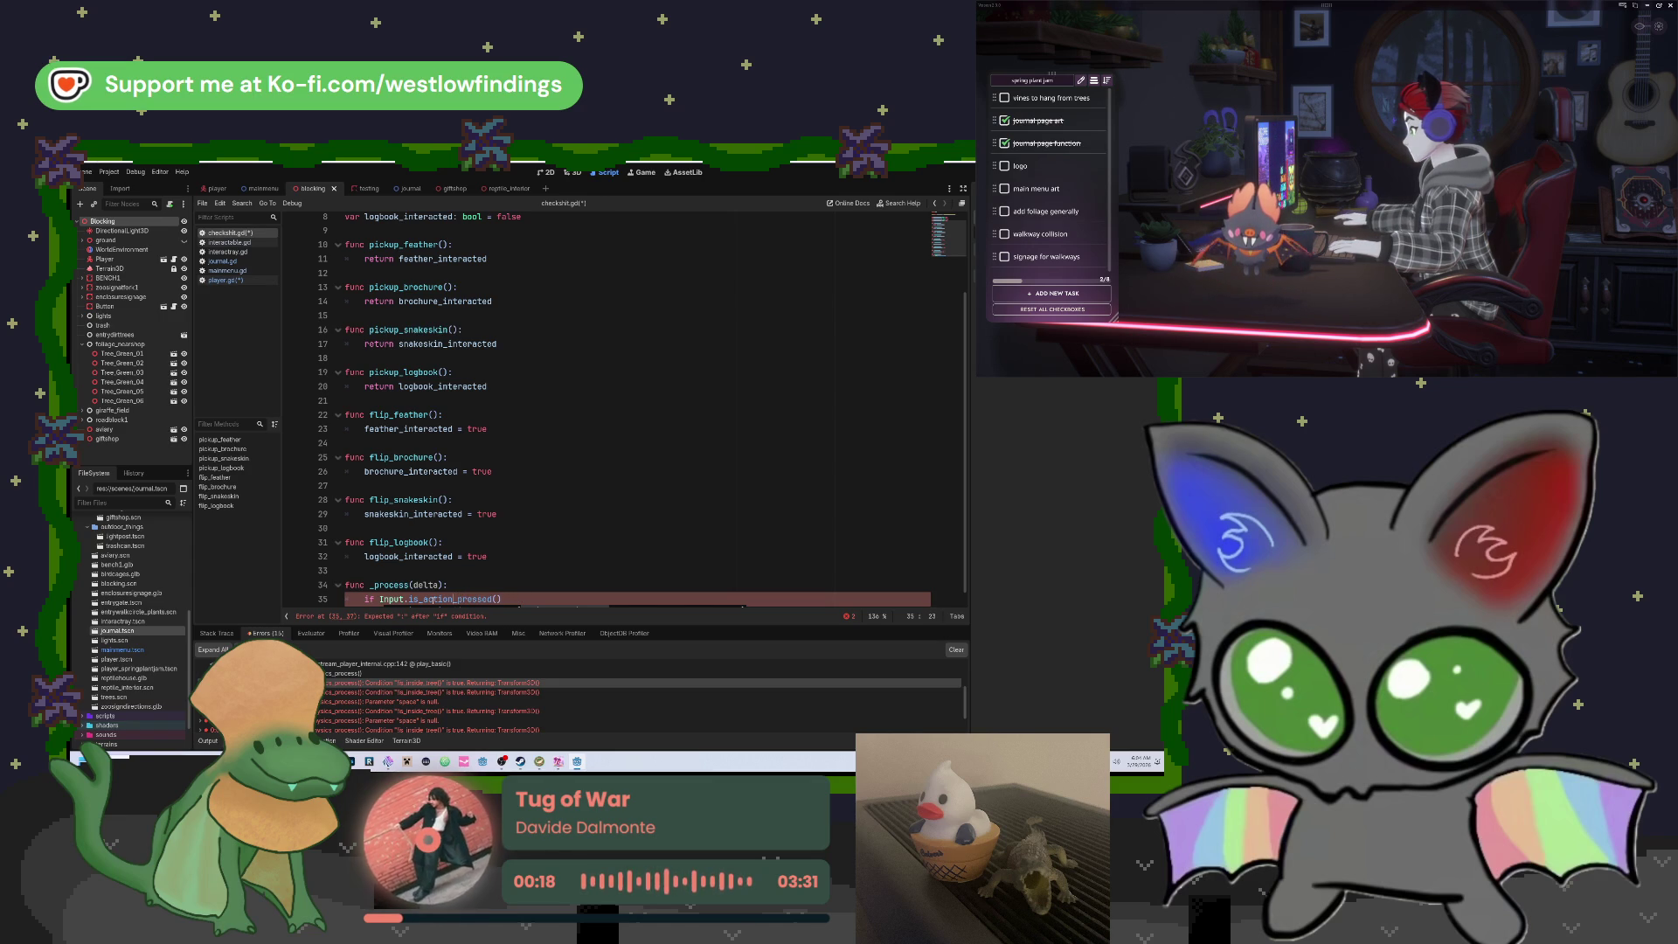
pyautogui.press('Down')
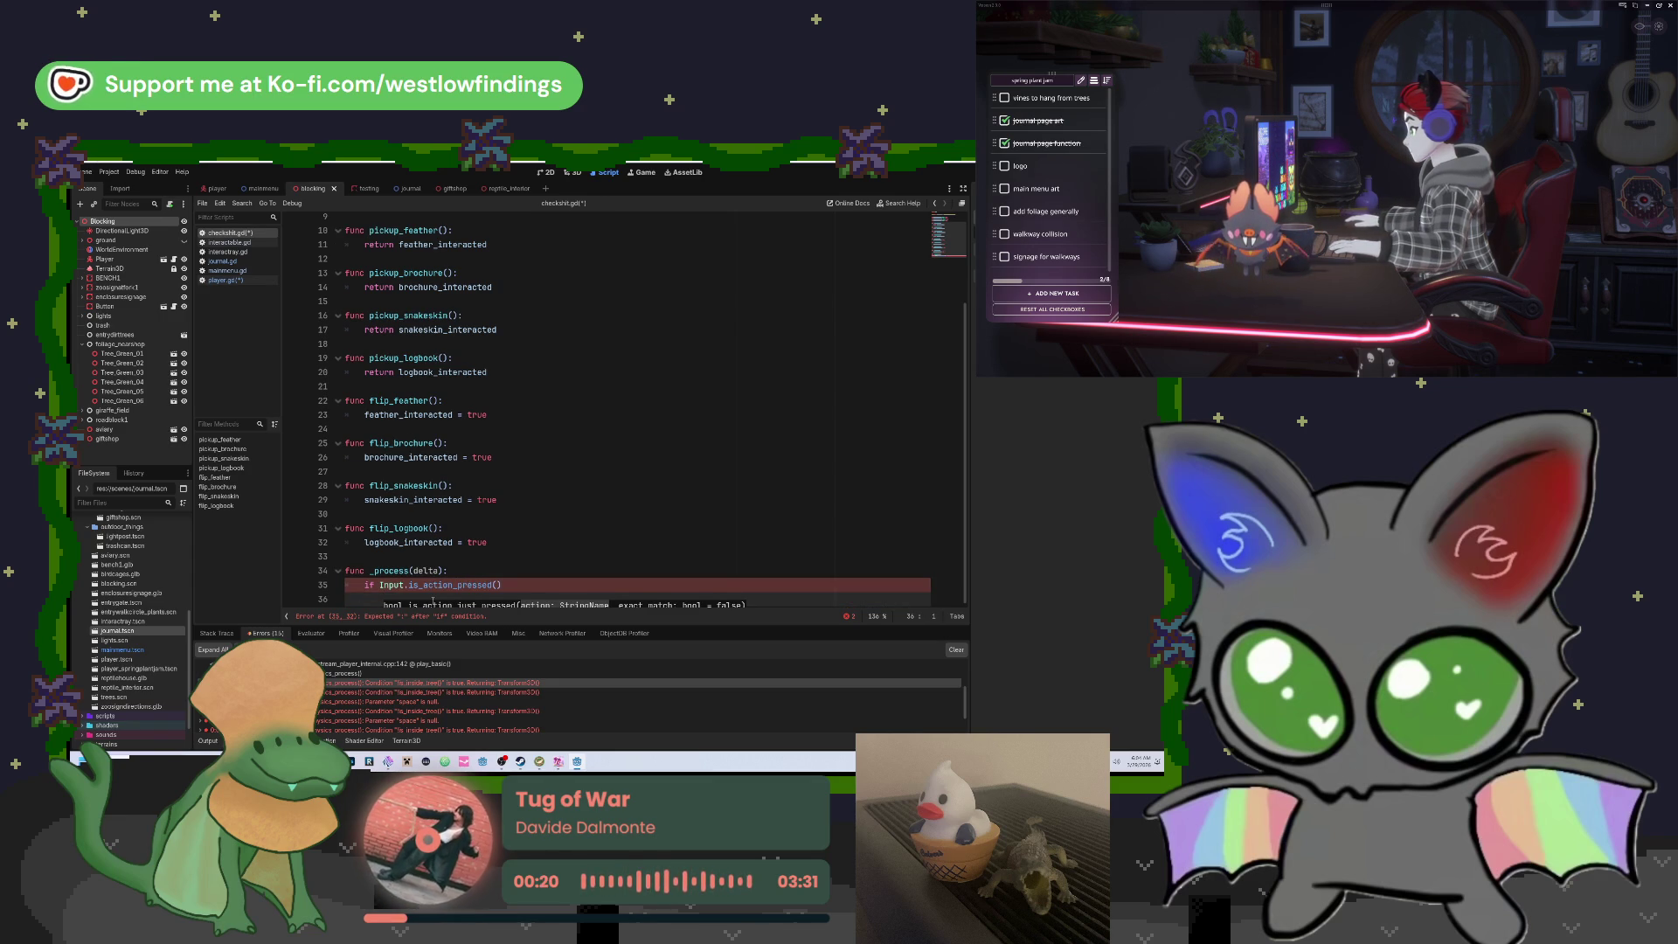
pyautogui.press('Up')
pyautogui.press('BackSpace')
pyautogui.press('BackSpace')
pyautogui.press('BackSpace')
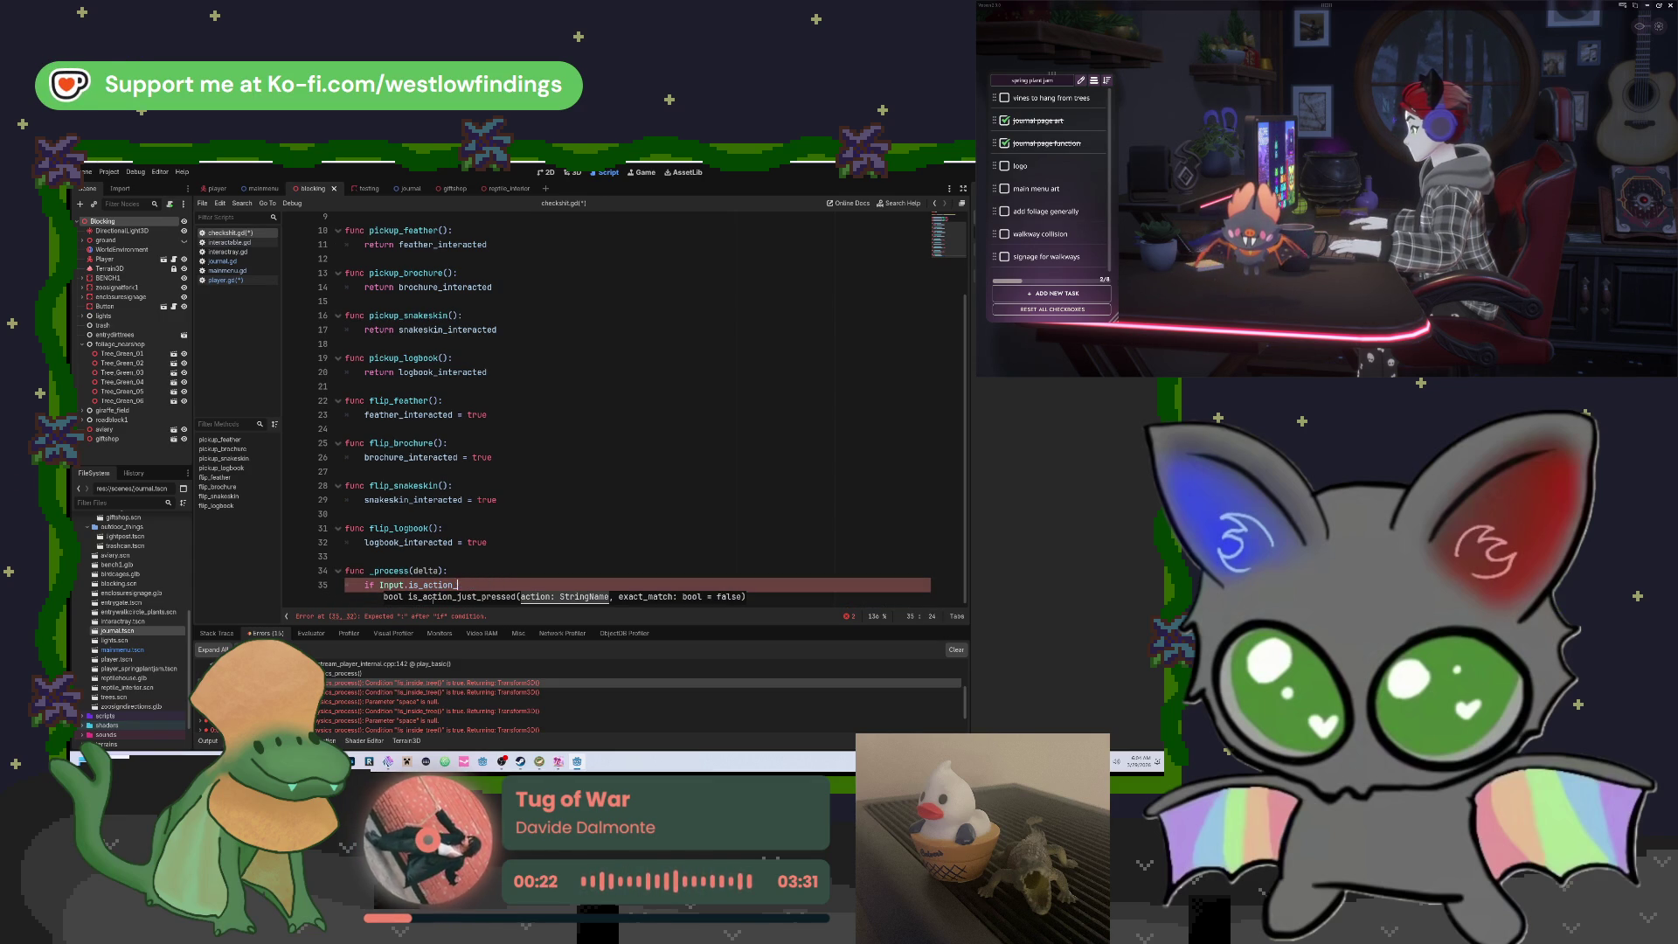
pyautogui.write('n')
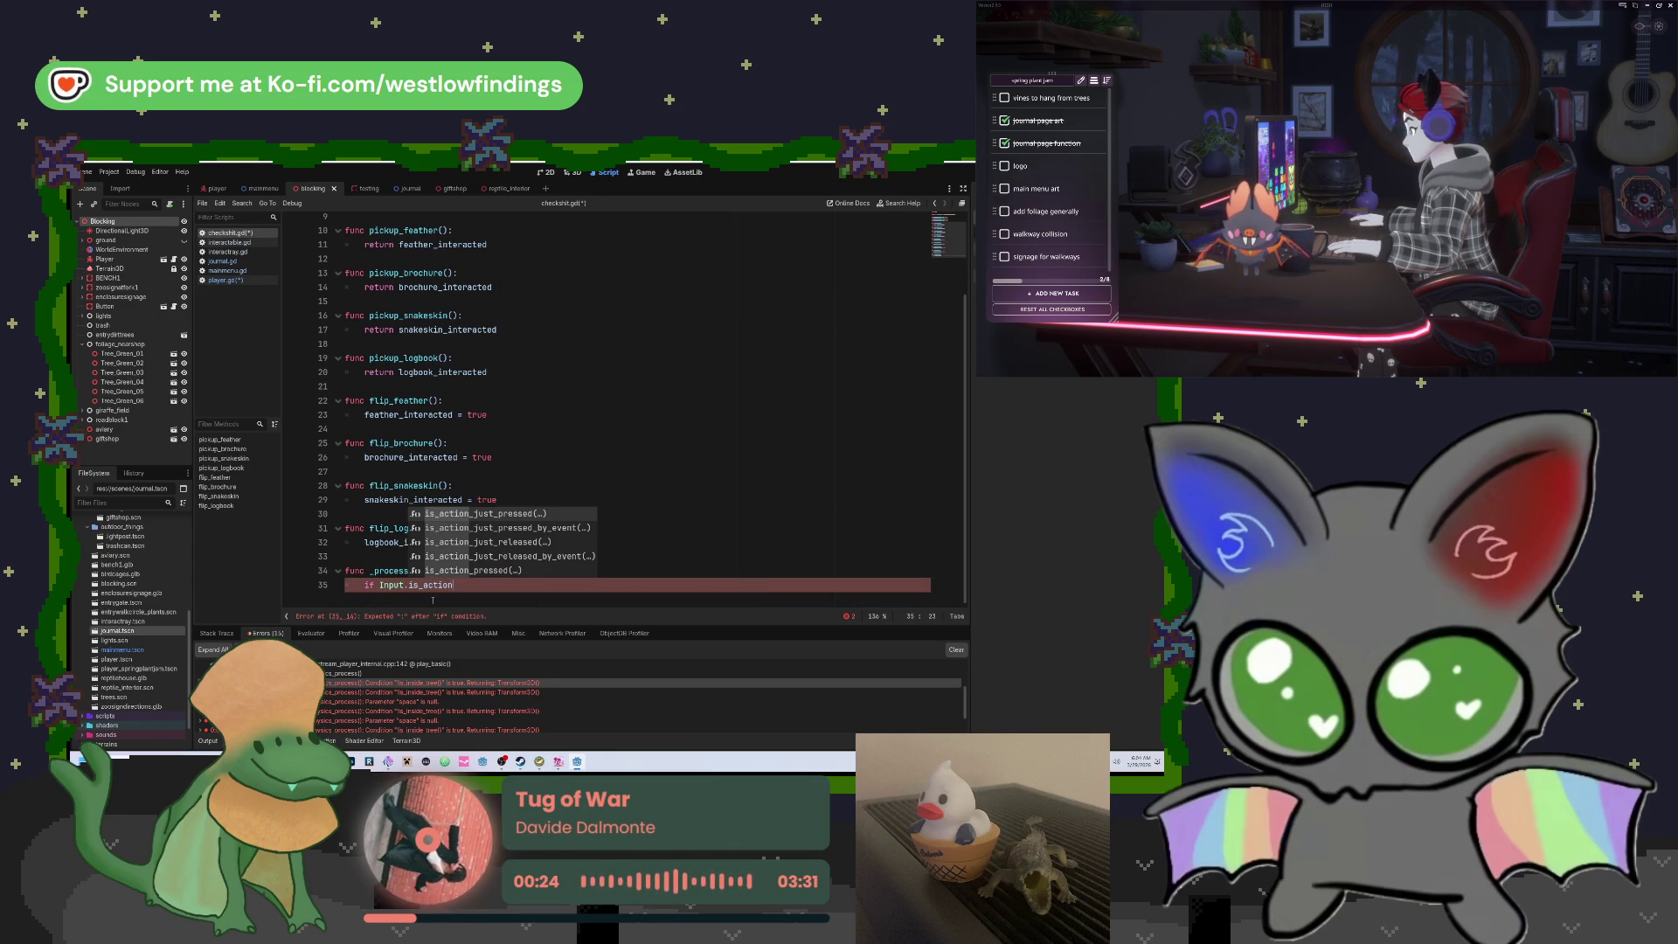
pyautogui.press('Down')
pyautogui.press('Down')
pyautogui.press('Down')
pyautogui.press('Return')
# Pass the "journal" action and end the if line with a colon, opening an indented body.
pyautogui.write('"journal"')
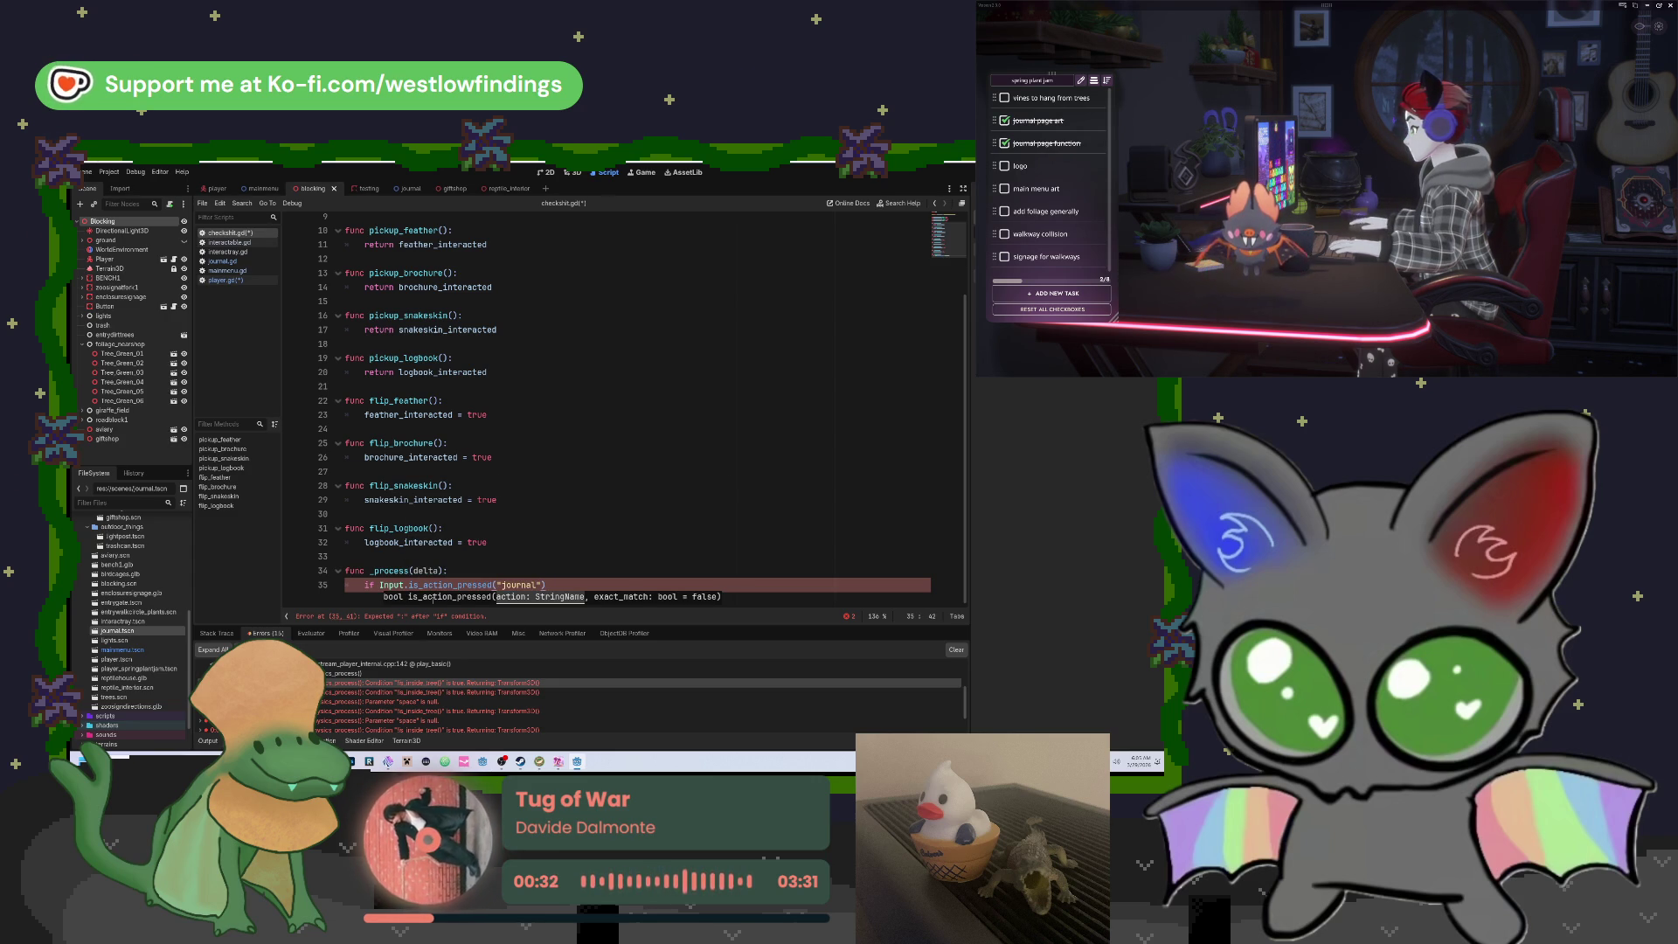
pyautogui.write(':')
pyautogui.press('Return')
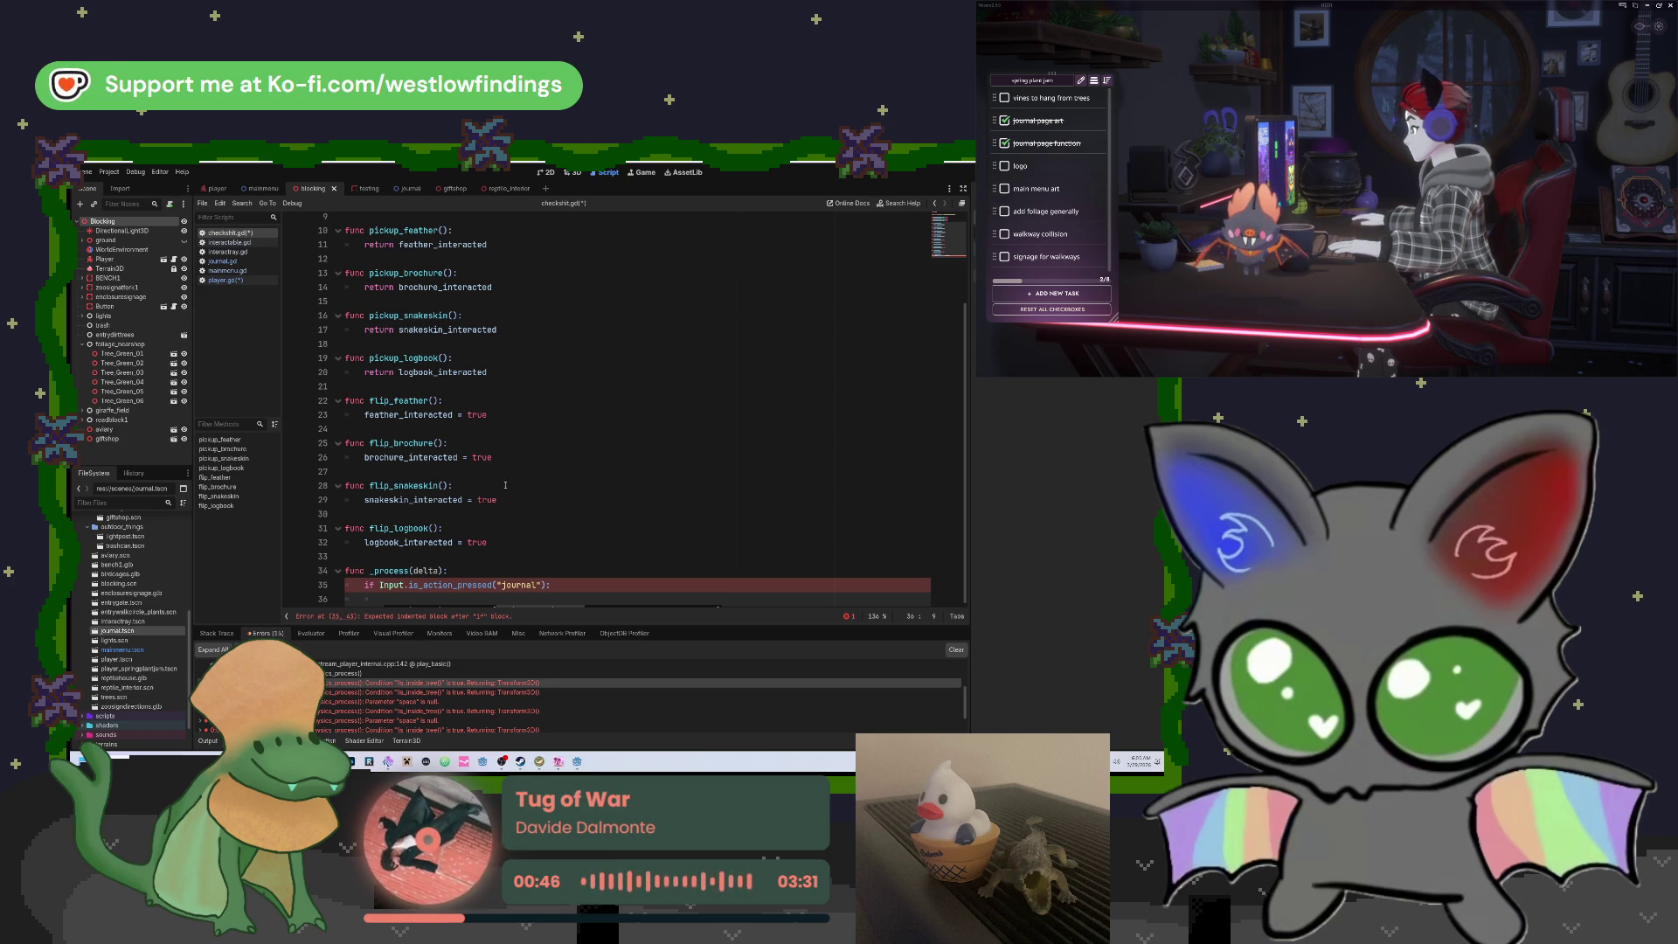
pyautogui.scroll(3, 481, 507)
pyautogui.scroll(-3, 482, 533)
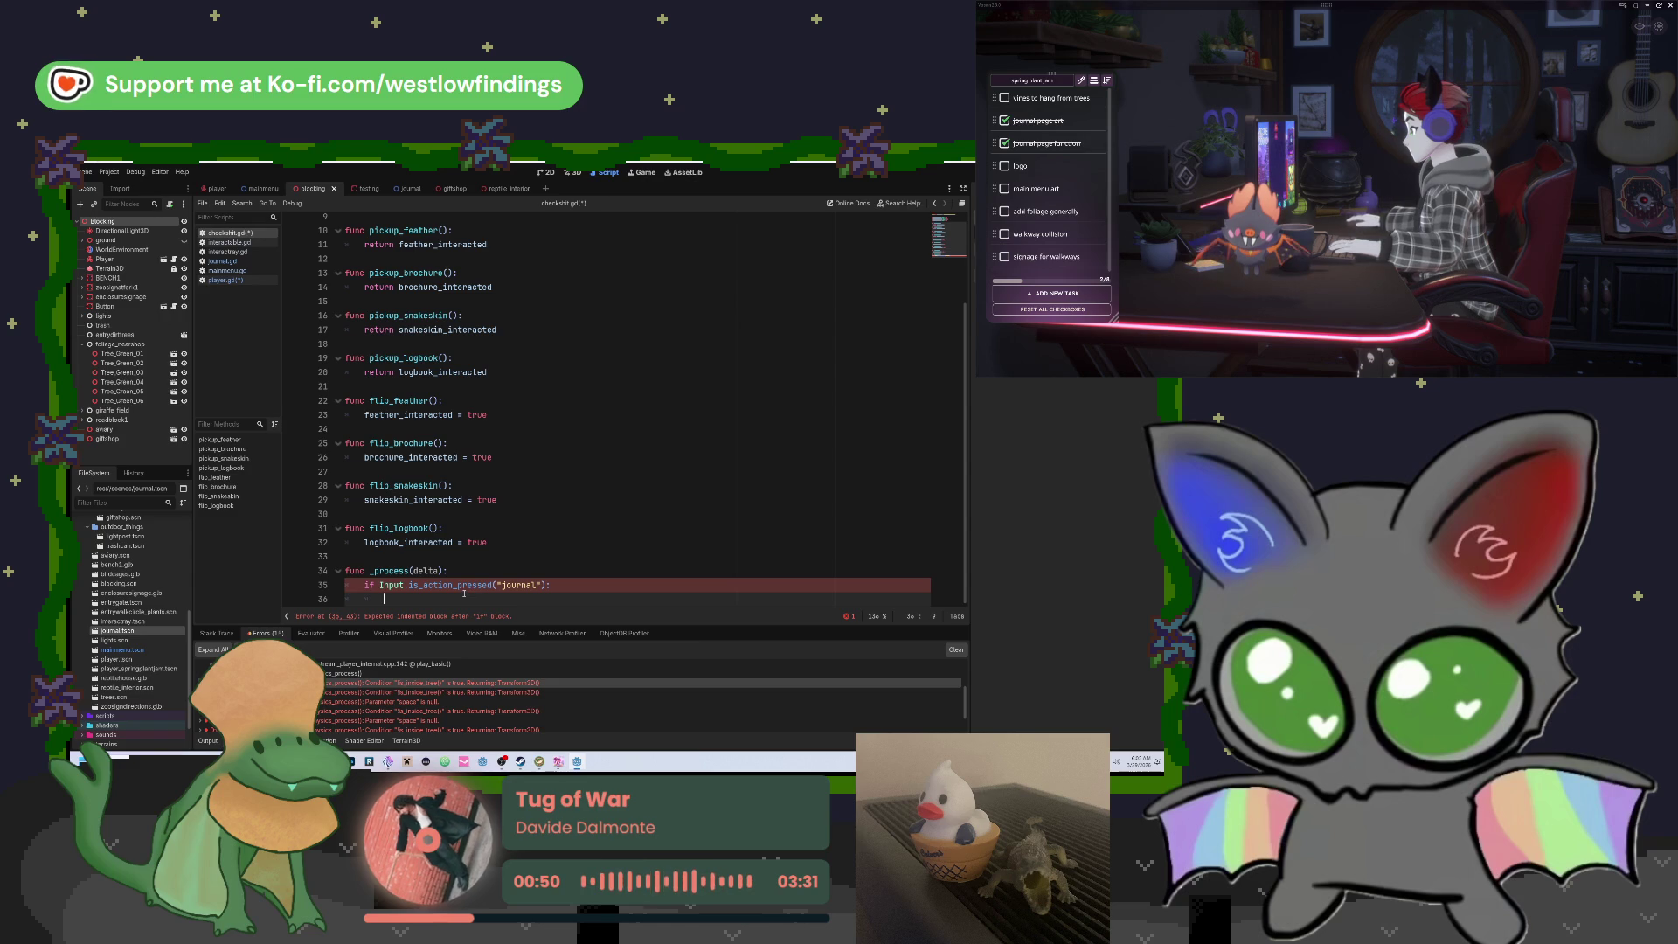
pyautogui.keyDown('ctrl'); pyautogui.scroll(-3, 464, 594); pyautogui.keyUp('ctrl')
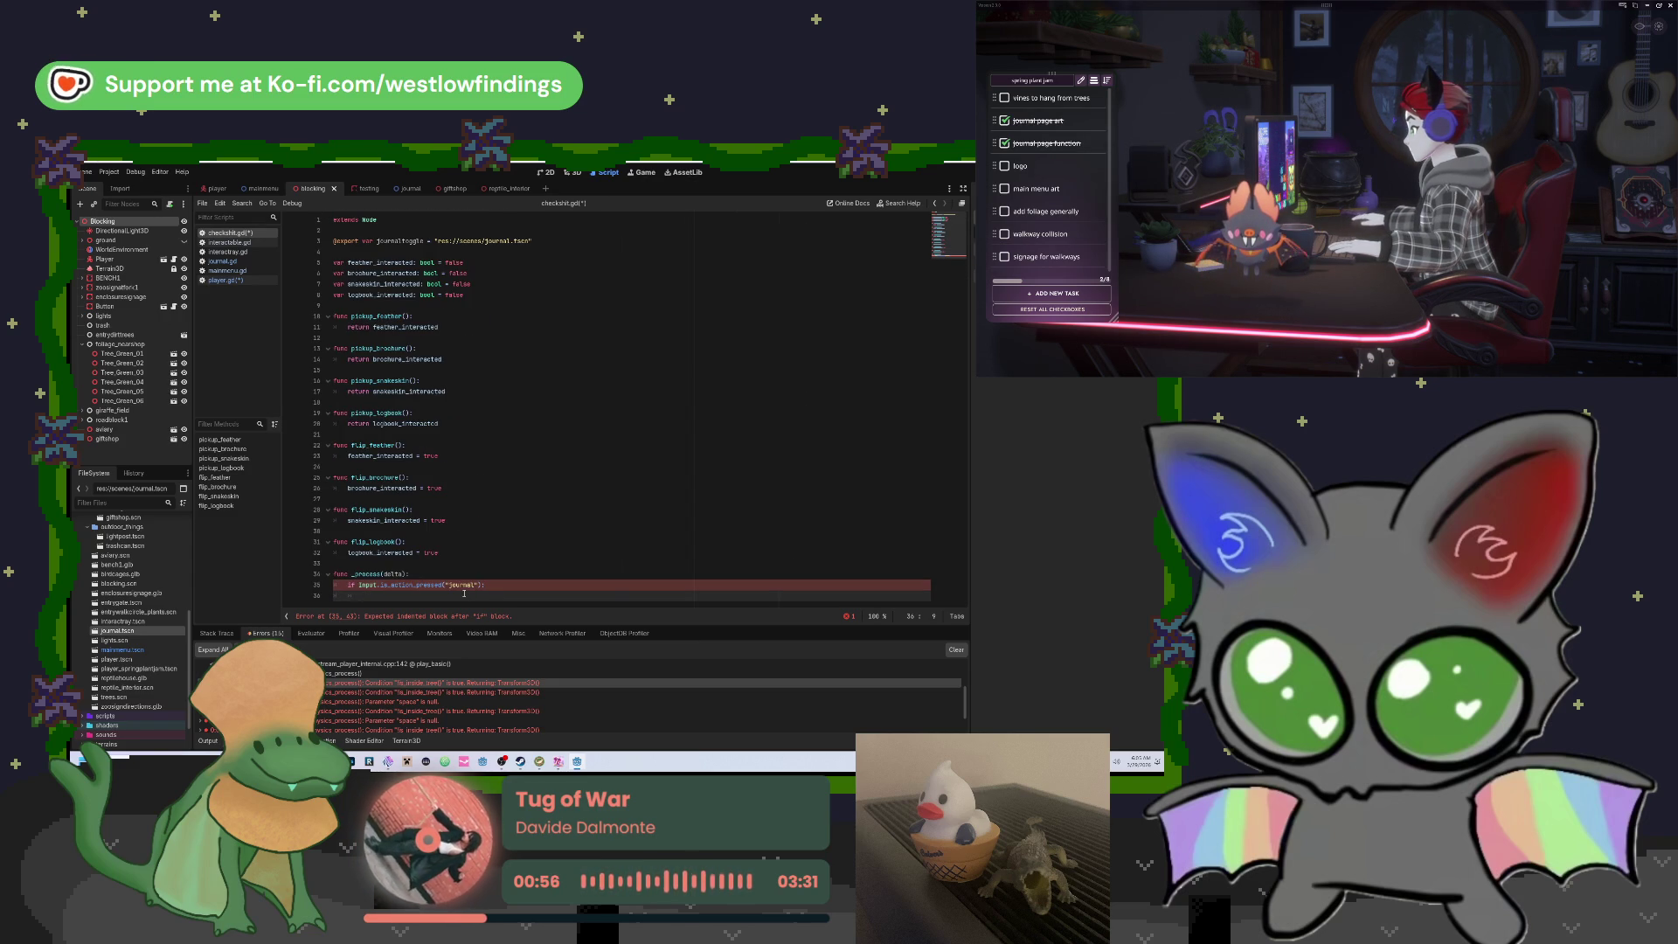
# Write journaltoggle.visible = not journaltoggle.visible and instance journal.tscn under the Blocking node.
pyautogui.write('journaltoggle')
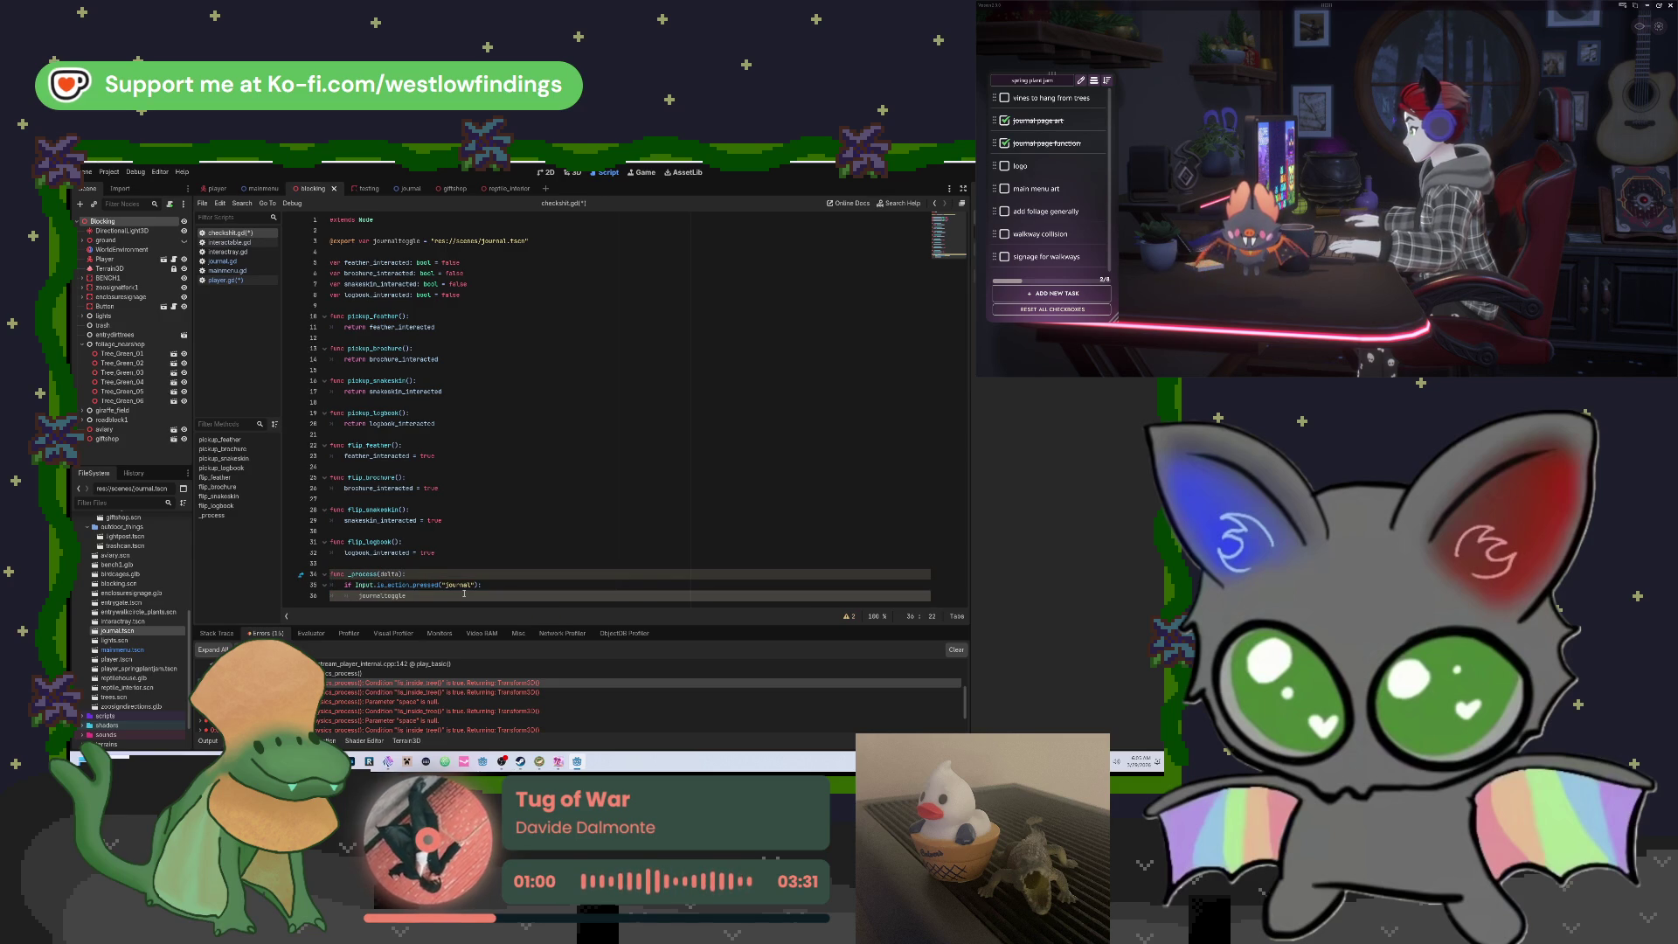
pyautogui.write('.visi')
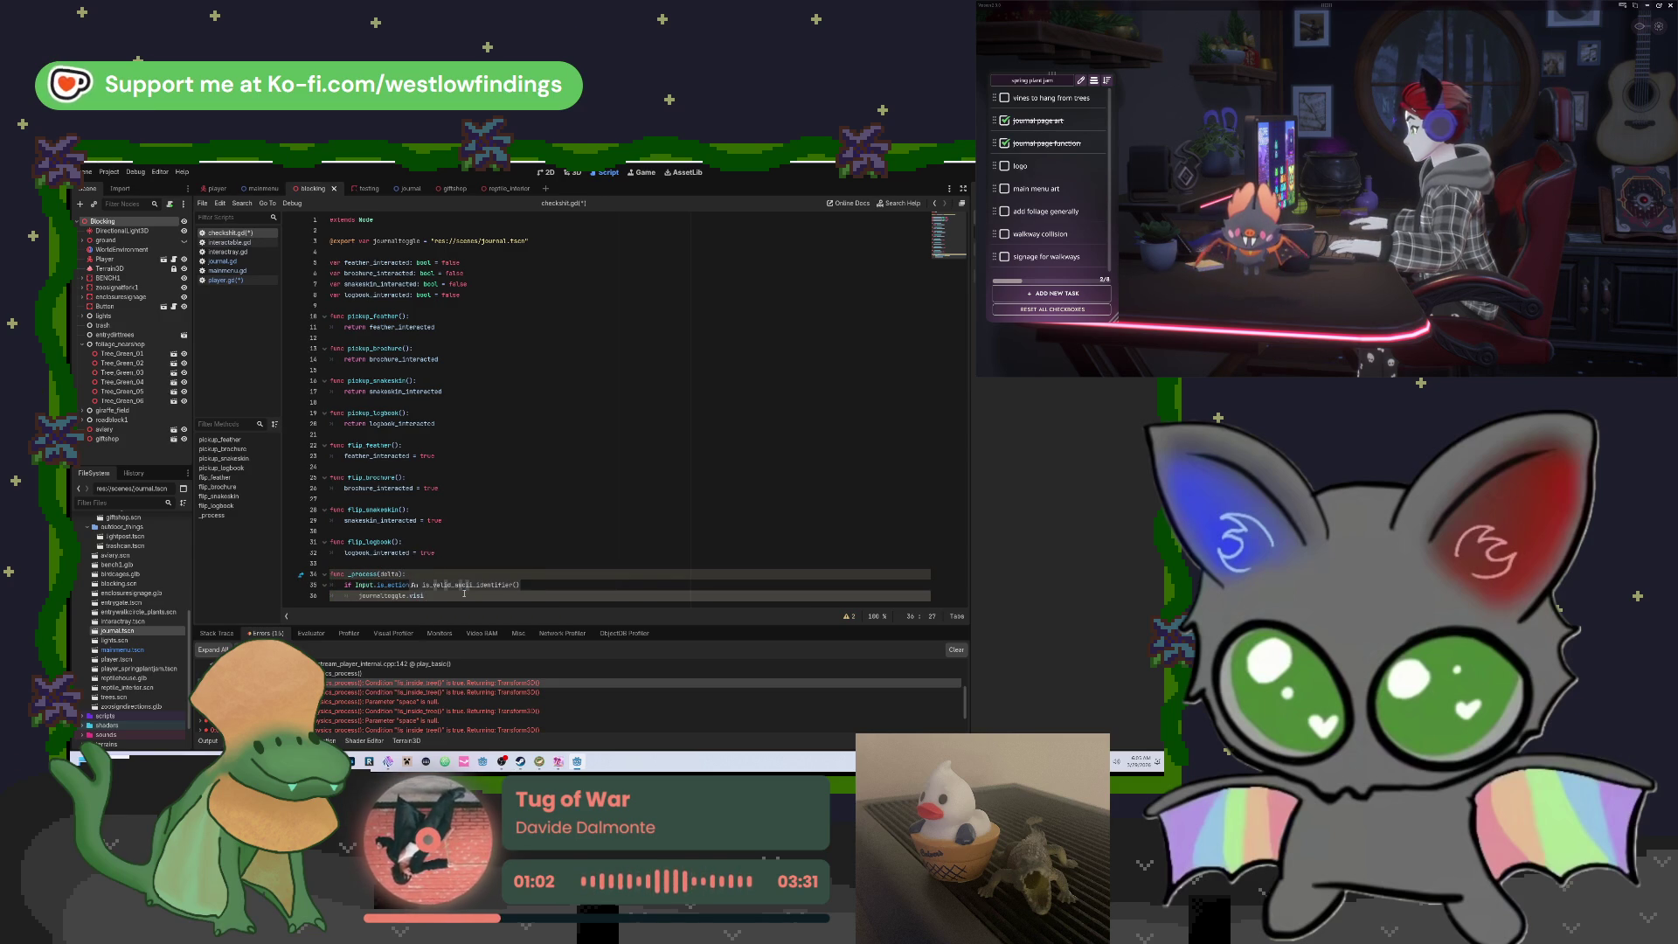
pyautogui.write('ble = ')
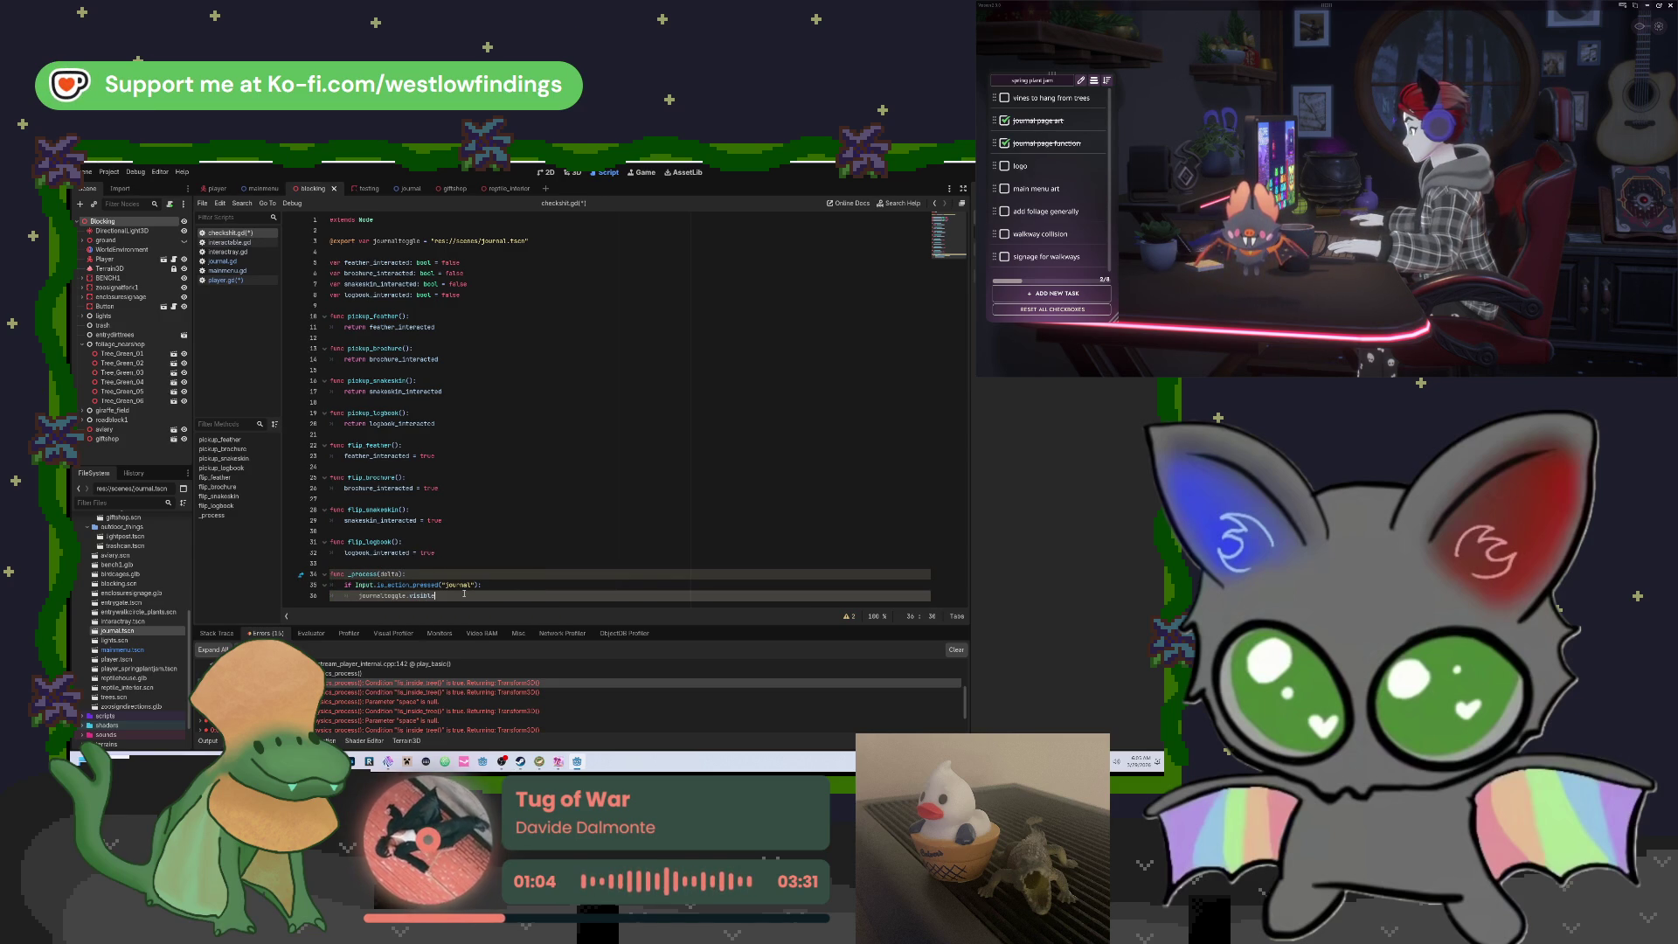
pyautogui.write('not')
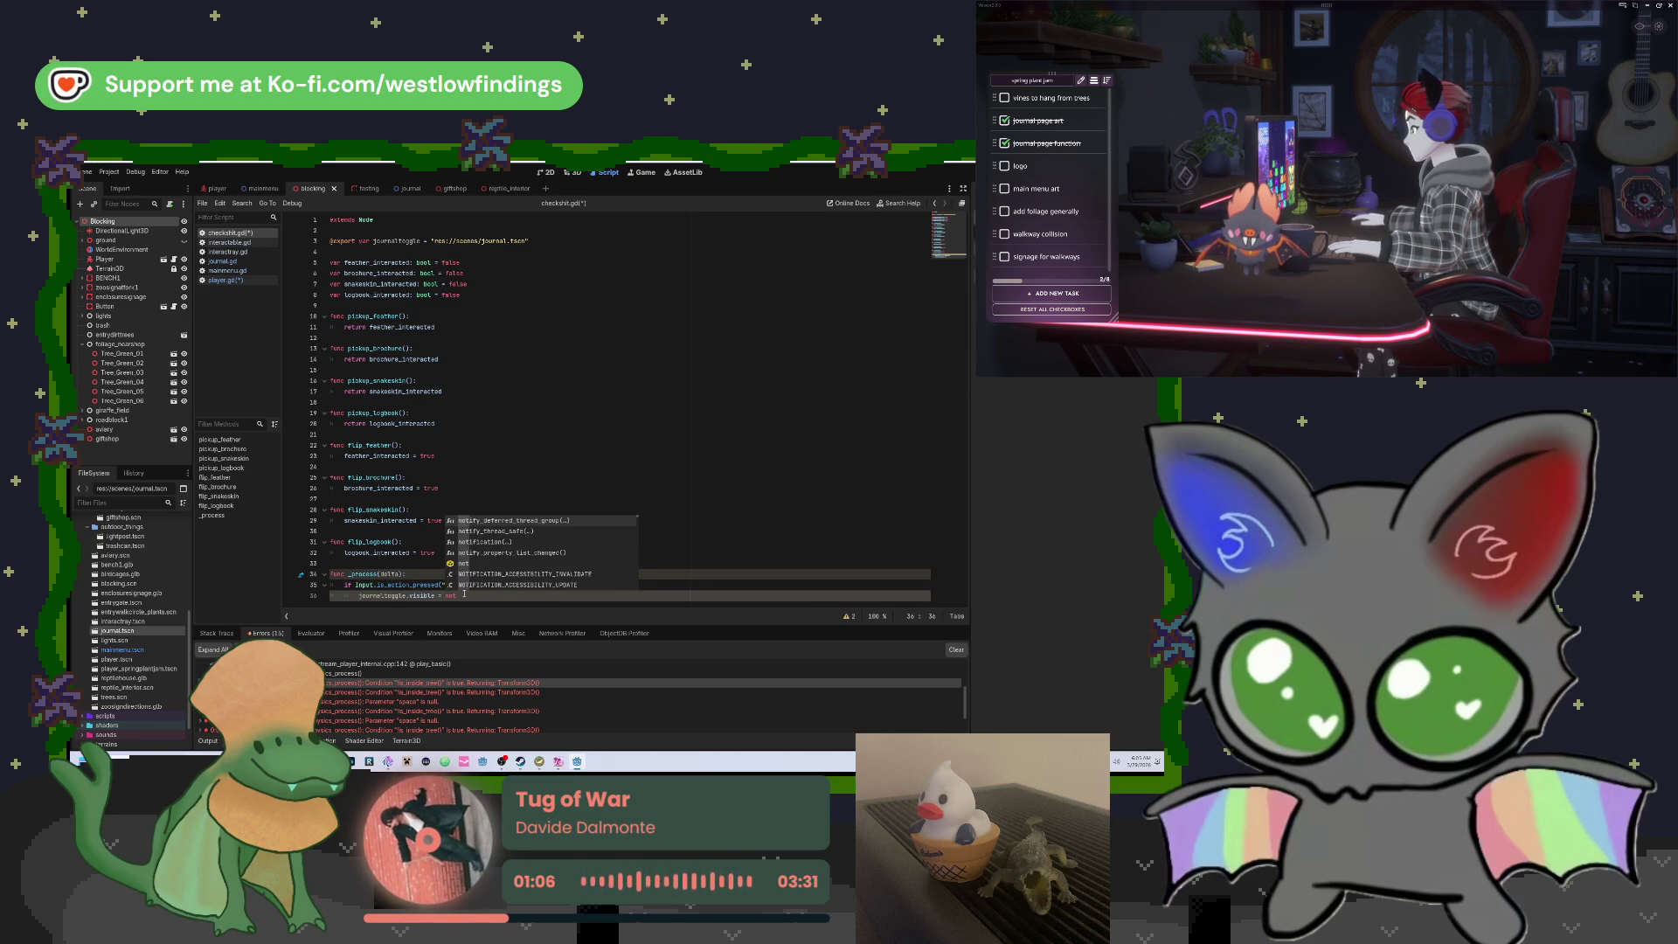
pyautogui.write(' sce')
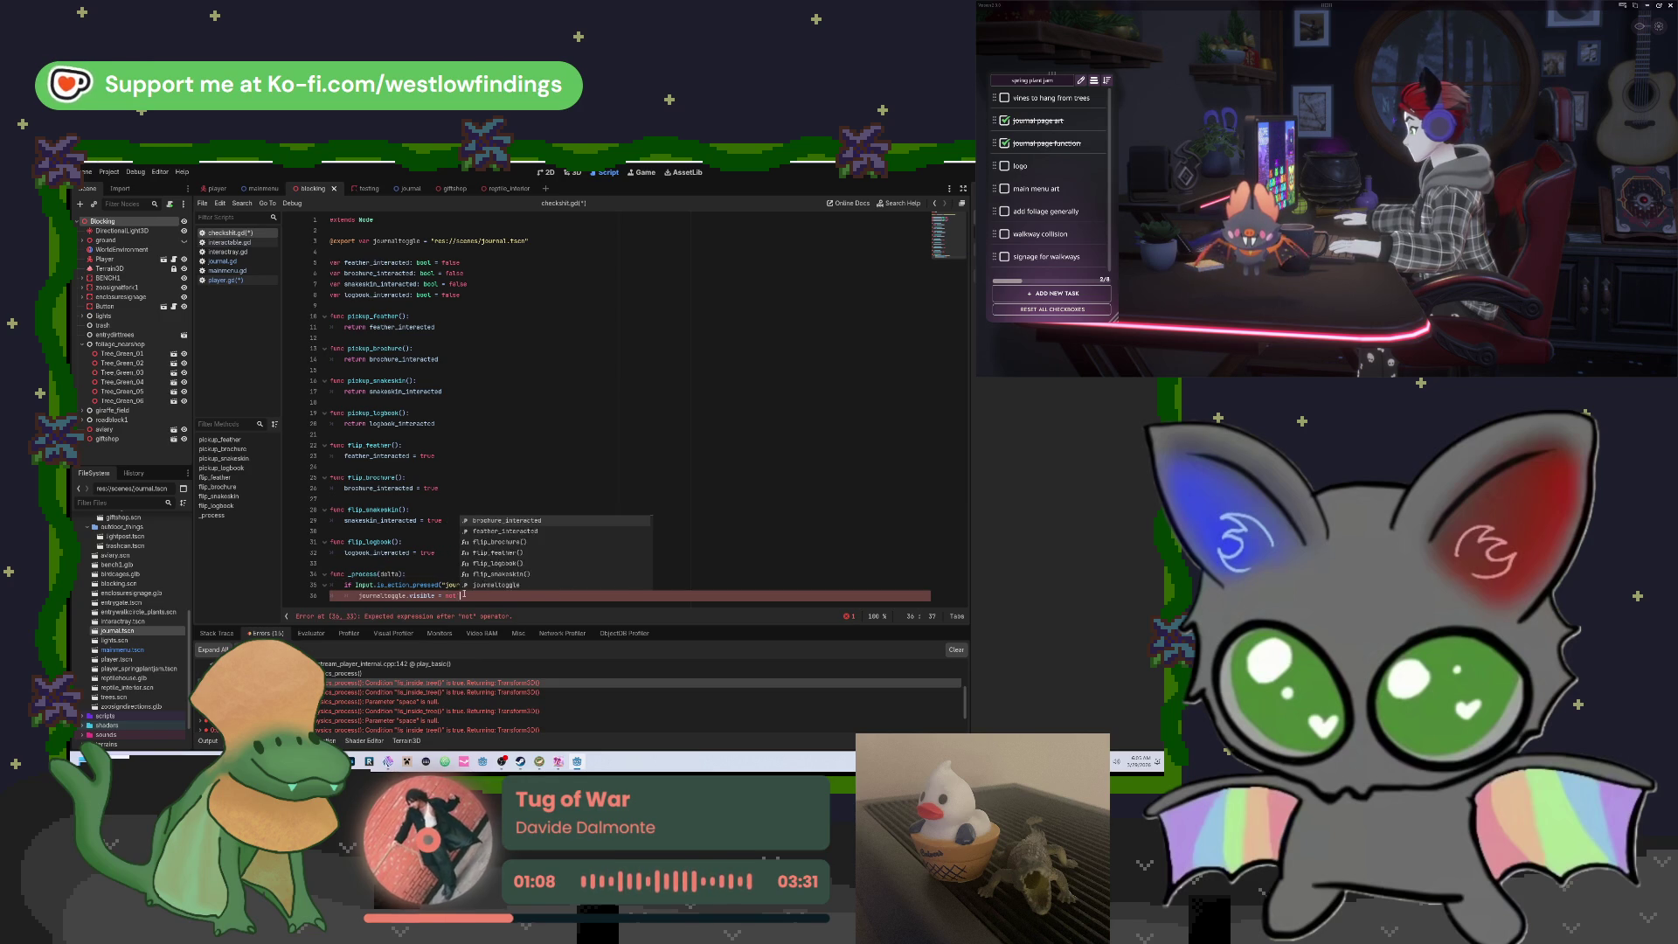
pyautogui.press('BackSpace')
pyautogui.press('BackSpace')
pyautogui.press('BackSpace')
pyautogui.write('journal')
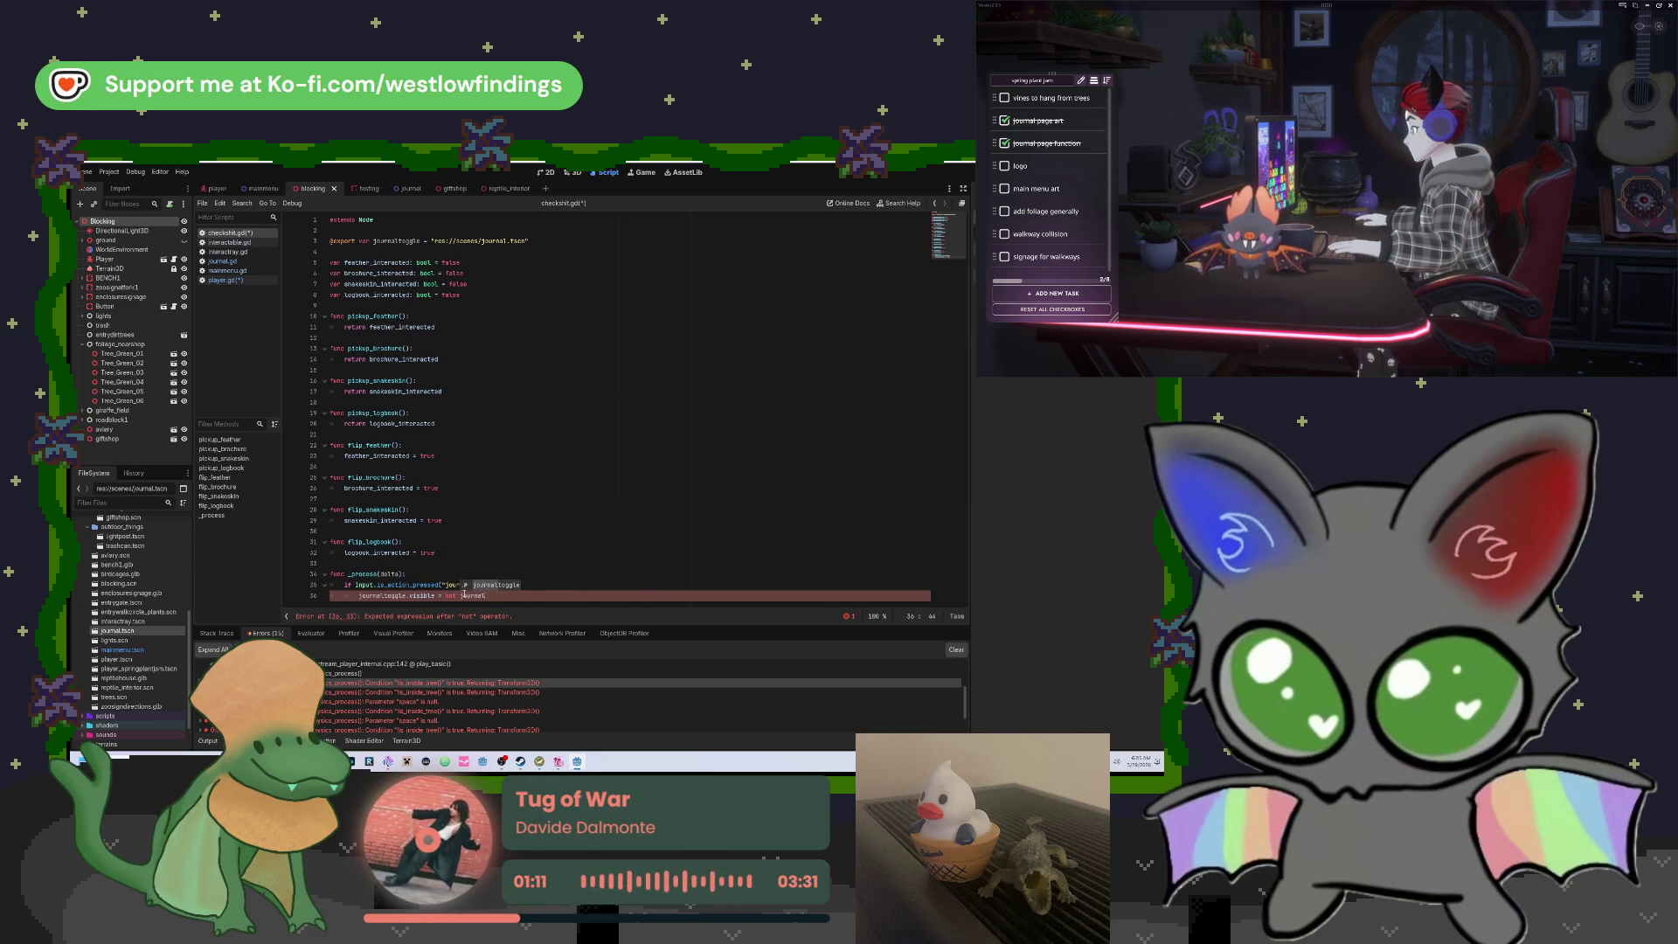
pyautogui.press('Return')
pyautogui.write('.vis')
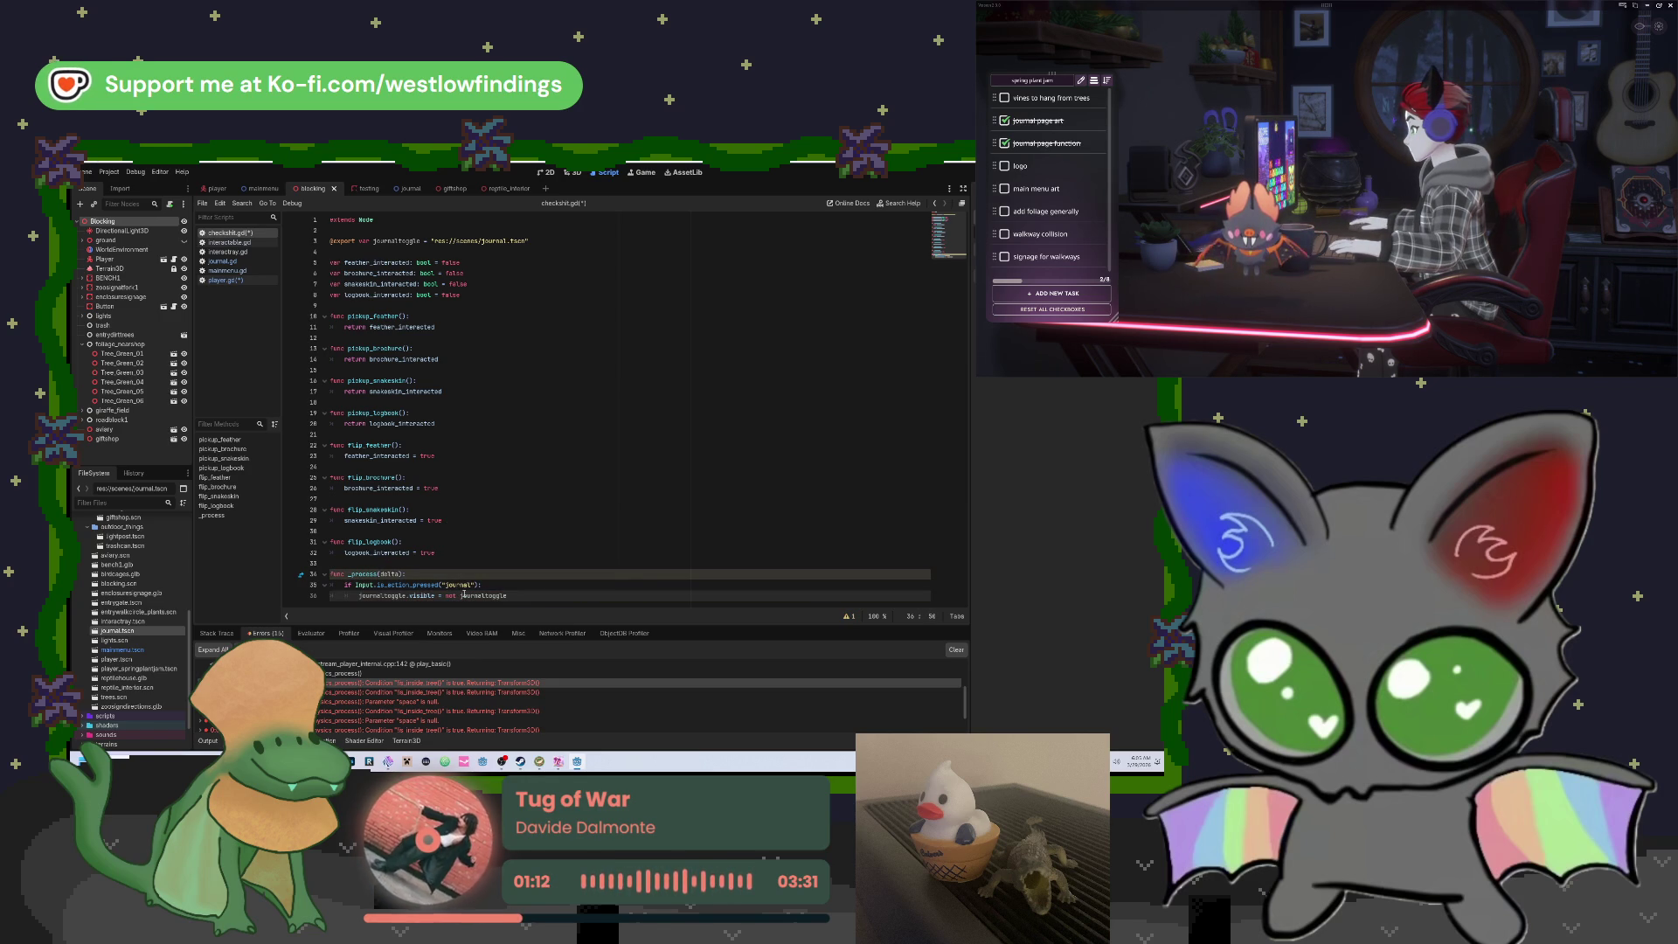
pyautogui.write('ible')
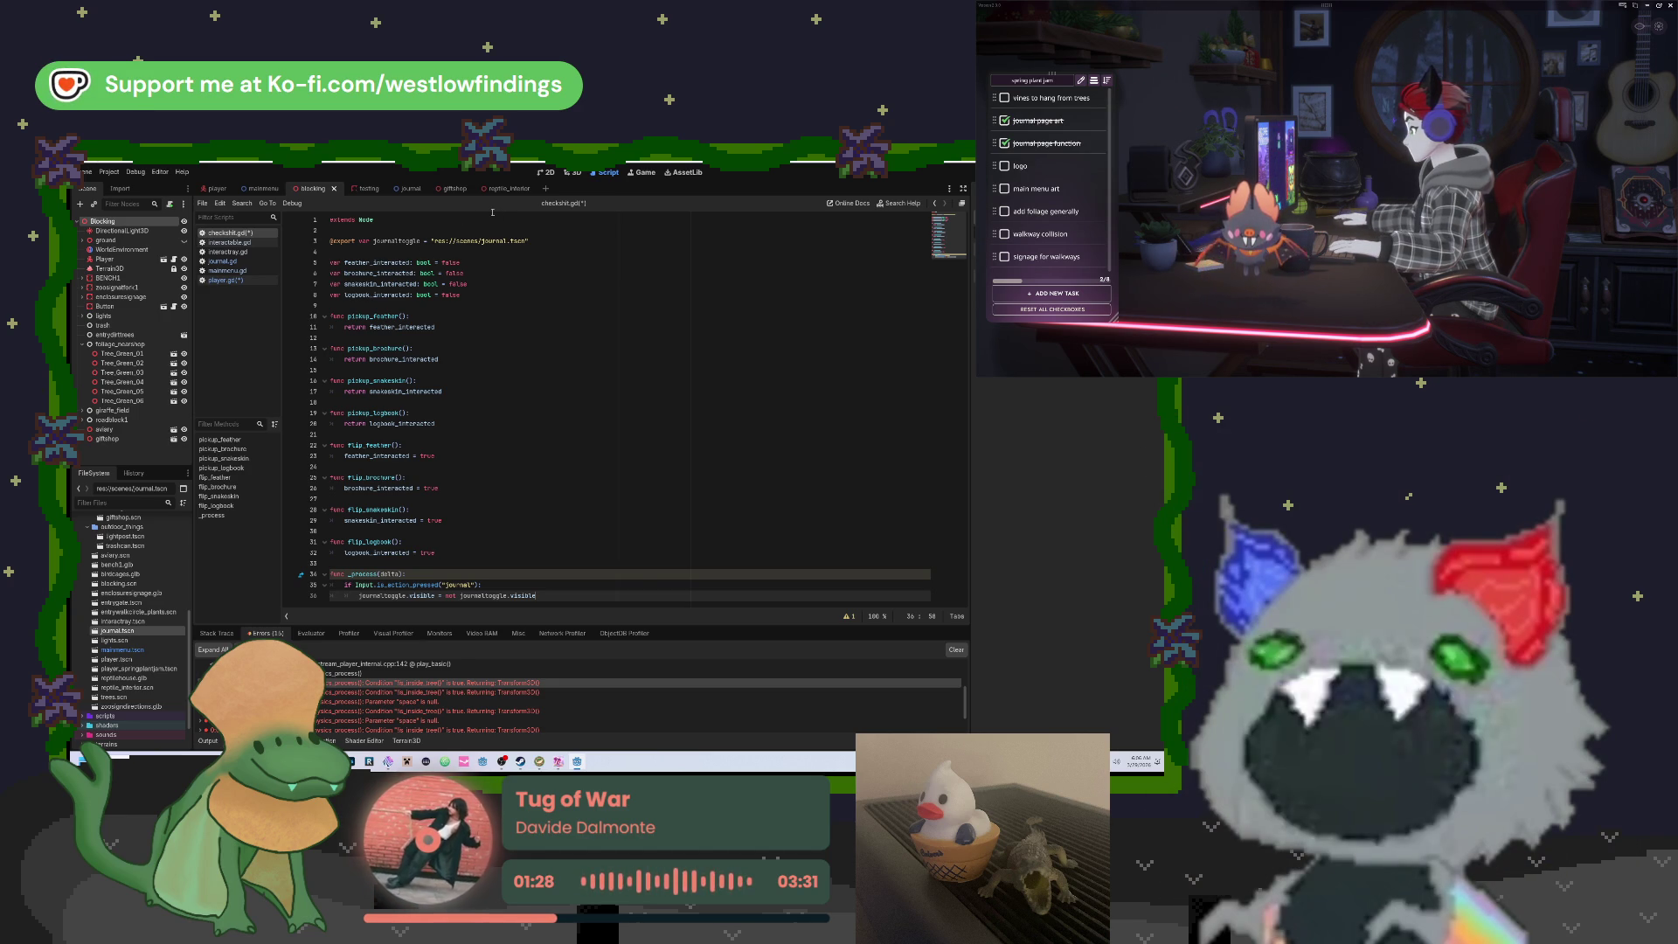
pyautogui.moveTo(166, 634); pyautogui.dragTo(133, 226)
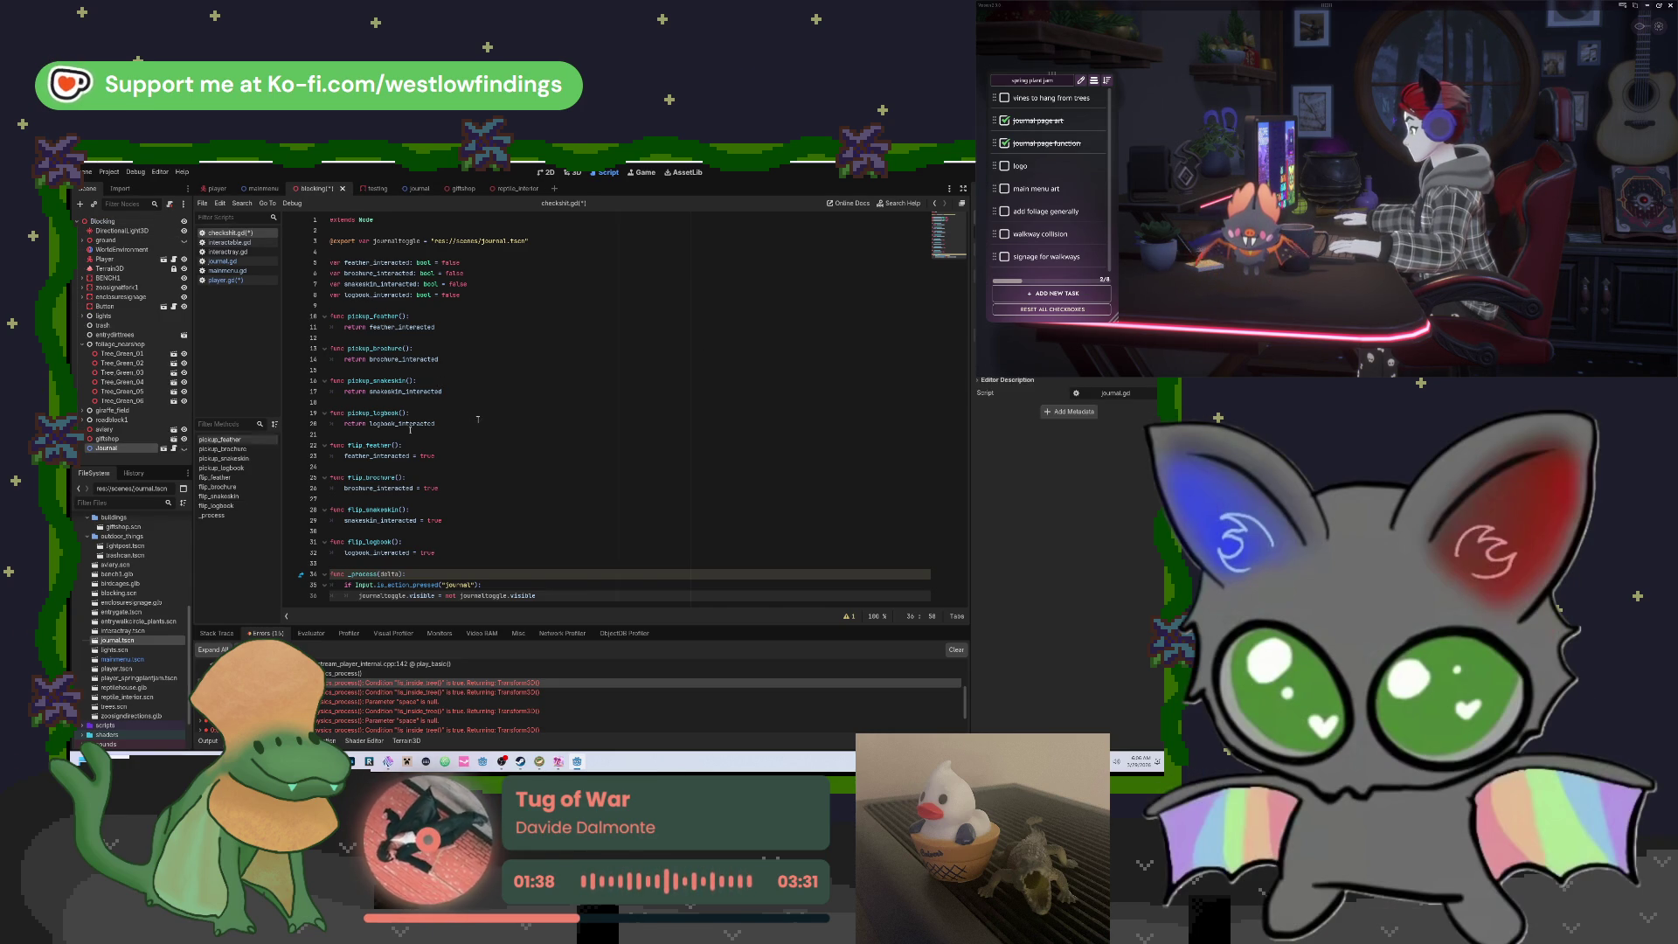
# Run the game with F5, choose PLAY, and press J to trigger the journal toggle.
pyautogui.press('F5')
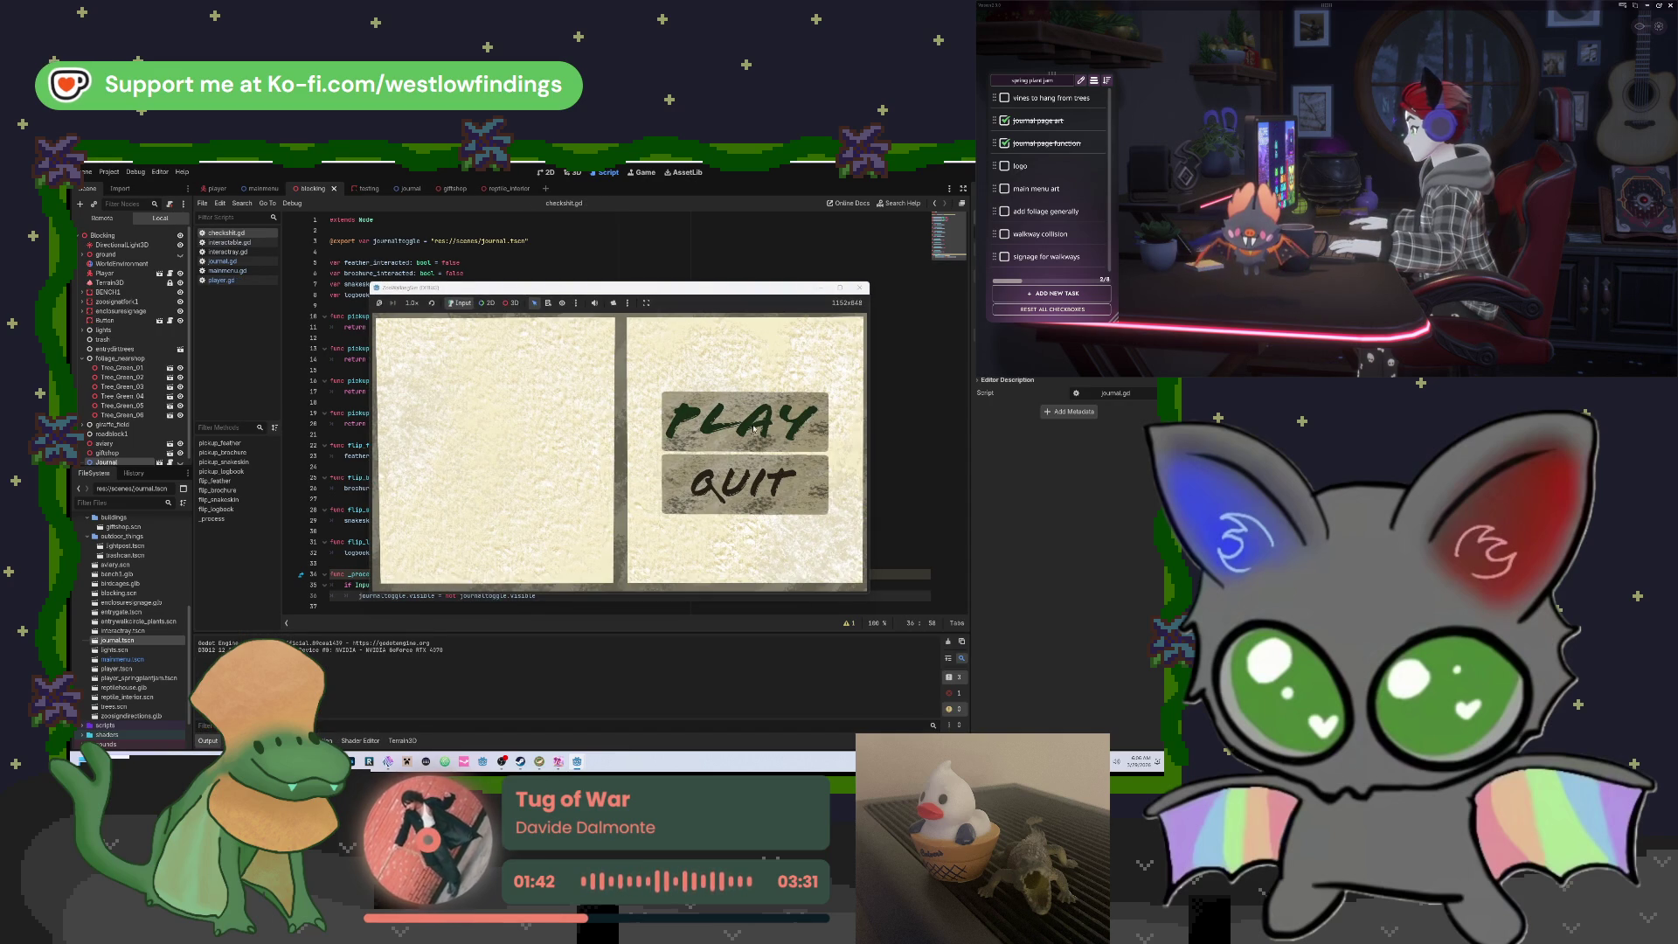
pyautogui.click(754, 428)
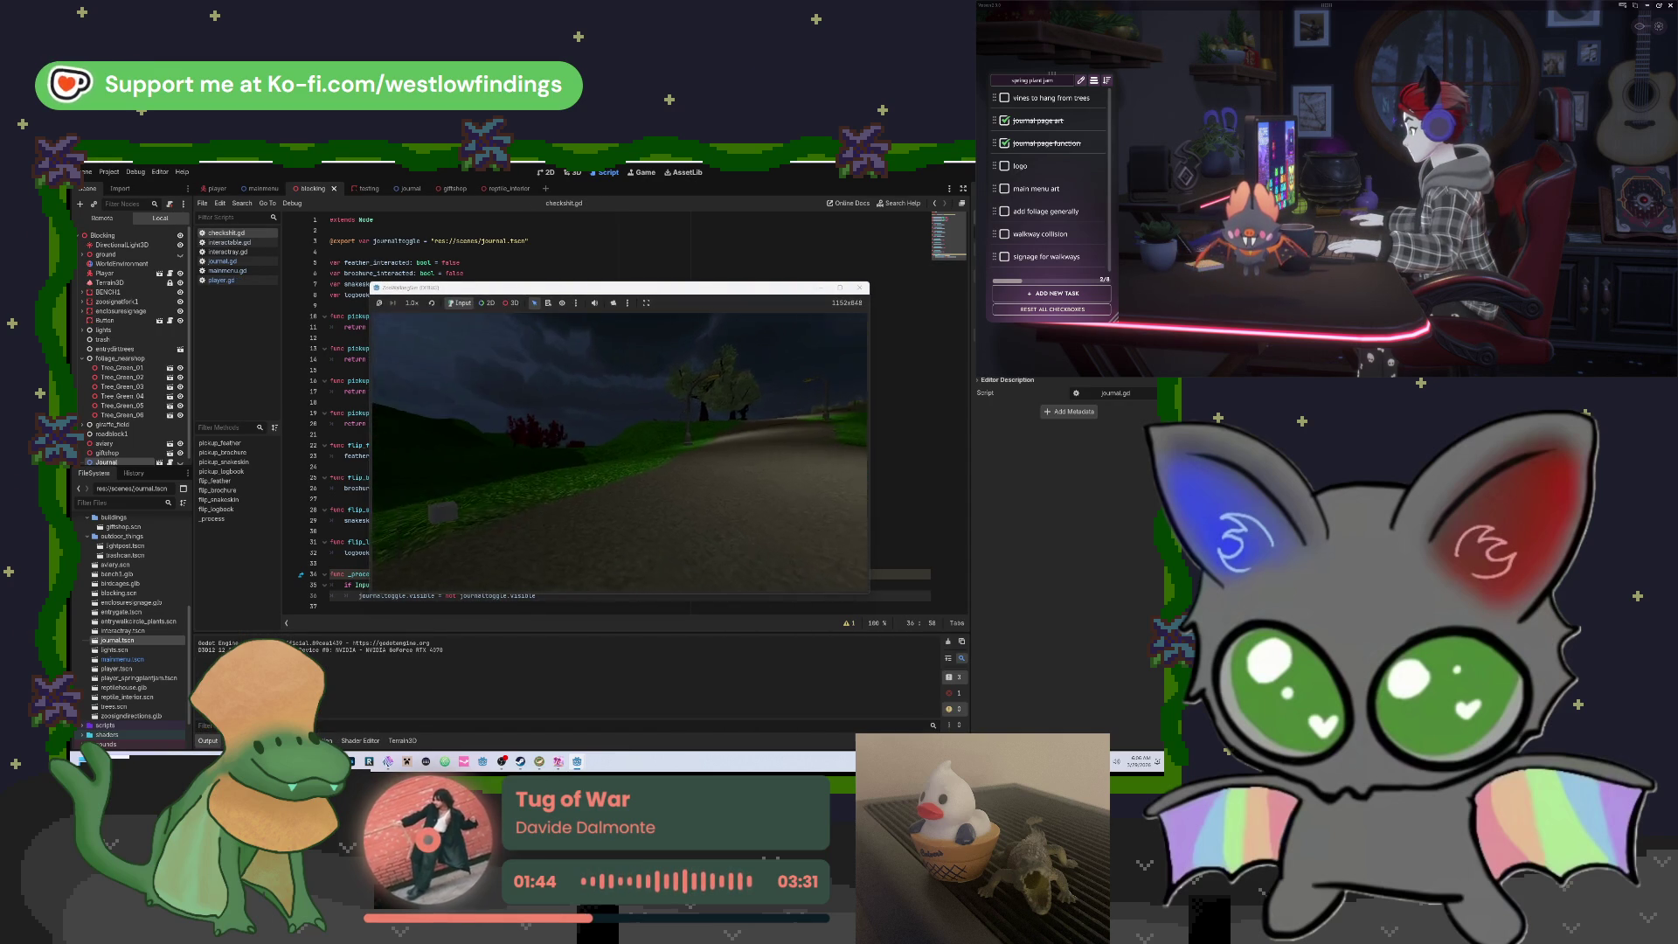
pyautogui.press('j')
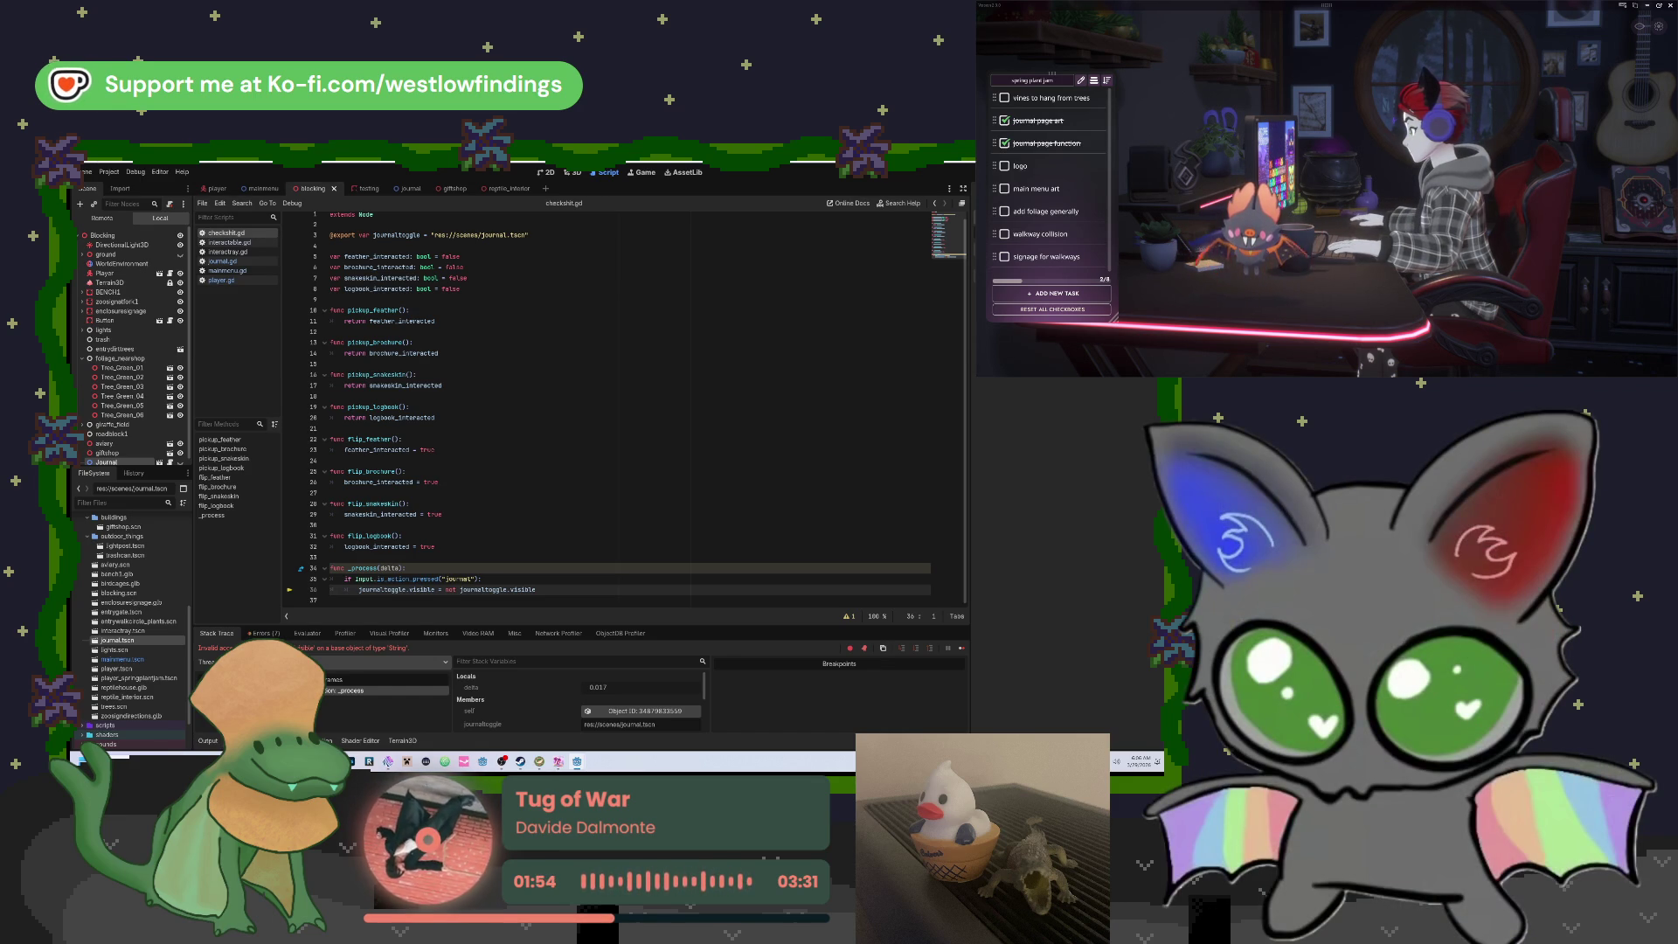
# Inspect the error message and line 3's journal.tscn path, then show the Debugger's Errors list.
pyautogui.moveTo(409, 649); pyautogui.dragTo(205, 648)
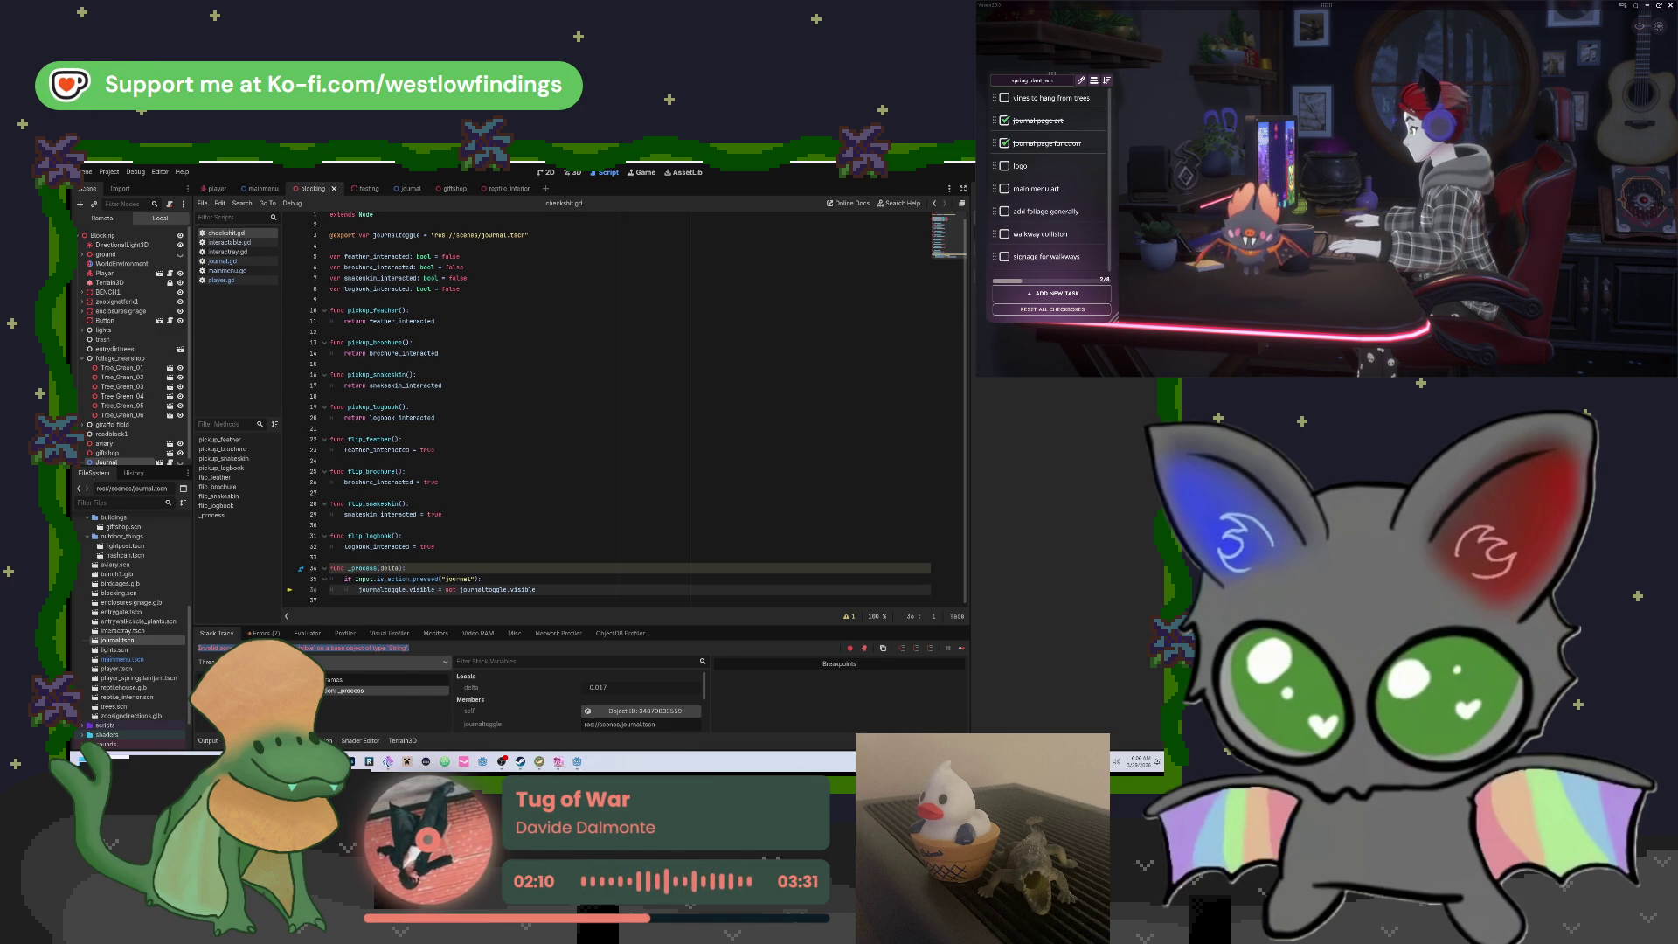
pyautogui.scroll(1, 534, 241)
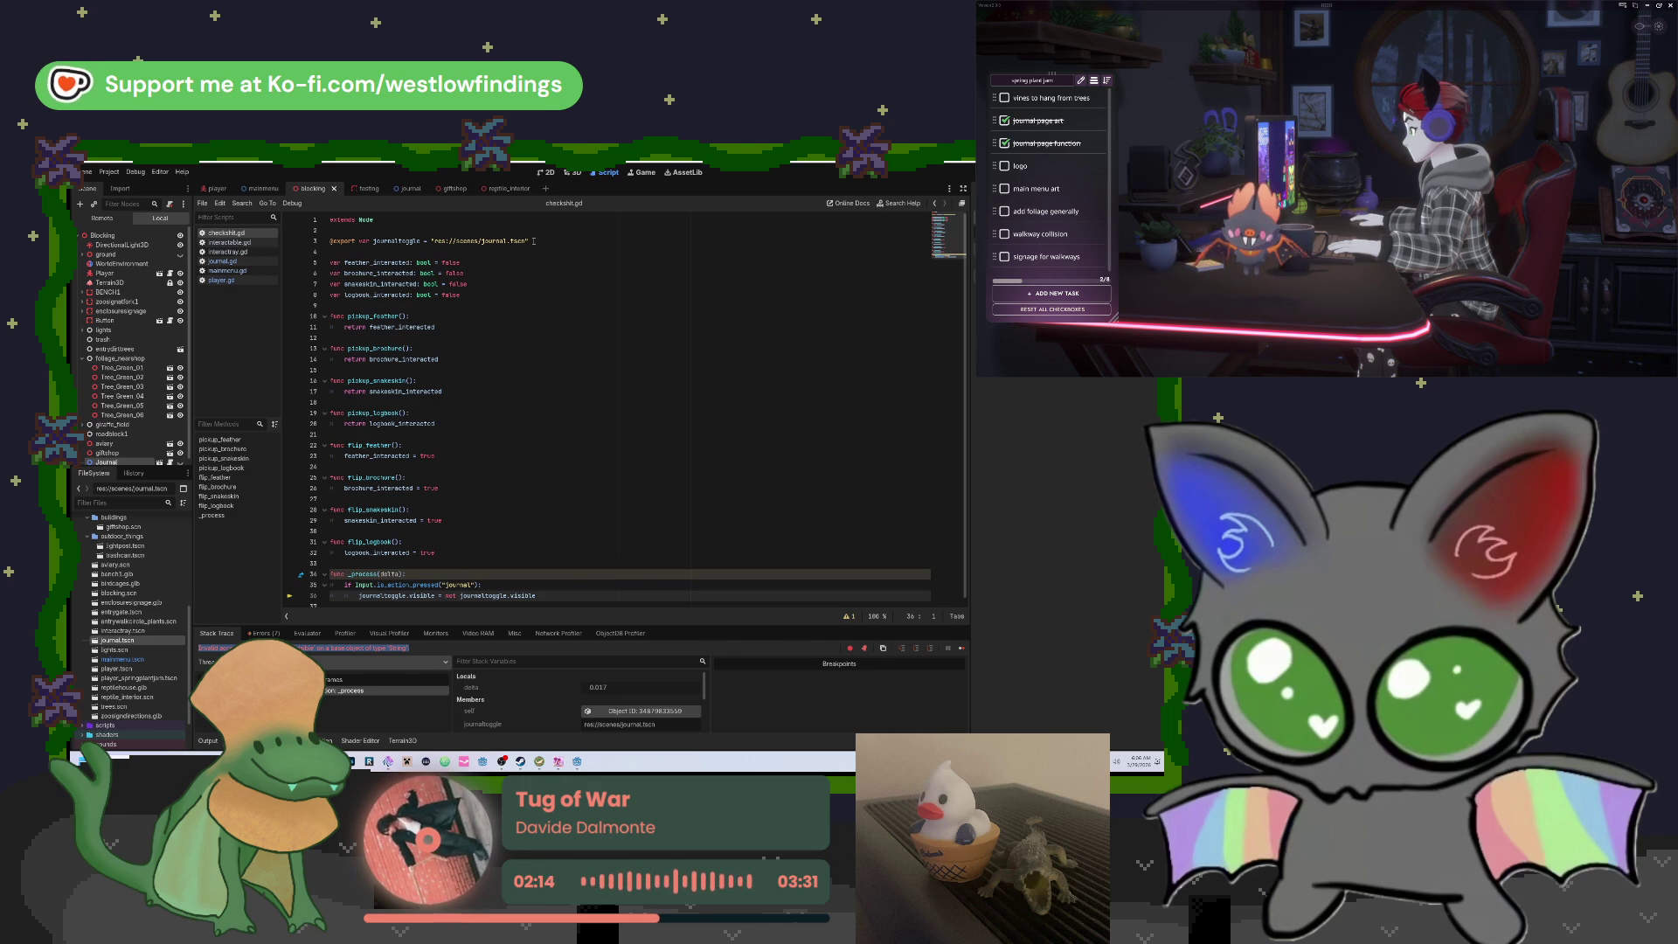
pyautogui.moveTo(534, 241); pyautogui.dragTo(430, 241)
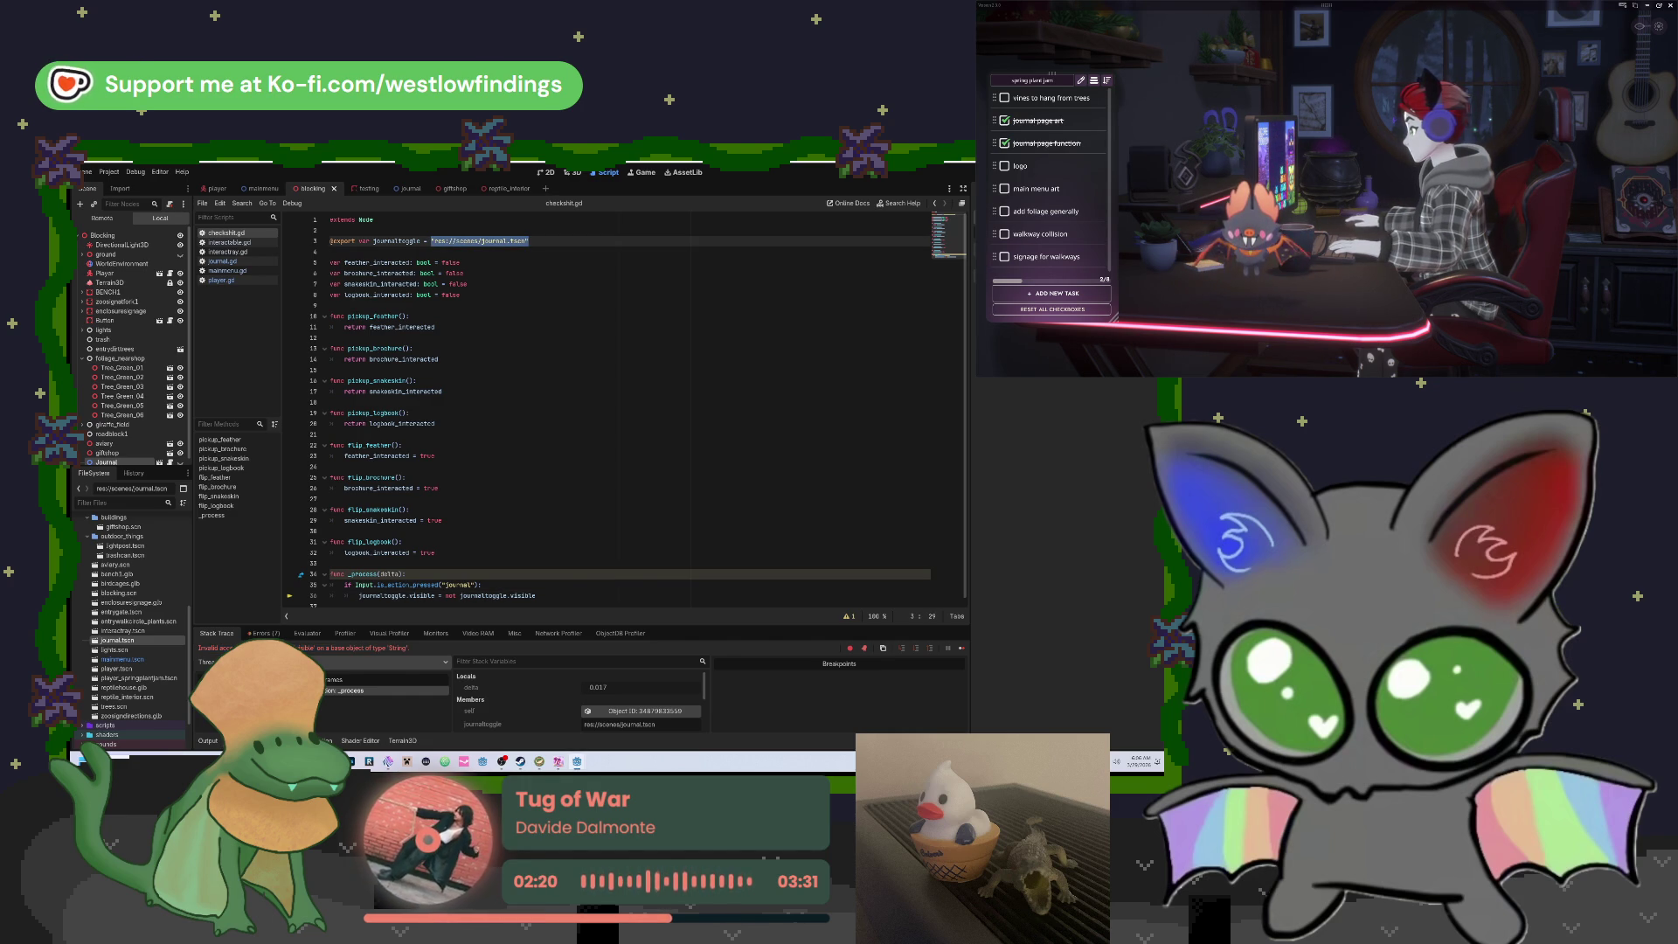
pyautogui.click(277, 634)
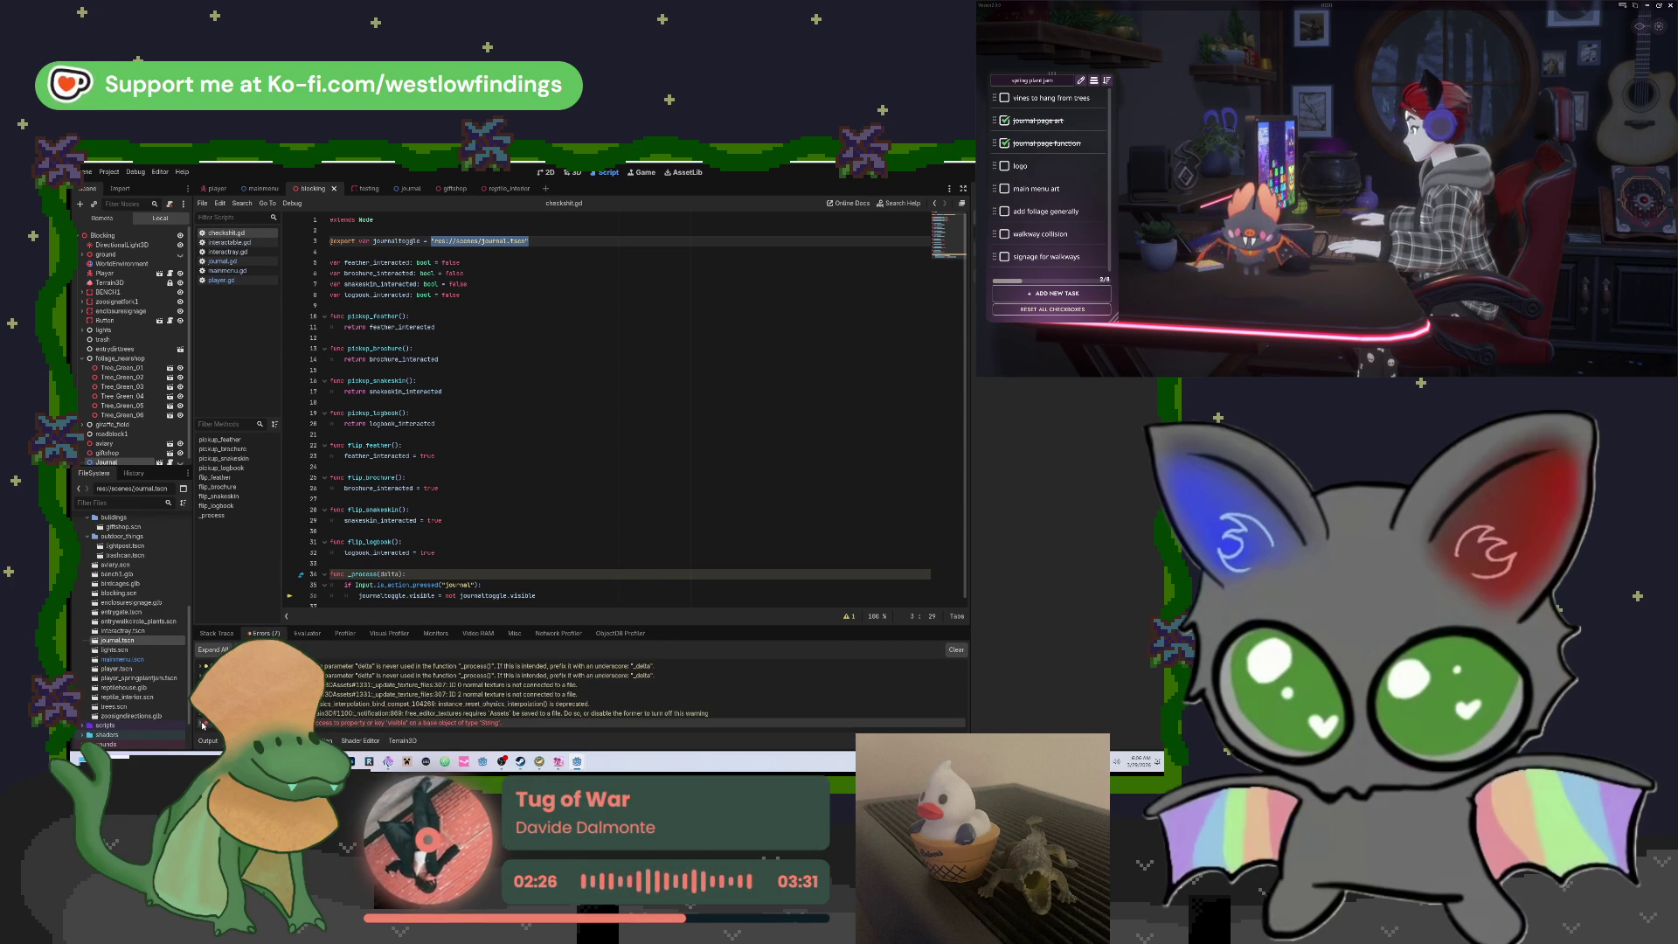
# Expand the last error and jump to its _process() source line in the script.
pyautogui.click(202, 724)
pyautogui.click(332, 715)
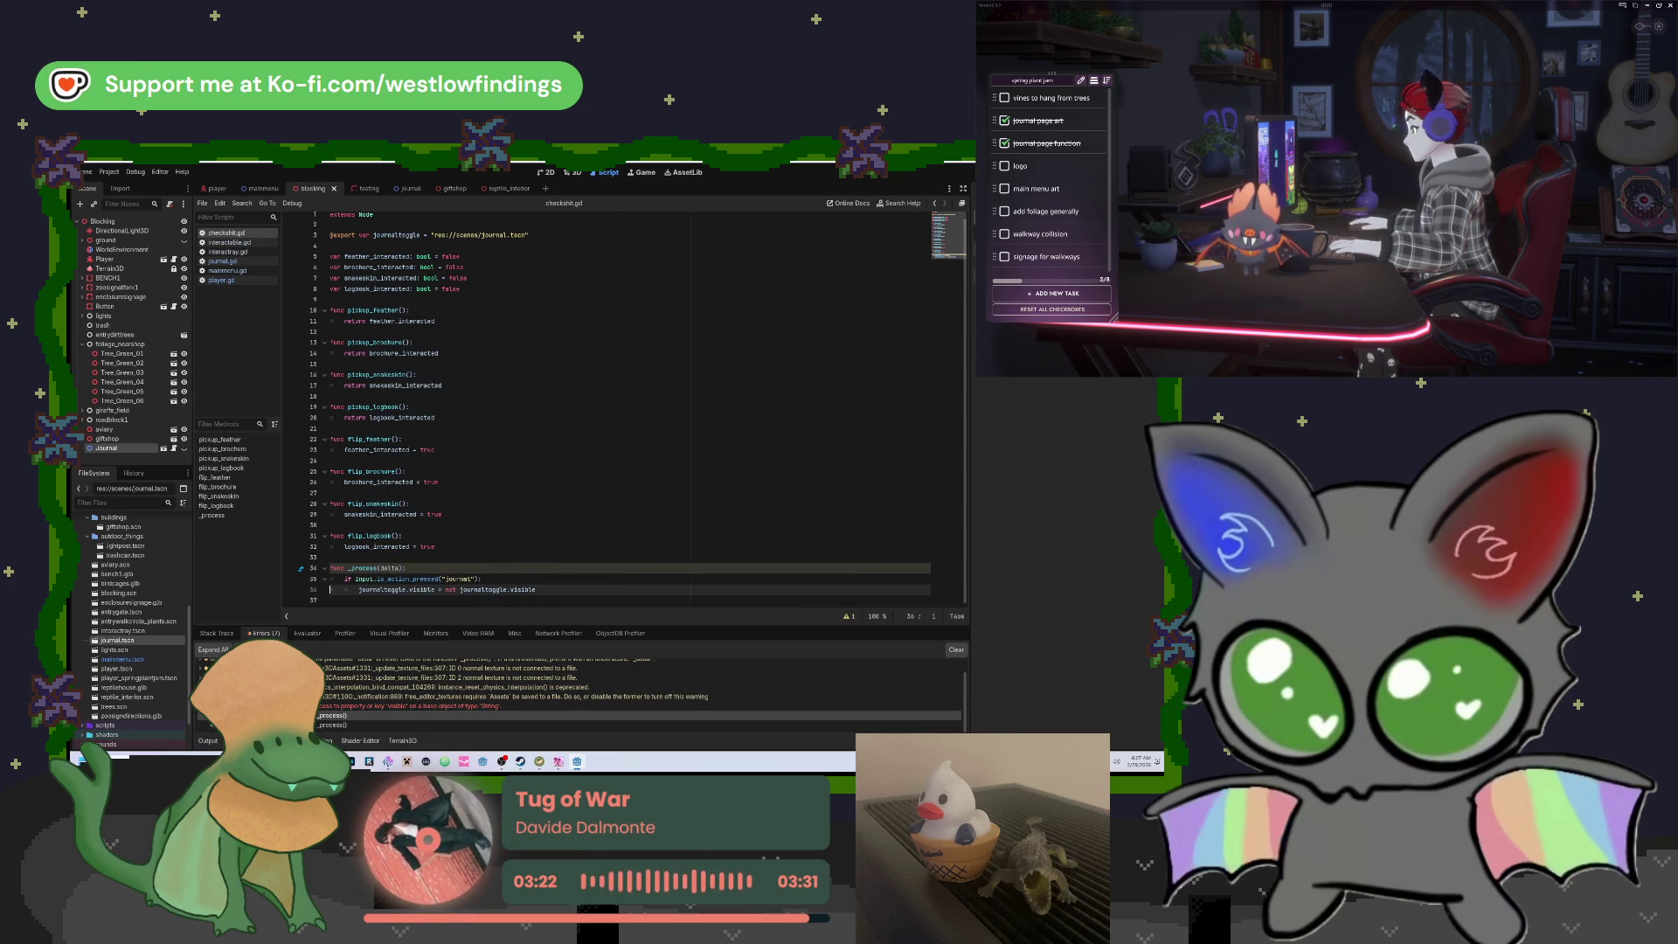
pyautogui.click(717, 353)
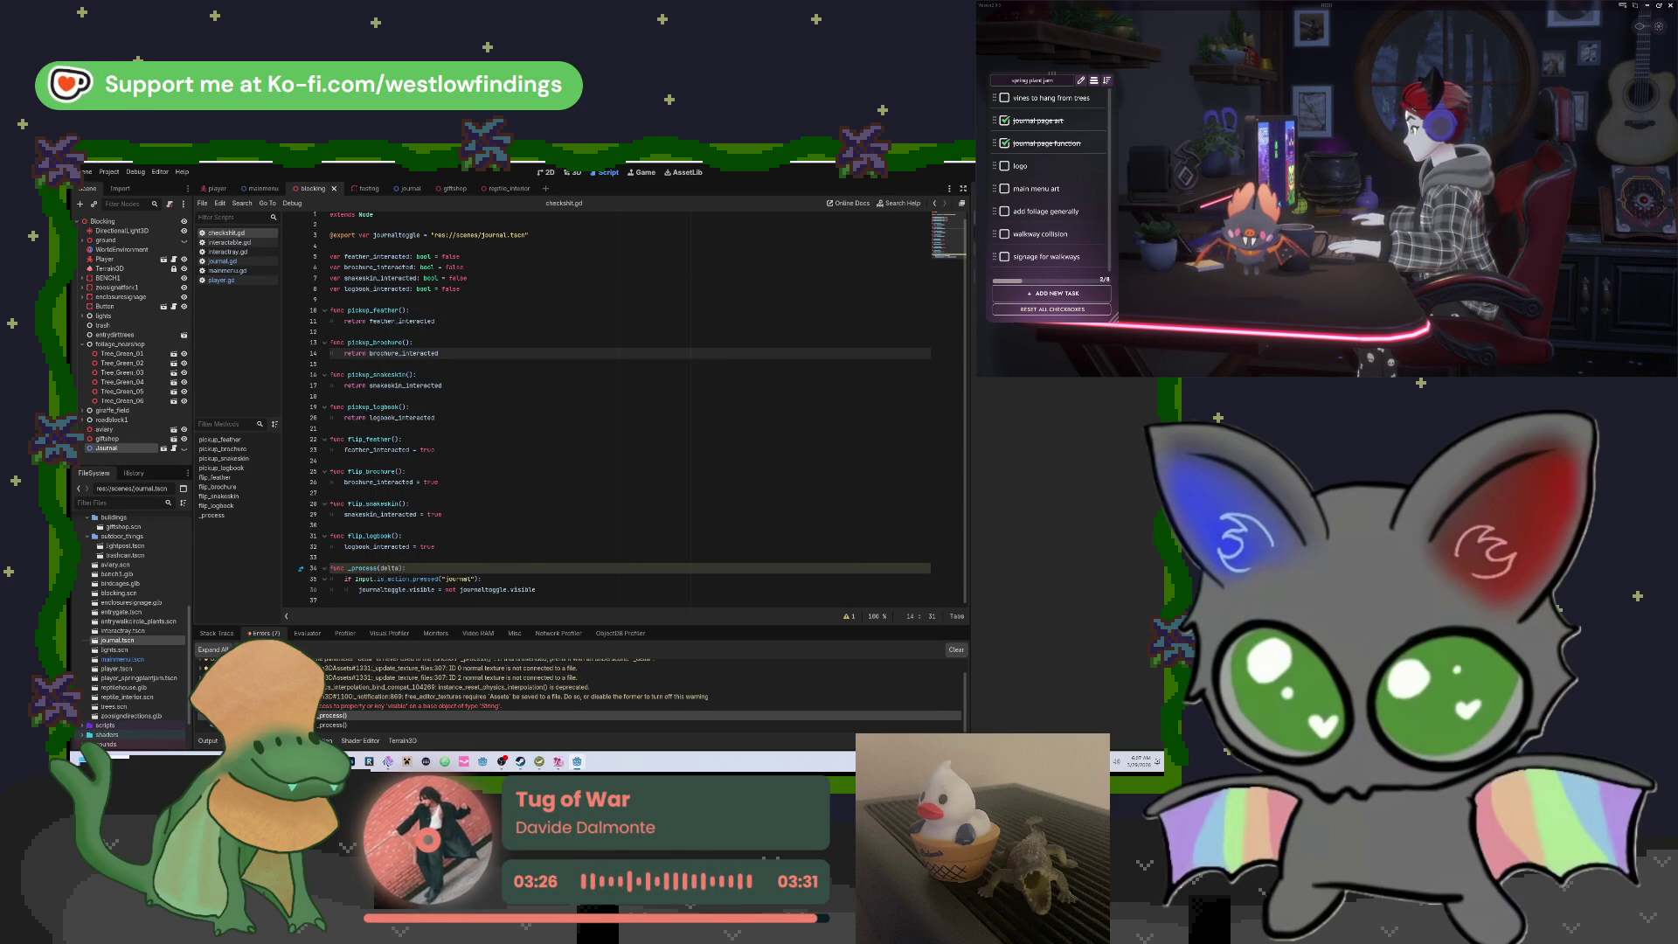
# Rerun the game with F5, choose PLAY, and press J to reproduce the error.
pyautogui.press('F5')
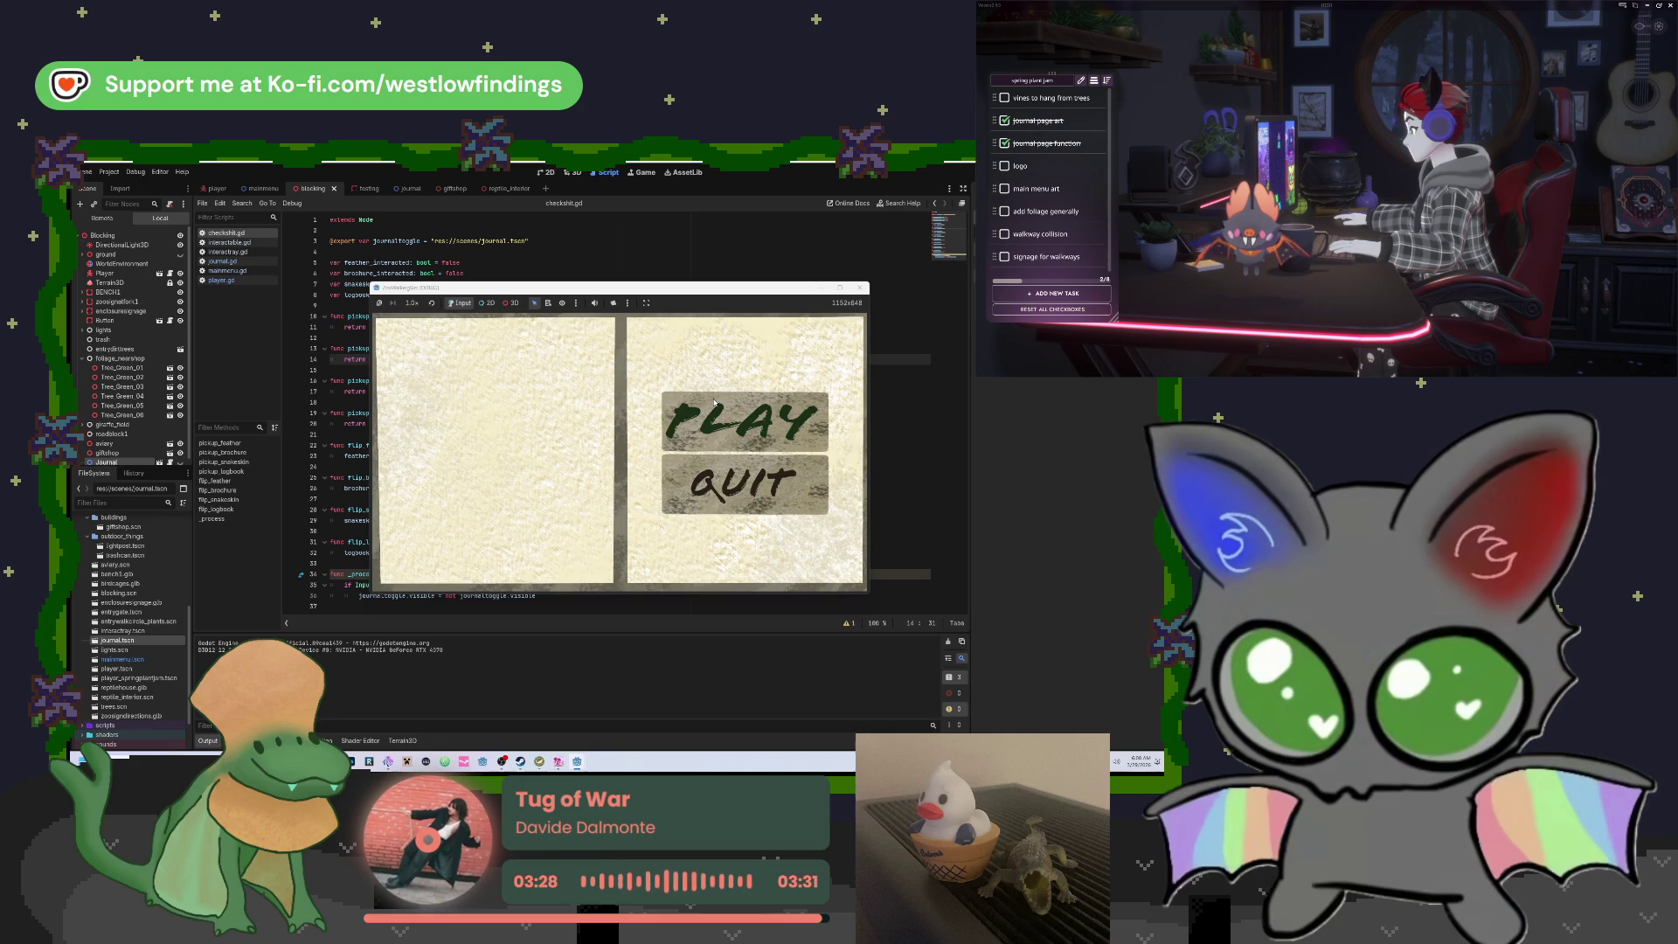
pyautogui.click(715, 403)
pyautogui.press('j')
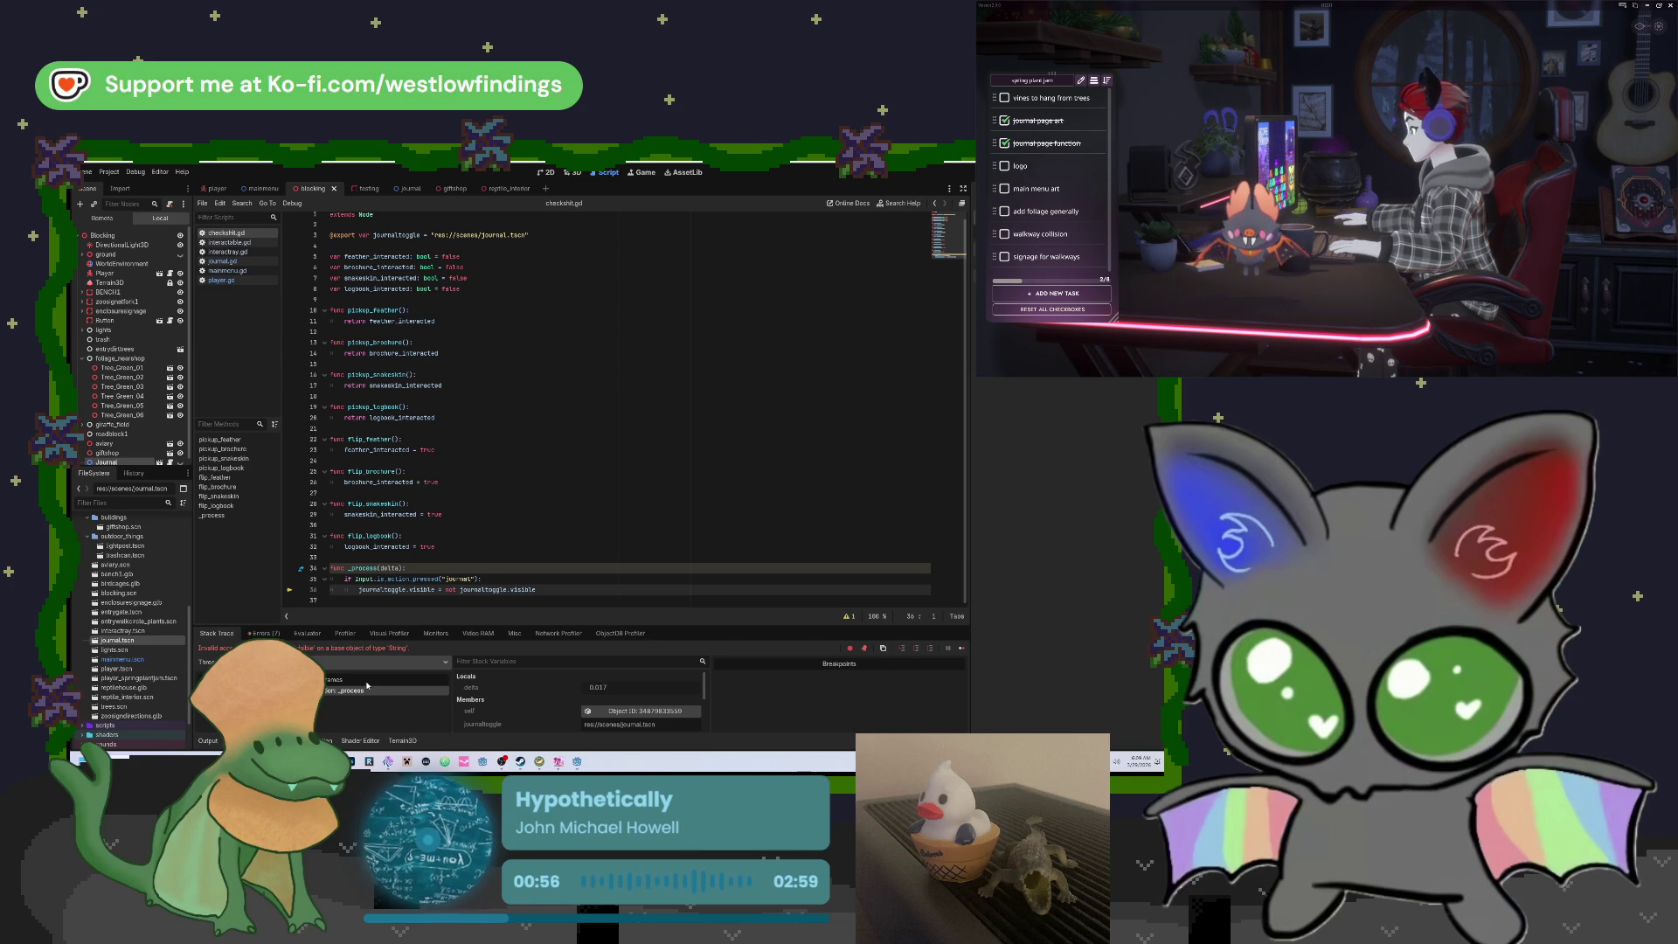
# Rewrite line 36 as journaltoggle.show() and run the game with F5.
pyautogui.moveTo(537, 590)
pyautogui.mouseDown()
pyautogui.moveTo(331, 591)
pyautogui.moveTo(353, 591)
pyautogui.mouseUp()
pyautogui.press('BackSpace')
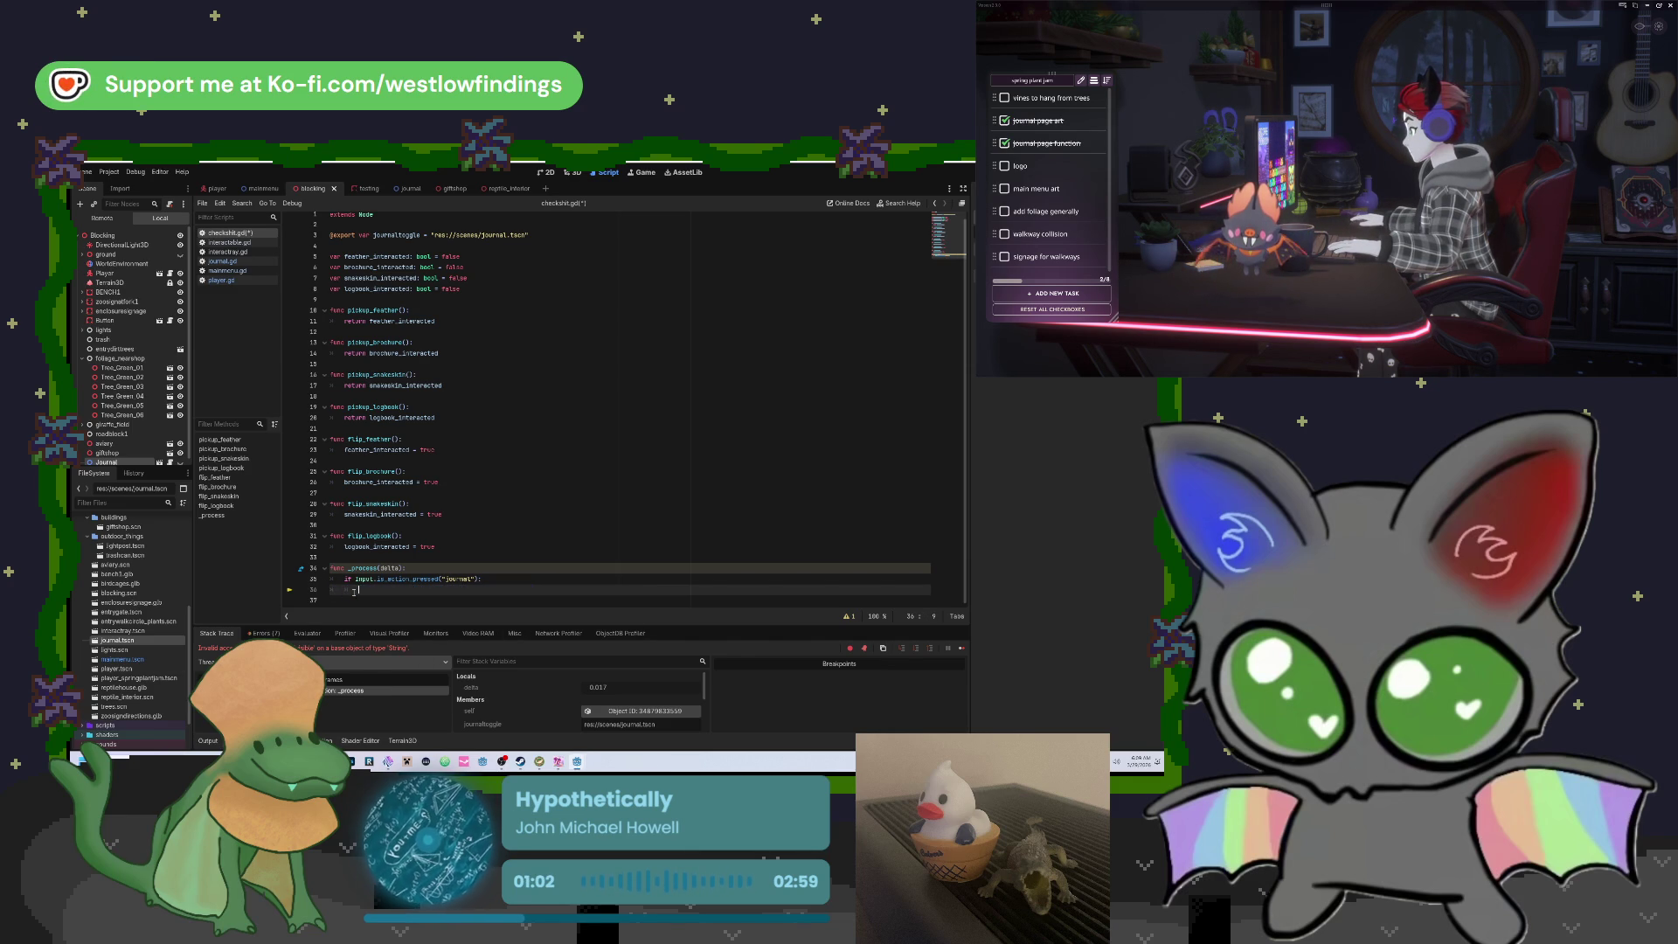
pyautogui.write('journaltoggle')
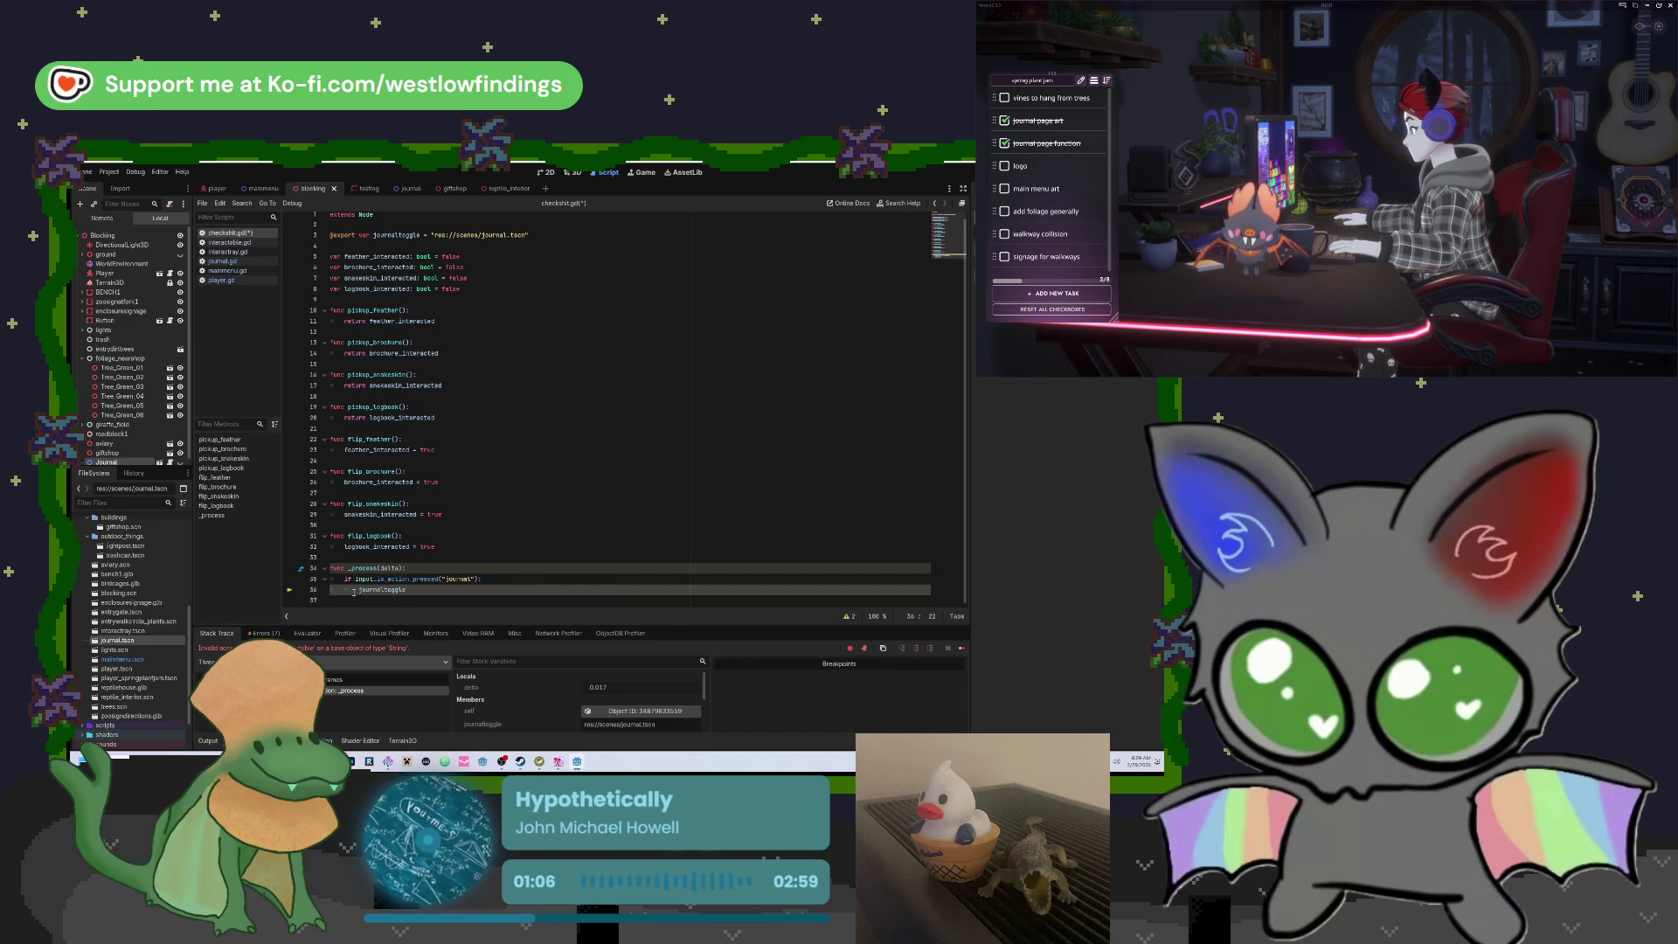
pyautogui.write('.visibl')
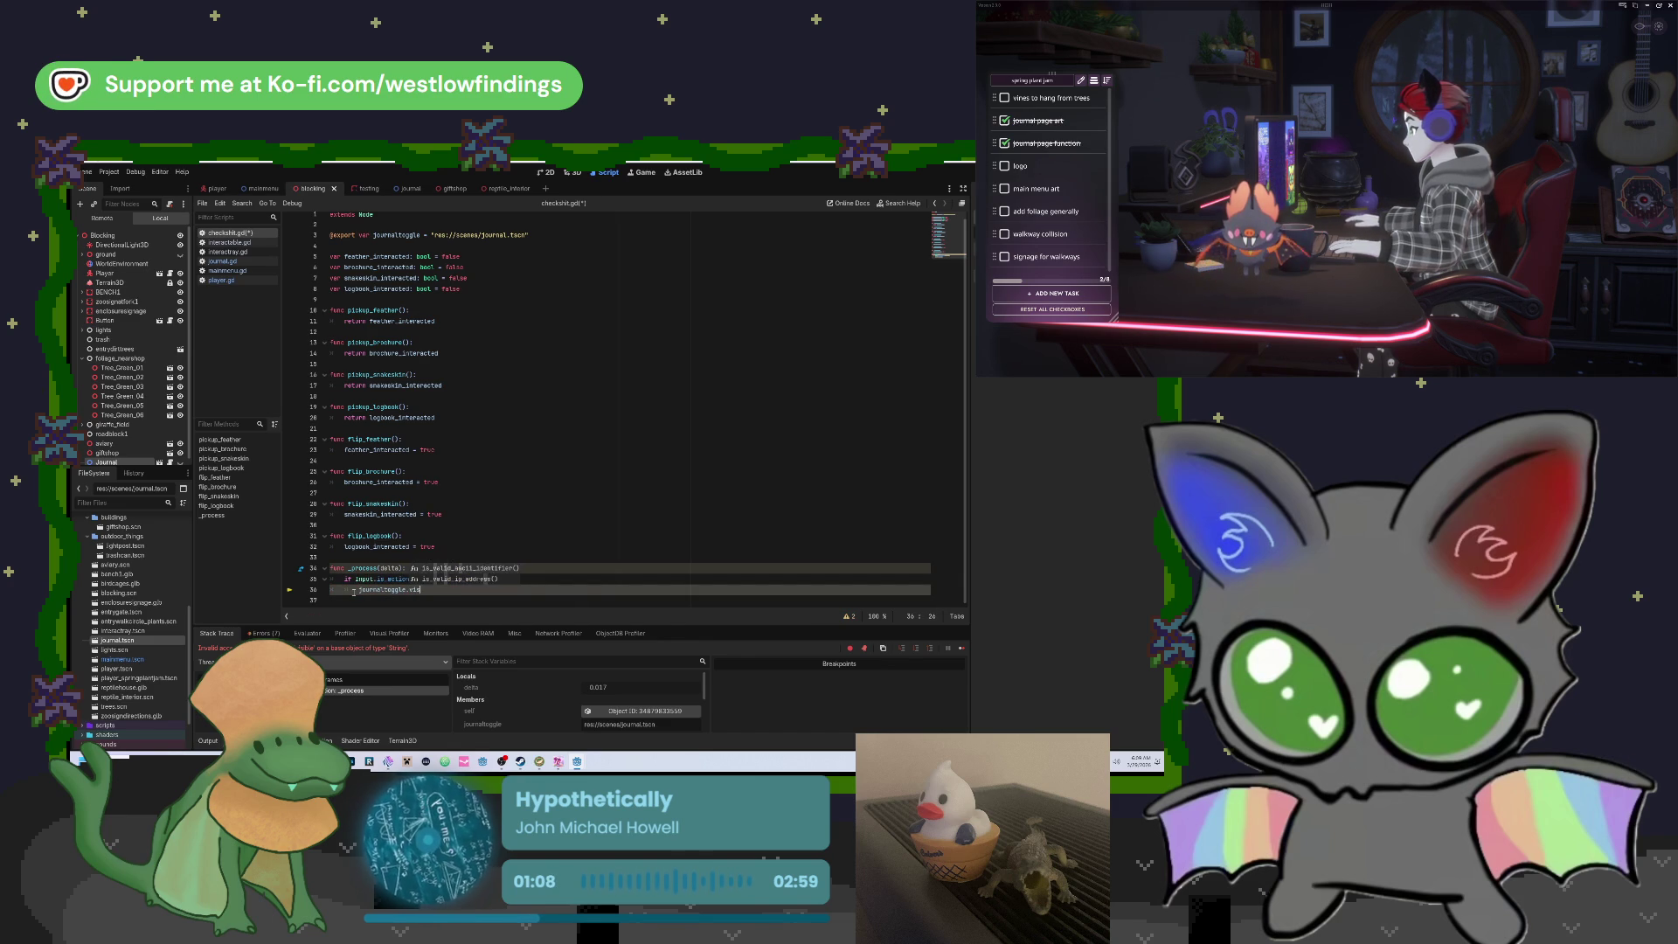
pyautogui.write('e')
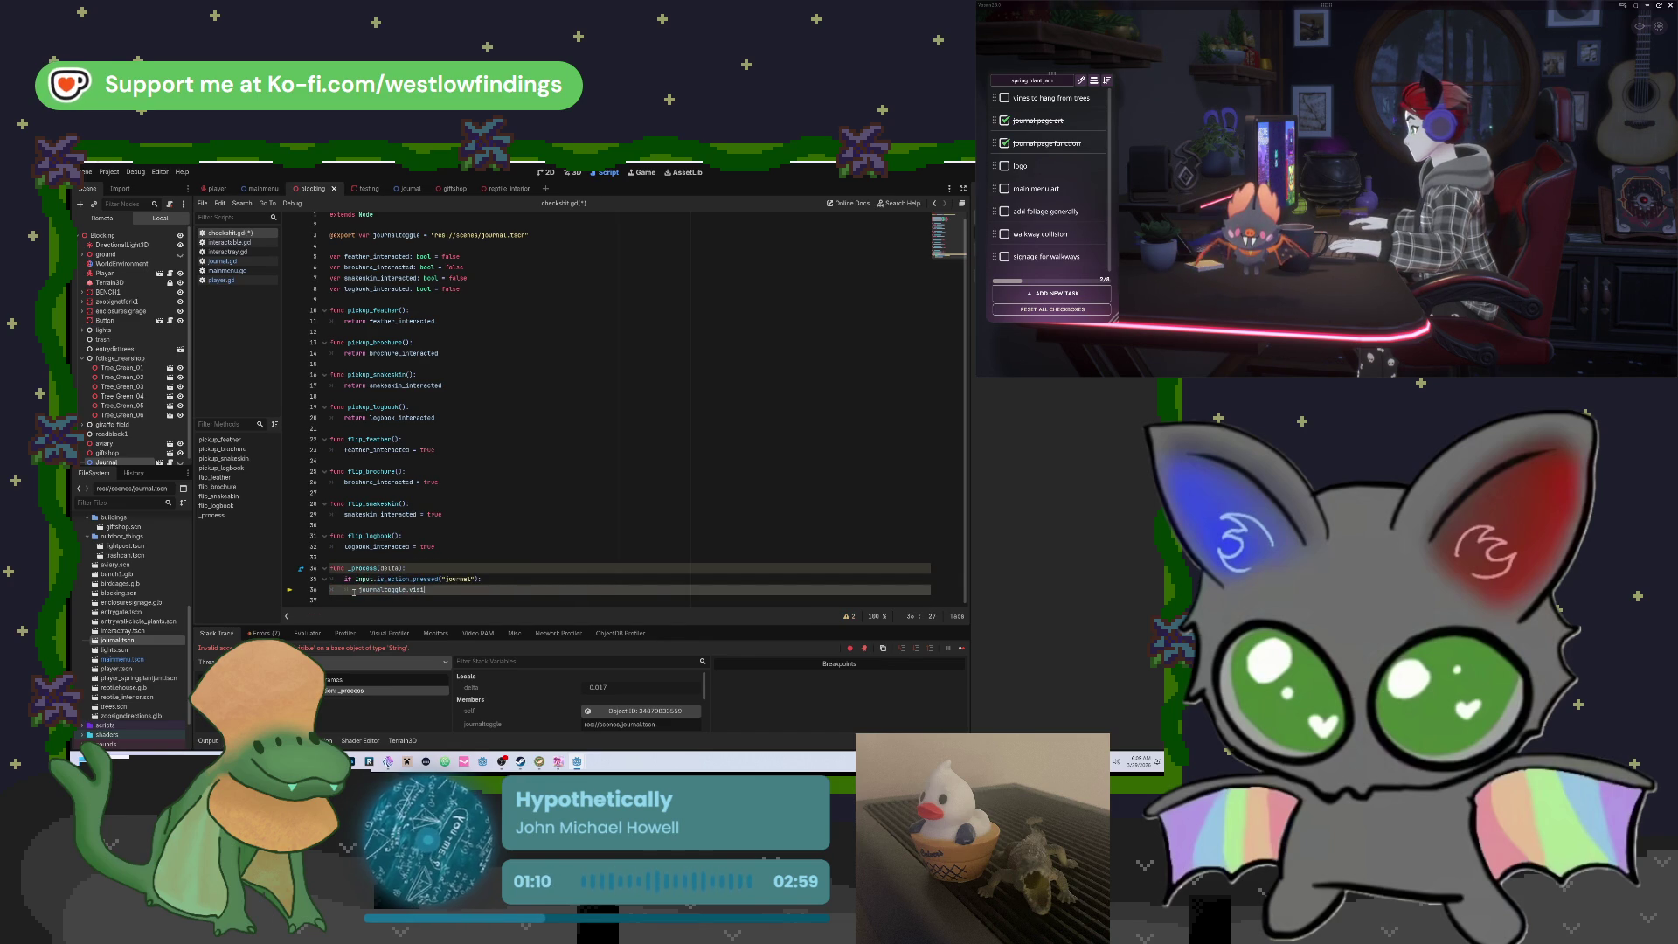
pyautogui.press('BackSpace')
pyautogui.press('BackSpace')
pyautogui.press('BackSpace')
pyautogui.write('show()')
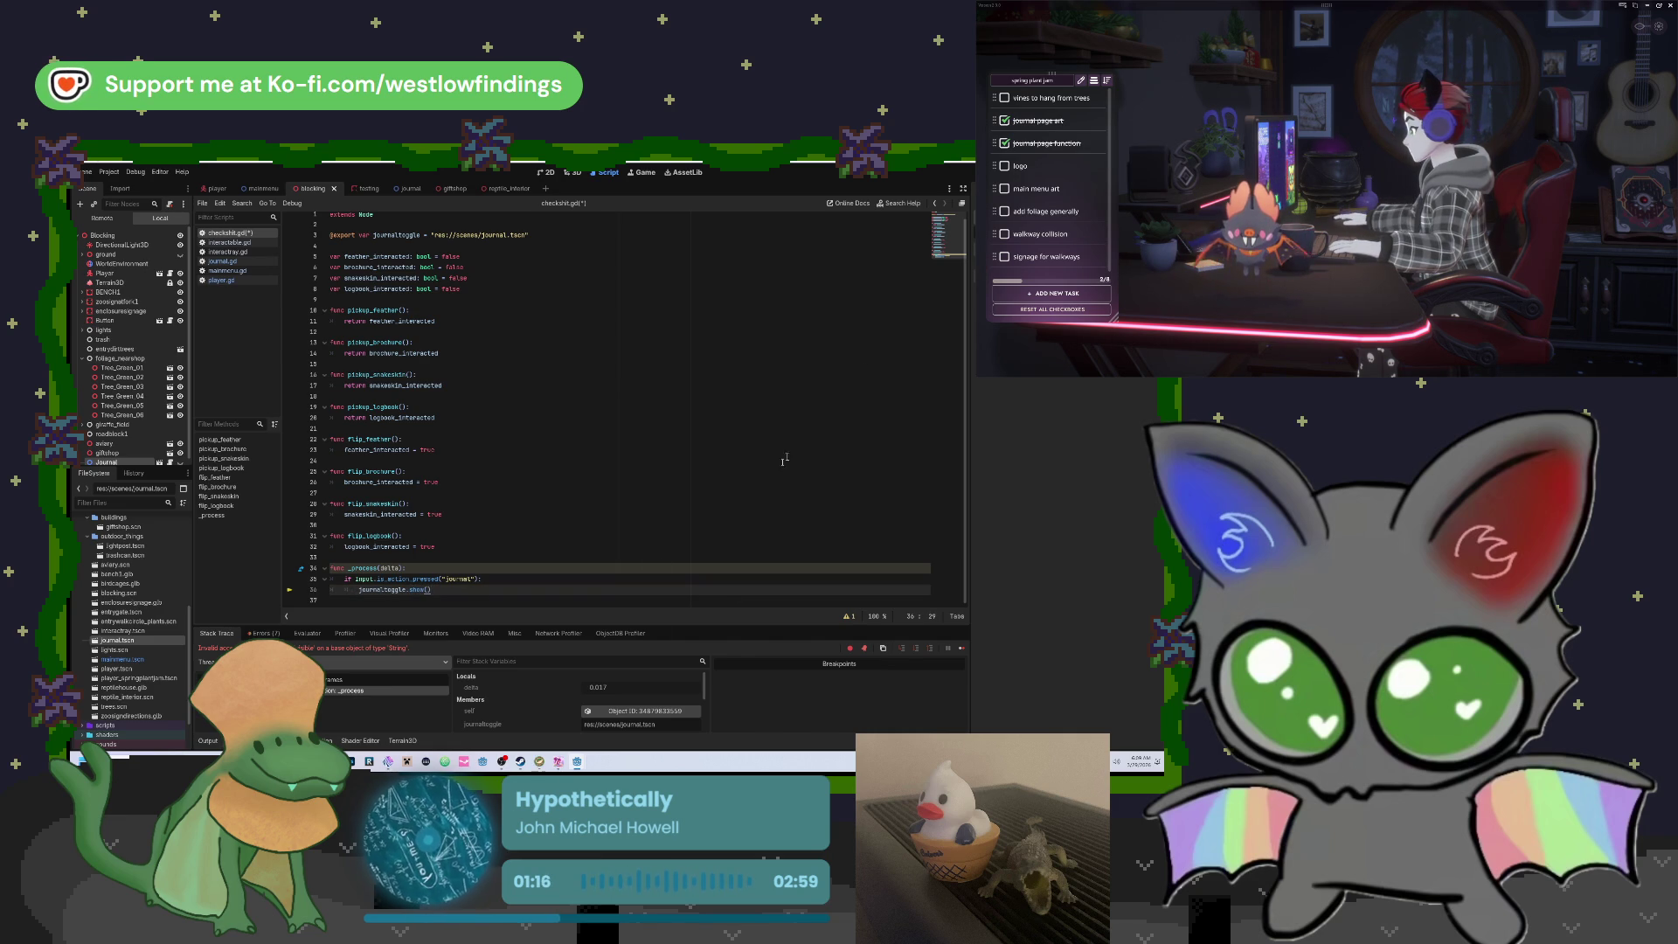
pyautogui.press('F5')
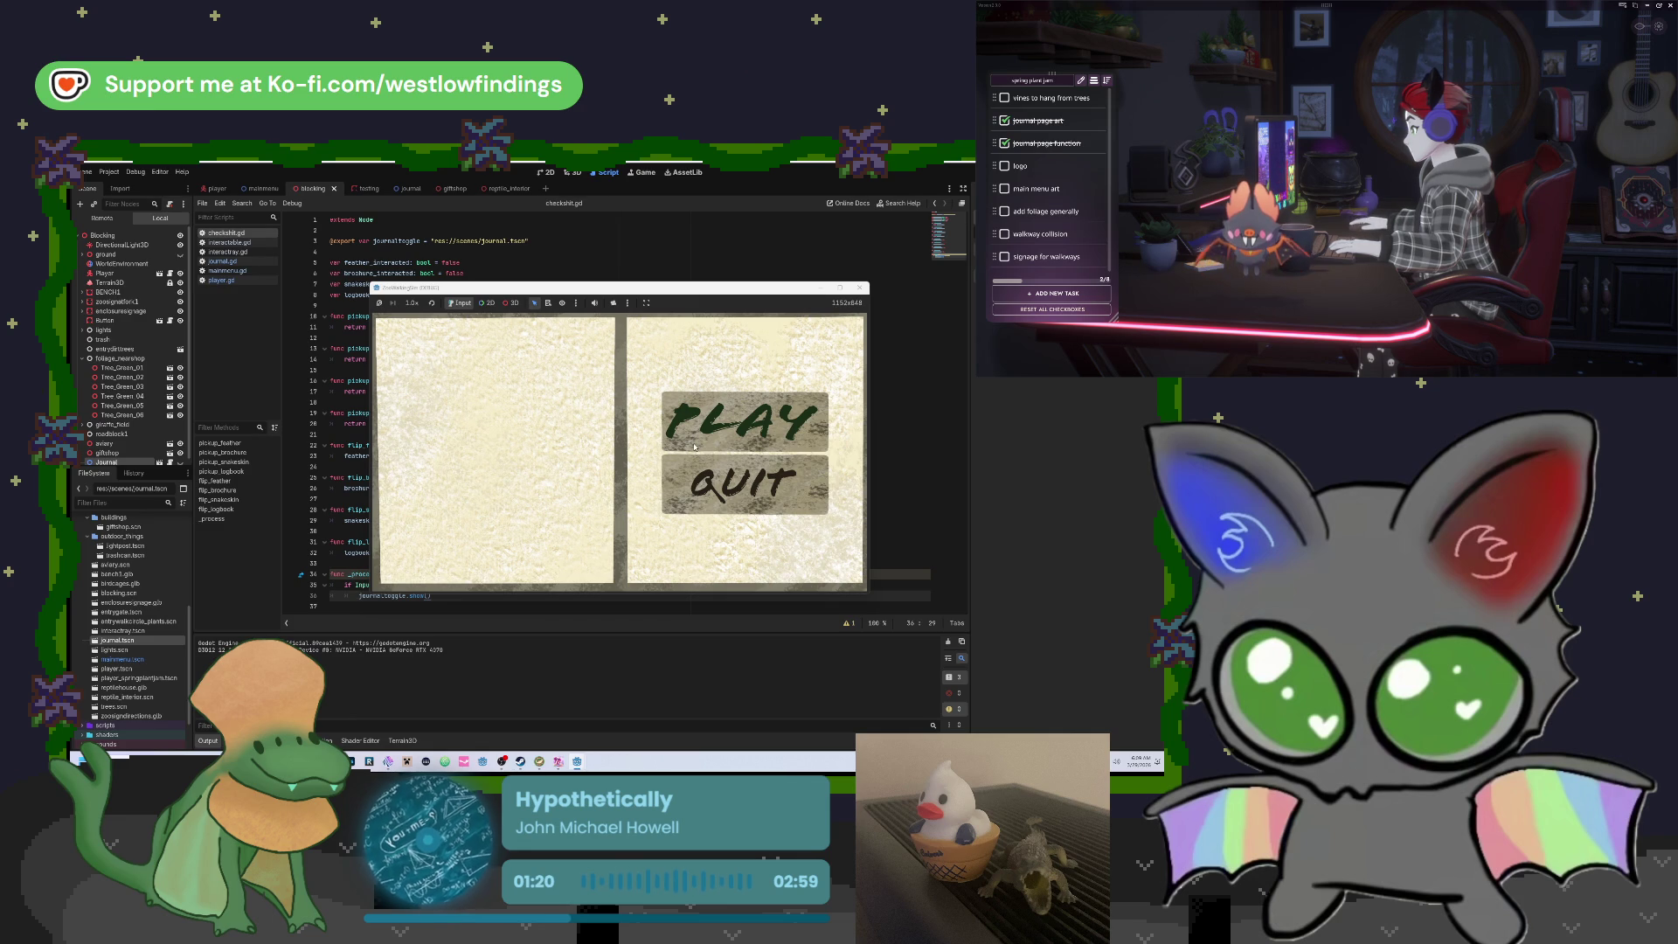
# Start the game, press J to test the journal, then select the _process lines.
pyautogui.click(745, 421)
pyautogui.press('j')
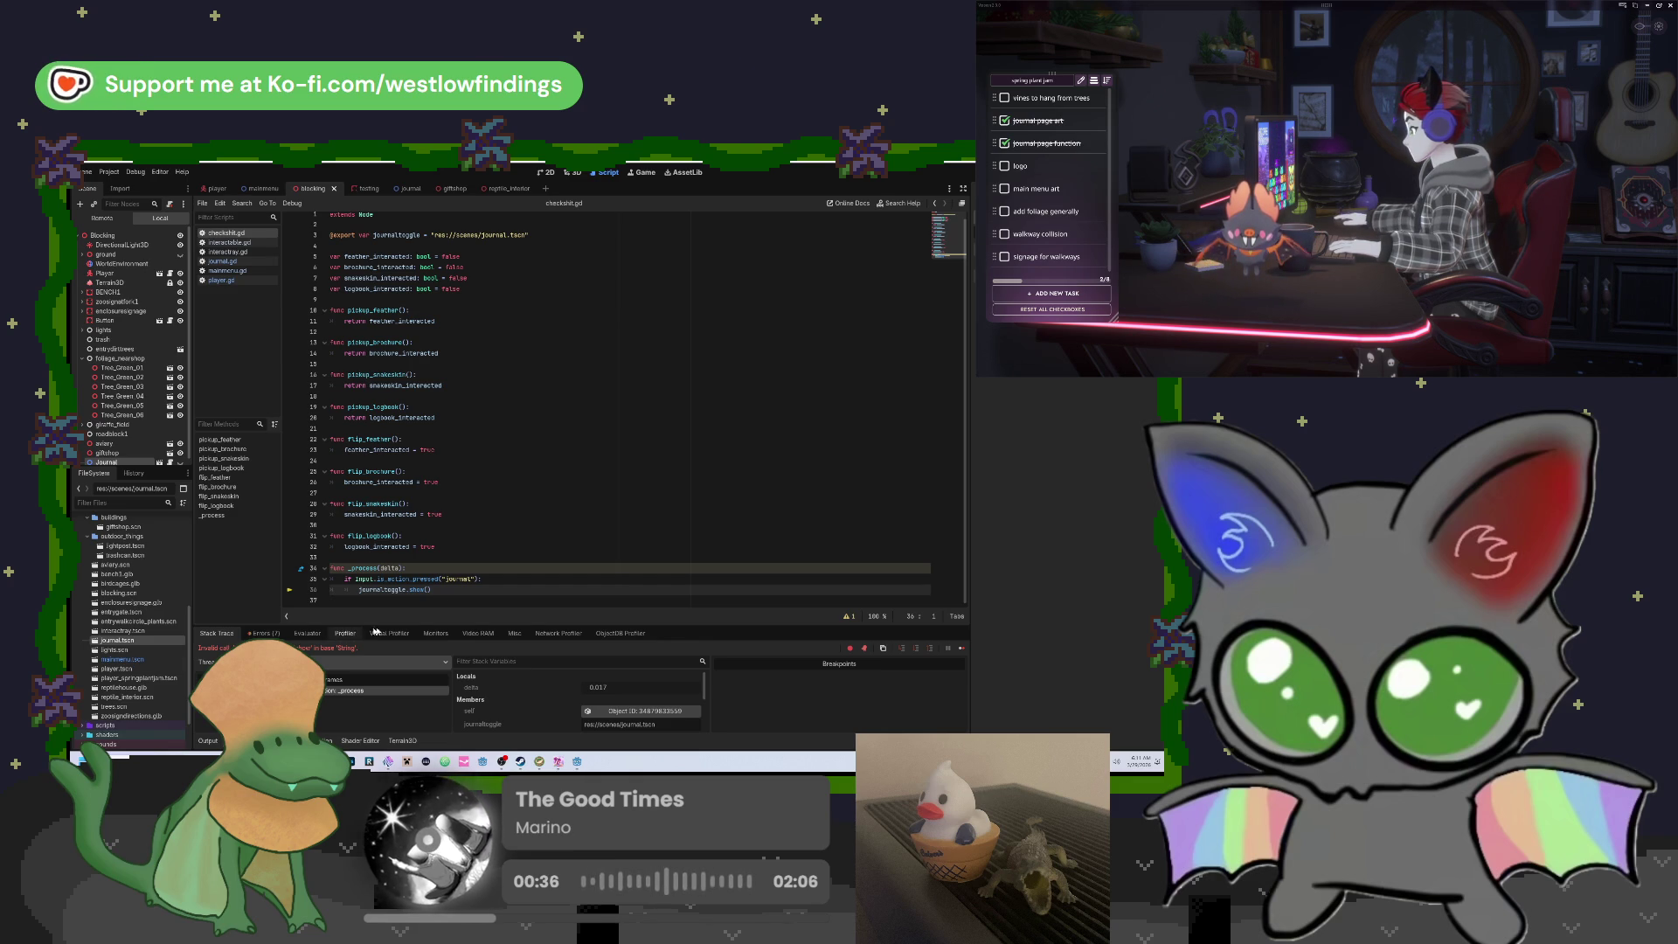
pyautogui.moveTo(433, 590); pyautogui.dragTo(318, 579)
pyautogui.hotkey('shift', 'Up')
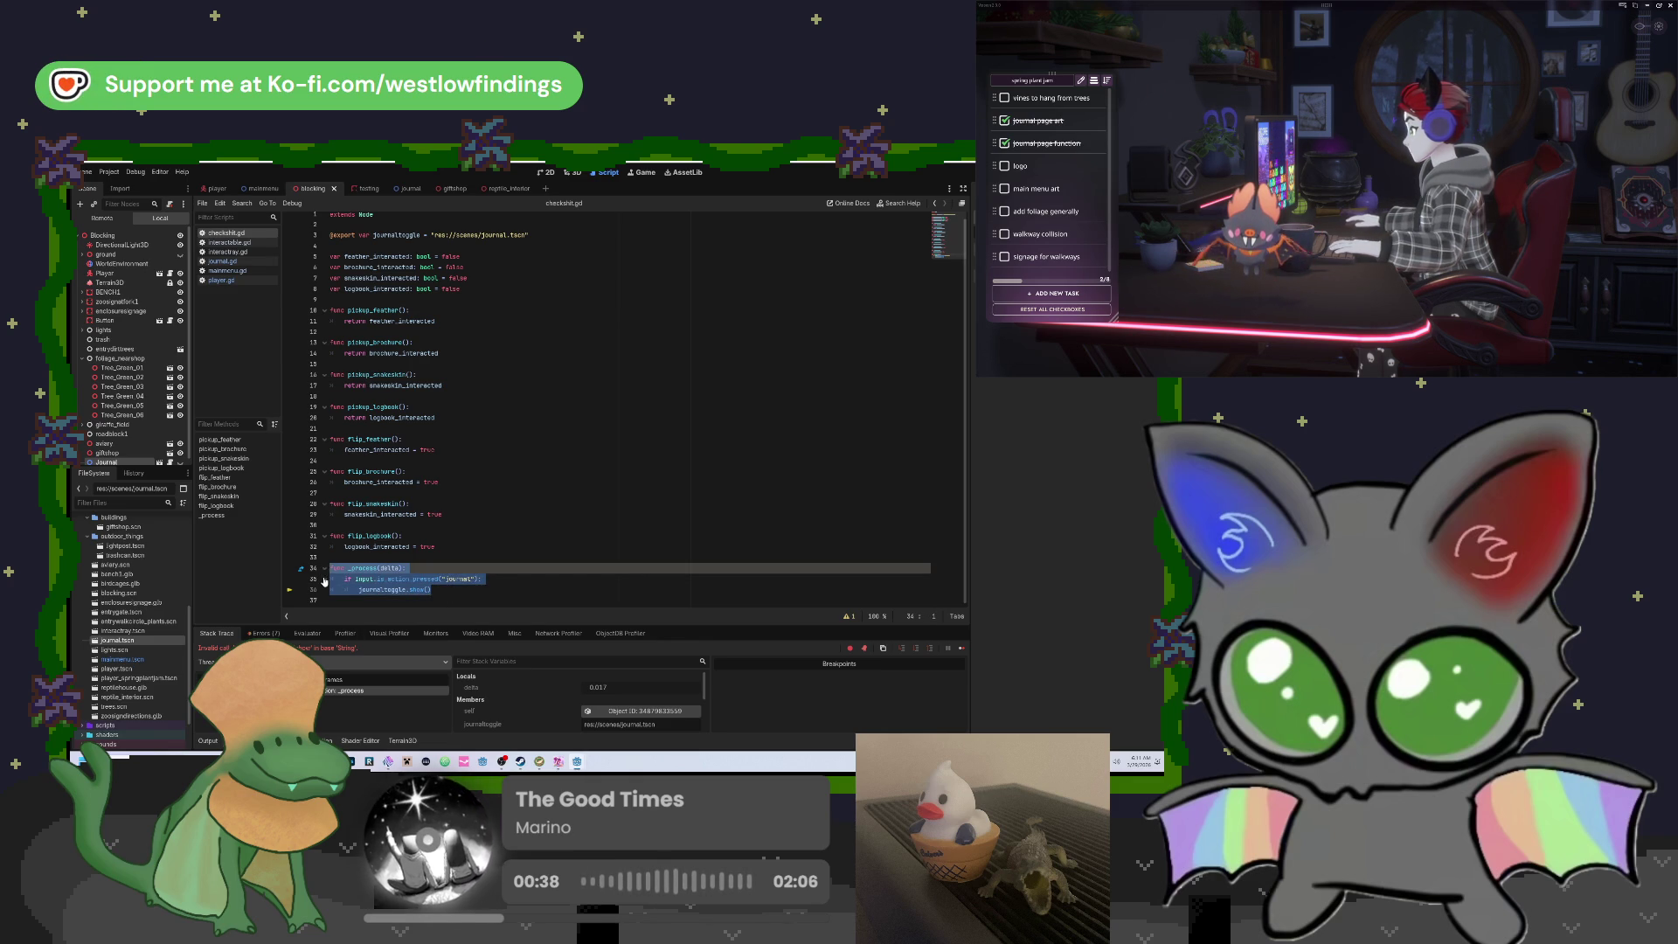
pyautogui.press('BackSpace')
pyautogui.press('BackSpace')
pyautogui.press('BackSpace')
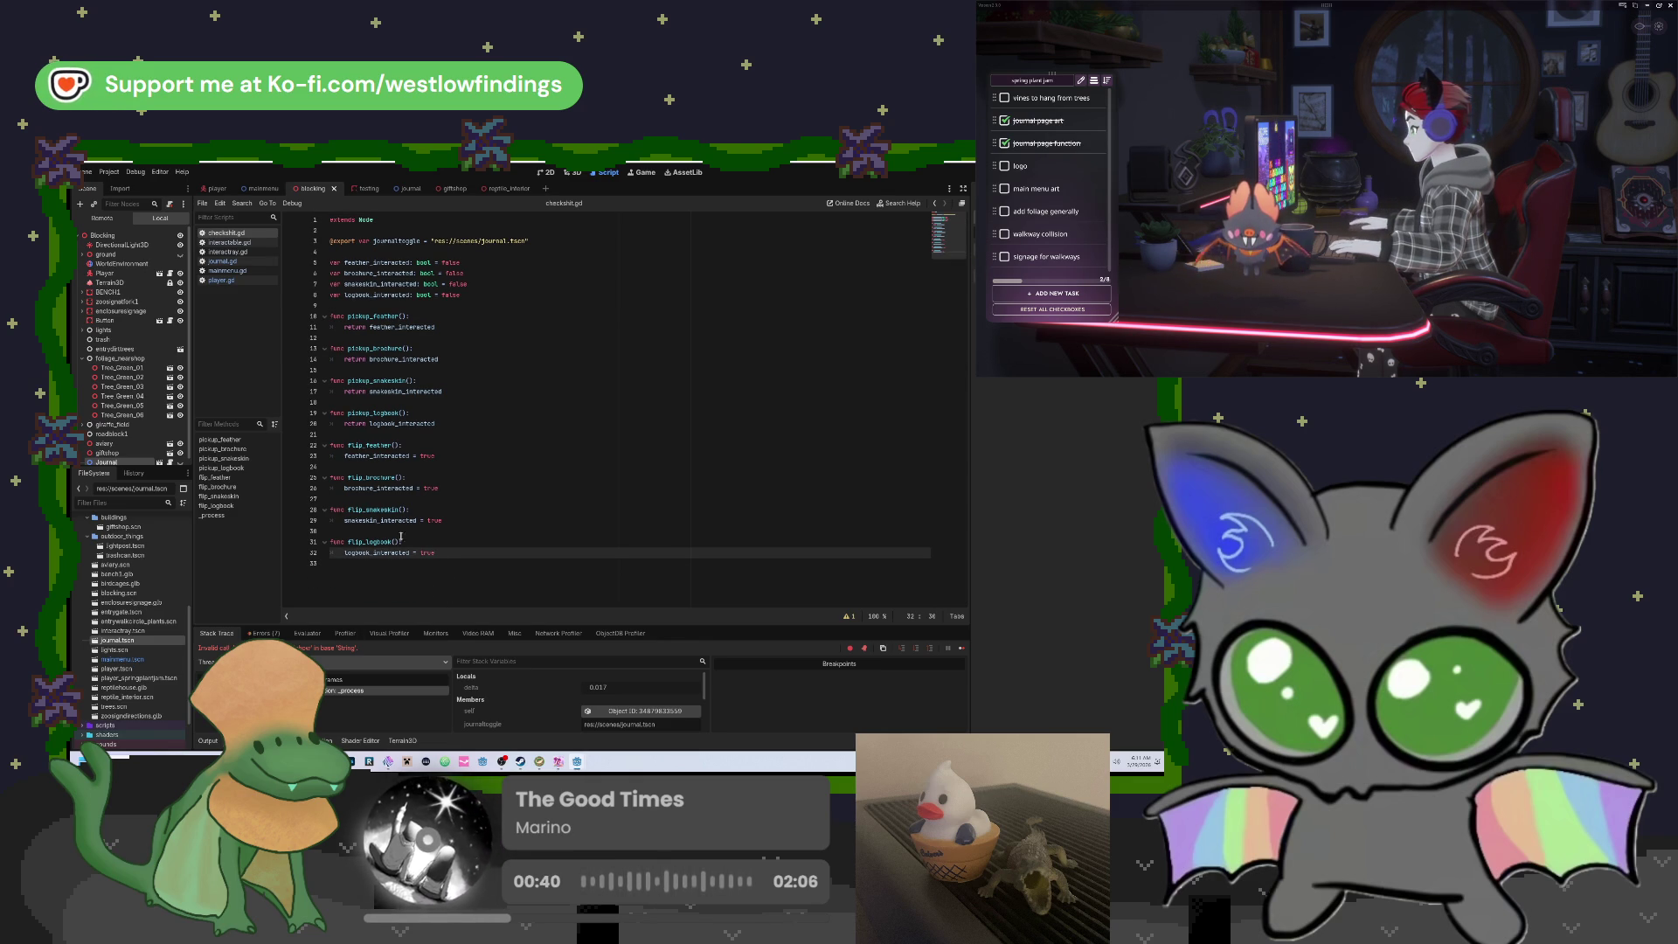
pyautogui.moveTo(529, 242); pyautogui.dragTo(304, 242)
pyautogui.press('BackSpace')
pyautogui.press('BackSpace')
pyautogui.press('BackSpace')
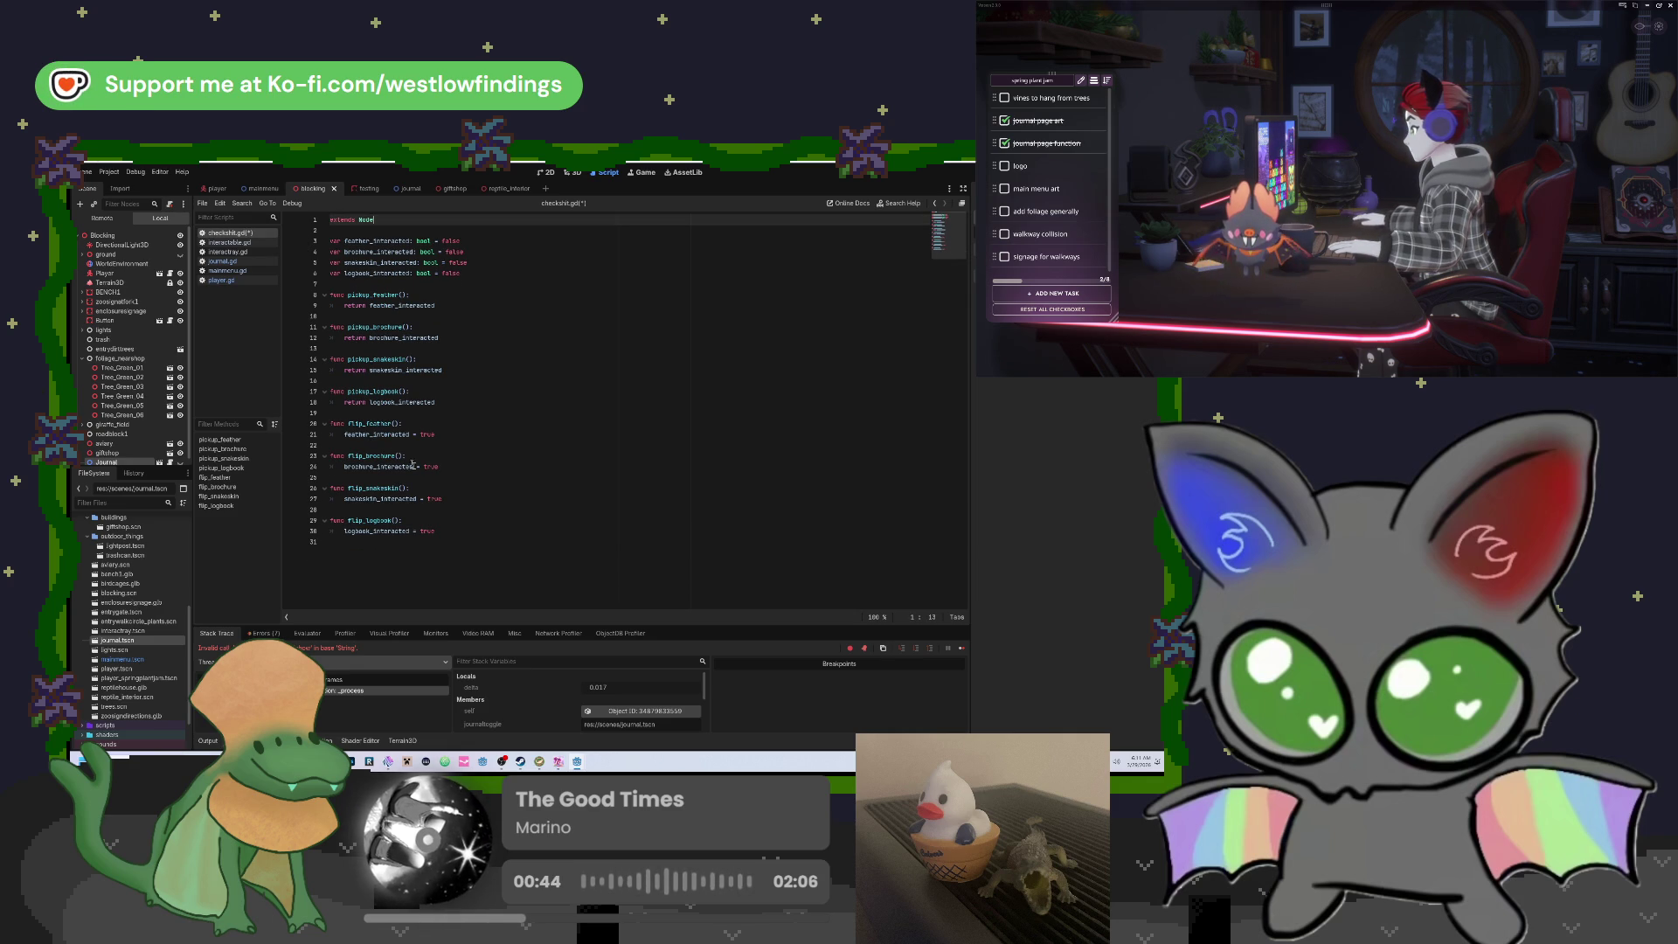
pyautogui.hotkey('ctrl', 's')
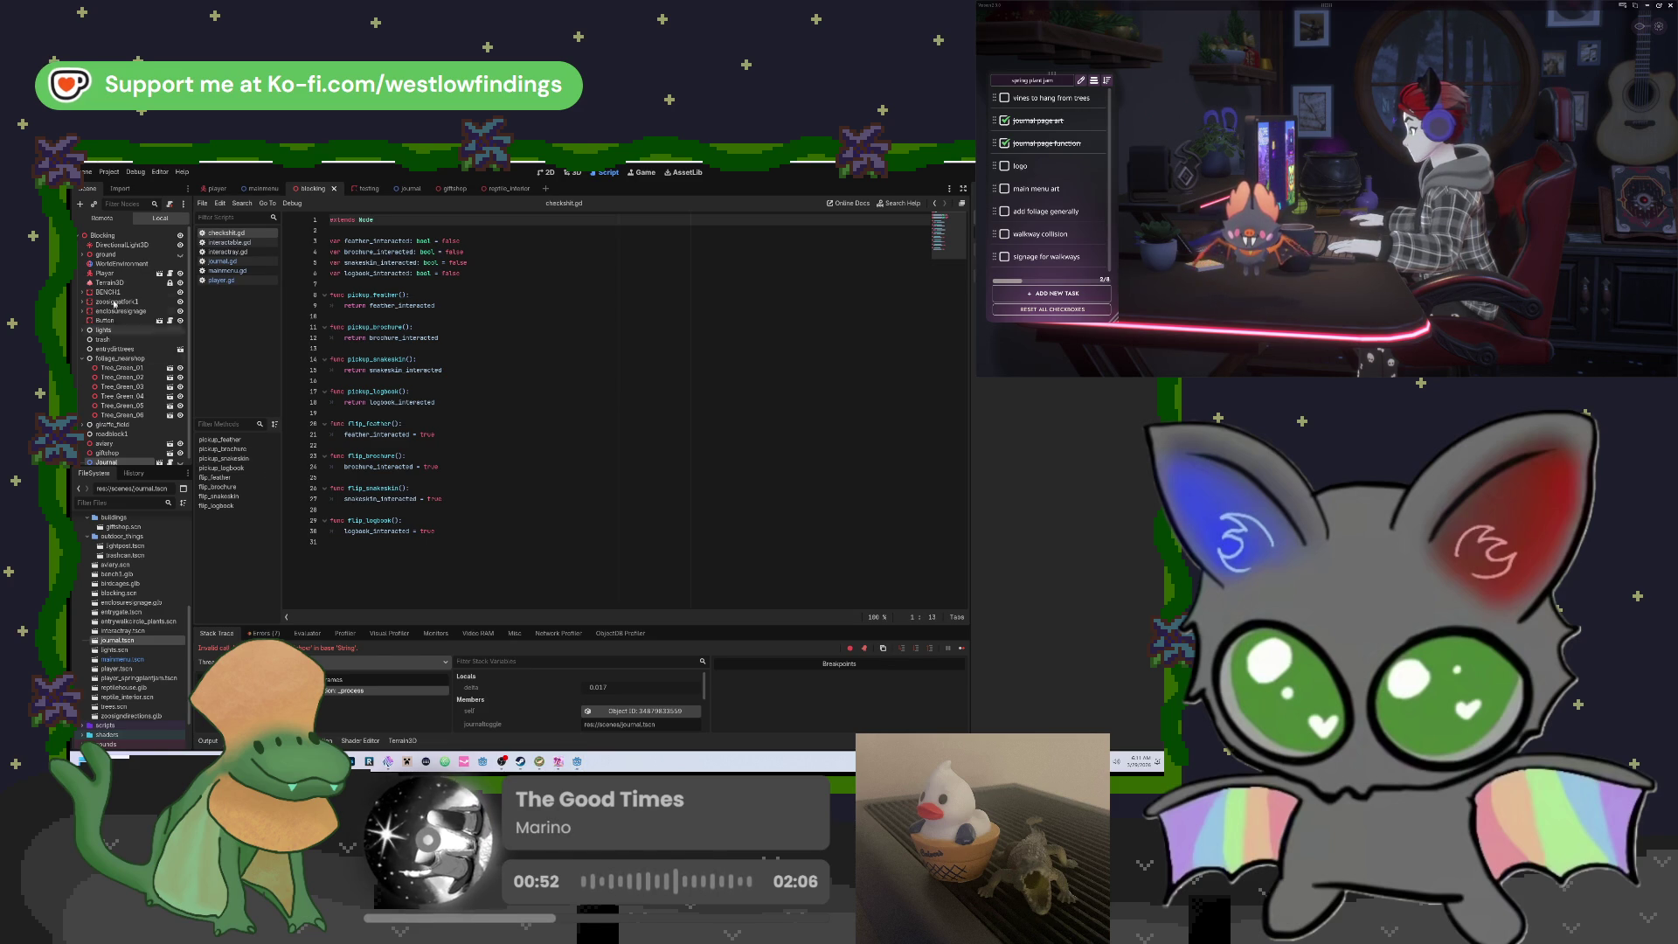
pyautogui.click(83, 358)
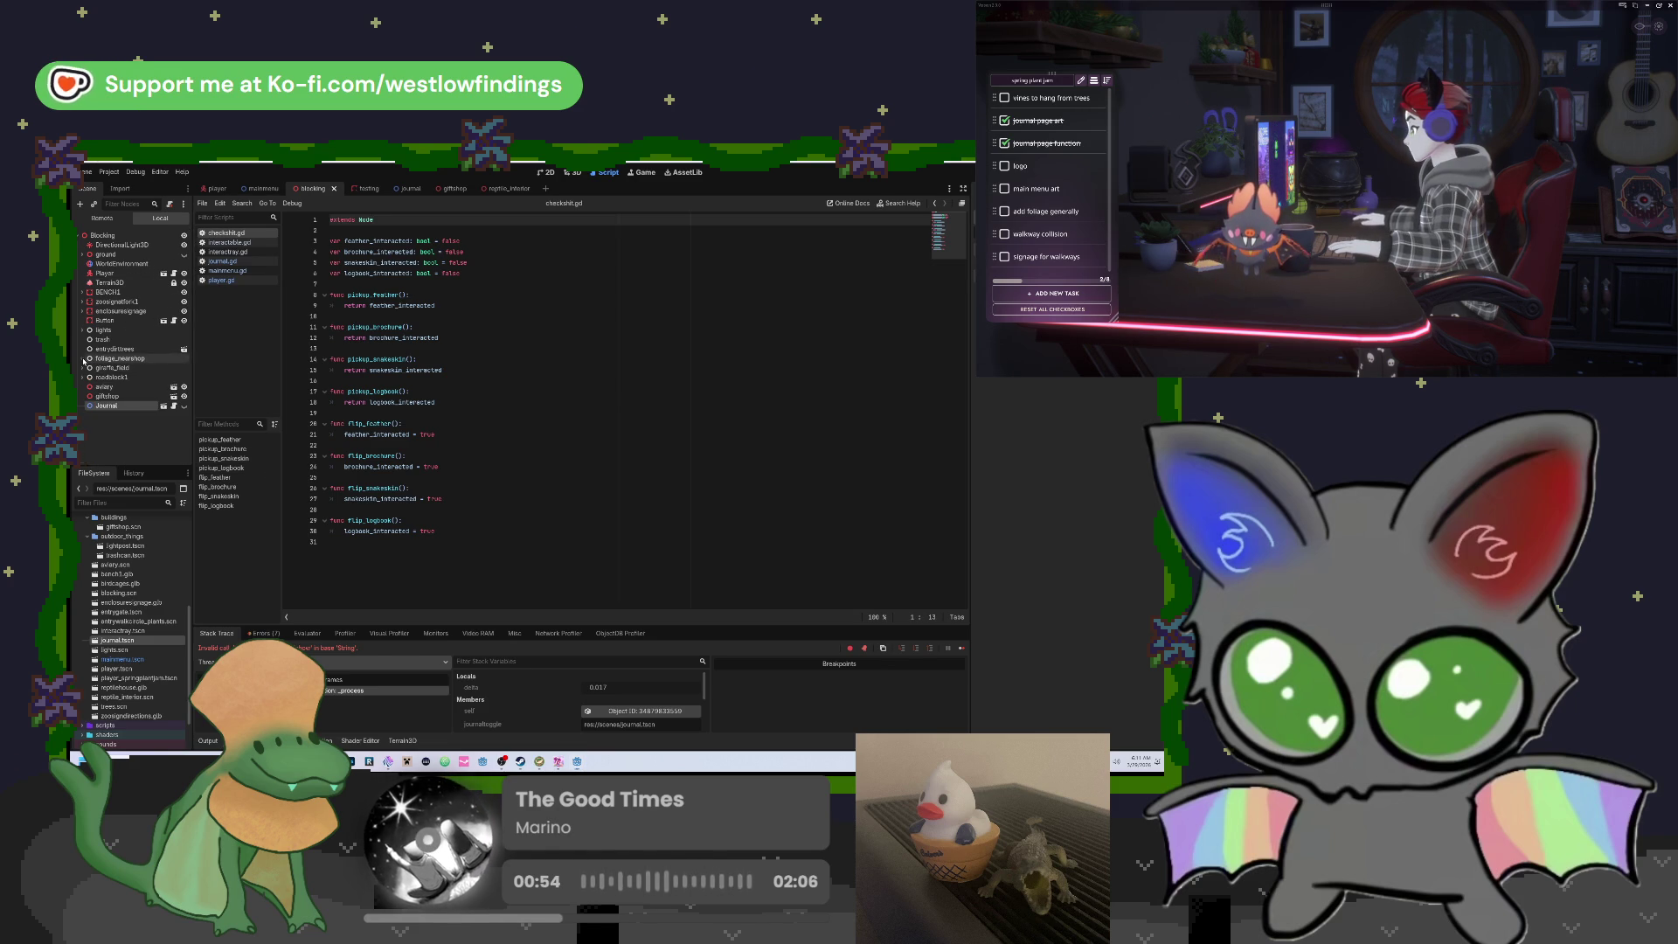
# Delete and confirm removal of the Journal node in Blocking, then switch to the player scene.
pyautogui.rightClick(132, 431)
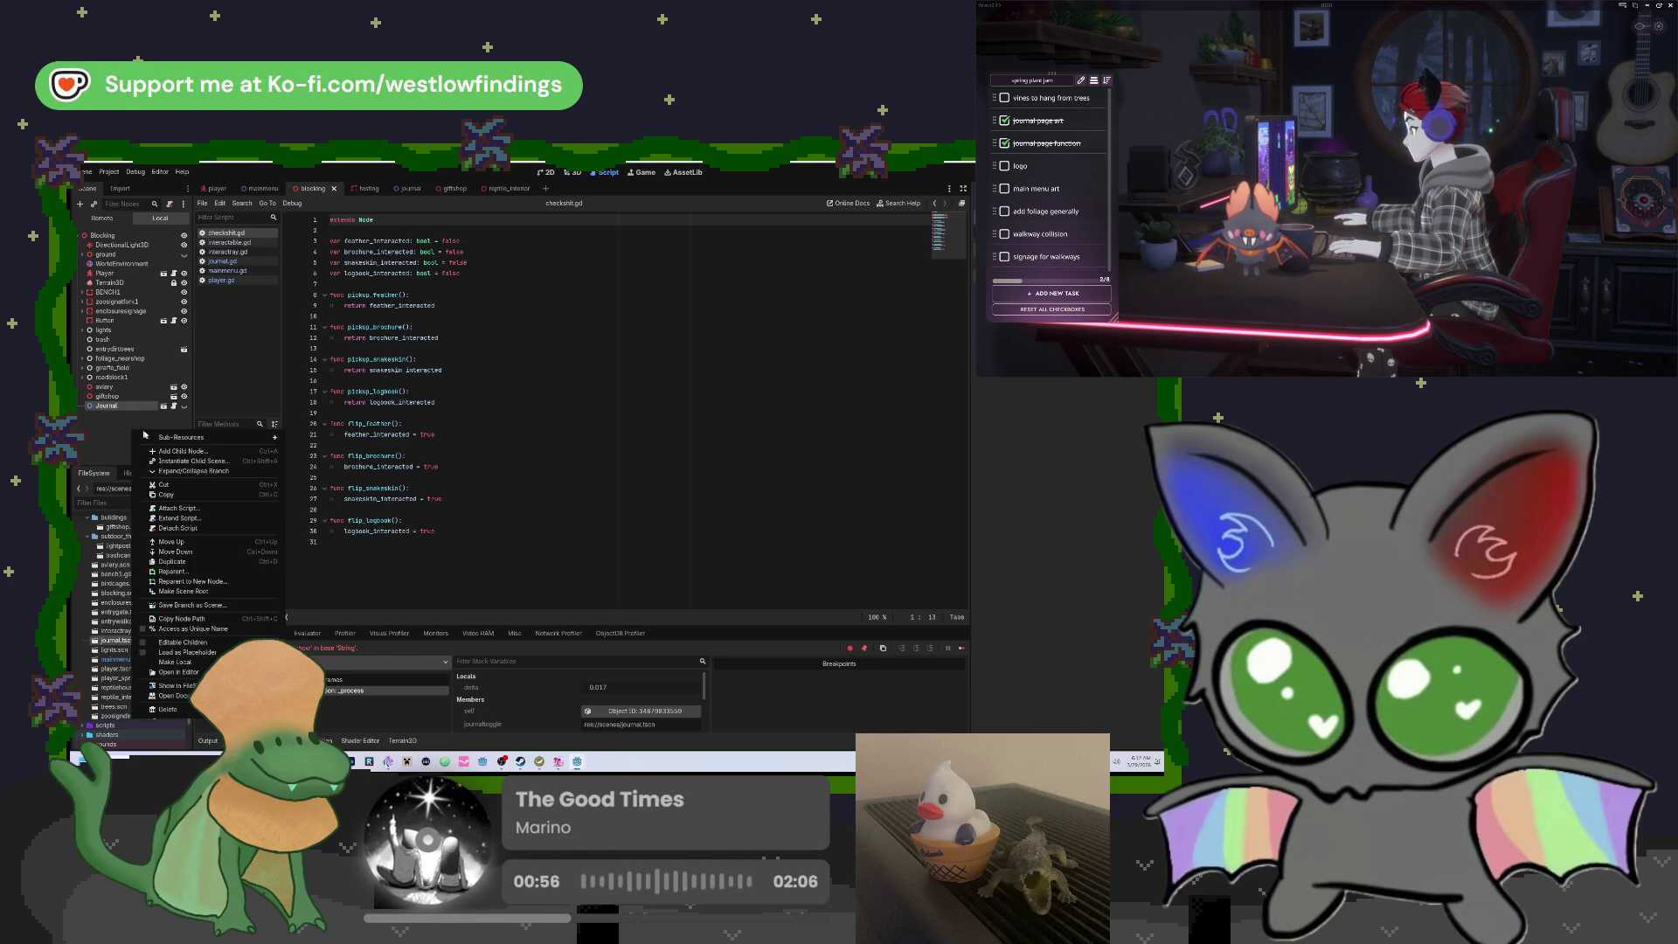
pyautogui.press('Escape')
pyautogui.click(108, 406)
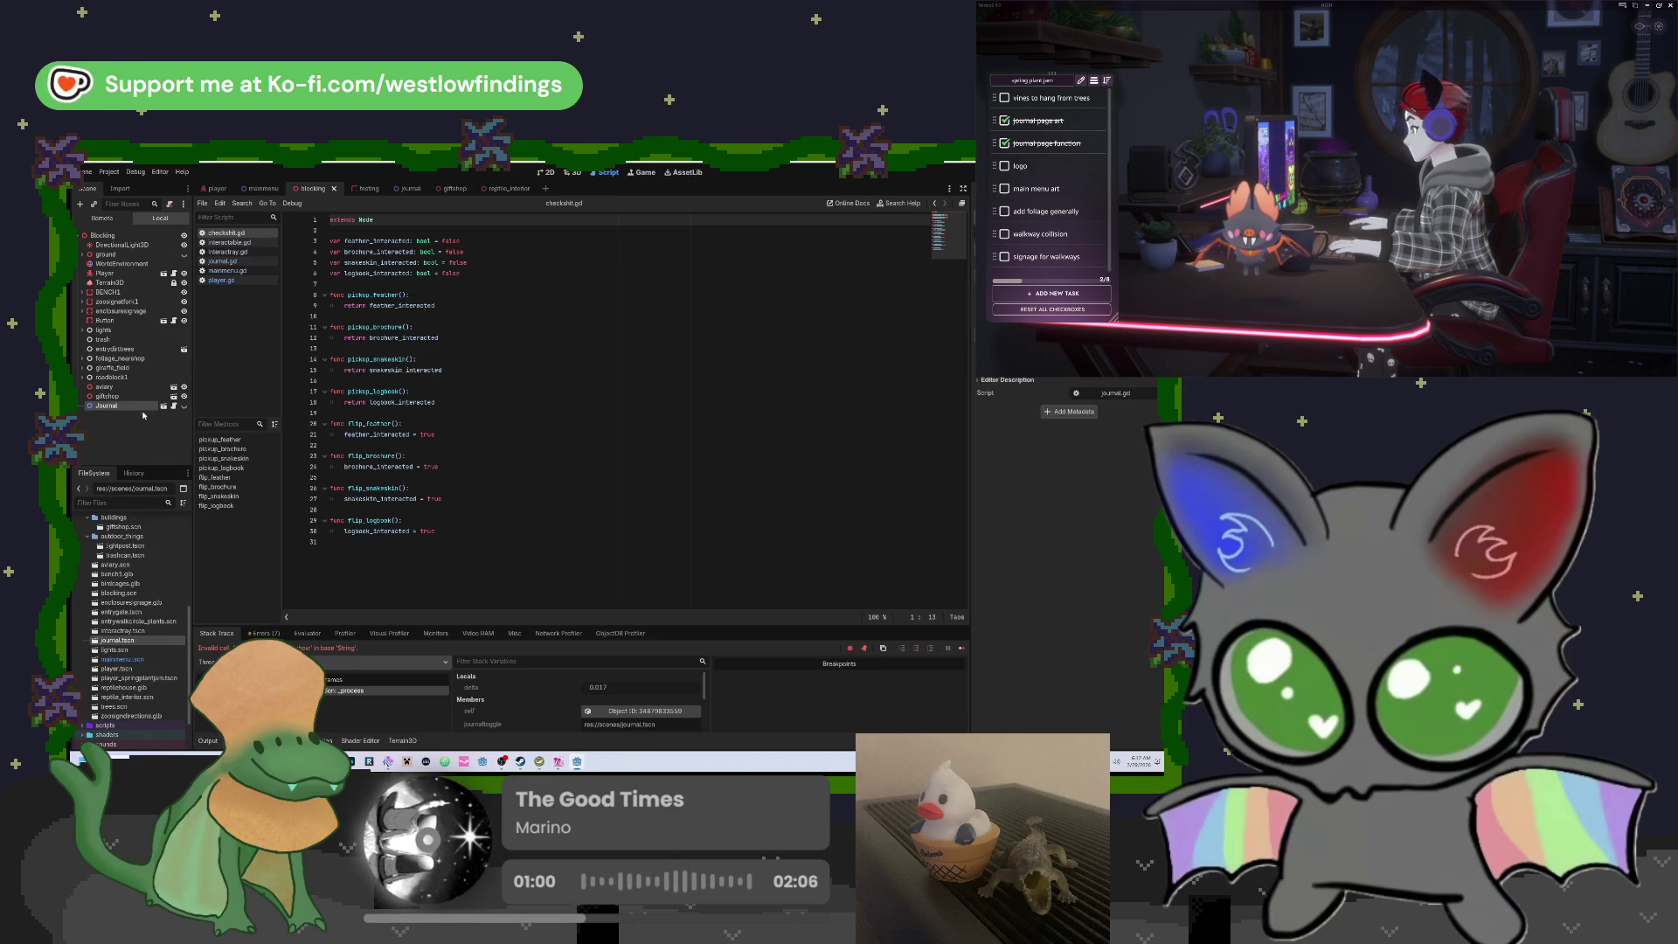
pyautogui.press('Delete')
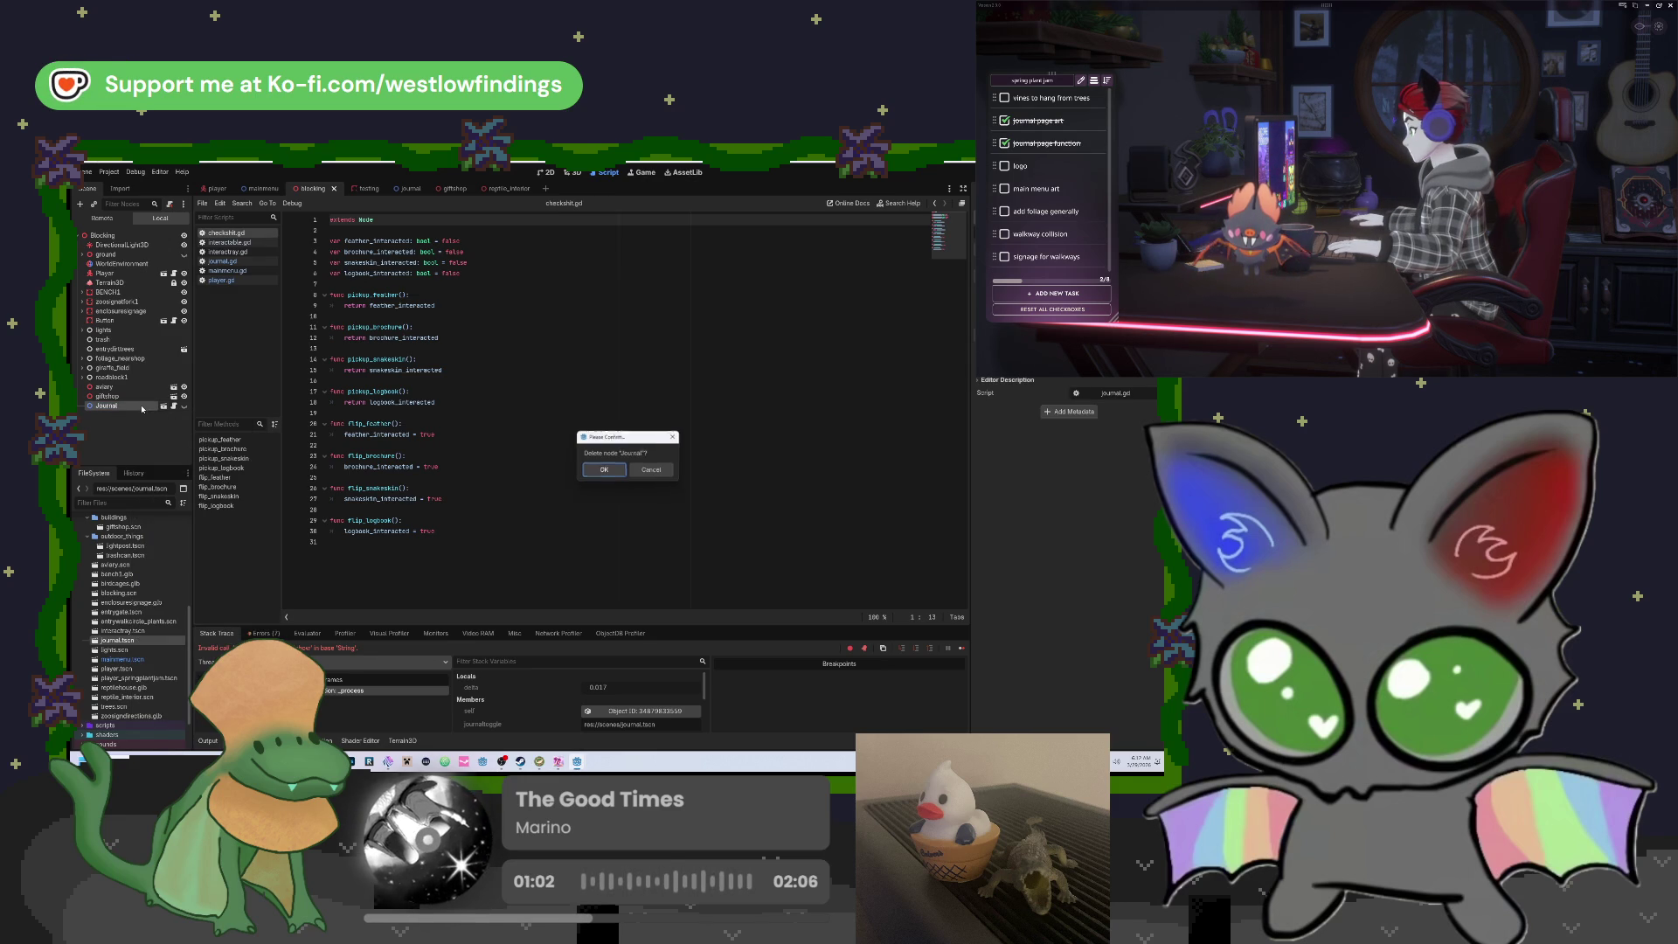
pyautogui.click(603, 470)
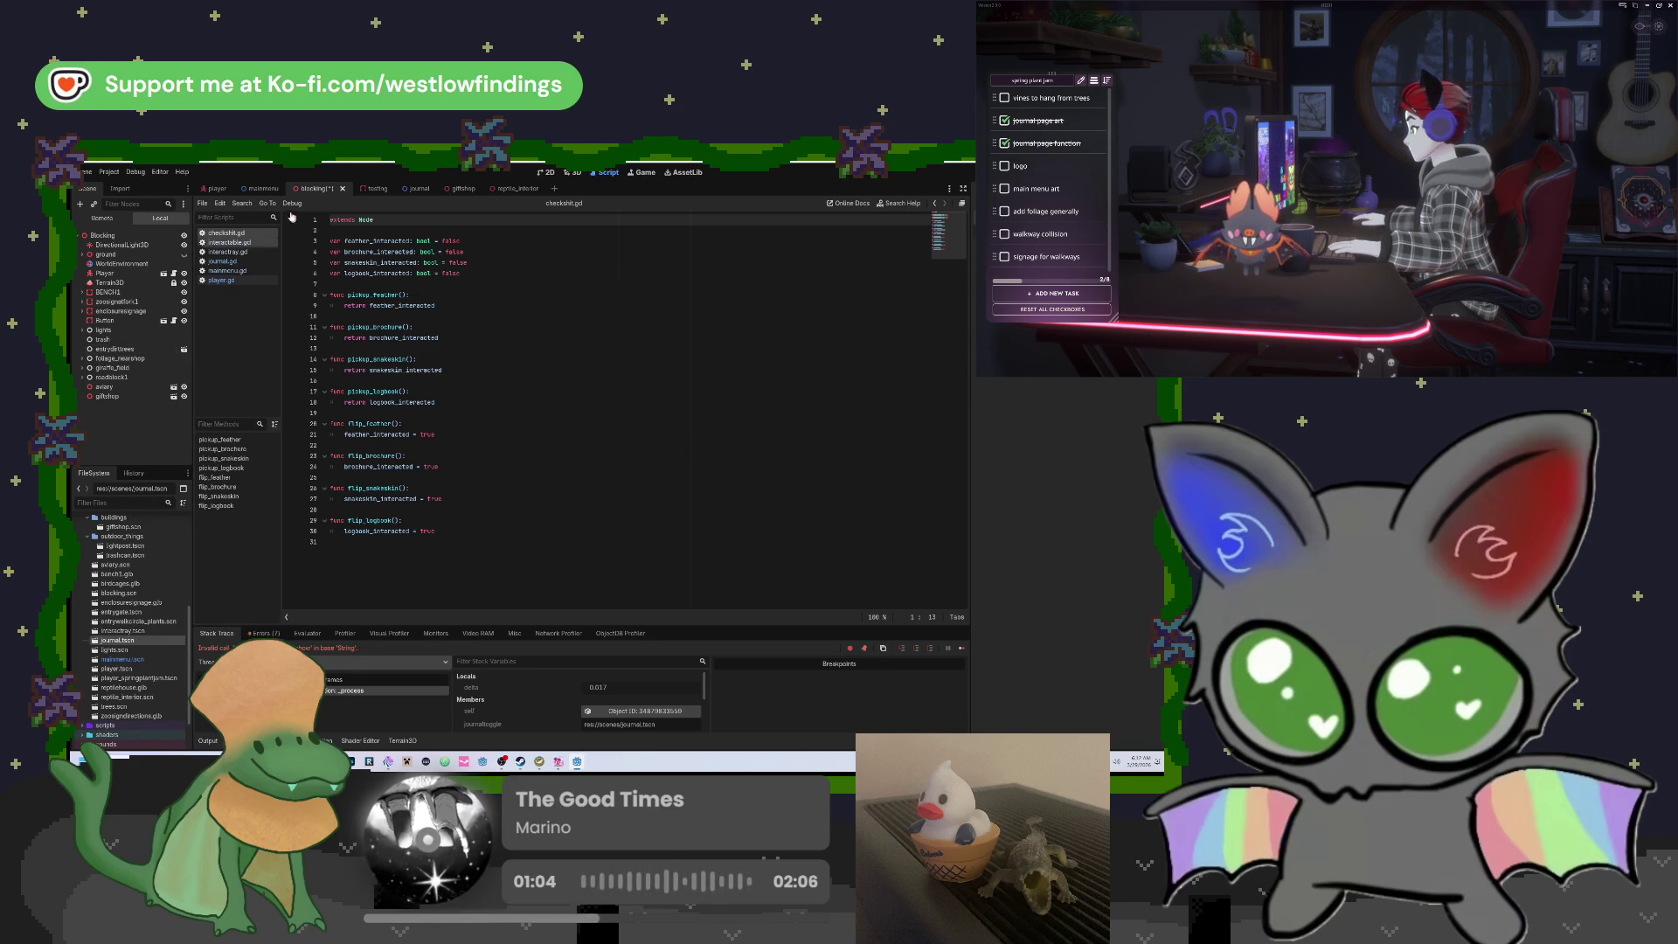
pyautogui.click(216, 188)
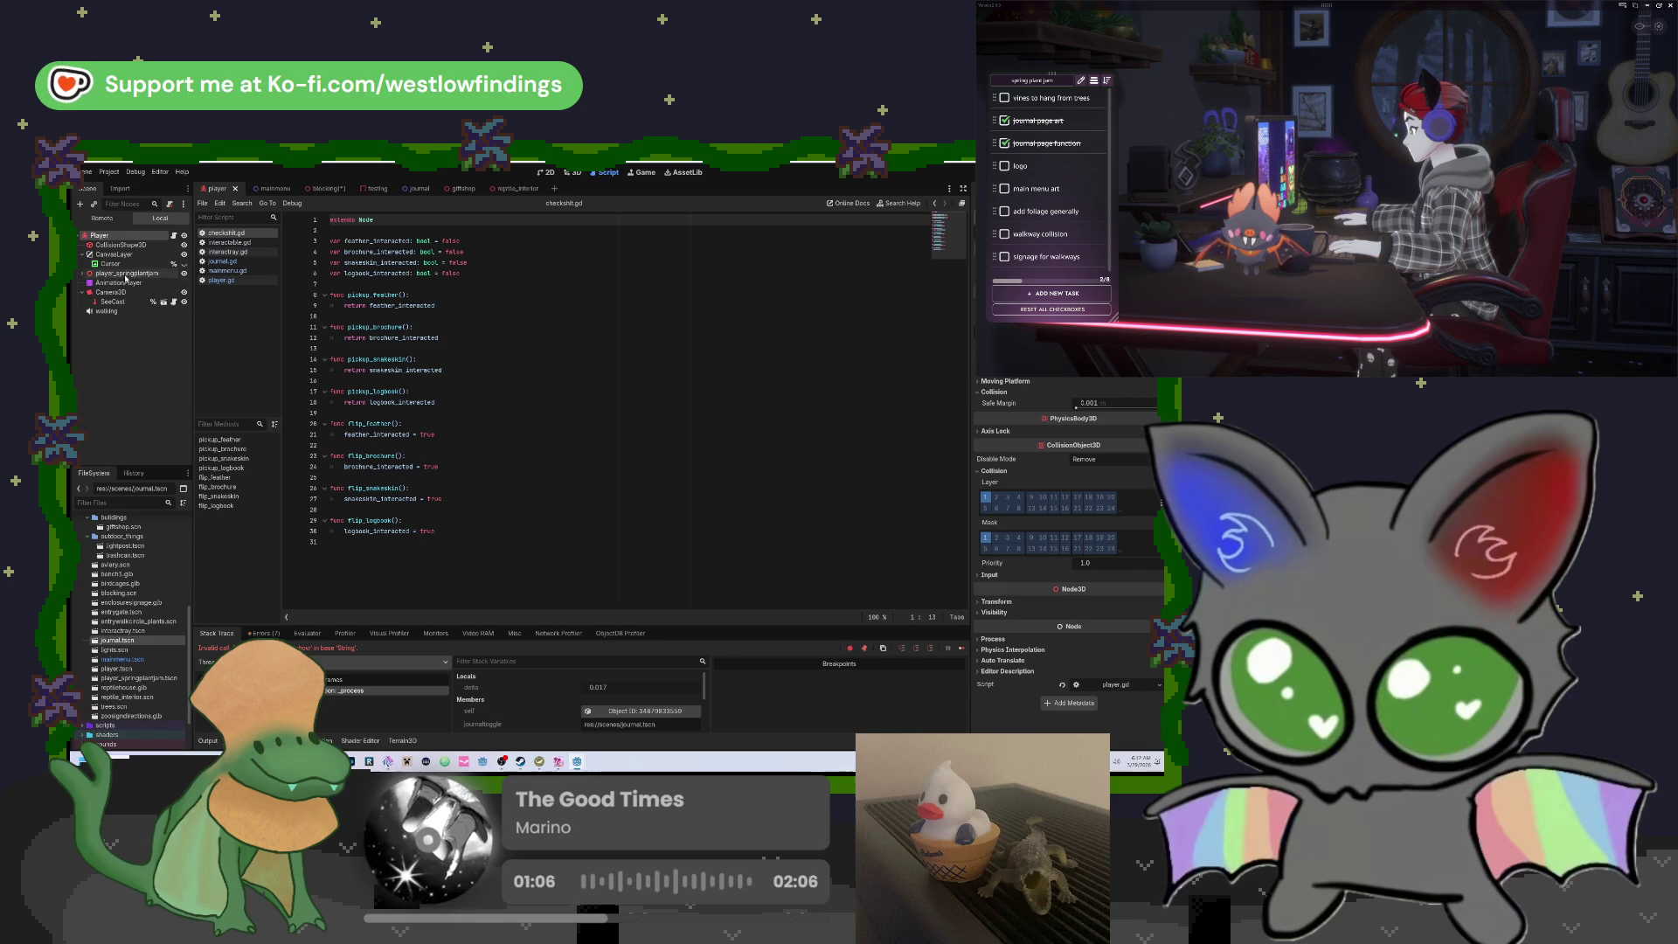
# Drag journal.tscn onto the player's CanvasLayer in the 2D view, then open journal.gd.
pyautogui.click(133, 256)
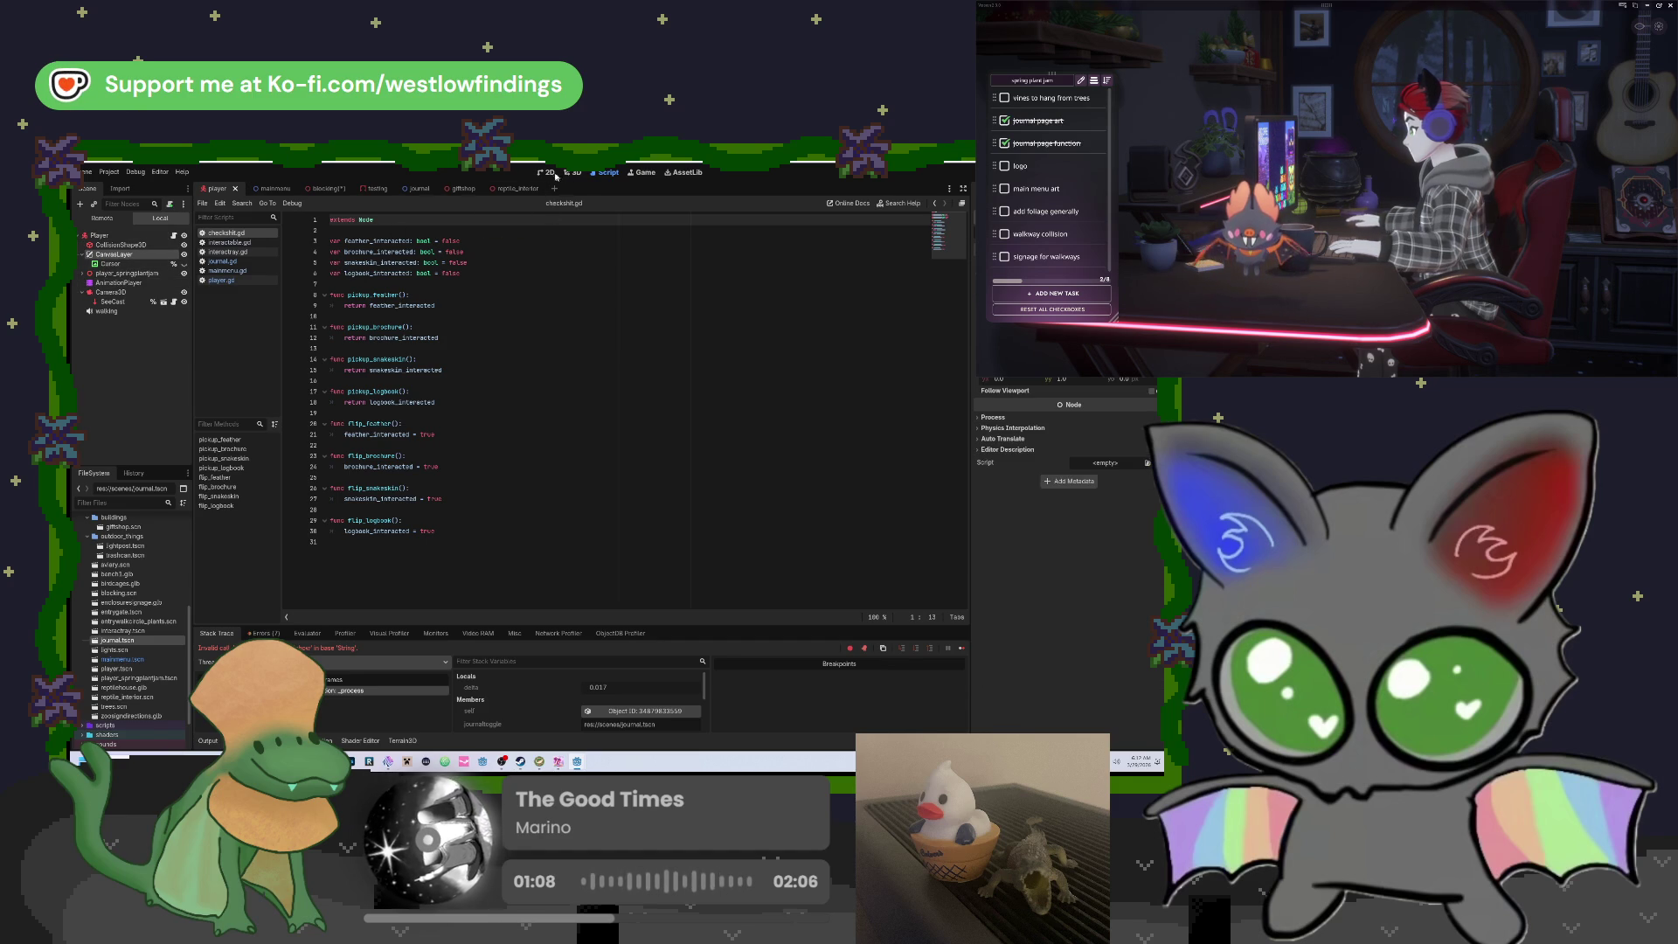
pyautogui.click(549, 173)
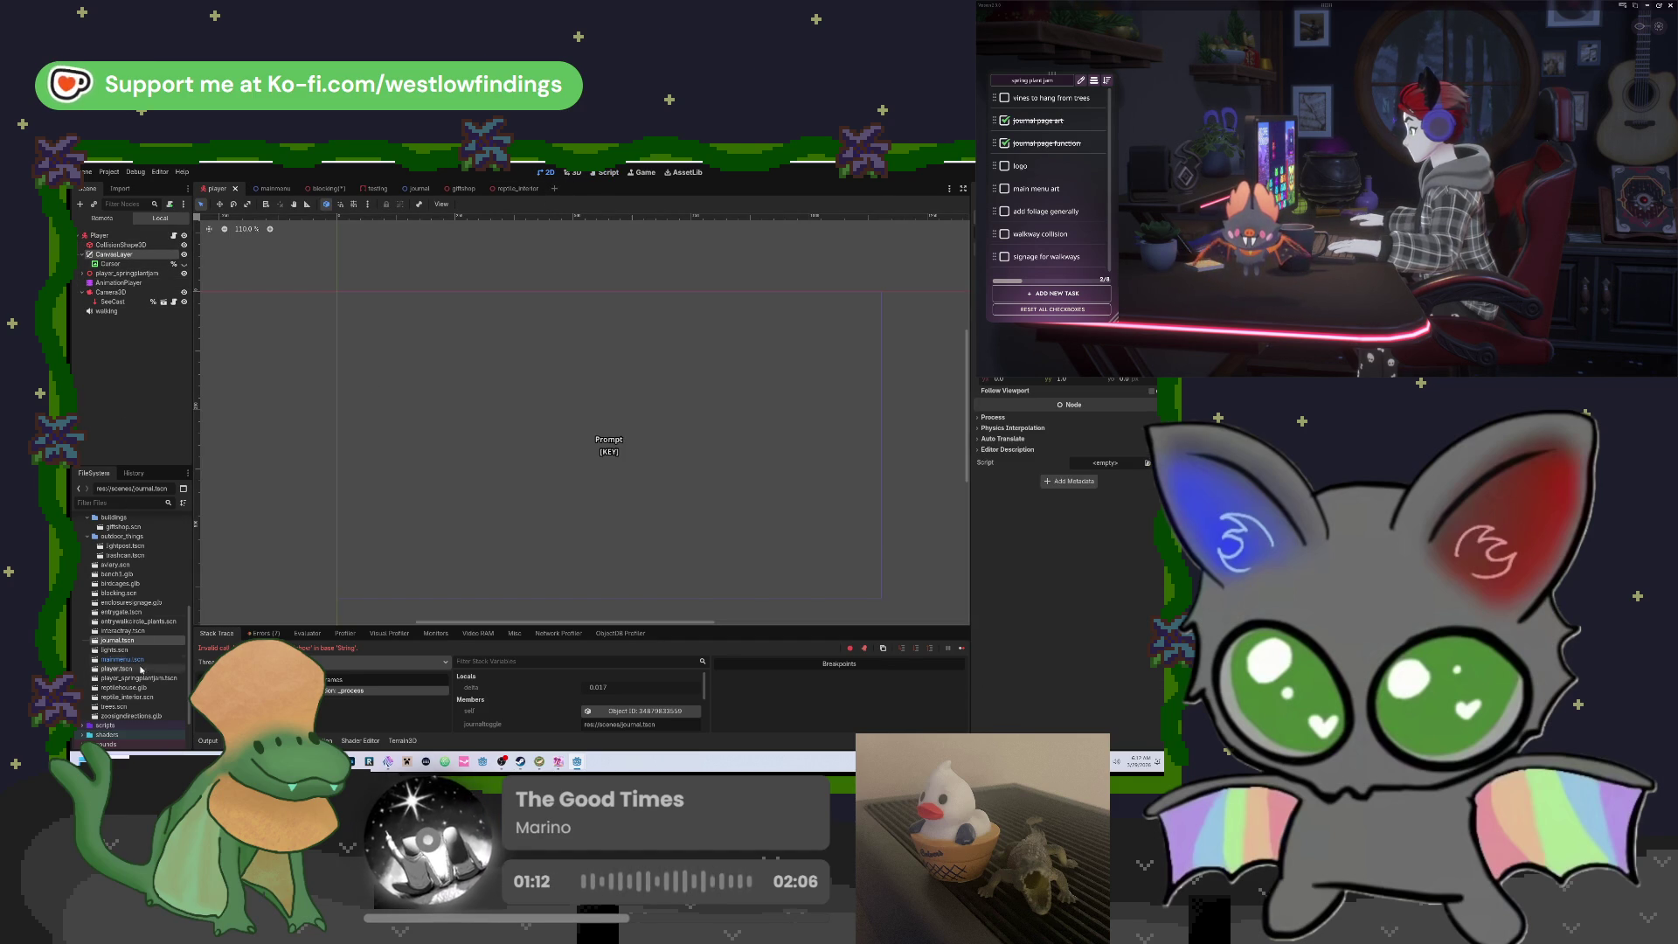
pyautogui.moveTo(122, 640)
pyautogui.mouseDown()
pyautogui.moveTo(162, 441)
pyautogui.moveTo(138, 256)
pyautogui.mouseUp()
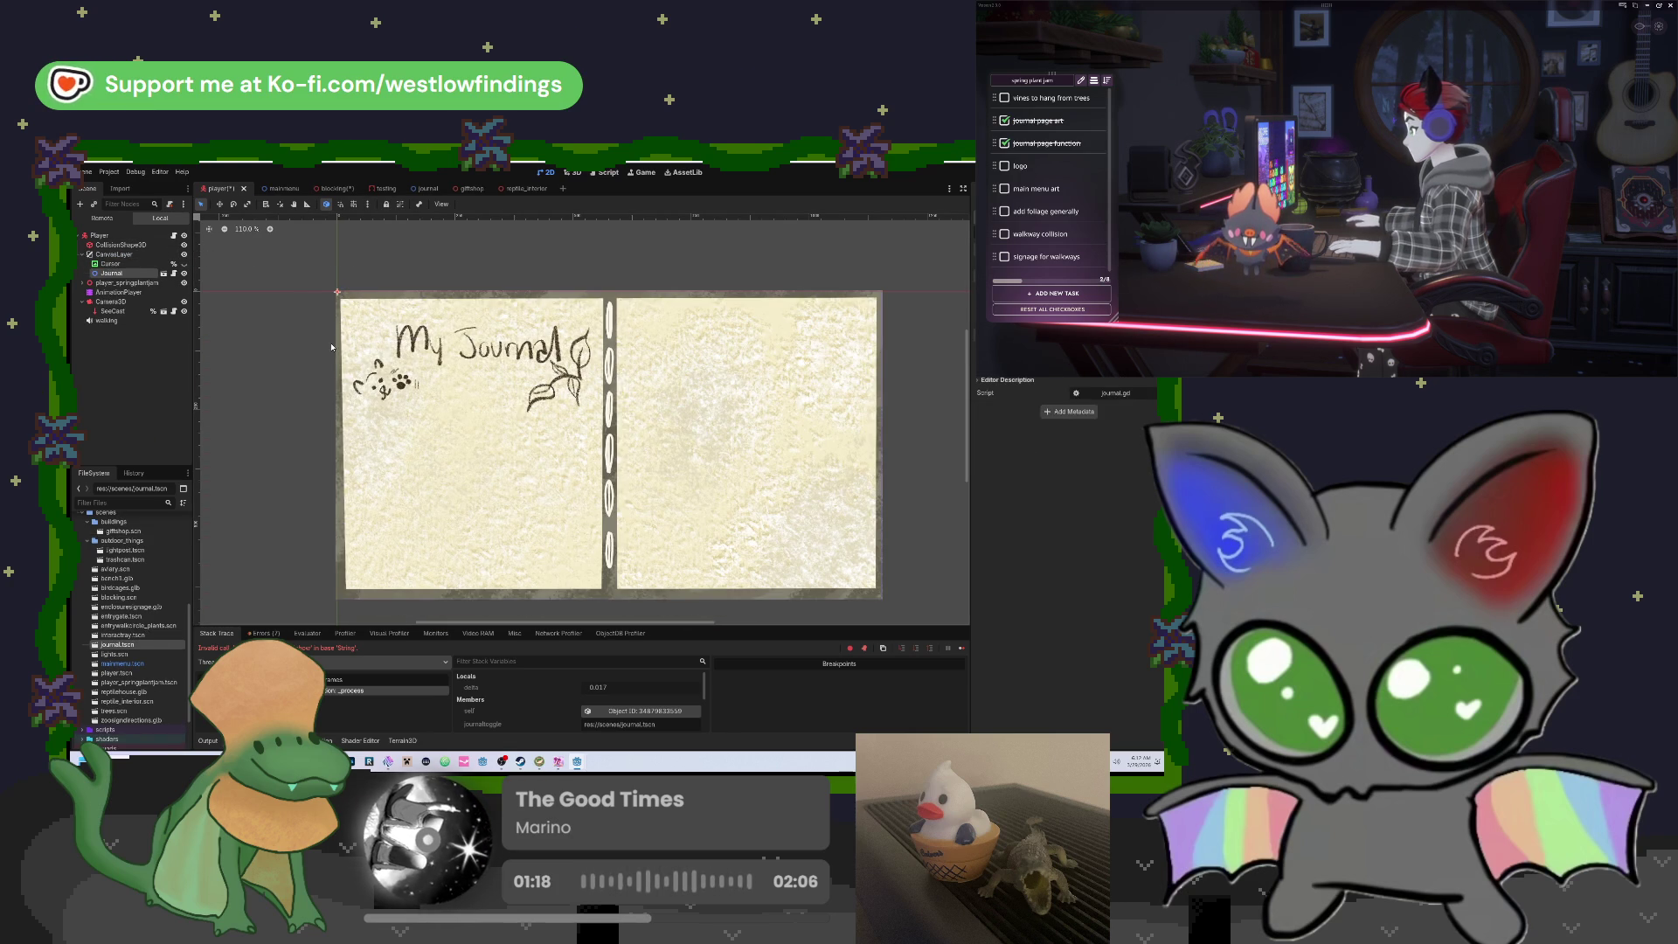
pyautogui.click(160, 255)
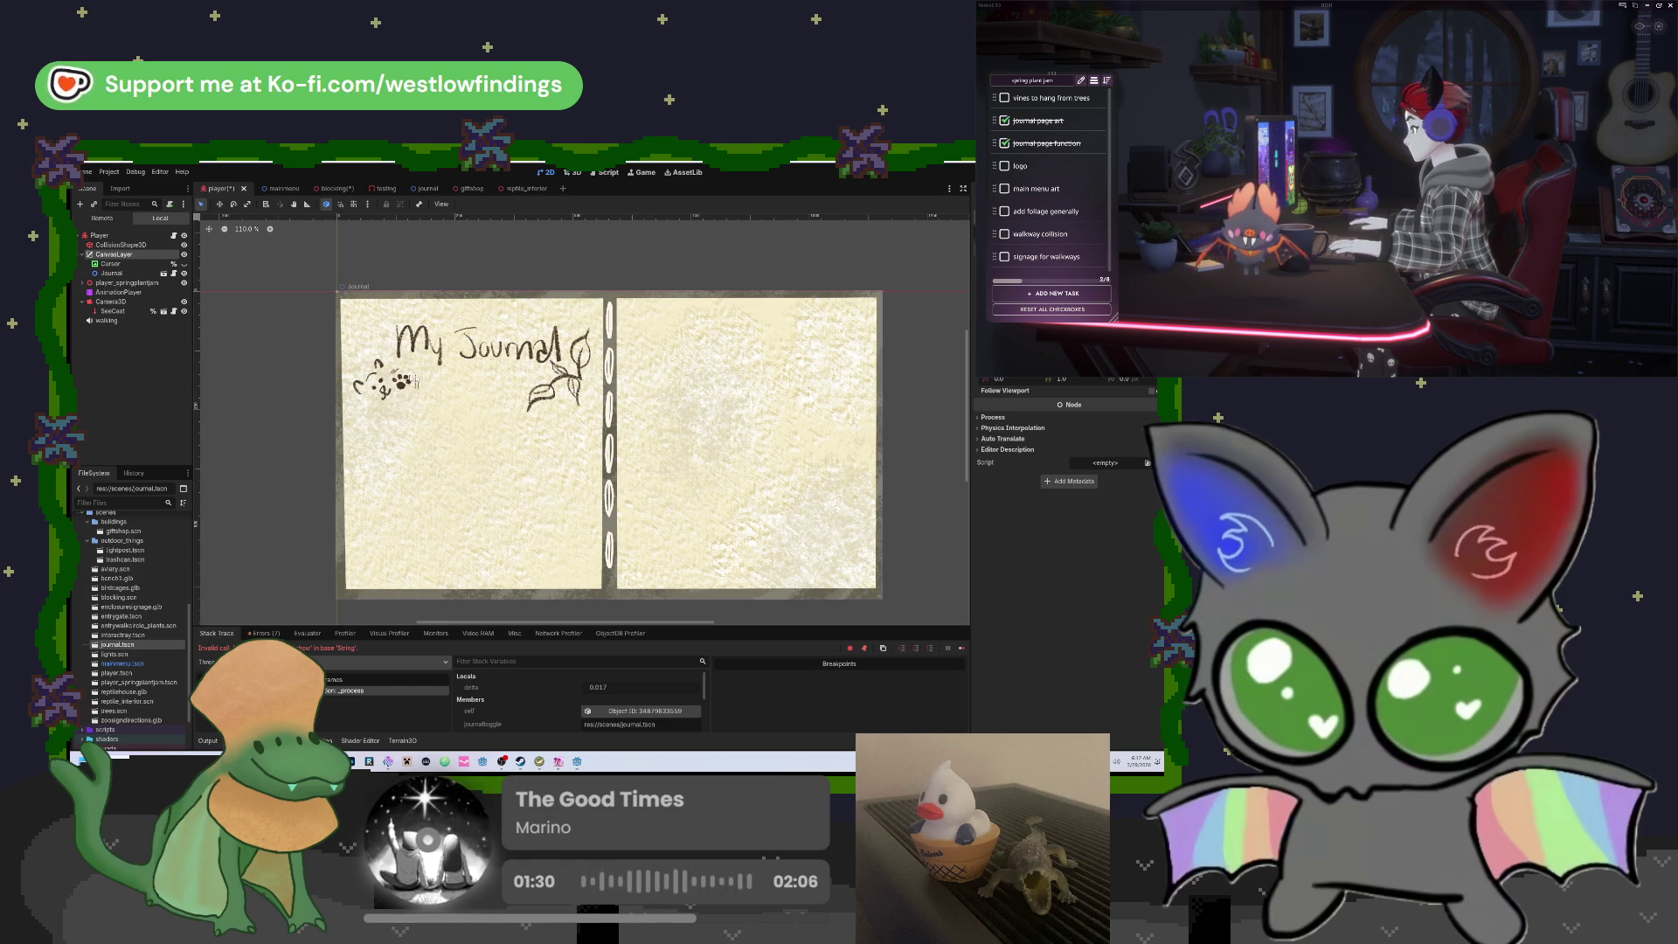
pyautogui.click(164, 273)
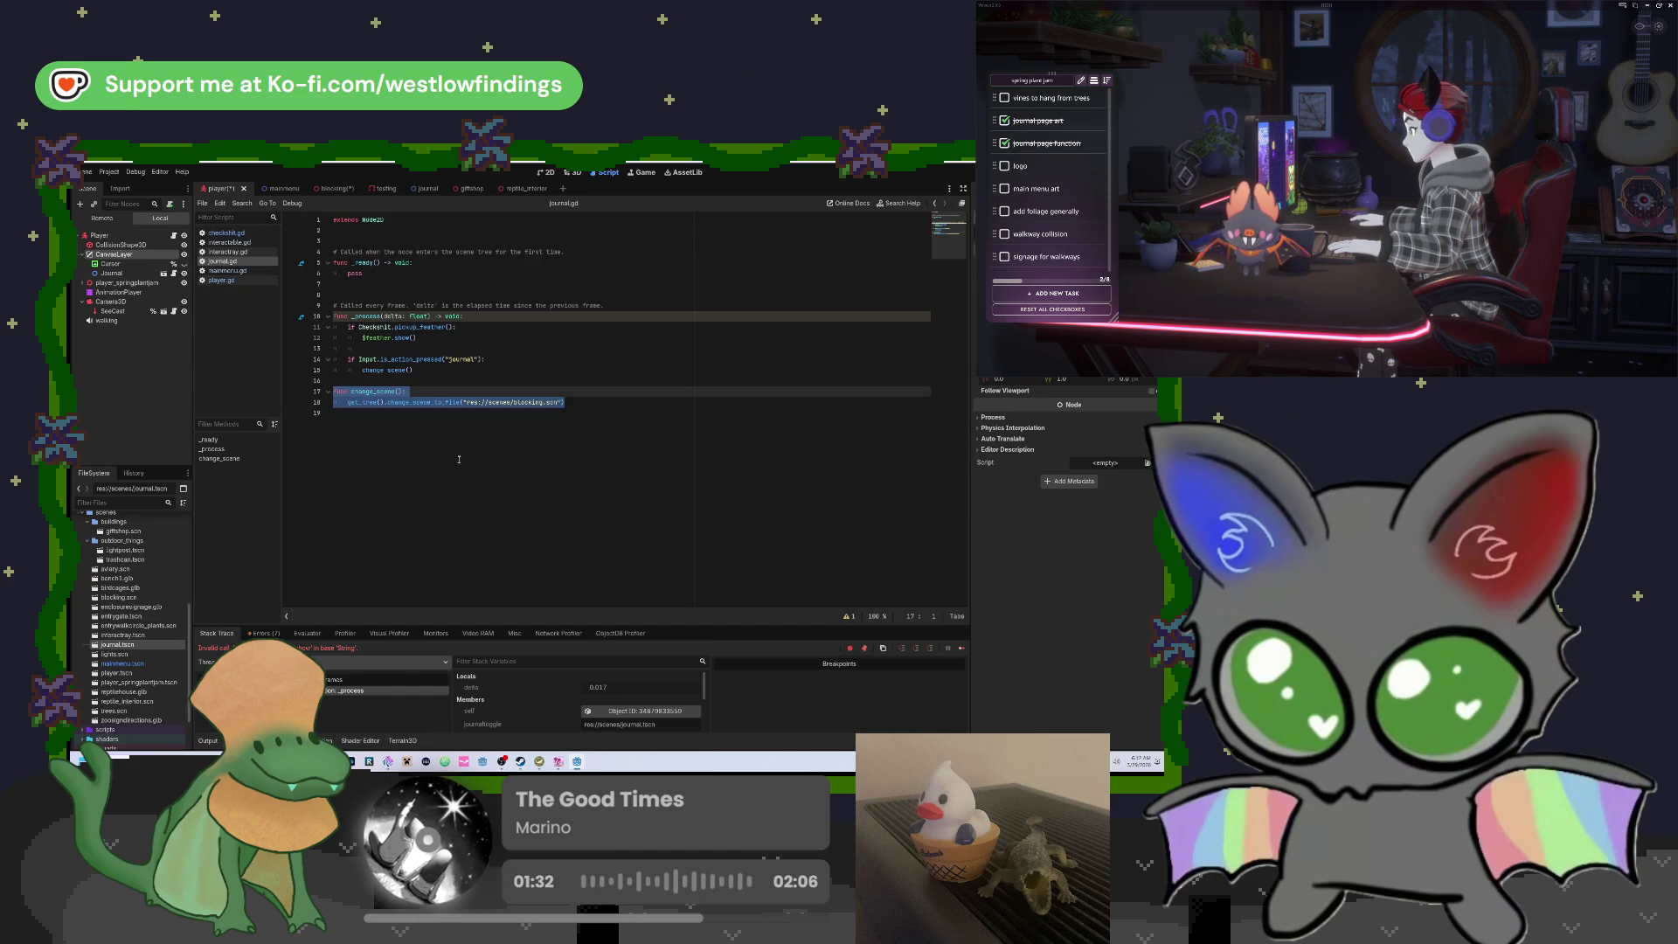
# Add empty func open(): and func closed(): stubs, and start a bool var under extends Node2D.
pyautogui.click(459, 457)
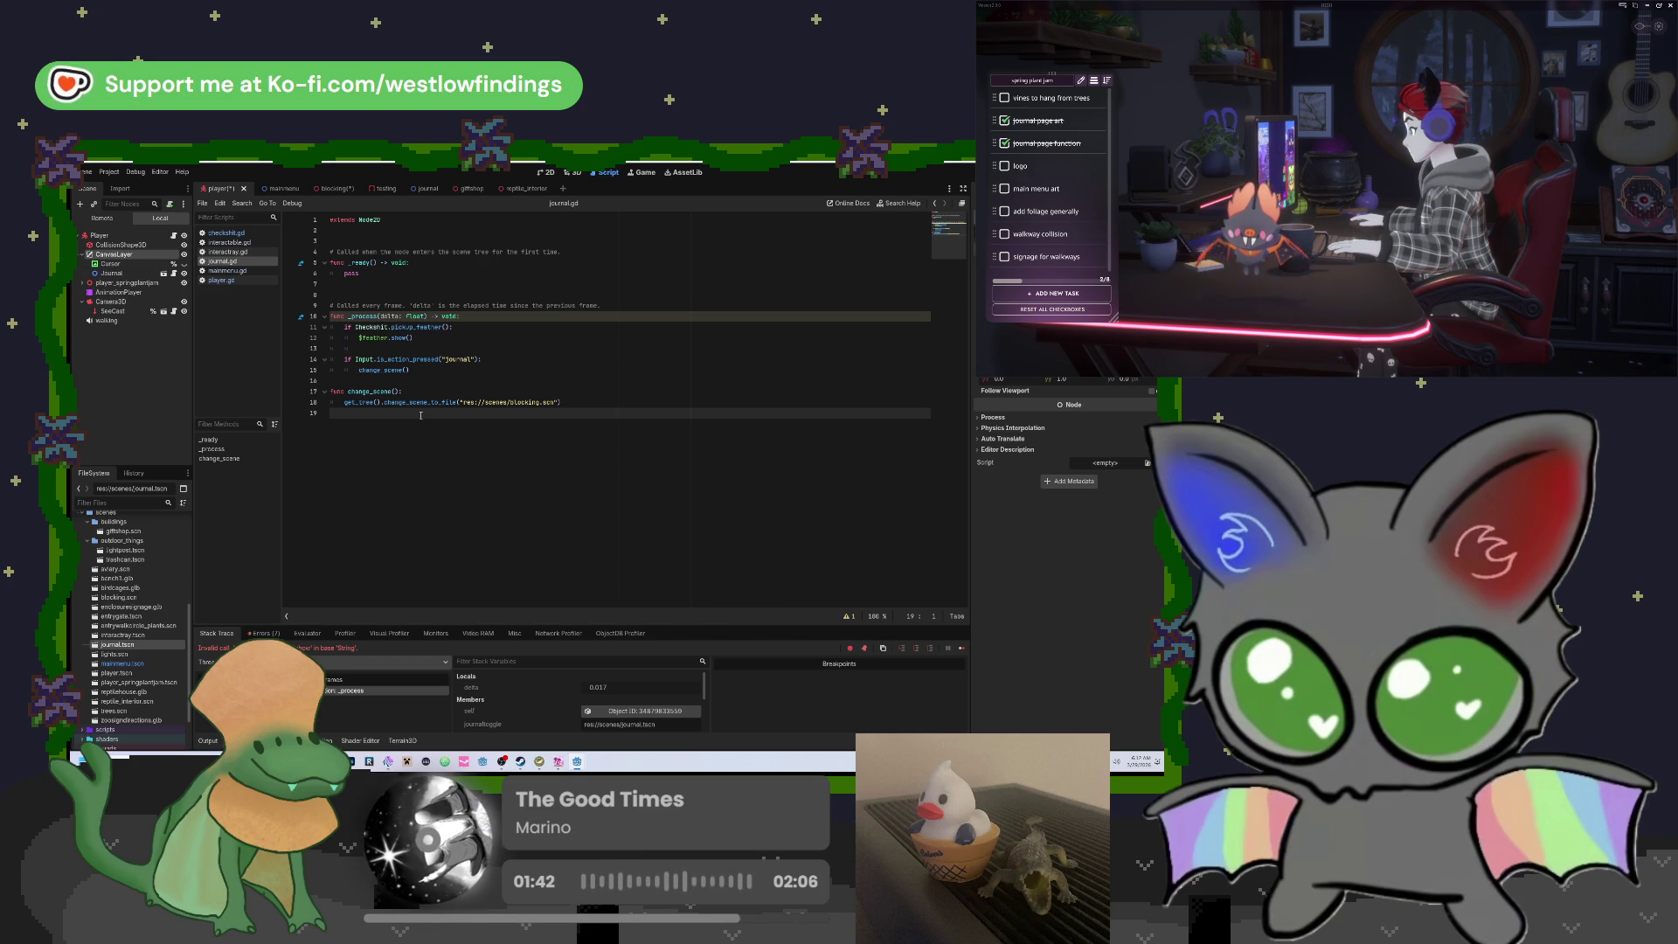
pyautogui.press('Return')
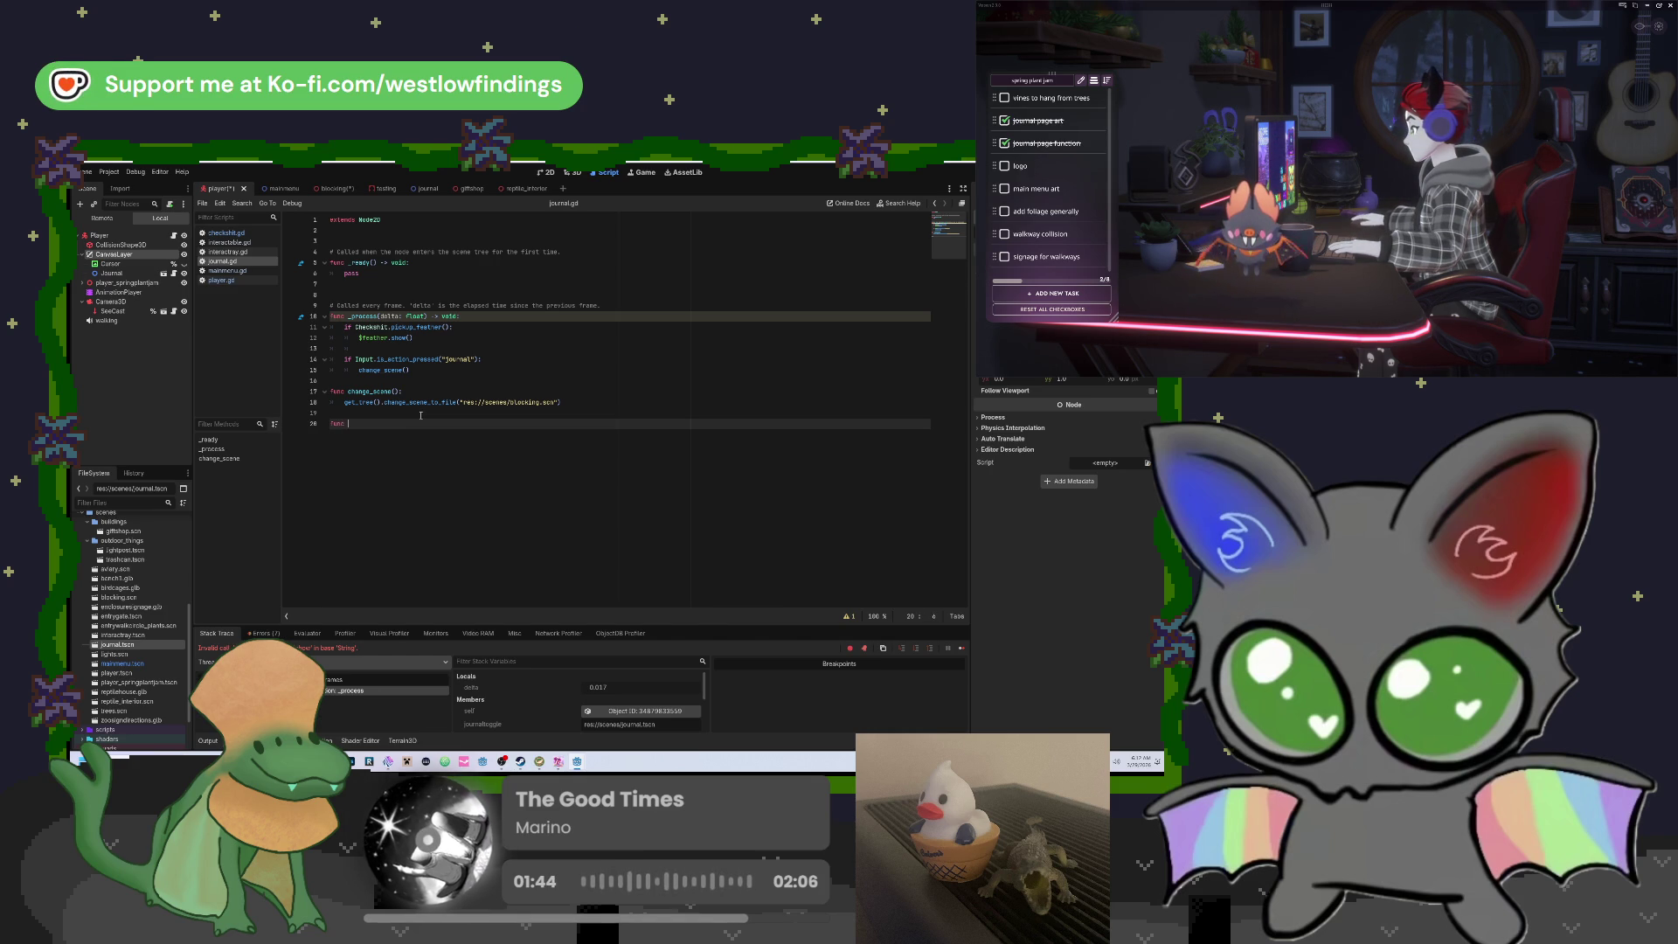
pyautogui.write('():')
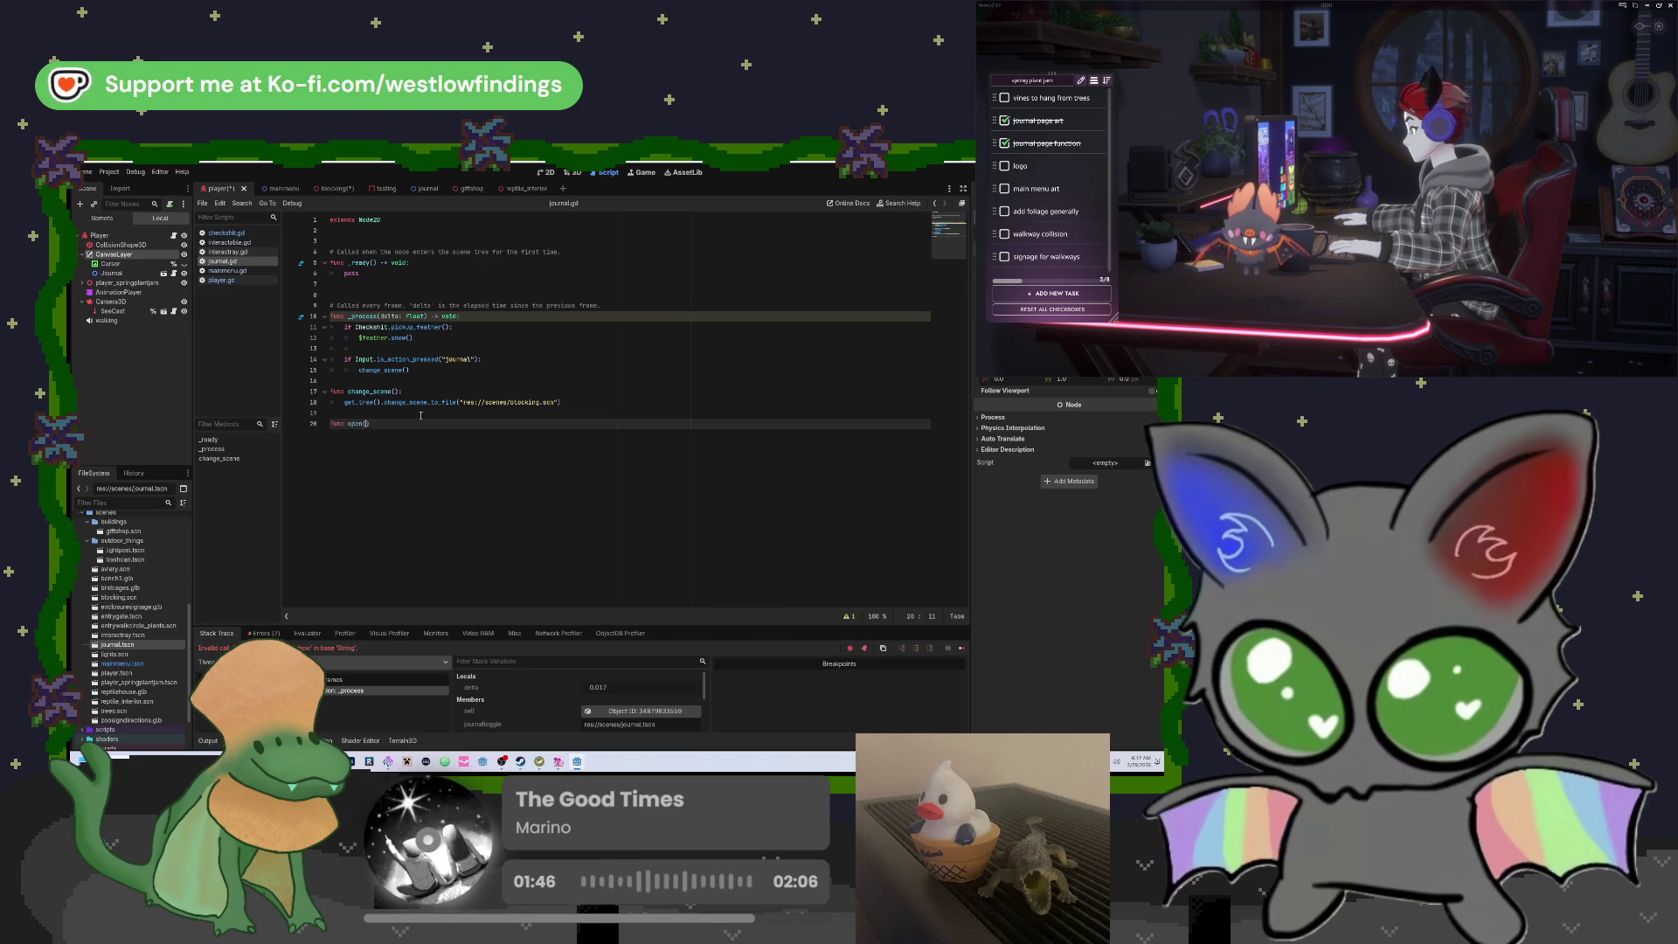
pyautogui.press('Return')
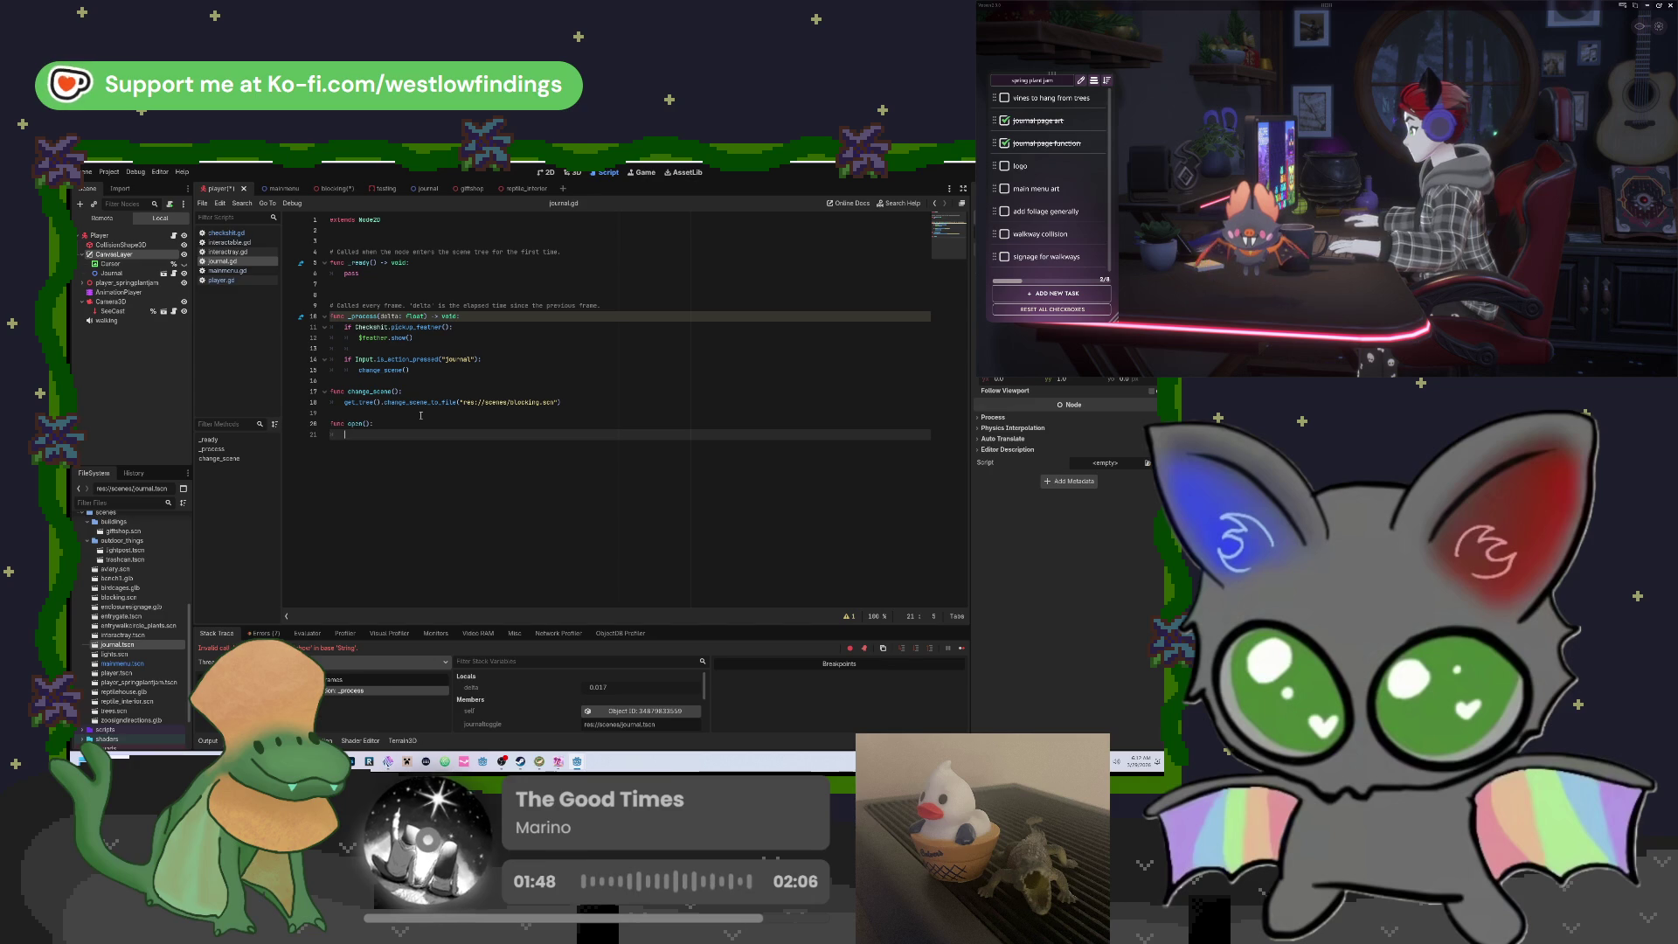
pyautogui.press('Return')
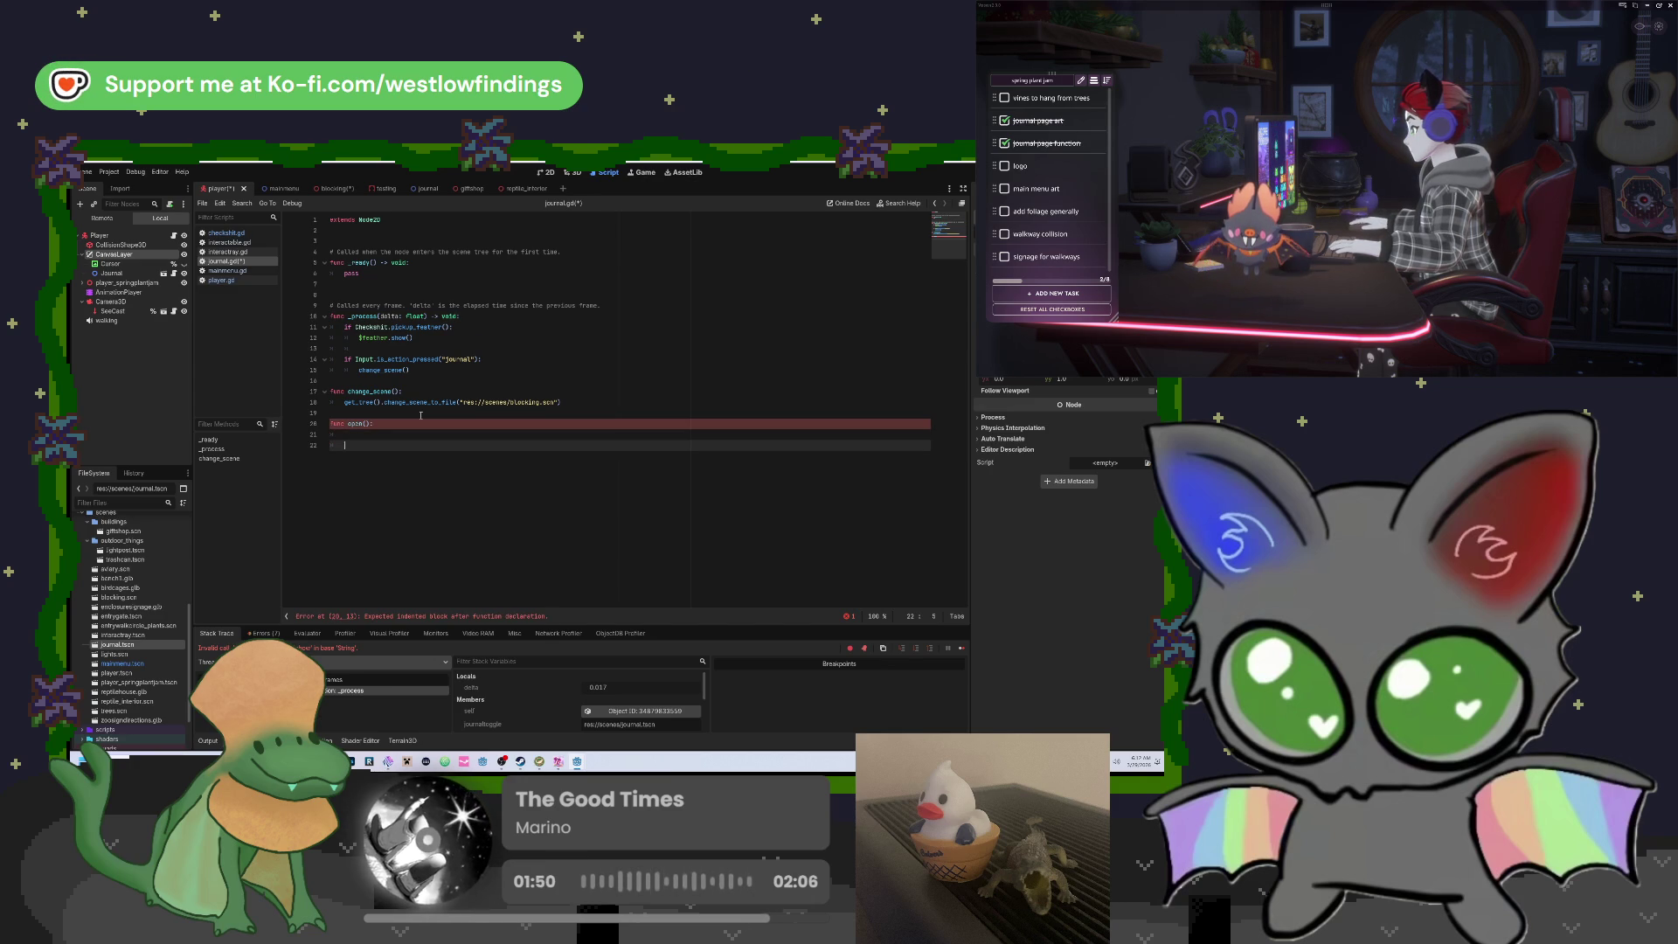
pyautogui.write('nc close')
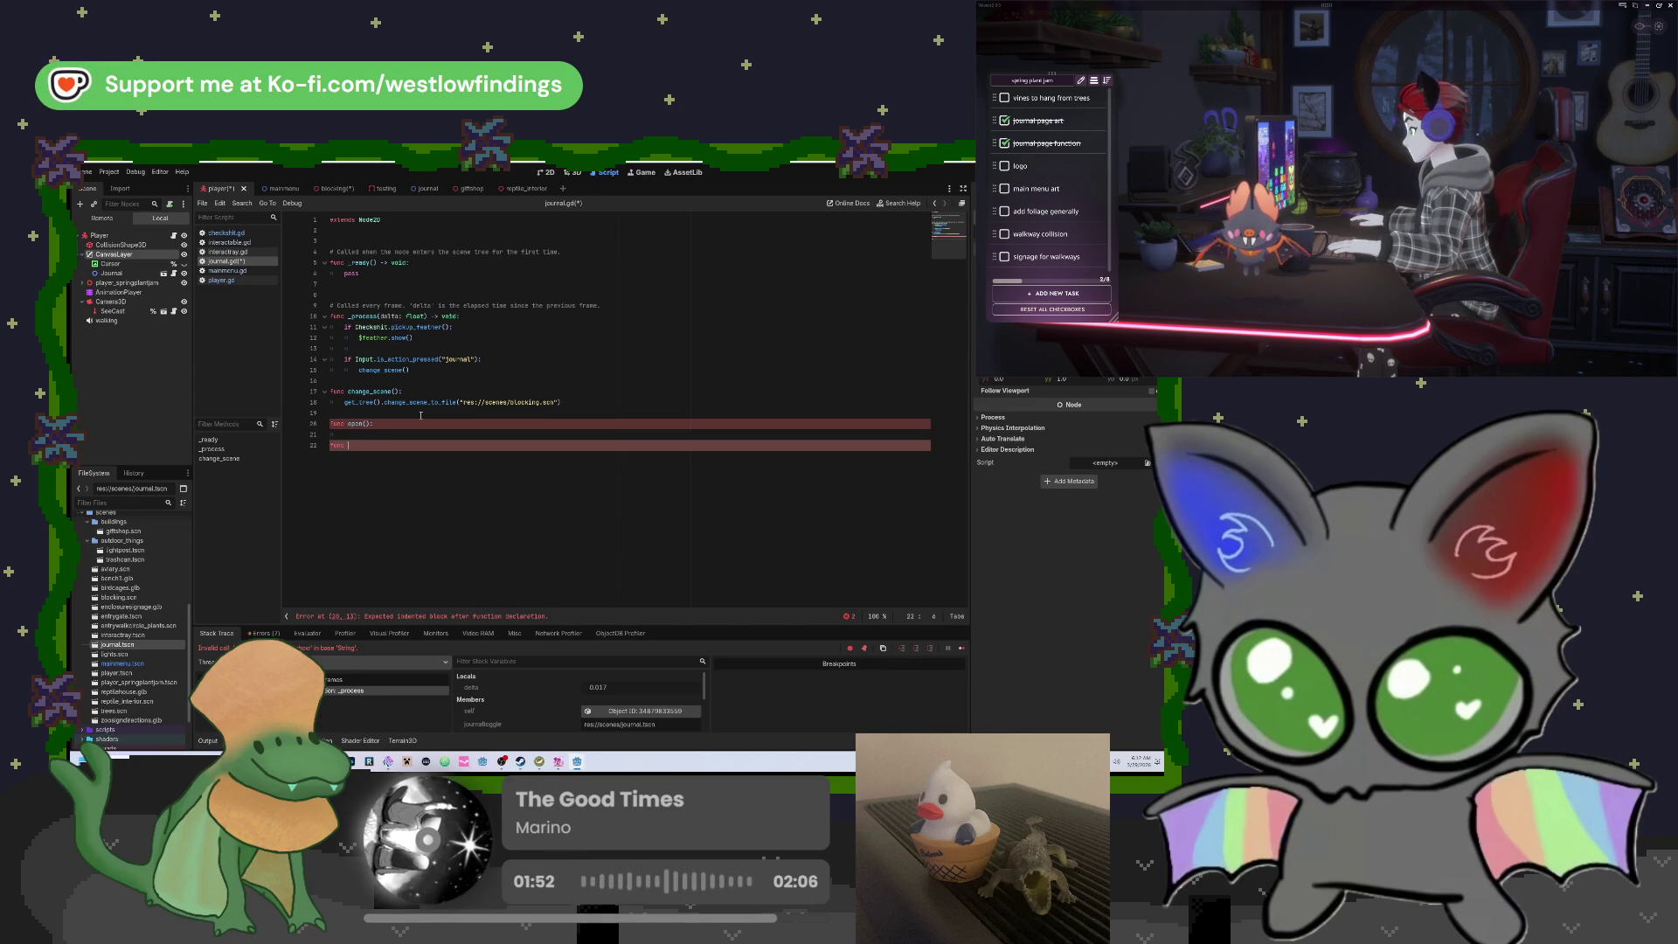
pyautogui.write('d(')
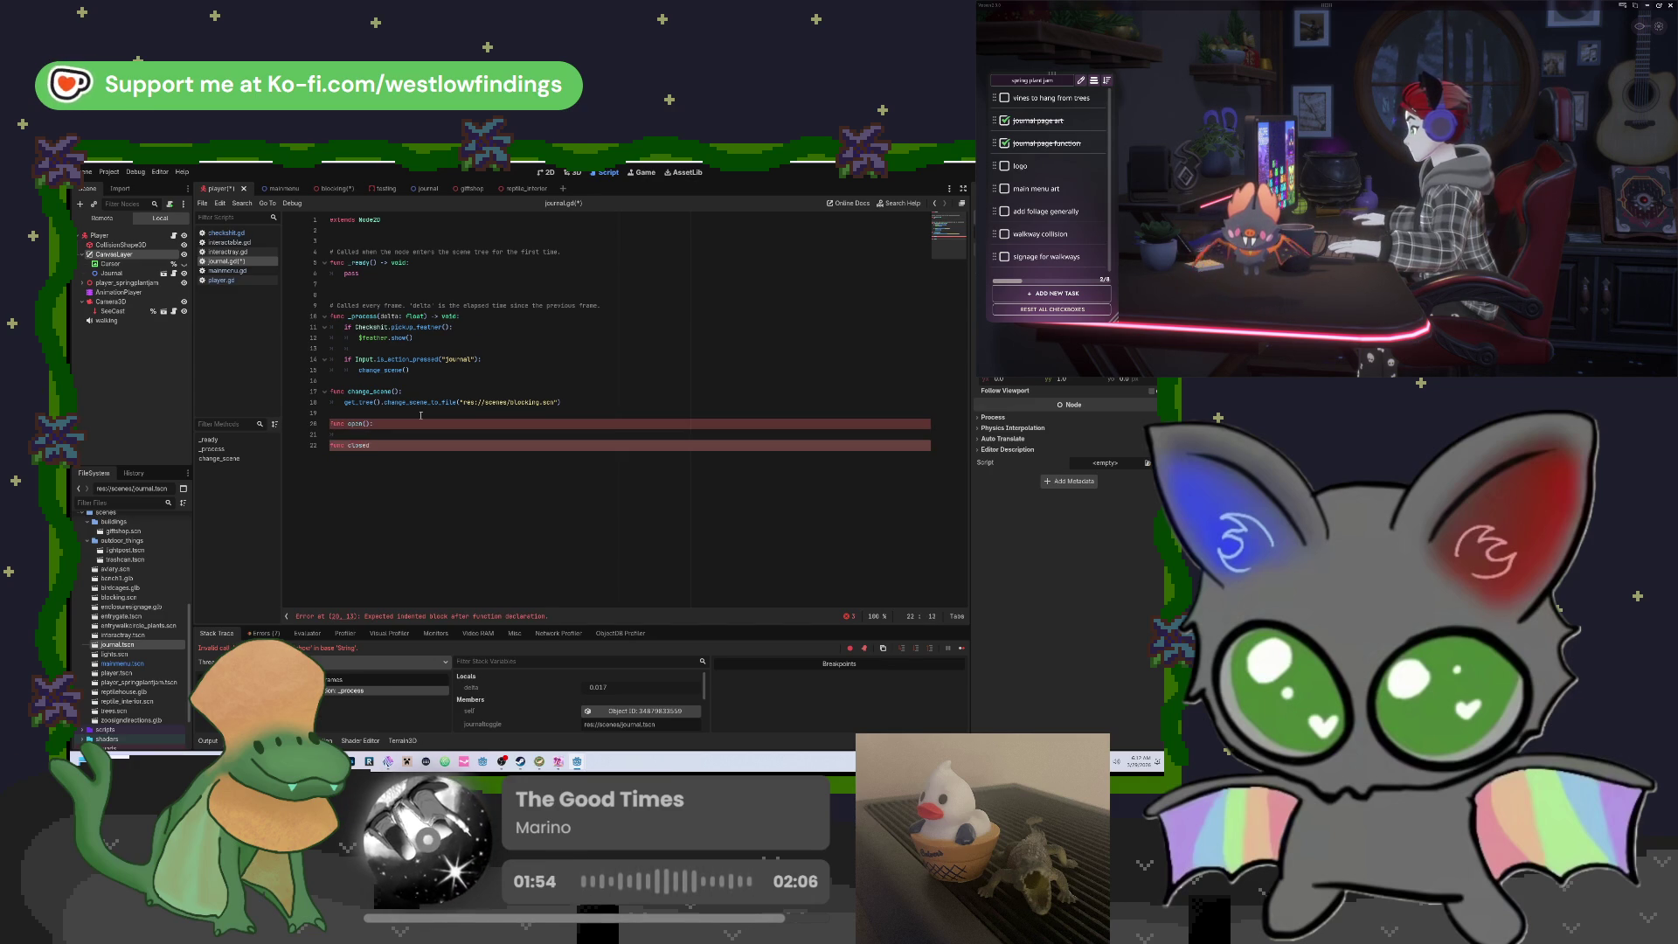
pyautogui.write('):')
pyautogui.click(391, 234)
pyautogui.press('Return')
pyautogui.write('var is')
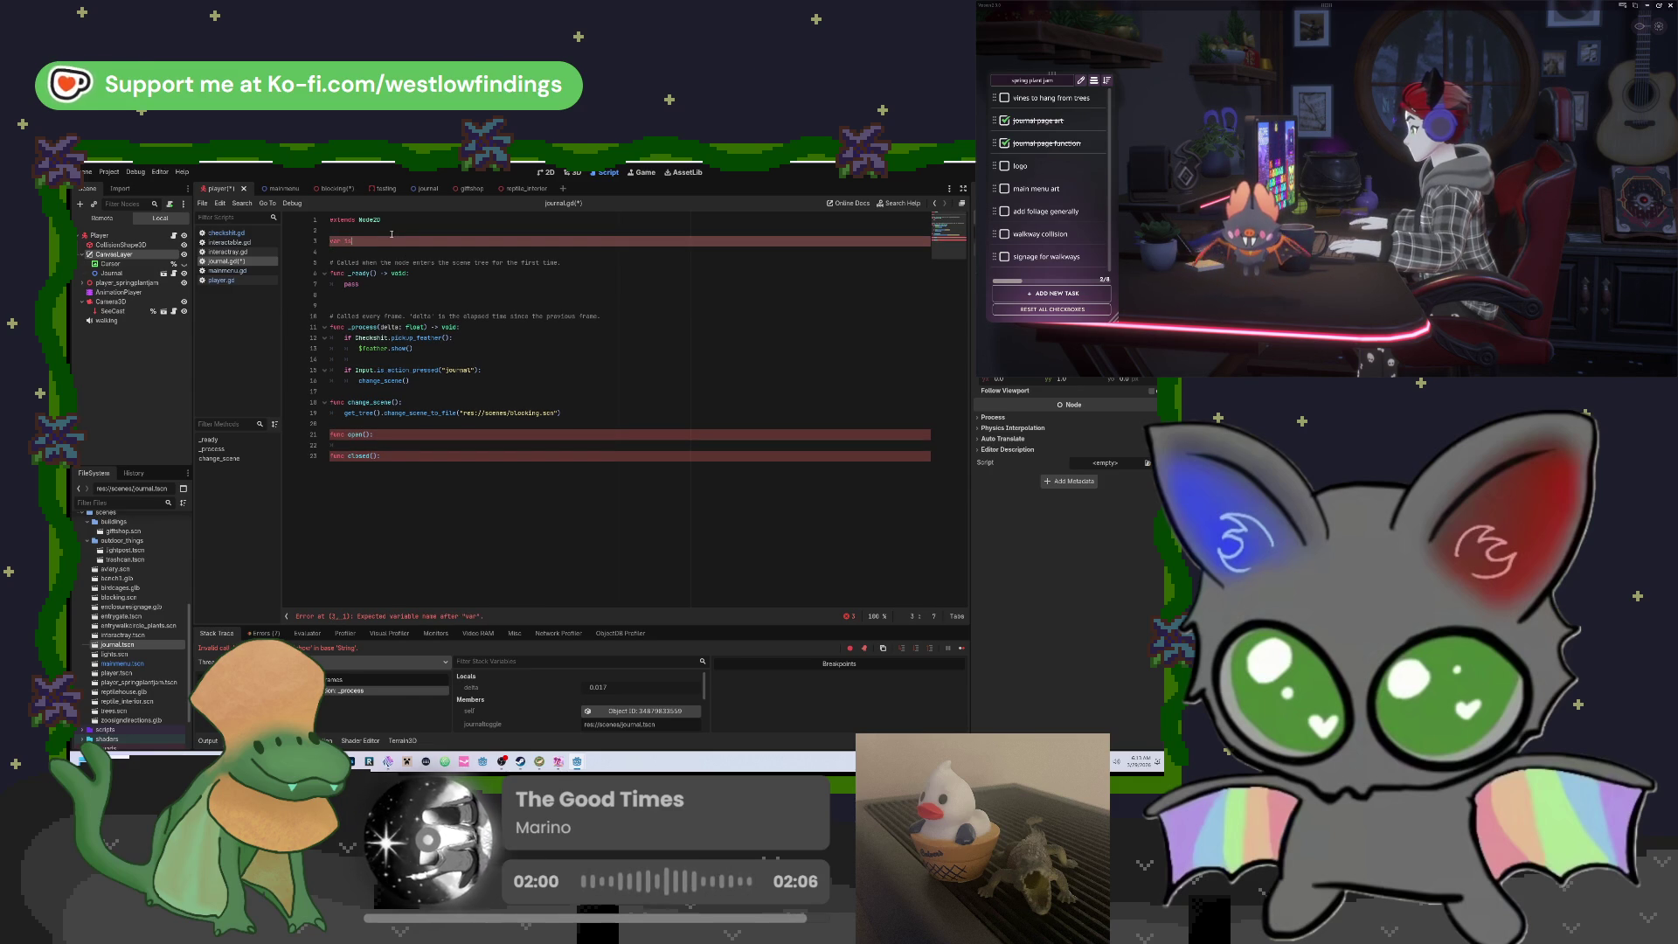
pyautogui.write('Ope')
pyautogui.write('pen')
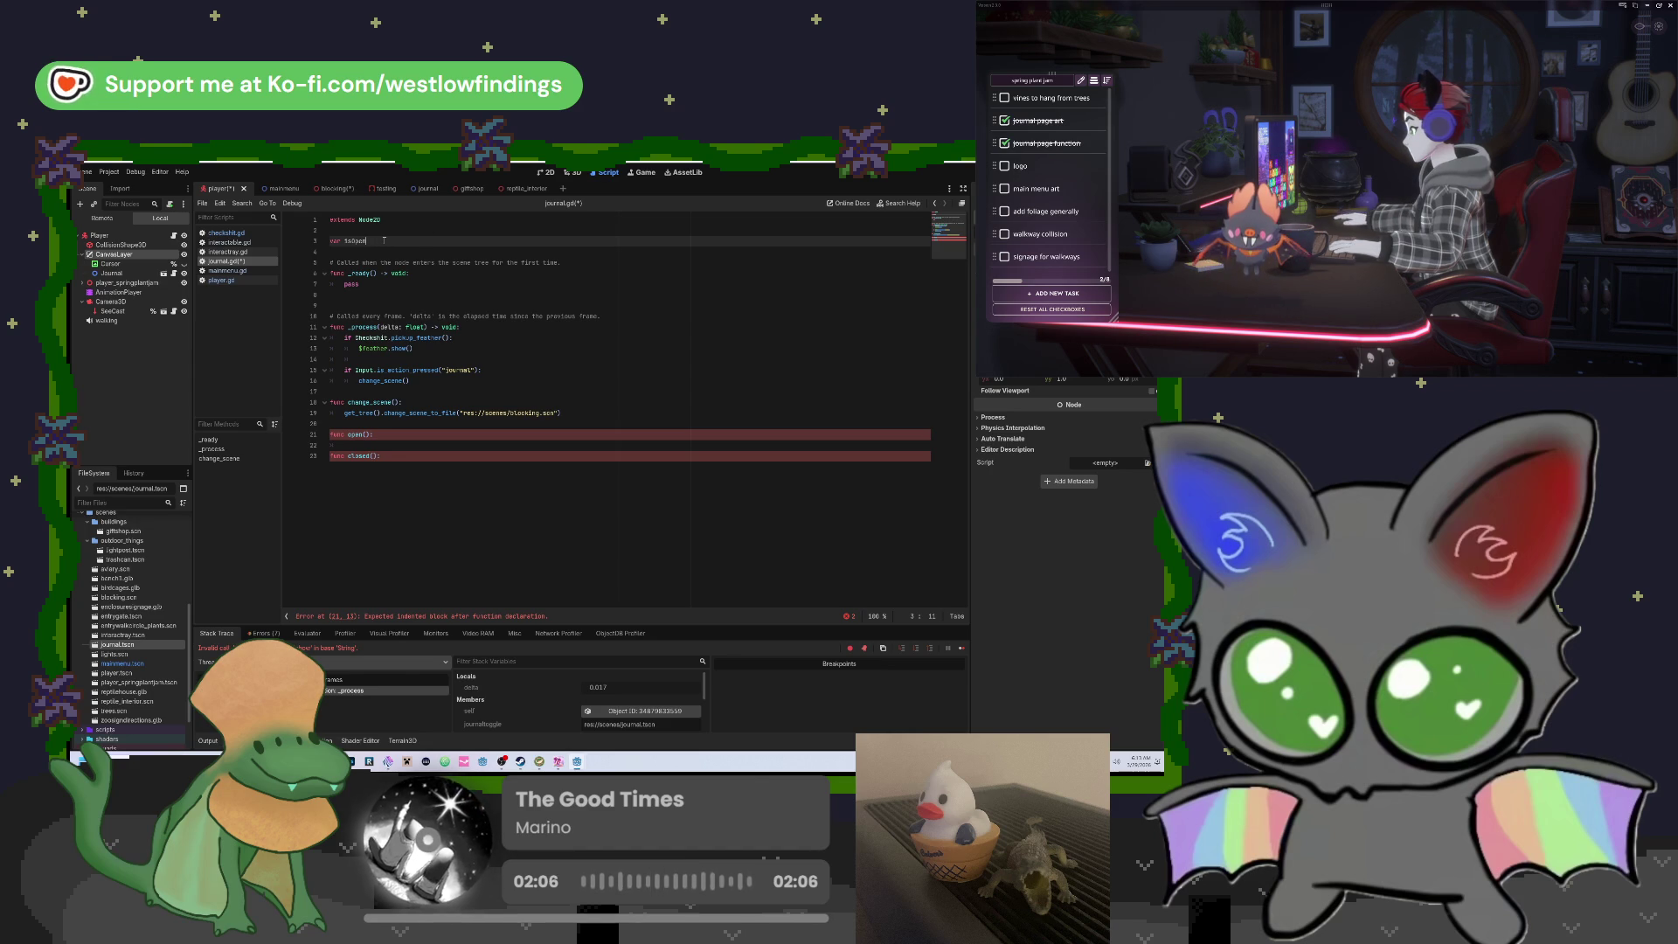
pyautogui.write(': bool')
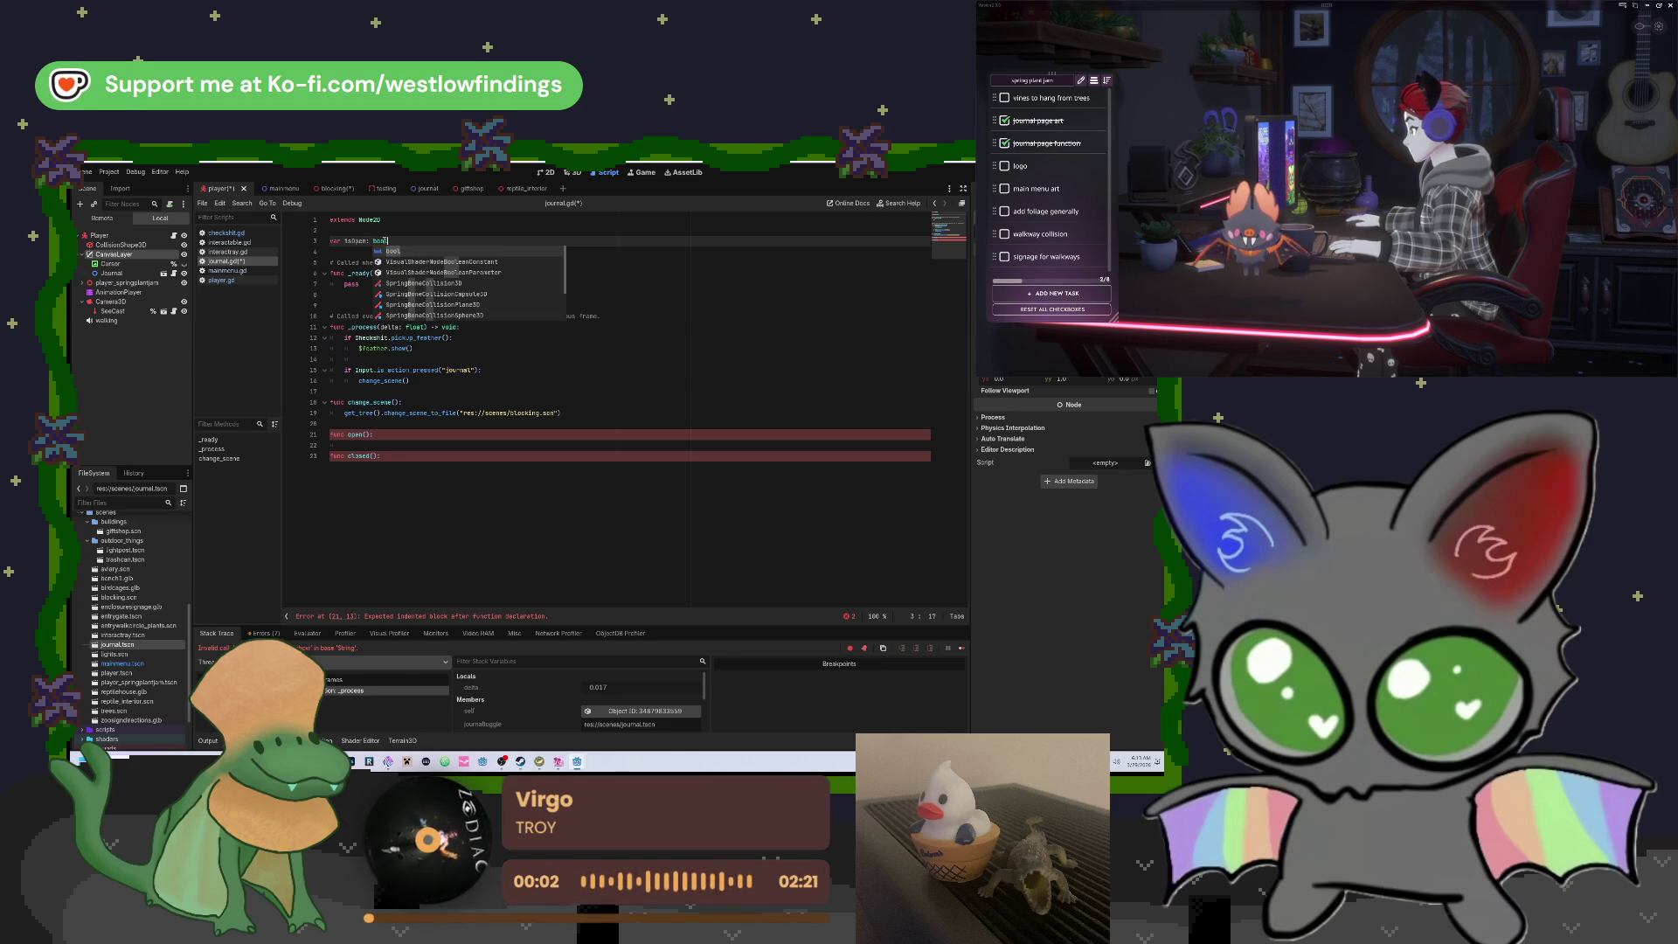
pyautogui.write(' = false')
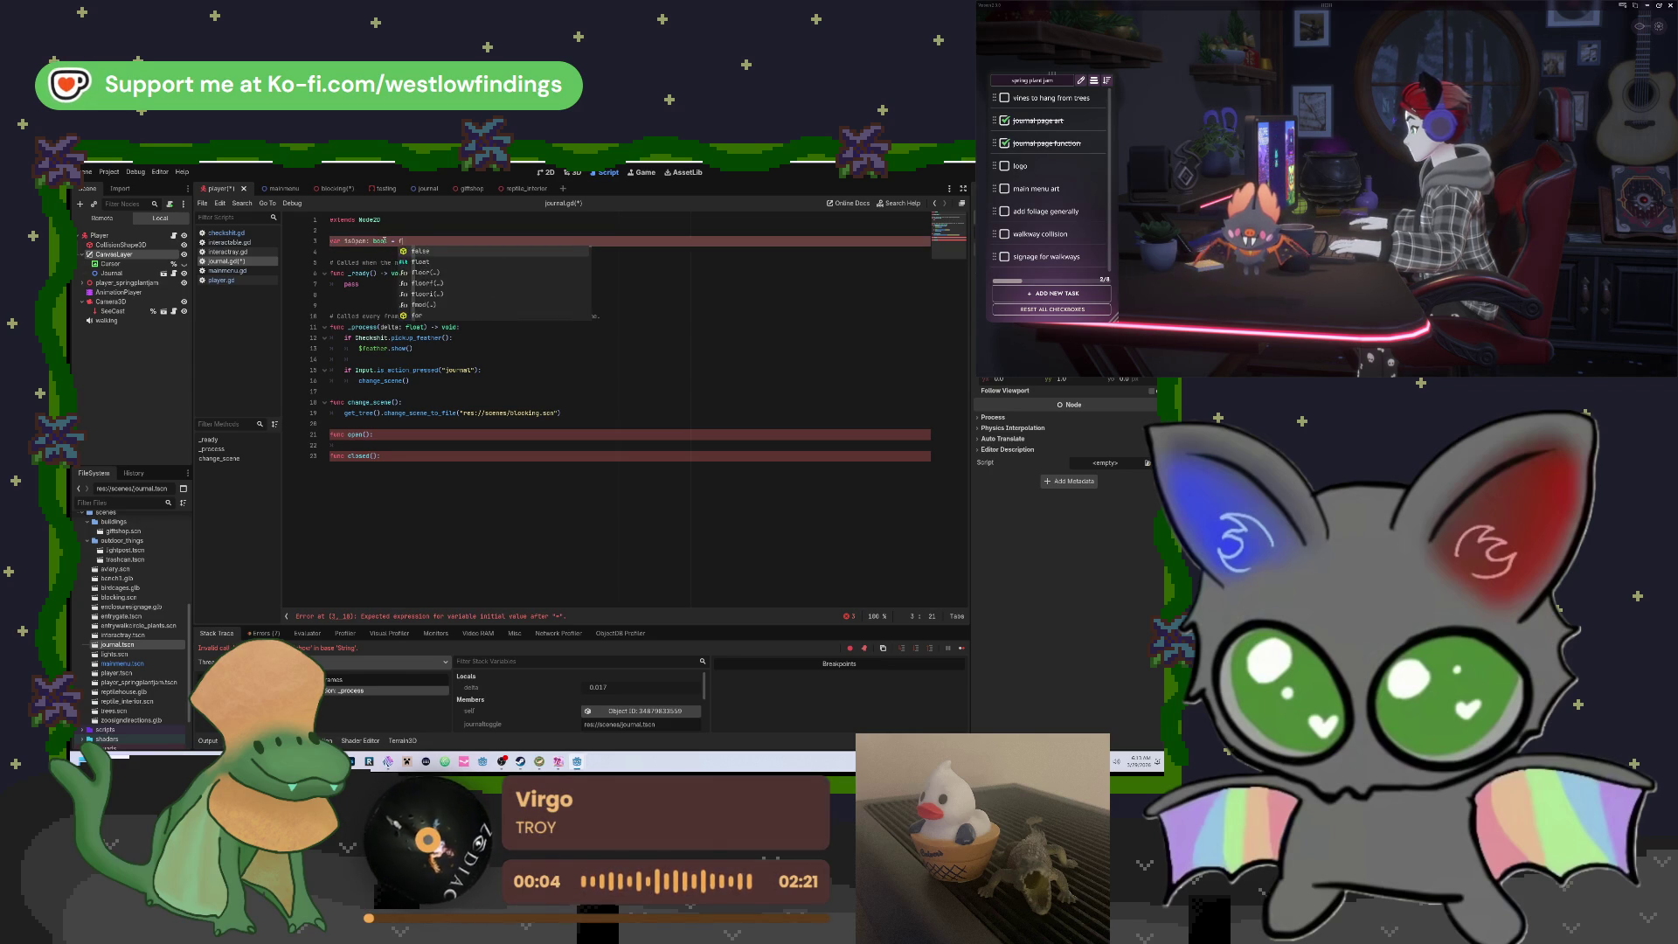
# Finish the isOpen = false declaration and give open() visible = true and isOpen = true.
pyautogui.press('Escape')
pyautogui.click(343, 448)
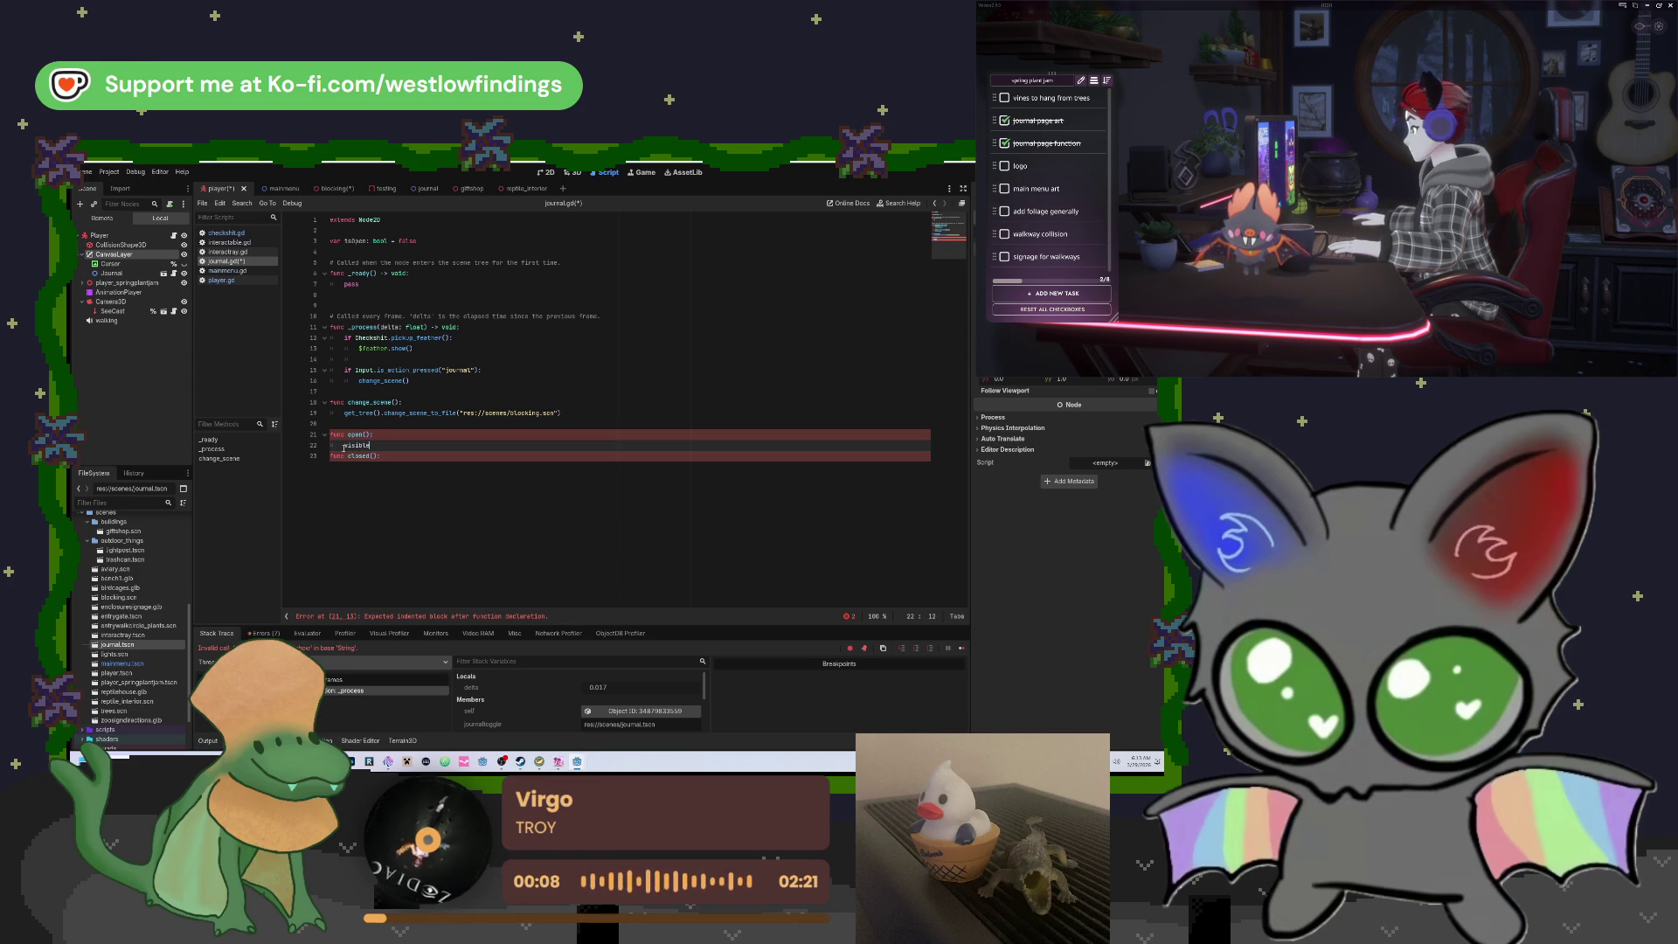
pyautogui.write('visible = t')
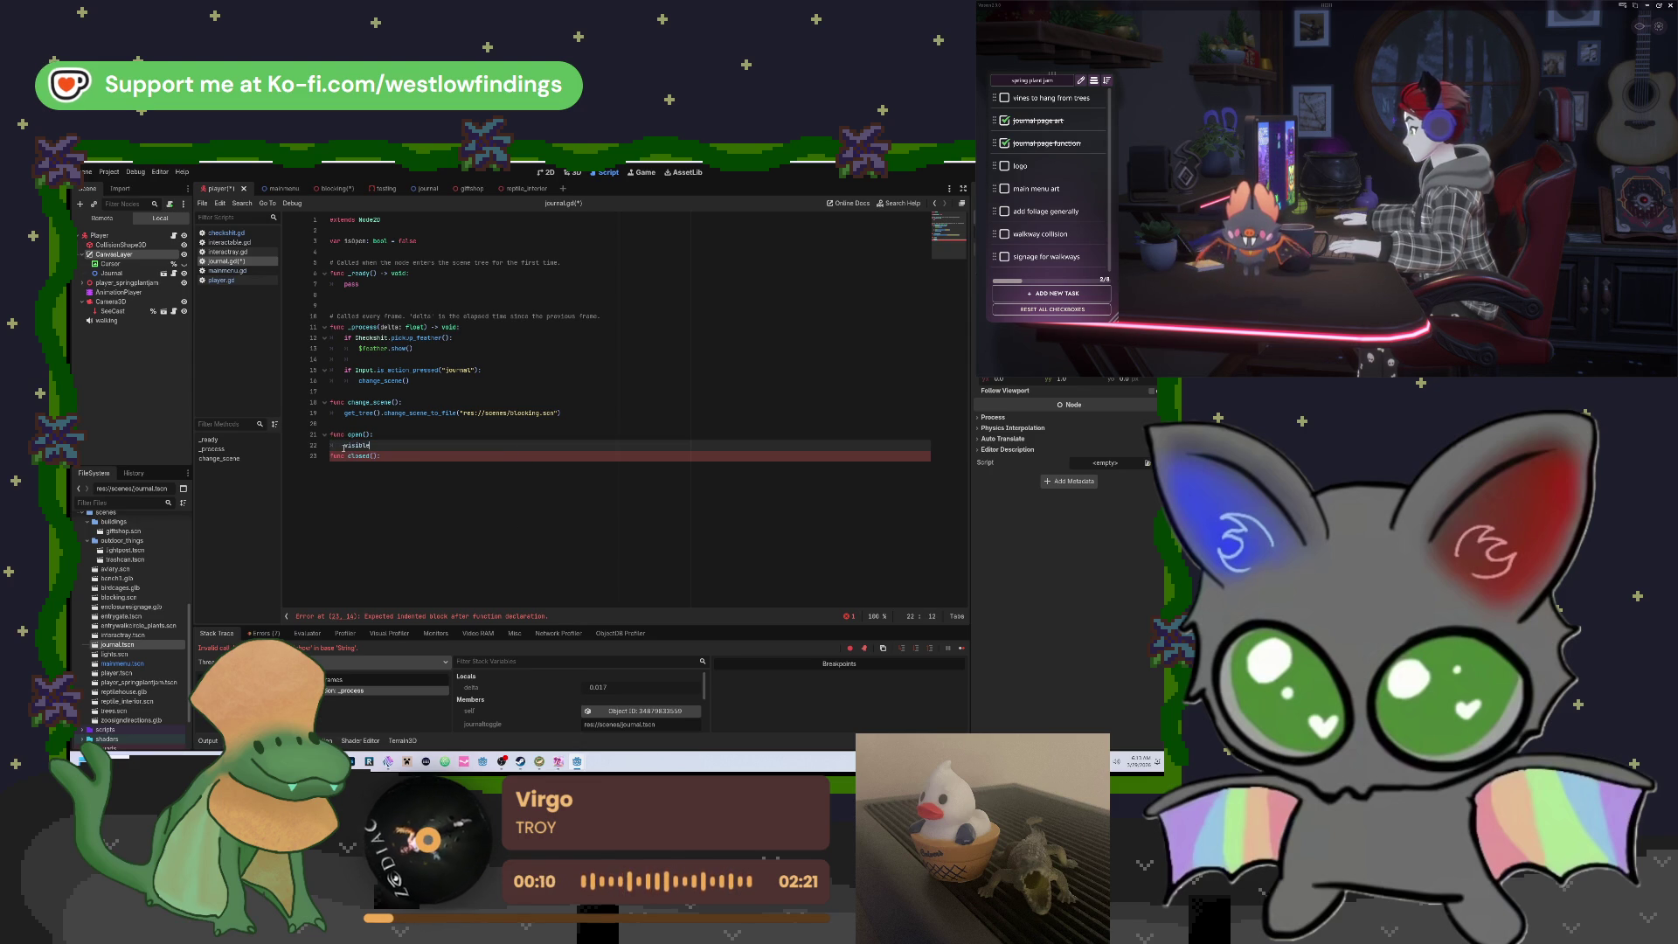
pyautogui.write('e')
pyautogui.press('Down')
pyautogui.press('Return')
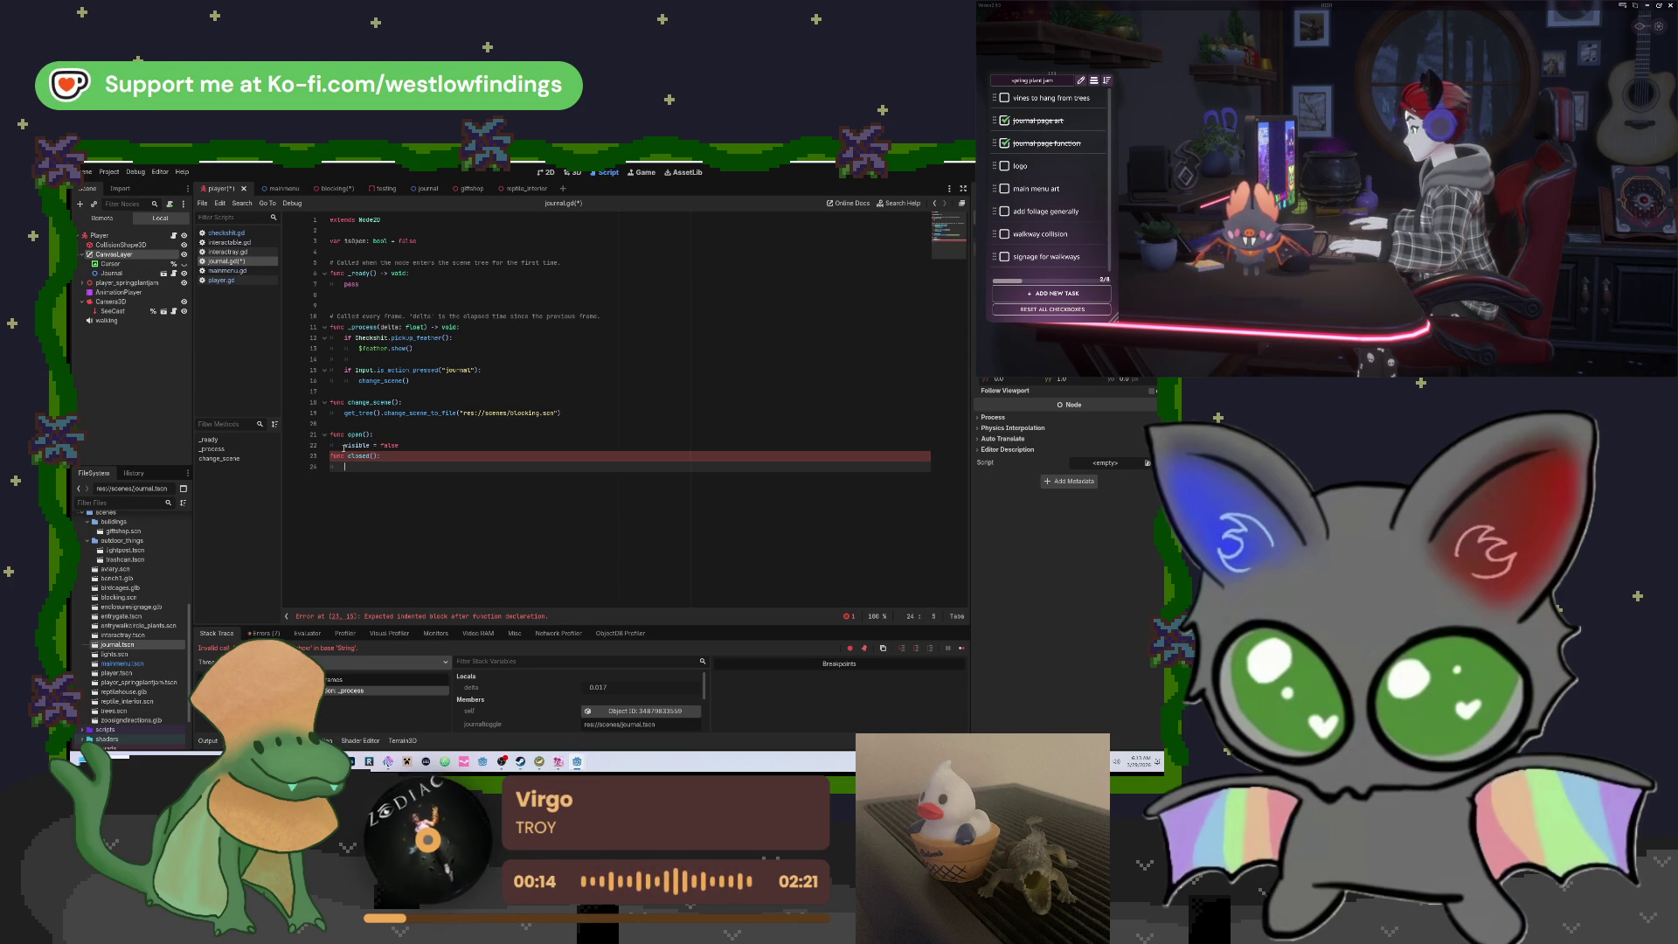
pyautogui.doubleClick(390, 445)
pyautogui.write('tru')
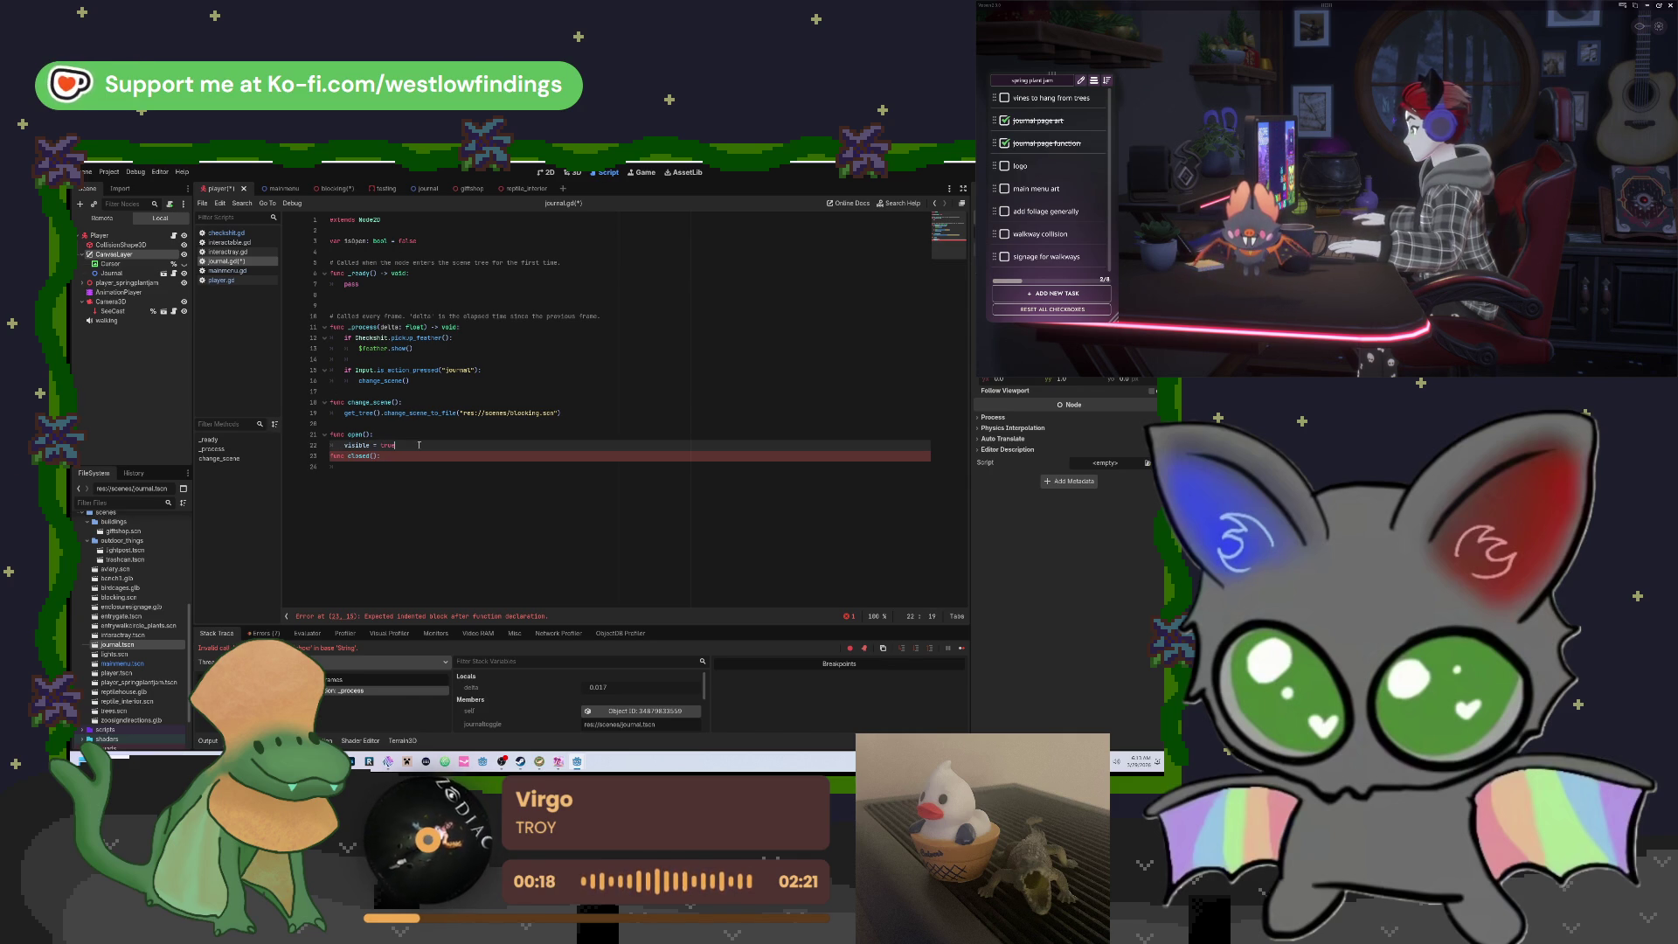
pyautogui.press('Return')
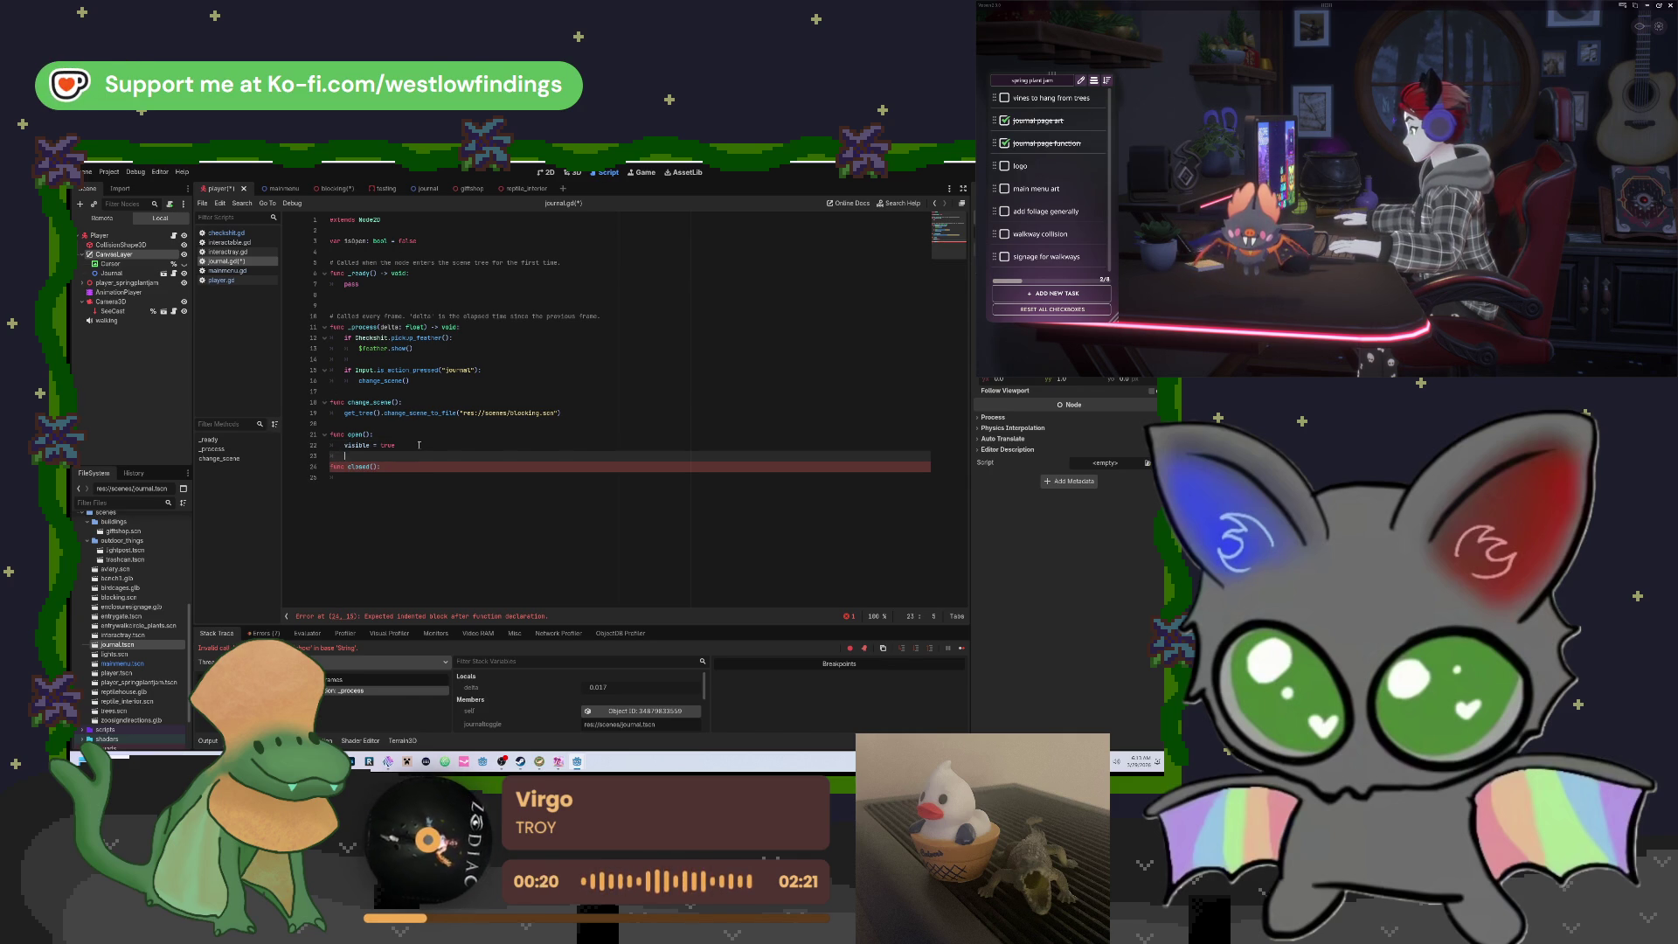
pyautogui.write('isOpen')
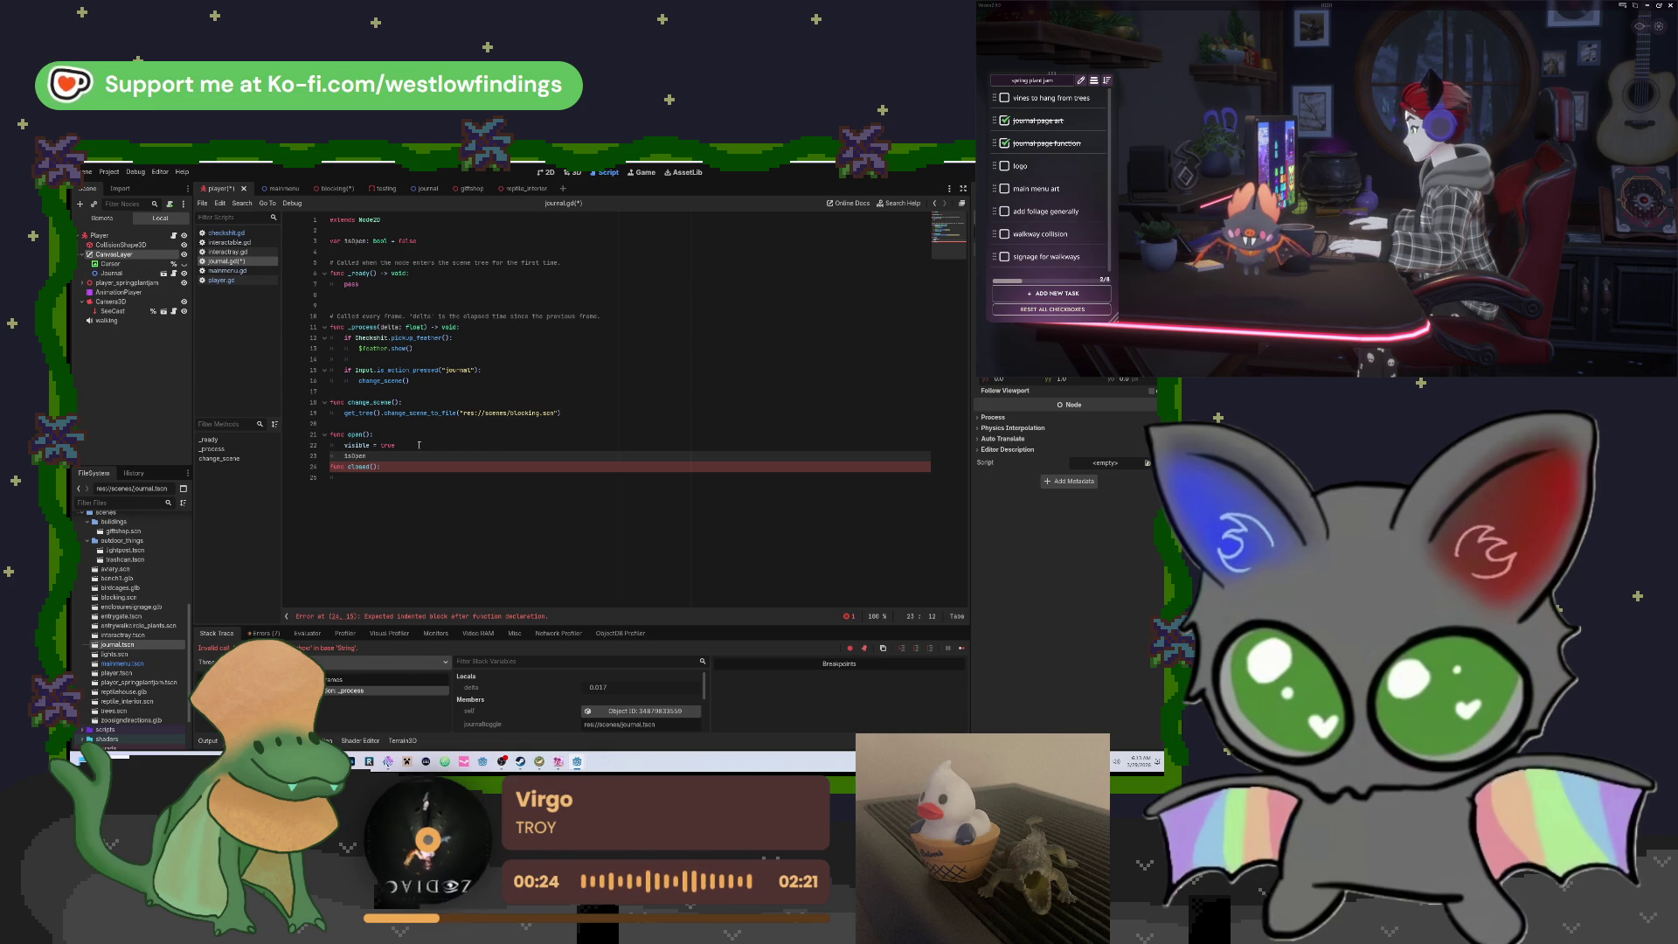
pyautogui.write(' = true')
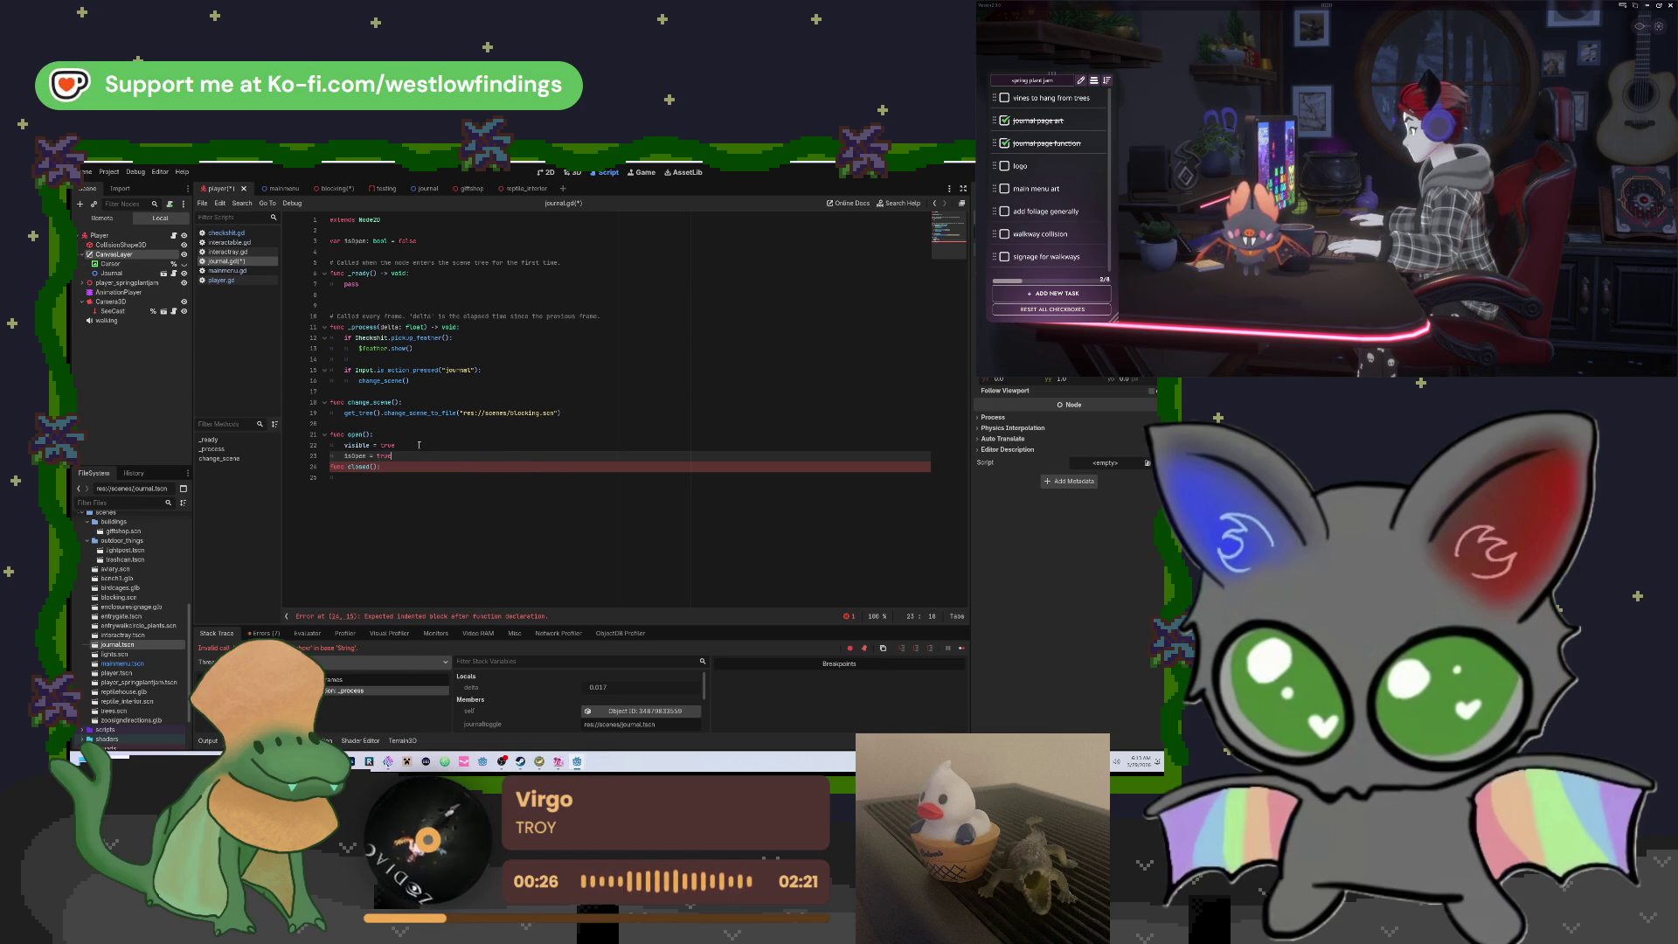
# Fill closed() with visible = false and isOpen = false.
pyautogui.press('Down')
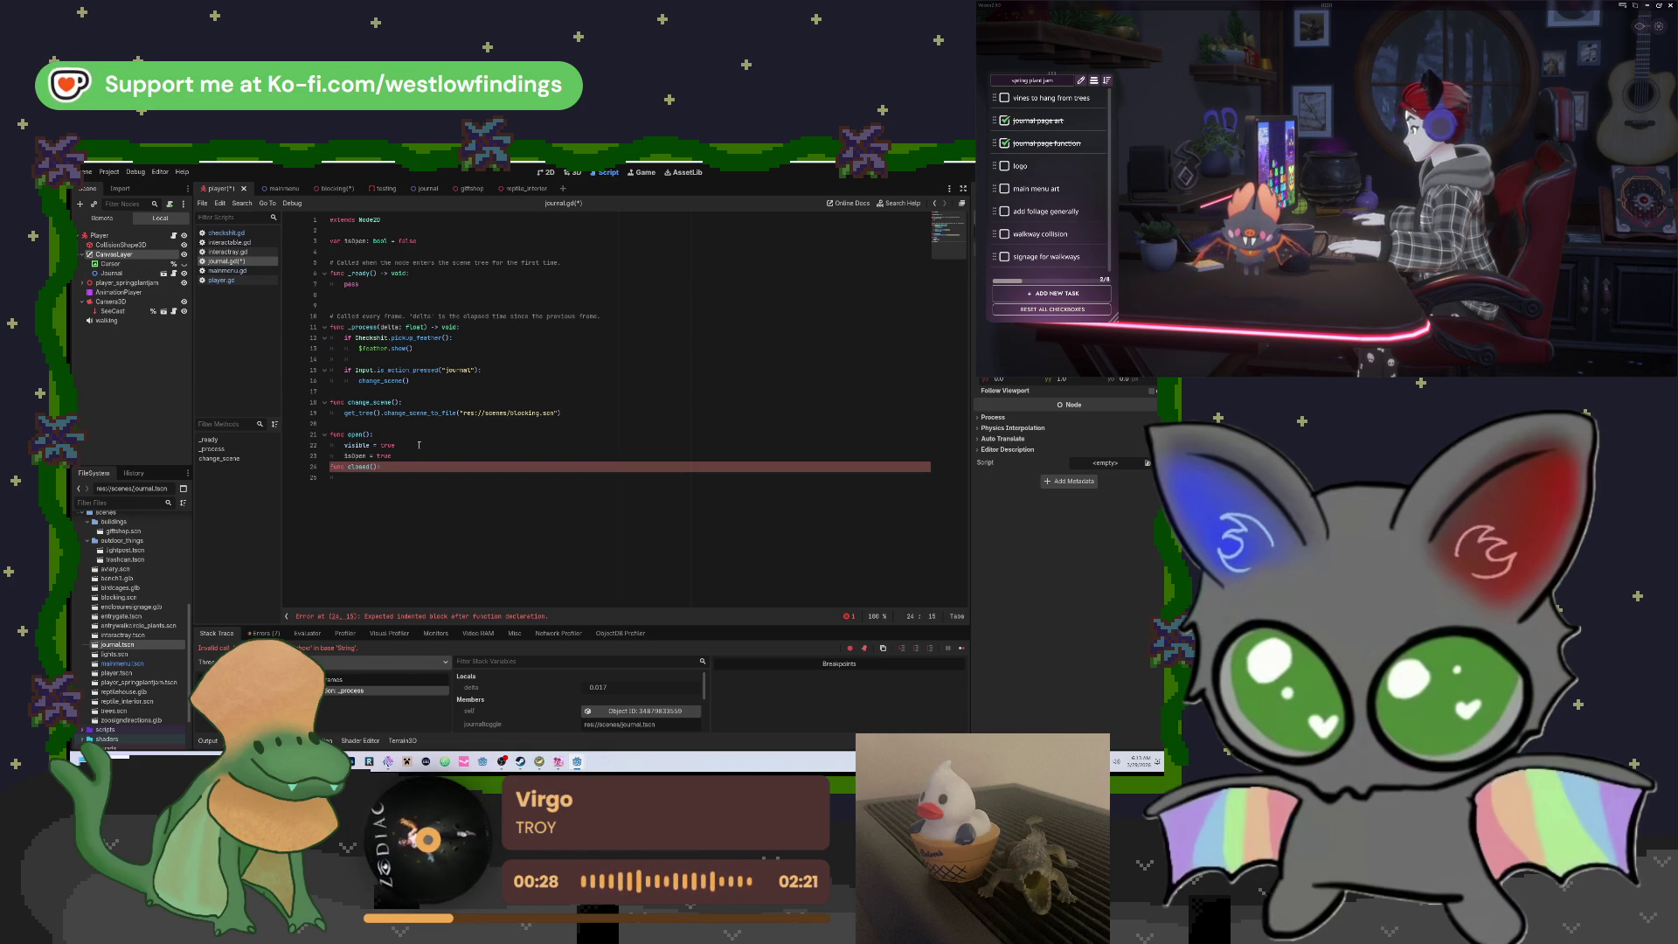
pyautogui.press('Return')
pyautogui.write('visibl')
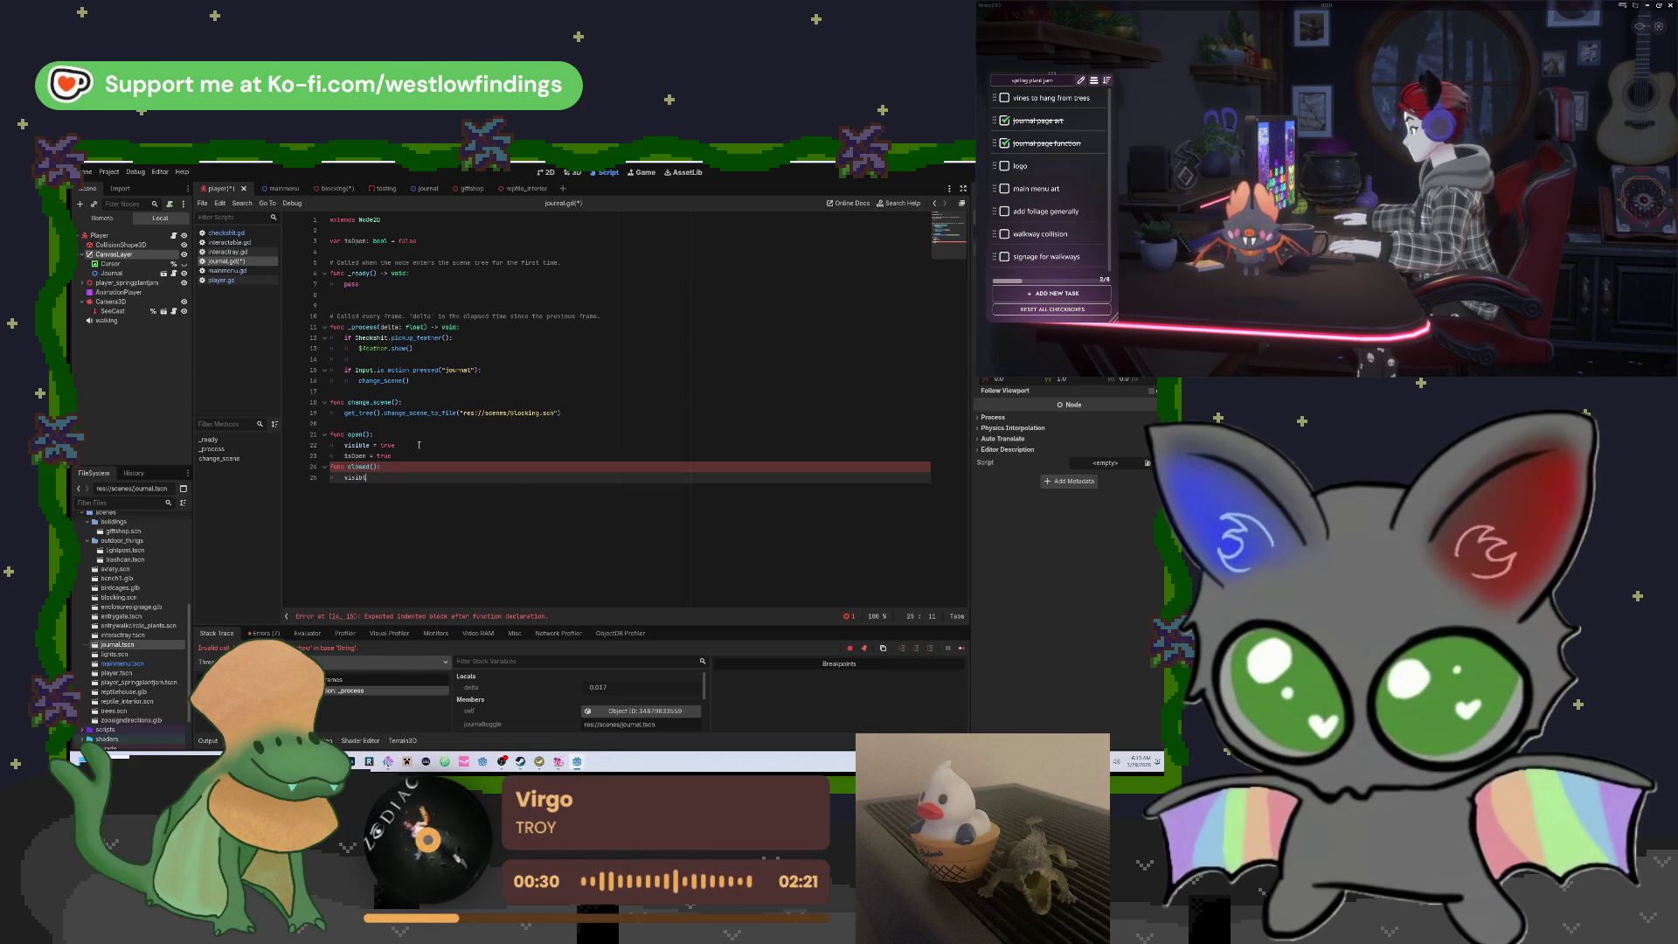
pyautogui.write('e')
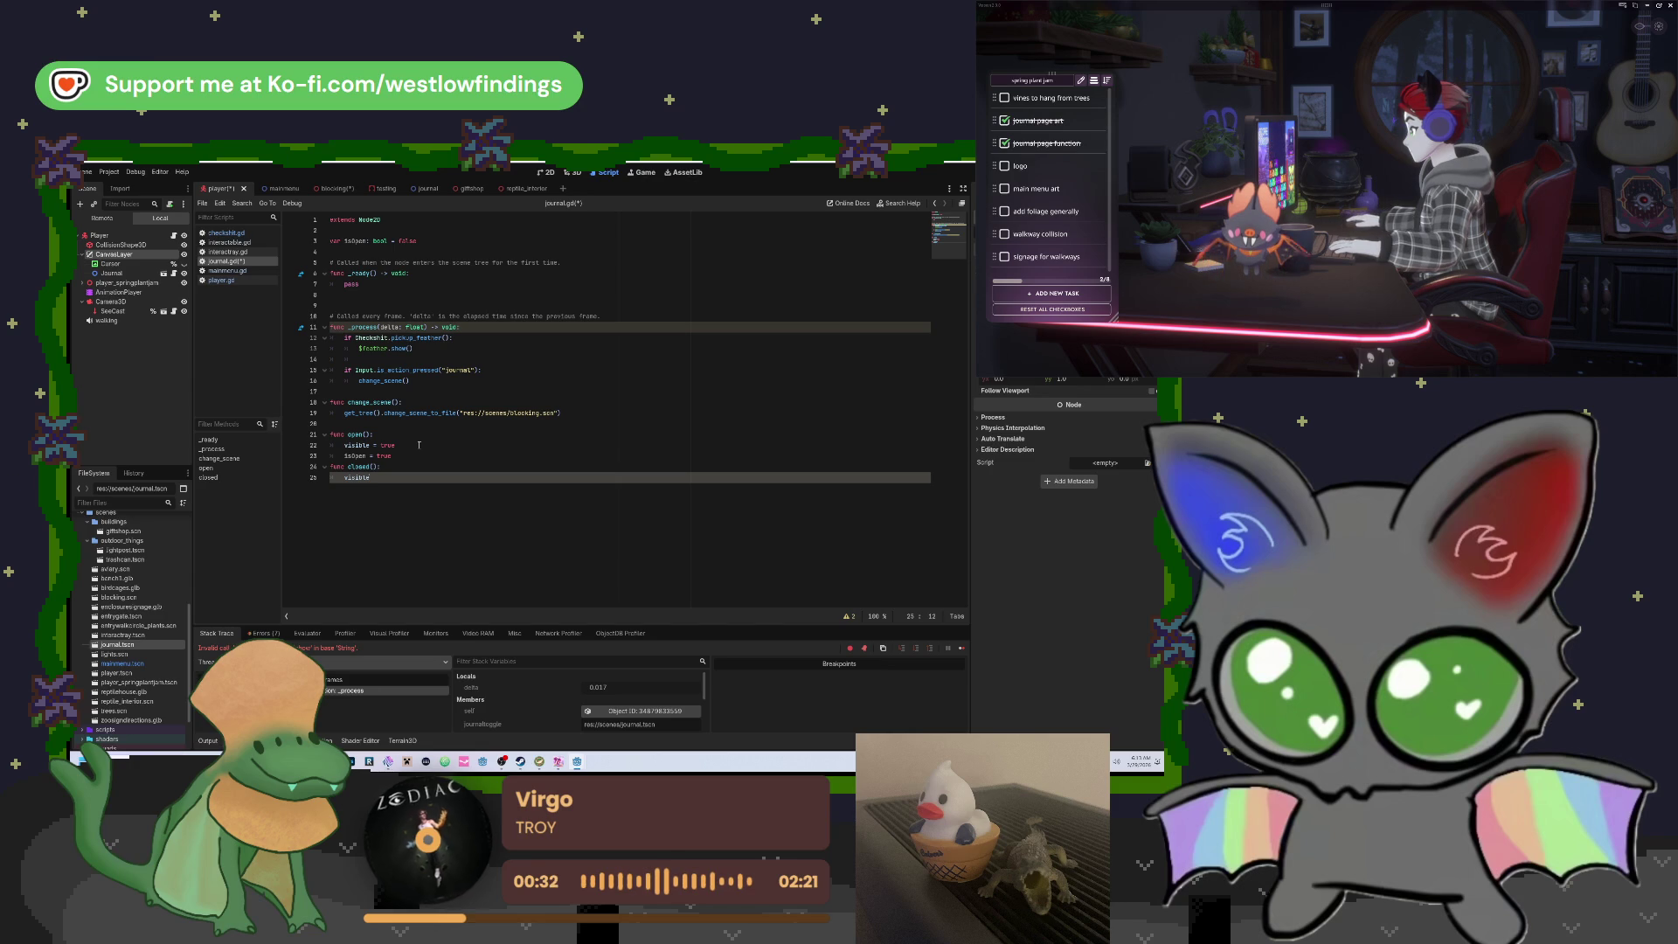
pyautogui.write('= fals')
pyautogui.press('Return')
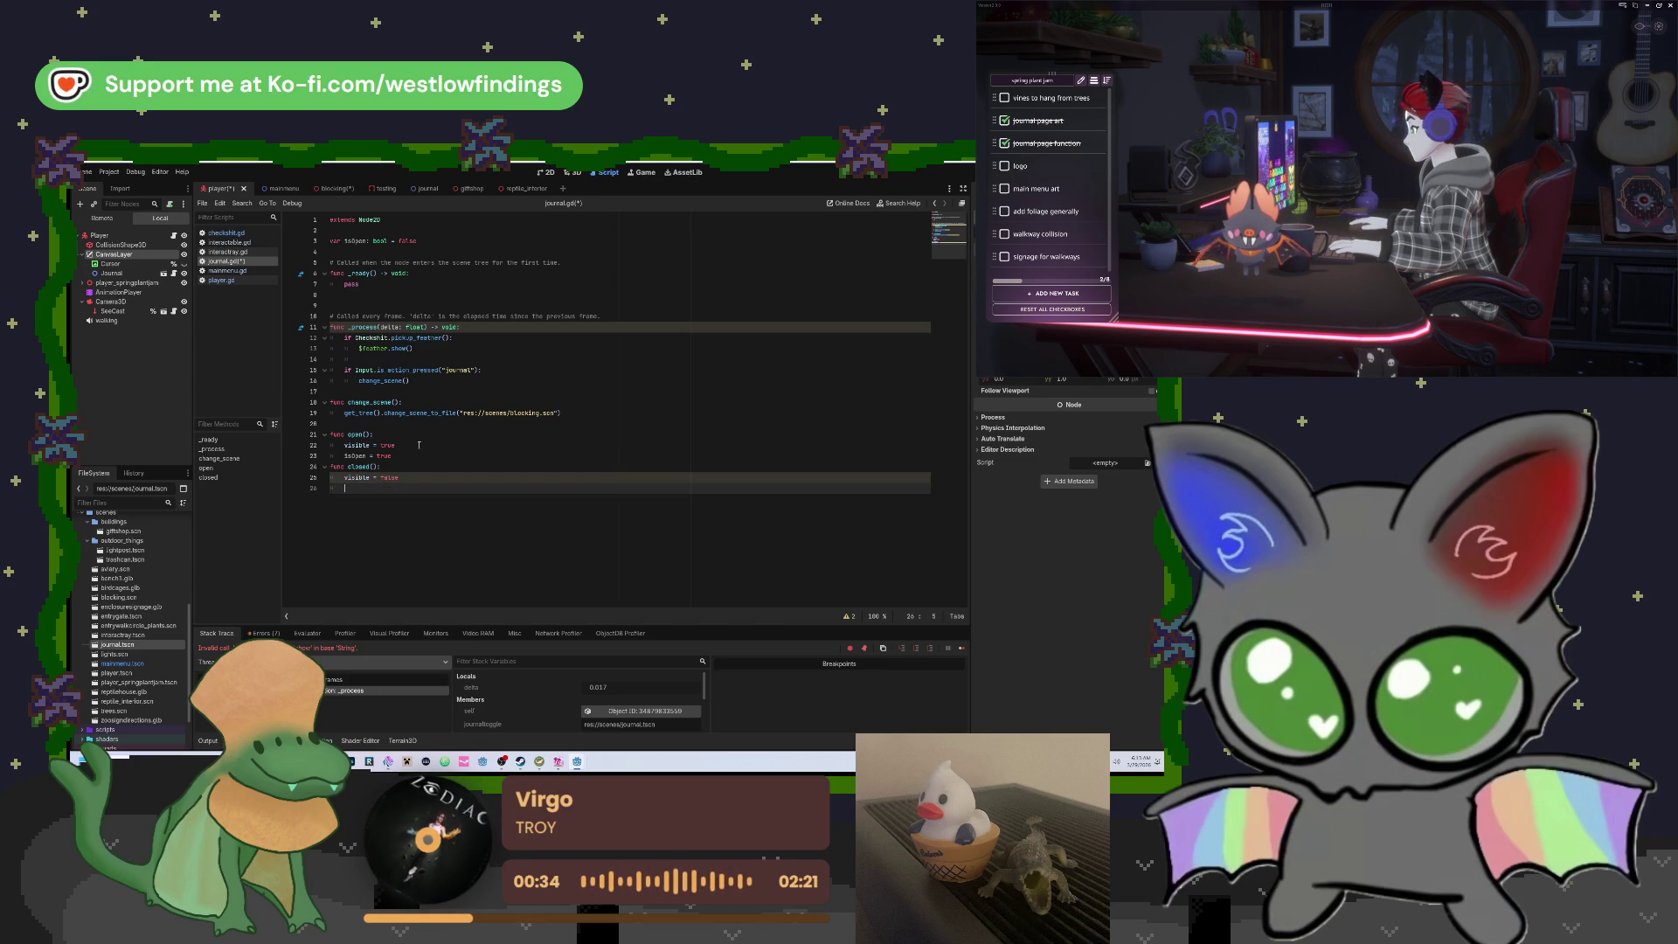
pyautogui.press('Return')
pyautogui.write('isOpen = ')
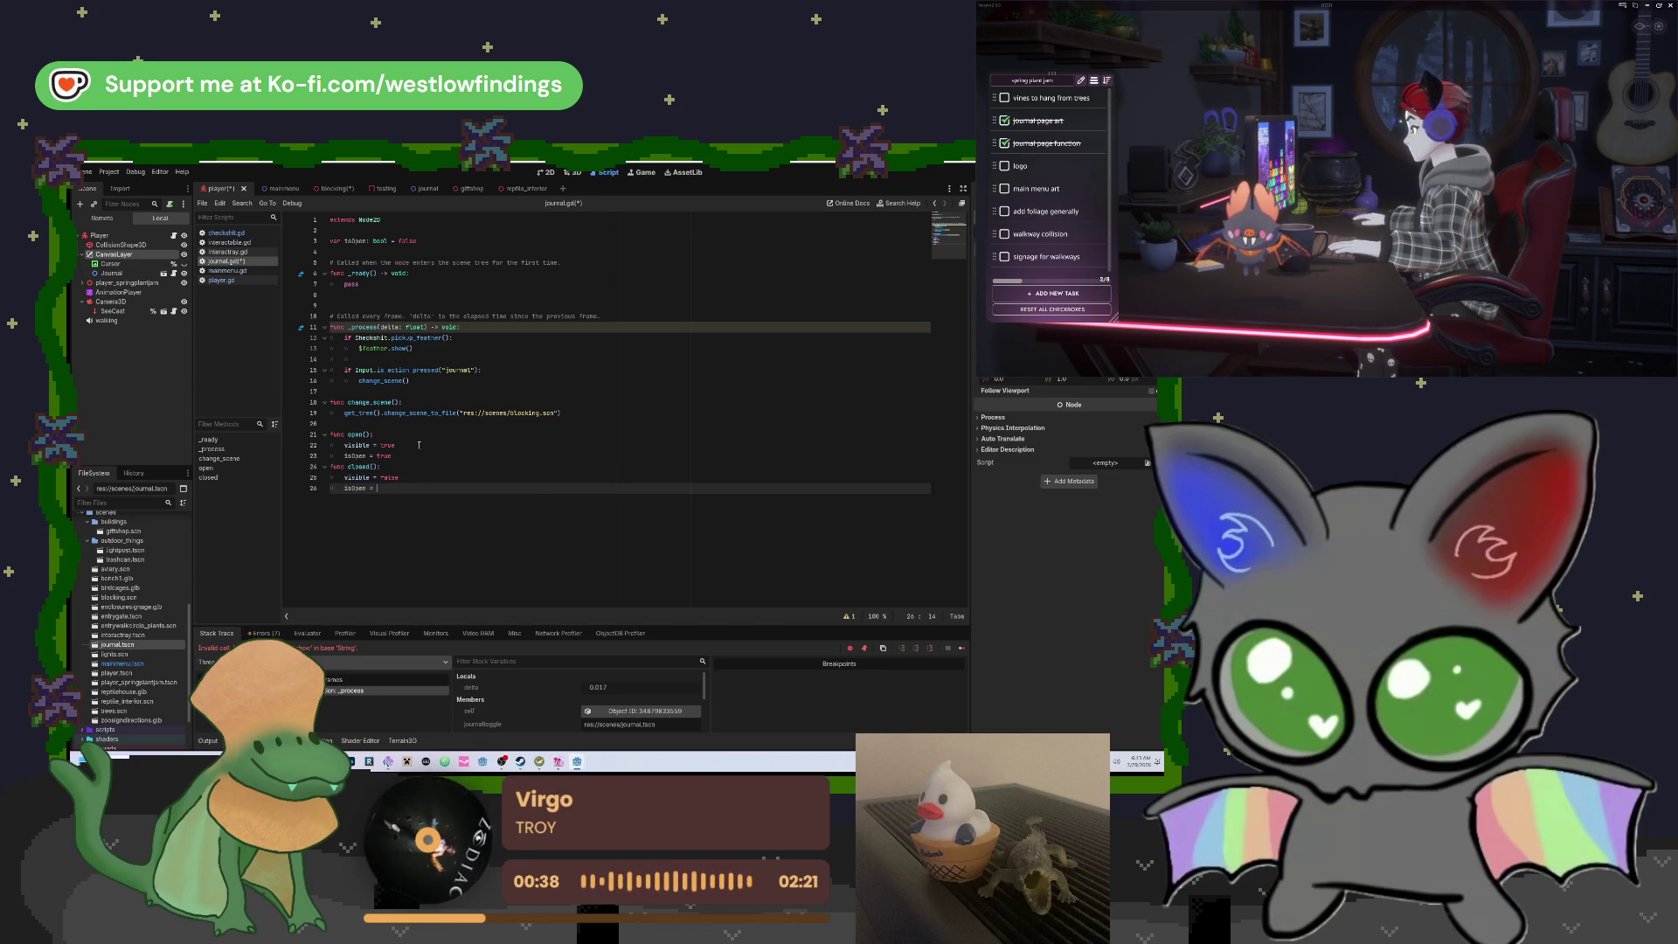
pyautogui.write('false')
pyautogui.press('Return')
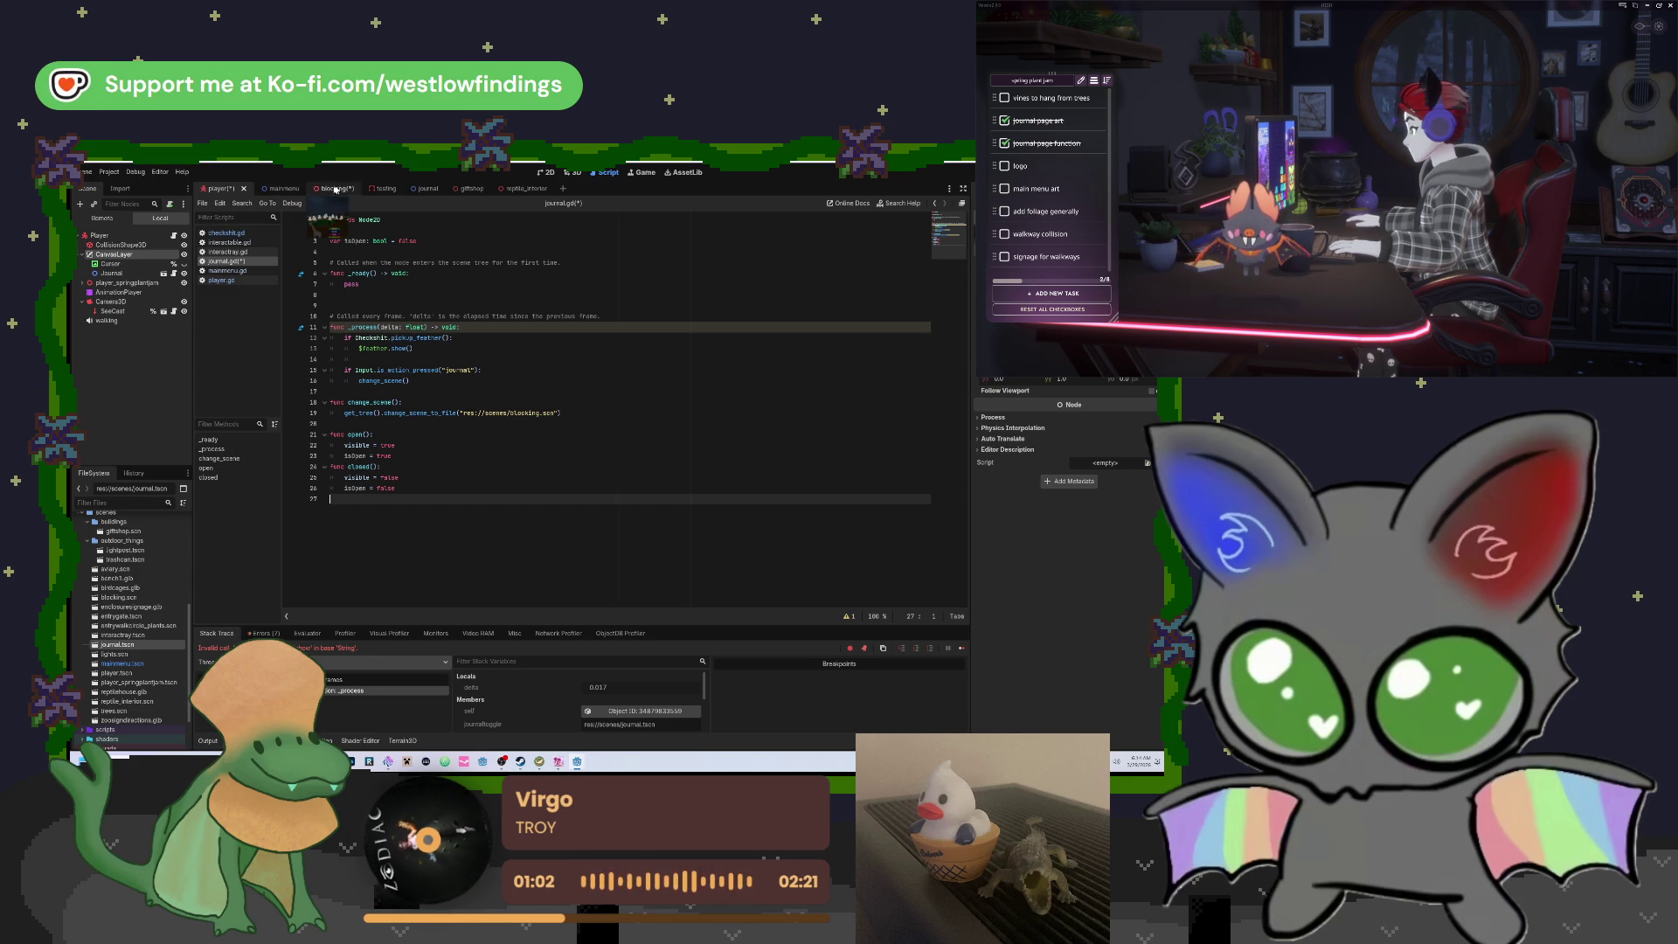
# In the Player scene, attach a new res://scripts/canvas_layer.gd script to CanvasLayer.
pyautogui.click(335, 188)
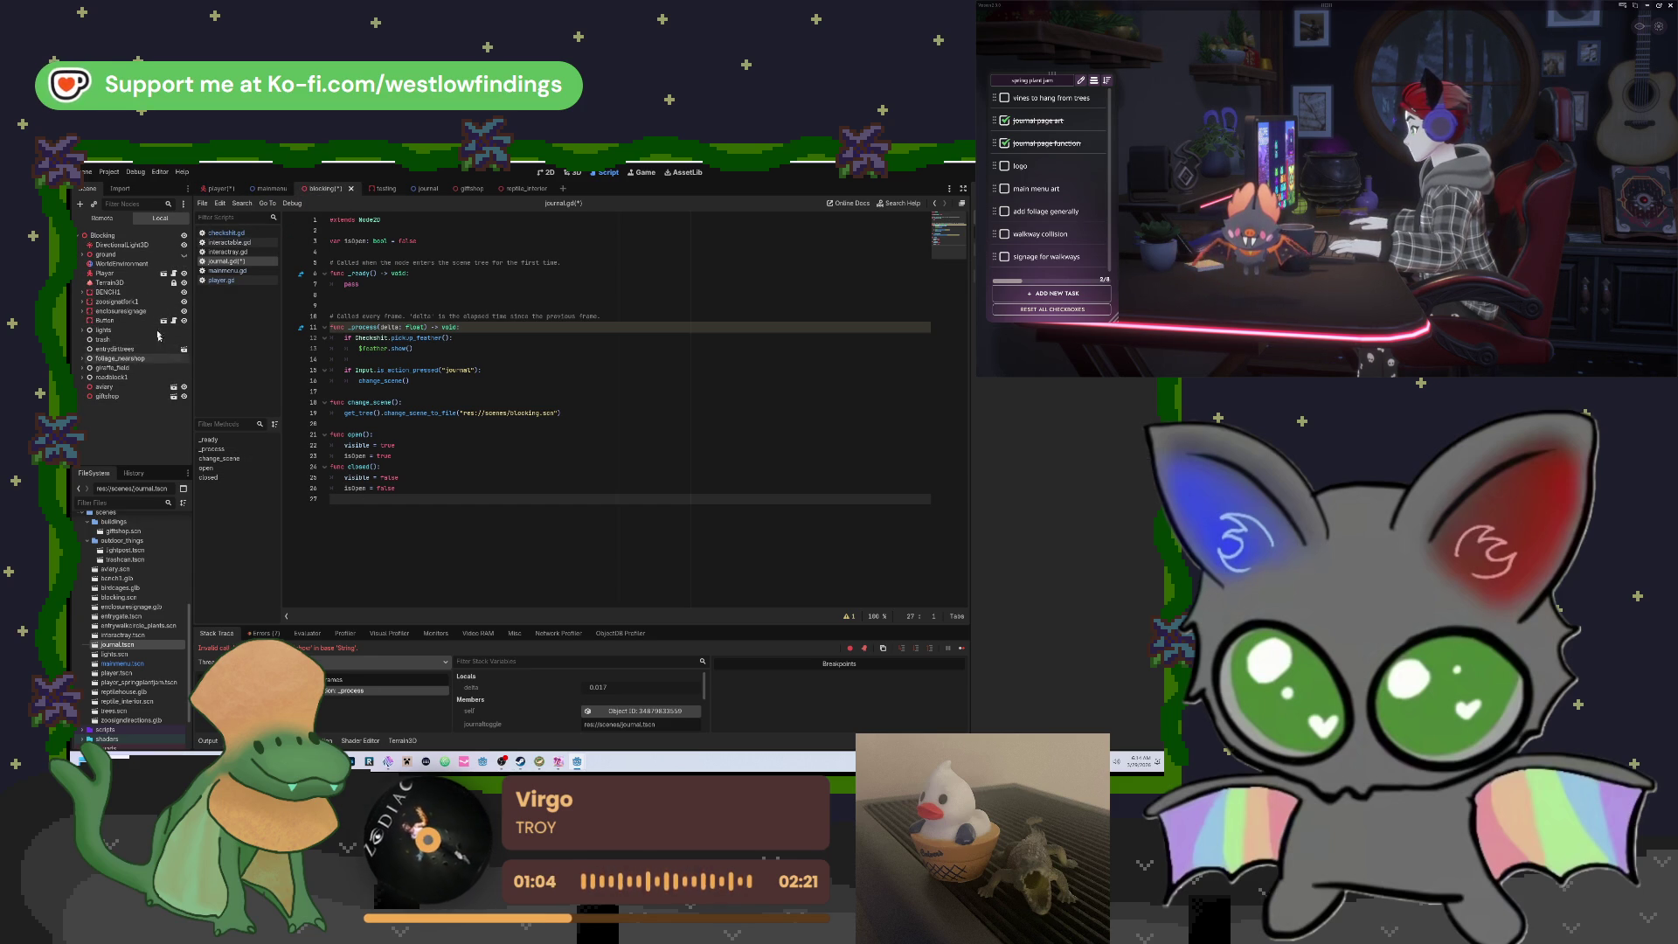
pyautogui.click(205, 190)
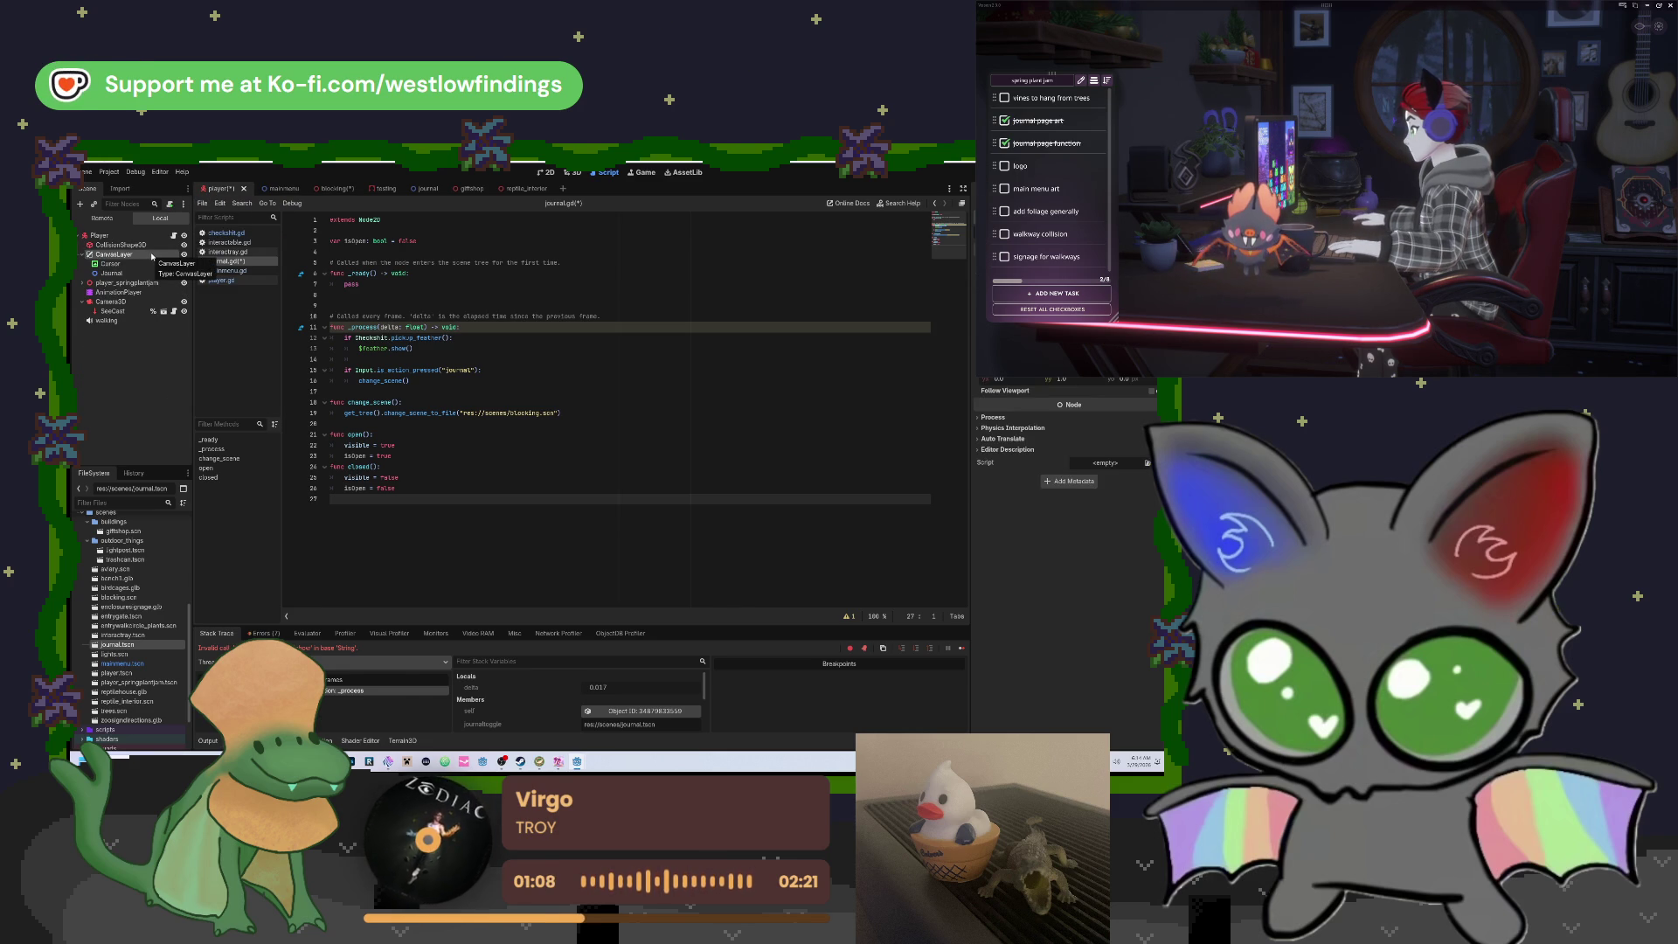
pyautogui.rightClick(152, 256)
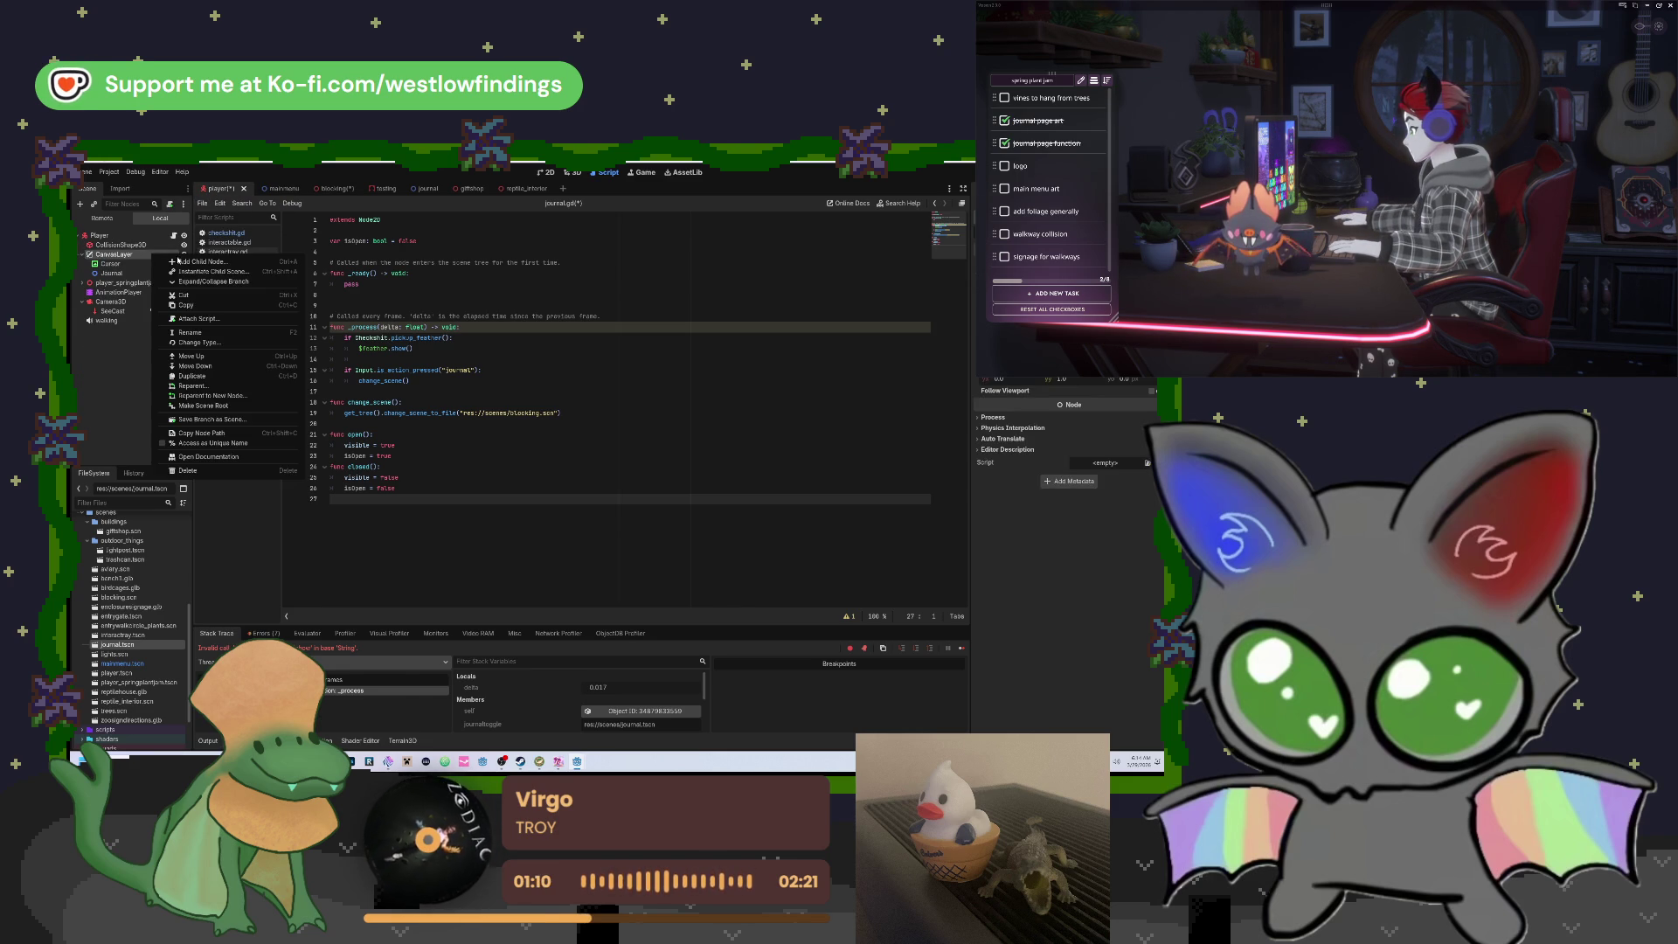
pyautogui.click(196, 319)
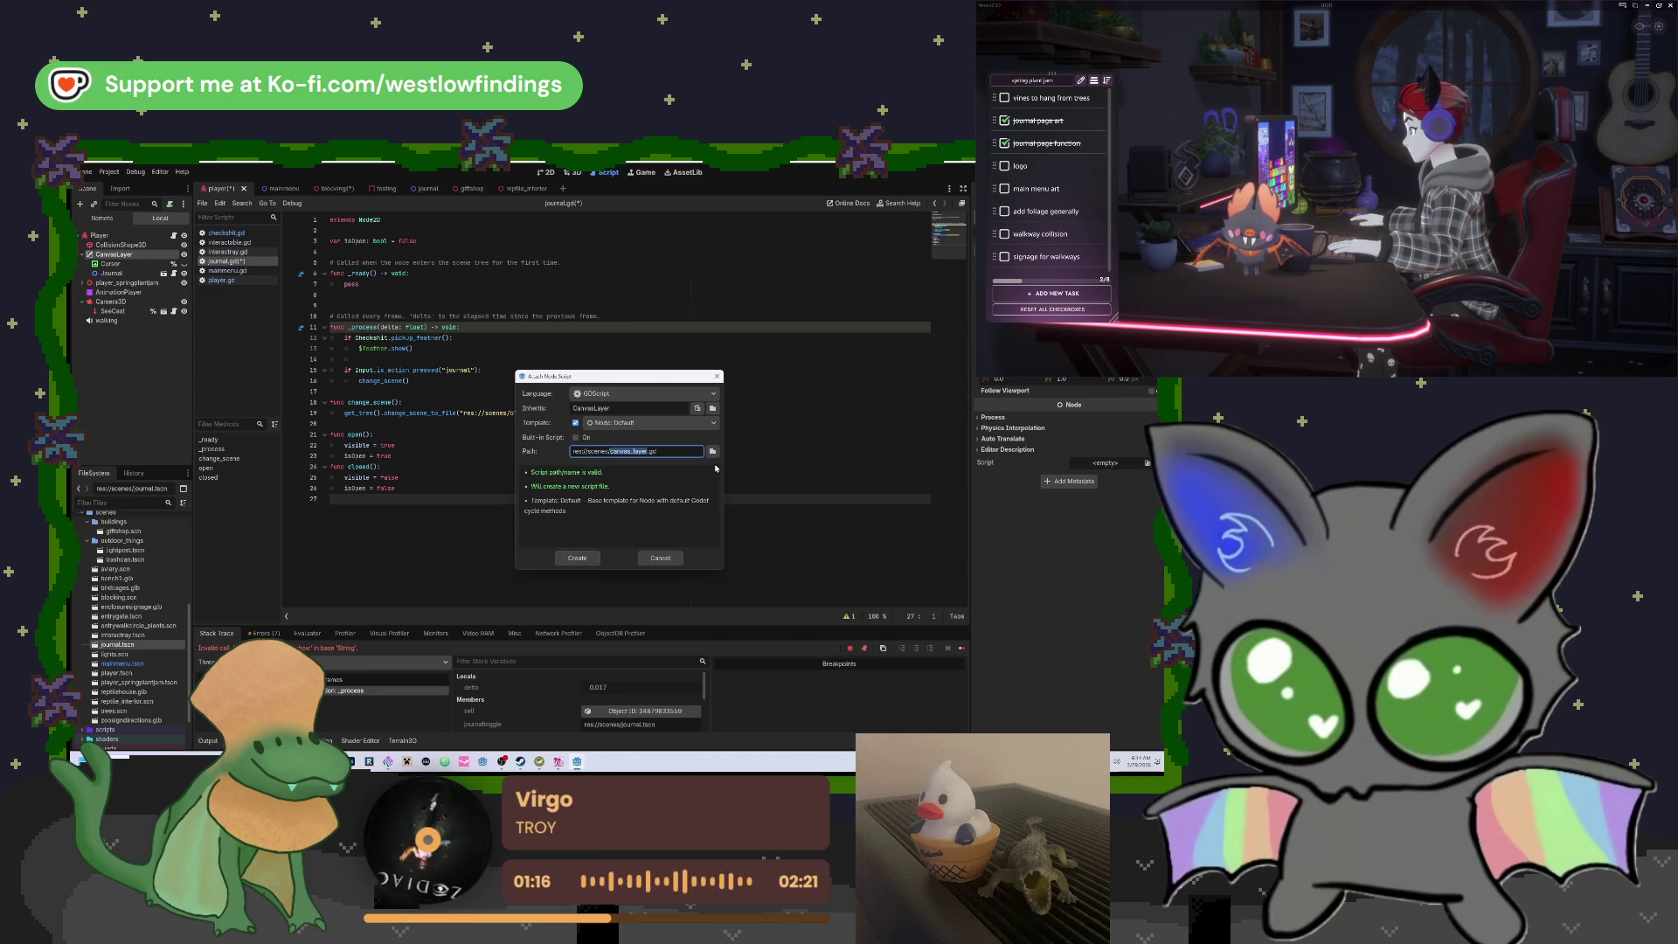
pyautogui.click(713, 451)
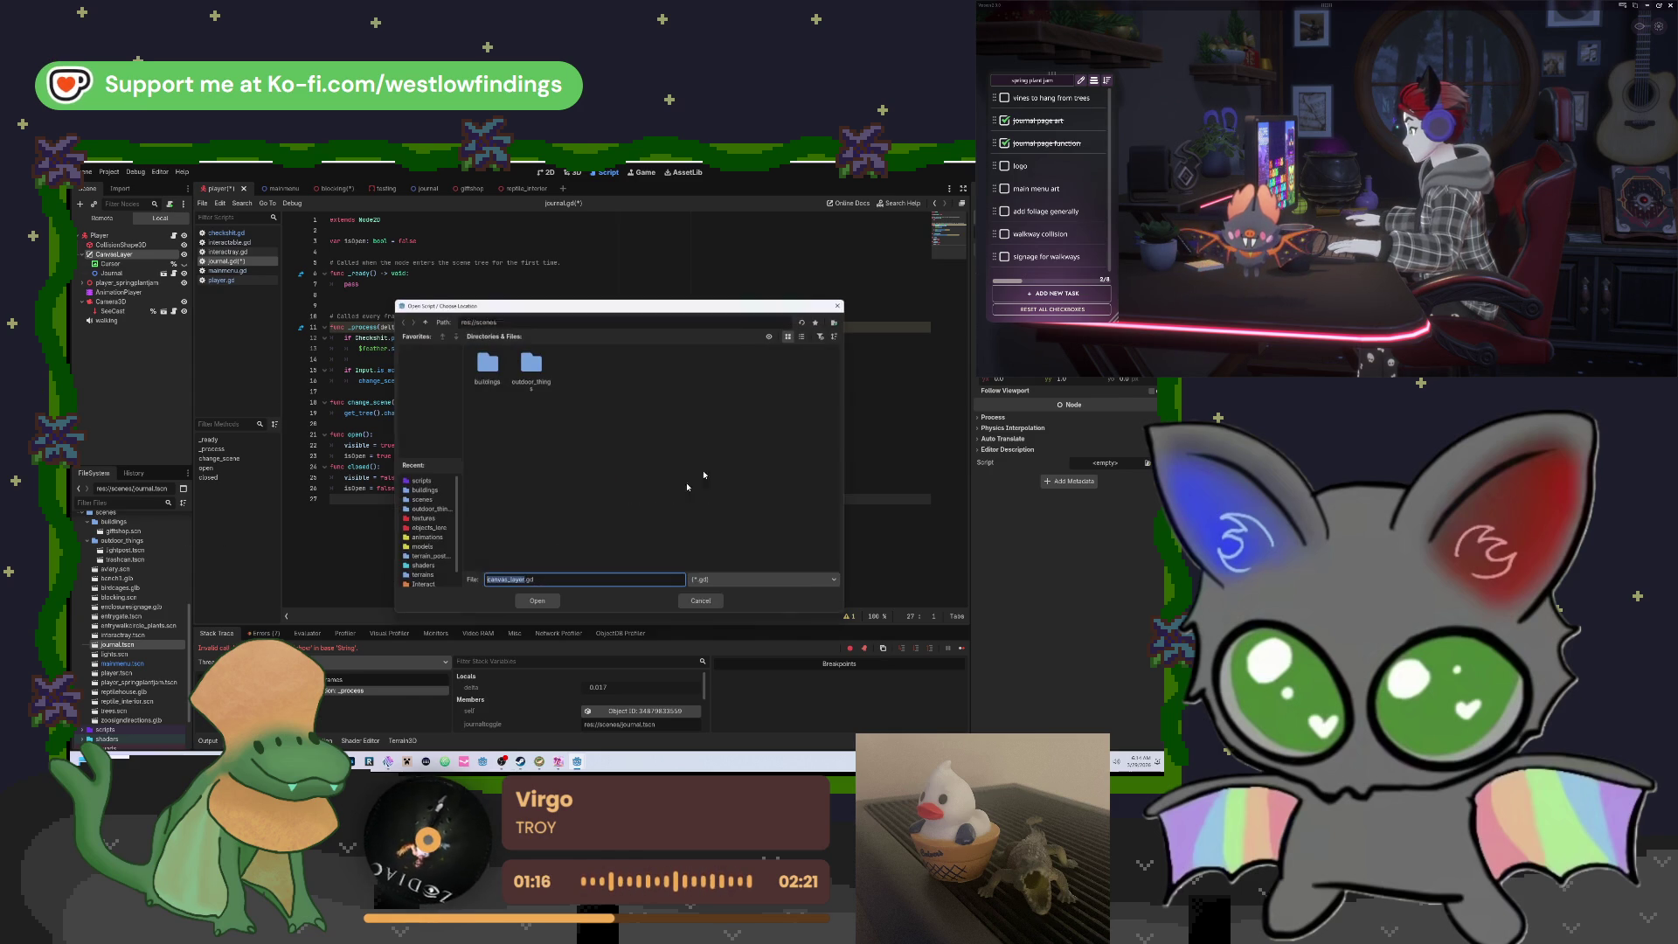
pyautogui.click(554, 602)
pyautogui.click(599, 558)
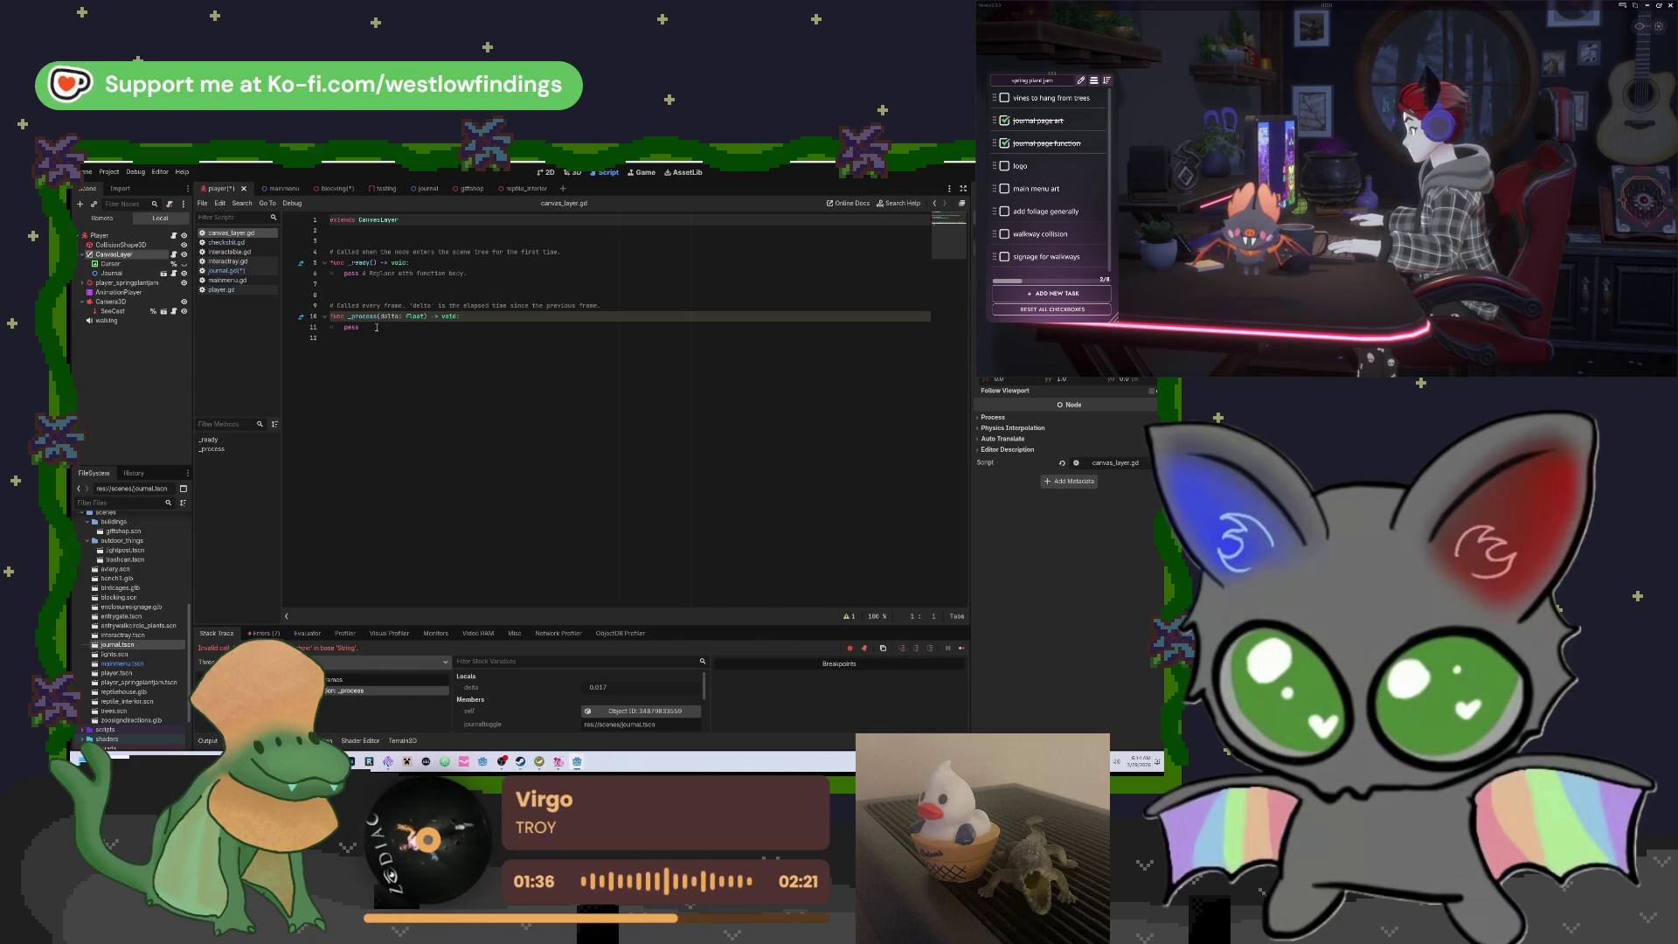
# Replace the template stubs with an input(event) function and rename it to _input.
pyautogui.moveTo(367, 338)
pyautogui.mouseDown()
pyautogui.moveTo(345, 328)
pyautogui.moveTo(331, 252)
pyautogui.mouseUp()
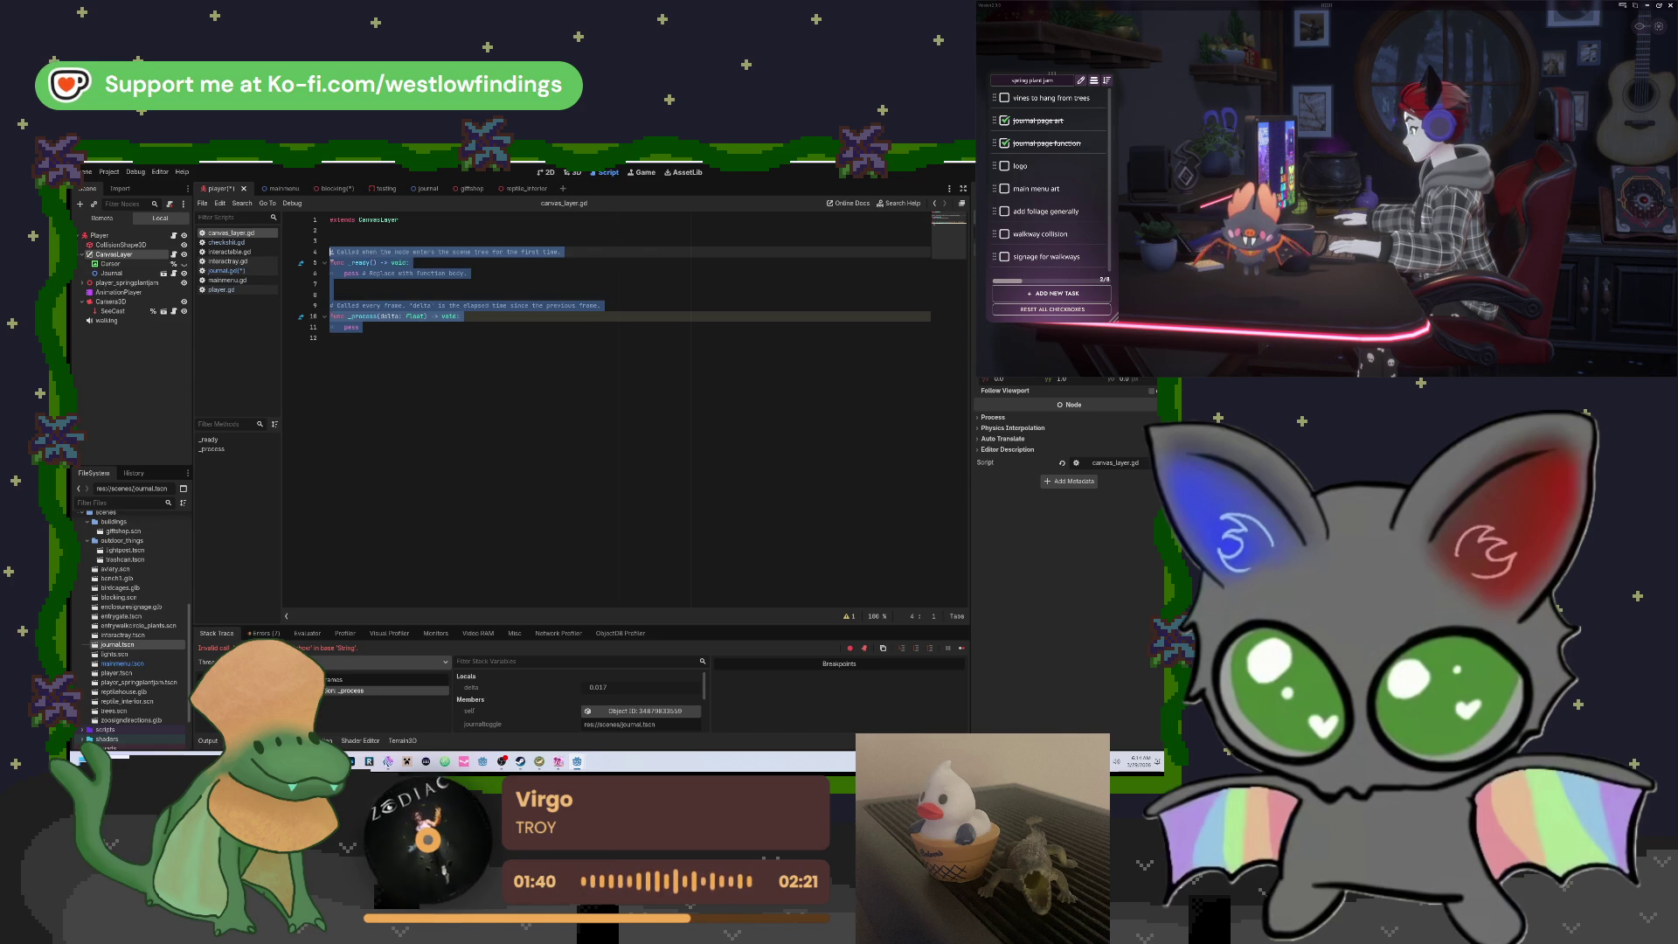
pyautogui.write('func ')
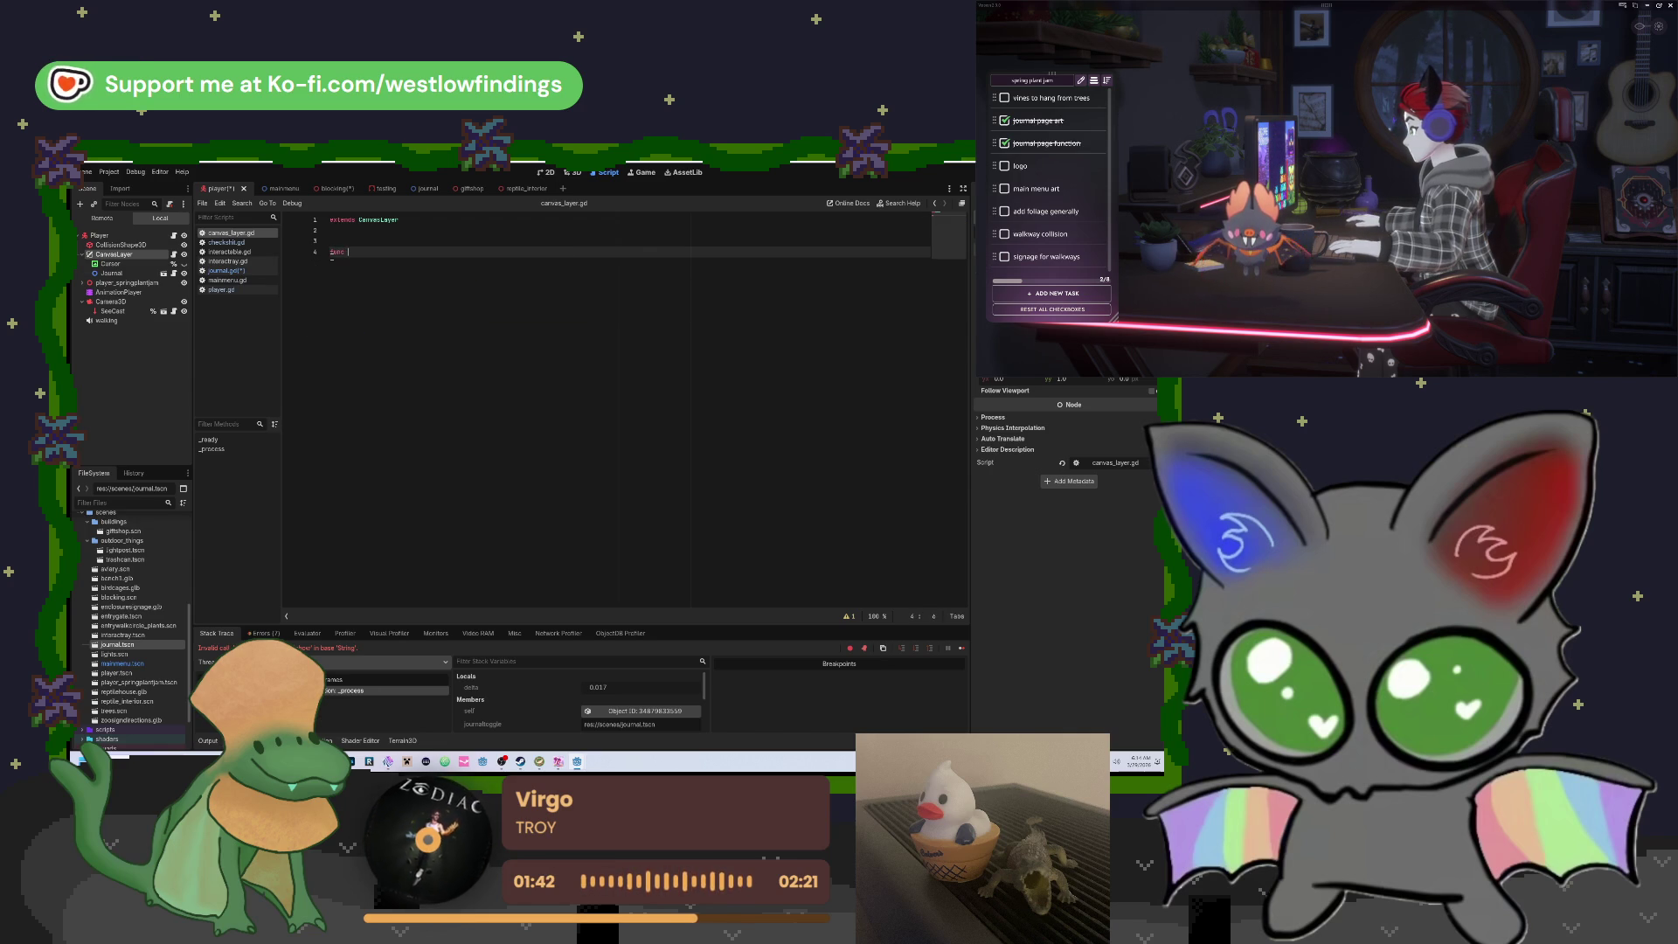
pyautogui.write('t()')
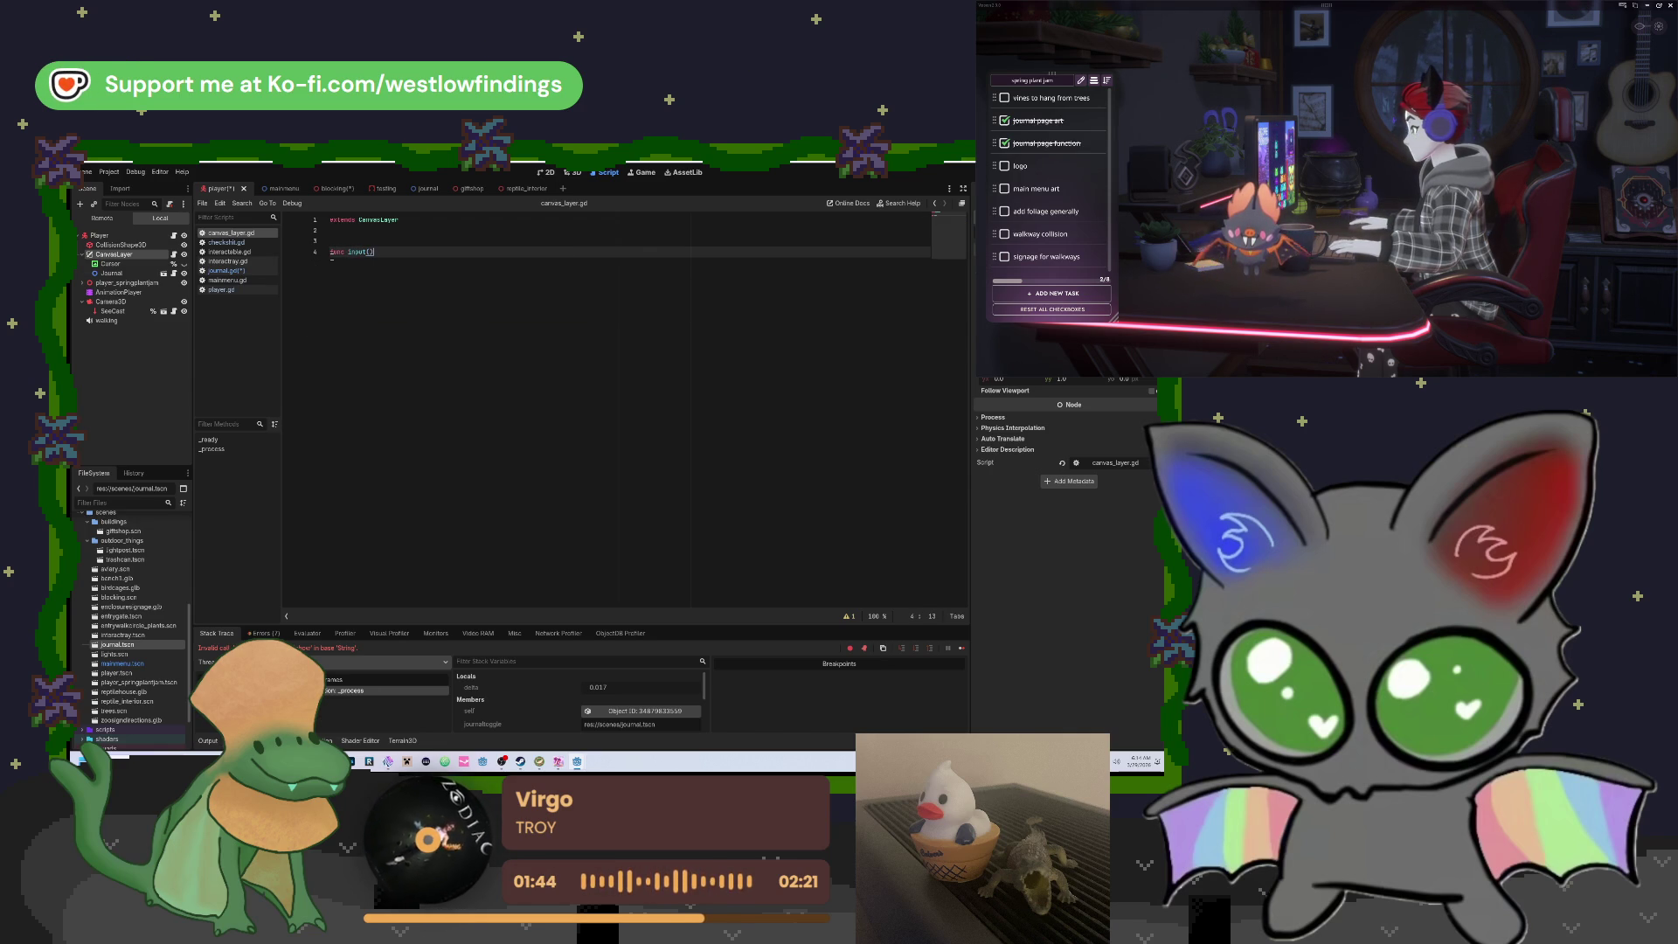
pyautogui.write('ev')
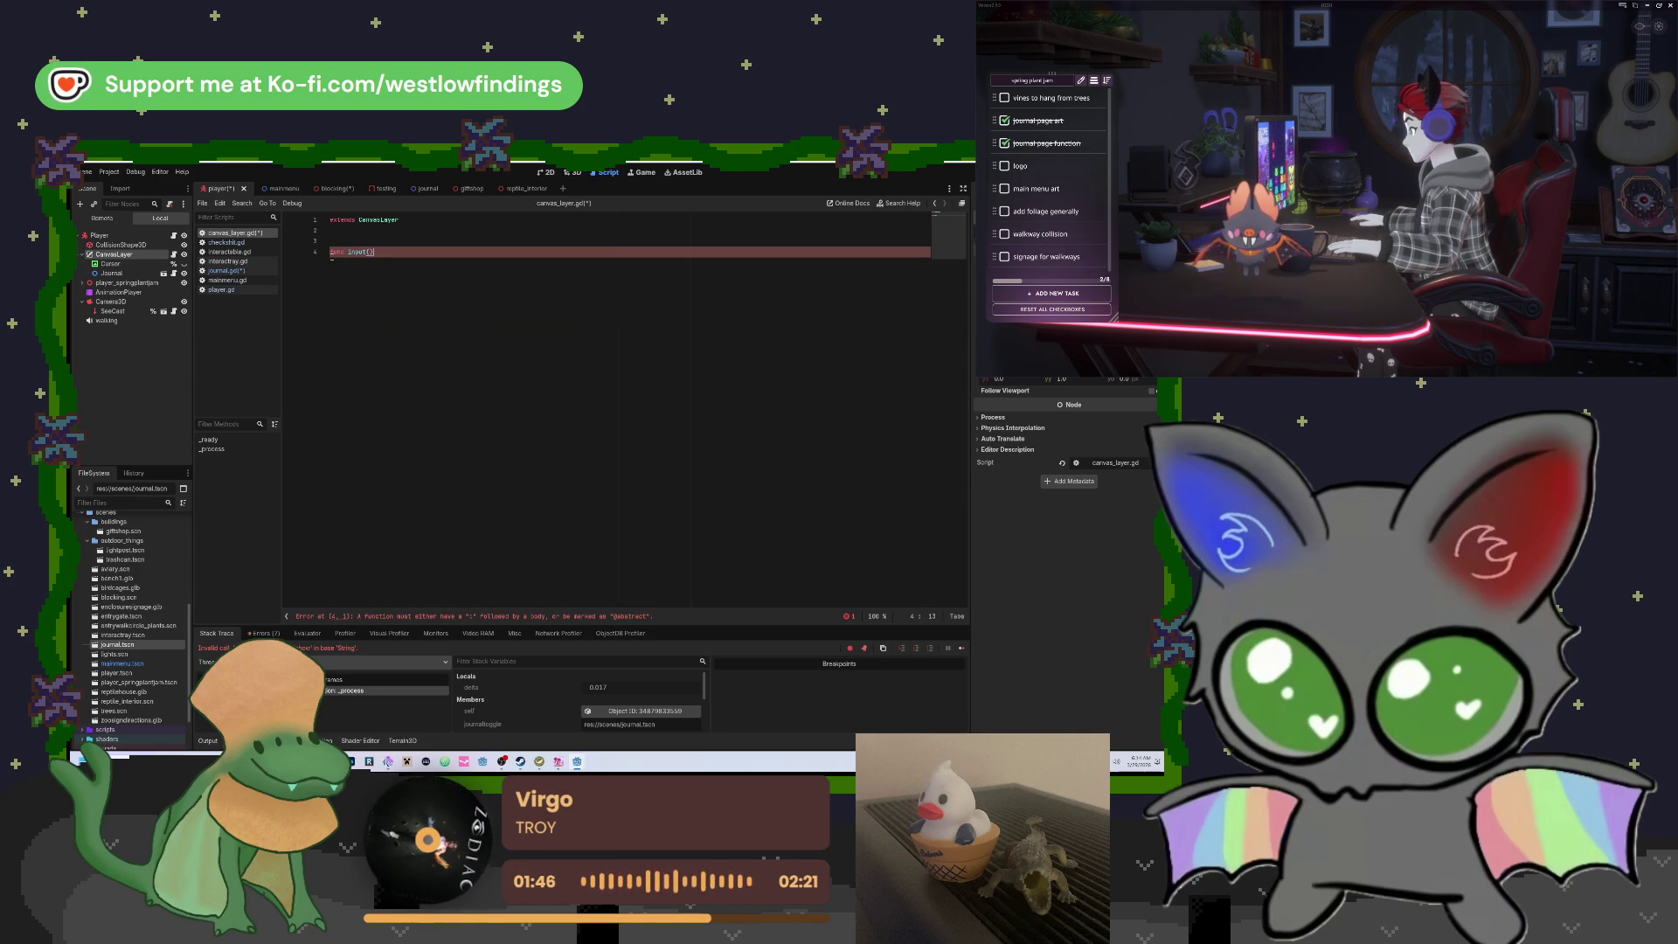
pyautogui.write('ent')
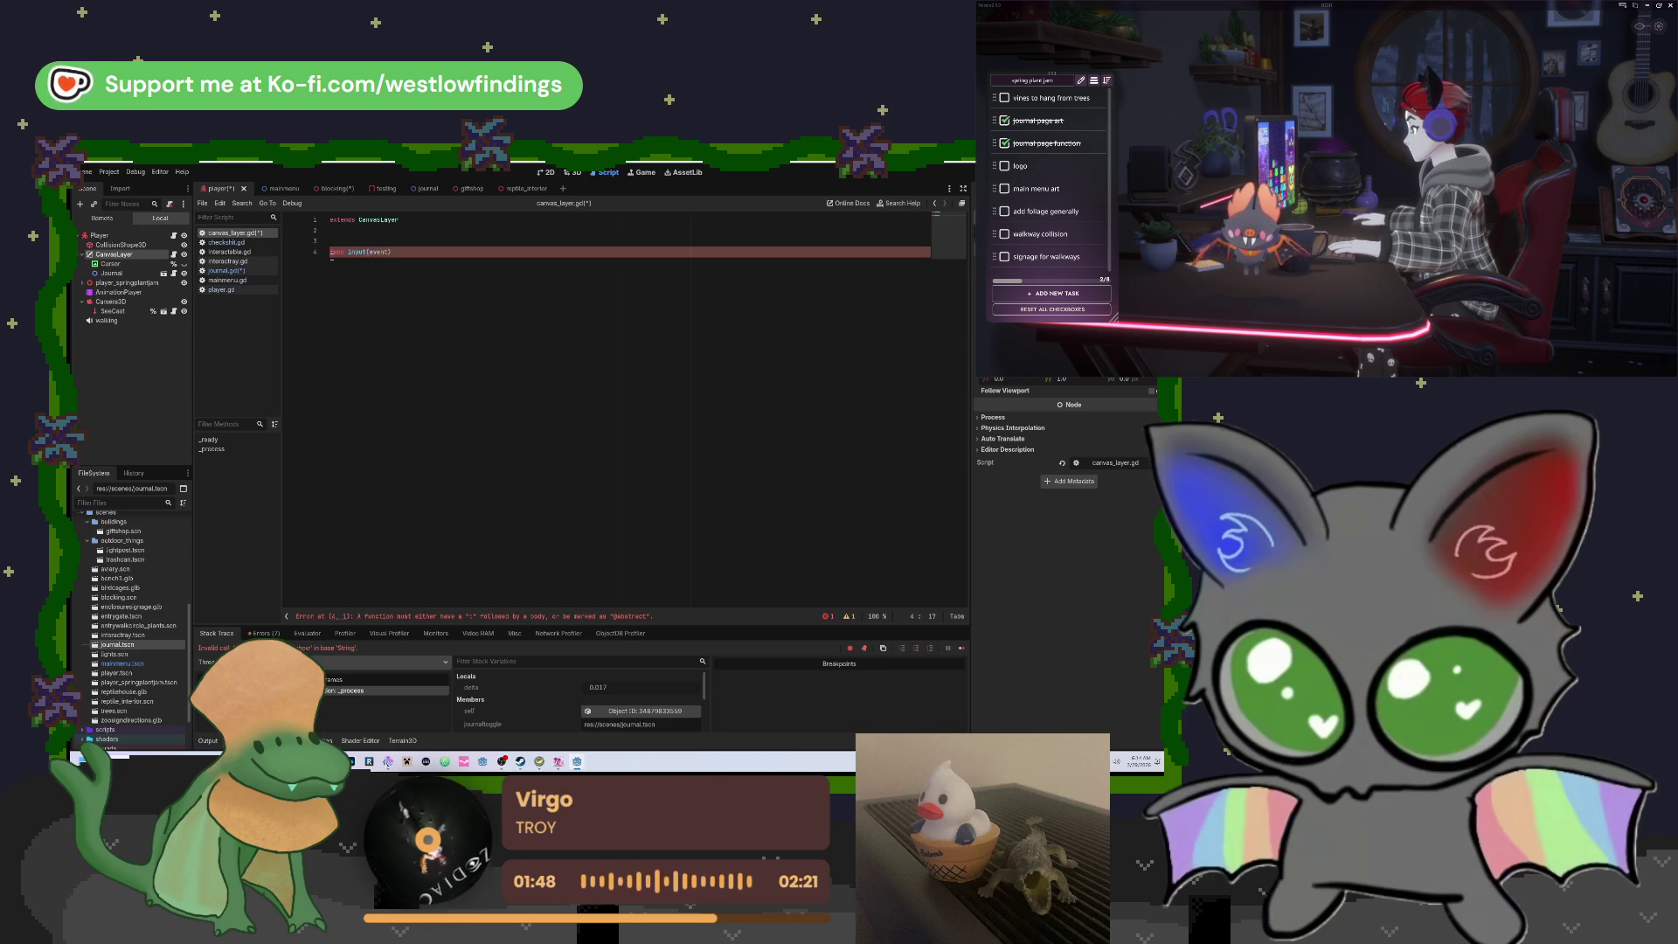
pyautogui.write(':')
pyautogui.press('Return')
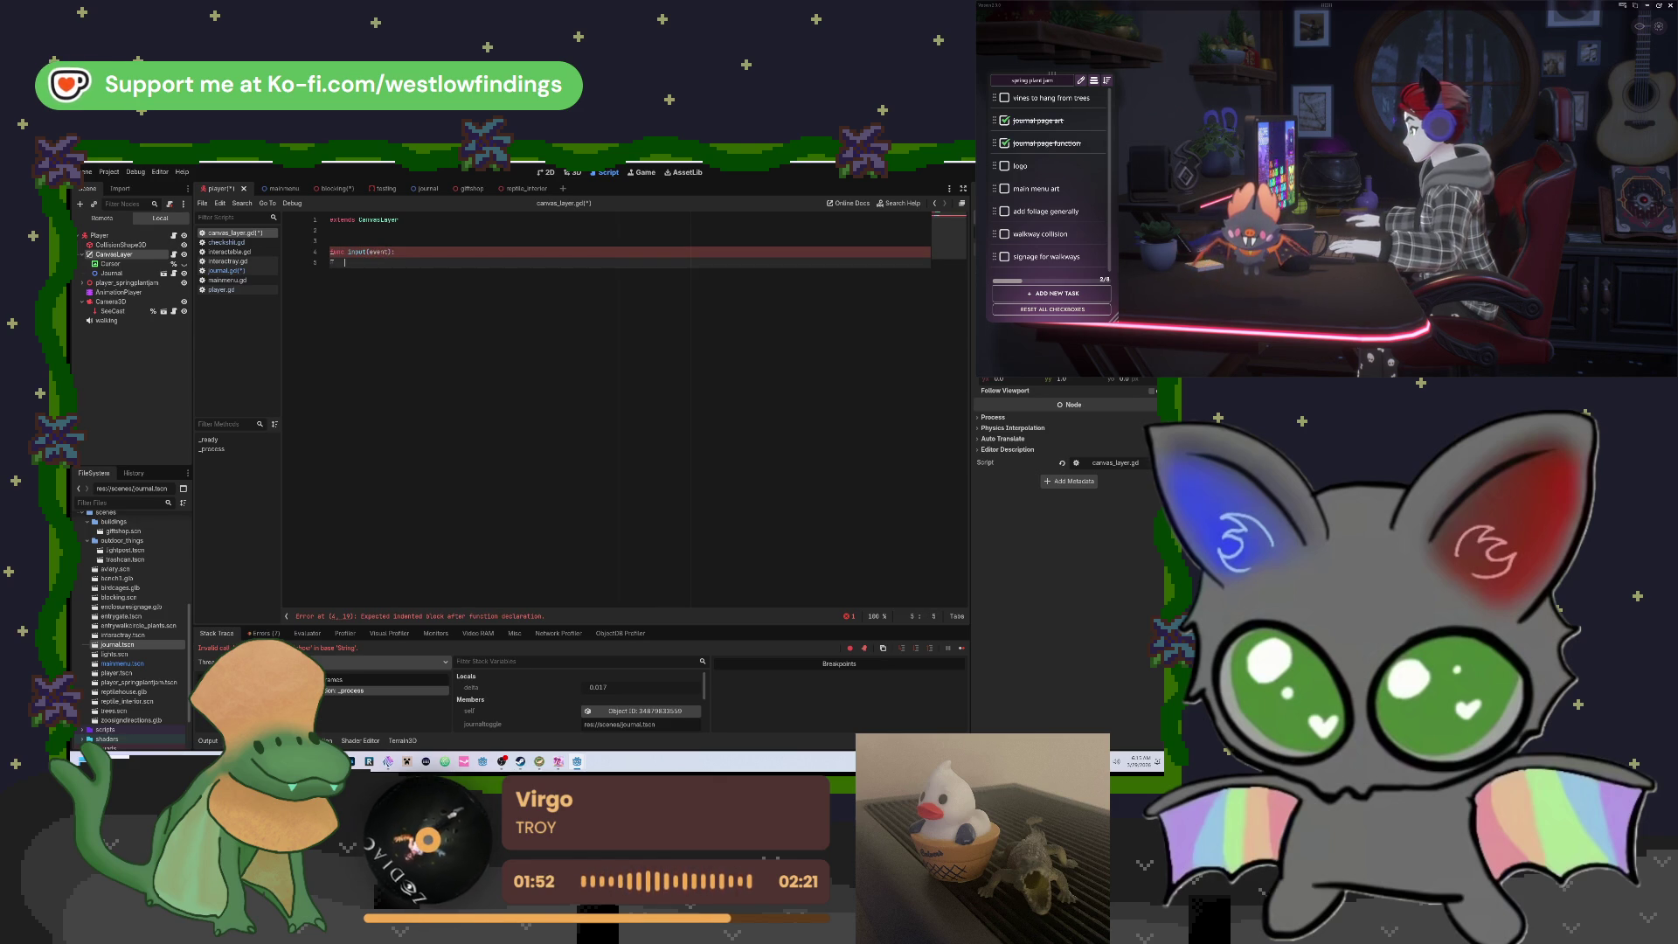
pyautogui.click(345, 252)
pyautogui.click(348, 252)
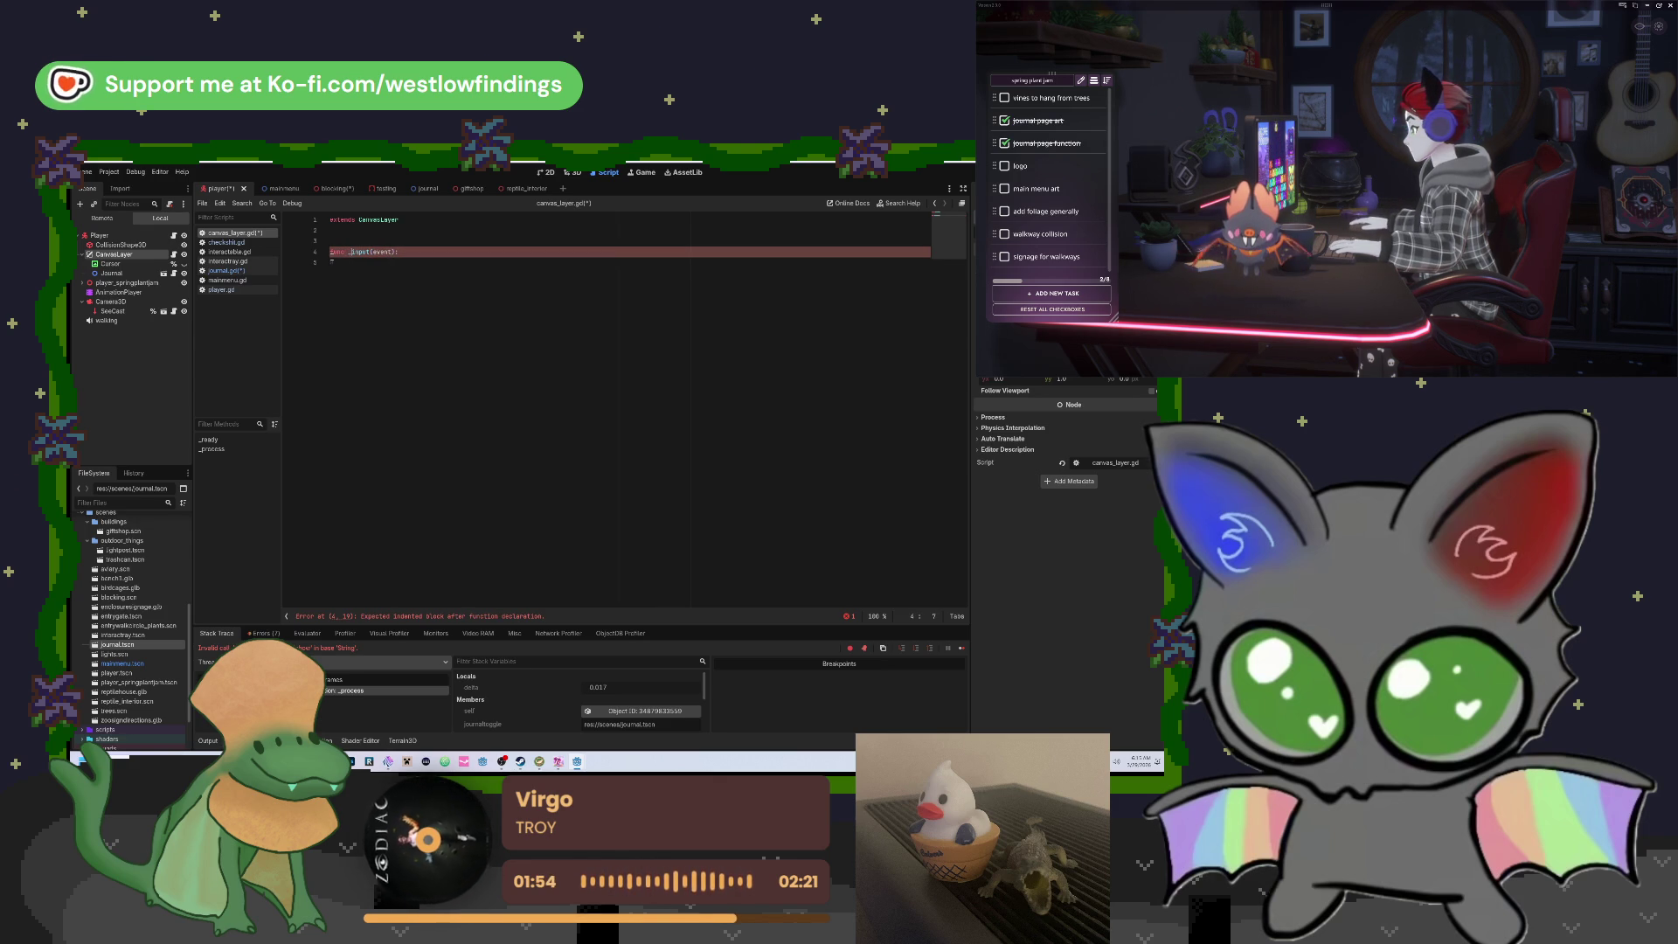
pyautogui.write('_')
pyautogui.press('Right')
pyautogui.press('Right')
pyautogui.press('Right')
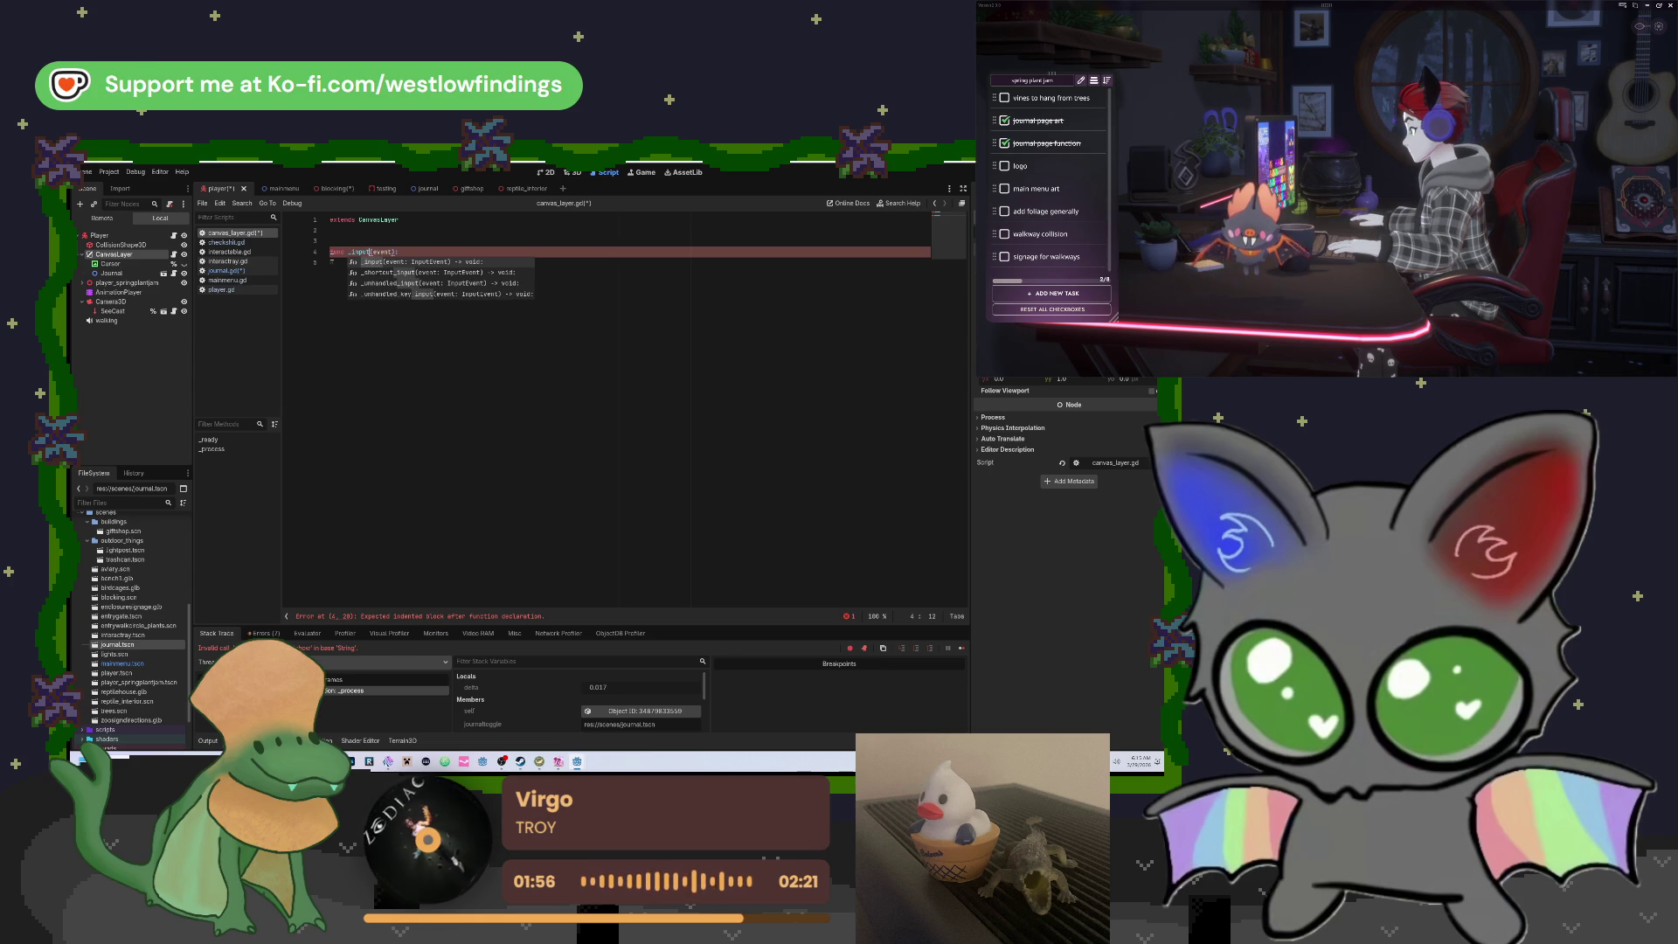
pyautogui.press('Return')
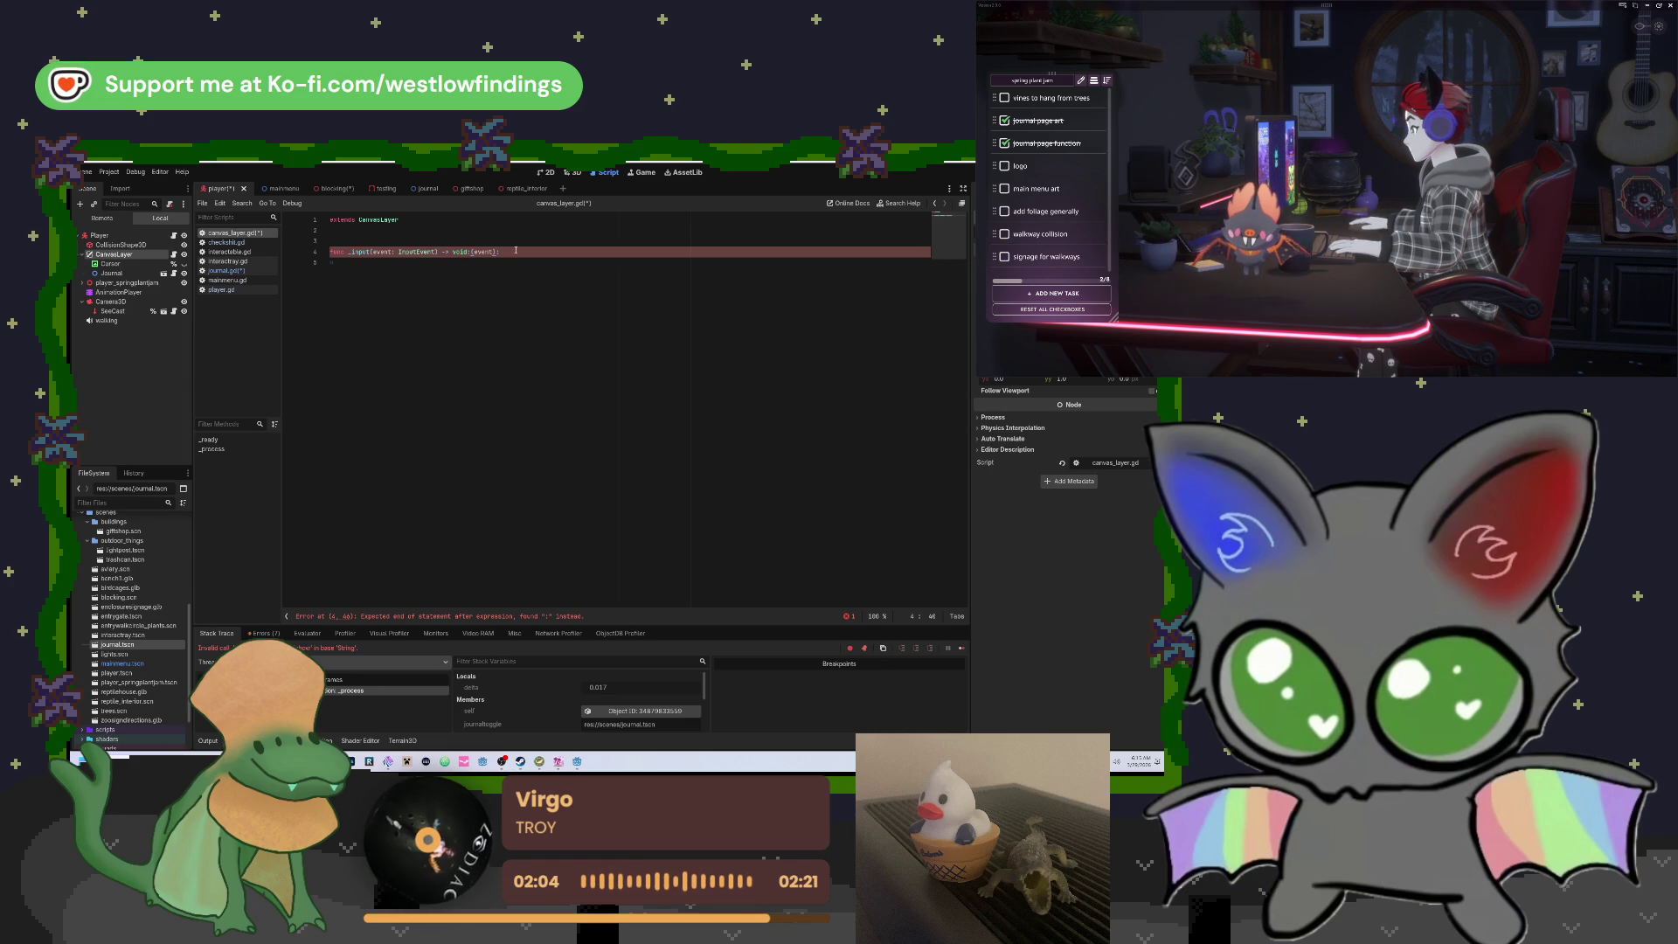
# Remove the duplicated signature text and leave an empty indented body line.
pyautogui.moveTo(486, 254); pyautogui.dragTo(393, 253)
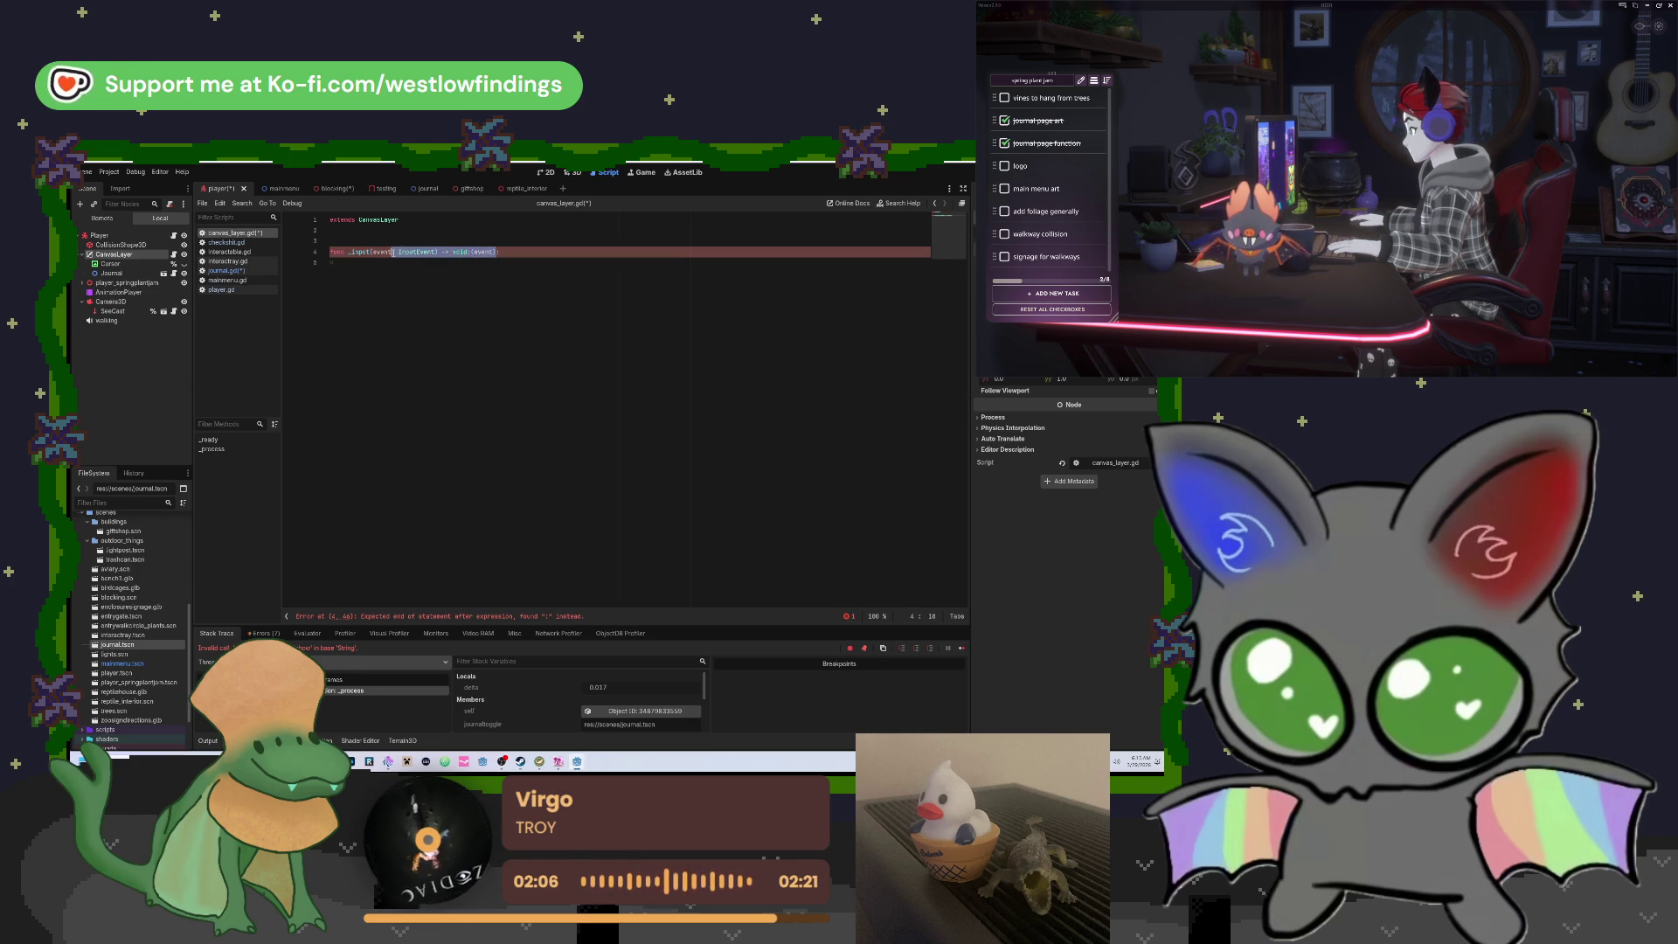
pyautogui.press('BackSpace')
pyautogui.press('Return')
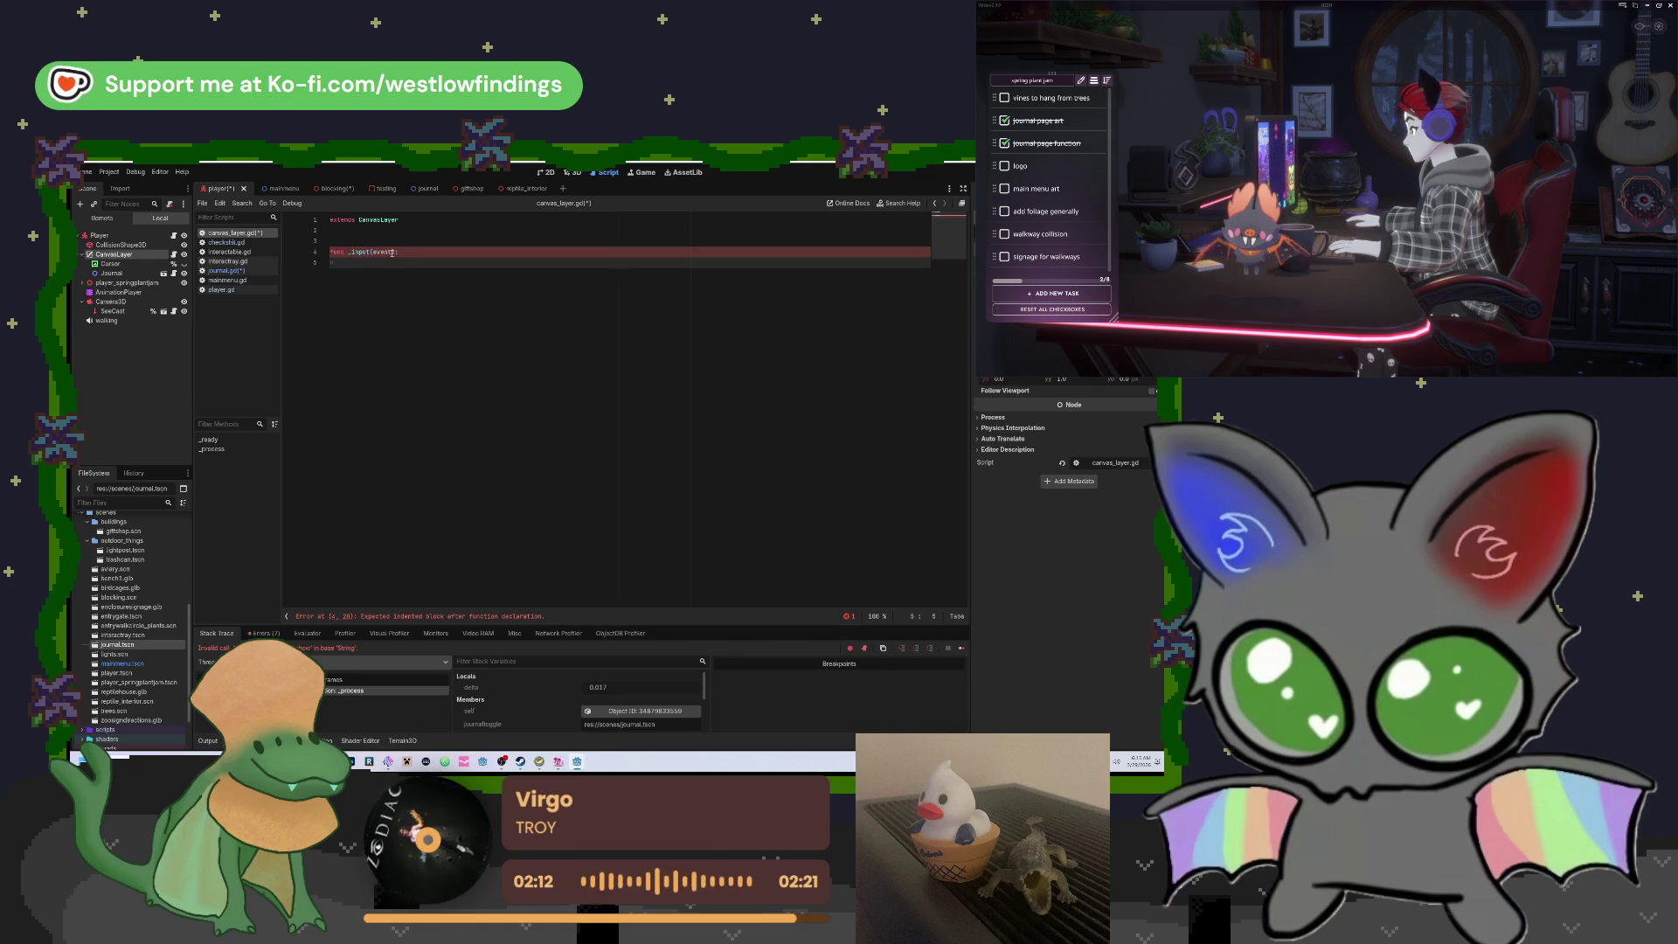
pyautogui.write('pas')
pyautogui.press('BackSpace')
pyautogui.press('BackSpace')
pyautogui.press('BackSpace')
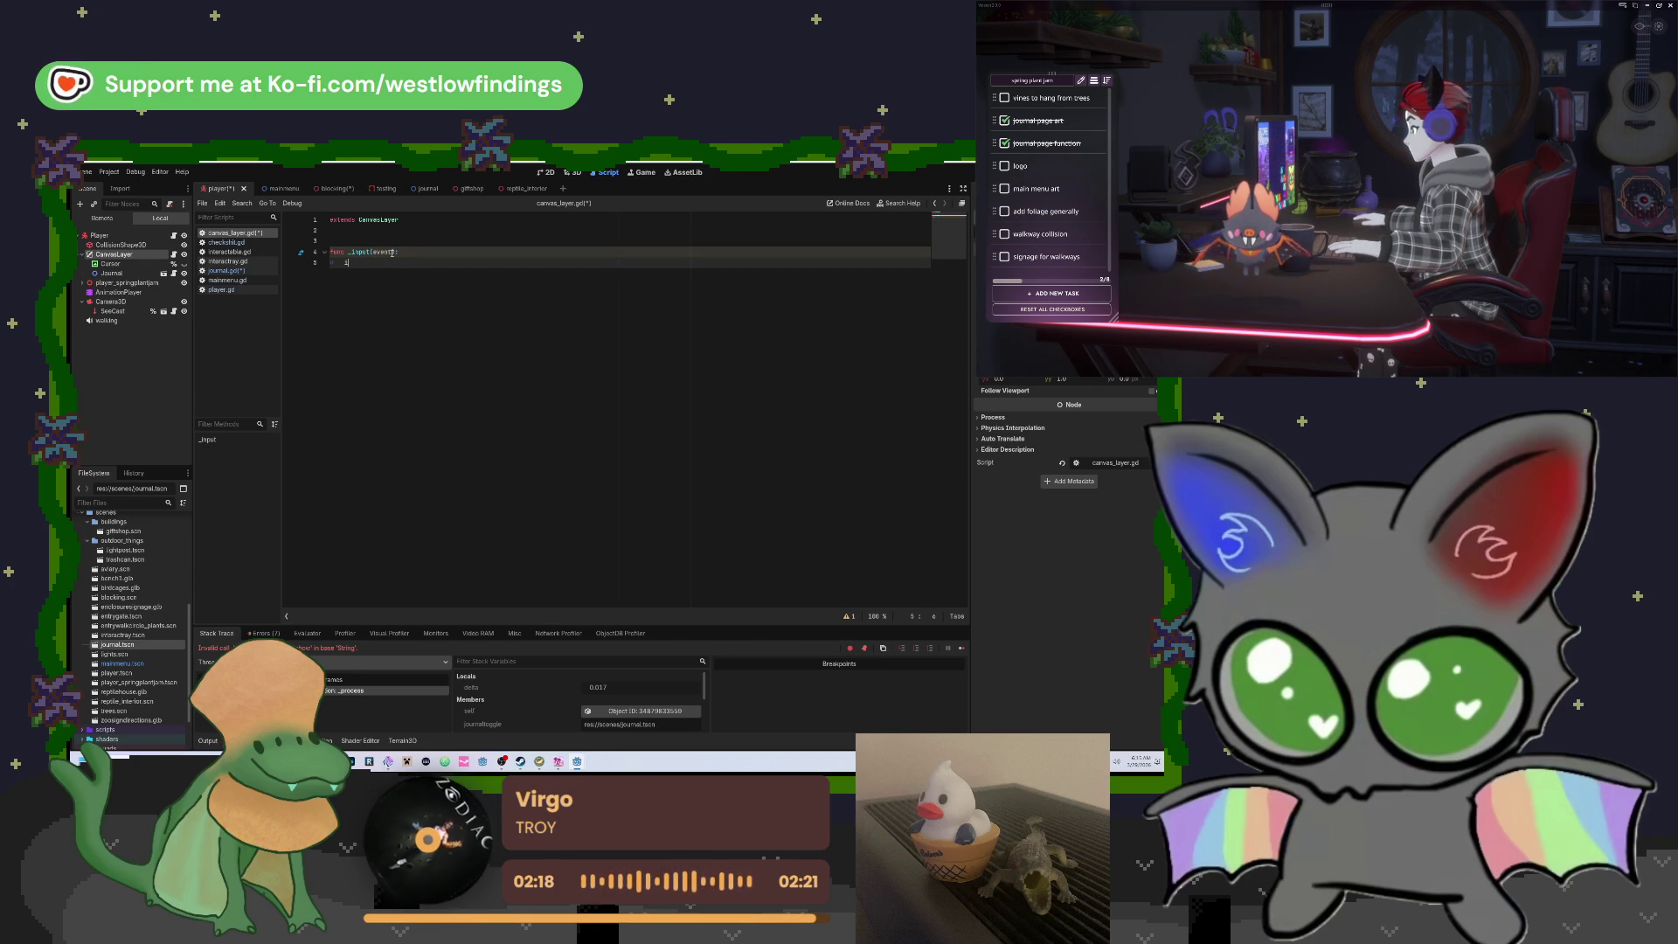
# Add an if event.is_action_pressed("journal"): check inside _input, then move to the script's top.
pyautogui.write('f ')
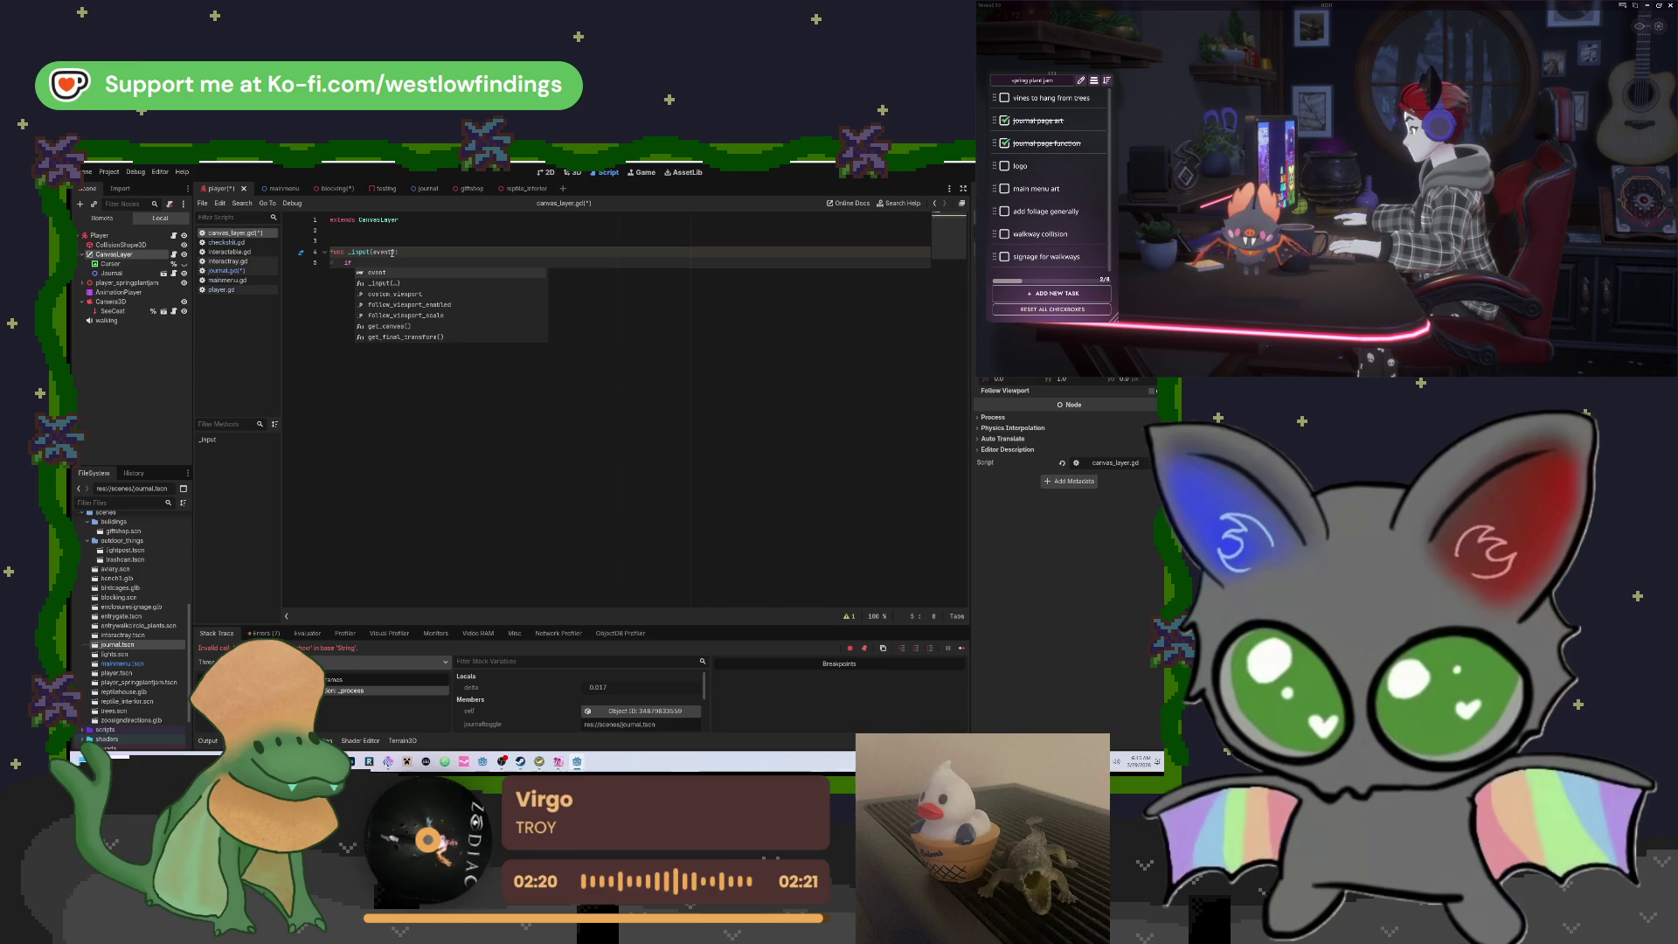
pyautogui.write('event.is')
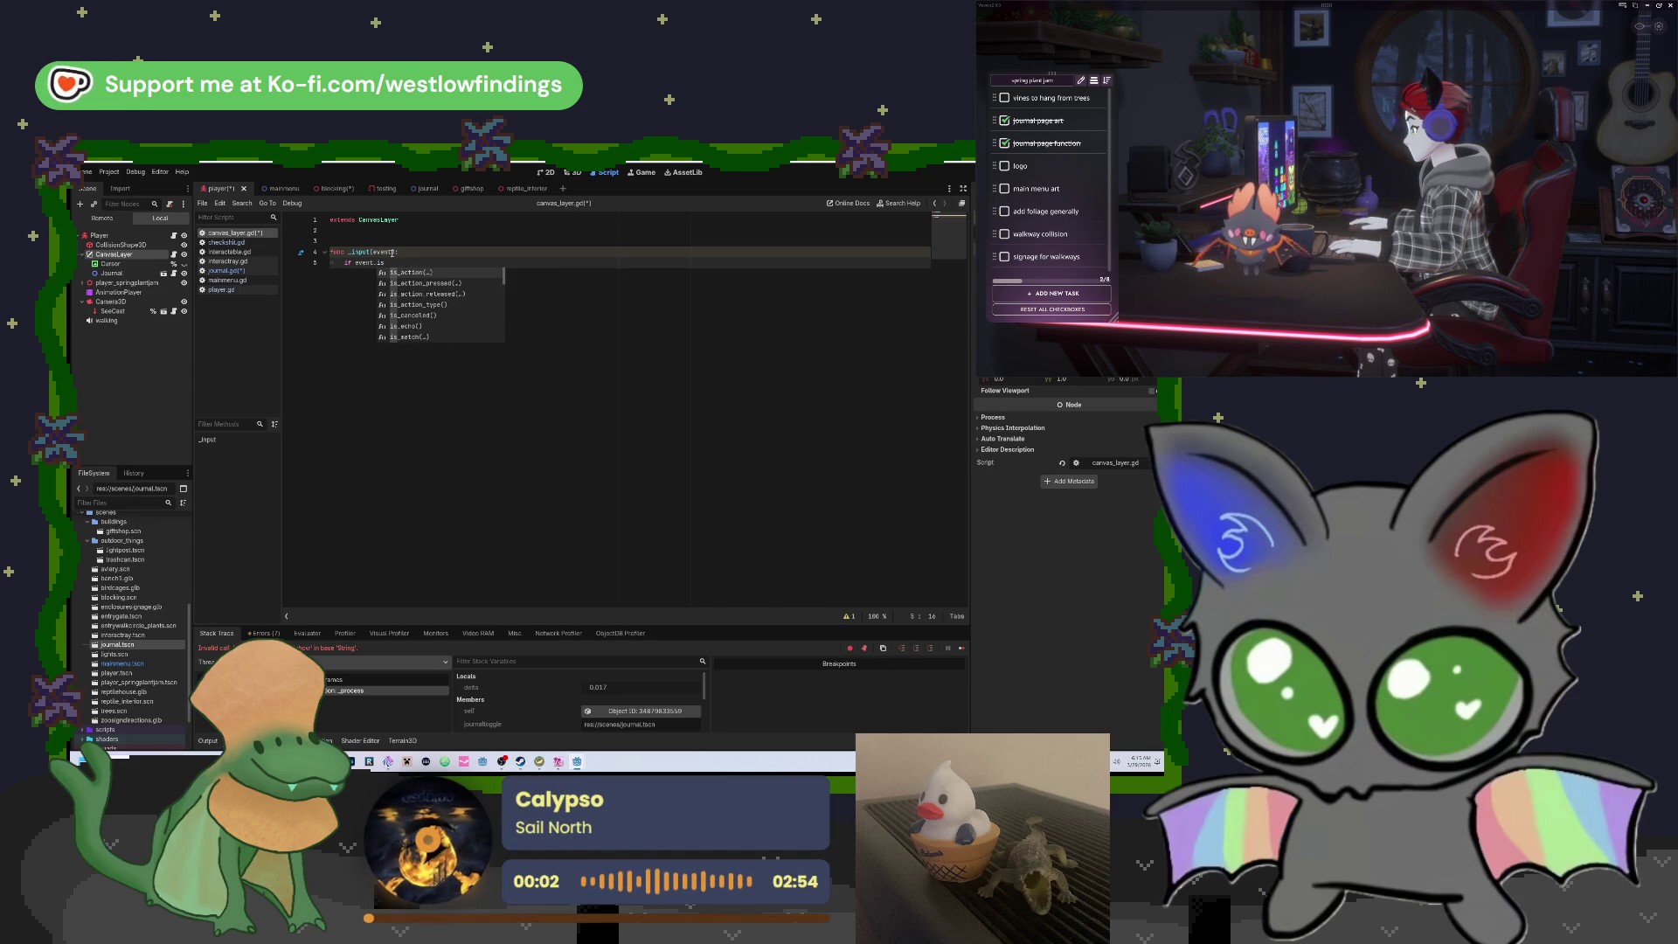
pyautogui.press('Down')
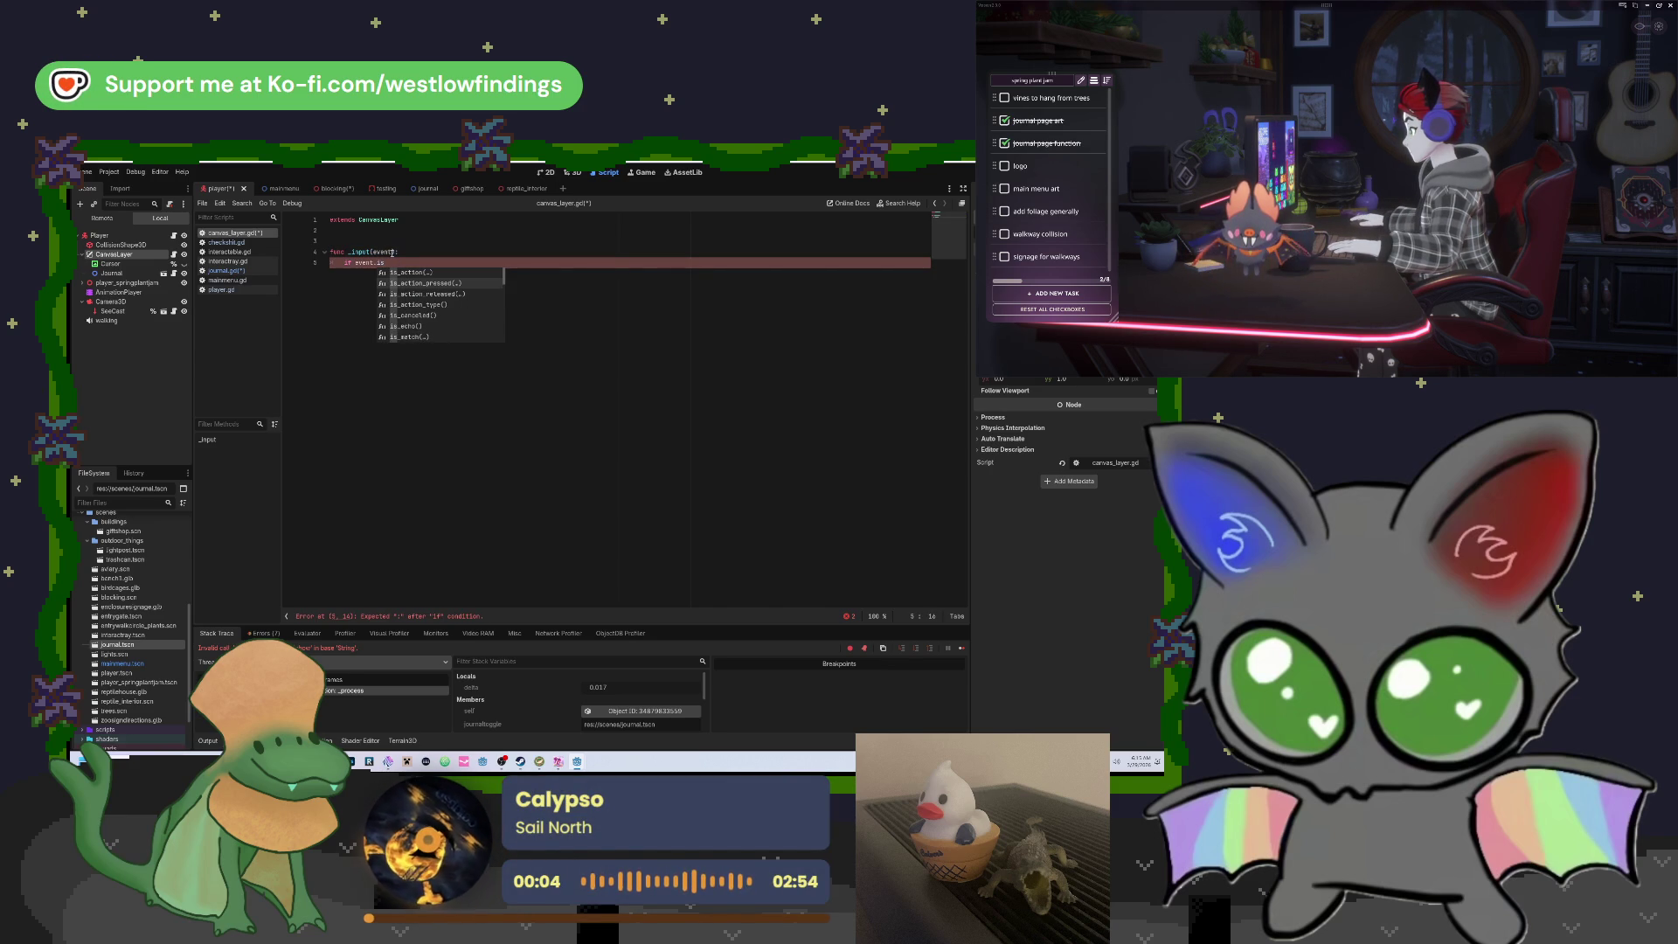
pyautogui.press('Return')
pyautogui.press('Down')
pyautogui.press('Down')
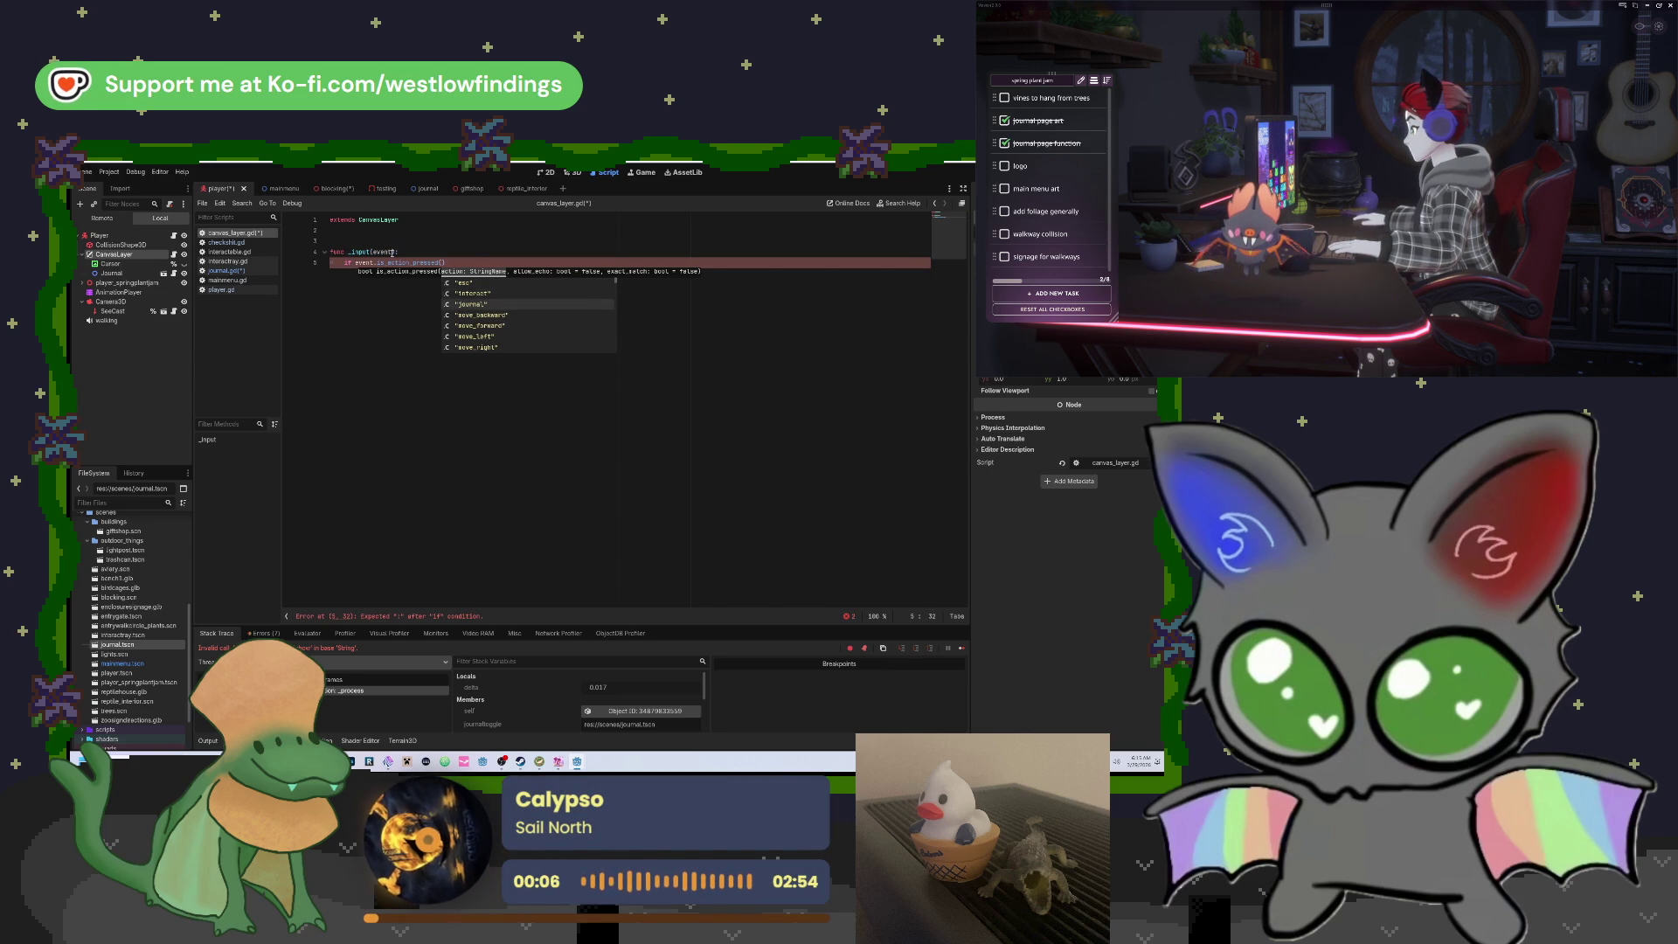
pyautogui.press('Return')
pyautogui.write(')')
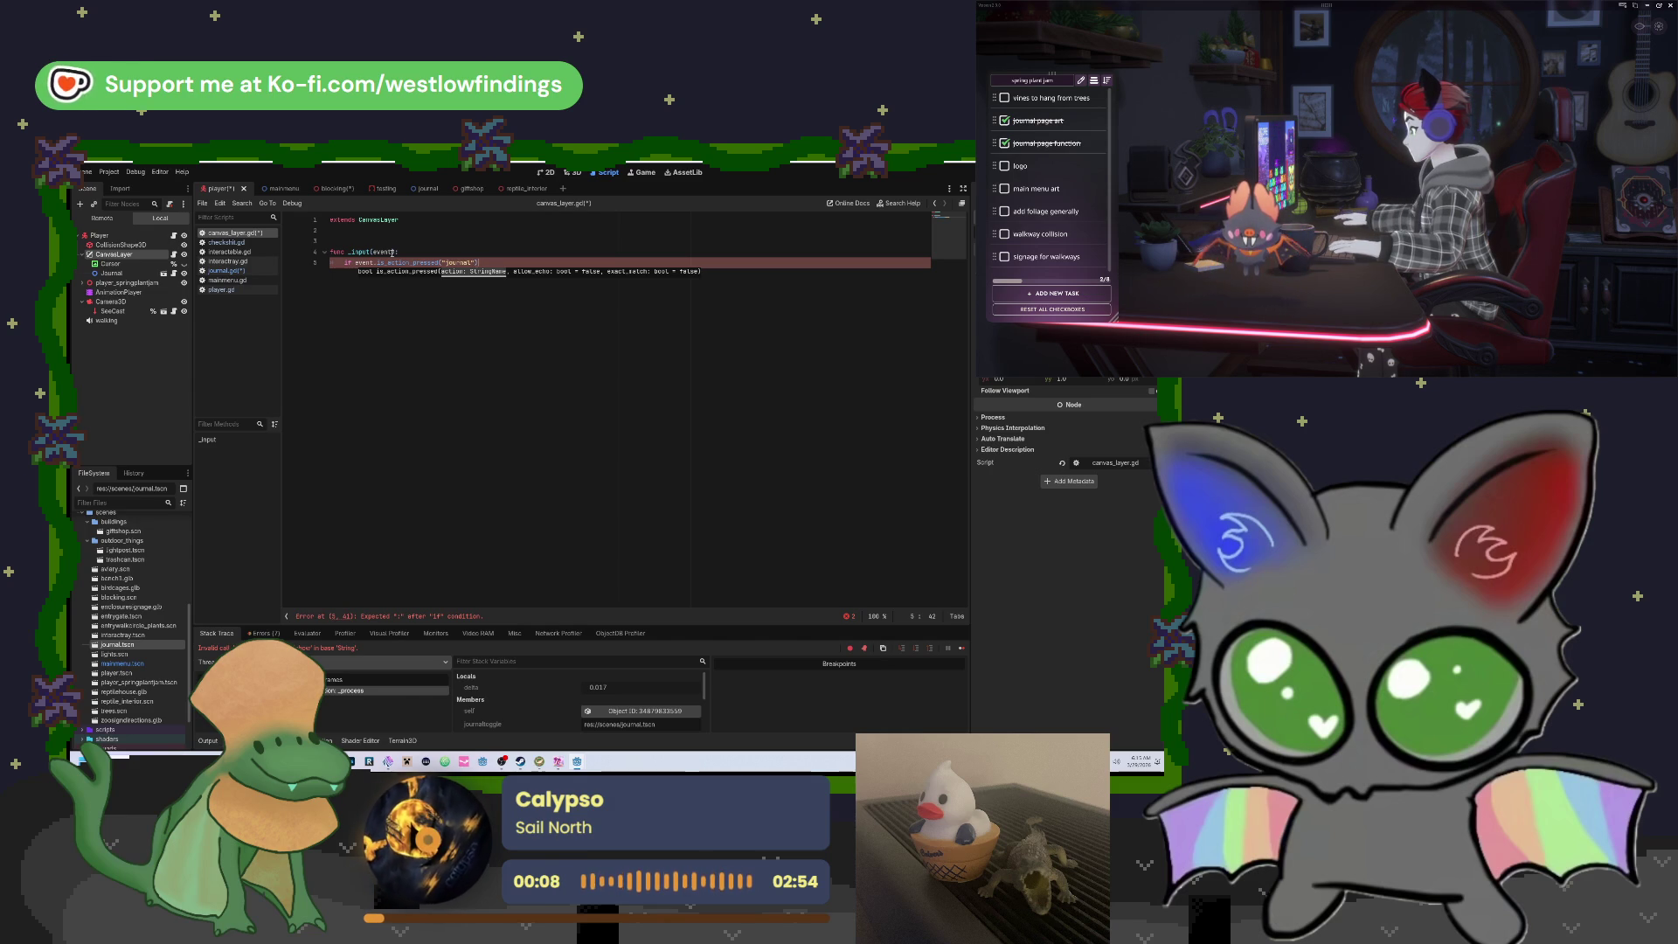
pyautogui.write(':')
pyautogui.press('Return')
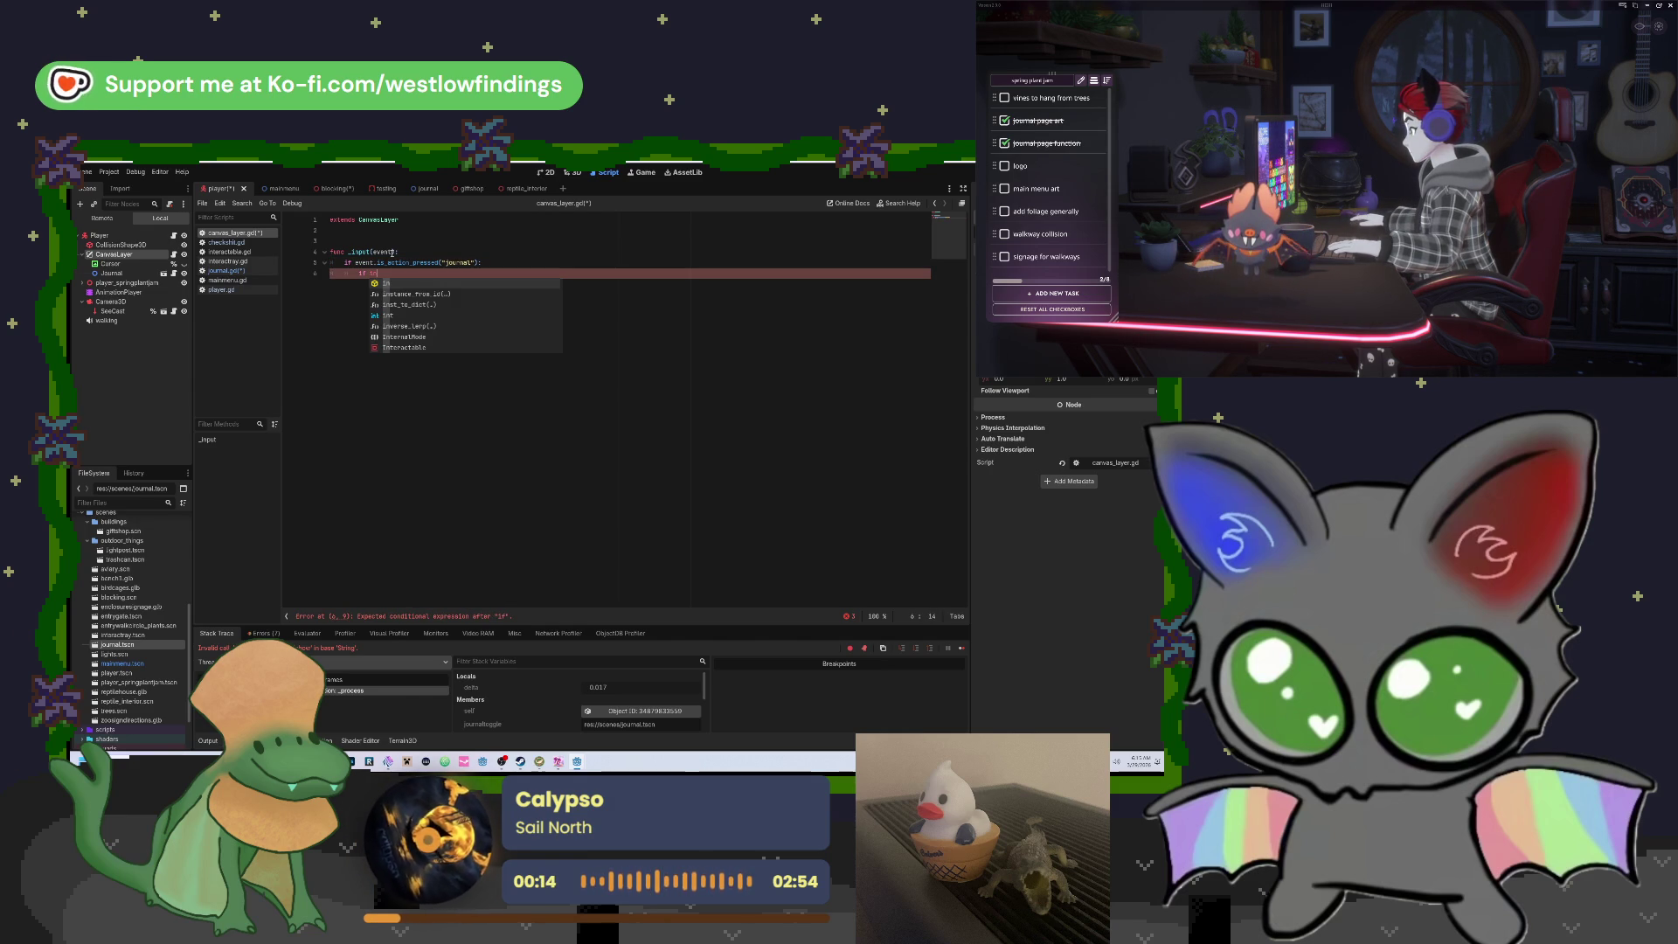
pyautogui.press('BackSpace')
pyautogui.press('BackSpace')
pyautogui.click(384, 241)
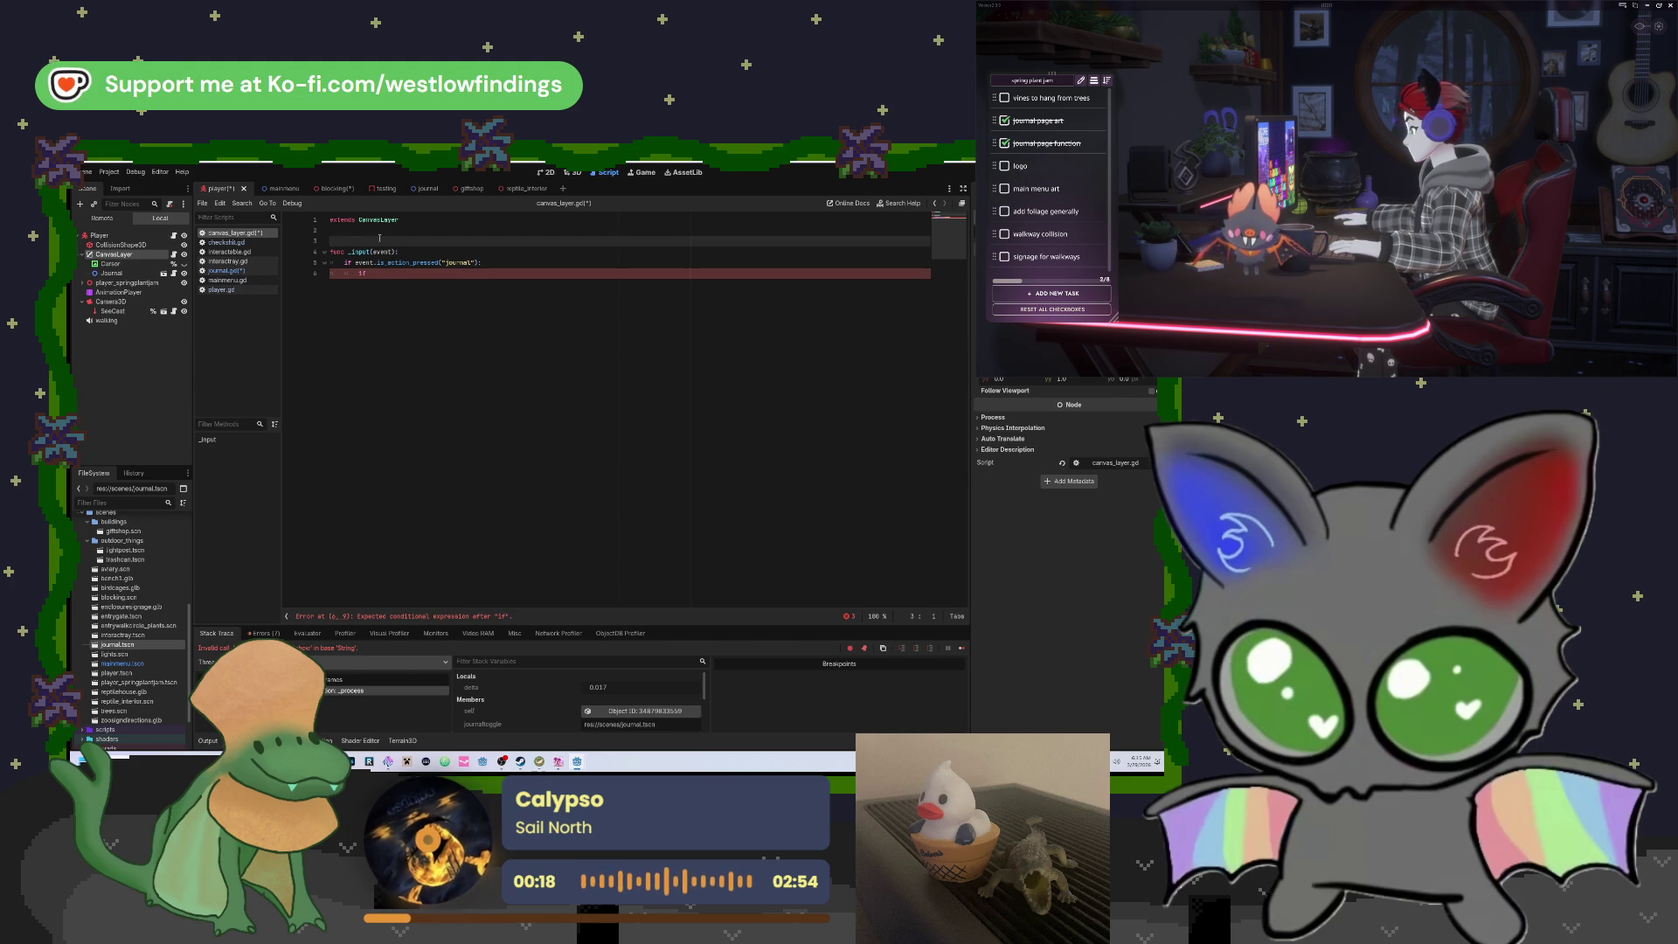
# Replace the dragged-in export Node2D line near the top with 'onready var journal = $Journal'.
pyautogui.press('Return')
pyautogui.press('Up')
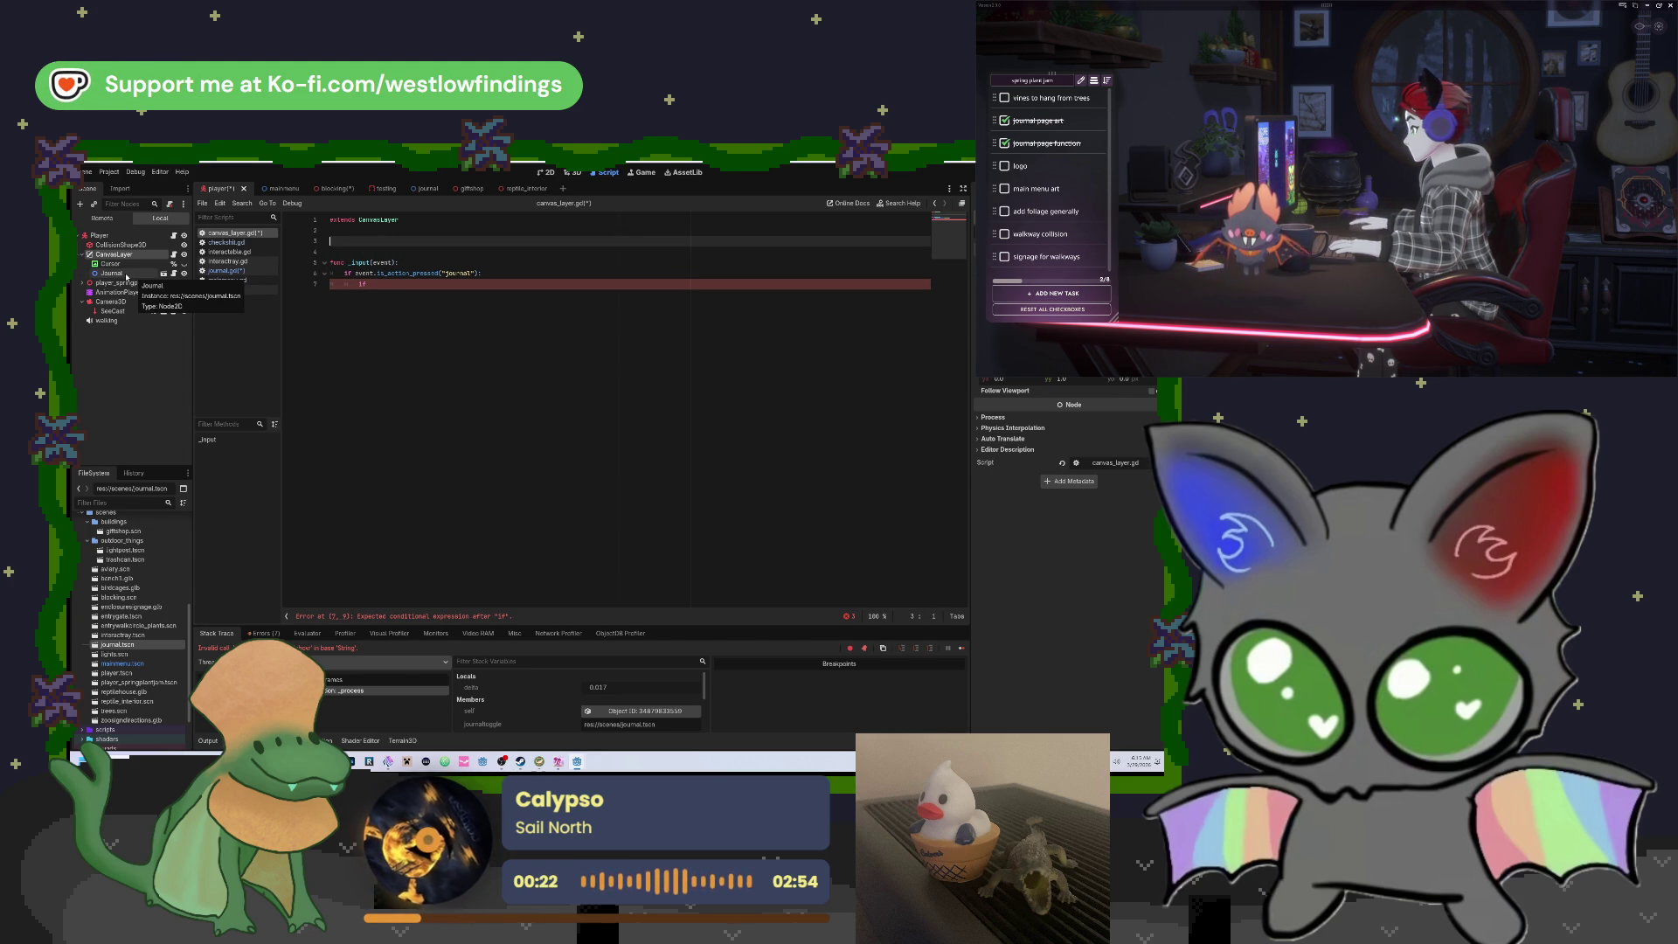
pyautogui.moveTo(126, 276); pyautogui.dragTo(373, 254)
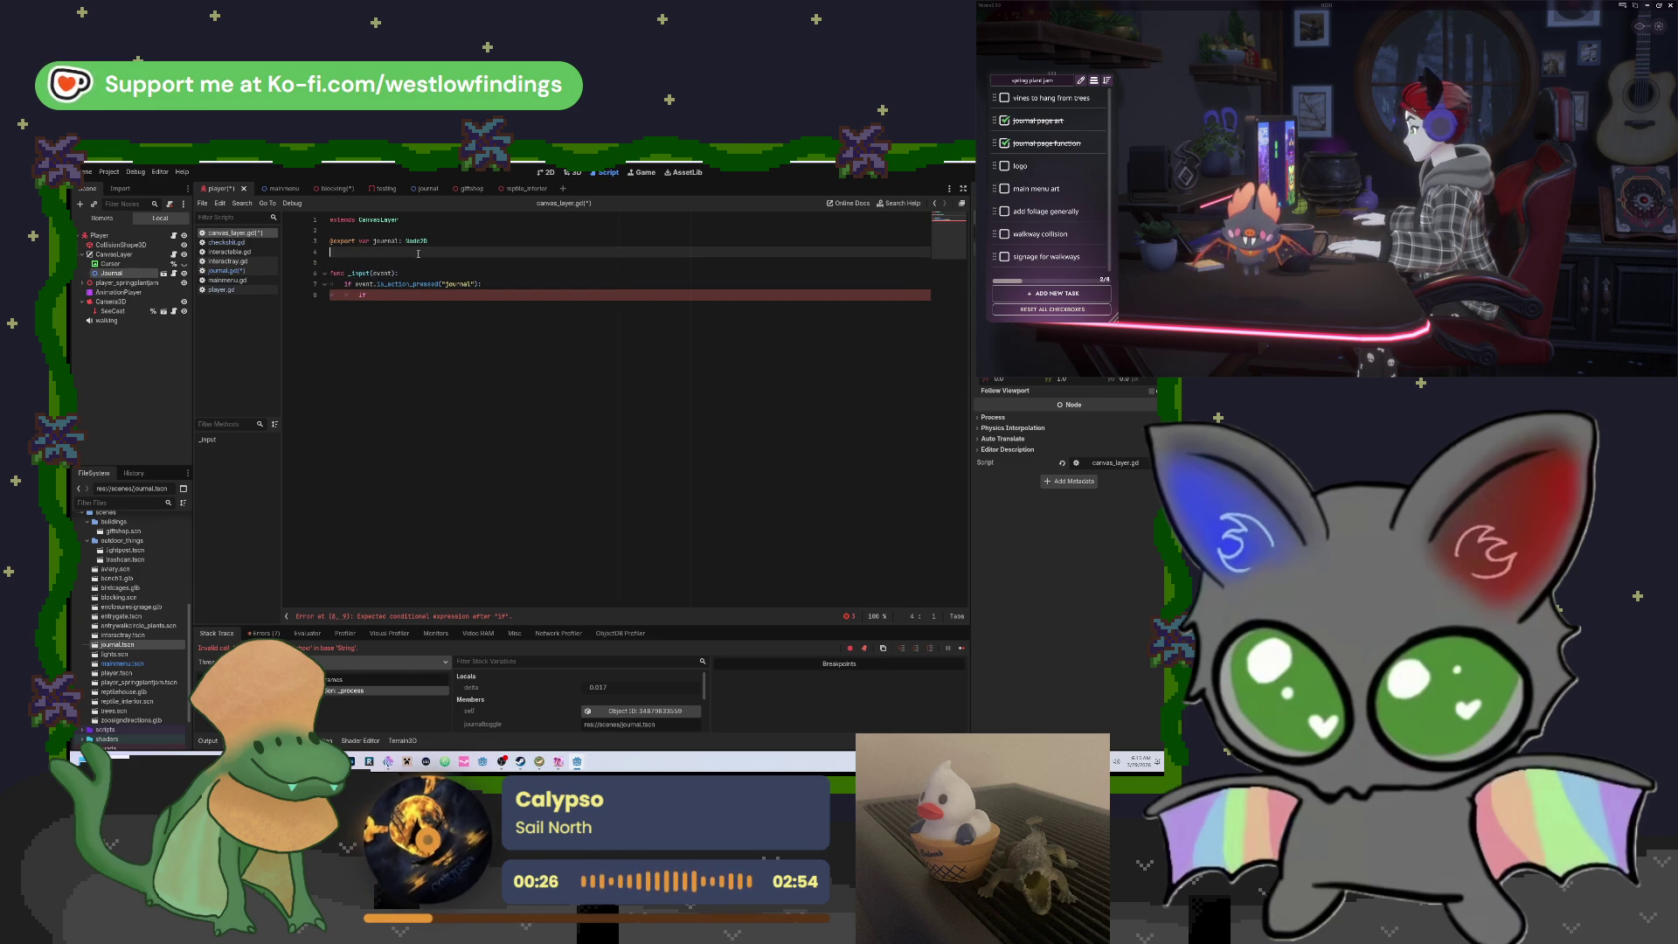
pyautogui.doubleClick(408, 241)
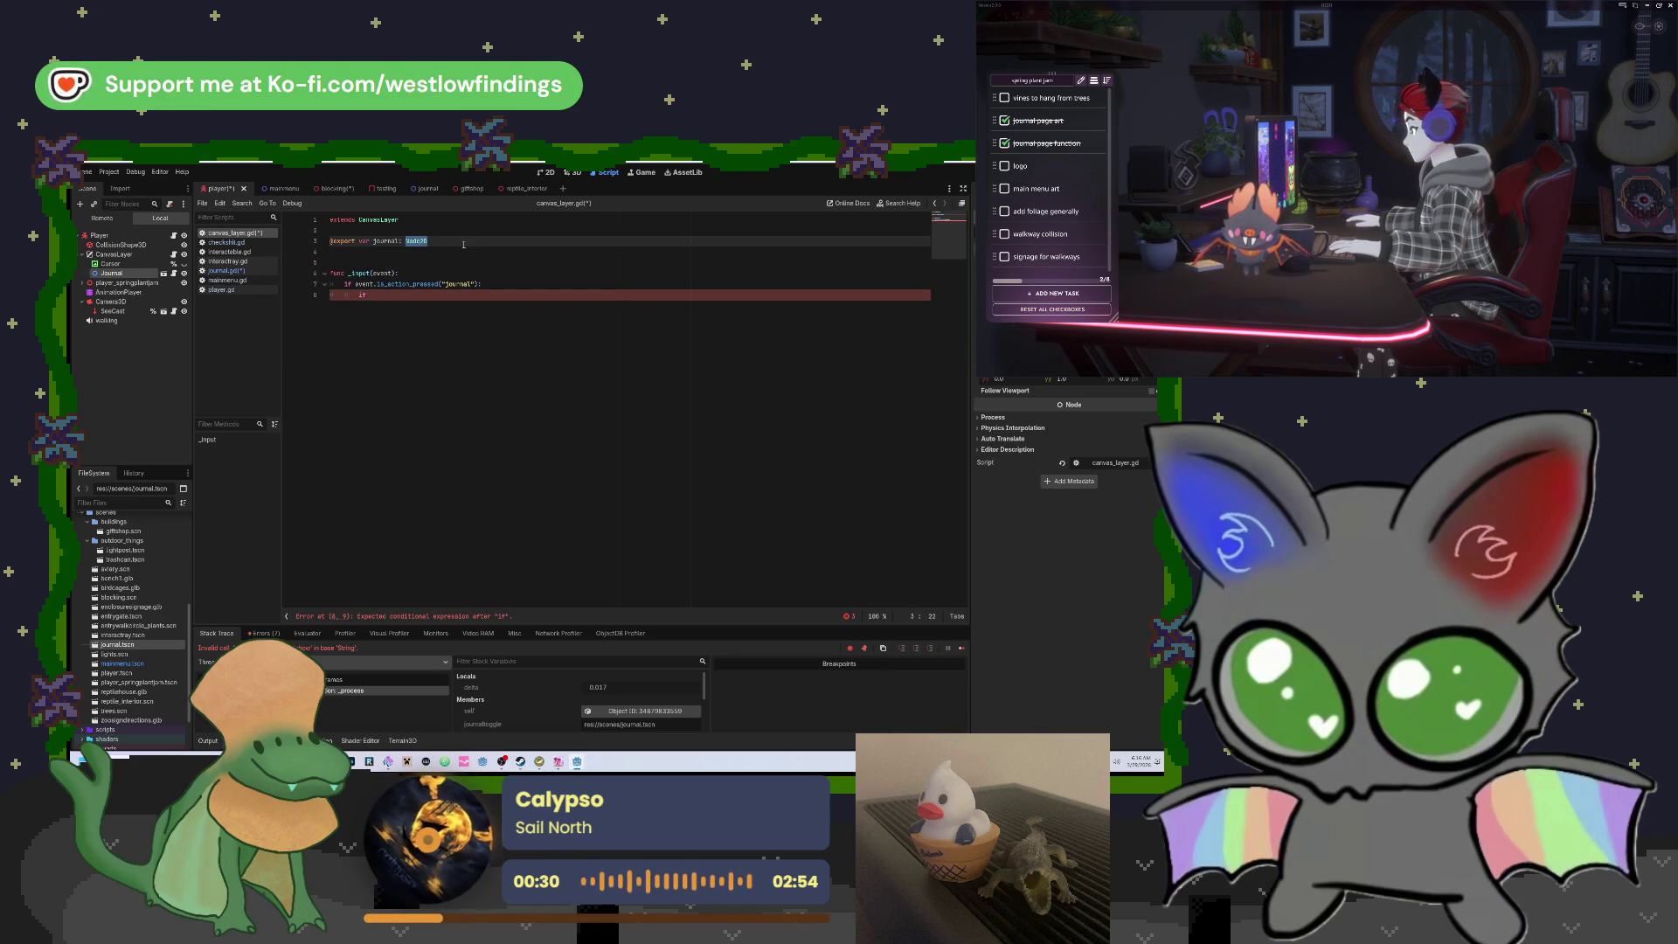
pyautogui.press('BackSpace')
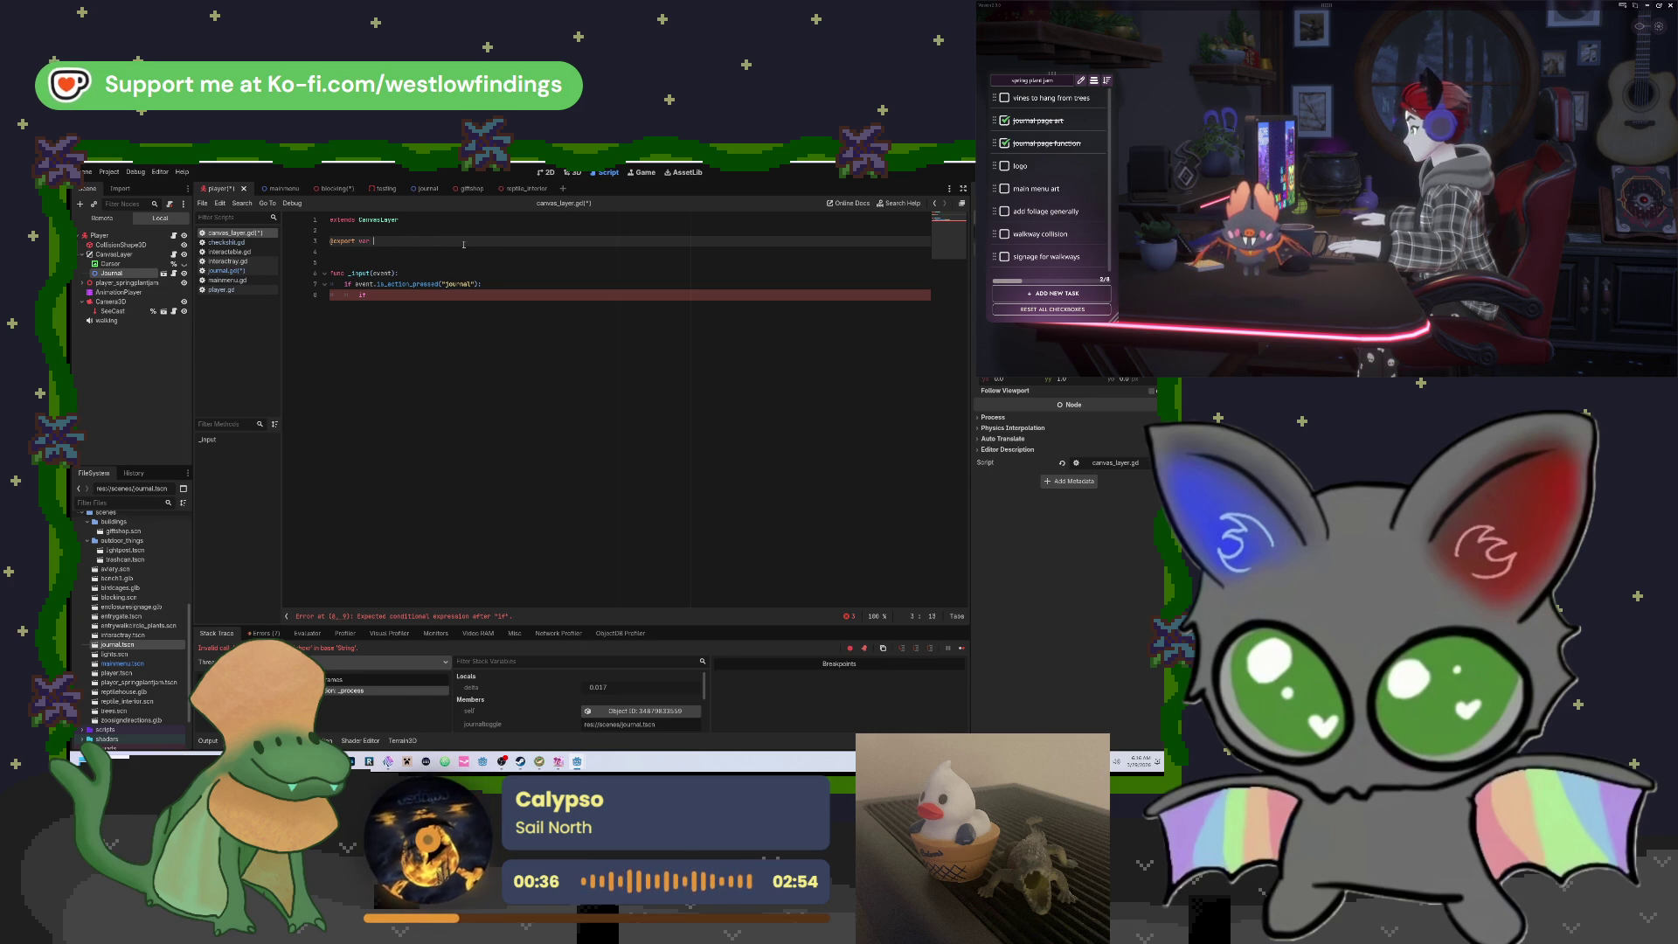
pyautogui.press('BackSpace')
pyautogui.press('BackSpace')
pyautogui.press('BackSpace')
pyautogui.write('onready var jou')
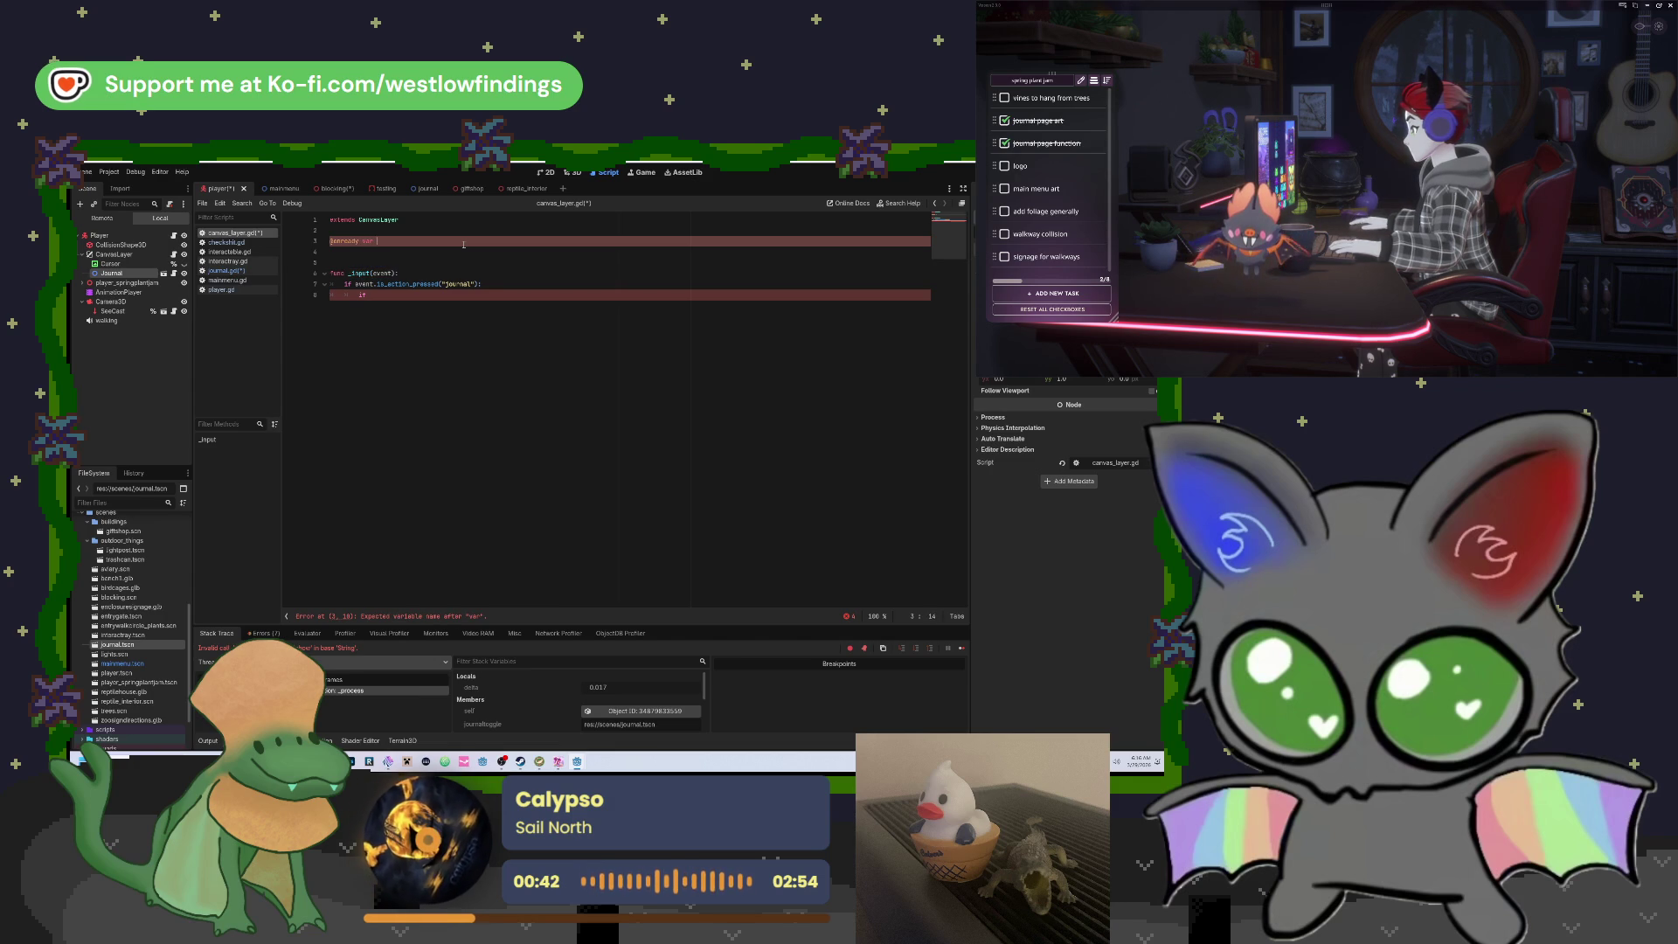
pyautogui.write('rnal =')
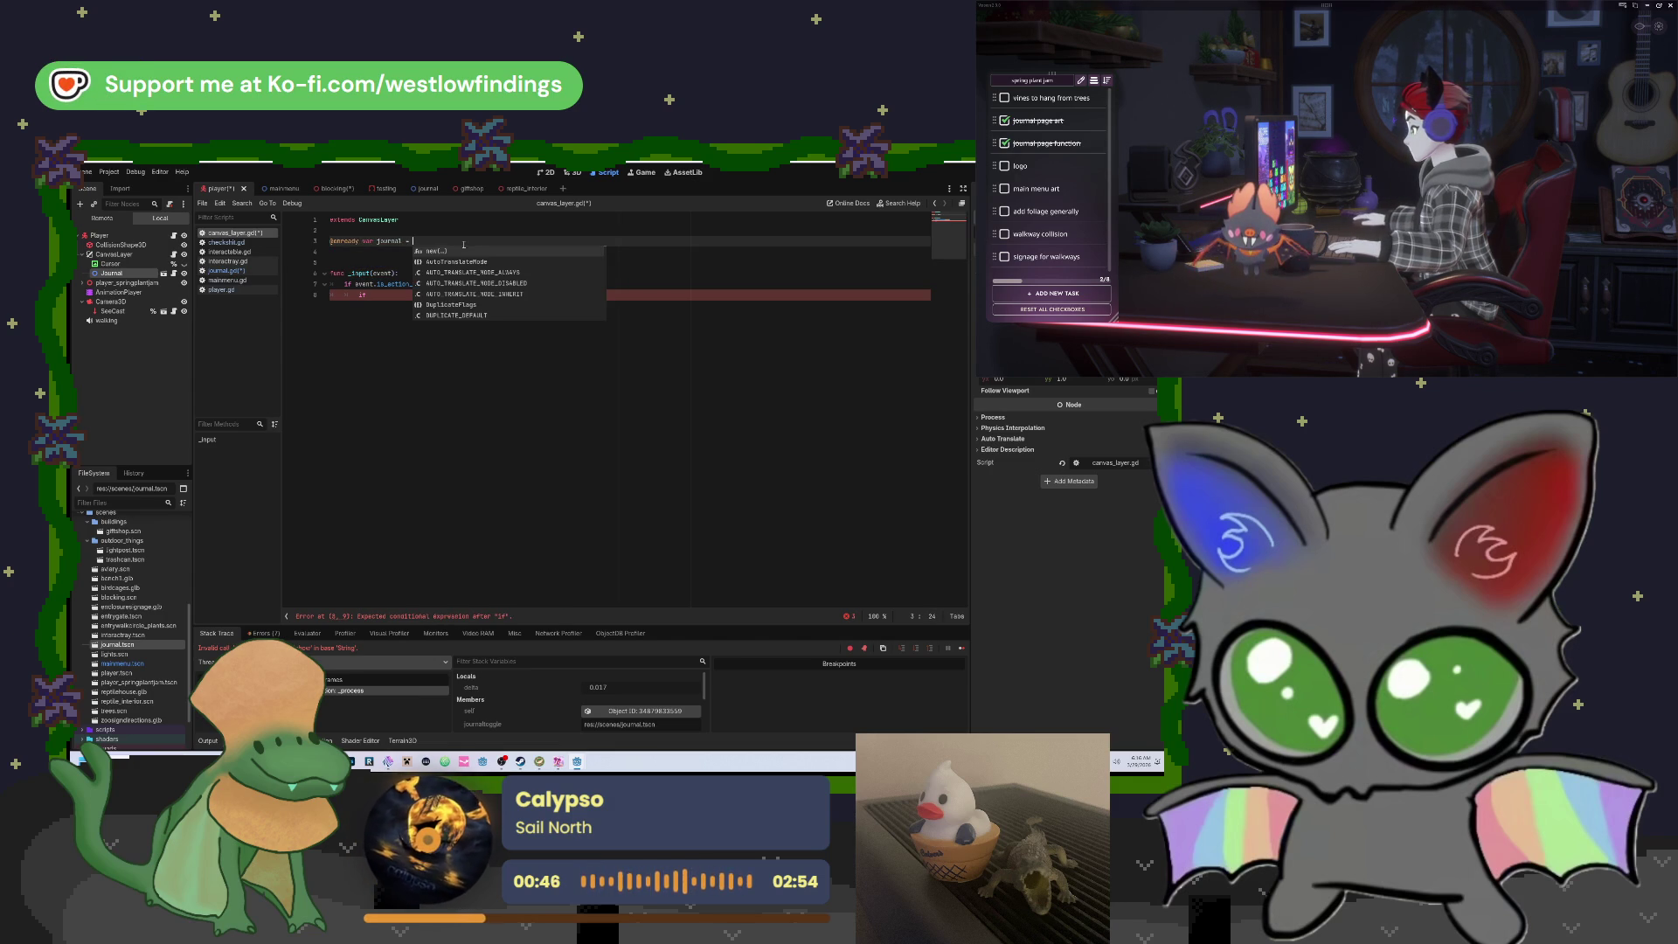
pyautogui.moveTo(118, 276); pyautogui.dragTo(467, 242)
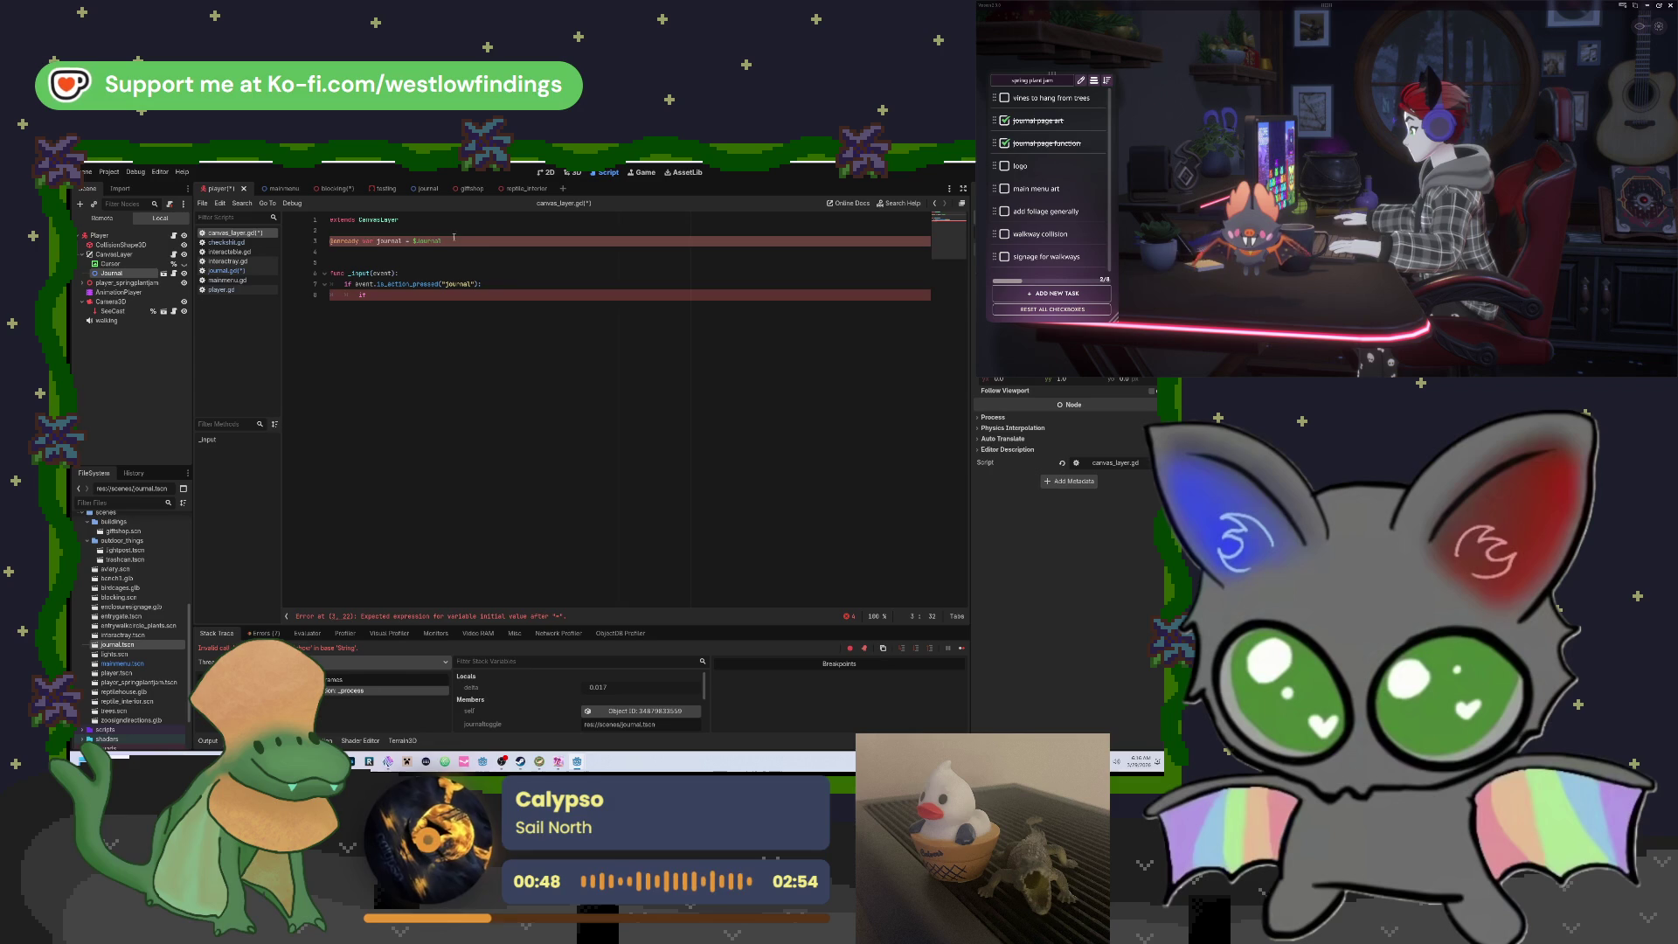
# Complete the check as 'if journal.isOpen:' and call 'journal.close()' on the line beneath it.
pyautogui.click(390, 297)
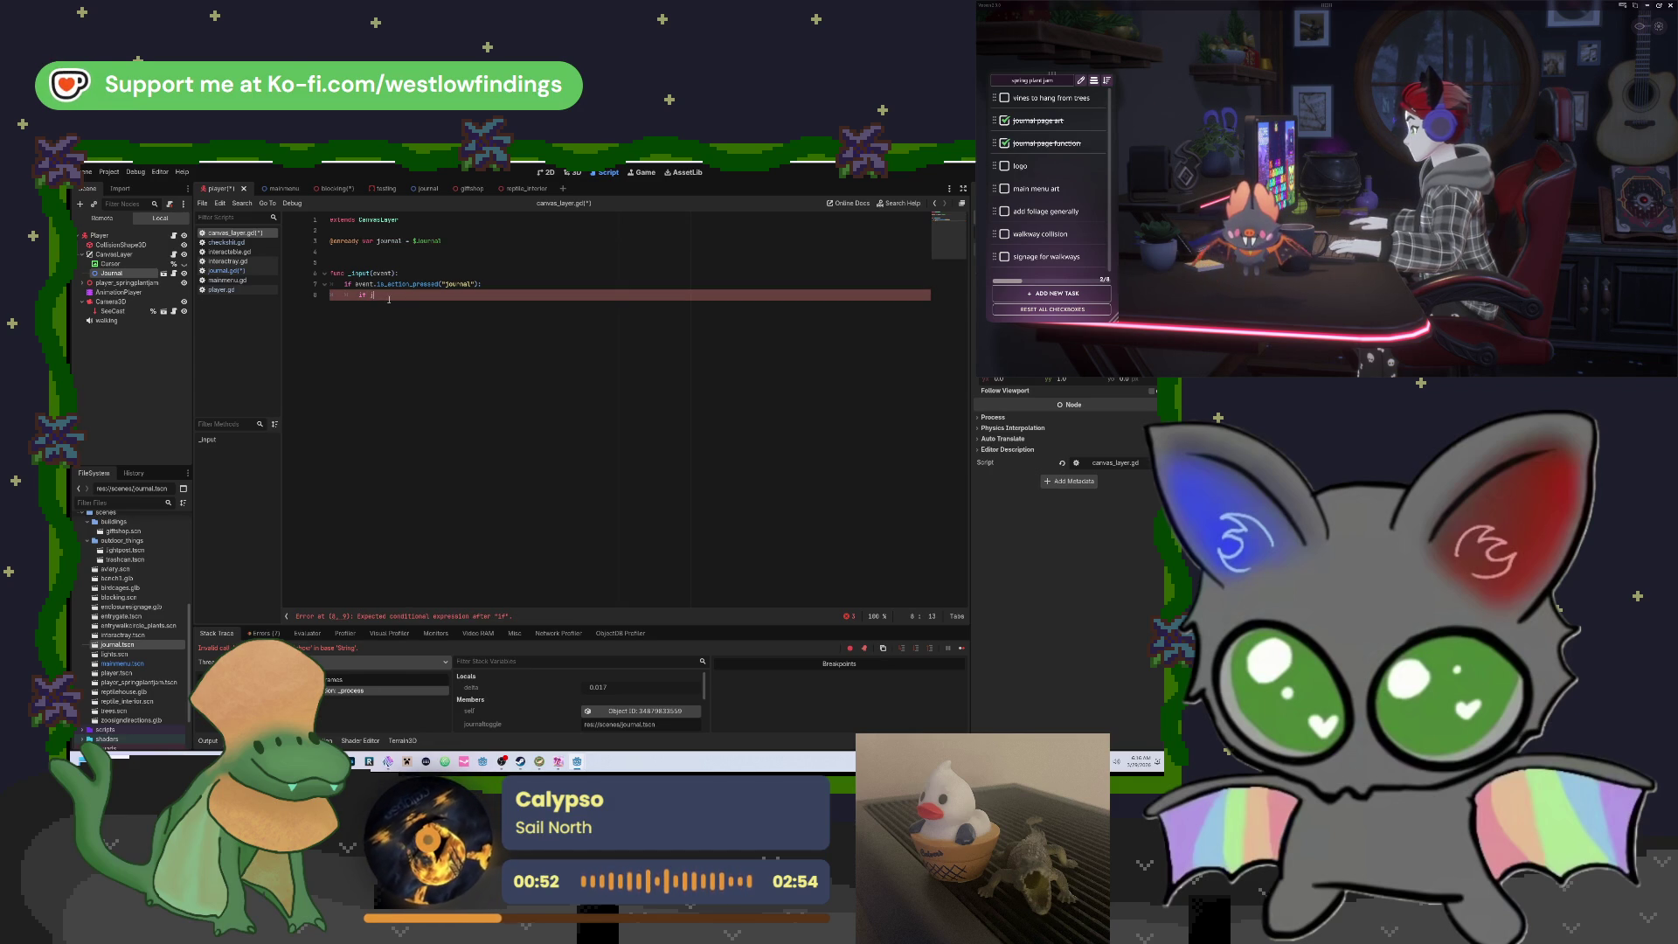
pyautogui.write('.')
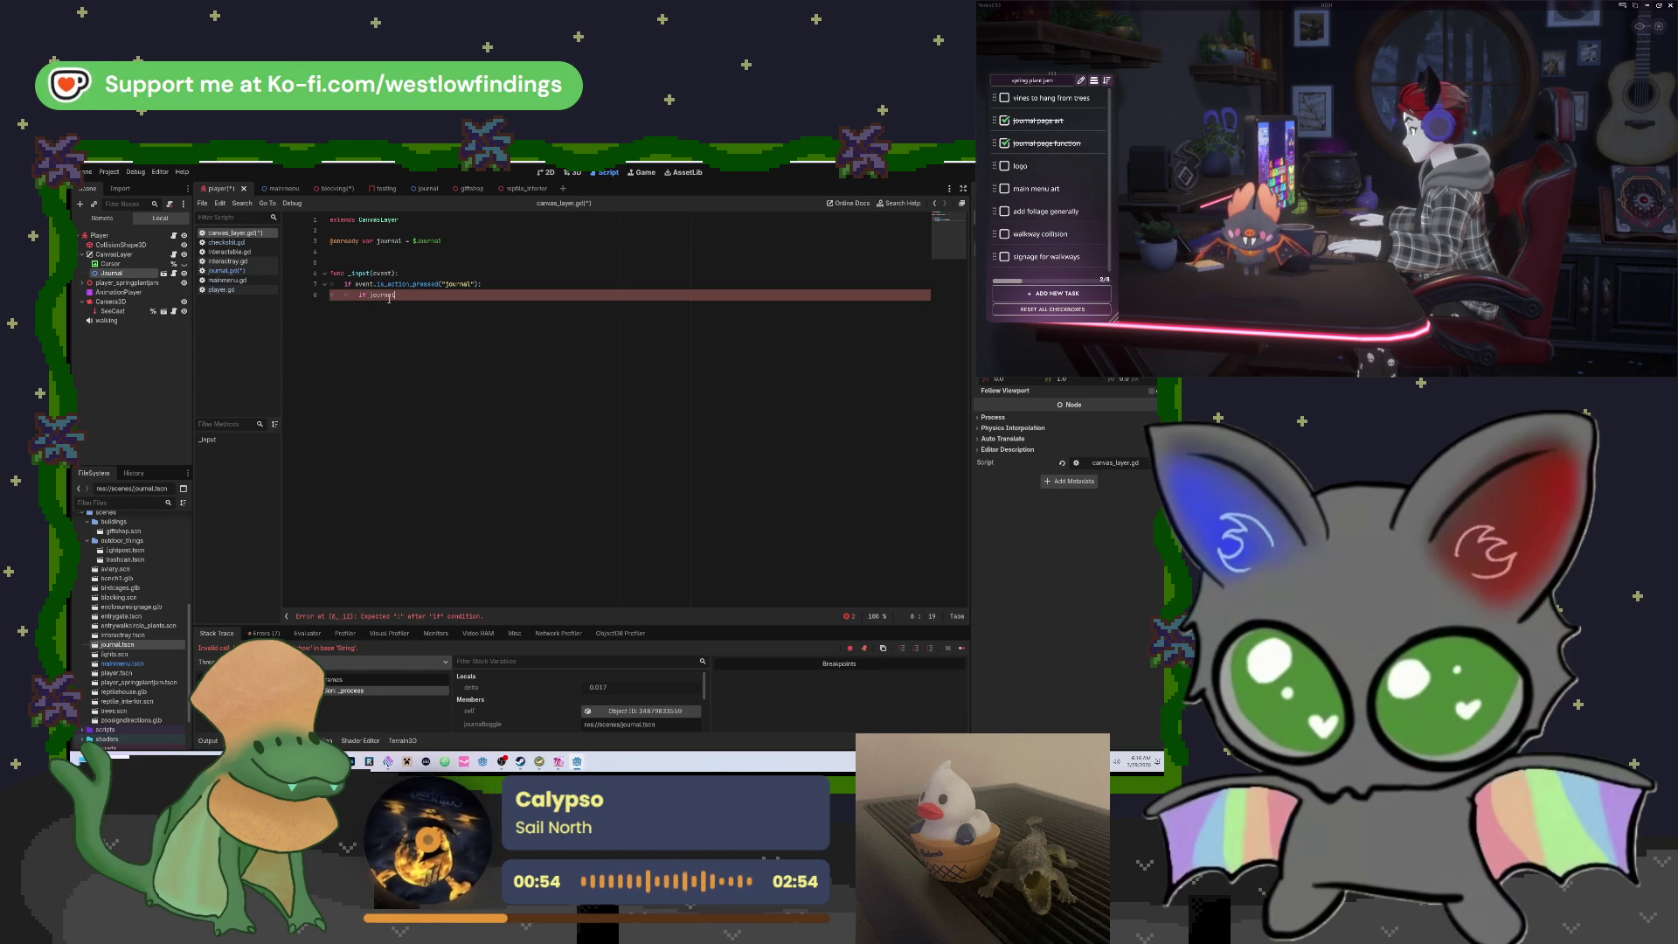
pyautogui.write('isOp')
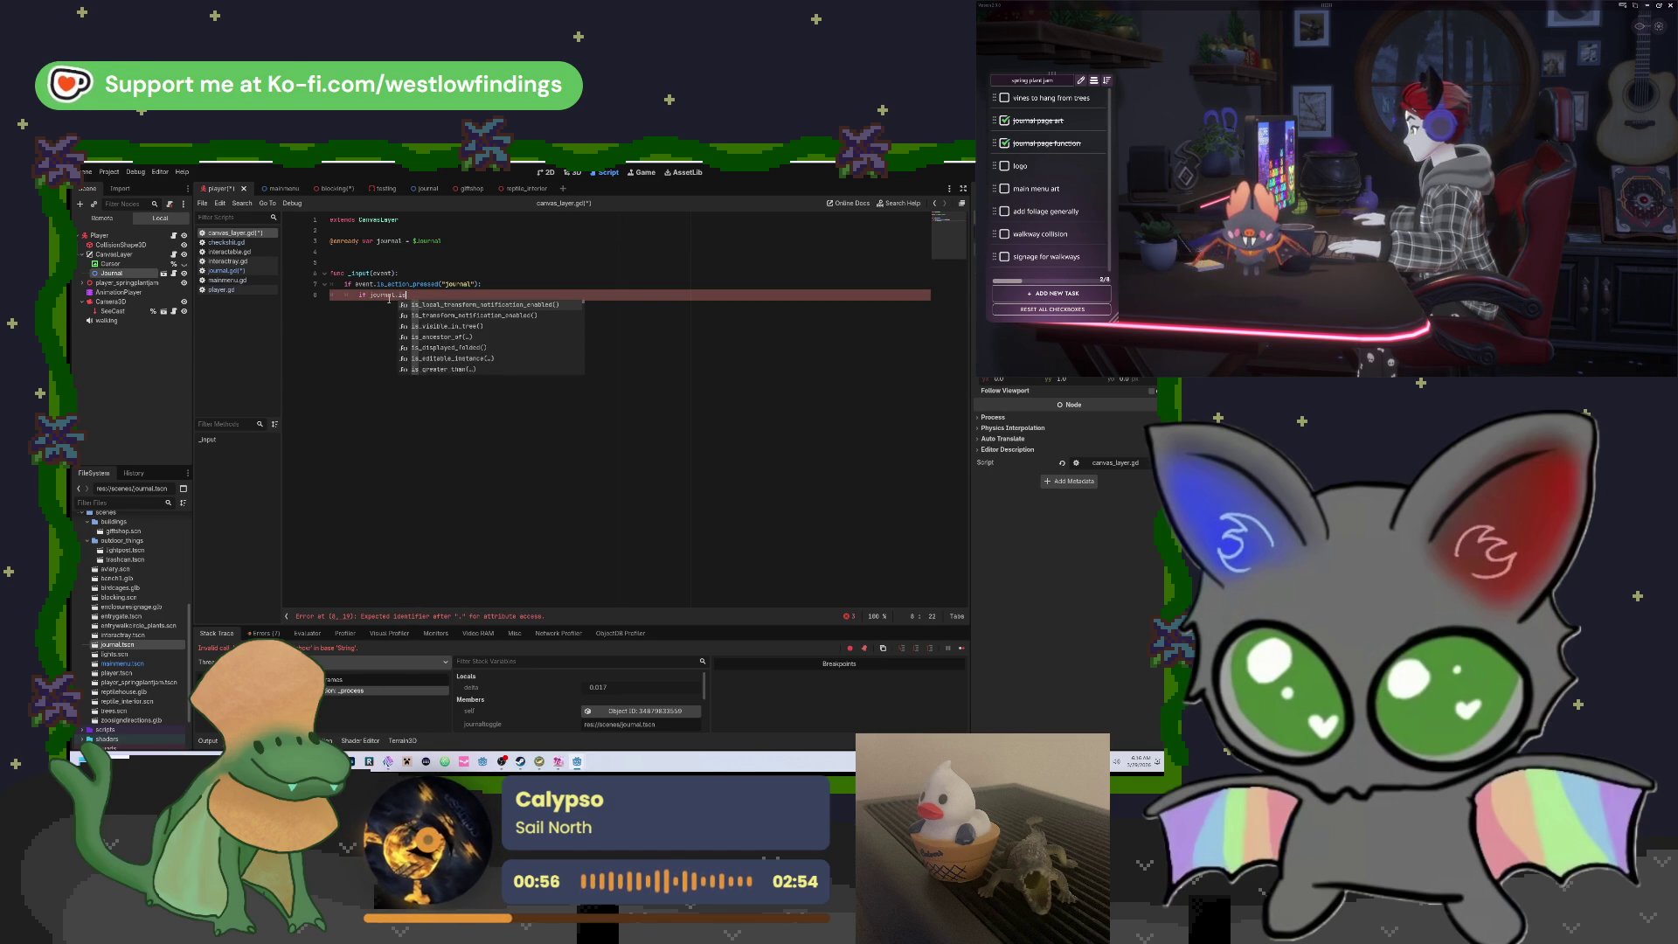
pyautogui.write('en')
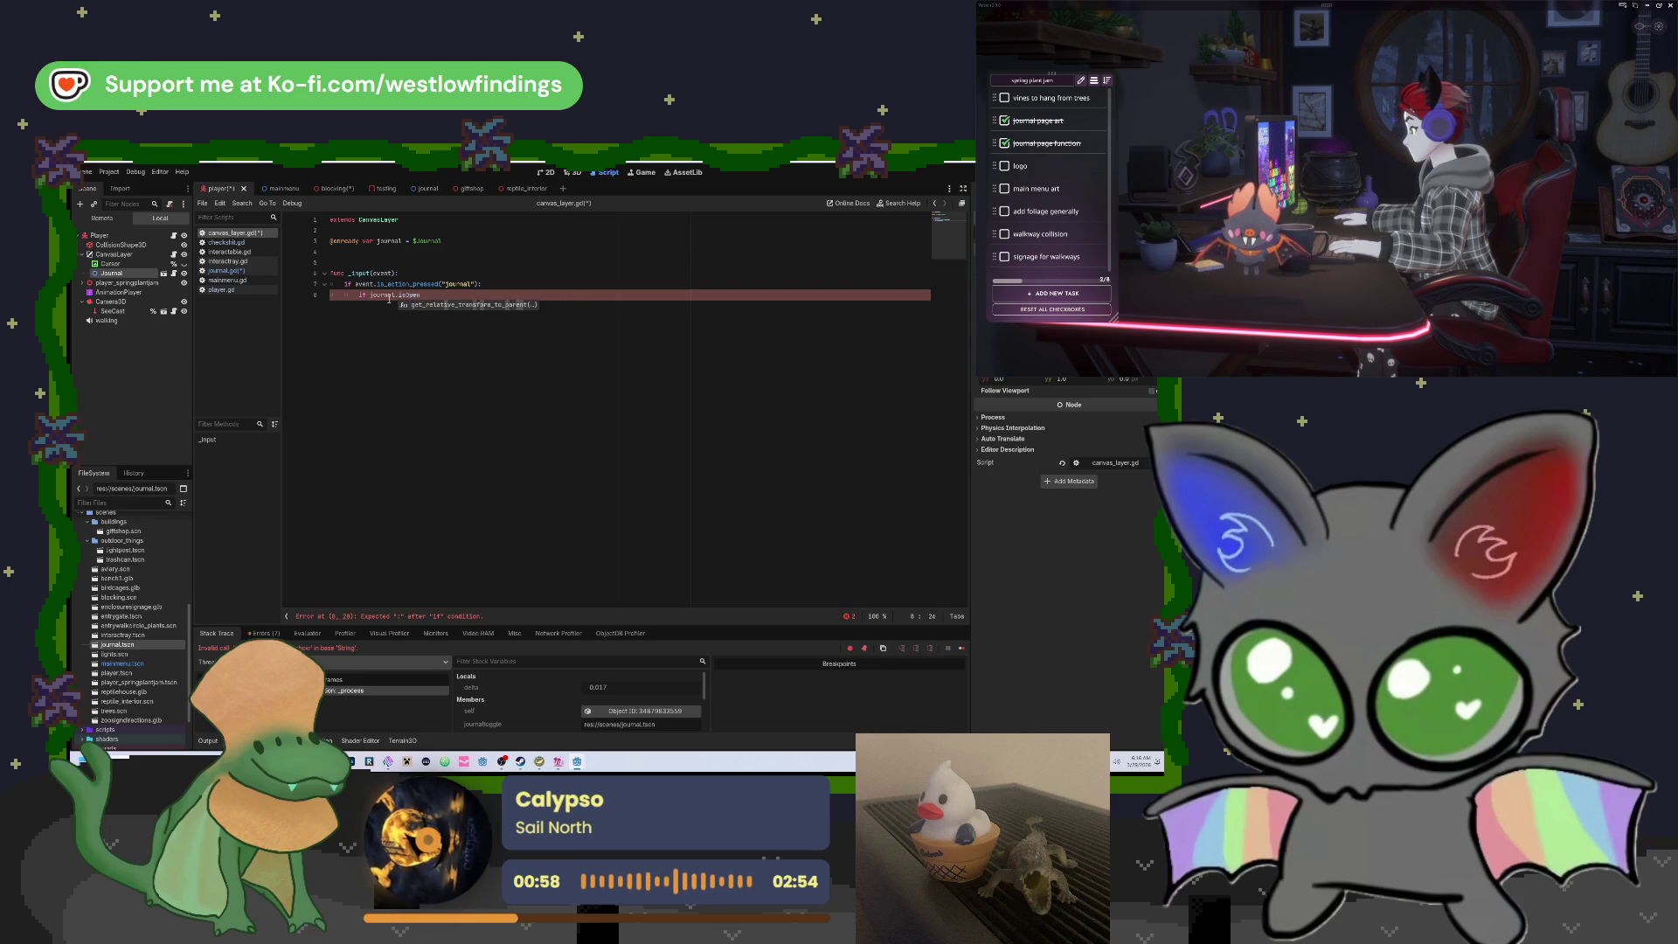
pyautogui.write(':')
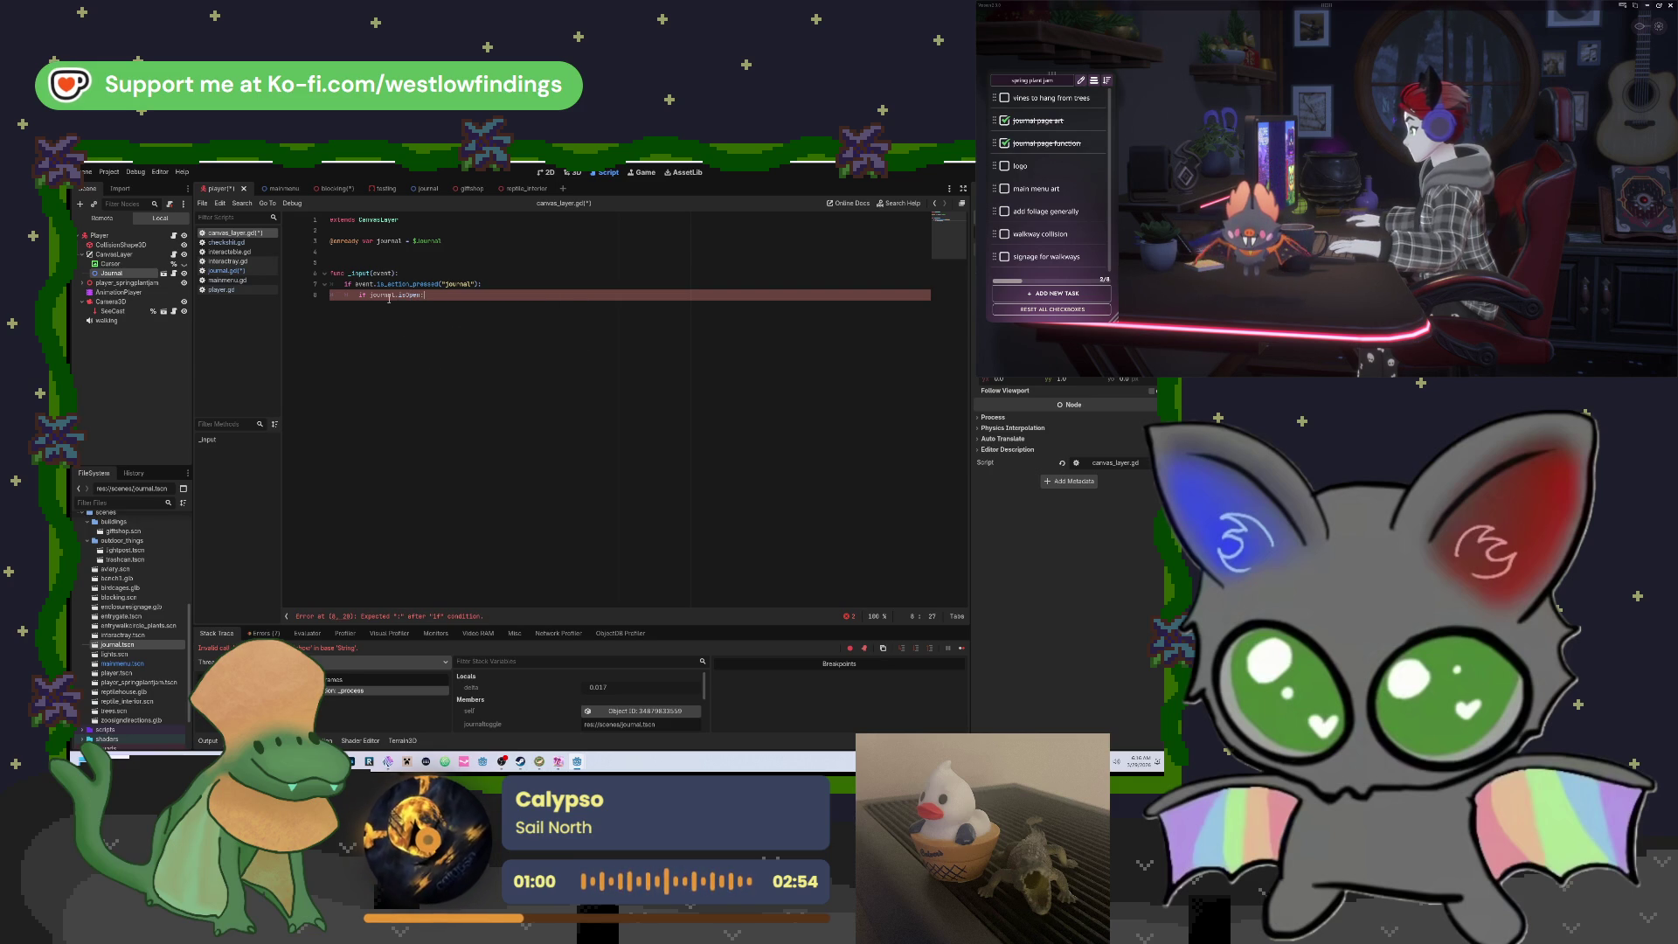
pyautogui.press('Return')
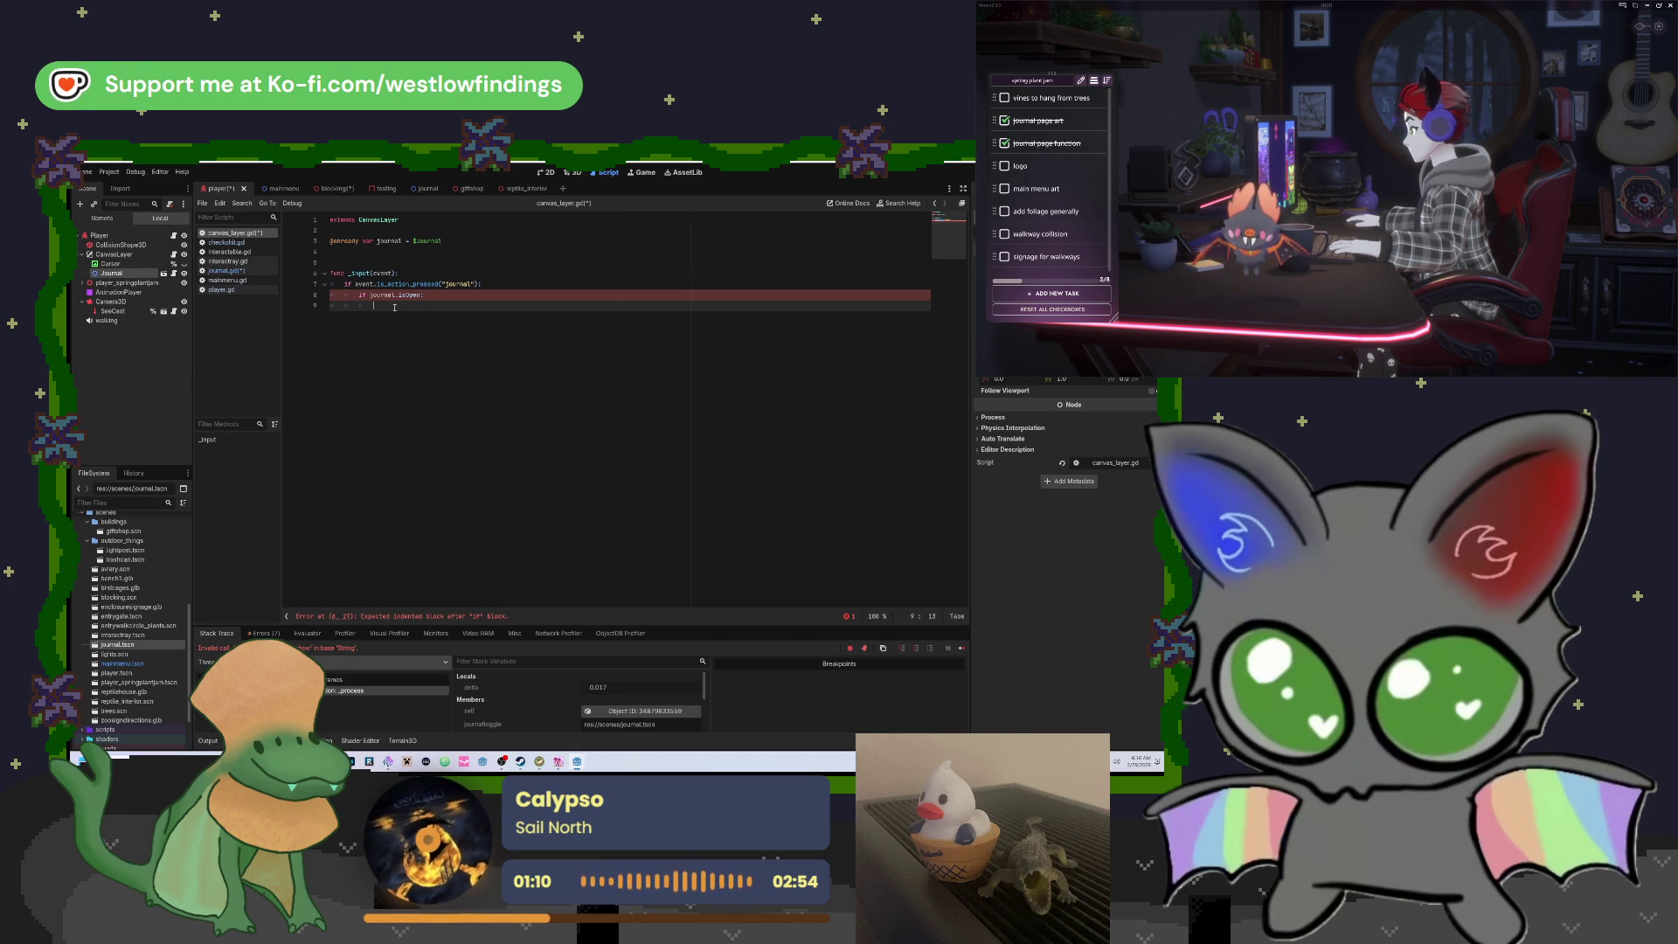
pyautogui.write('ur')
pyautogui.press('Return')
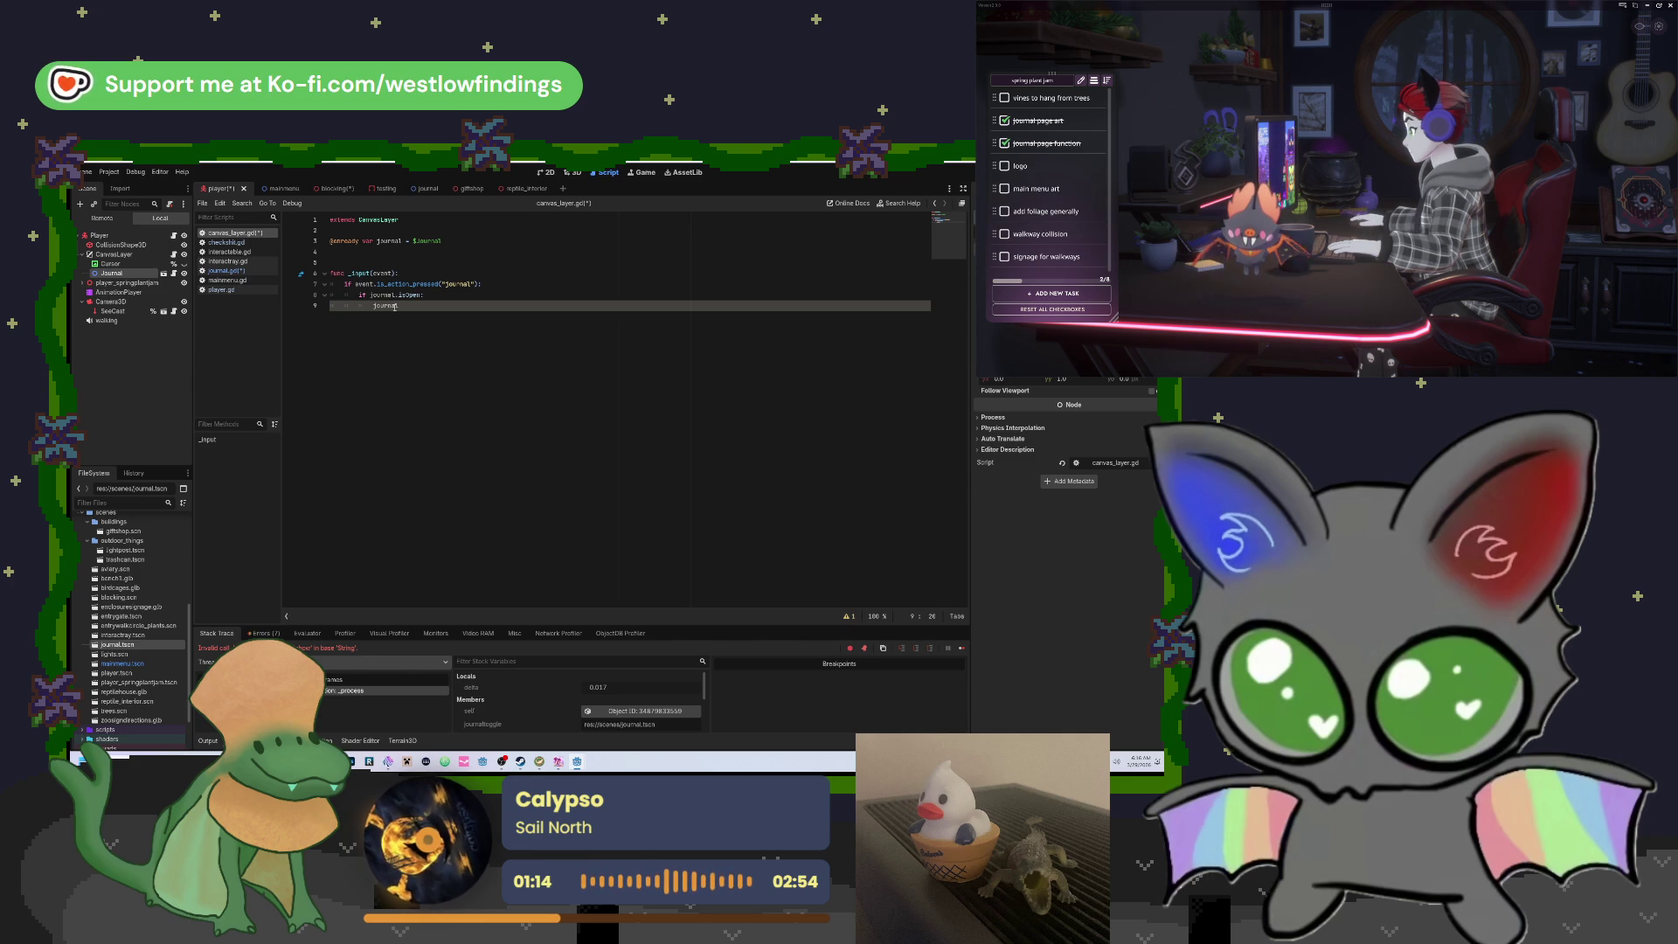
pyautogui.write('.close')
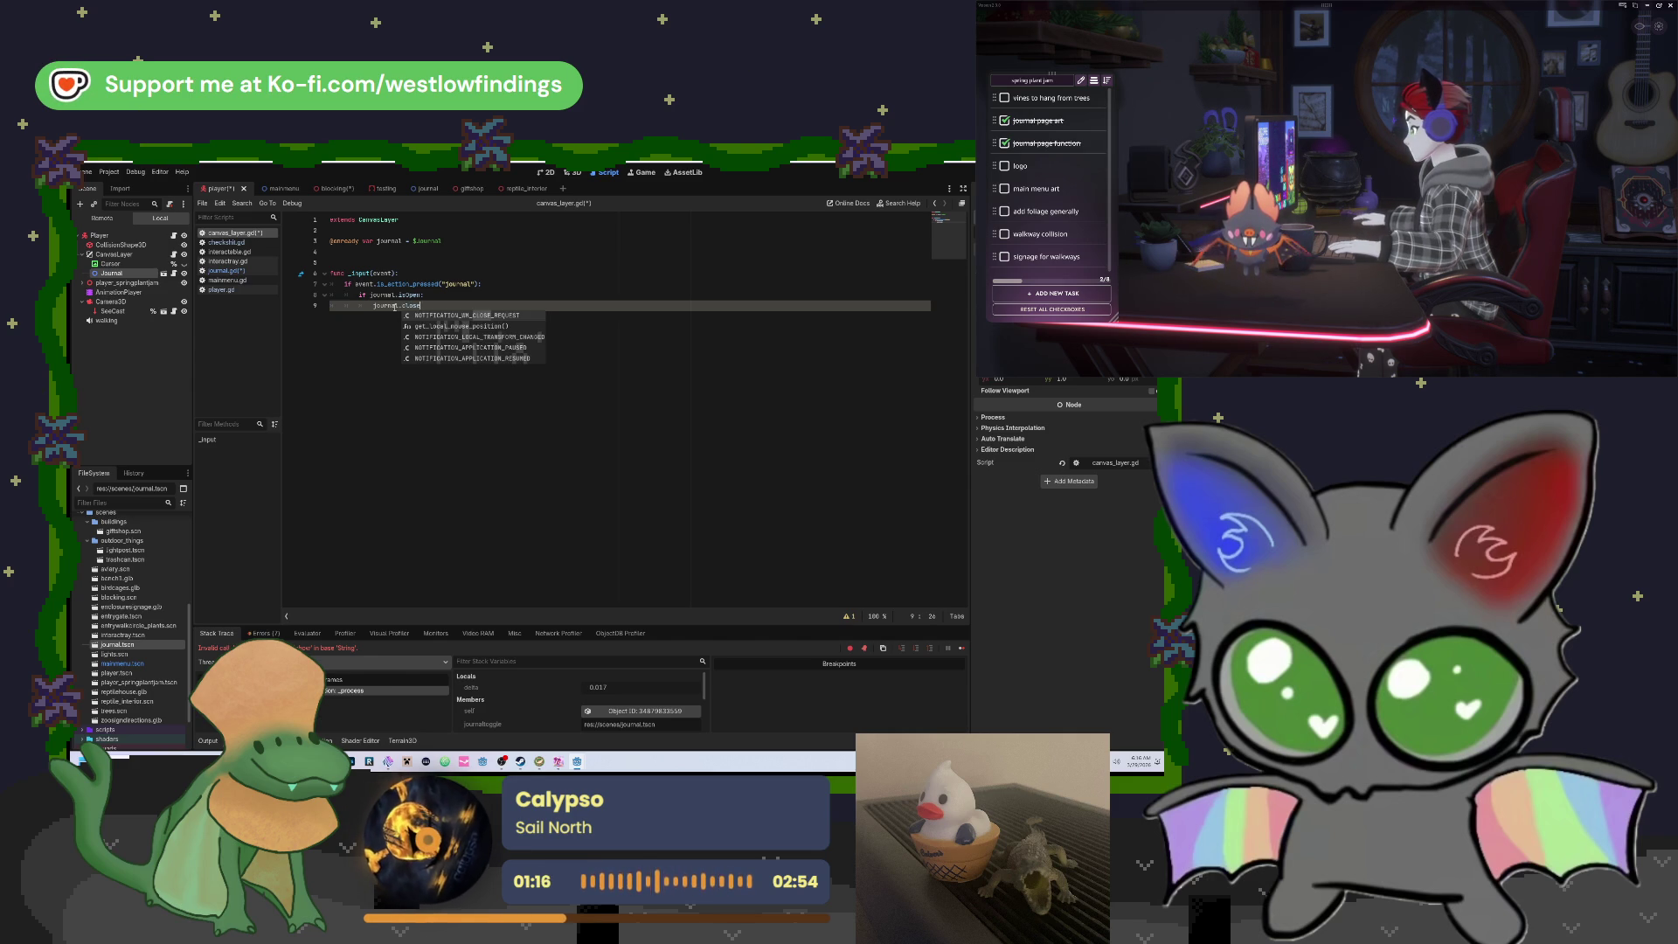
pyautogui.press('Escape')
pyautogui.write('()')
pyautogui.press('Return')
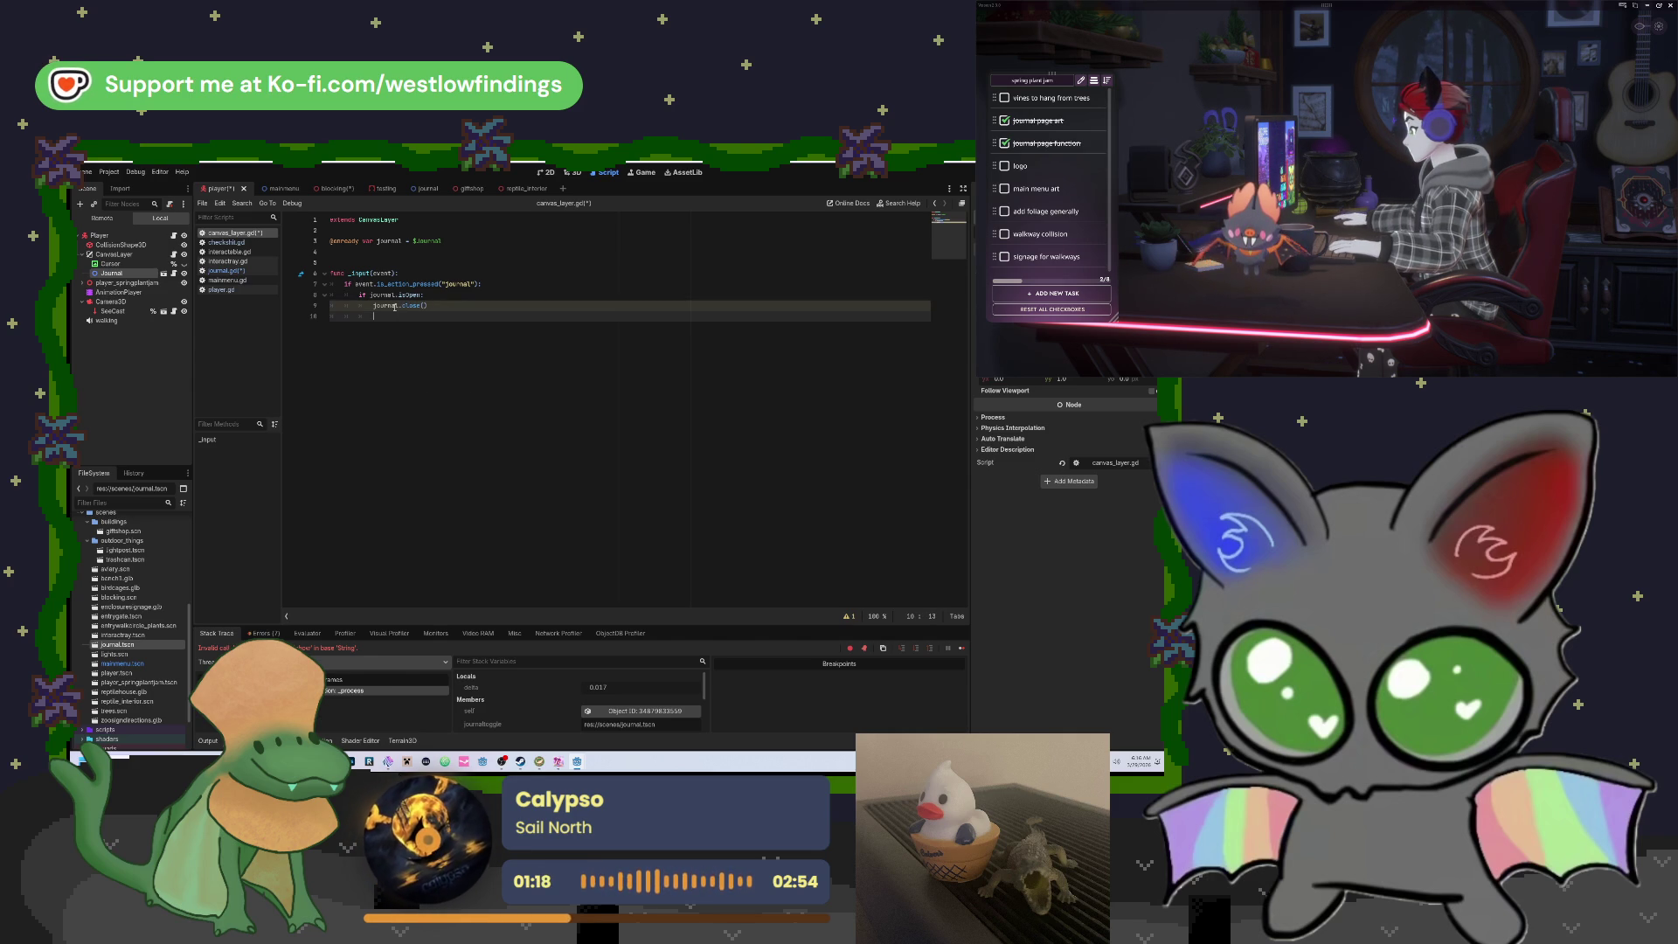